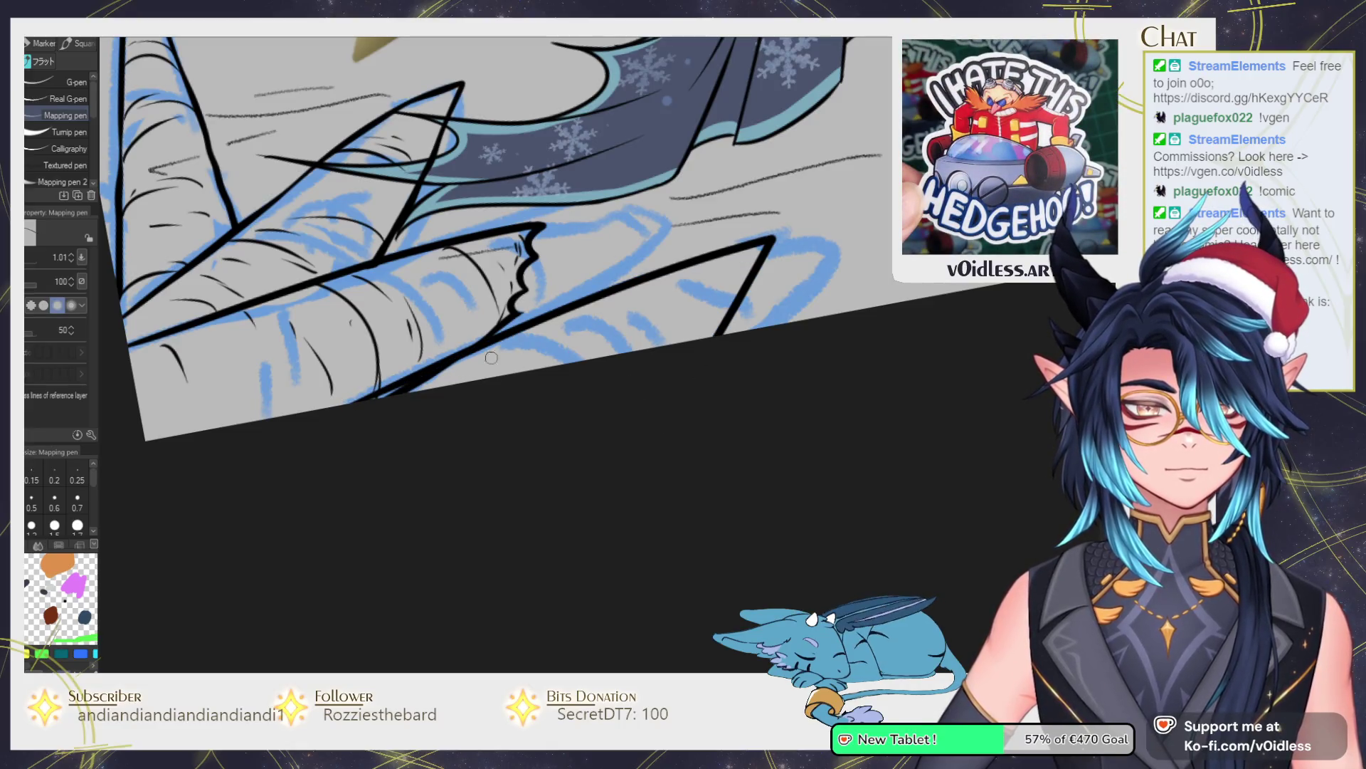
Ink a curved line and hatch strokes across the lower horn with the Mapping pen.
left_click_drag(484, 343, 554, 373)
left_click_drag(527, 326, 563, 336)
mouse_move(623, 290)
left_mouse_down()
mouse_move(644, 291)
mouse_move(680, 342)
left_mouse_up()
left_click_drag(673, 274, 721, 327)
left_click_drag(712, 262, 734, 292)
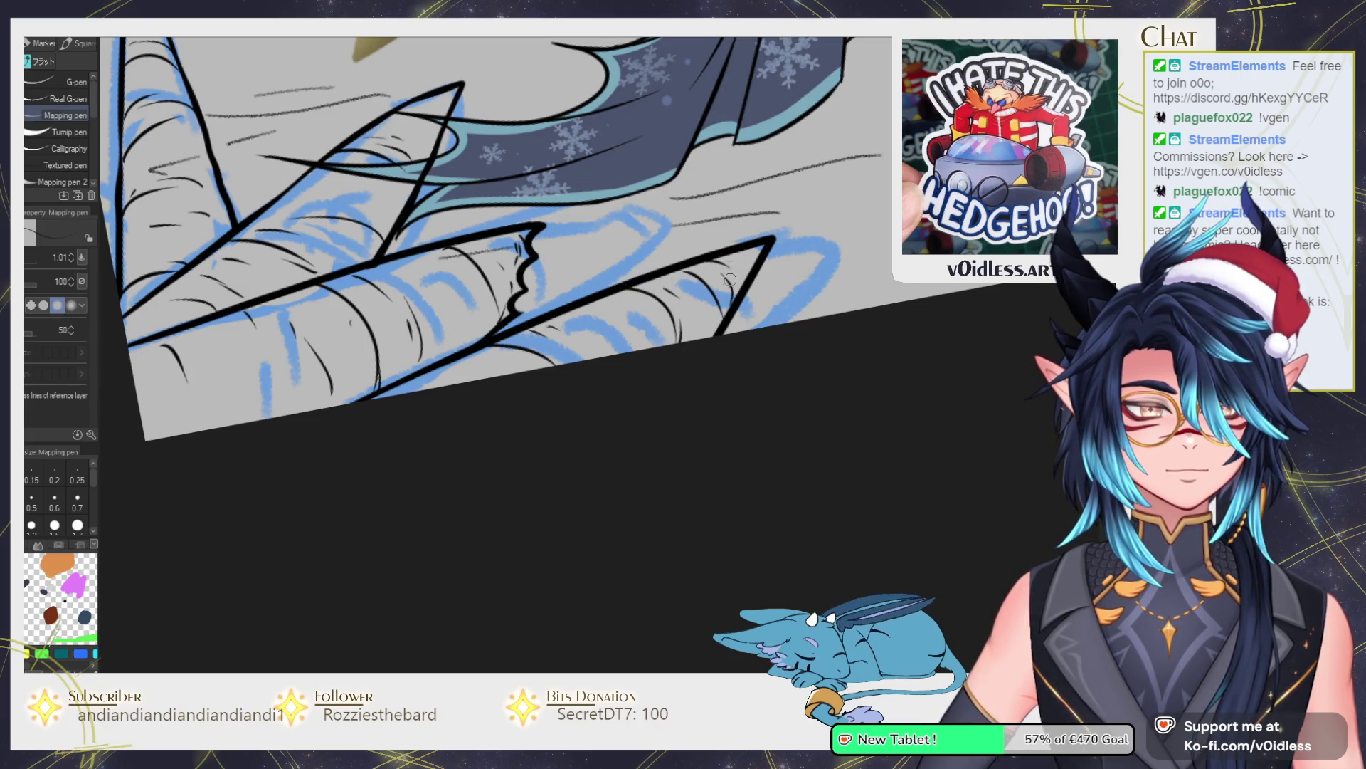
scroll(493, 395, "up", 2)
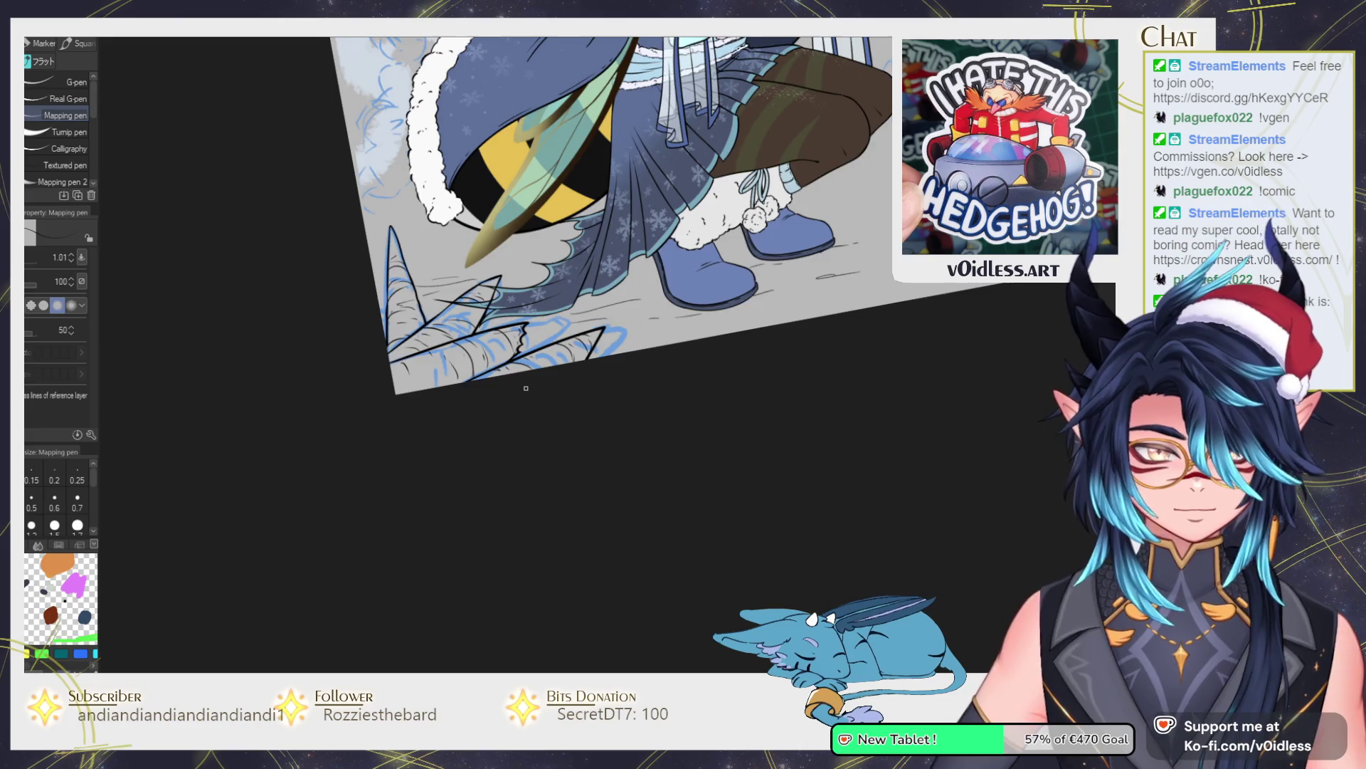
scroll(519, 390, "down", 2)
scroll(526, 388, "up", 2)
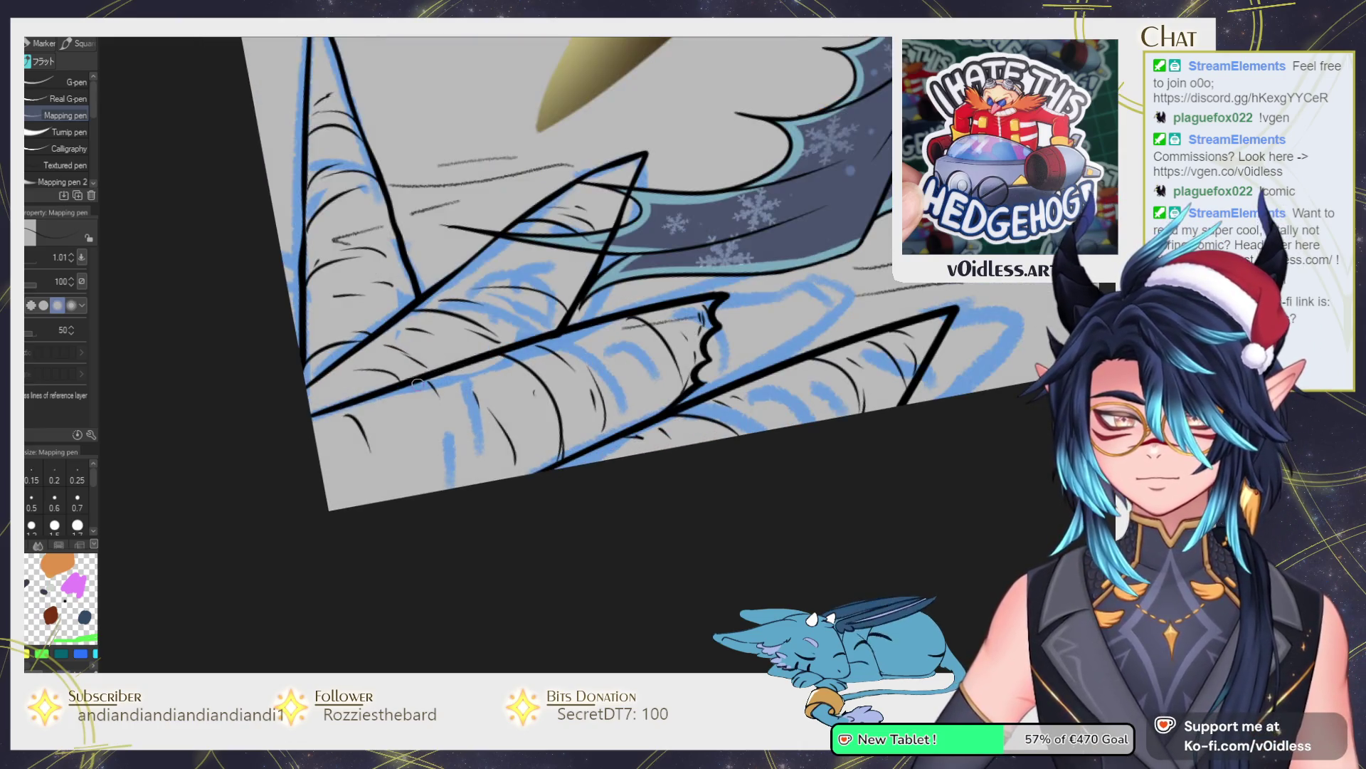
Ink a scalloped edge on the lower horn, redraw its outline thicker, and undo a stray stroke.
mouse_move(436, 389)
left_mouse_down()
mouse_move(553, 370)
mouse_move(583, 340)
mouse_move(421, 375)
left_mouse_up()
mouse_move(543, 348)
left_mouse_down()
mouse_move(535, 366)
mouse_move(559, 331)
mouse_move(538, 354)
mouse_move(416, 395)
left_mouse_up()
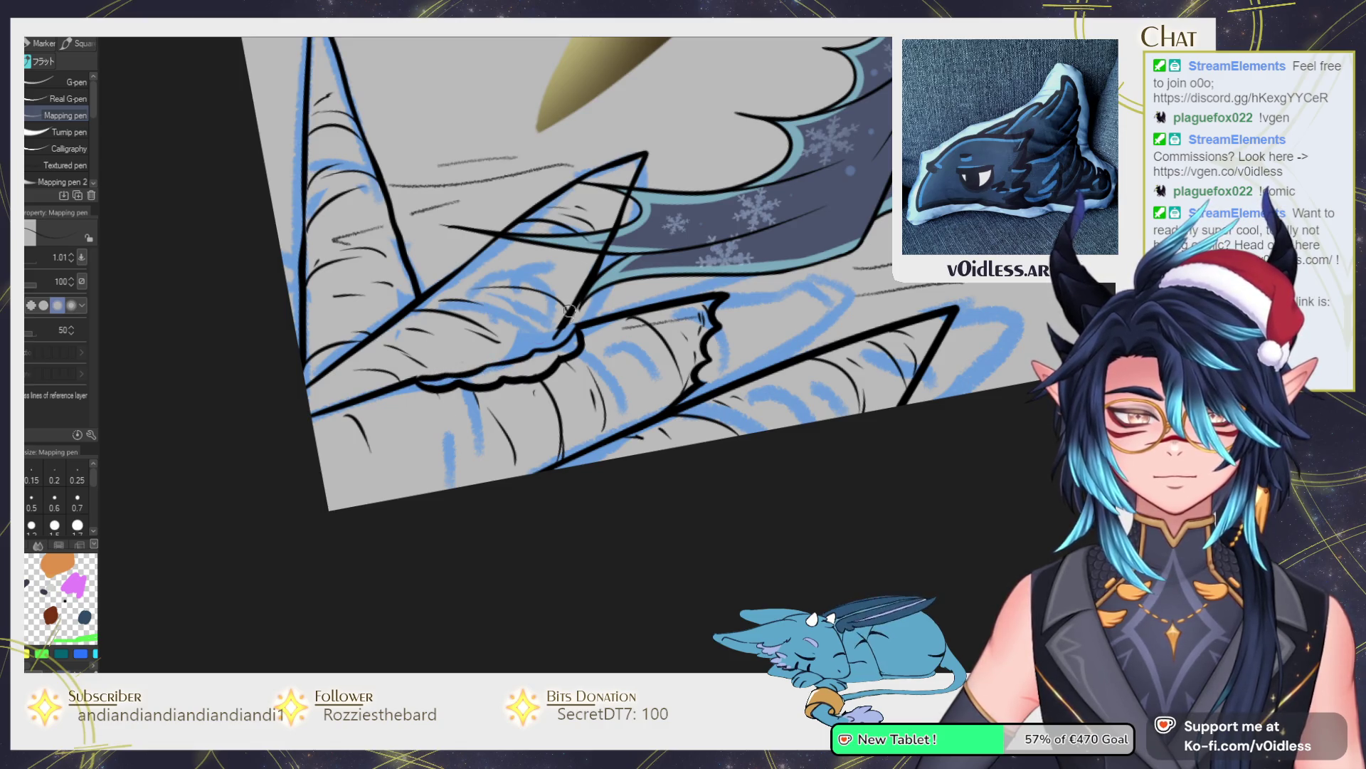
left_click_drag(575, 306, 472, 443)
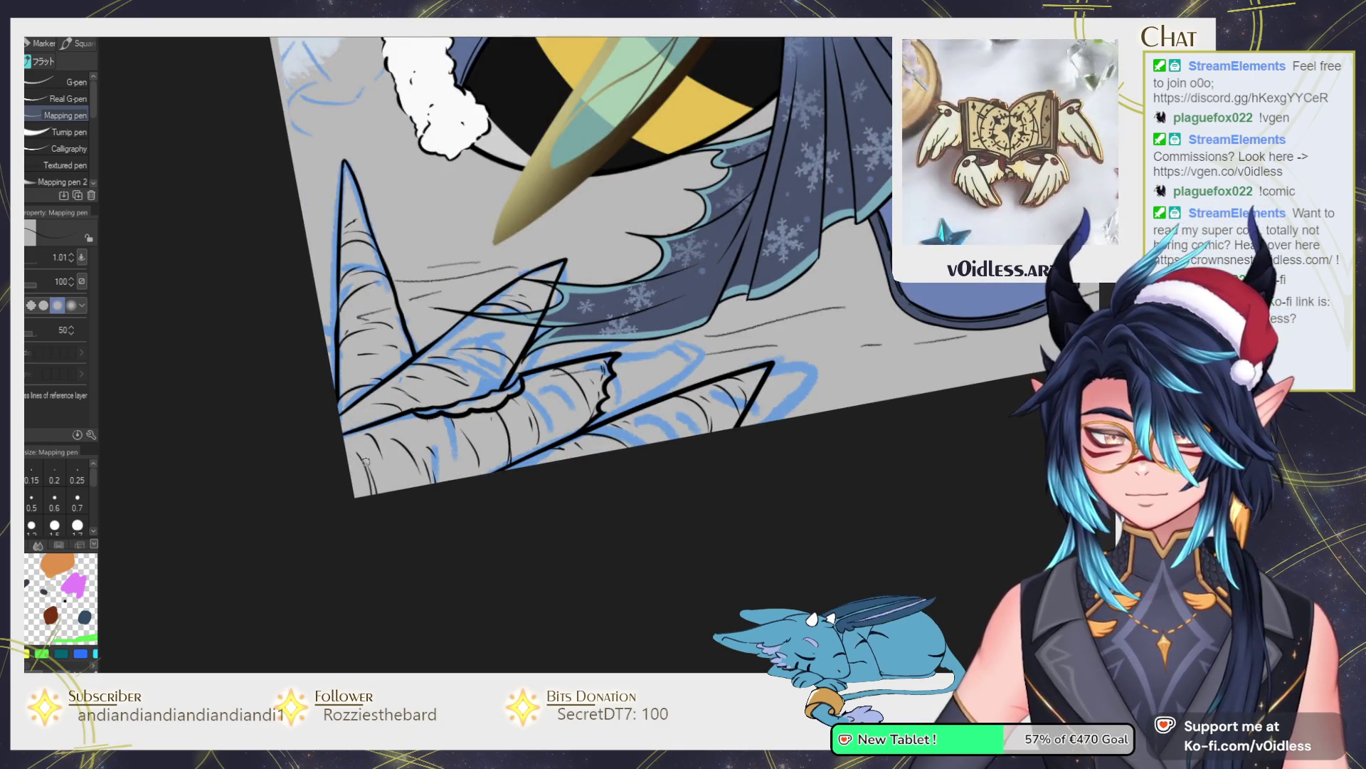
scroll(383, 418, "down", 2)
scroll(384, 417, "down", 1)
scroll(302, 416, "up", 5)
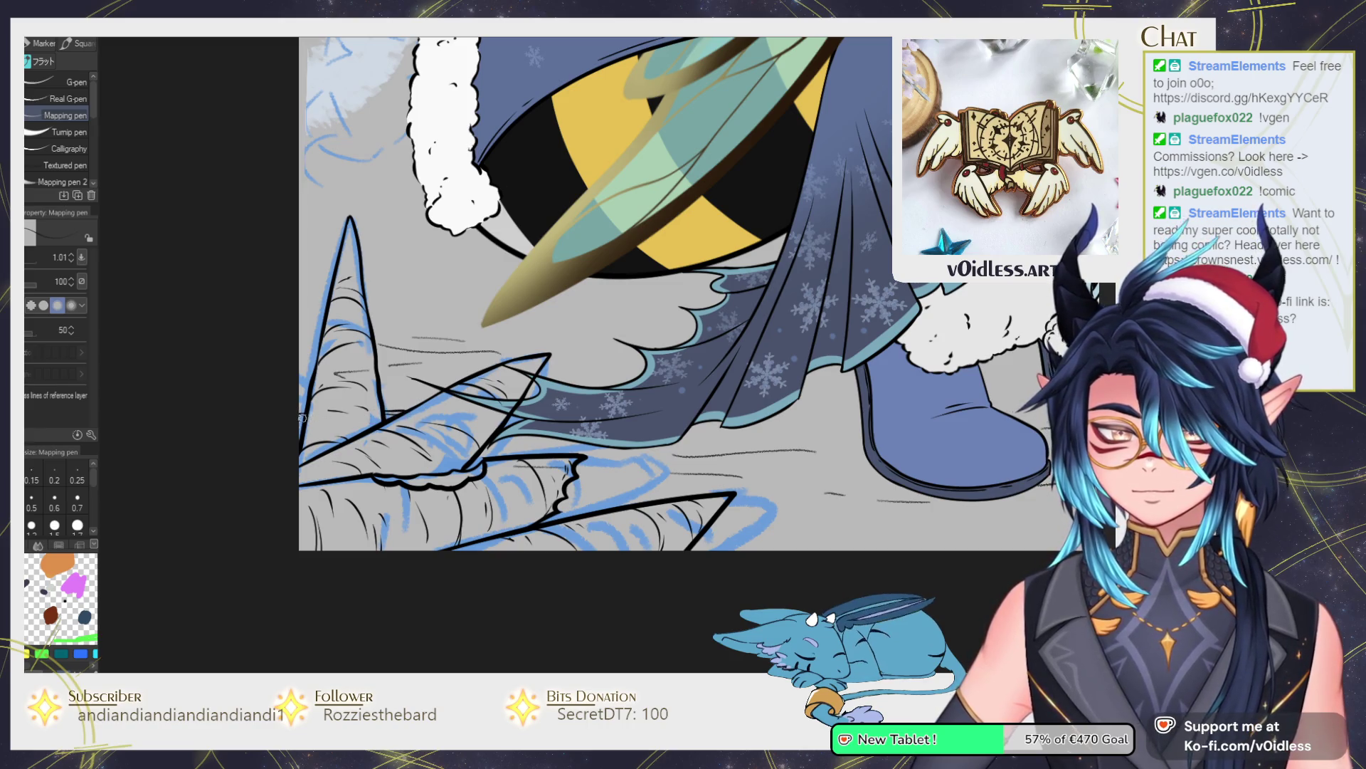
mouse_move(512, 420)
left_mouse_down()
mouse_move(559, 453)
mouse_move(543, 453)
left_mouse_up()
key("ctrl+z")
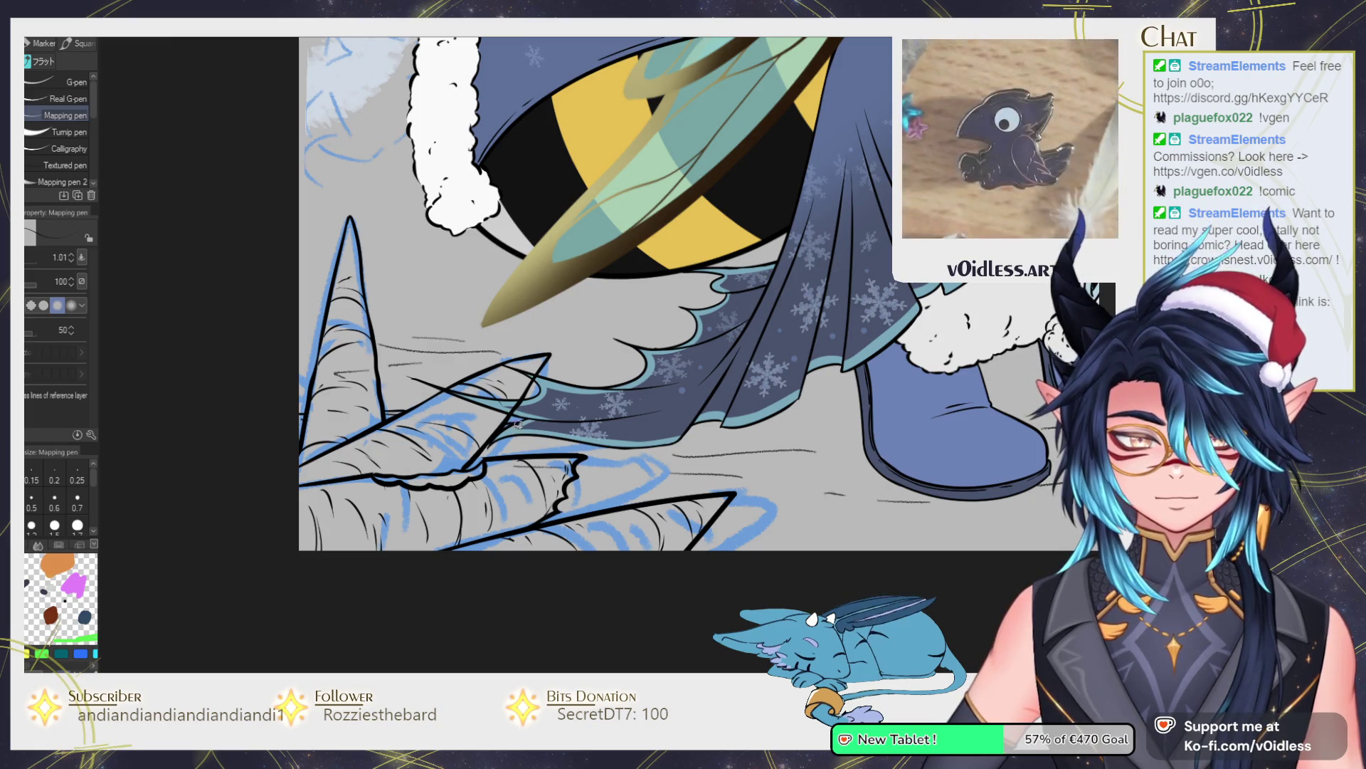
Block orange base colour over the horns with a larger brush.
scroll(573, 504, "up", 2)
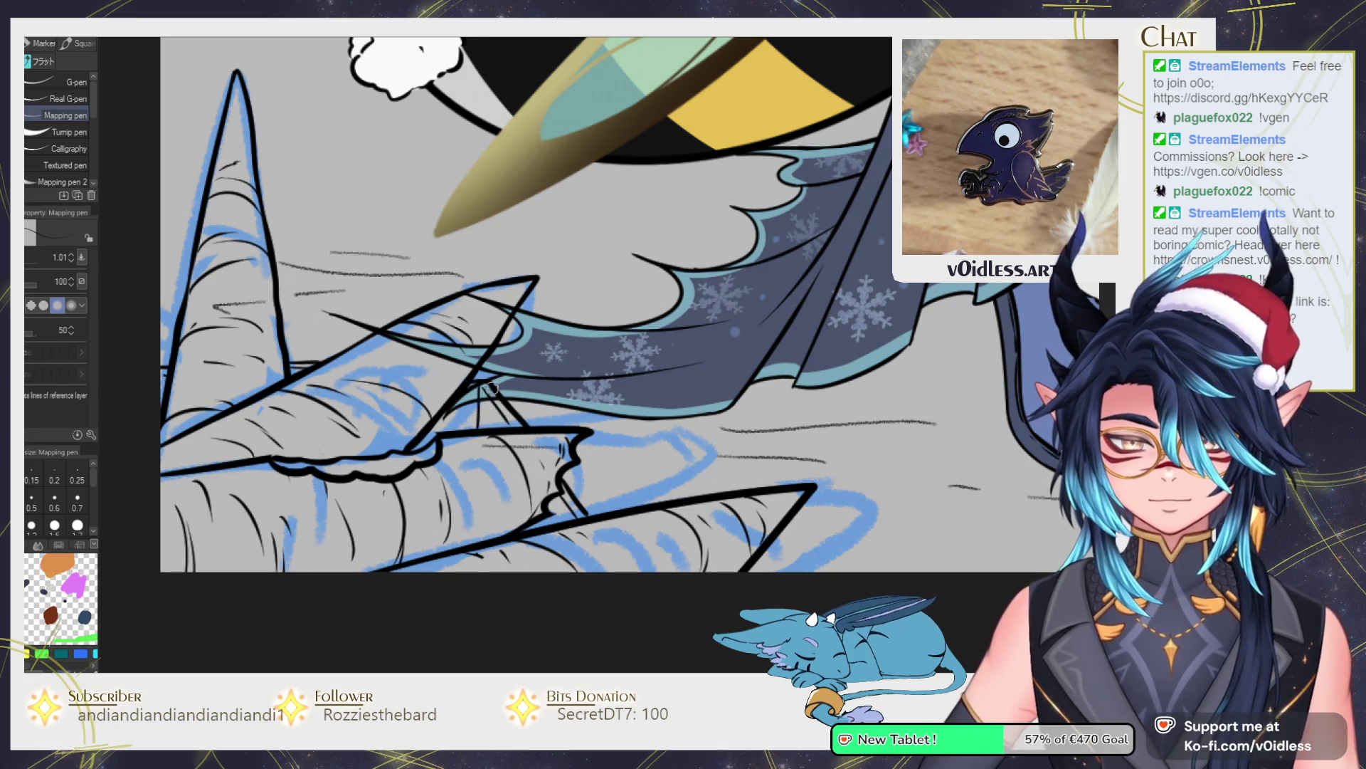
scroll(491, 420, "down", 3)
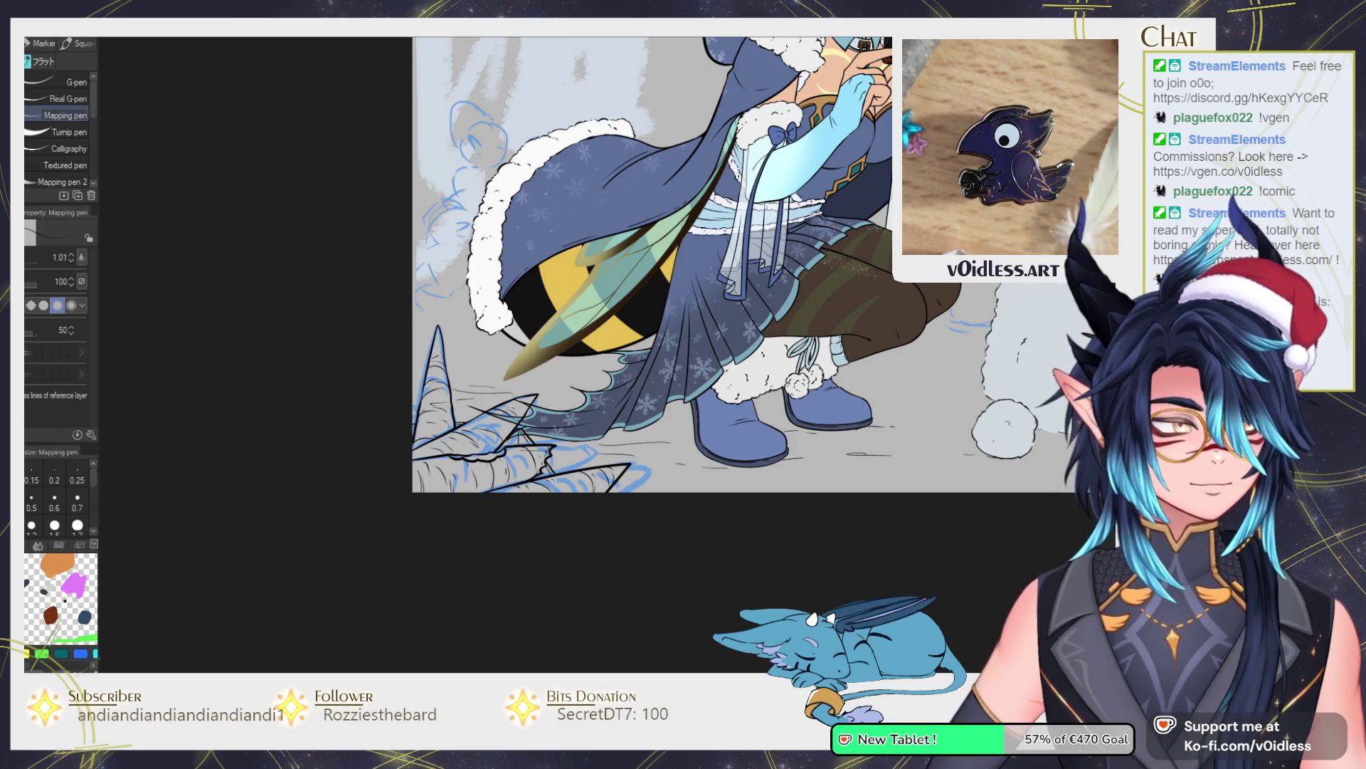
left_click_drag(944, 169, 845, 289)
left_click_drag(1027, 513, 970, 458)
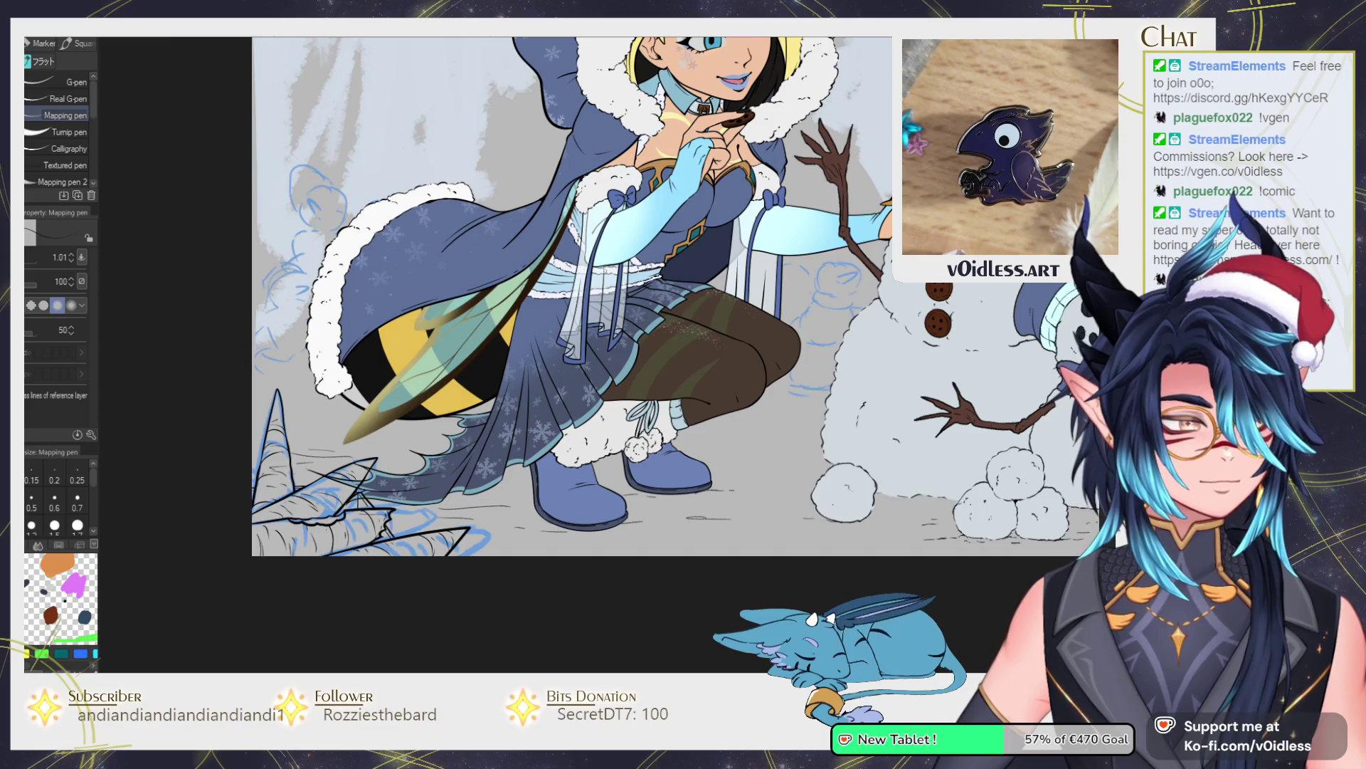
left_click_drag(641, 285, 800, 275)
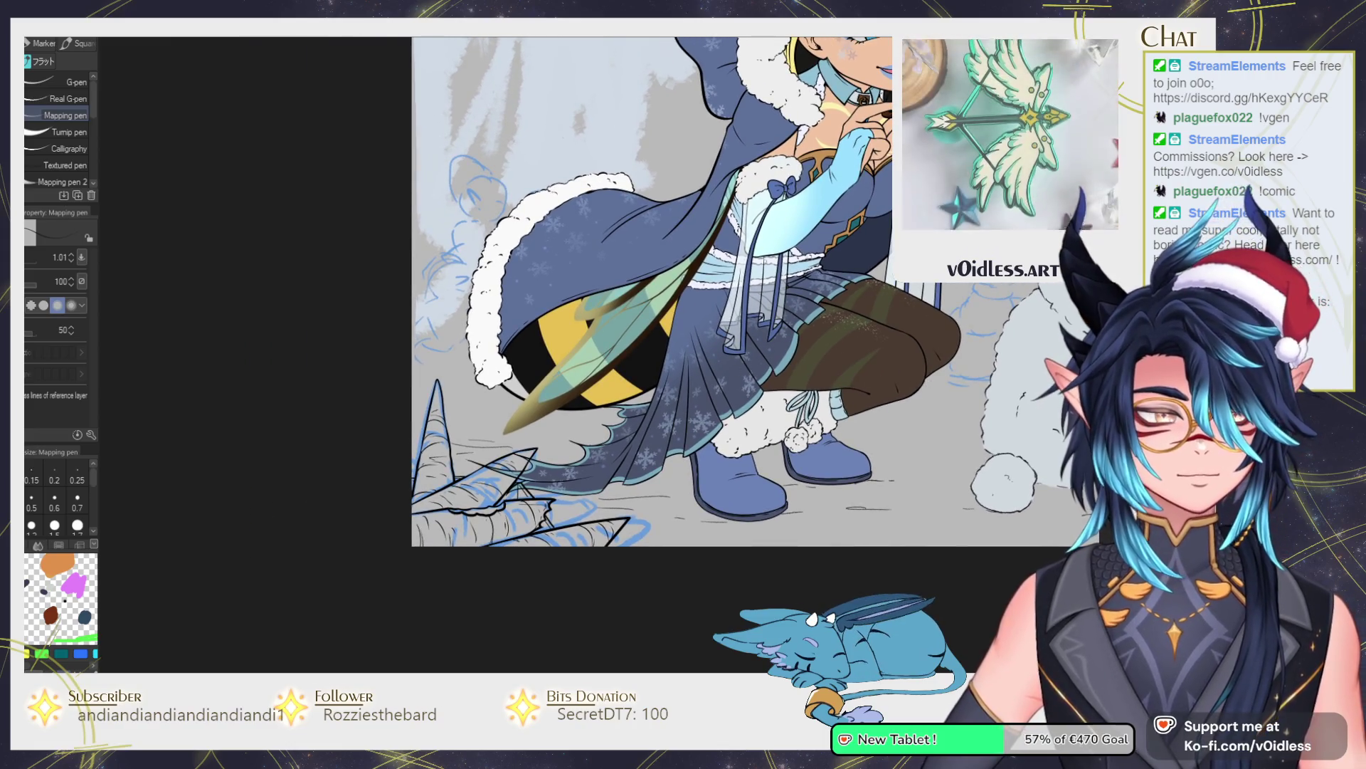
scroll(697, 373, "up", 2)
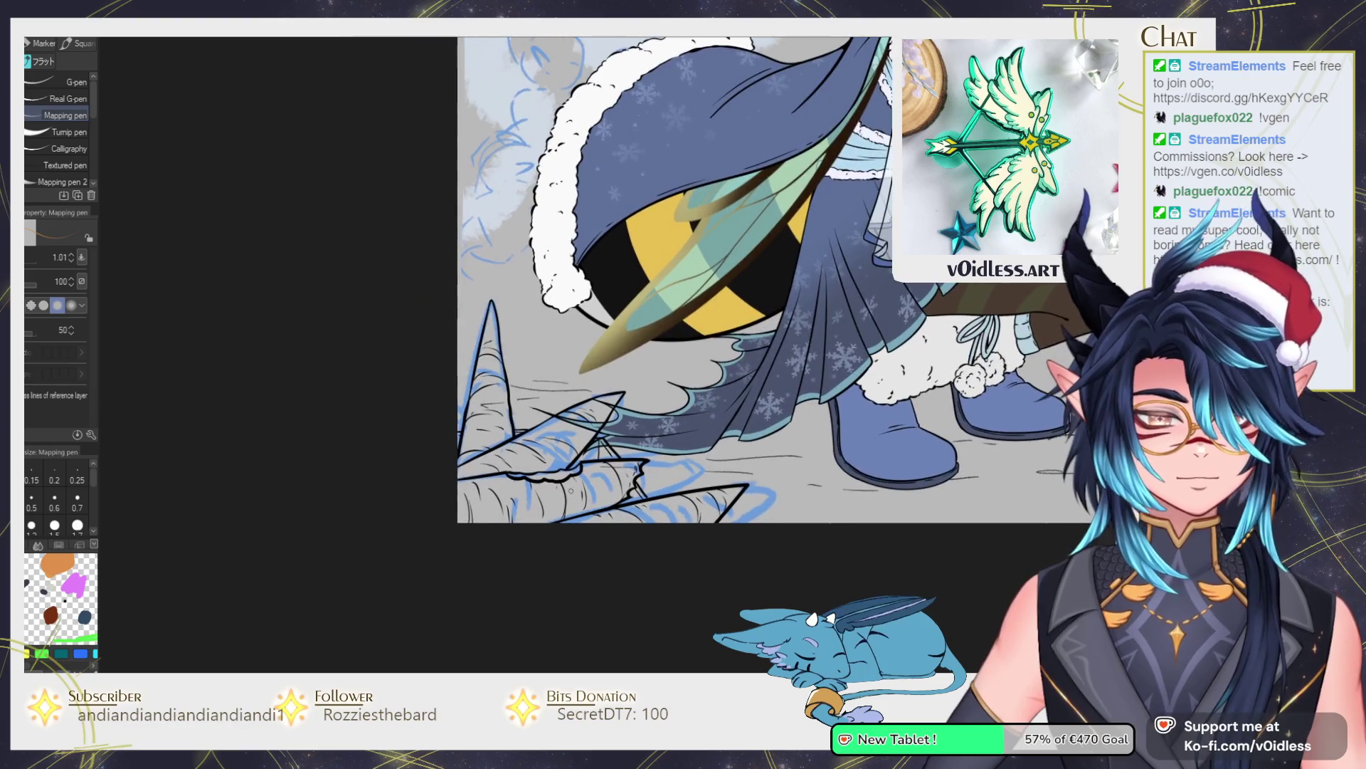
mouse_move(493, 487)
left_mouse_down()
mouse_move(540, 553)
mouse_move(452, 291)
mouse_move(741, 486)
left_mouse_up()
Clear the orange outside the horns and fill the gap between them dark brown.
key("g")
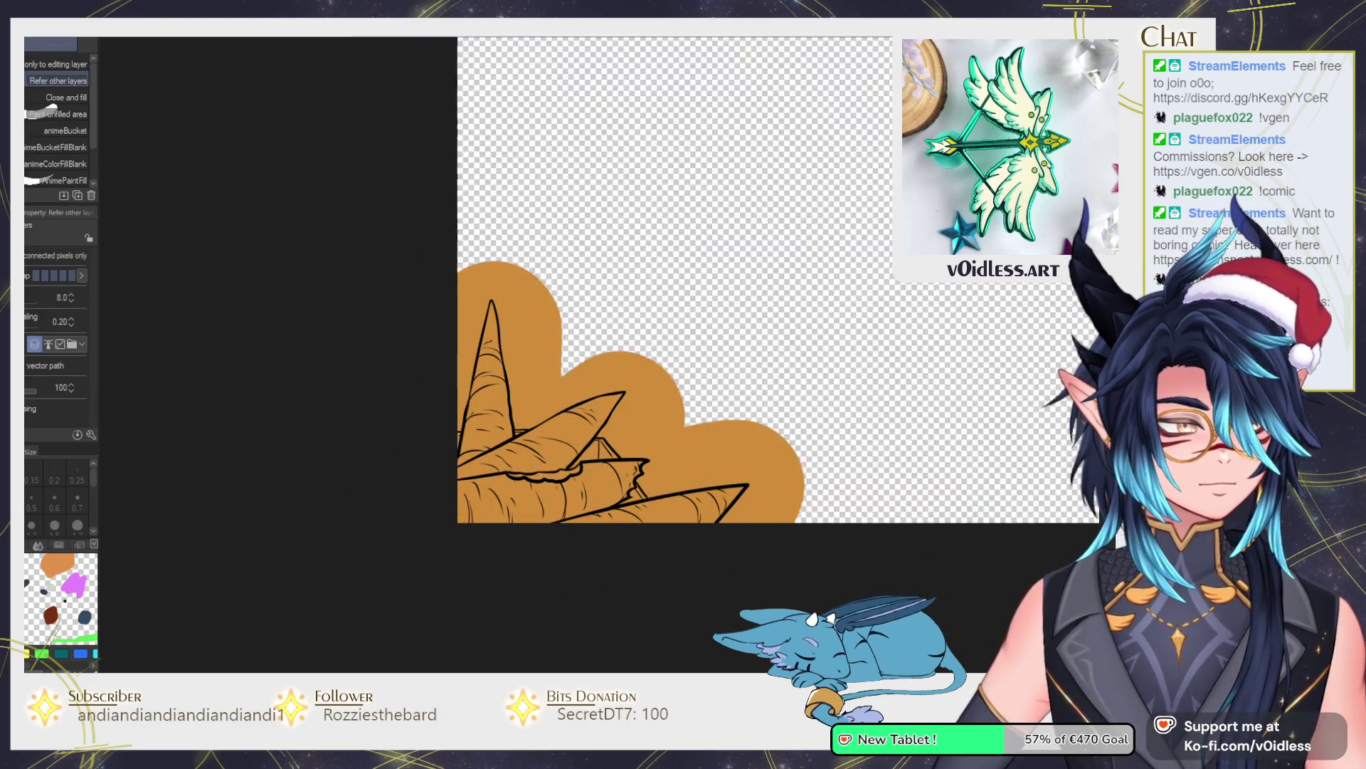
left_click(647, 390)
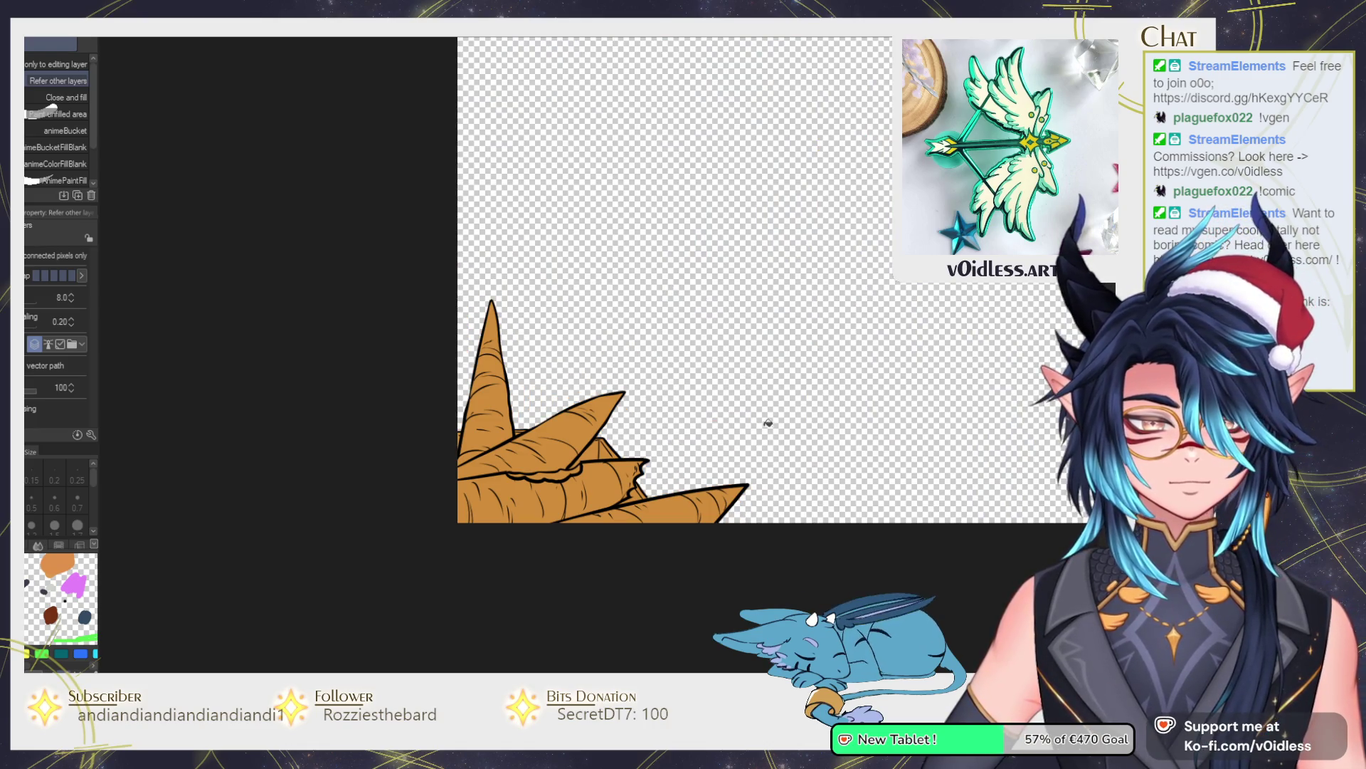
scroll(889, 153, "up", 2)
left_click(580, 455)
scroll(580, 449, "up", 2)
key("p")
scroll(573, 440, "up", 2)
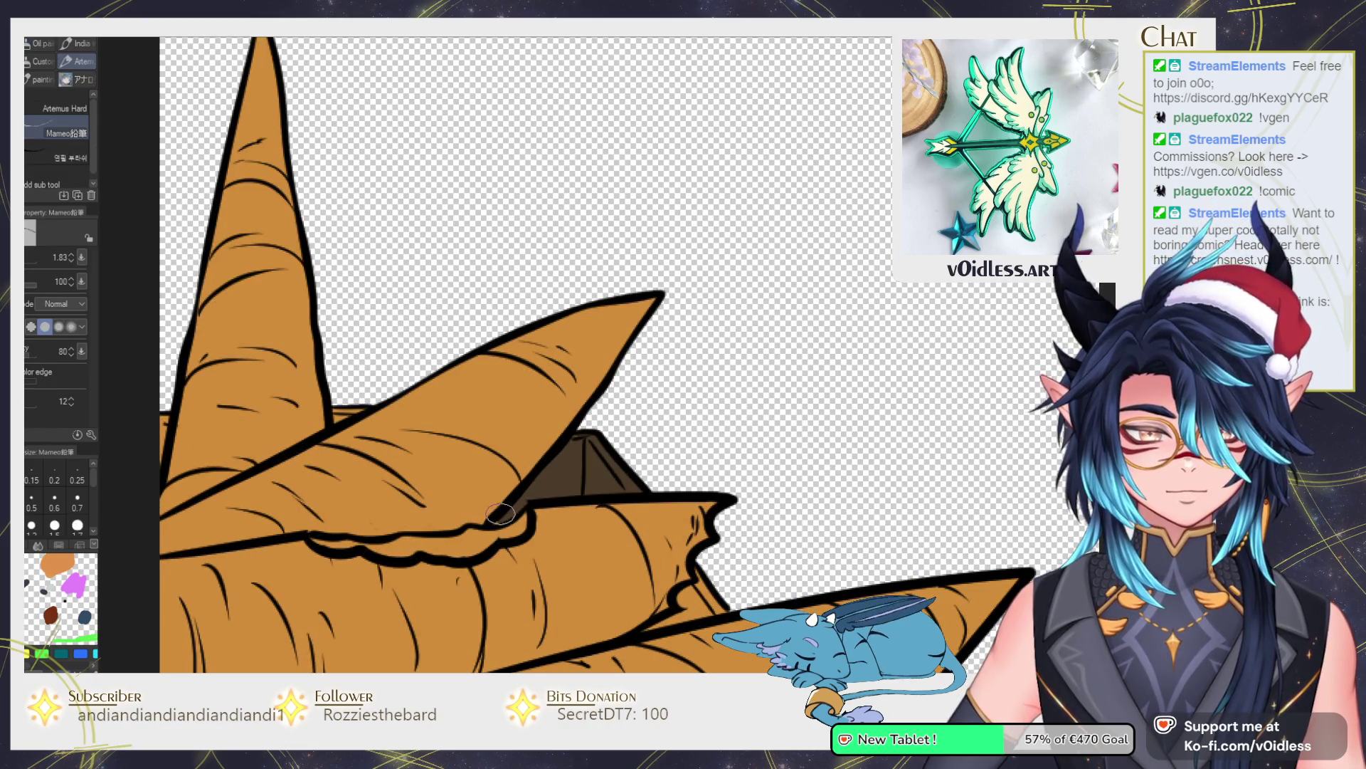
Fill the orange sliver left of the horn and the small lower gap dark brown.
left_click_drag(501, 517, 641, 510)
key("g")
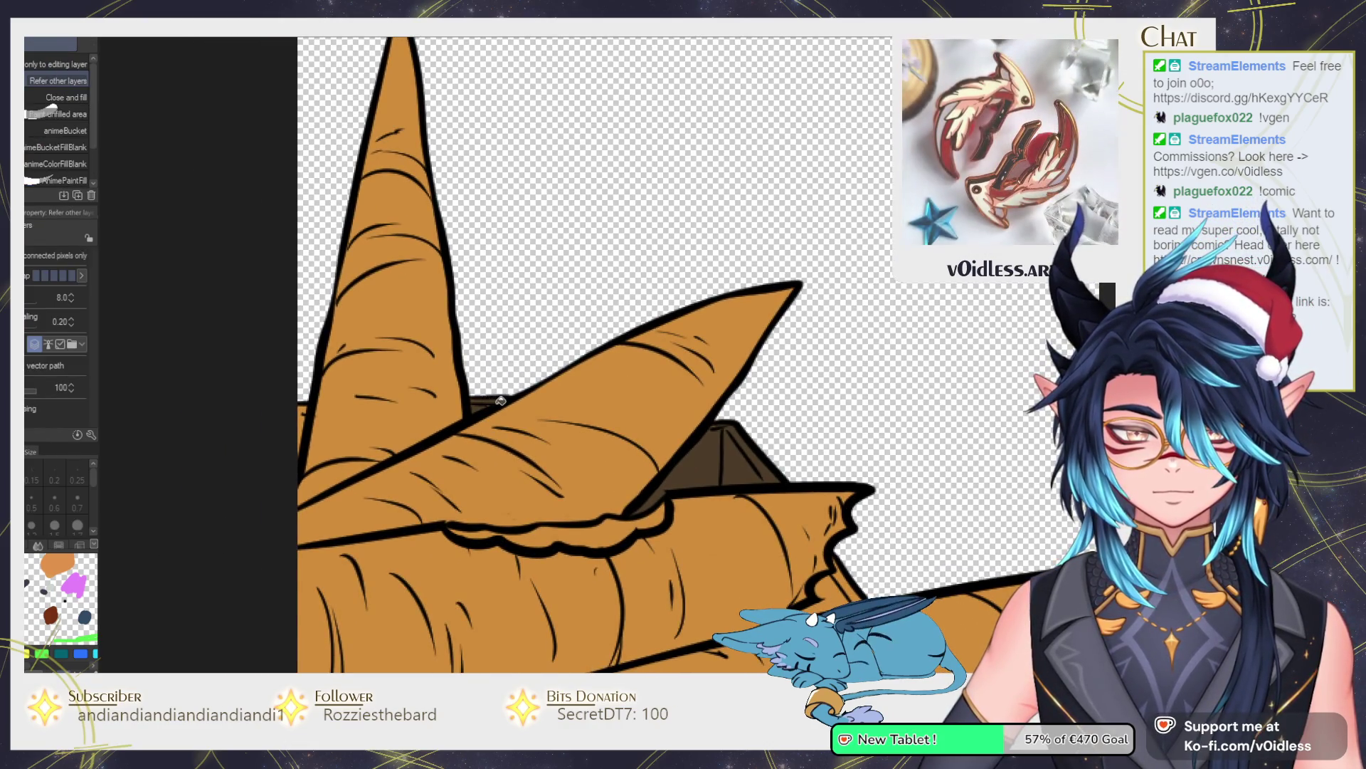
left_click(302, 427)
left_click_drag(840, 596, 747, 457)
left_click(746, 458)
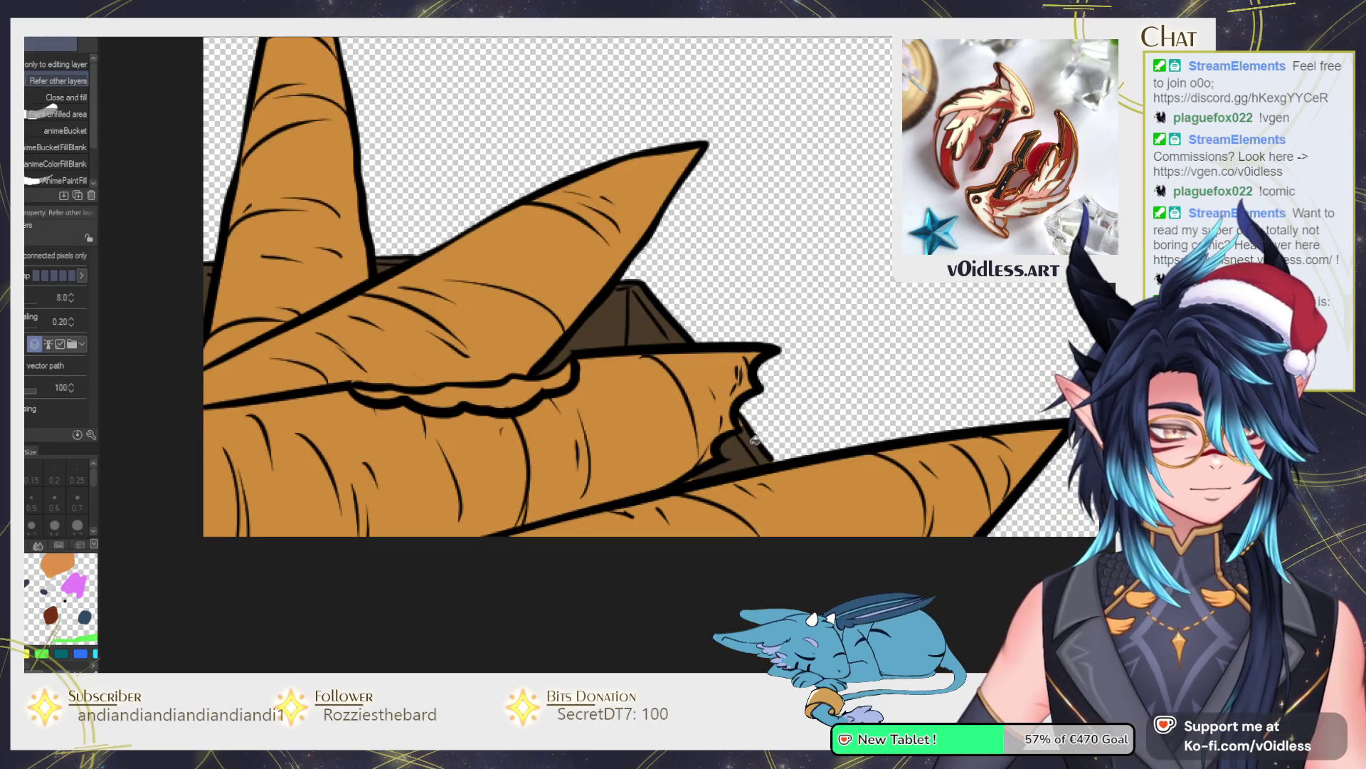
key("p")
scroll(720, 470, "down", 5)
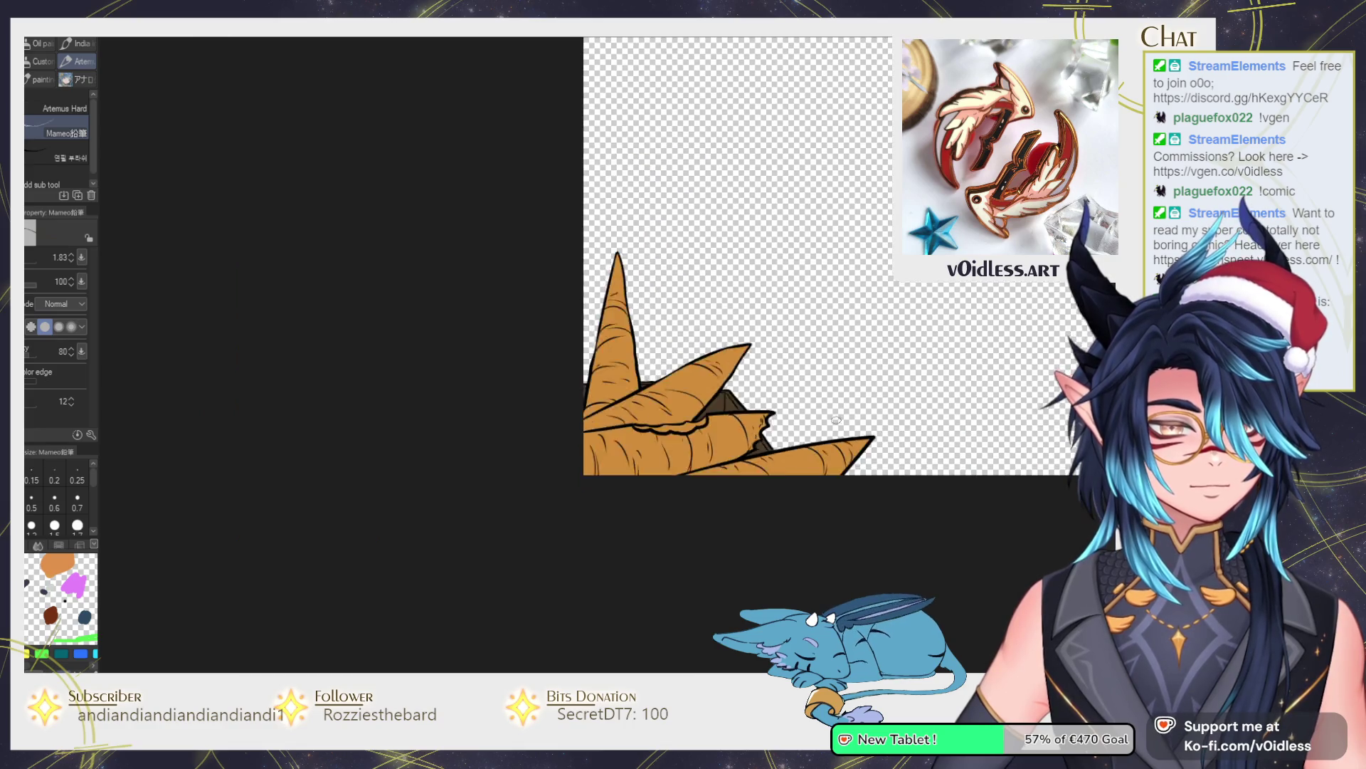
scroll(754, 391, "down", 3)
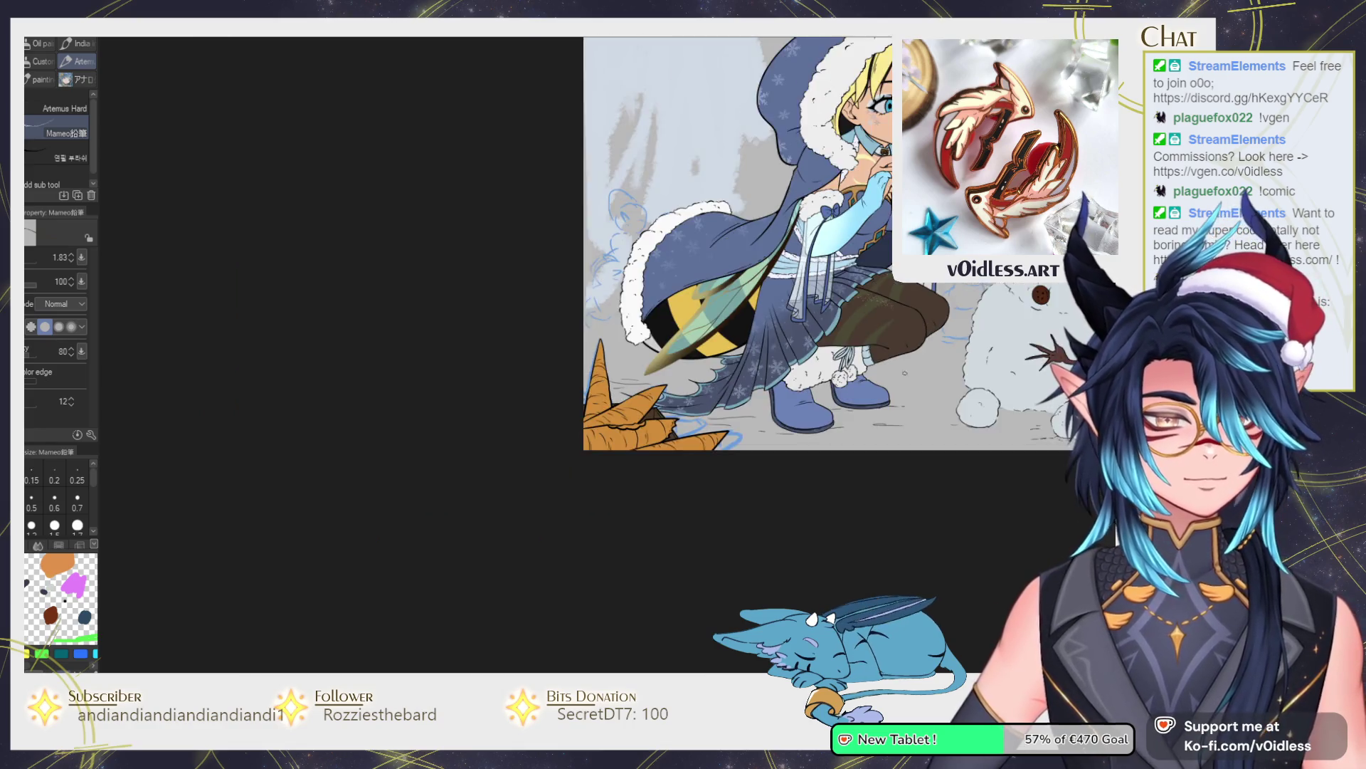
scroll(902, 399, "up", 3)
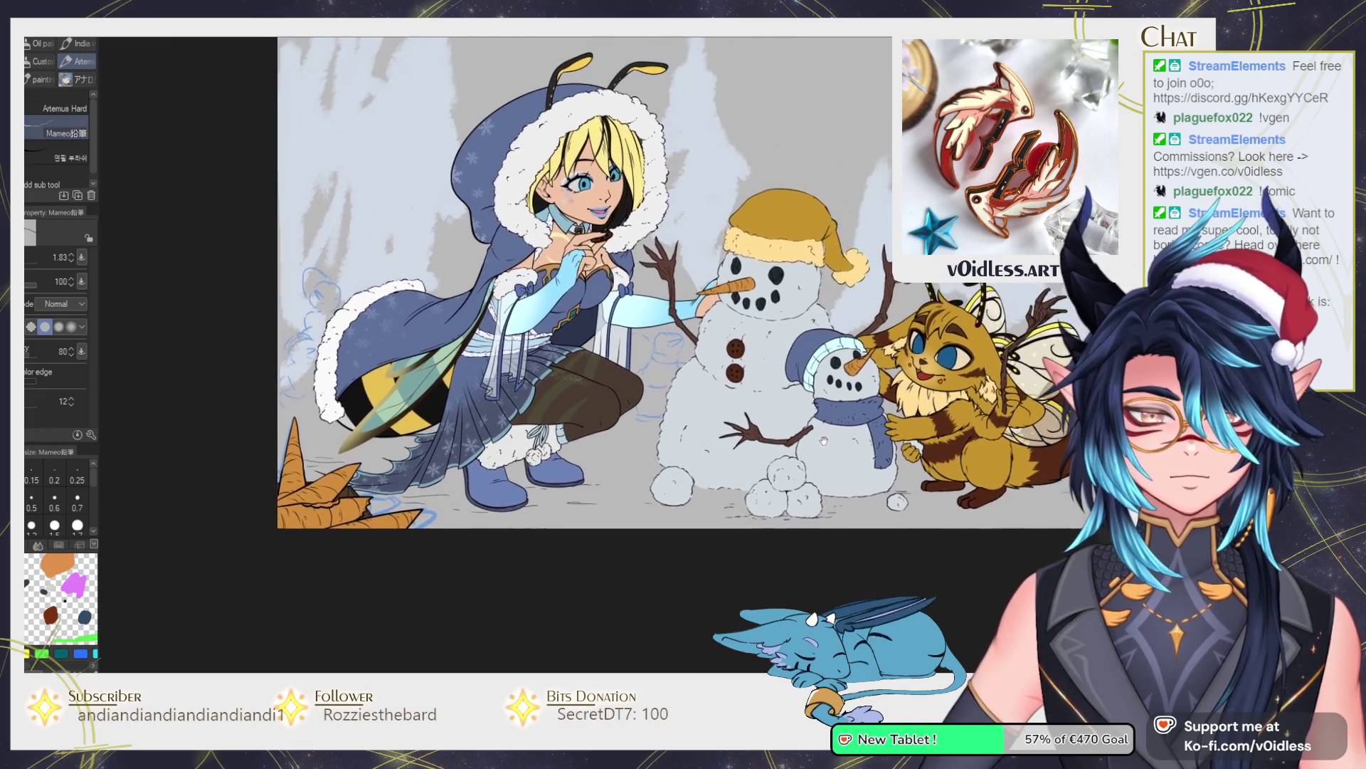
Zoom to the lower-right snowman and ink its outline with the Mapping pen.
mouse_move(801, 454)
left_mouse_down()
mouse_move(898, 413)
mouse_move(847, 391)
left_mouse_up()
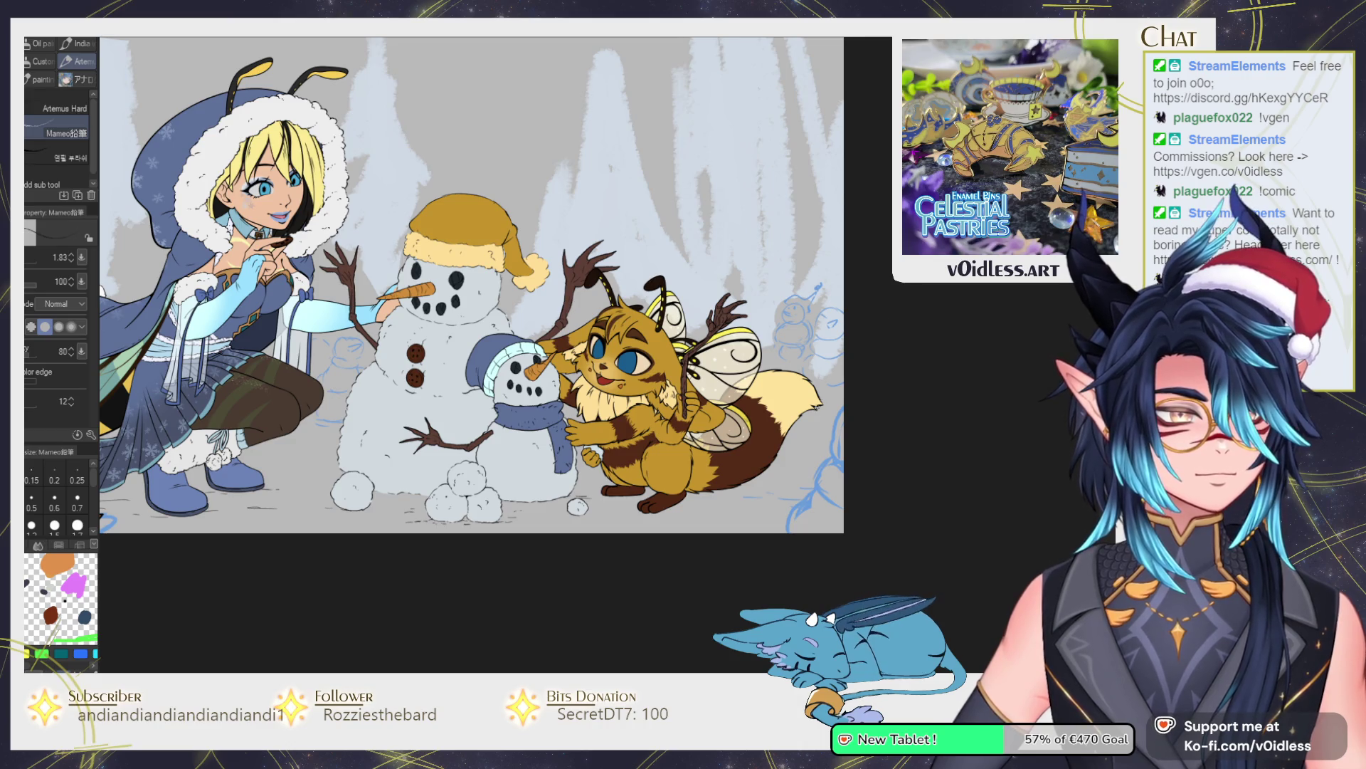
key("p")
scroll(811, 422, "up", 2)
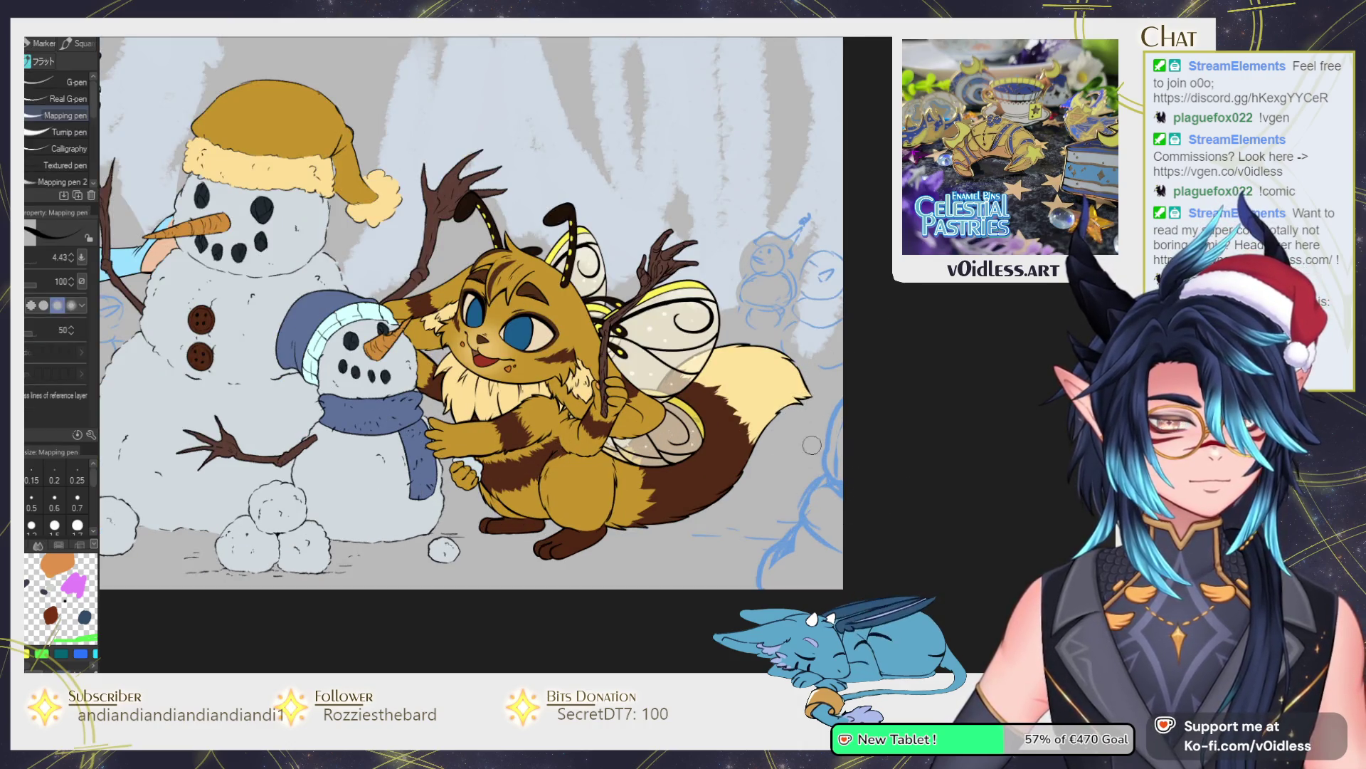
left_click_drag(810, 436, 728, 340)
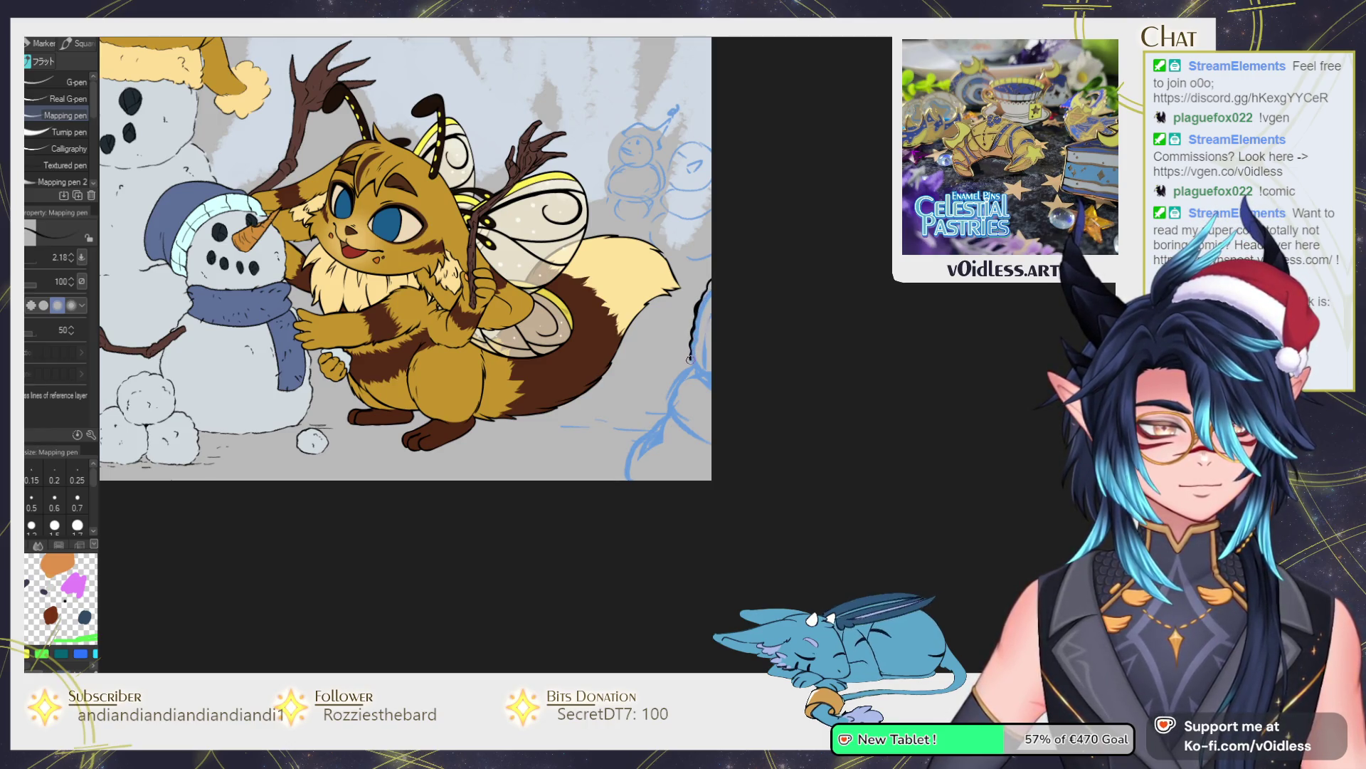
mouse_move(689, 363)
left_mouse_down()
mouse_move(671, 409)
mouse_move(751, 440)
left_mouse_up()
left_click_drag(672, 384, 679, 403)
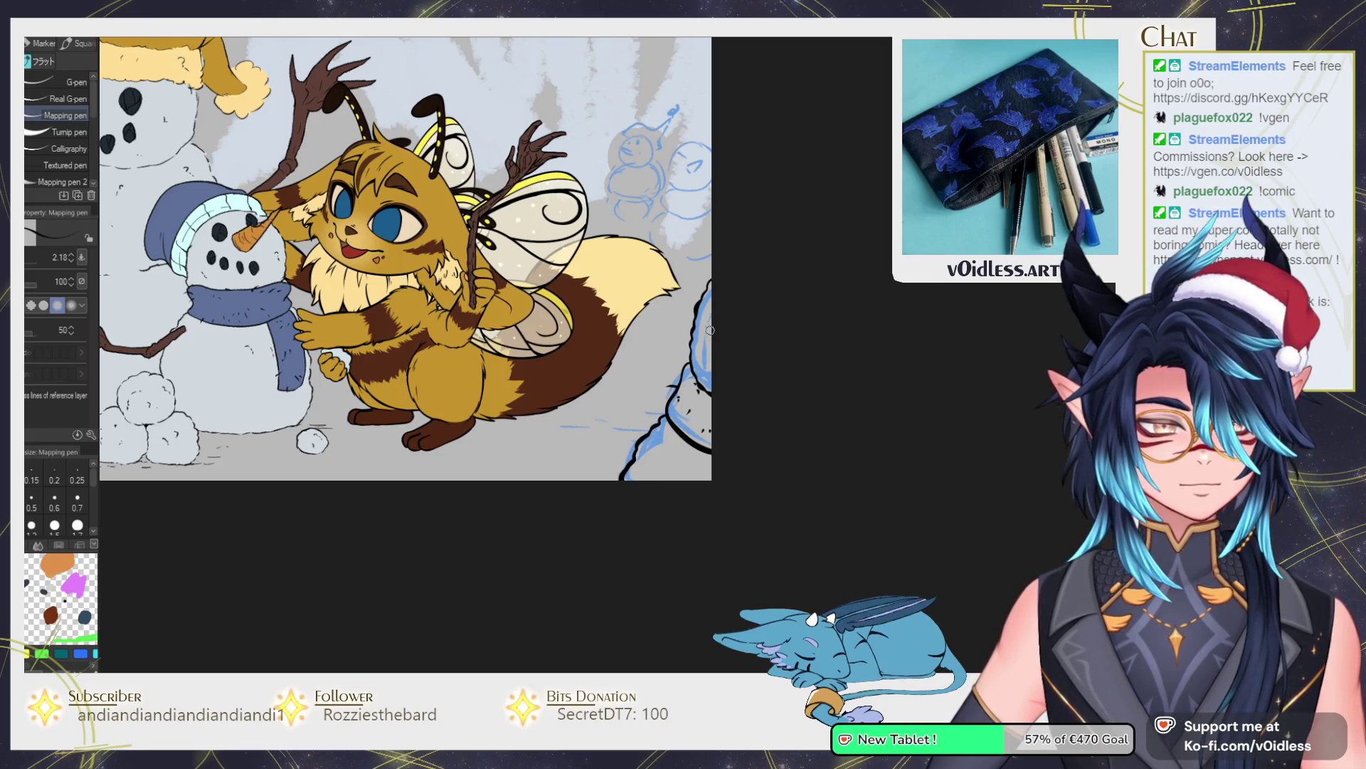
Touch up the snowman's outline with short strokes.
scroll(662, 443, "up", 1)
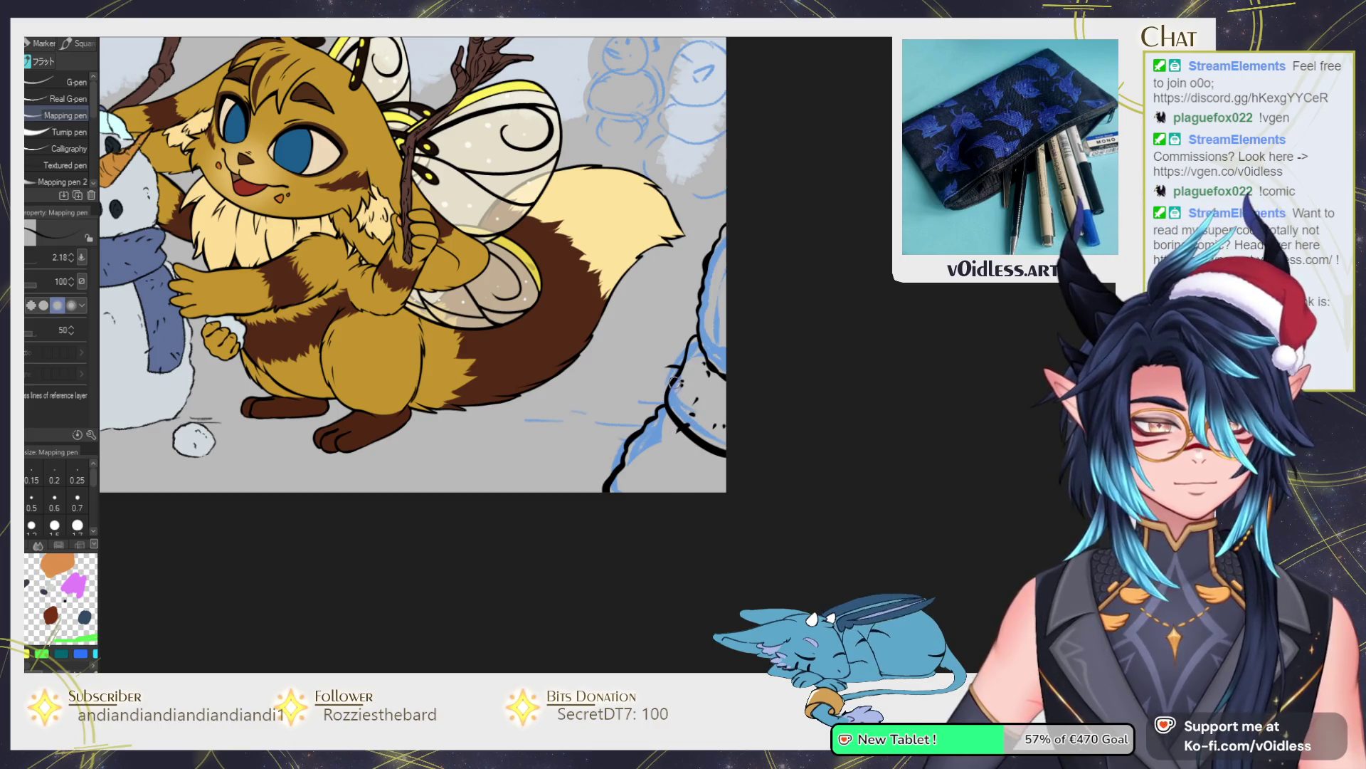
left_click_drag(671, 365, 686, 375)
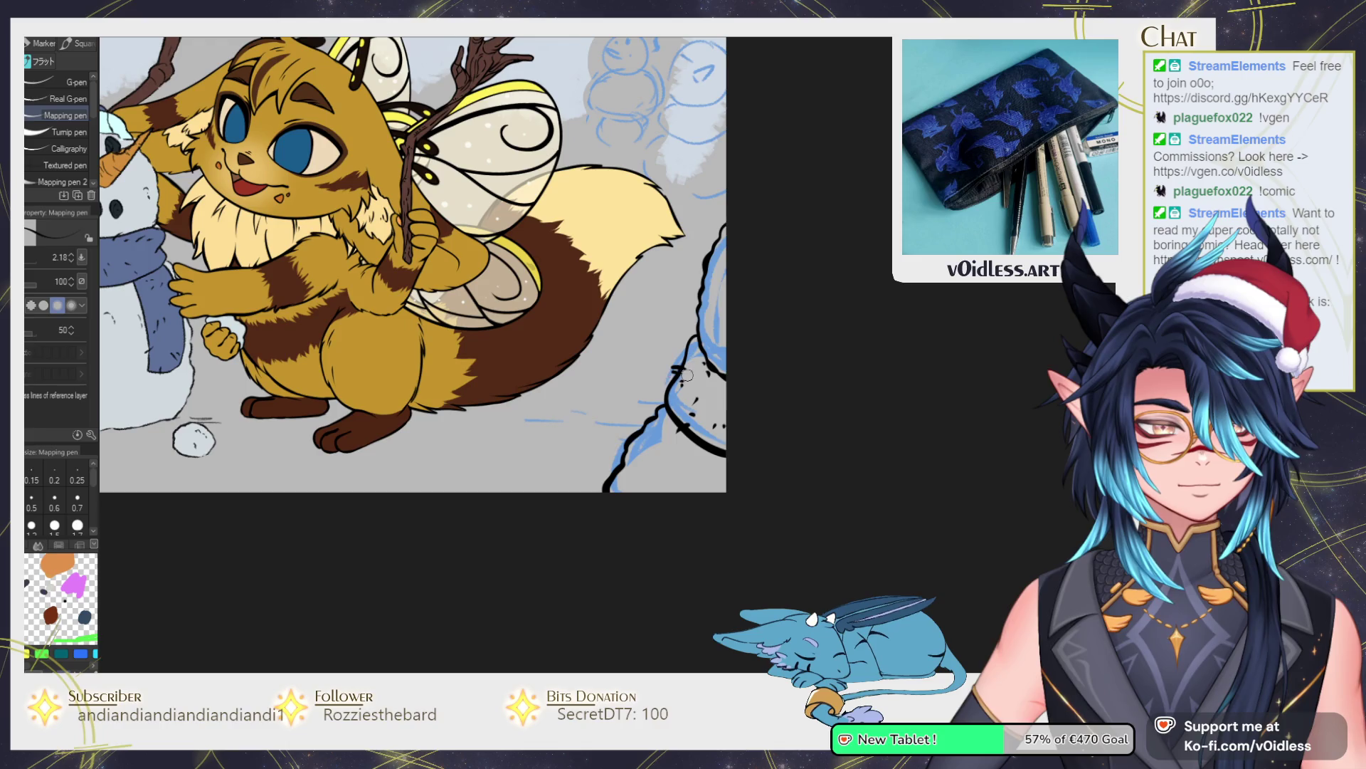
scroll(695, 365, "down", 4)
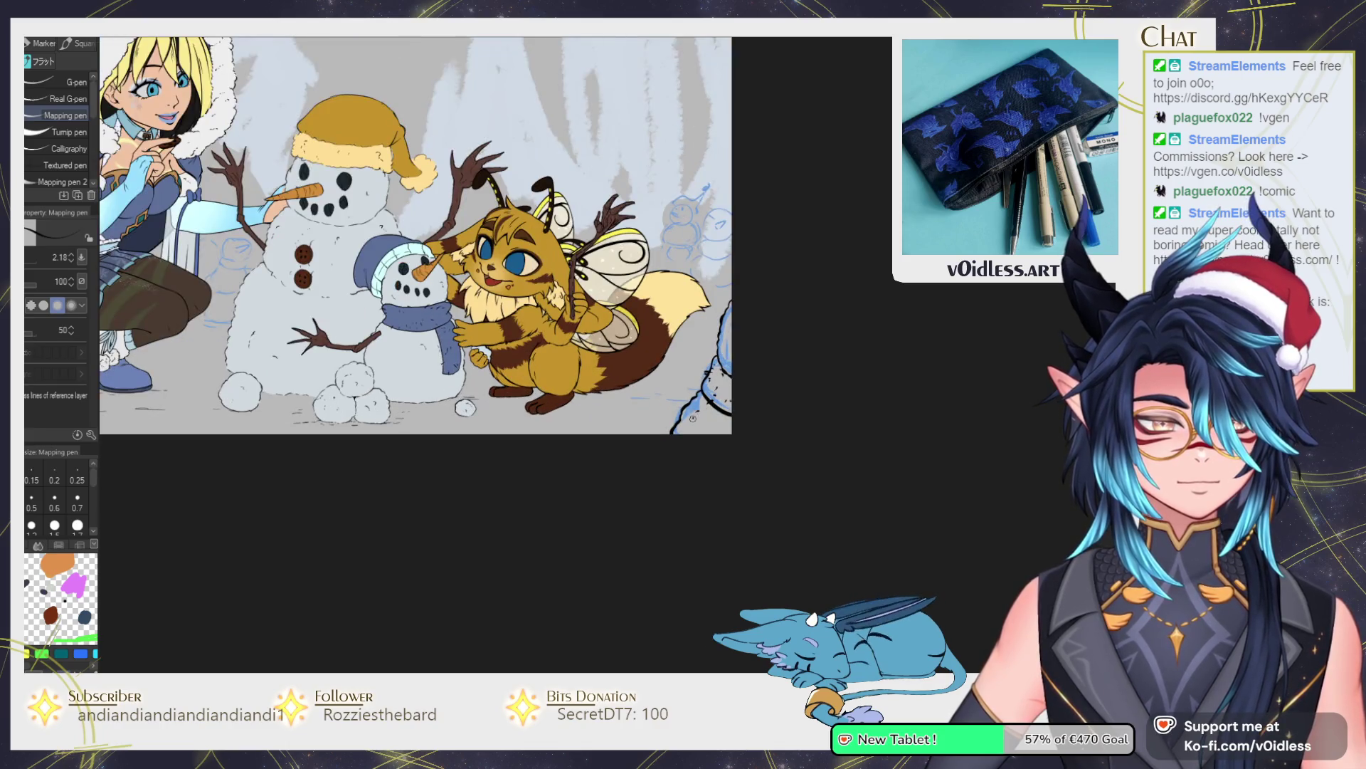
scroll(743, 322, "down", 3)
scroll(561, 415, "up", 5)
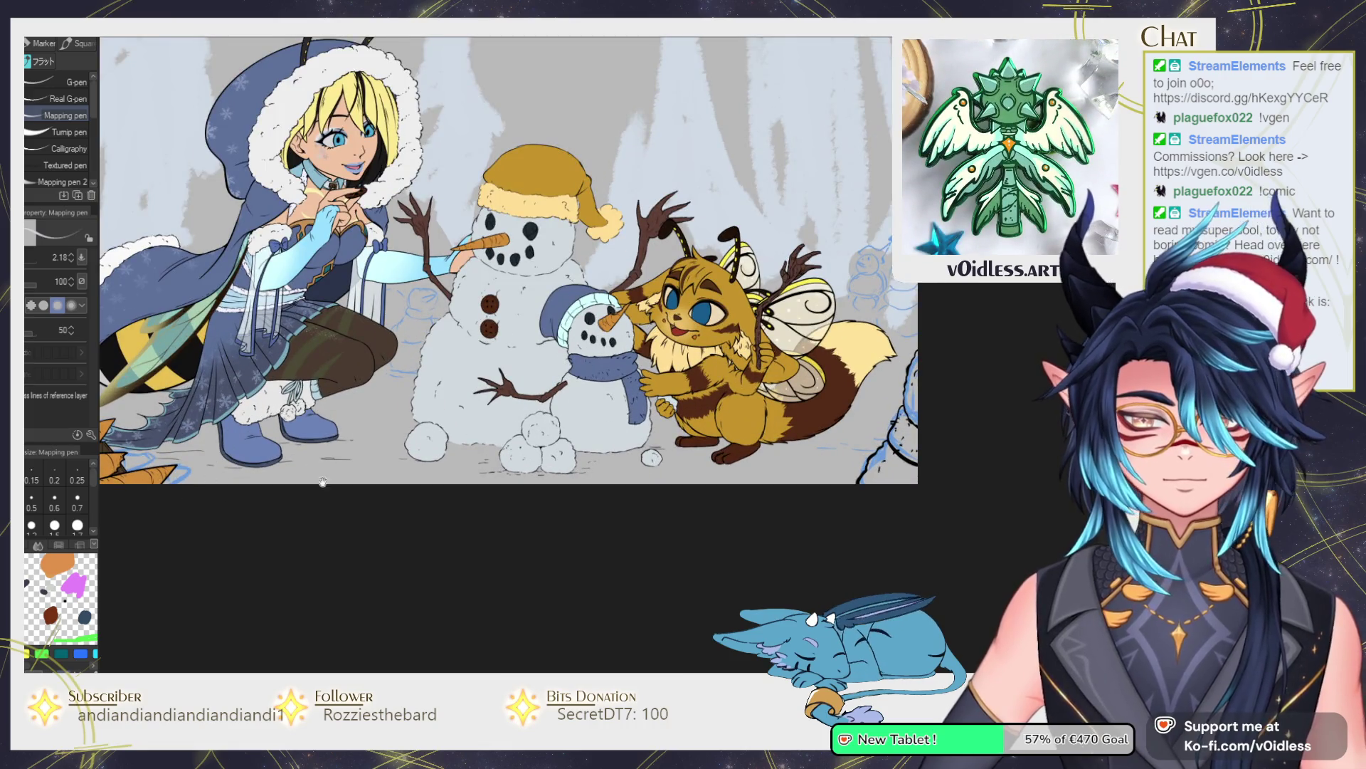
scroll(684, 320, "up", 2)
key("g")
scroll(683, 320, "up", 3)
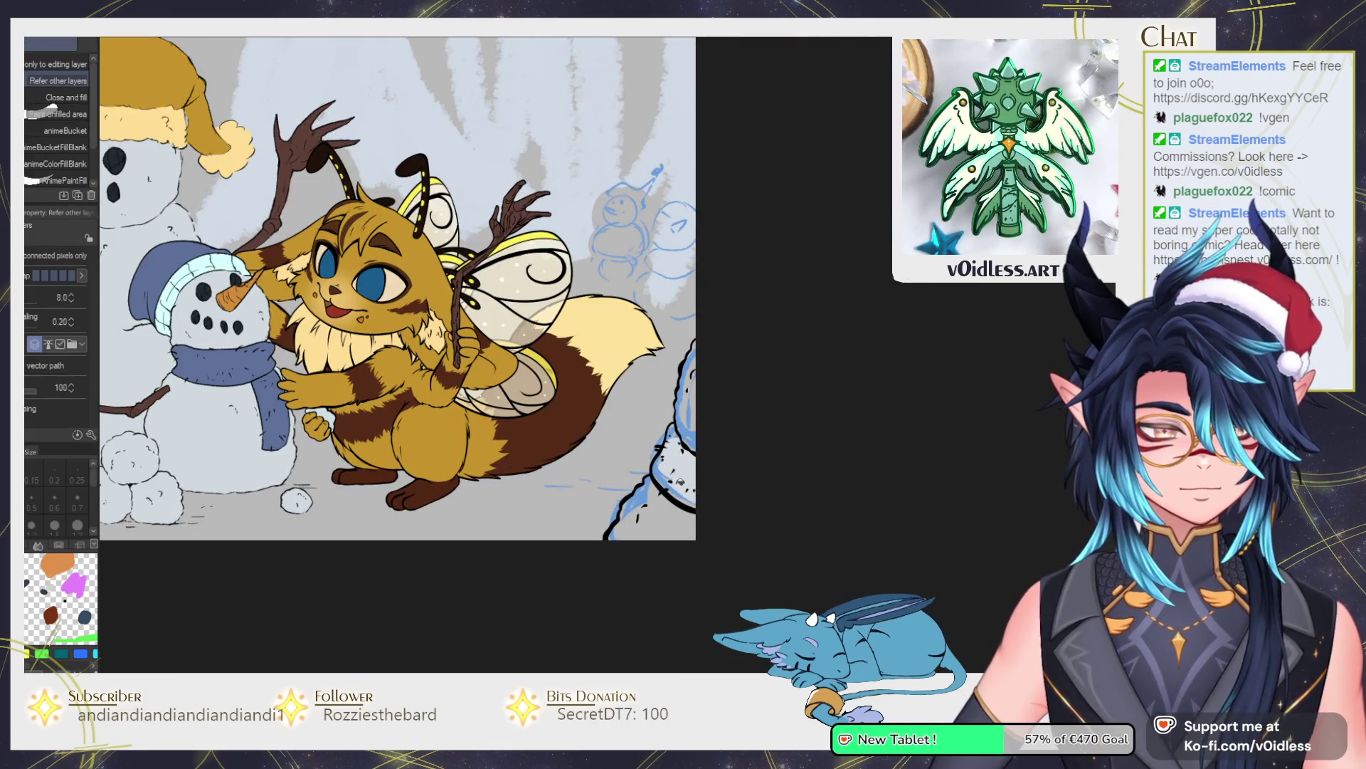
key("ctrl+h")
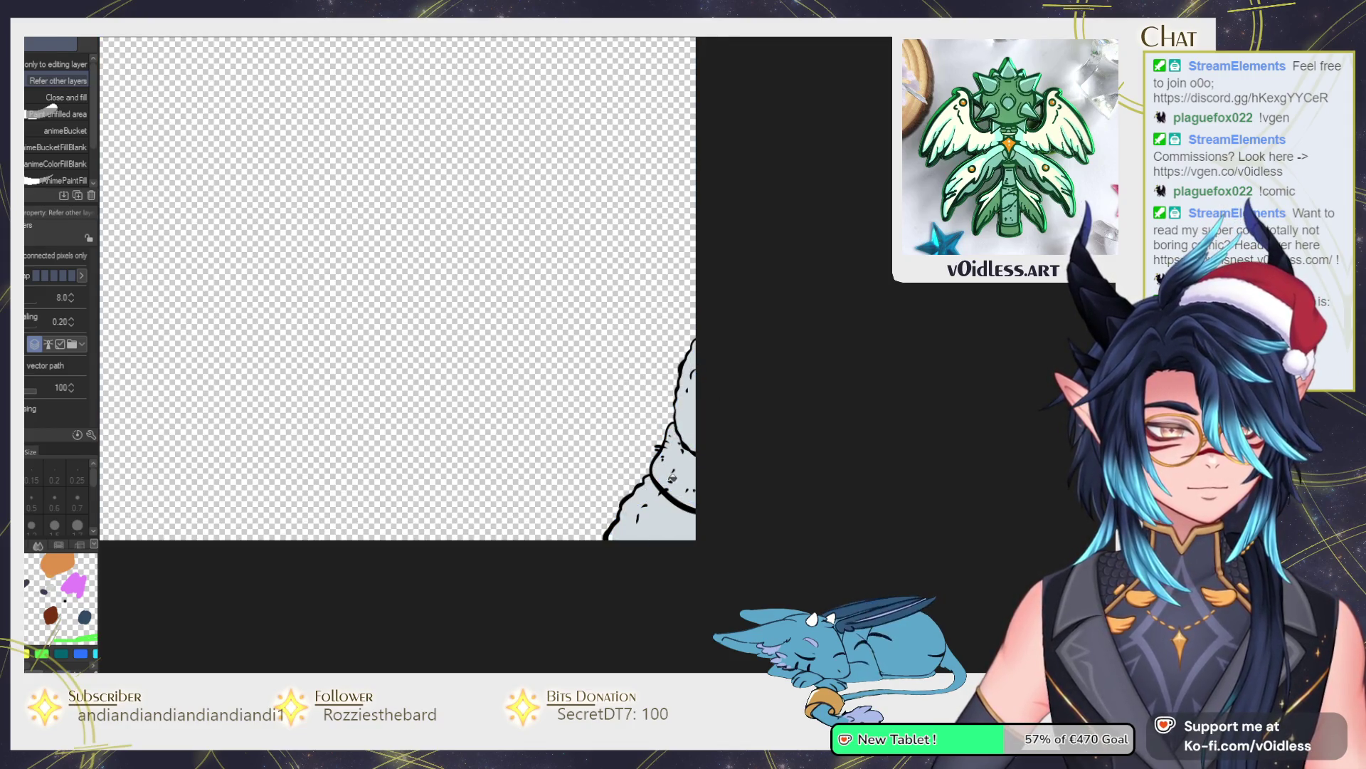
key("p")
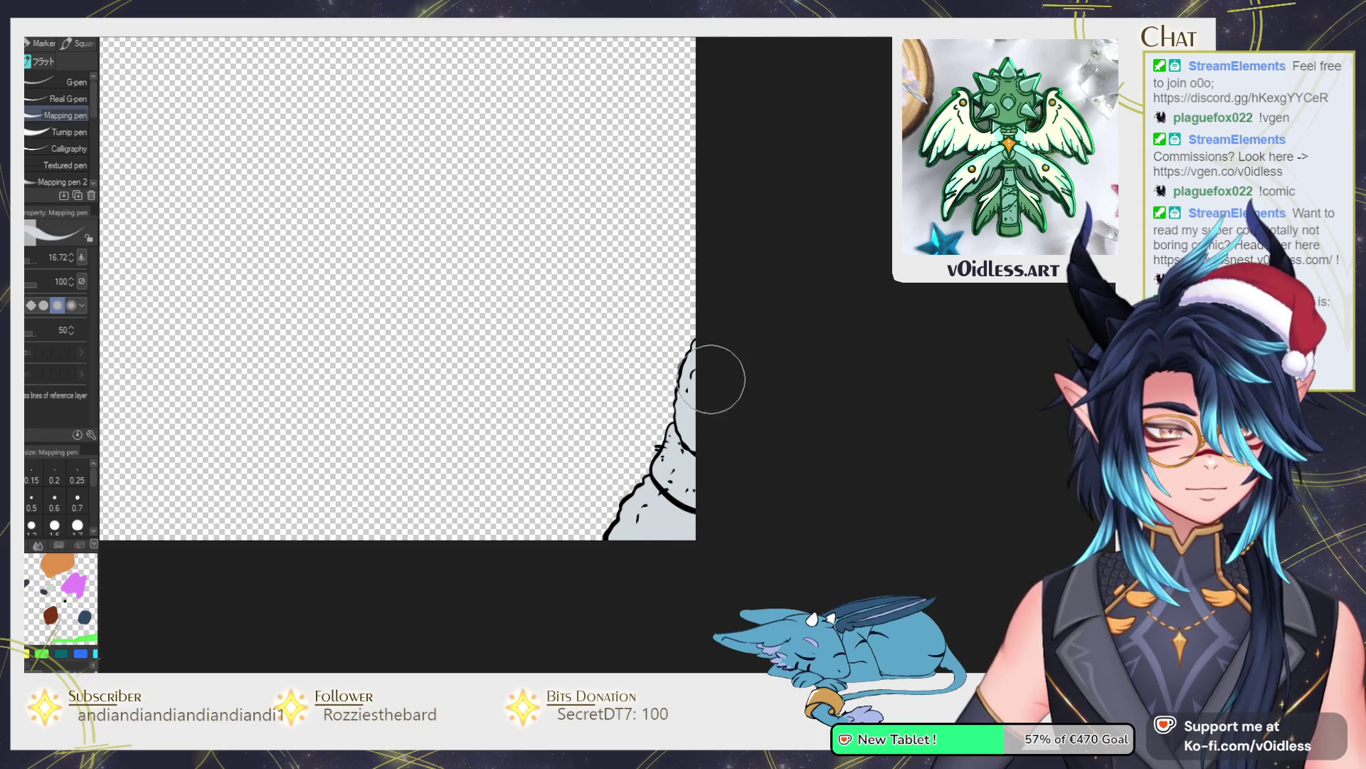
key("g")
left_click(676, 470)
scroll(1044, 298, "down", 2)
scroll(809, 330, "down", 3)
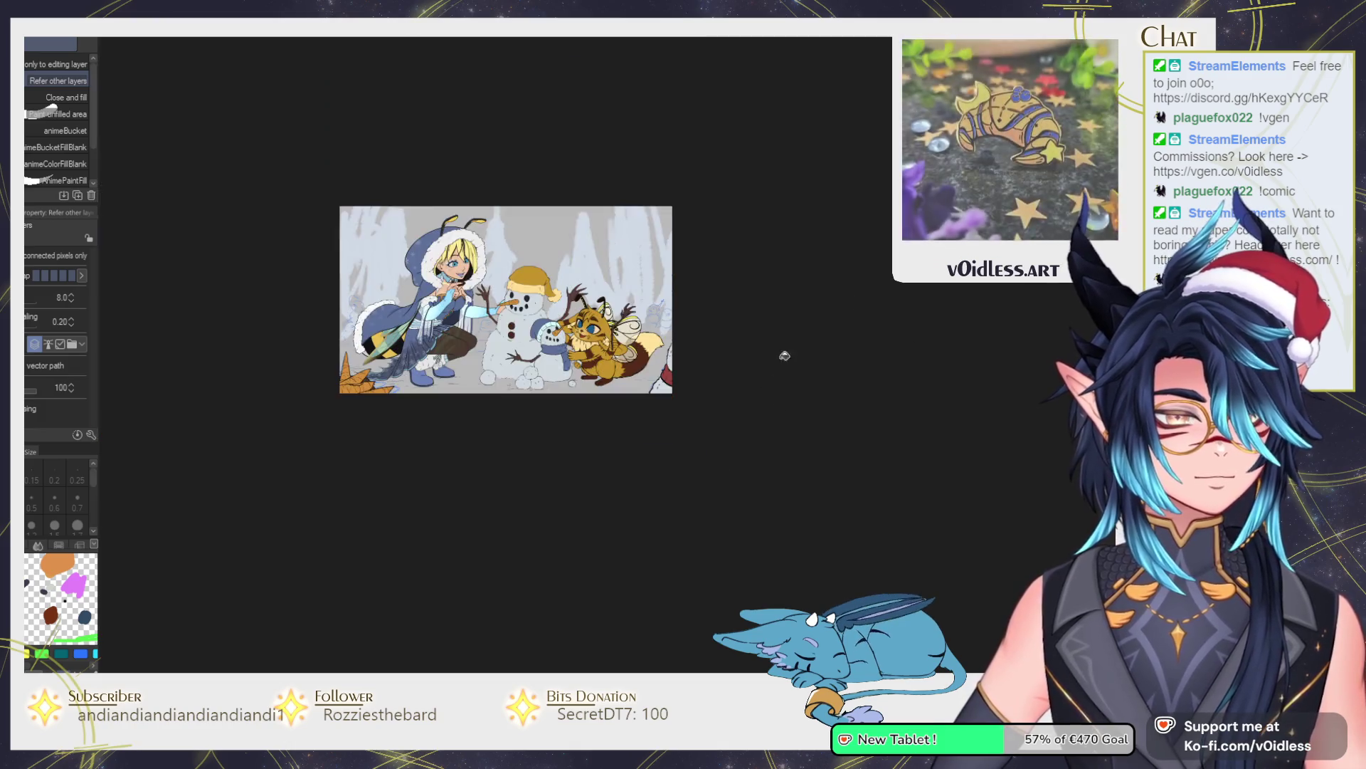
scroll(510, 540, "up", 3)
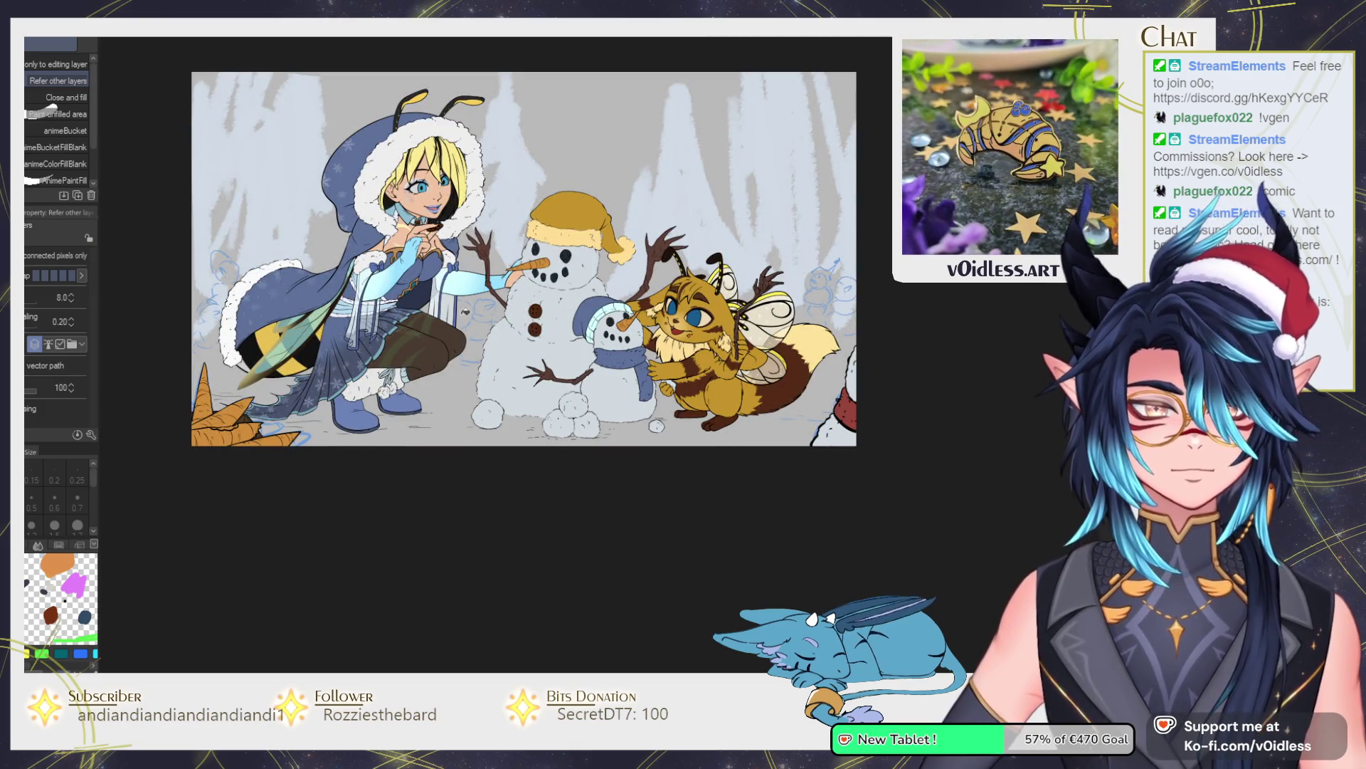
scroll(511, 539, "up", 1)
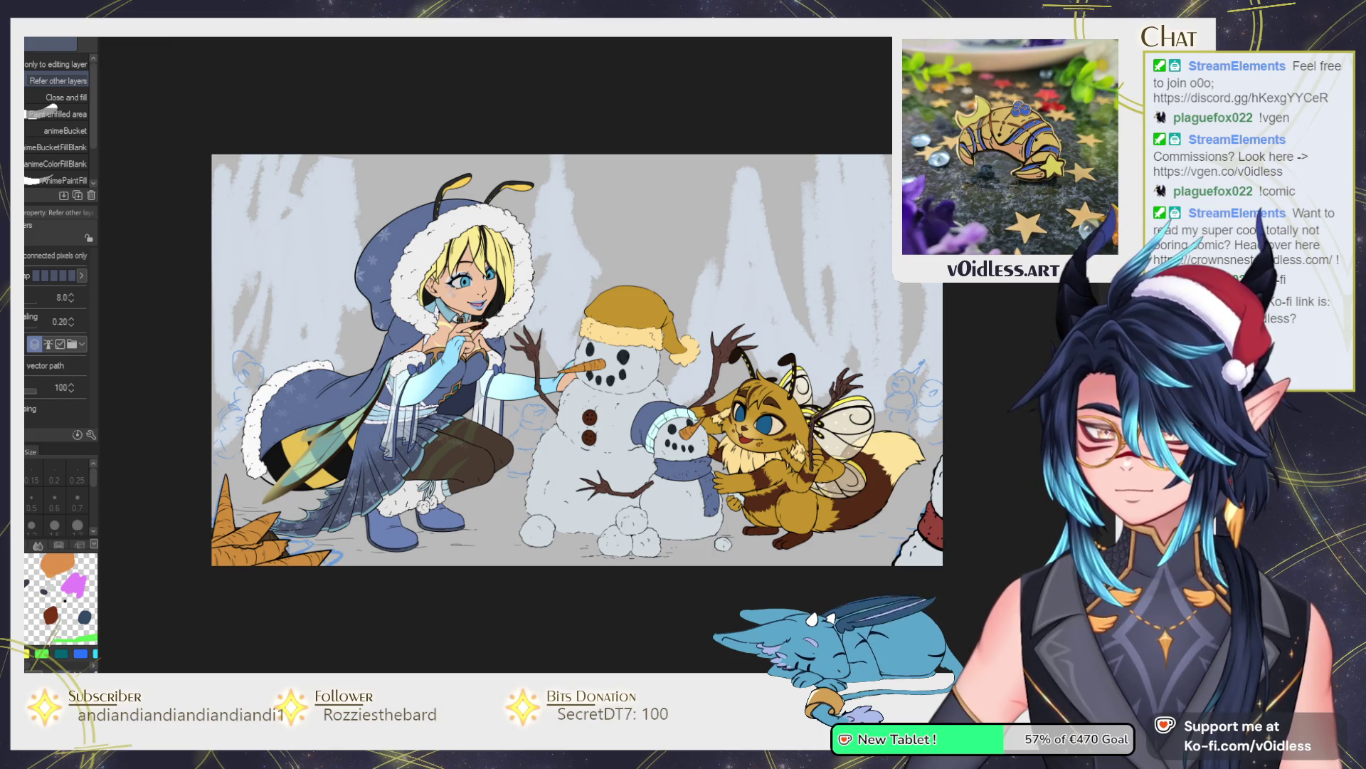
scroll(523, 370, "down", 2)
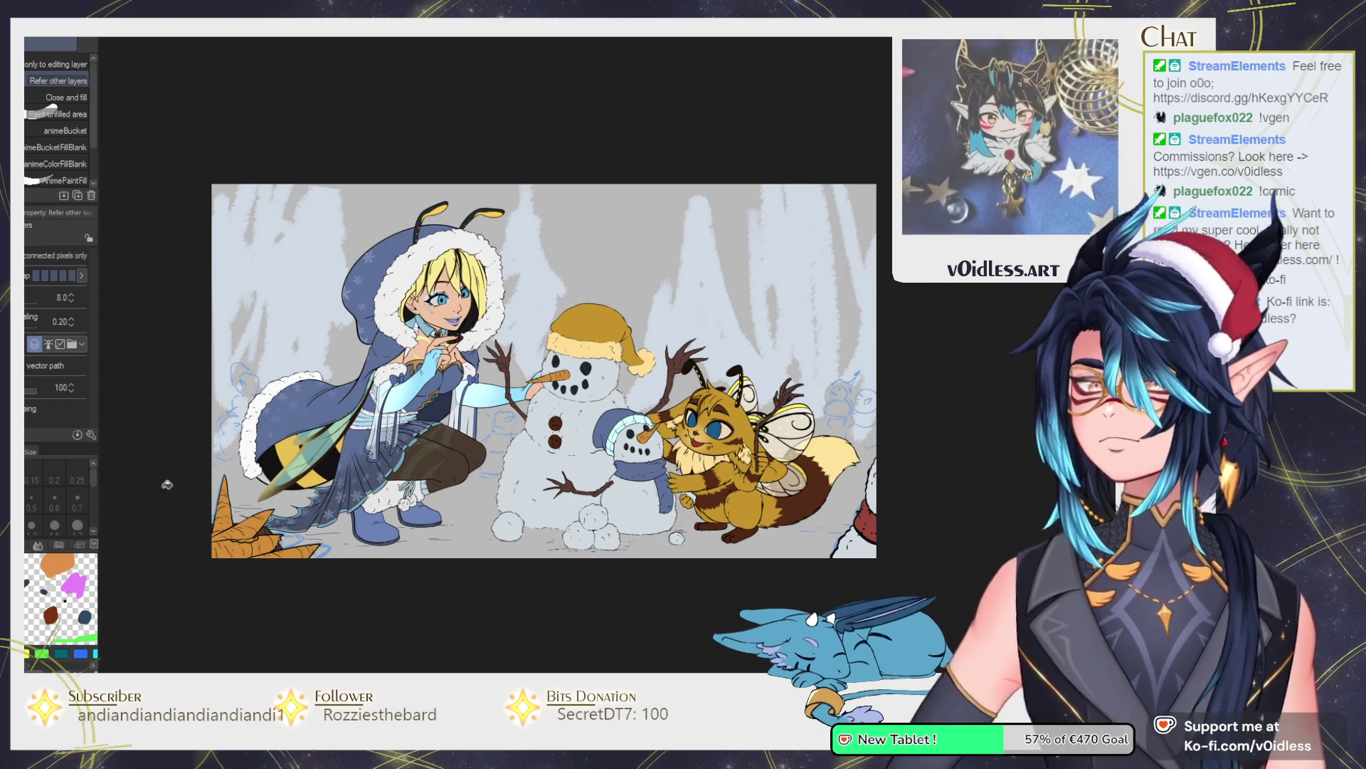
scroll(292, 508, "up", 3)
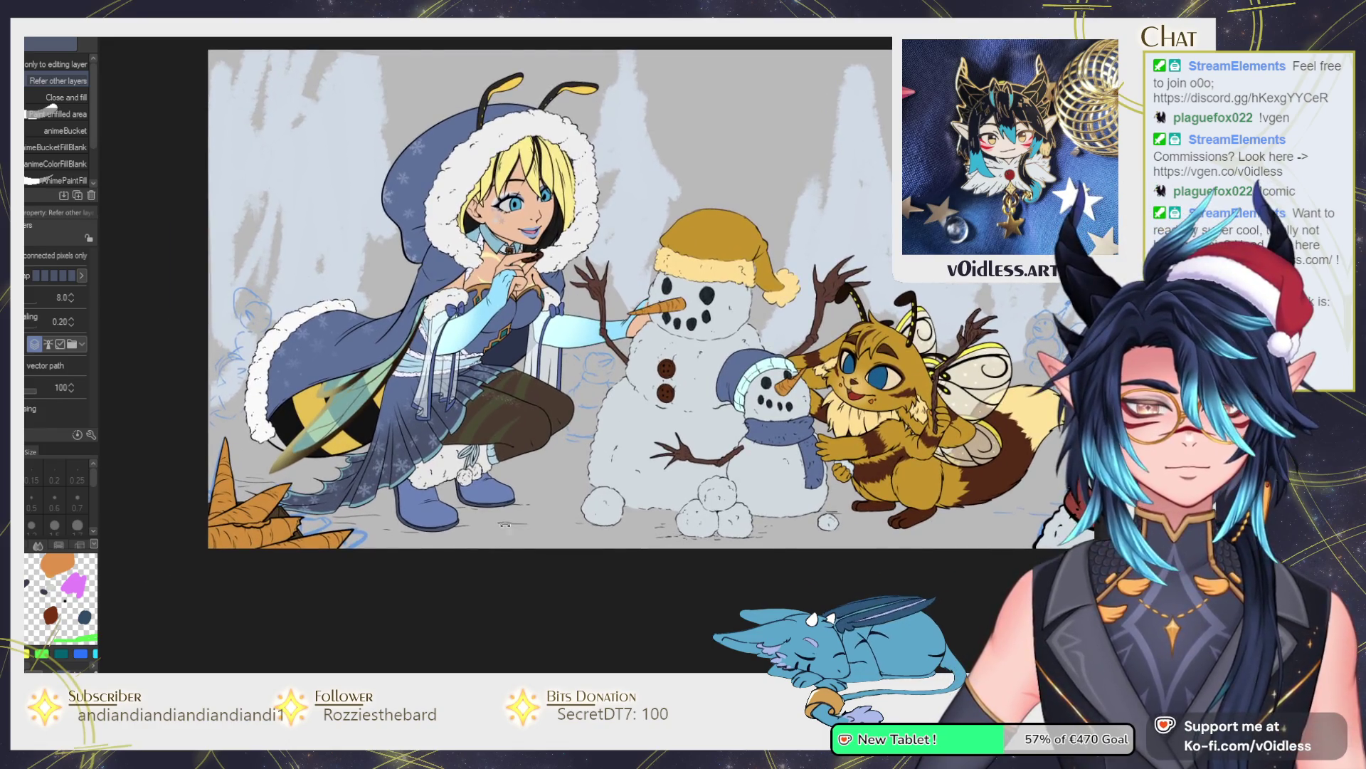
mouse_move(504, 525)
left_mouse_down()
mouse_move(503, 580)
mouse_move(555, 567)
mouse_move(524, 567)
left_mouse_up()
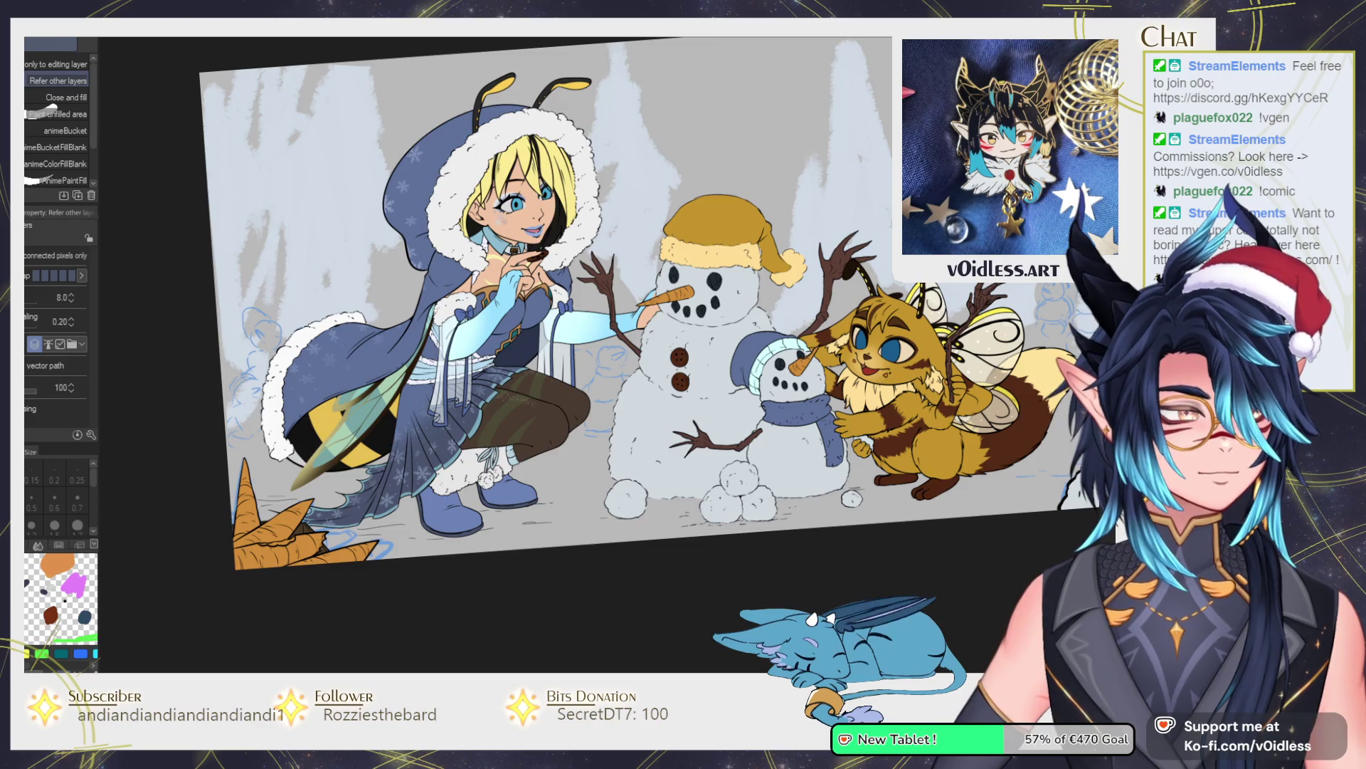
Rotate and reposition the canvas view, ending with the Soft airbrush selected.
key("ctrl+minus")
key("p")
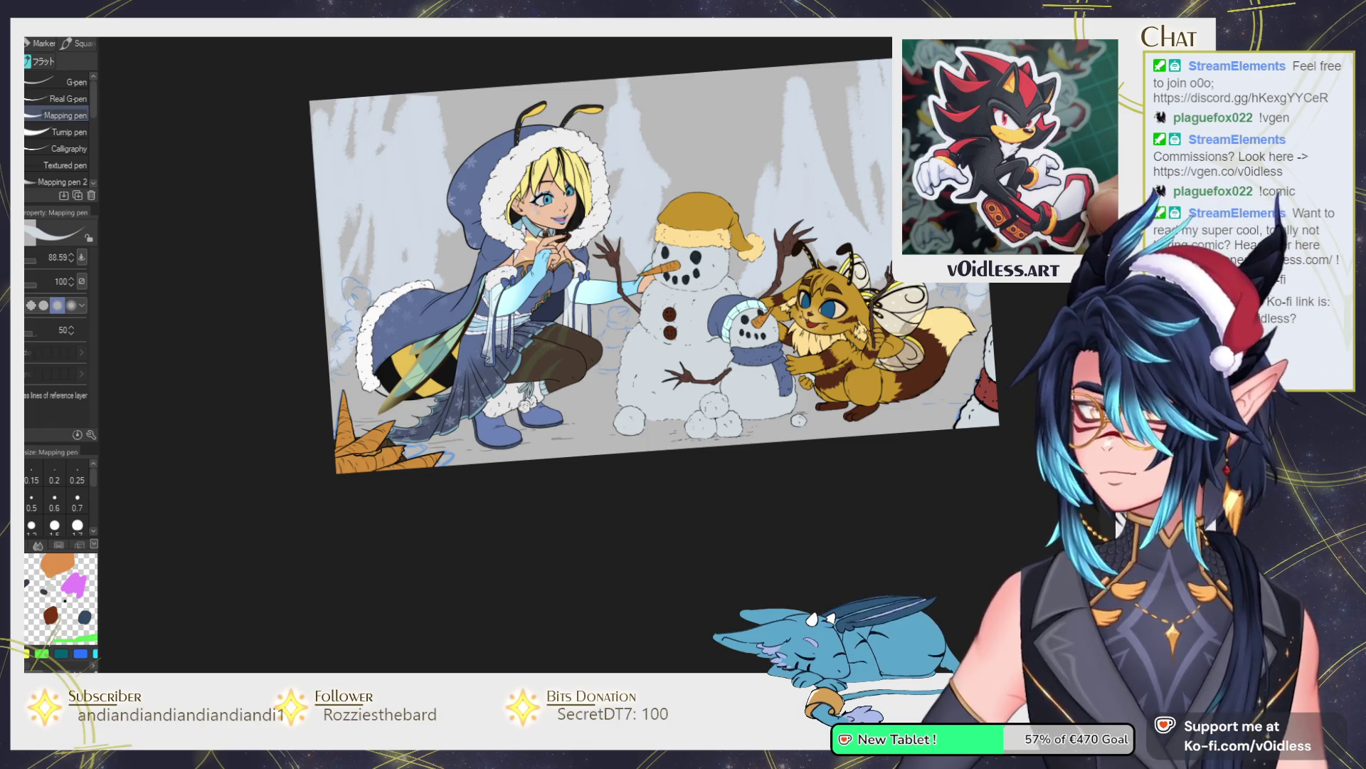
left_click_drag(560, 507, 668, 496)
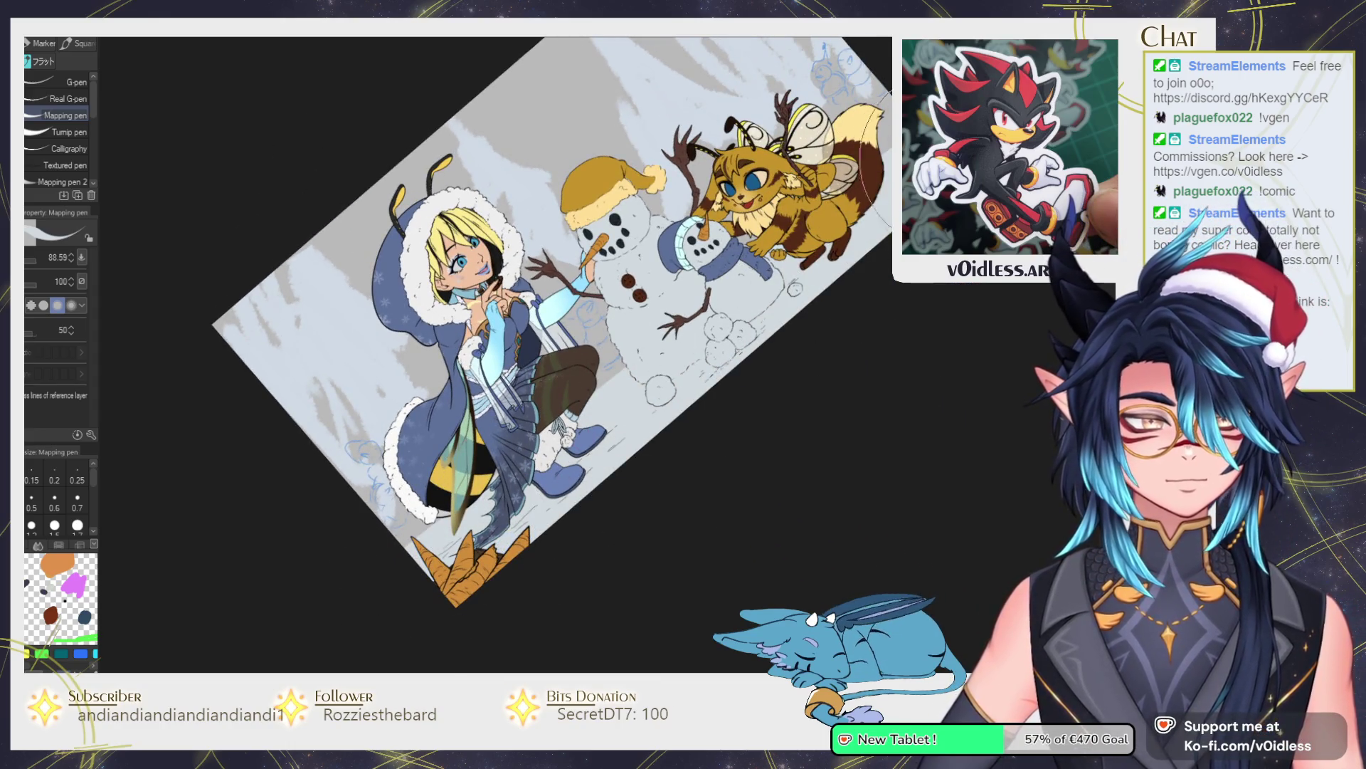
left_click_drag(873, 150, 766, 225)
left_click_drag(746, 351, 661, 340)
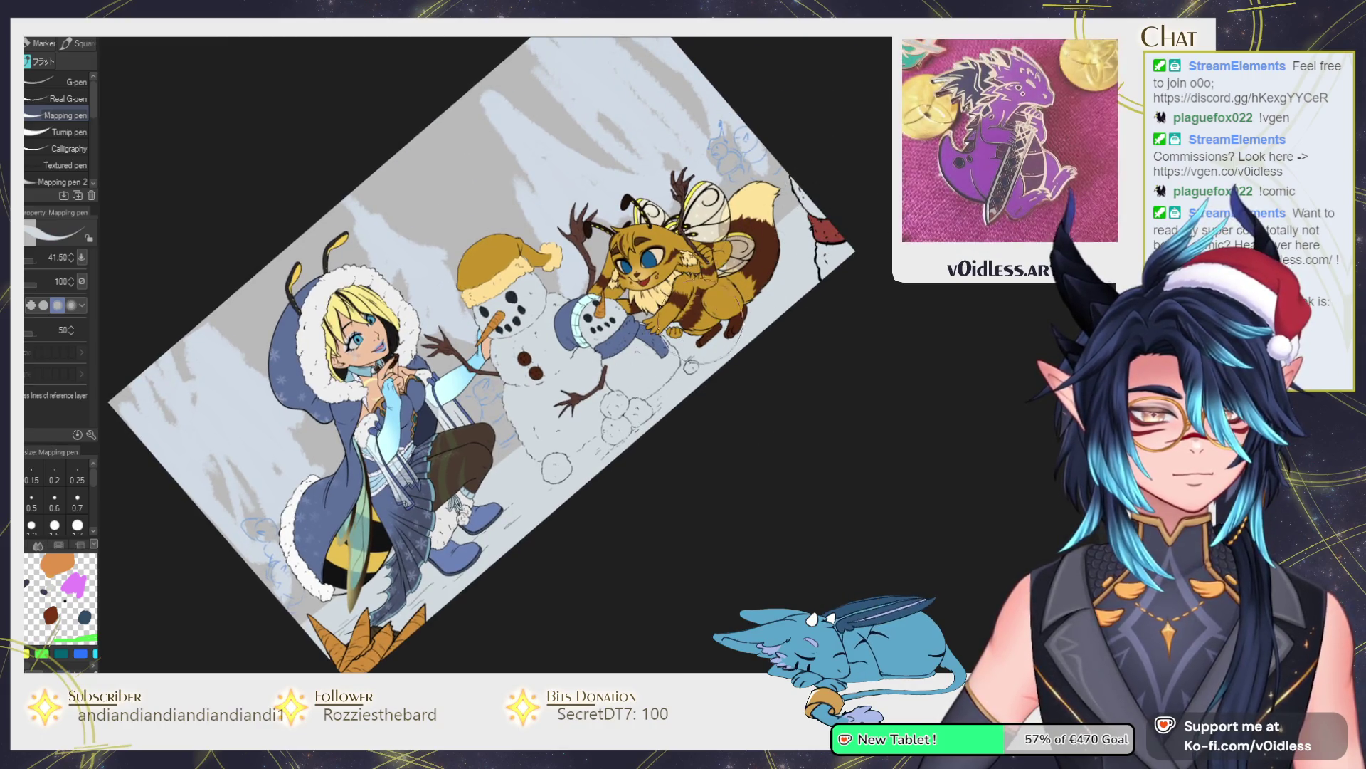
left_click_drag(342, 585, 427, 493)
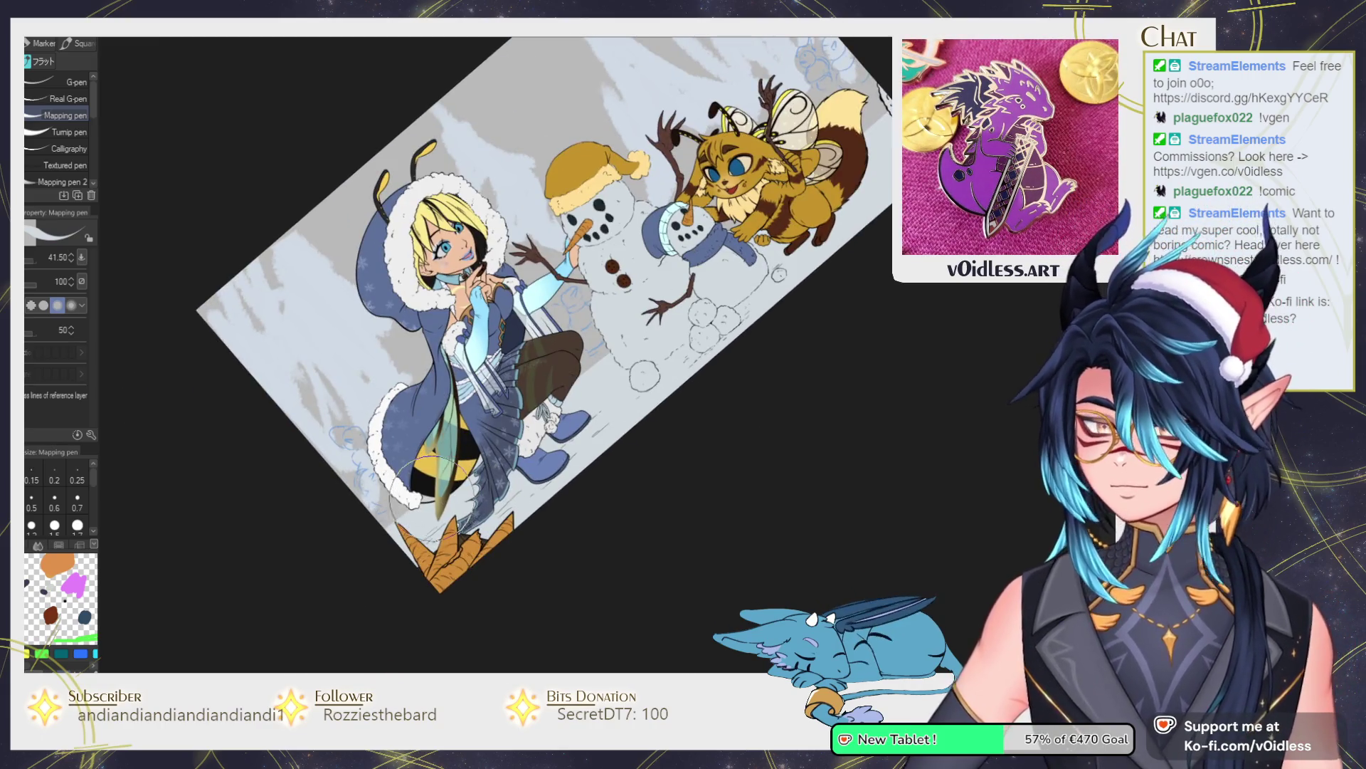
key("b")
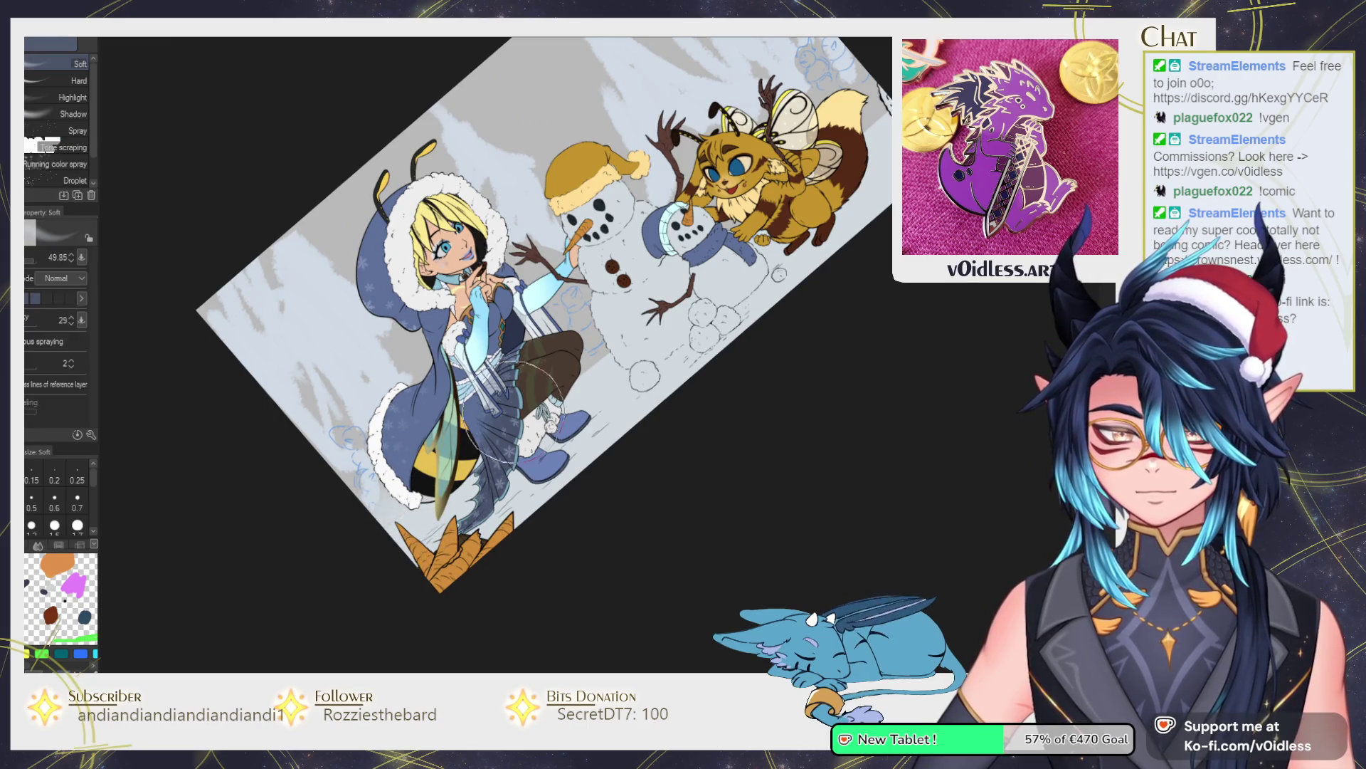
Reset the canvas rotation to upright and zoom out to frame the whole picture.
left_click_drag(692, 277, 578, 363)
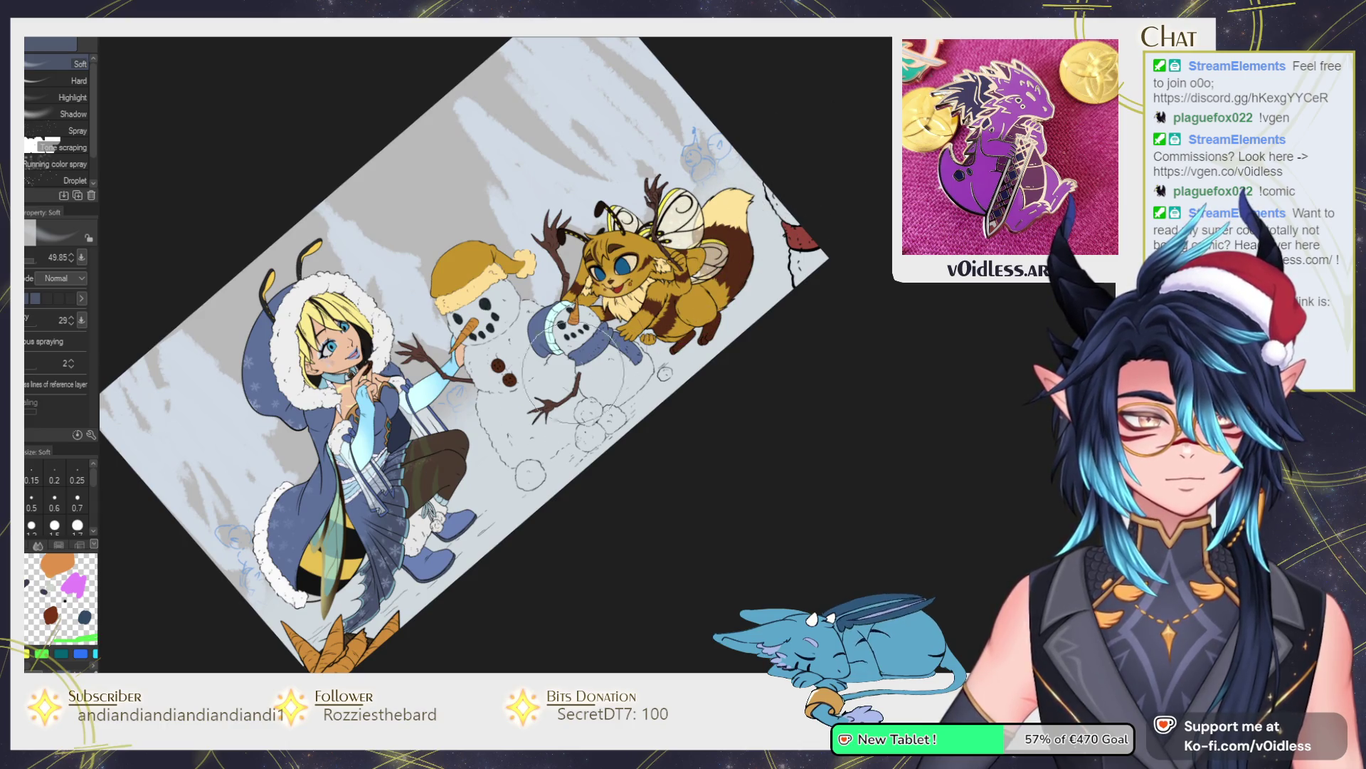
key("ctrl+0")
left_click_drag(605, 445, 590, 484)
key("p")
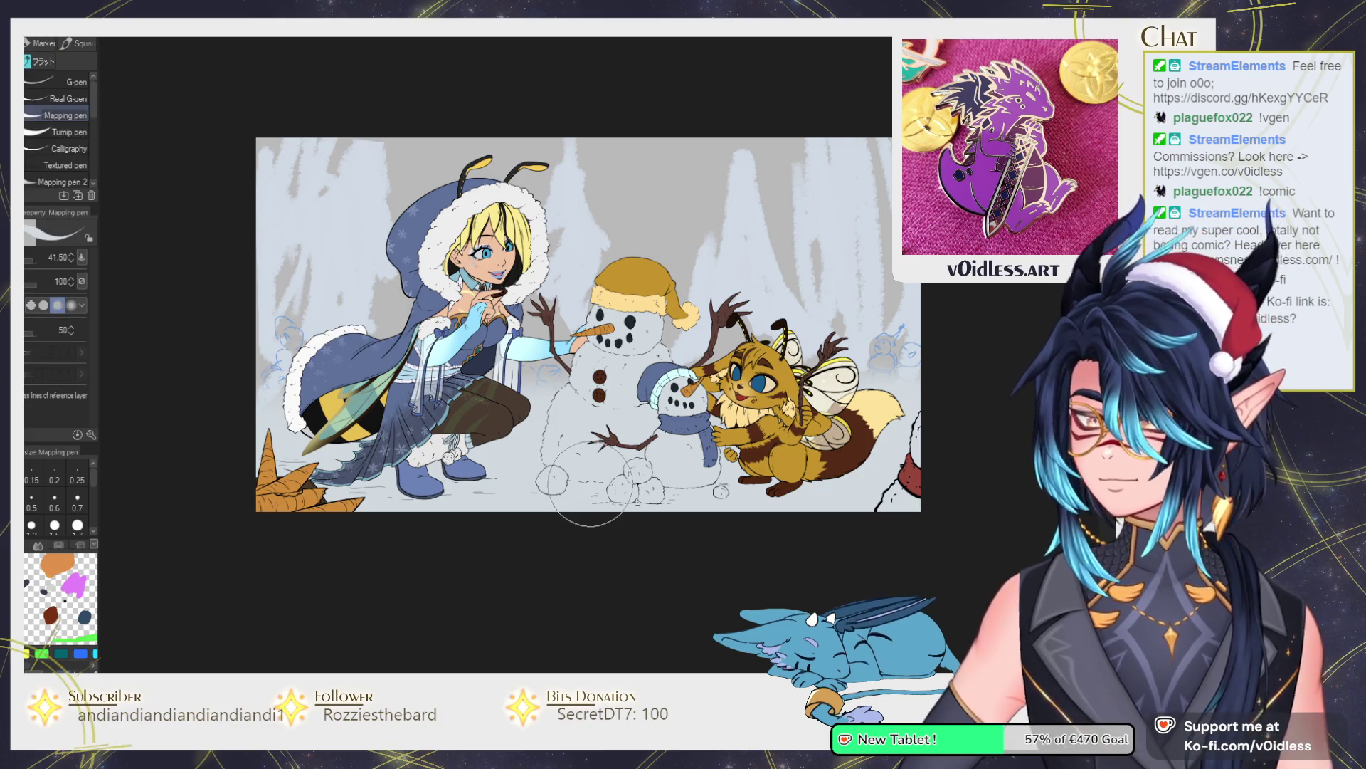
key("ctrl+plus")
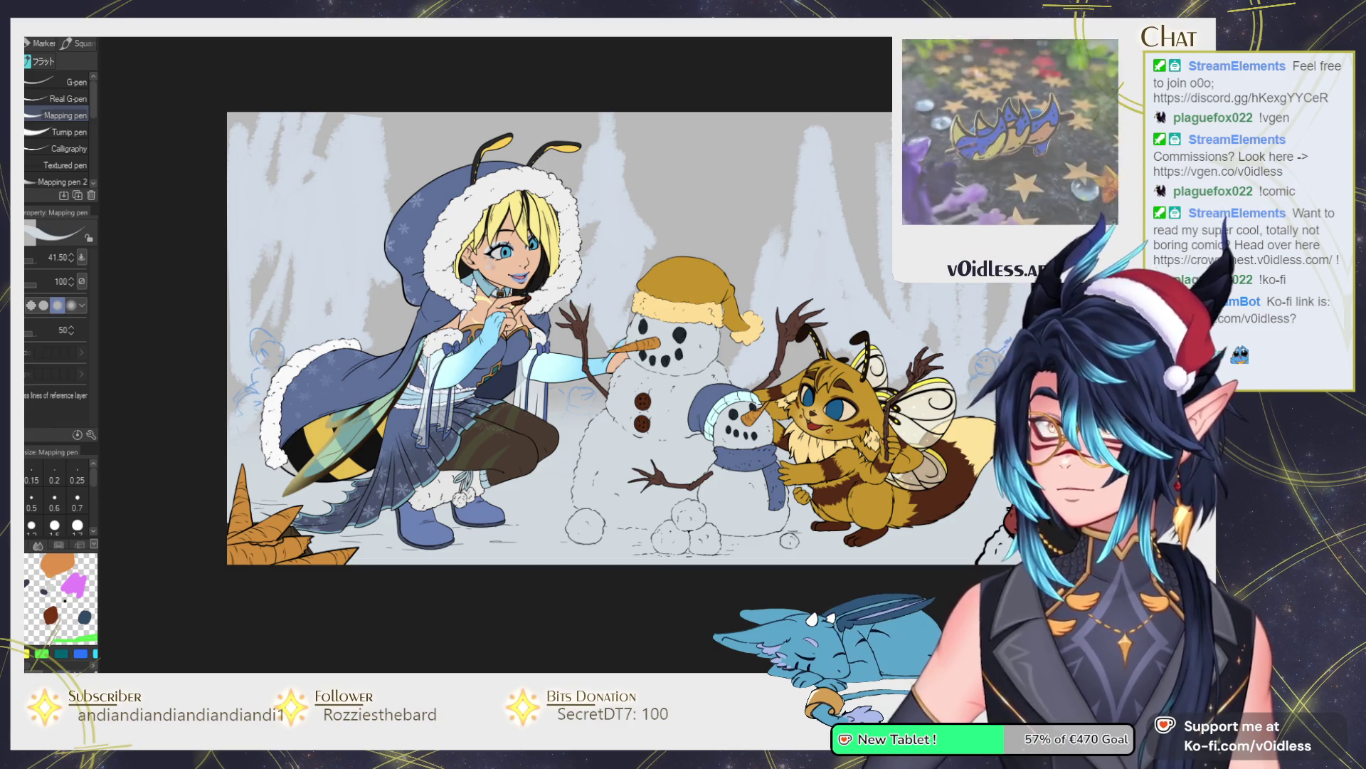
key("ctrl+minus")
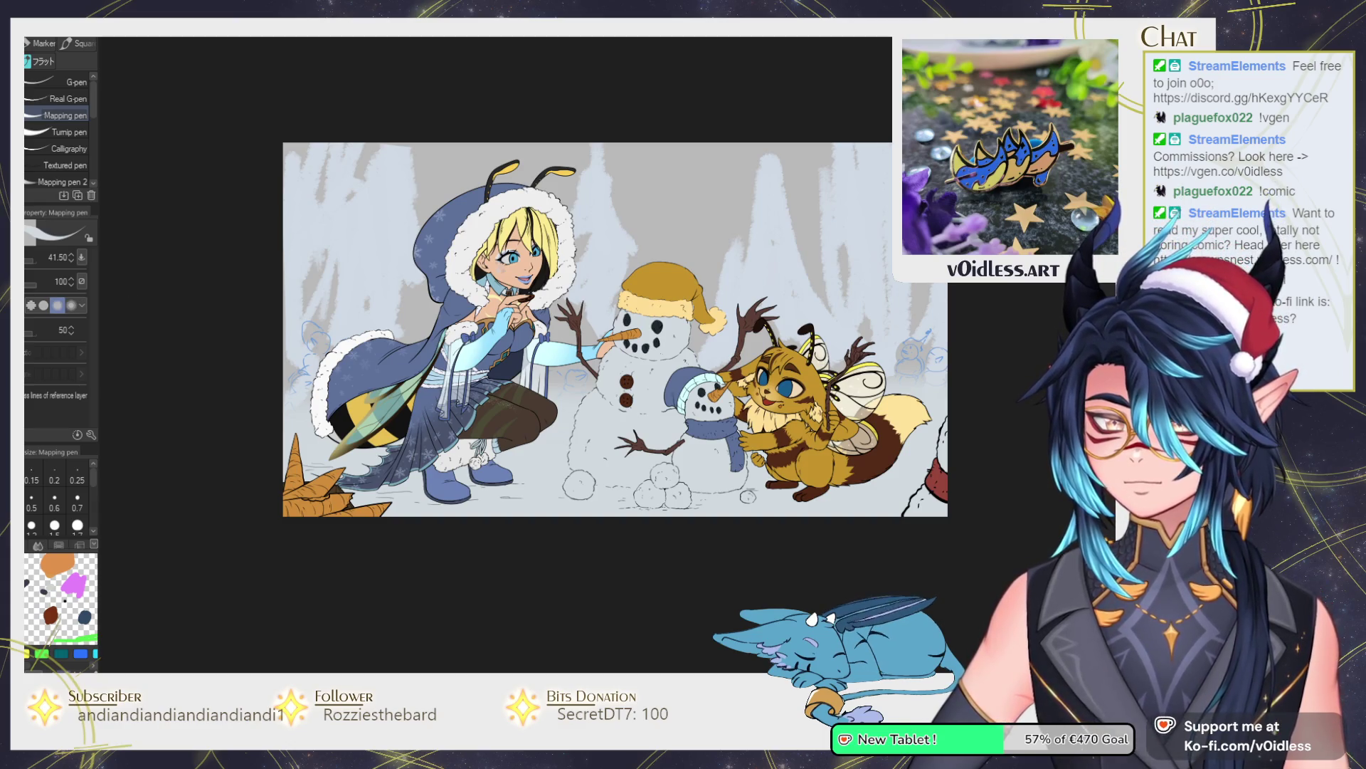
mouse_move(616, 329)
left_mouse_down()
mouse_move(540, 362)
mouse_move(883, 334)
mouse_move(825, 285)
mouse_move(766, 334)
left_mouse_up()
Airbrush a yellow glow behind the girl's head and pink across the sky, blending them.
key("b")
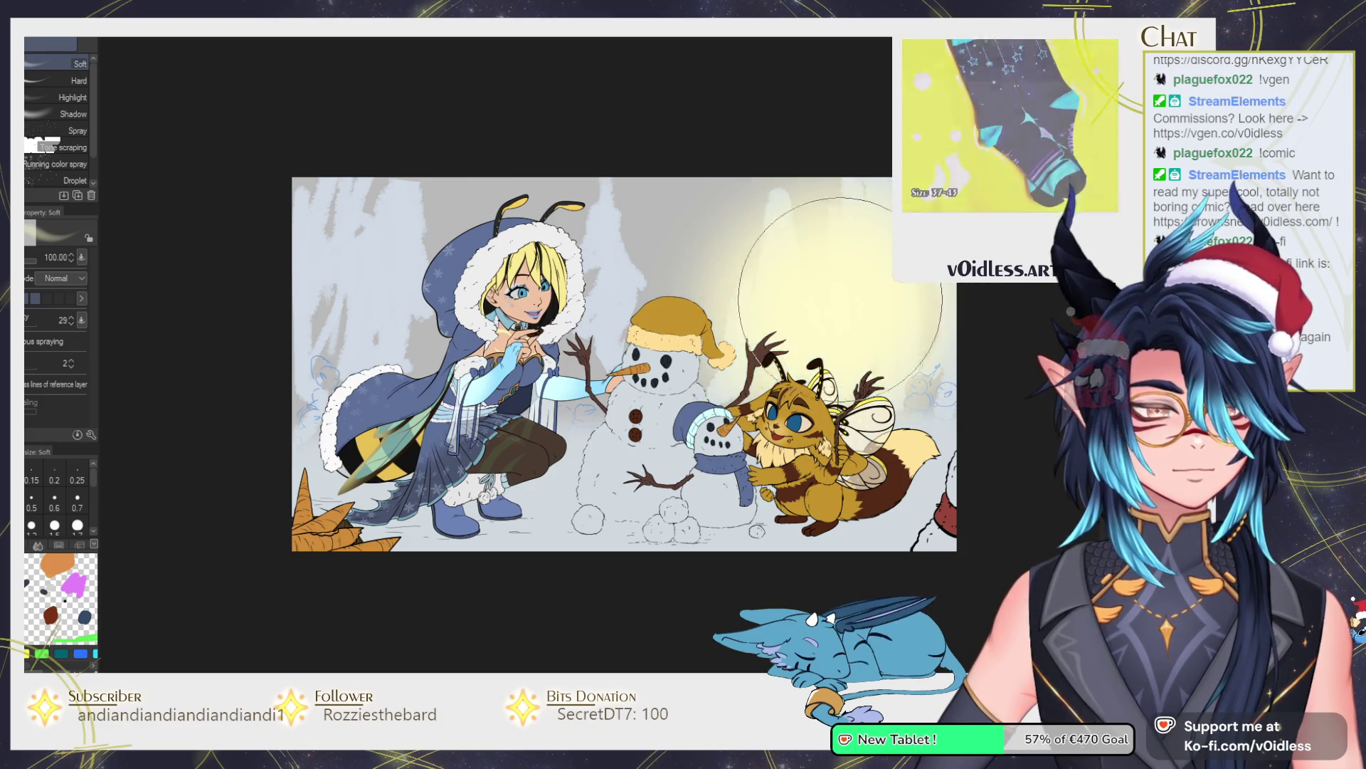
key("ctrl+z")
mouse_move(381, 332)
left_mouse_down()
mouse_move(456, 285)
mouse_move(548, 270)
mouse_move(399, 306)
left_mouse_up()
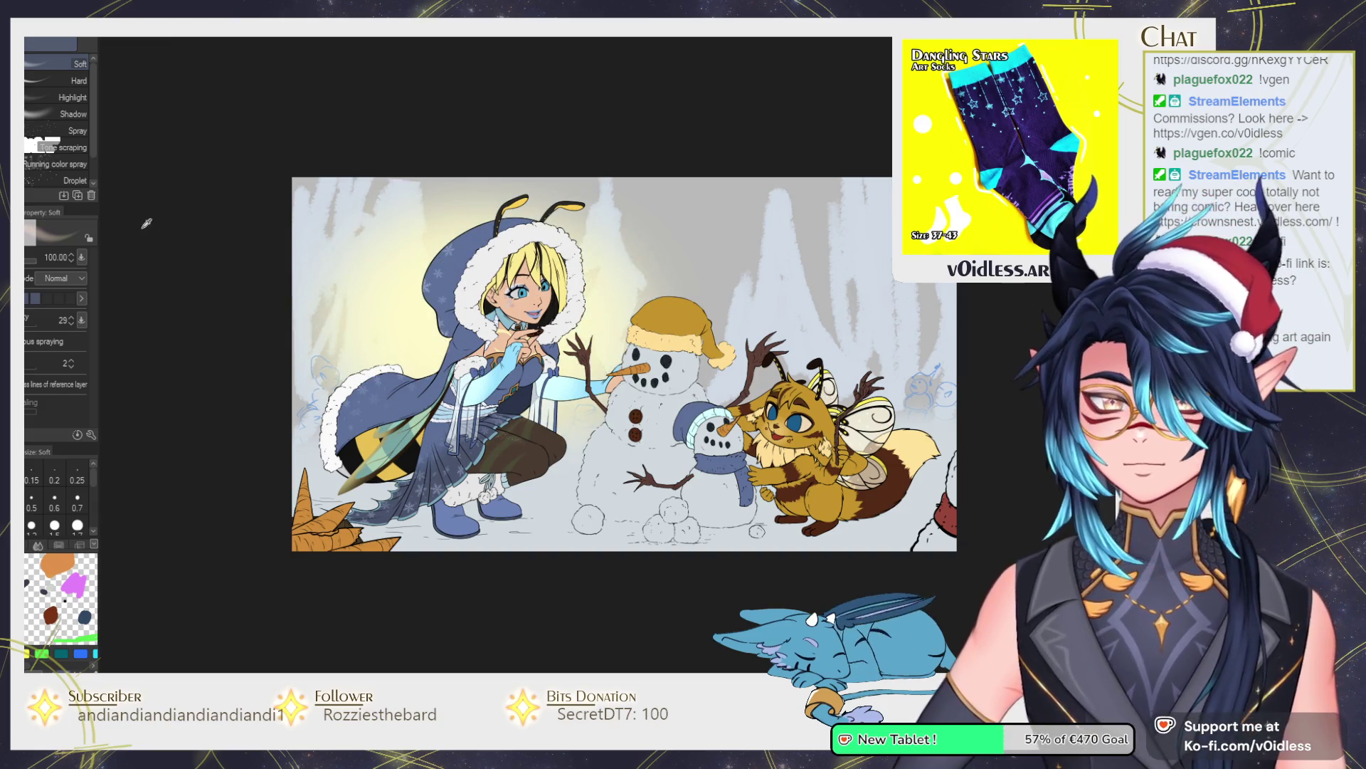
mouse_move(391, 228)
left_mouse_down()
mouse_move(348, 206)
mouse_move(270, 316)
mouse_move(640, 284)
mouse_move(790, 207)
mouse_move(818, 321)
mouse_move(918, 341)
mouse_move(619, 173)
mouse_move(342, 210)
mouse_move(353, 381)
left_mouse_up()
mouse_move(710, 390)
left_mouse_down()
mouse_move(292, 391)
mouse_move(790, 349)
mouse_move(427, 299)
mouse_move(450, 213)
left_mouse_up()
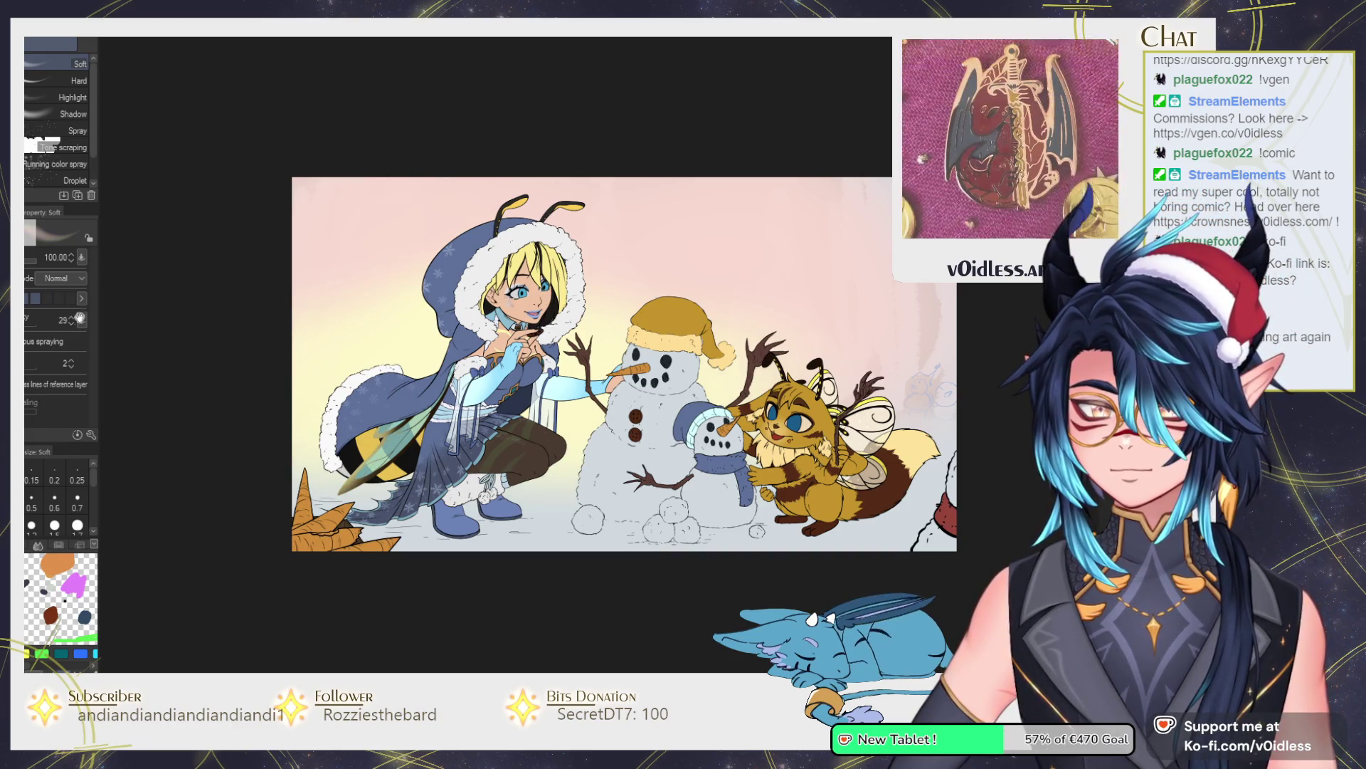
left_click_drag(292, 314, 356, 304)
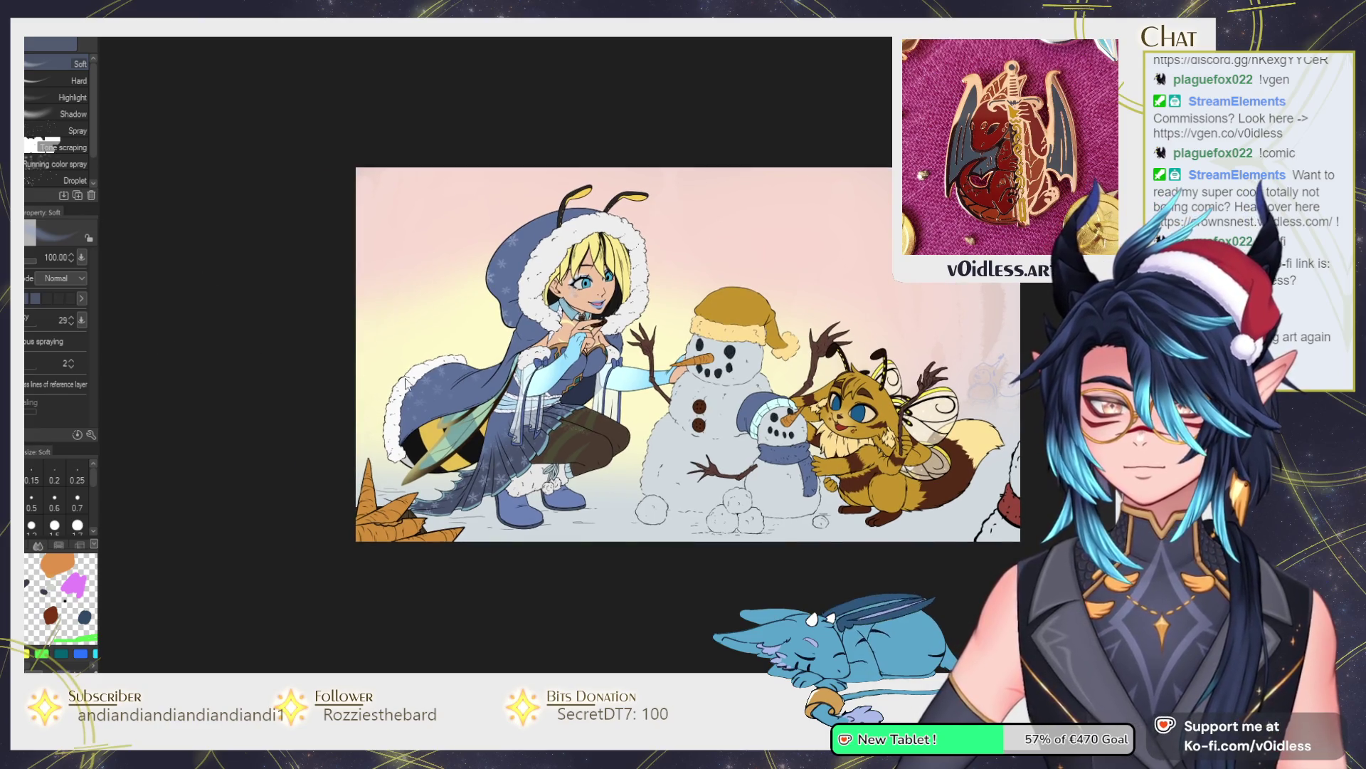
left_click_drag(403, 382, 256, 379)
key("b")
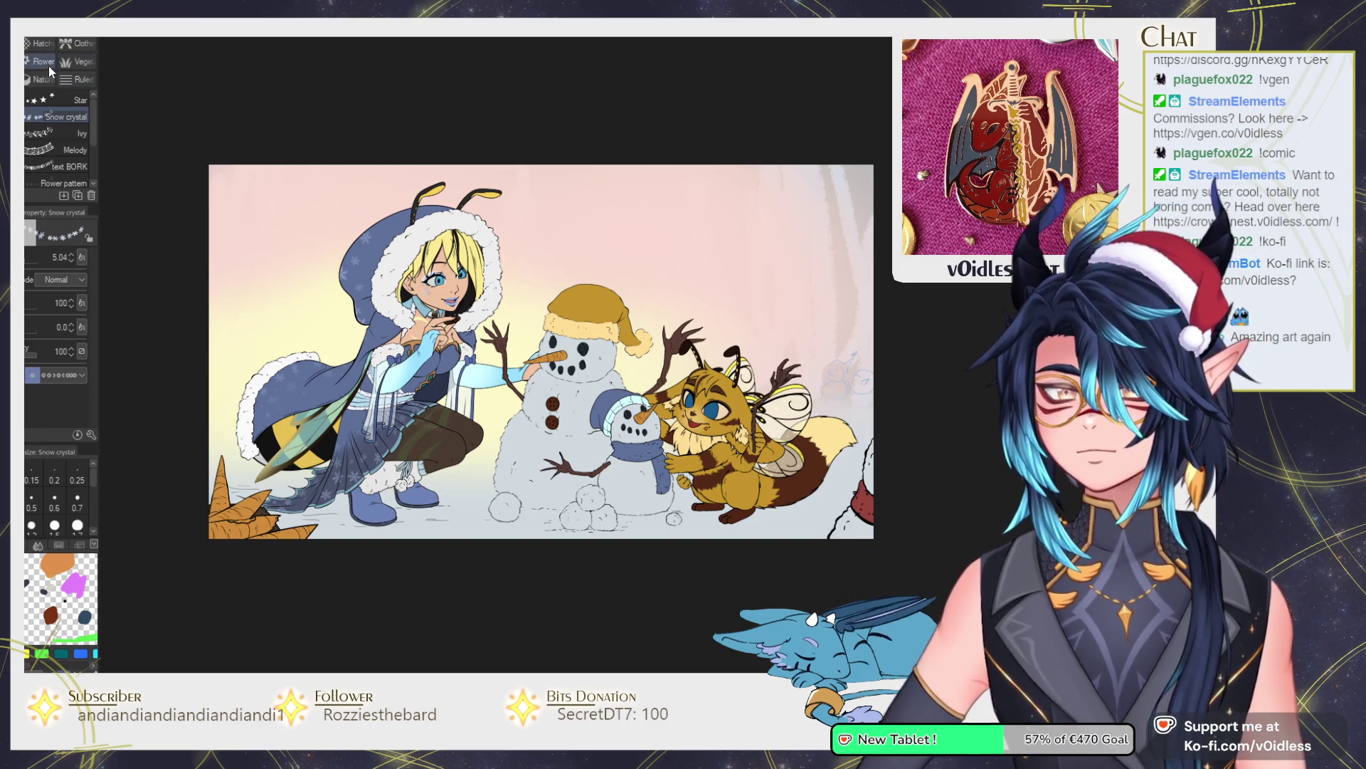
Paint purple-grey clouds across the upper-left and upper-right sky with the Nature cloud brush.
left_click(41, 79)
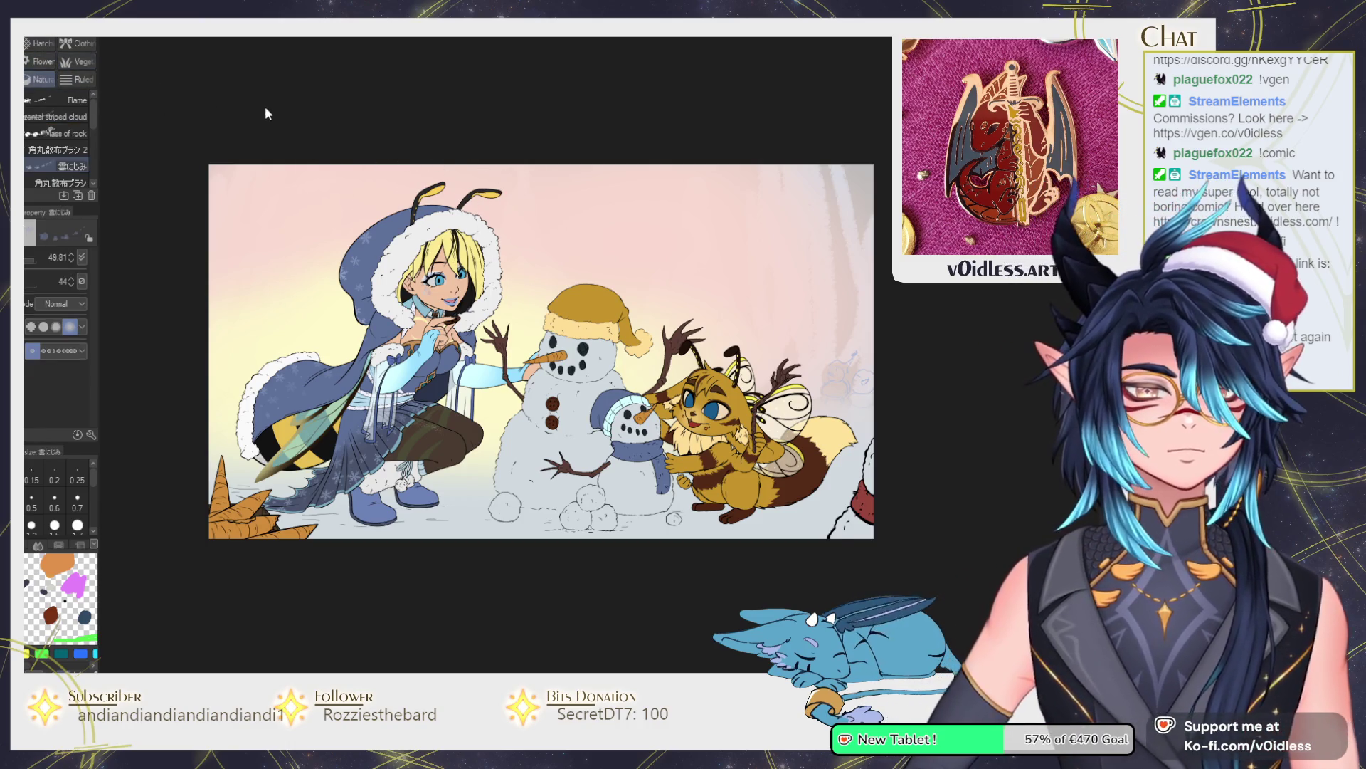
mouse_move(556, 199)
left_mouse_down()
mouse_move(690, 195)
mouse_move(740, 235)
mouse_move(890, 279)
left_mouse_up()
left_click_drag(674, 192, 772, 169)
left_click_drag(573, 136, 274, 121)
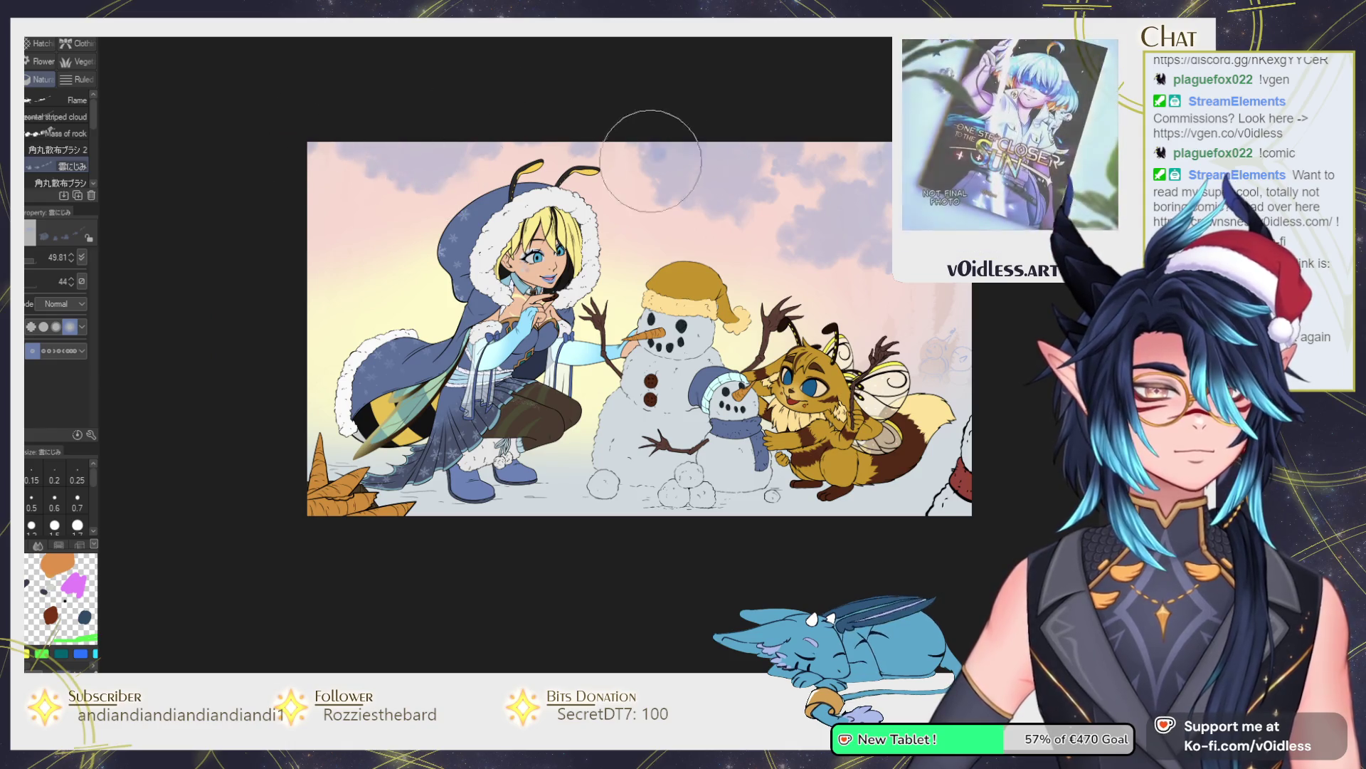
mouse_move(681, 198)
left_mouse_down()
mouse_move(655, 189)
mouse_move(854, 185)
mouse_move(840, 143)
left_mouse_up()
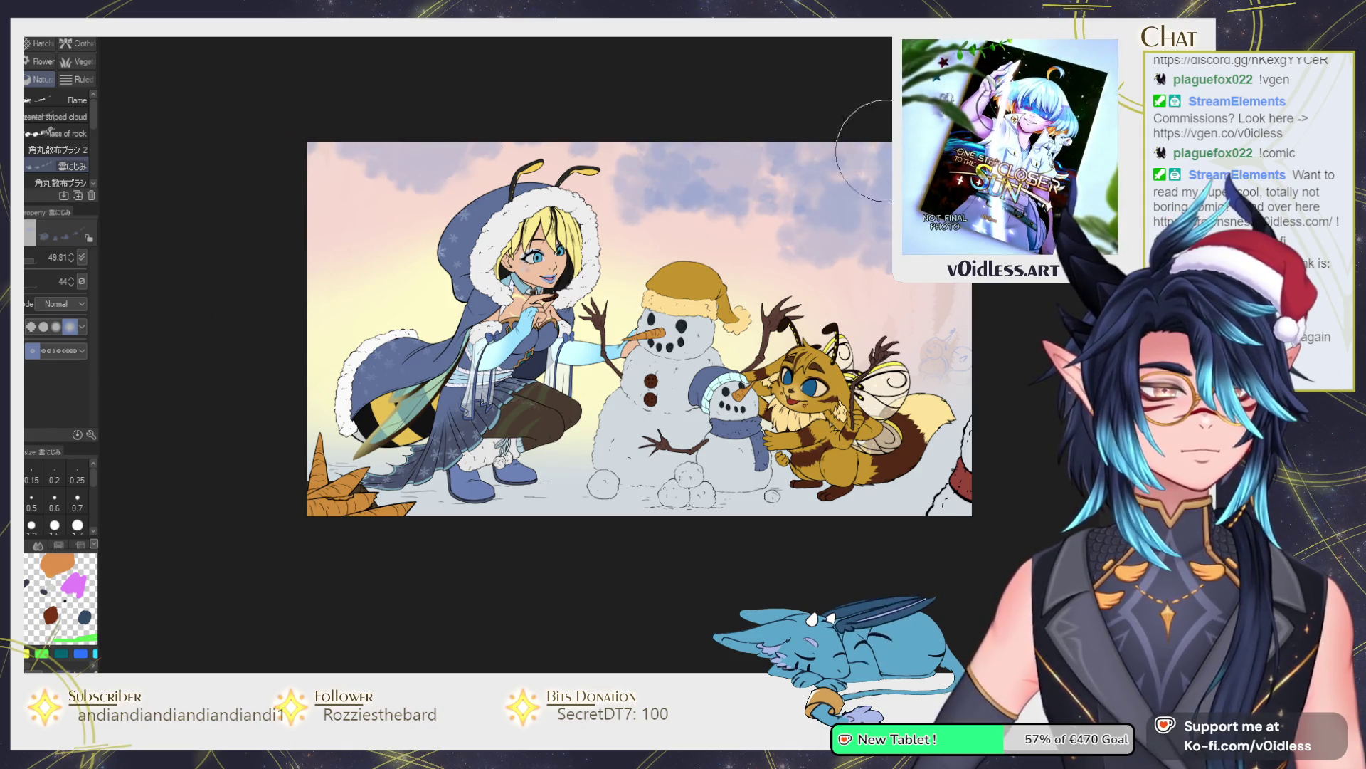
mouse_move(734, 227)
left_mouse_down()
mouse_move(640, 221)
mouse_move(647, 137)
mouse_move(662, 212)
mouse_move(804, 228)
mouse_move(840, 263)
mouse_move(932, 277)
left_mouse_up()
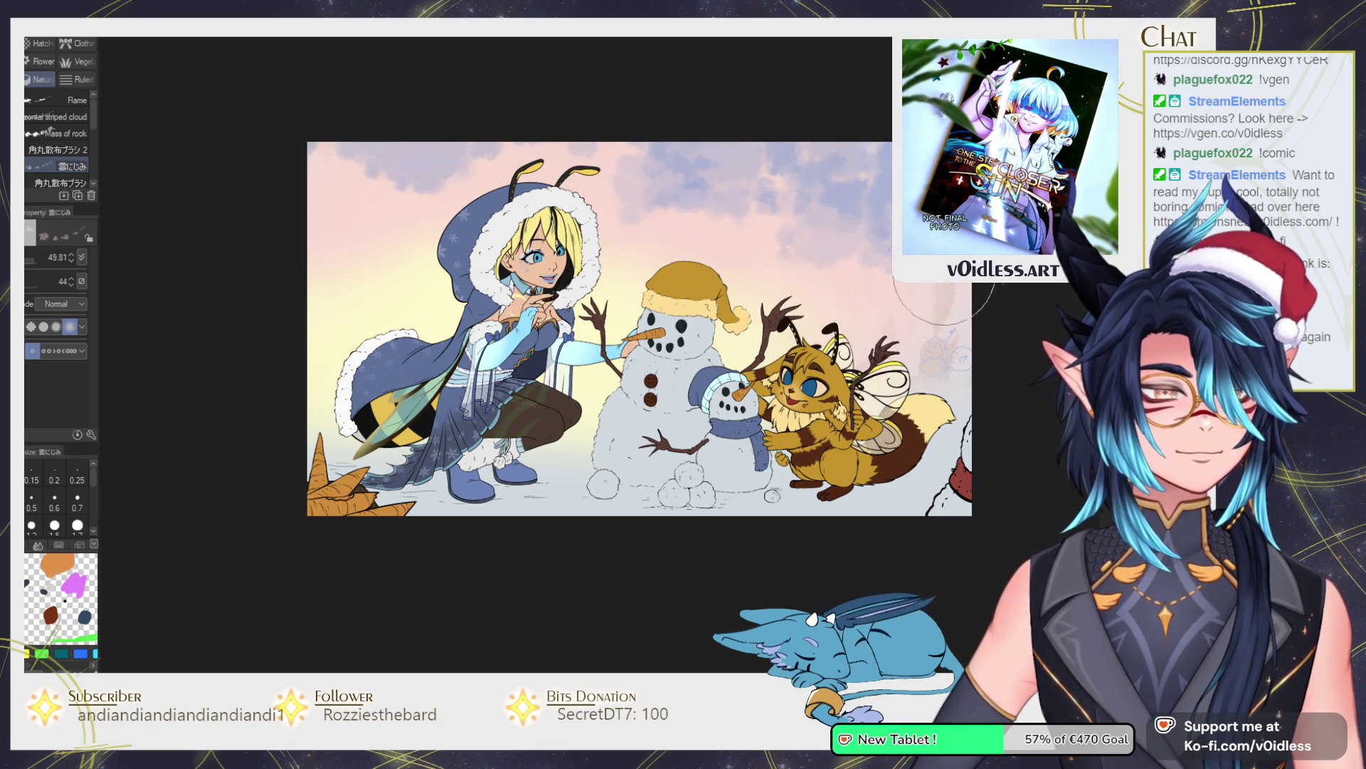
left_click_drag(738, 190, 610, 156)
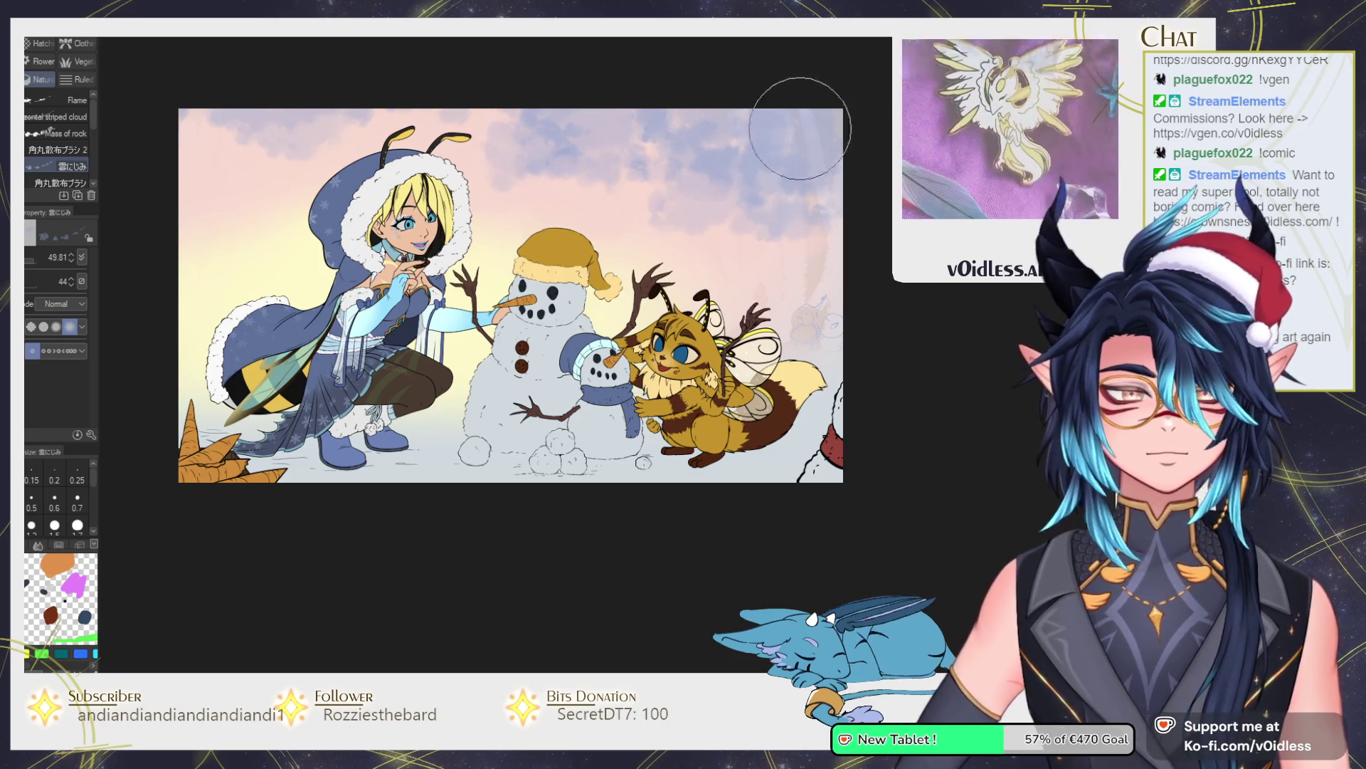
Add blue cloud strokes in the upper-right sky and blend near the top centre with a smaller brush.
mouse_move(714, 154)
left_mouse_down()
mouse_move(819, 214)
mouse_move(819, 263)
mouse_move(851, 268)
mouse_move(854, 282)
mouse_move(725, 292)
mouse_move(797, 313)
mouse_move(731, 288)
mouse_move(811, 292)
mouse_move(783, 313)
mouse_move(804, 334)
mouse_move(818, 324)
mouse_move(687, 238)
mouse_move(829, 190)
left_mouse_up()
key("bracketleft")
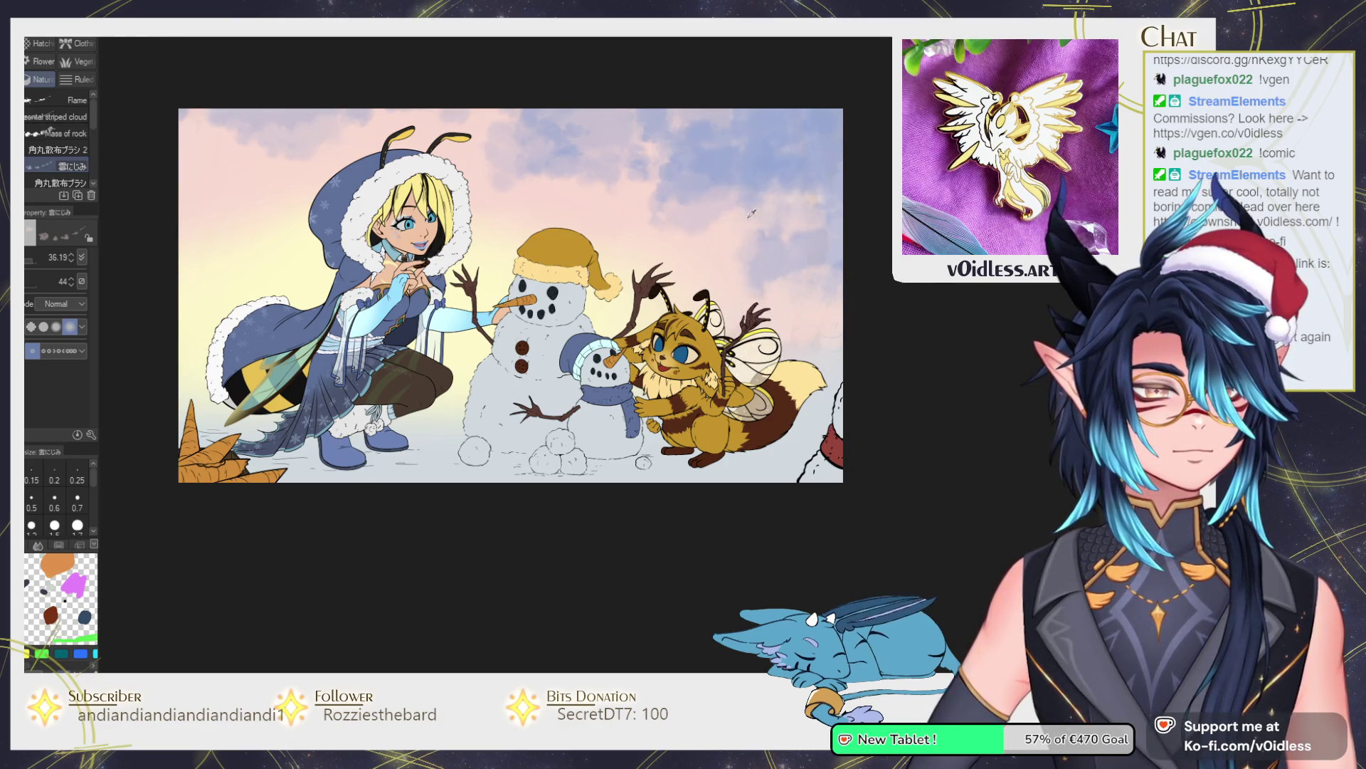
mouse_move(615, 193)
left_mouse_down()
mouse_move(627, 188)
mouse_move(594, 178)
mouse_move(741, 161)
mouse_move(655, 192)
mouse_move(740, 137)
left_mouse_up()
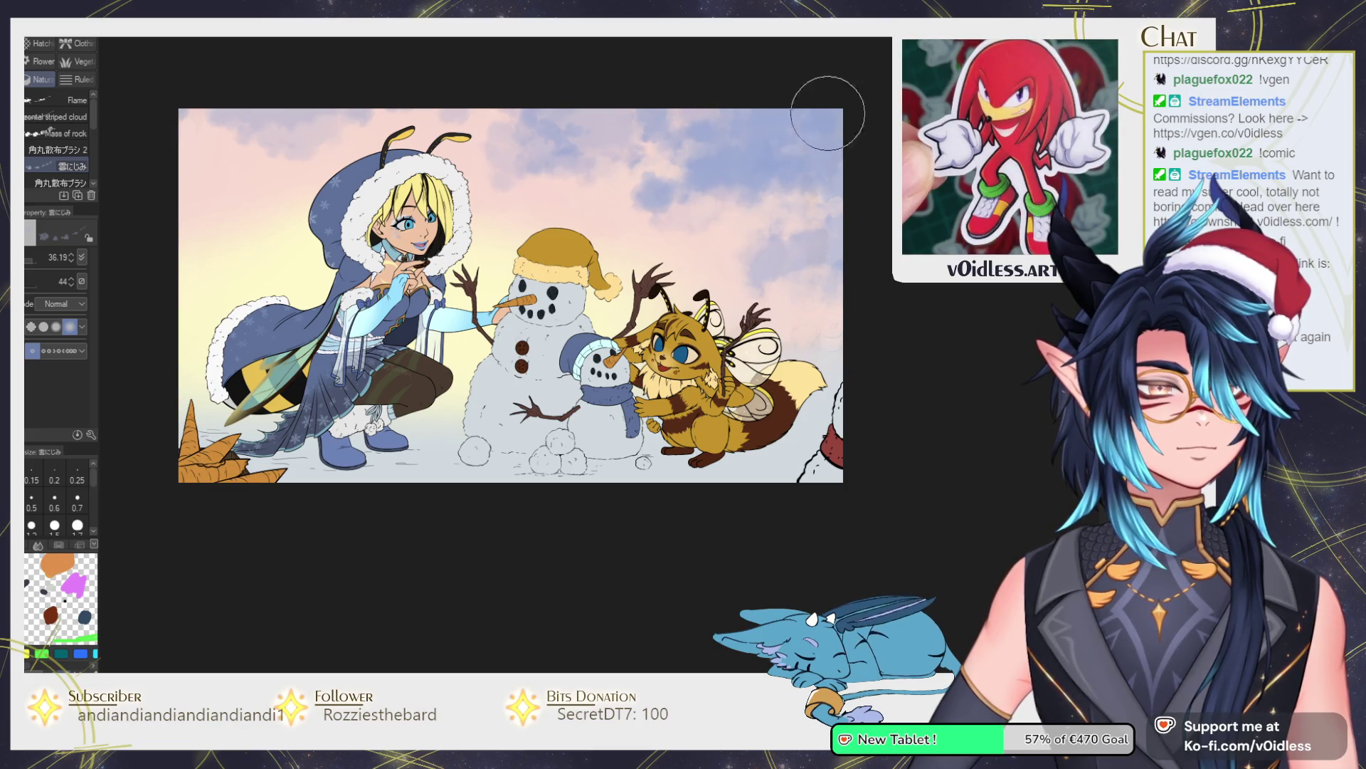
key("ctrl+at")
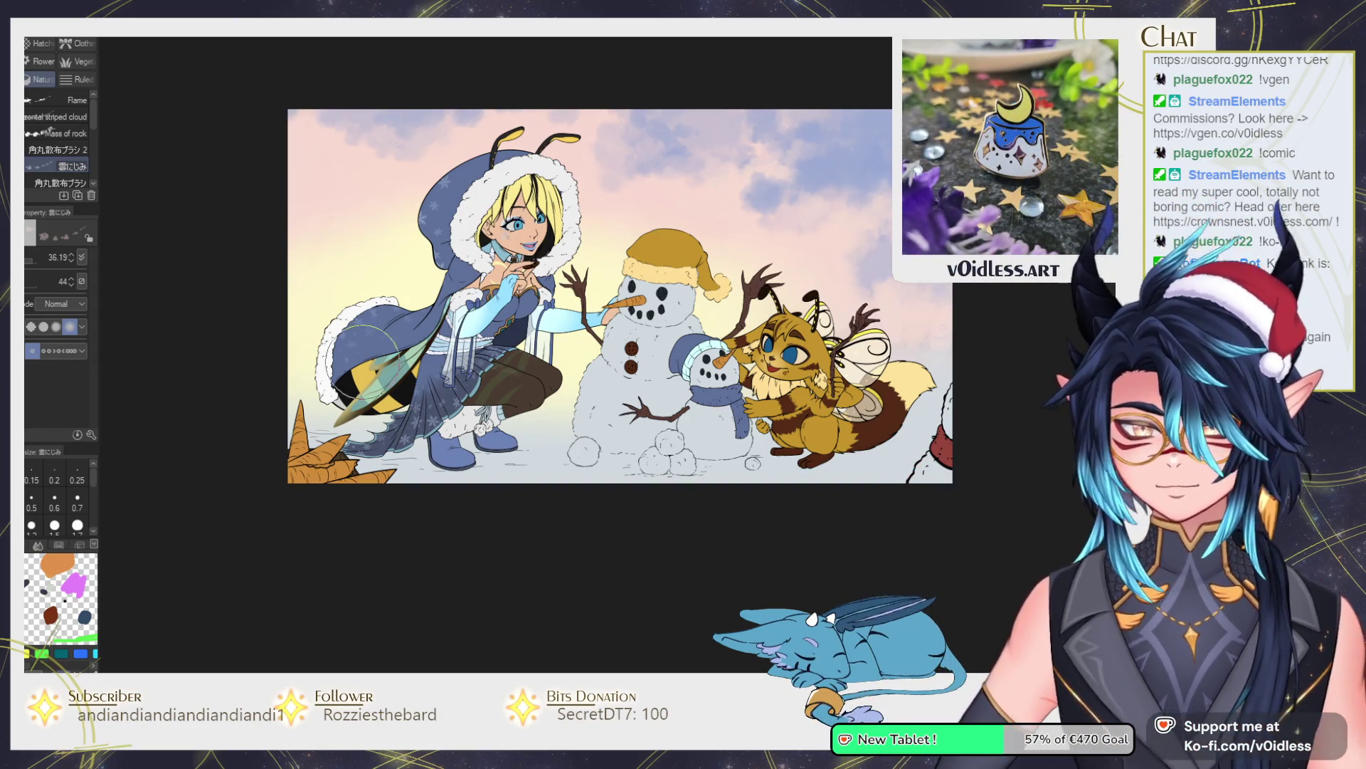
key("p")
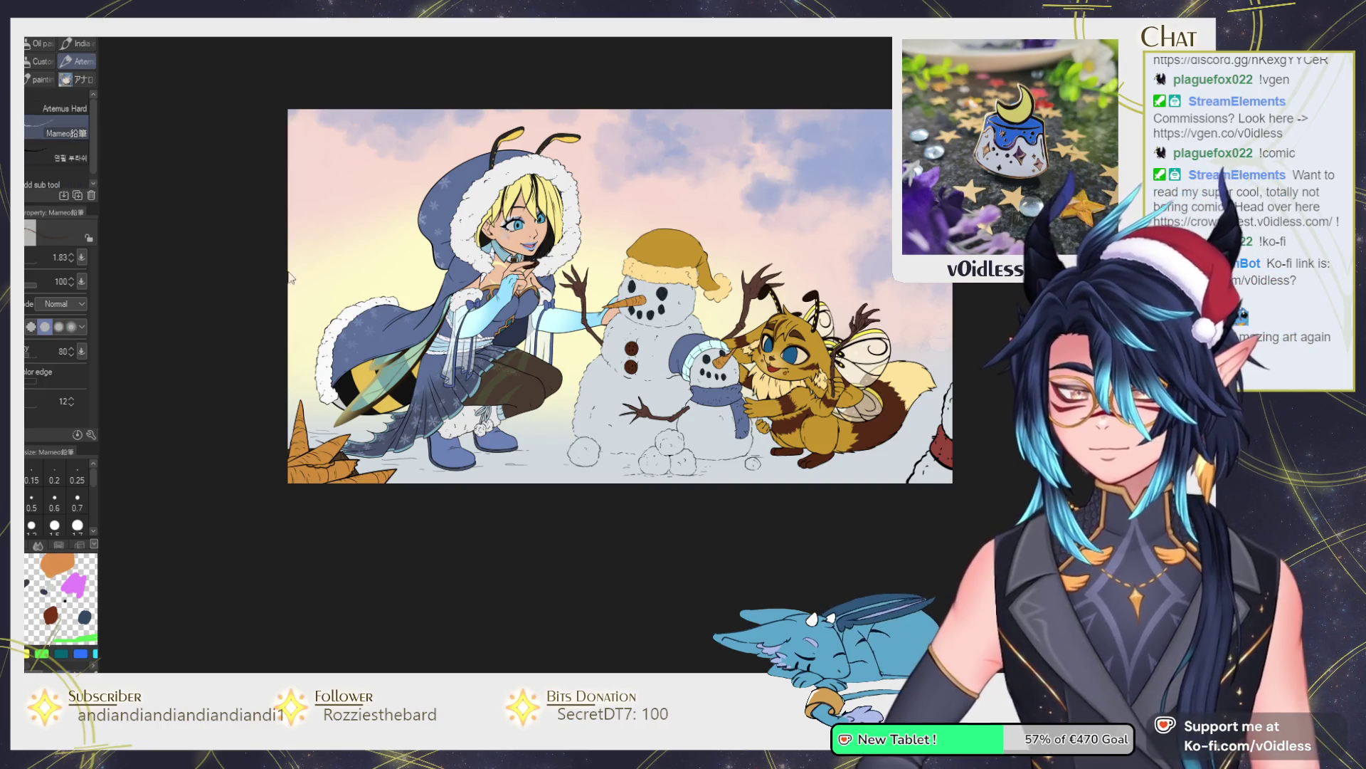
Try long brown and thin dark vertical strokes from the custom brush set, then undo them.
left_click_drag(283, 275, 313, 234)
scroll(313, 234, "down", 2)
scroll(313, 234, "up", 2)
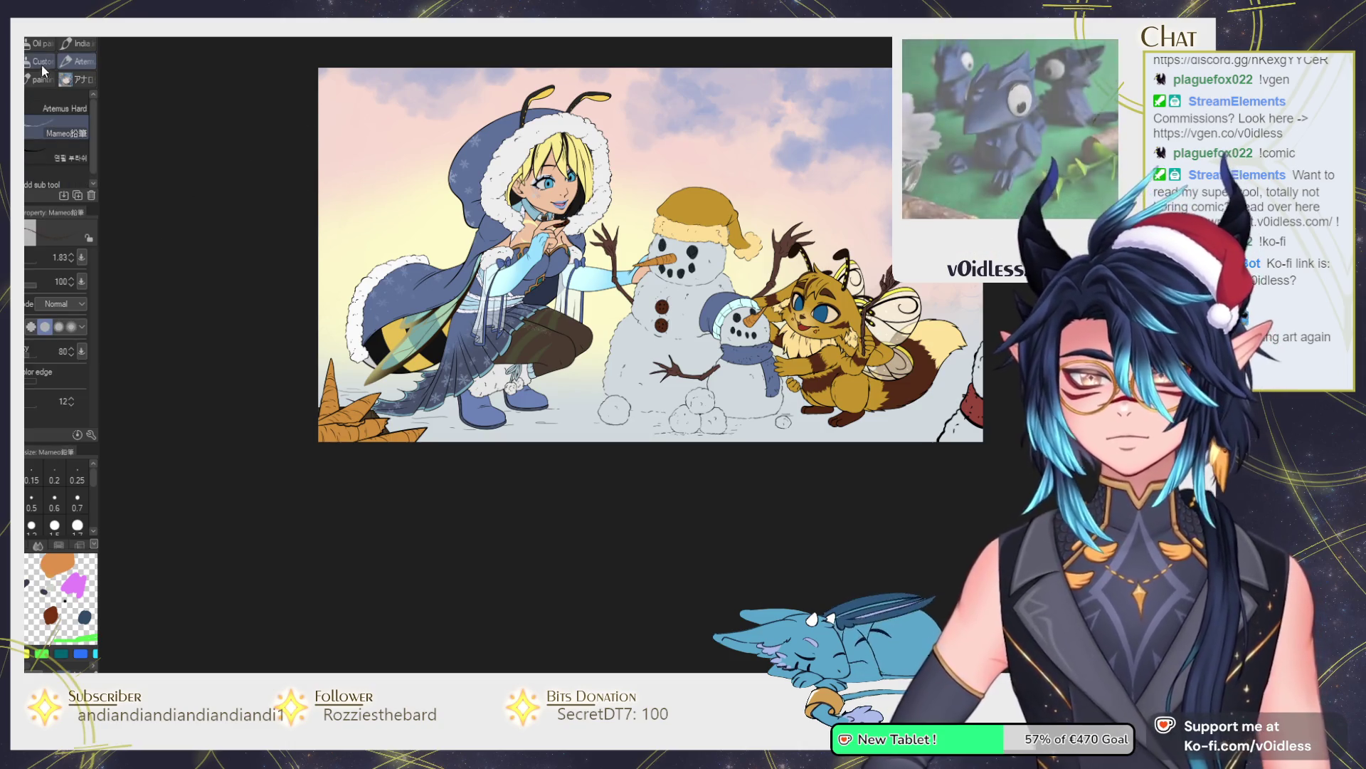
left_click(49, 67)
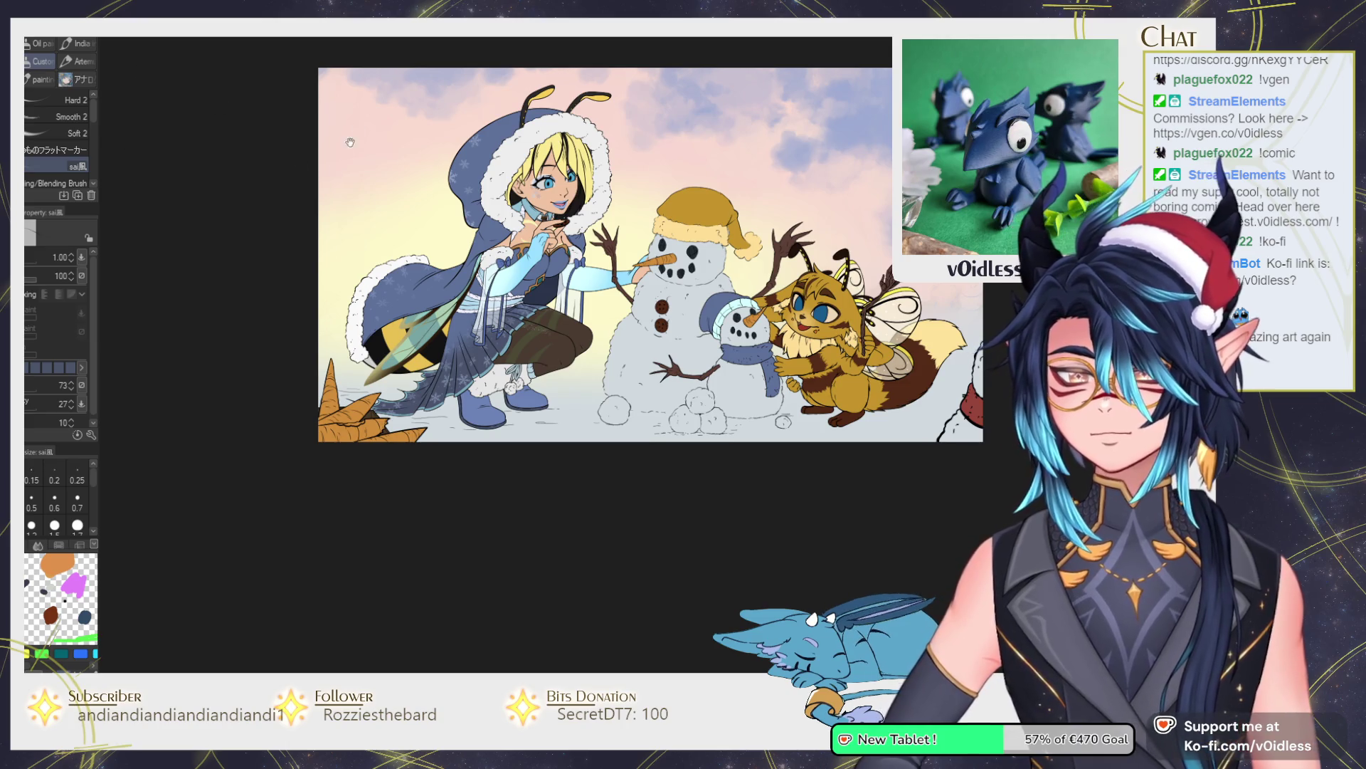
left_click_drag(364, 135, 369, 383)
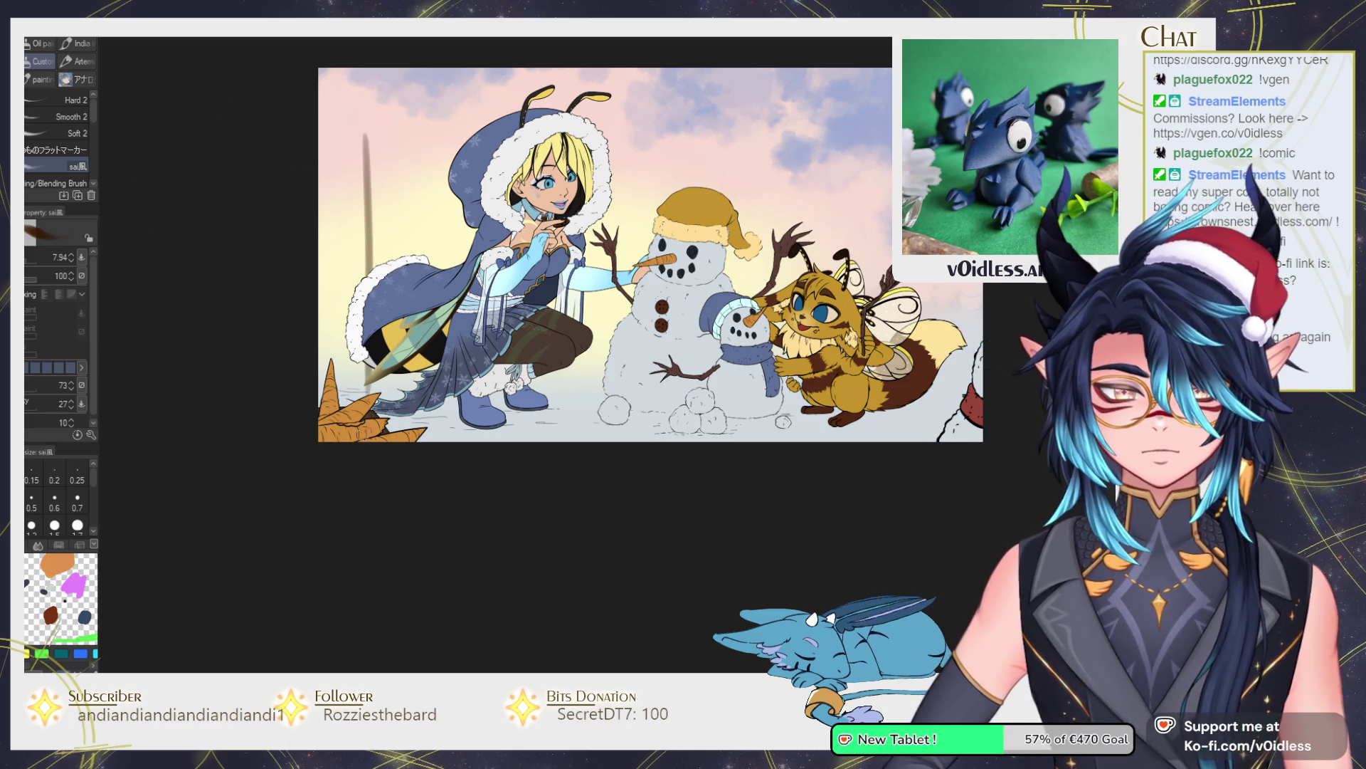
key("ctrl+z")
mouse_move(349, 137)
left_mouse_down()
mouse_move(340, 378)
mouse_move(343, 276)
left_mouse_up()
key("ctrl+z")
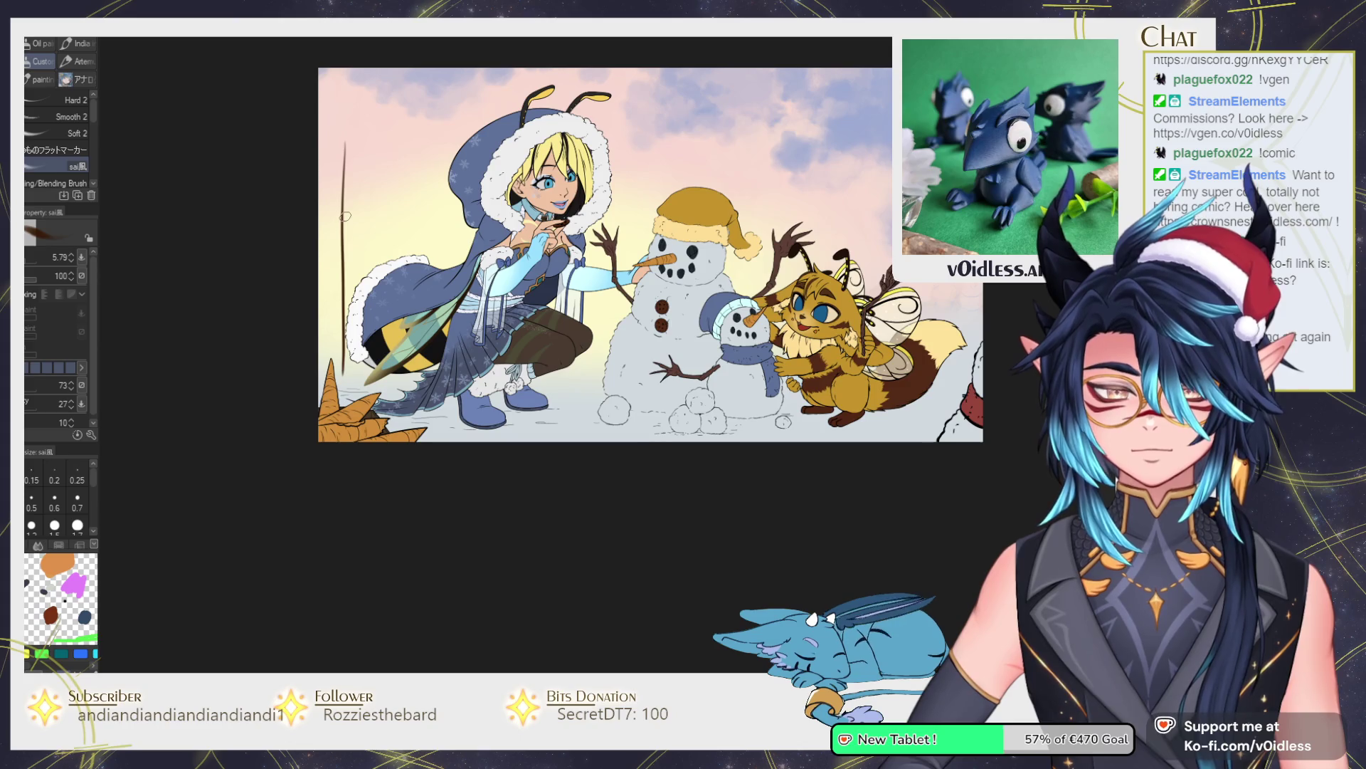
key("ctrl+z")
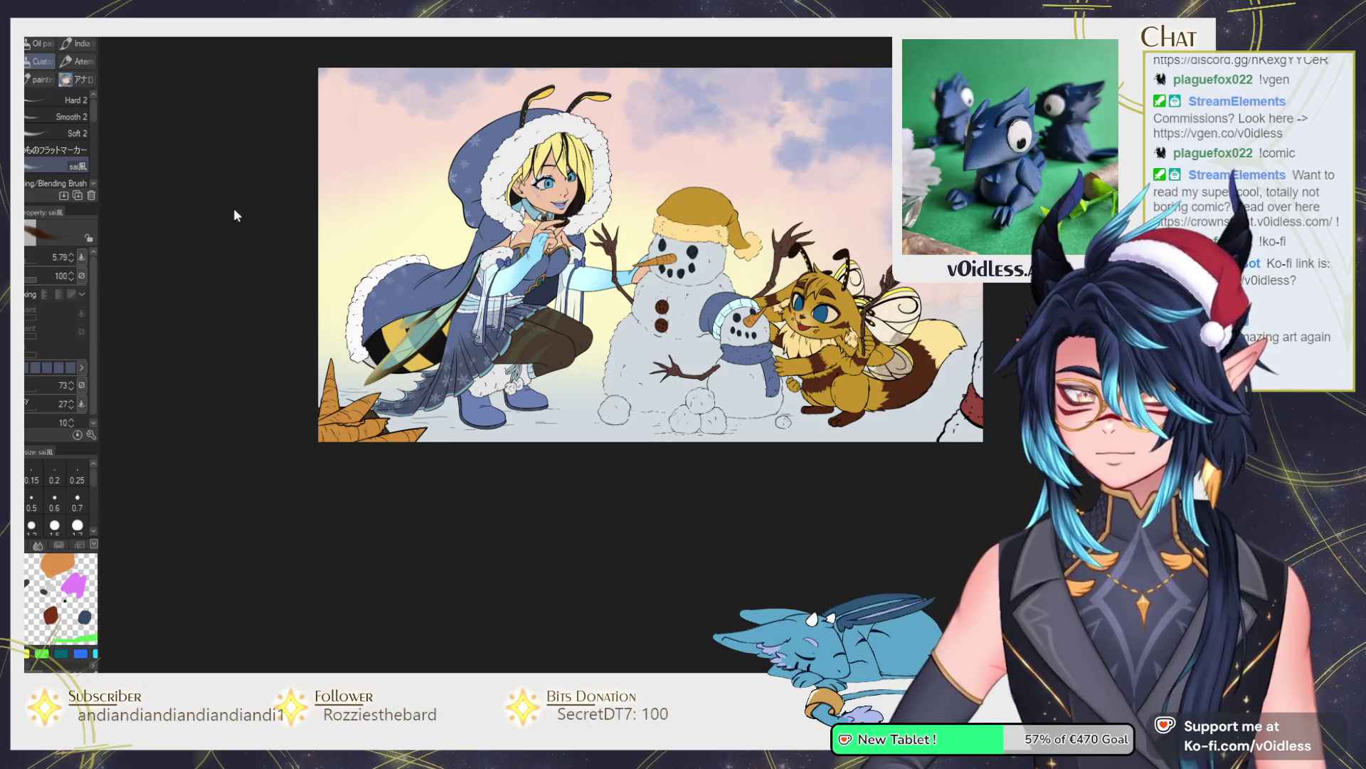
Pick Decoration > Vegetation > Distant tree highlight and test a foliage mass behind the girl, undoing it.
key("b")
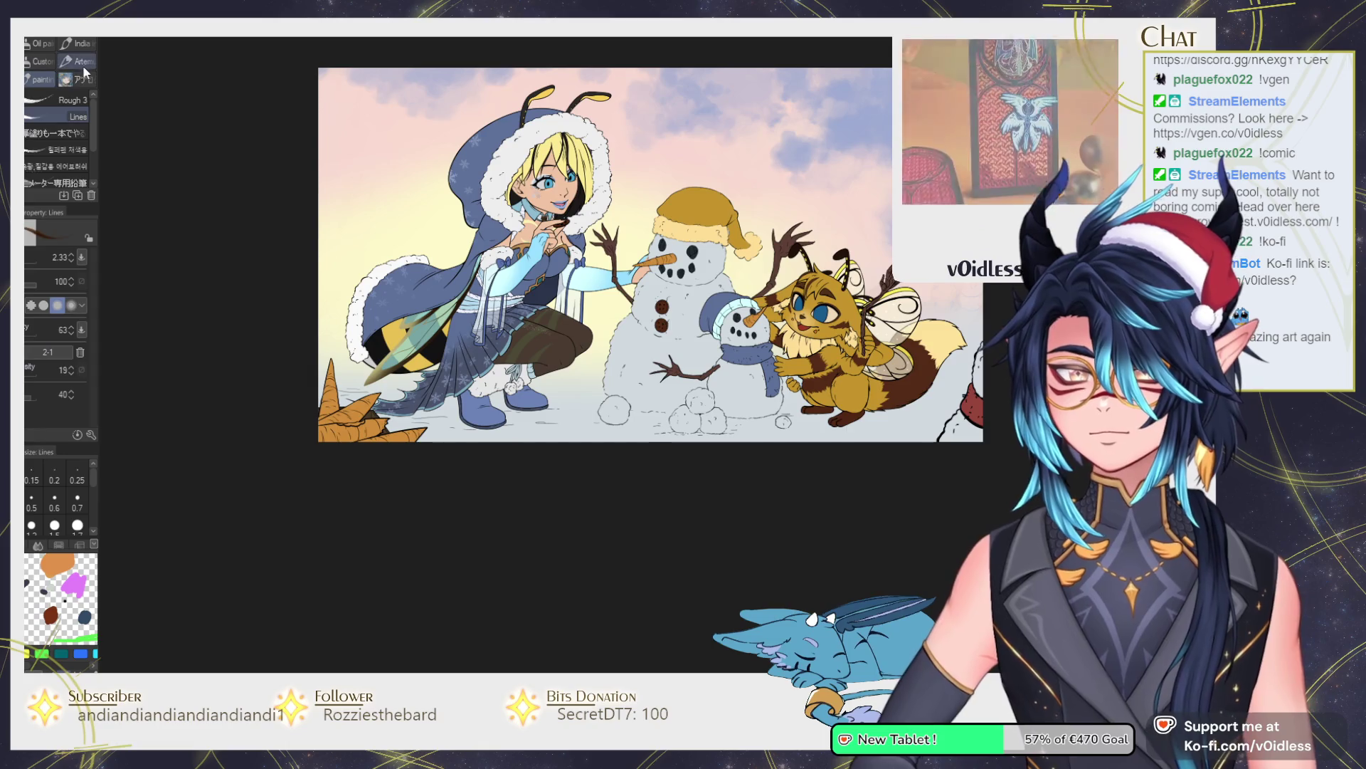
left_click(61, 70)
left_click(61, 70)
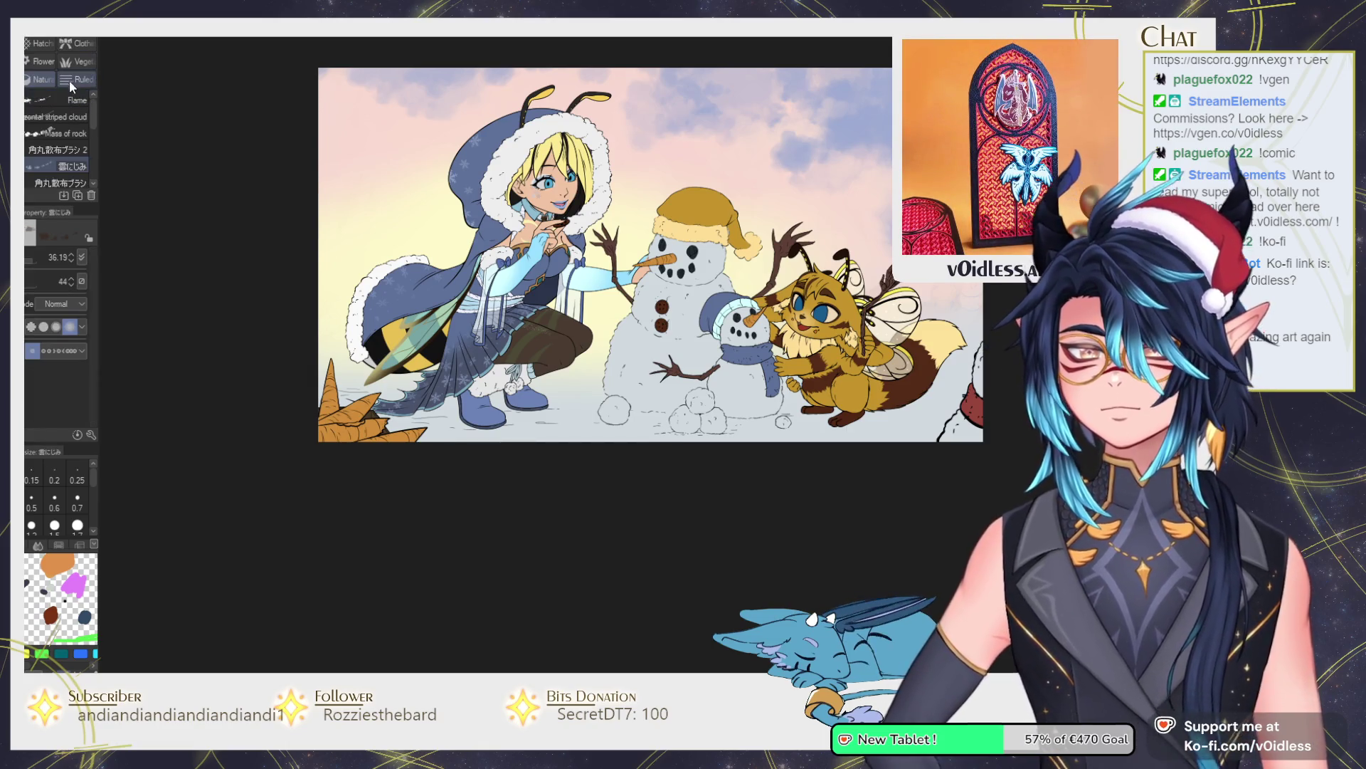
left_click(42, 78)
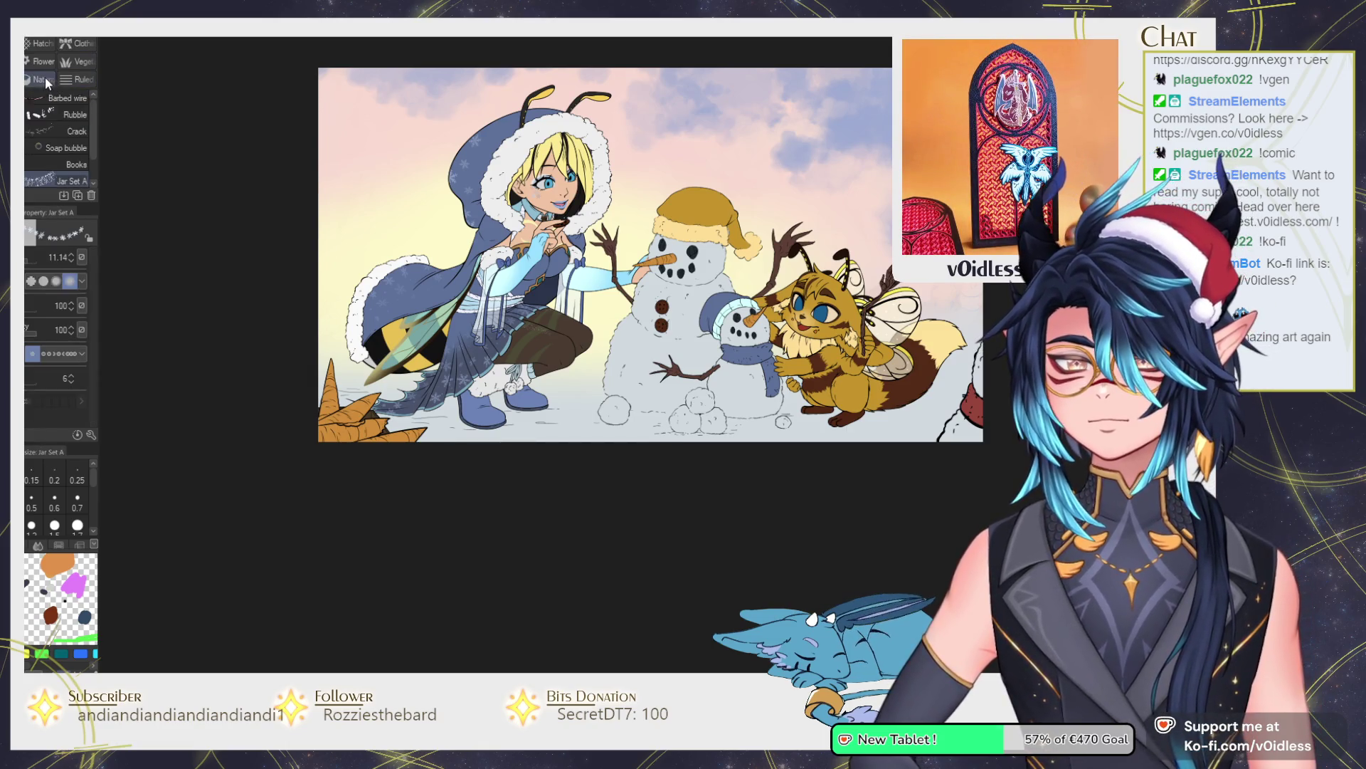
left_click(84, 61)
left_click_drag(94, 104, 91, 168)
left_click(82, 119)
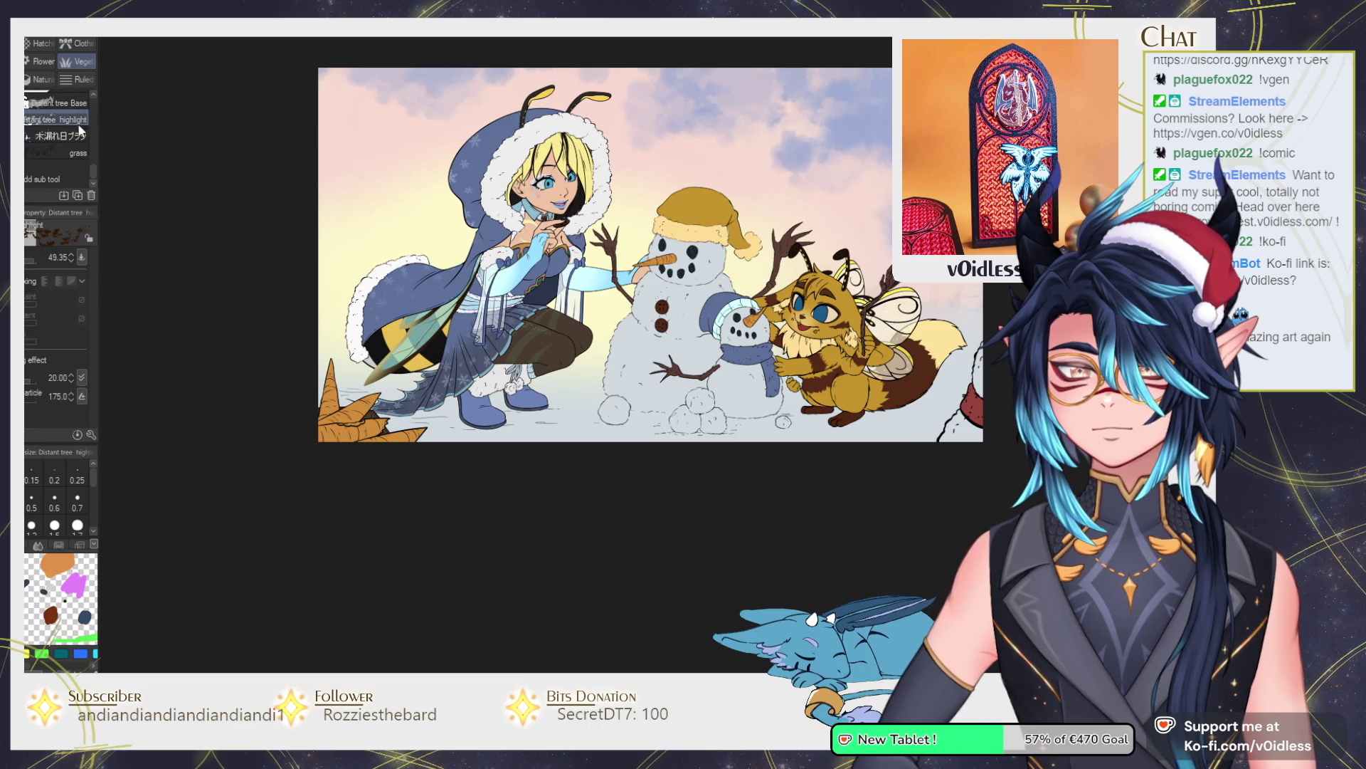
mouse_move(351, 159)
left_mouse_down()
mouse_move(384, 187)
mouse_move(367, 228)
mouse_move(327, 213)
mouse_move(357, 199)
mouse_move(341, 183)
mouse_move(364, 252)
mouse_move(441, 185)
mouse_move(463, 235)
mouse_move(455, 143)
mouse_move(427, 213)
left_mouse_up()
key("ctrl+z")
Draw thin dark tree trunks behind the girl with a smaller sai brush.
key("b")
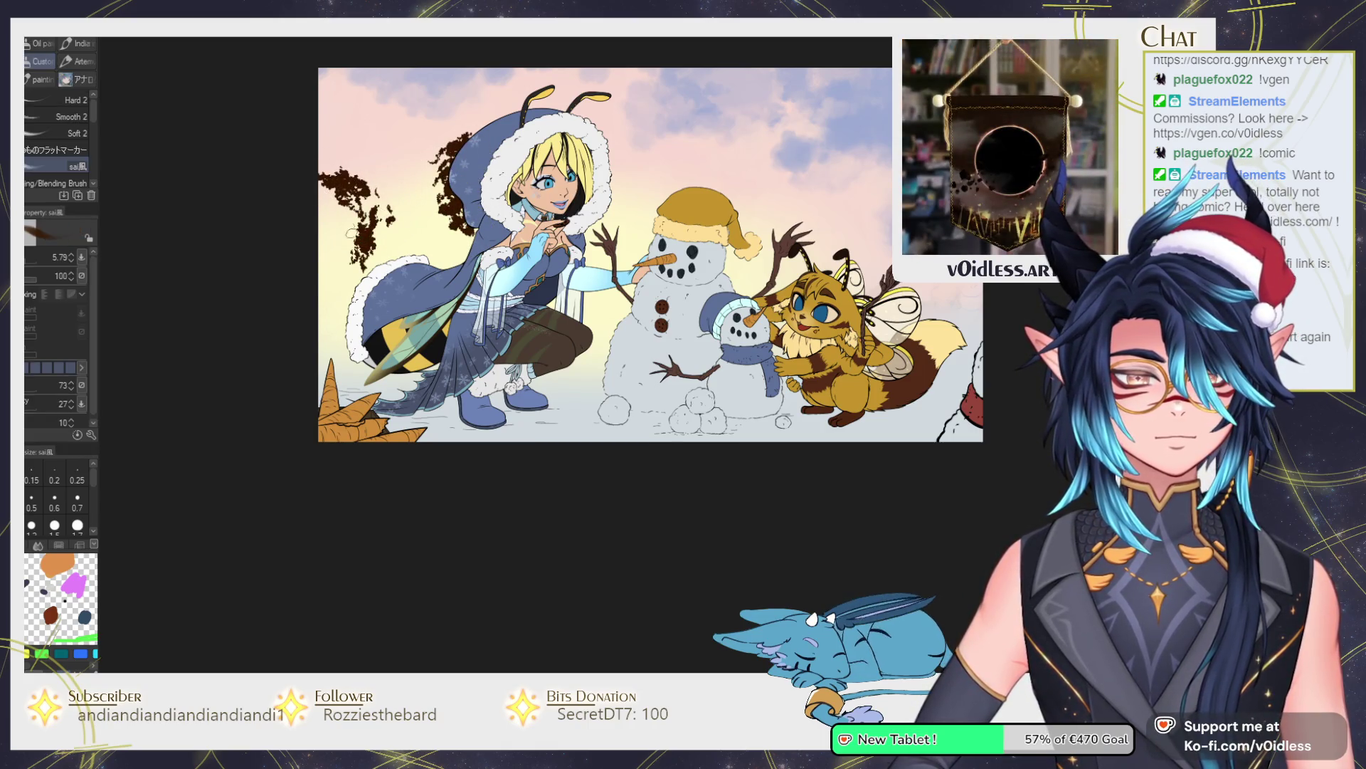
mouse_move(359, 240)
left_mouse_down()
mouse_move(343, 340)
mouse_move(342, 218)
left_mouse_up()
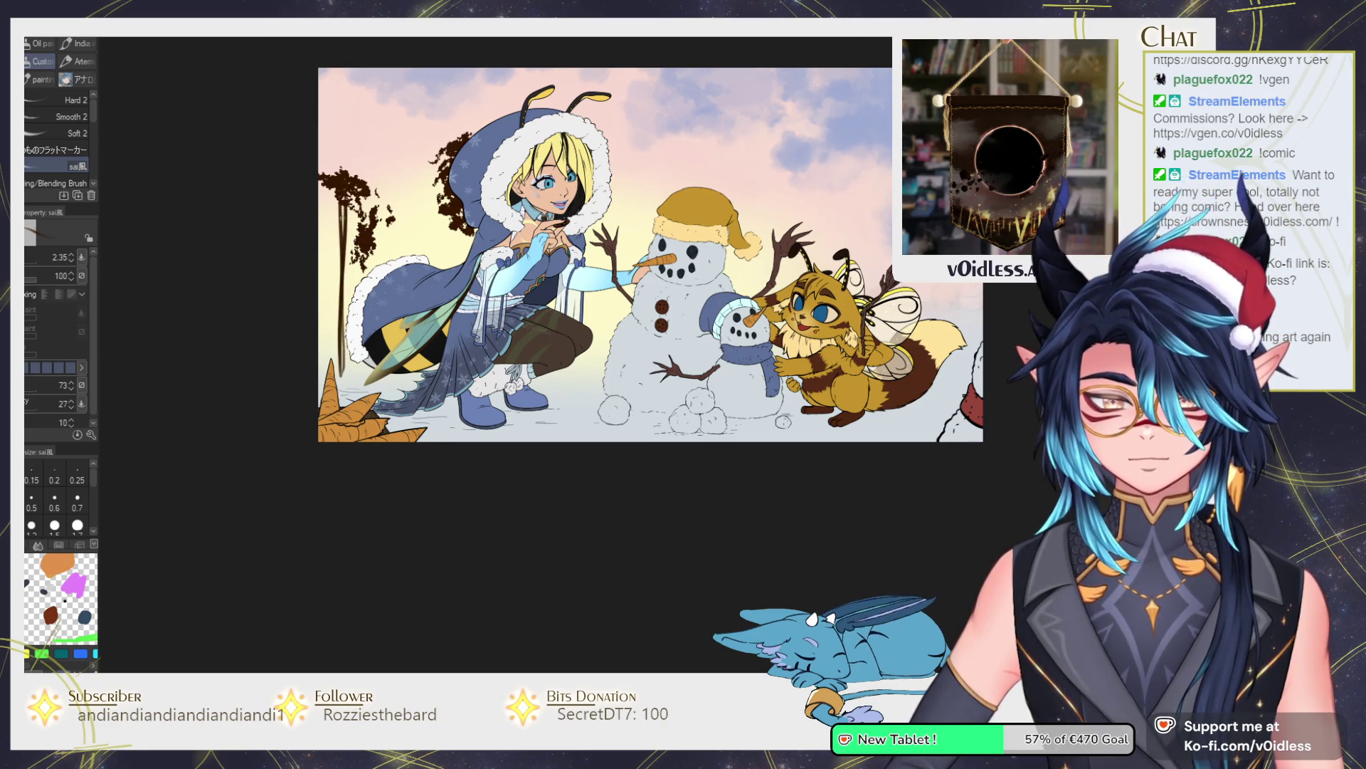
left_click_drag(342, 384, 340, 207)
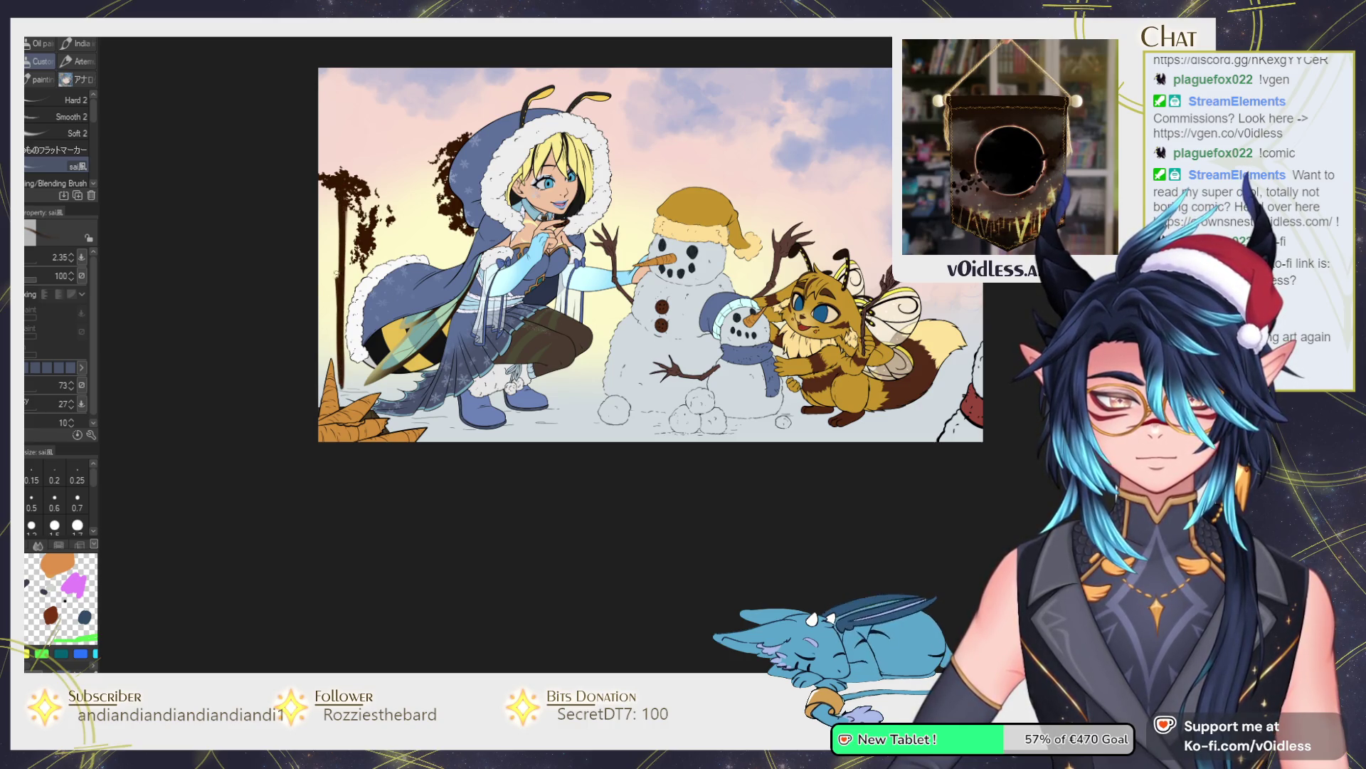
key("ctrl+z")
left_click_drag(341, 388, 339, 351)
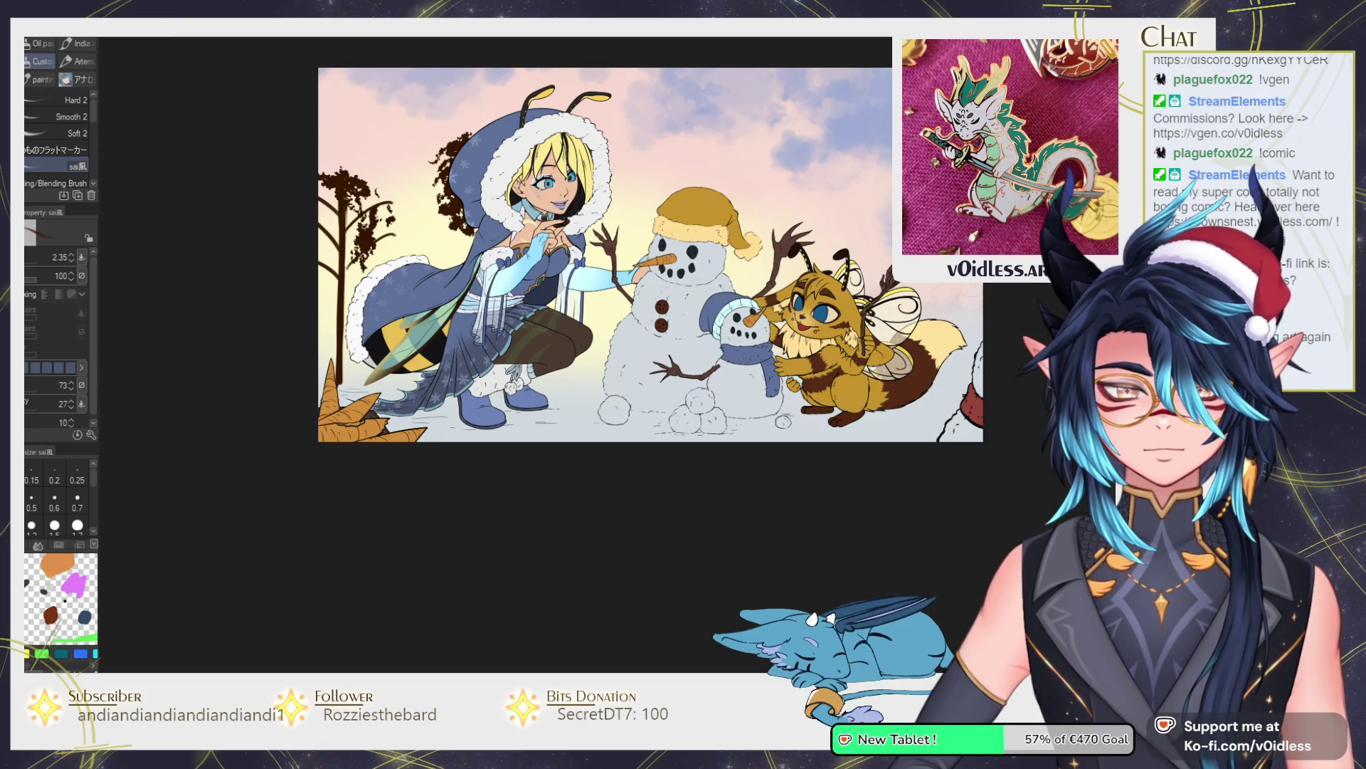
left_click_drag(447, 200, 428, 198)
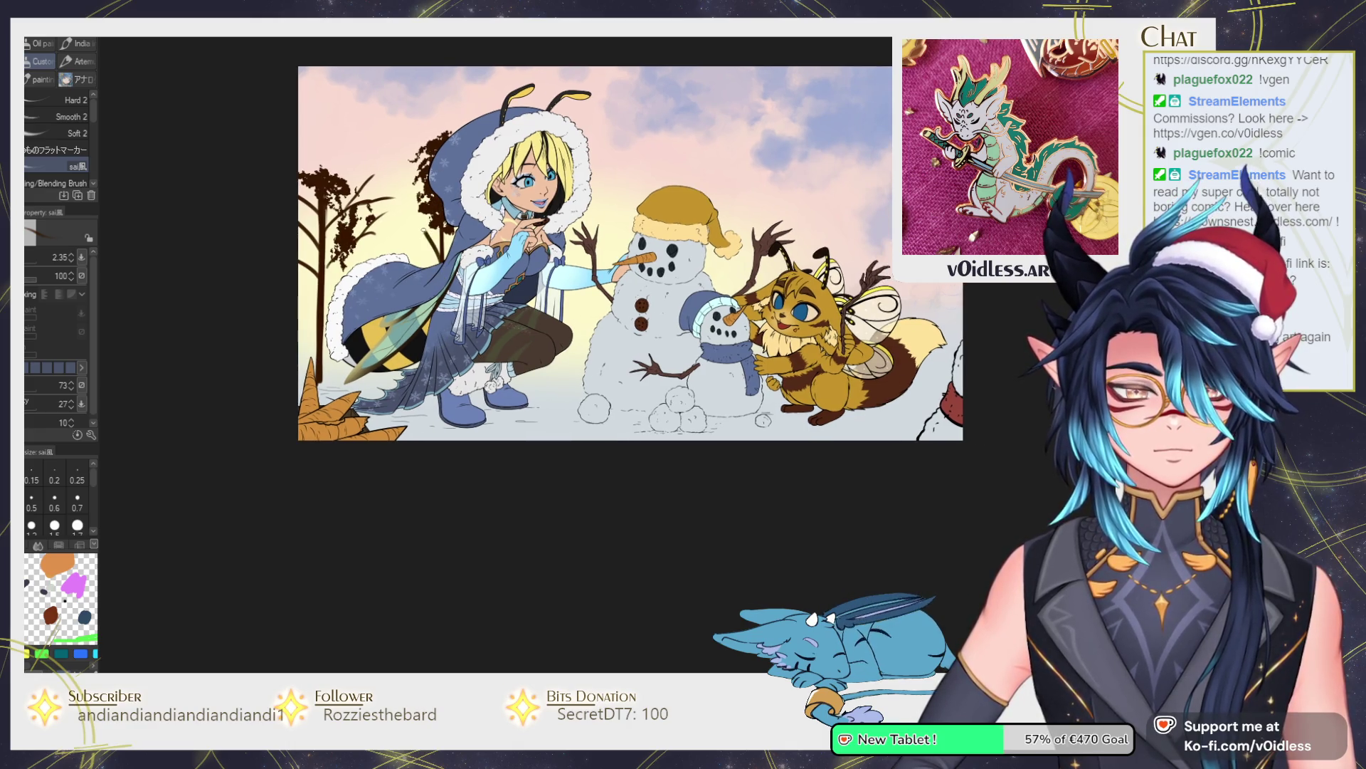
Draw a tall trunk with a branch at the left edge and a thin trunk among the left trees.
left_click_drag(654, 225, 644, 222)
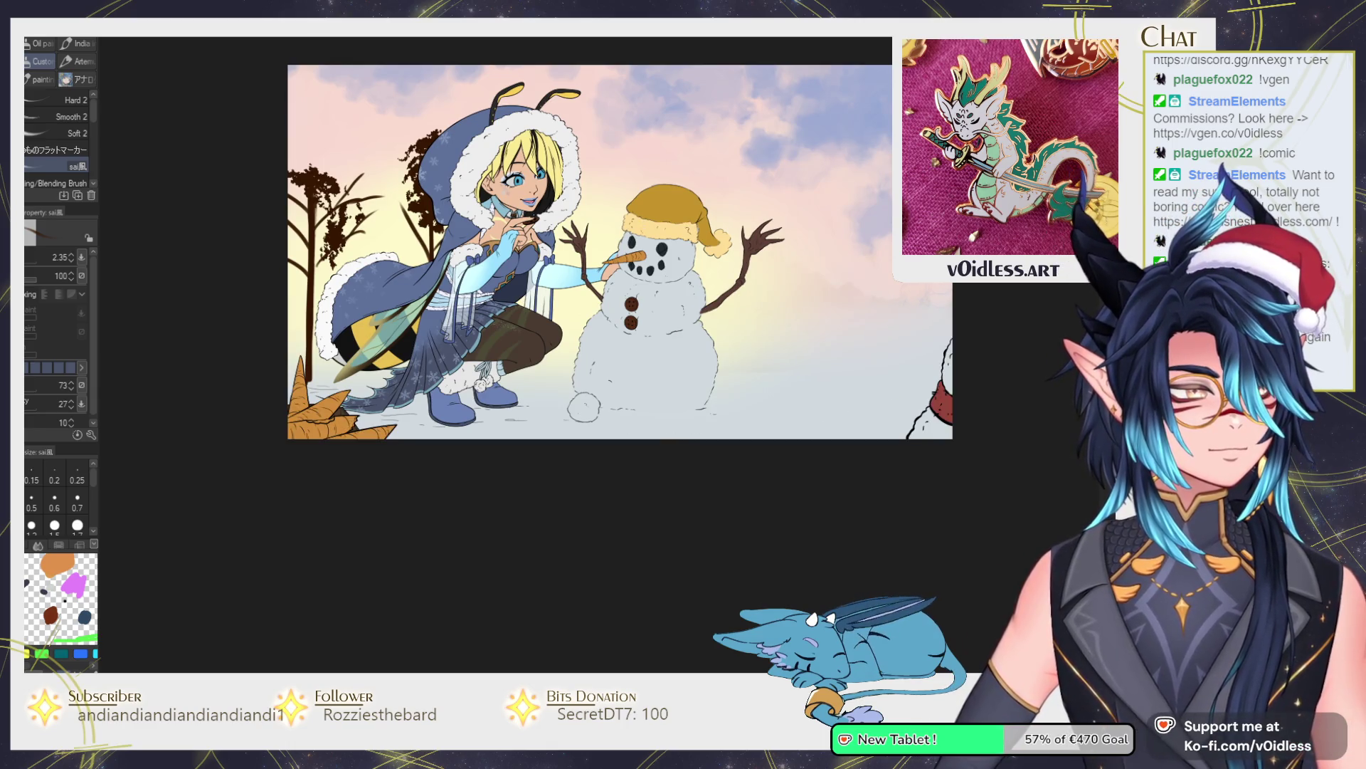
mouse_move(505, 337)
left_mouse_down()
mouse_move(536, 369)
mouse_move(501, 345)
left_mouse_up()
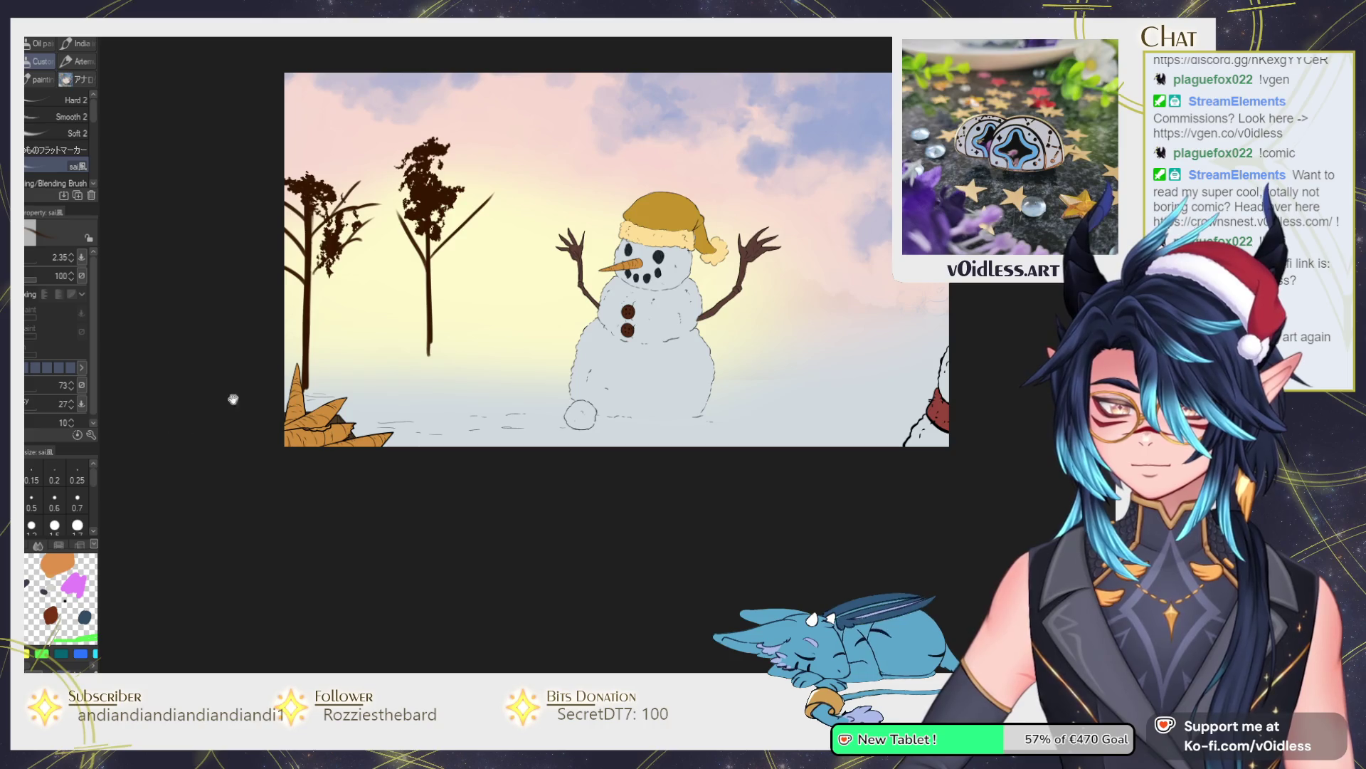
left_click_drag(303, 74, 290, 388)
left_click_drag(289, 327, 313, 107)
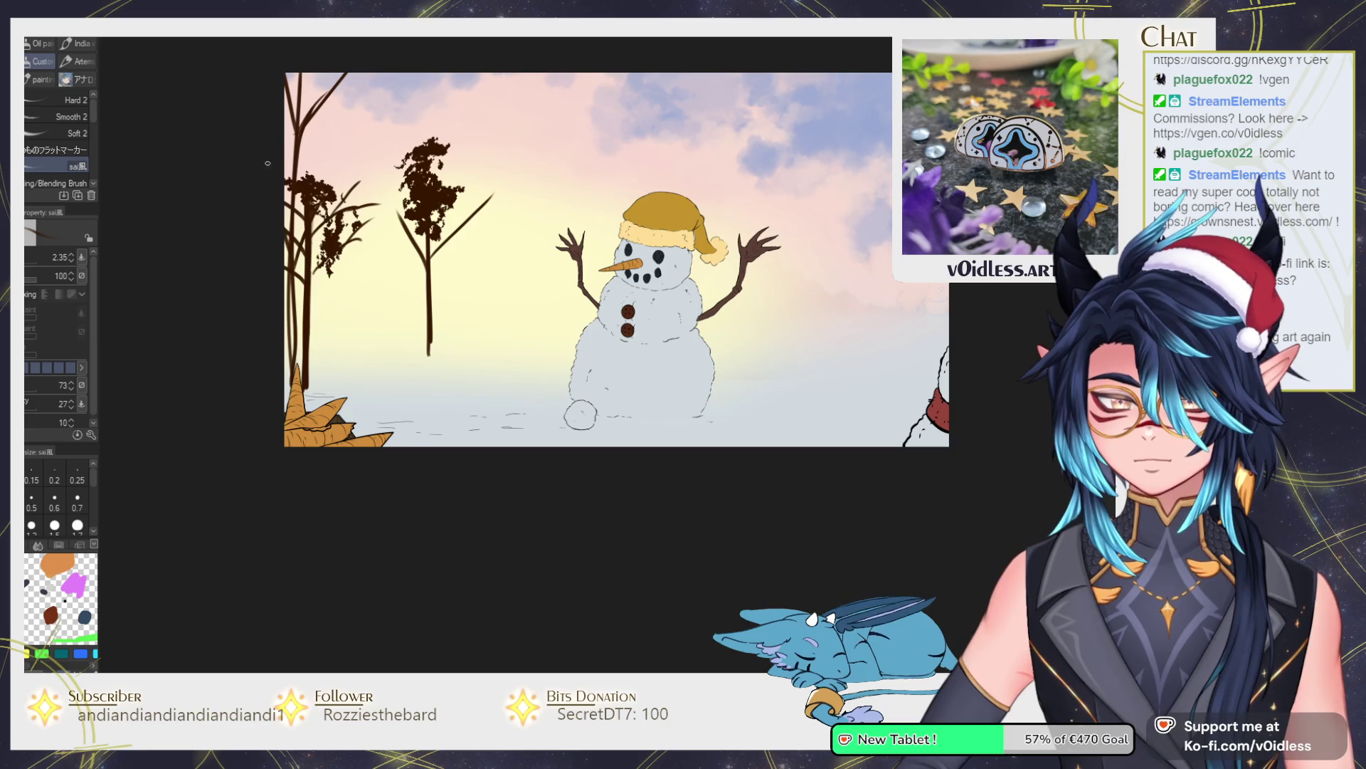
scroll(454, 287, "right", 1)
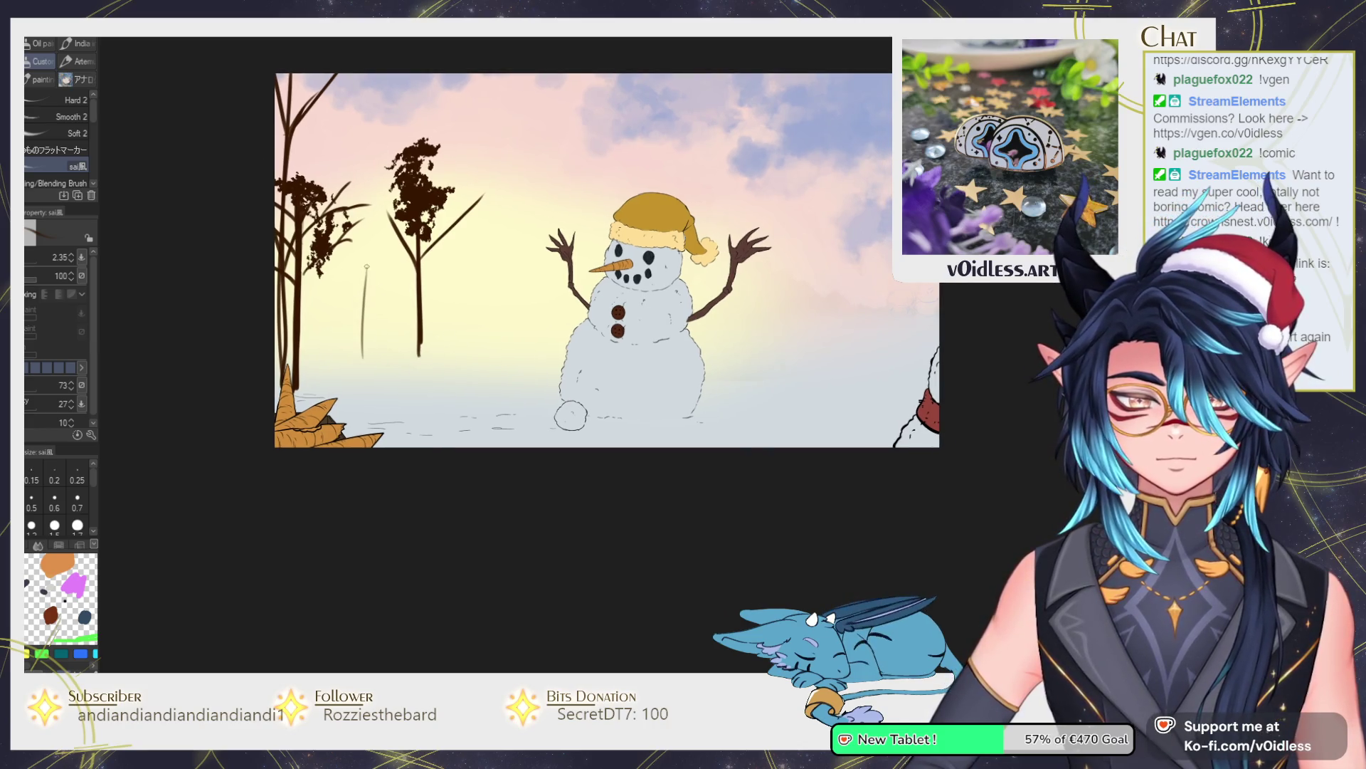
left_click_drag(343, 365, 344, 168)
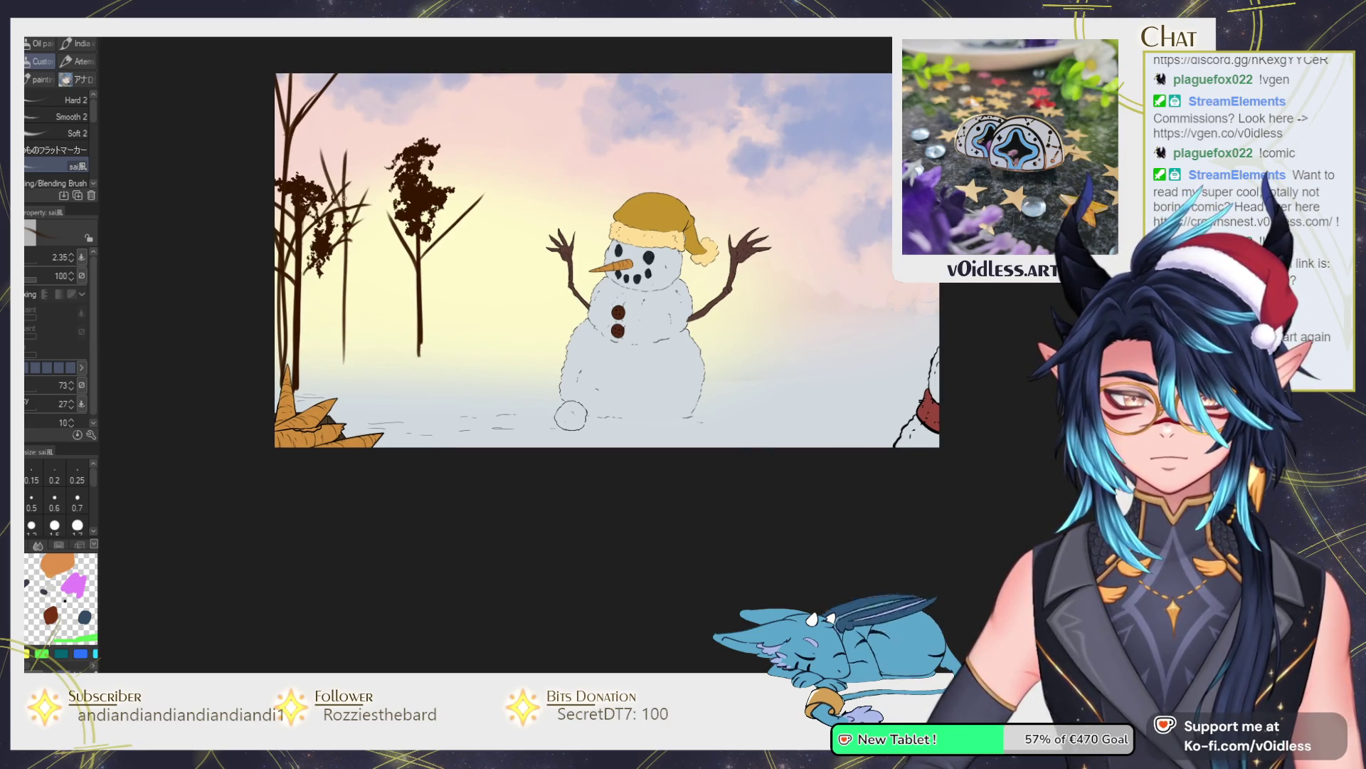
mouse_move(346, 283)
left_mouse_down()
mouse_move(343, 353)
mouse_move(343, 271)
left_mouse_up()
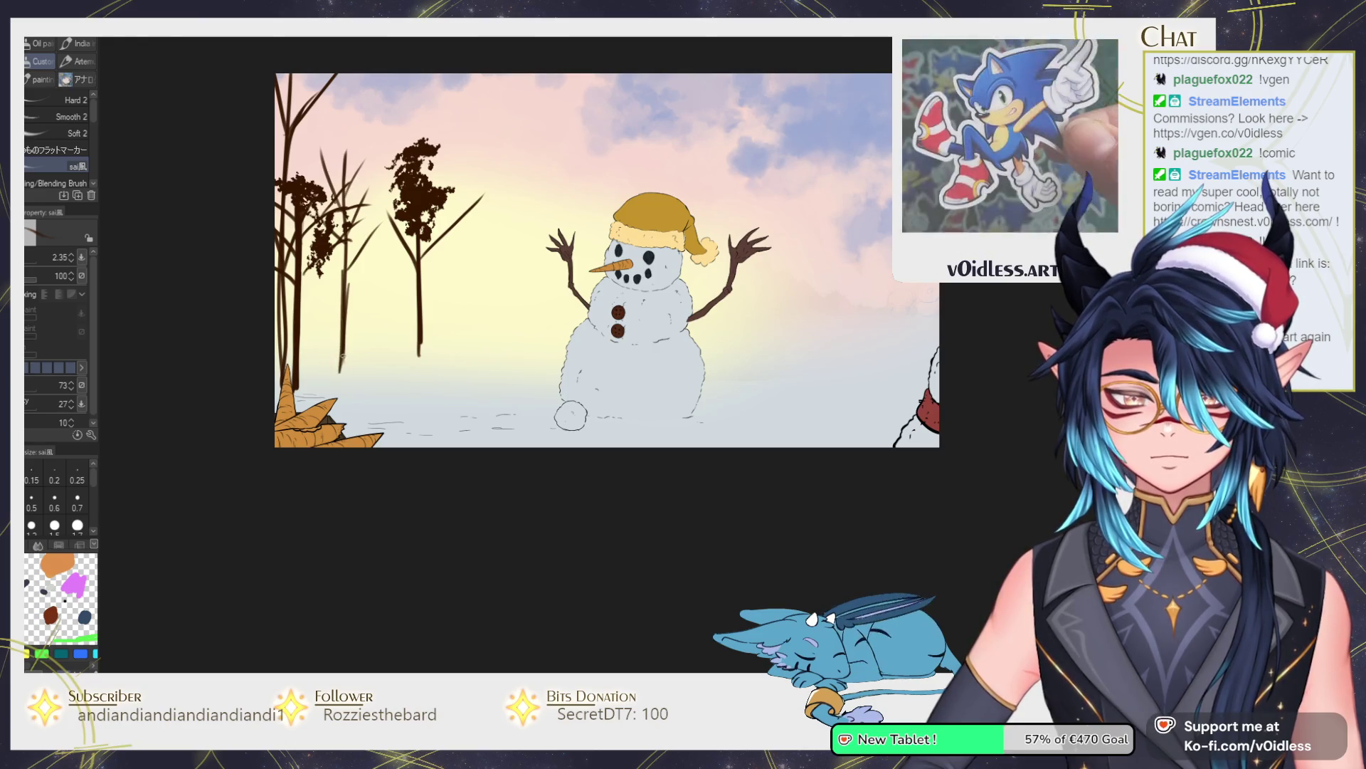
left_click_drag(343, 380, 344, 236)
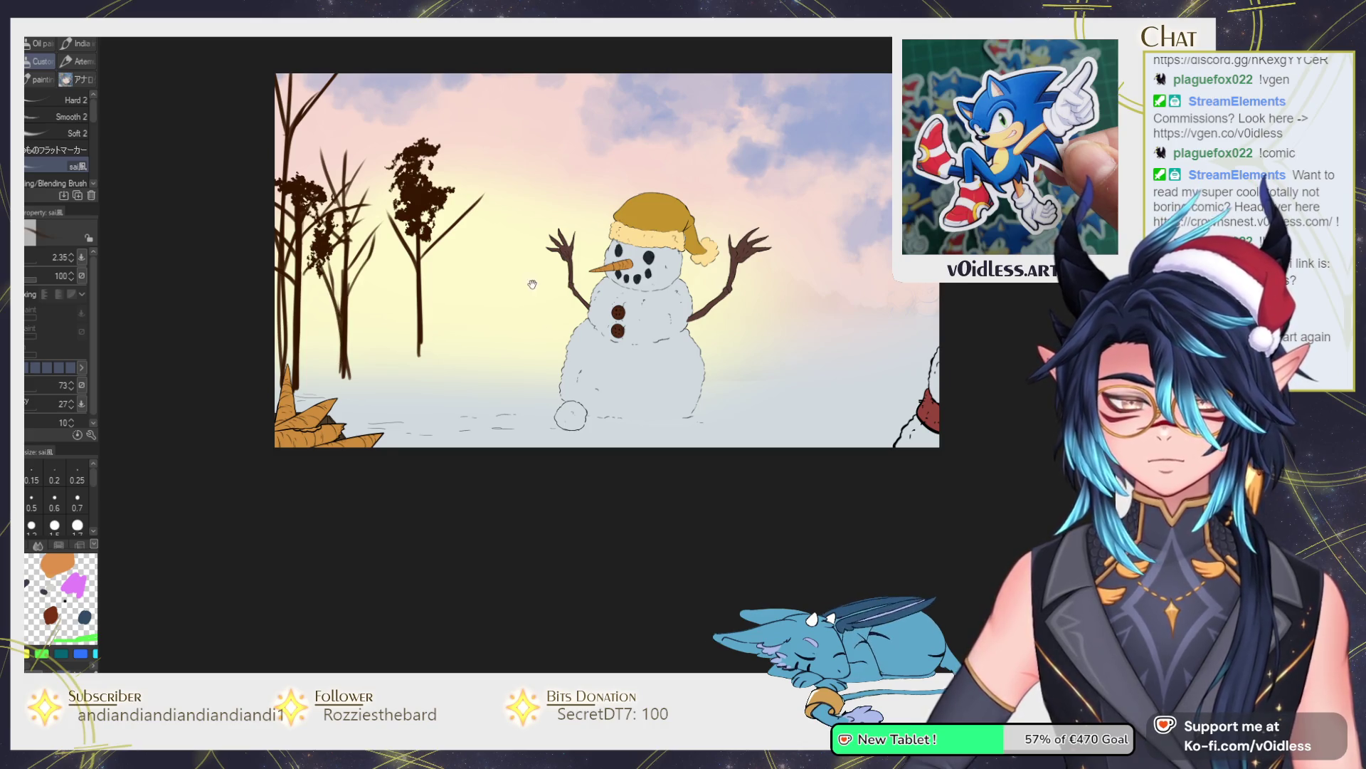
Draw a thin branched tree right of the snowman, undoing slanted trunk attempts.
left_click_drag(531, 284, 498, 278)
mouse_move(712, 343)
left_mouse_down()
mouse_move(728, 188)
mouse_move(703, 214)
left_mouse_up()
key("ctrl+z")
left_click_drag(689, 365, 692, 157)
key("ctrl+z")
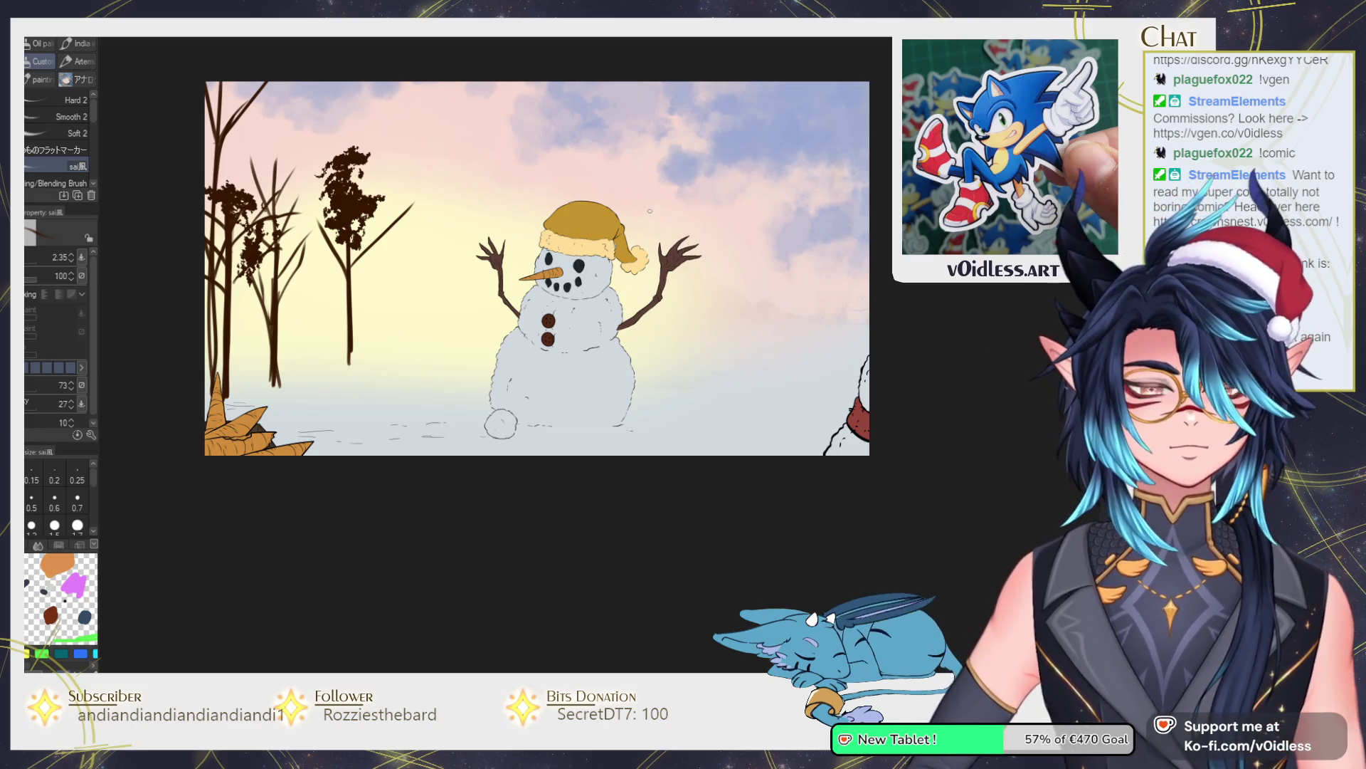
key("ctrl+plus")
mouse_move(627, 421)
left_mouse_down()
mouse_move(641, 116)
mouse_move(630, 438)
left_mouse_up()
key("ctrl+z")
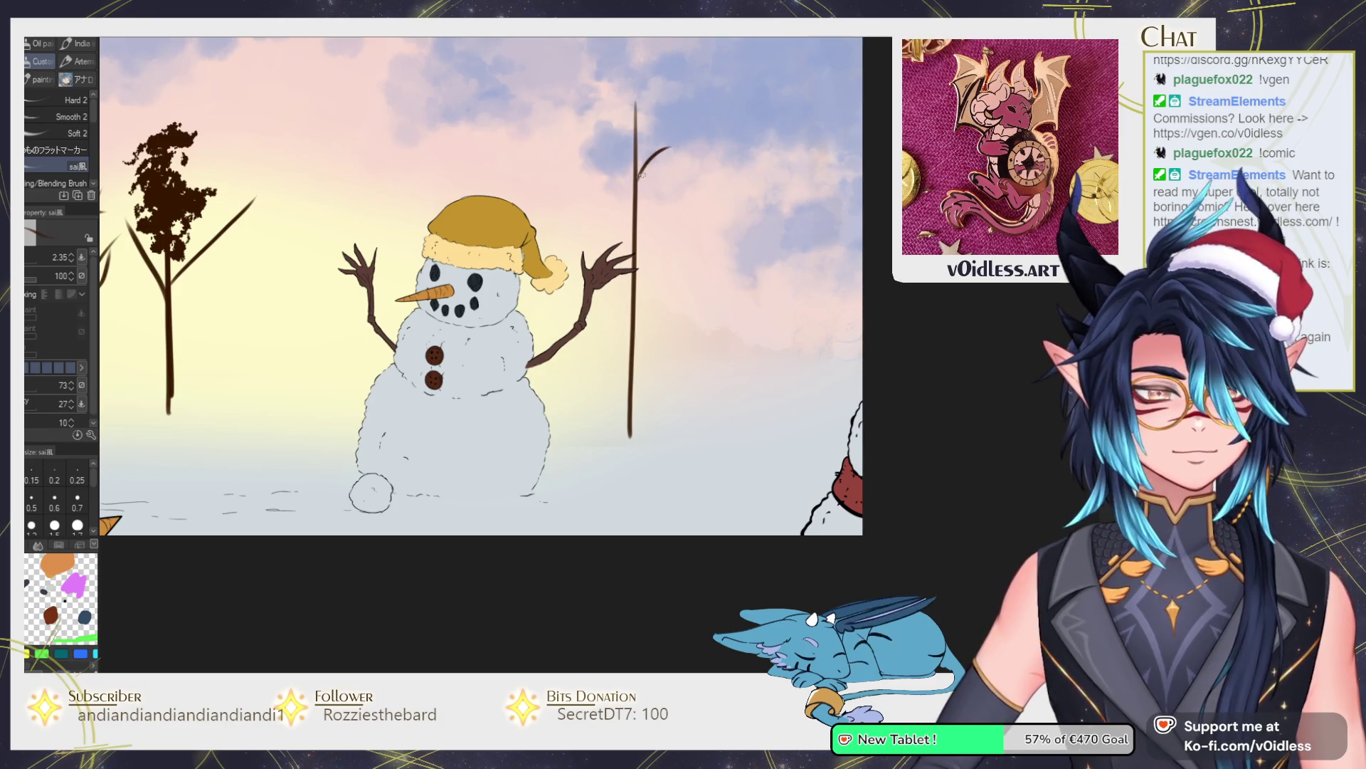
left_click_drag(637, 273, 607, 157)
mouse_move(634, 329)
left_mouse_down()
mouse_move(686, 219)
mouse_move(604, 233)
left_mouse_up()
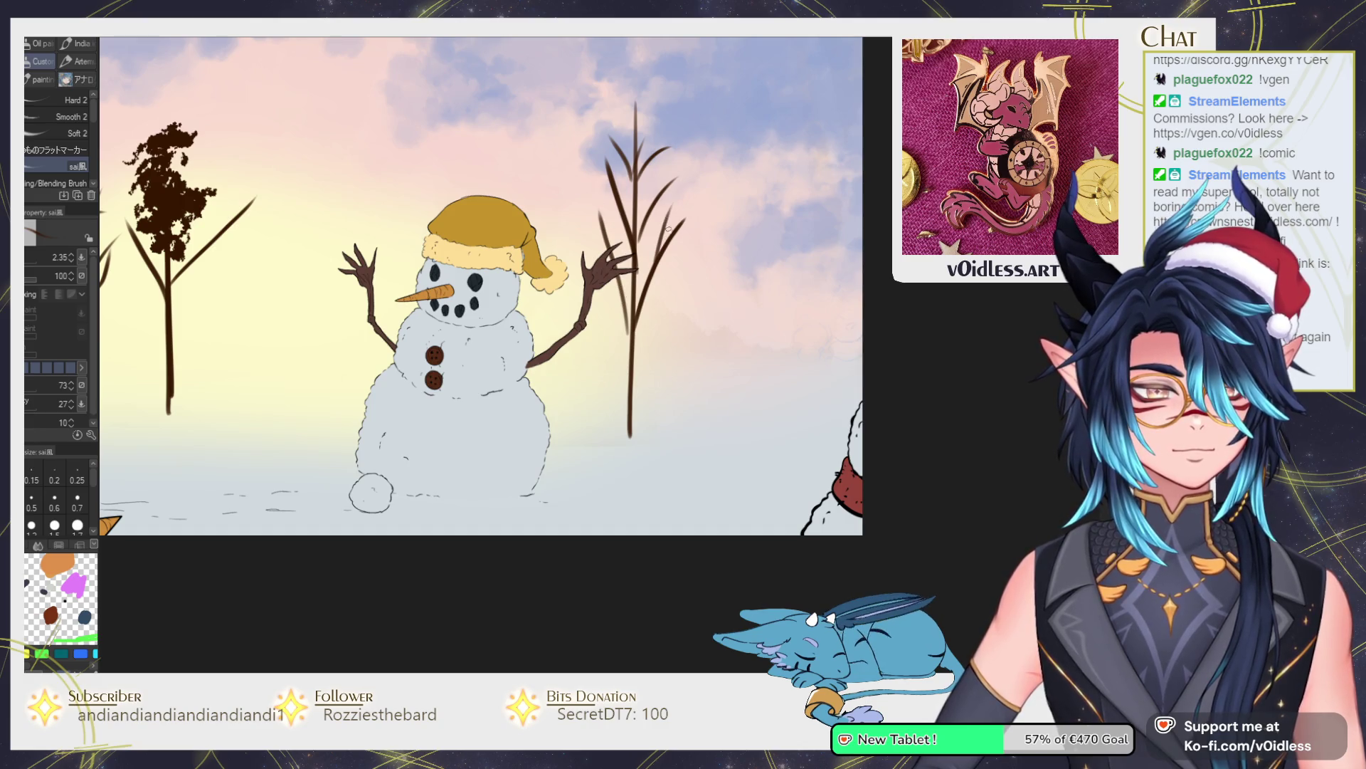
Add thin trunks with V-shaped and curving branches near the canvas's right edge.
left_click_drag(706, 215, 635, 198)
left_click_drag(758, 384, 764, 161)
key("ctrl+z")
left_click_drag(758, 375, 756, 149)
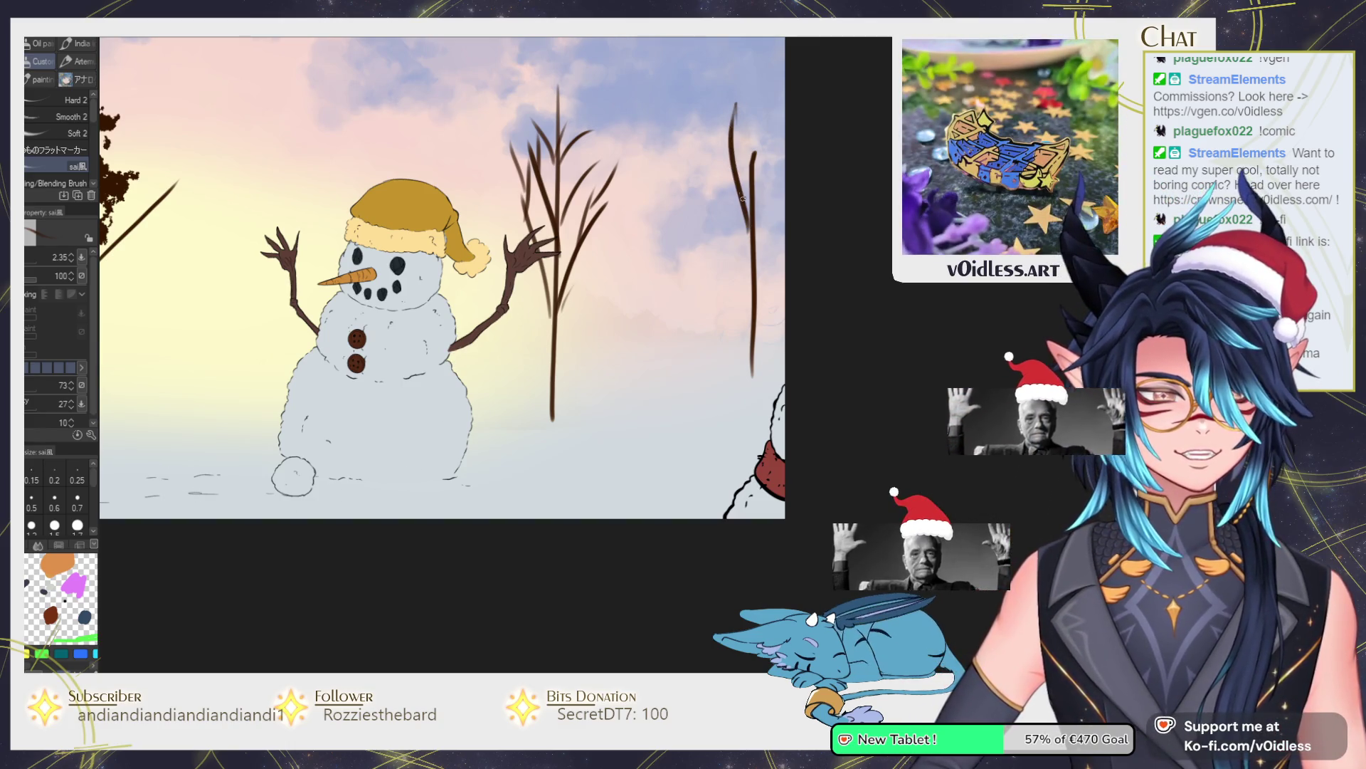
left_click_drag(754, 237, 742, 188)
mouse_move(756, 271)
left_mouse_down()
mouse_move(738, 211)
mouse_move(782, 207)
left_mouse_up()
left_click_drag(748, 326, 736, 277)
mouse_move(679, 388)
left_mouse_down()
mouse_move(685, 283)
mouse_move(664, 188)
left_mouse_up()
left_click_drag(691, 237, 689, 225)
left_click_drag(641, 334, 626, 321)
left_click_drag(609, 389, 616, 256)
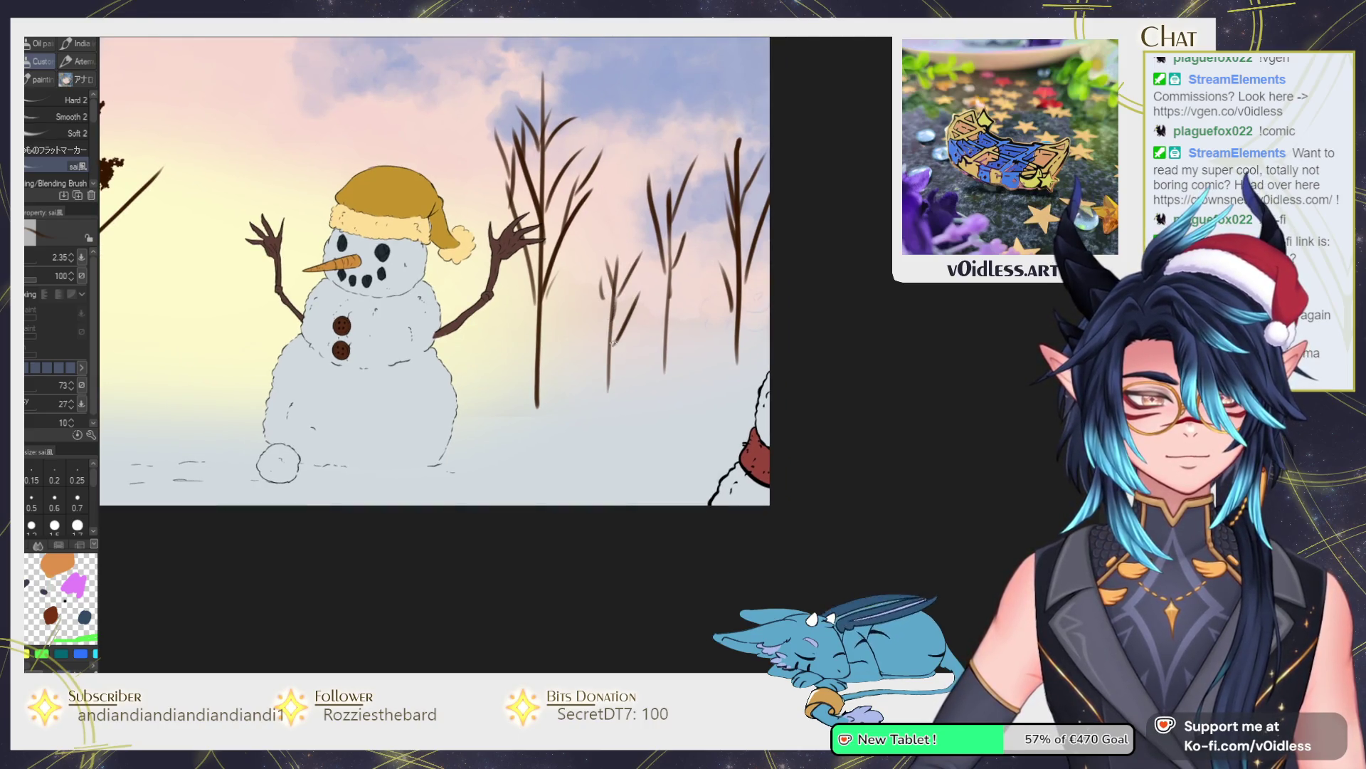
Add a trunk with branches to the trees left of the snowman.
left_click_drag(499, 285, 574, 341)
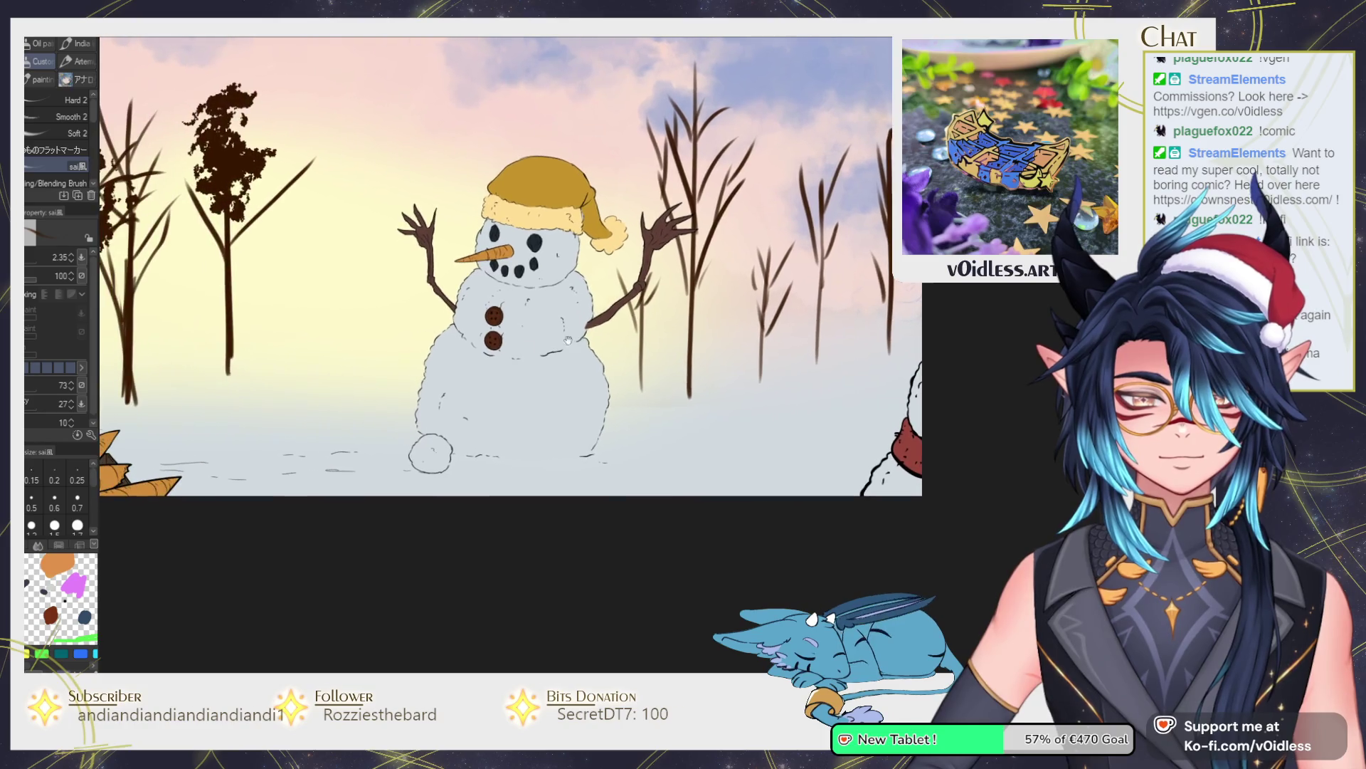
mouse_move(412, 318)
left_mouse_down()
mouse_move(399, 270)
mouse_move(428, 275)
left_mouse_up()
left_click_drag(410, 352, 448, 296)
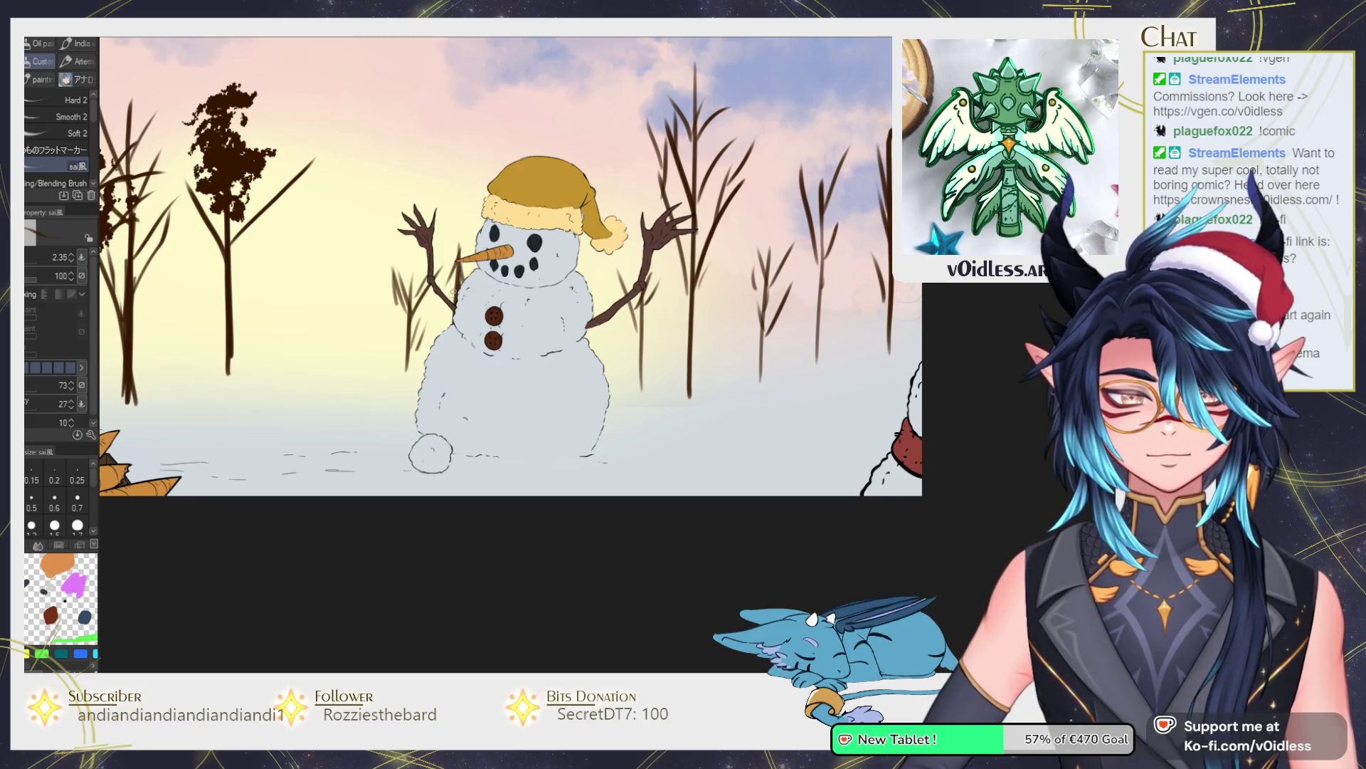
Paint dark foliage over the top and middle of the left tree.
scroll(427, 287, "down", 2)
mouse_move(213, 271)
left_mouse_down()
mouse_move(406, 311)
mouse_move(406, 202)
mouse_move(434, 313)
mouse_move(394, 349)
mouse_move(402, 299)
mouse_move(395, 330)
mouse_move(374, 274)
mouse_move(318, 238)
mouse_move(370, 125)
mouse_move(452, 96)
mouse_move(339, 112)
left_mouse_up()
mouse_move(403, 281)
left_mouse_down()
mouse_move(470, 284)
mouse_move(543, 228)
mouse_move(467, 284)
mouse_move(534, 235)
mouse_move(512, 270)
left_mouse_up()
Fill in foliage low on the left tree and on the small trees beside the snowman.
key("c")
key("c")
mouse_move(498, 285)
left_mouse_down()
mouse_move(463, 313)
mouse_move(427, 316)
mouse_move(402, 370)
left_mouse_up()
left_click_drag(612, 352, 488, 328)
key("bracketleft")
mouse_move(491, 279)
left_mouse_down()
mouse_move(484, 328)
mouse_move(503, 303)
mouse_move(491, 342)
mouse_move(530, 292)
mouse_move(484, 289)
left_mouse_up()
key("bracketleft")
key("bracketleft")
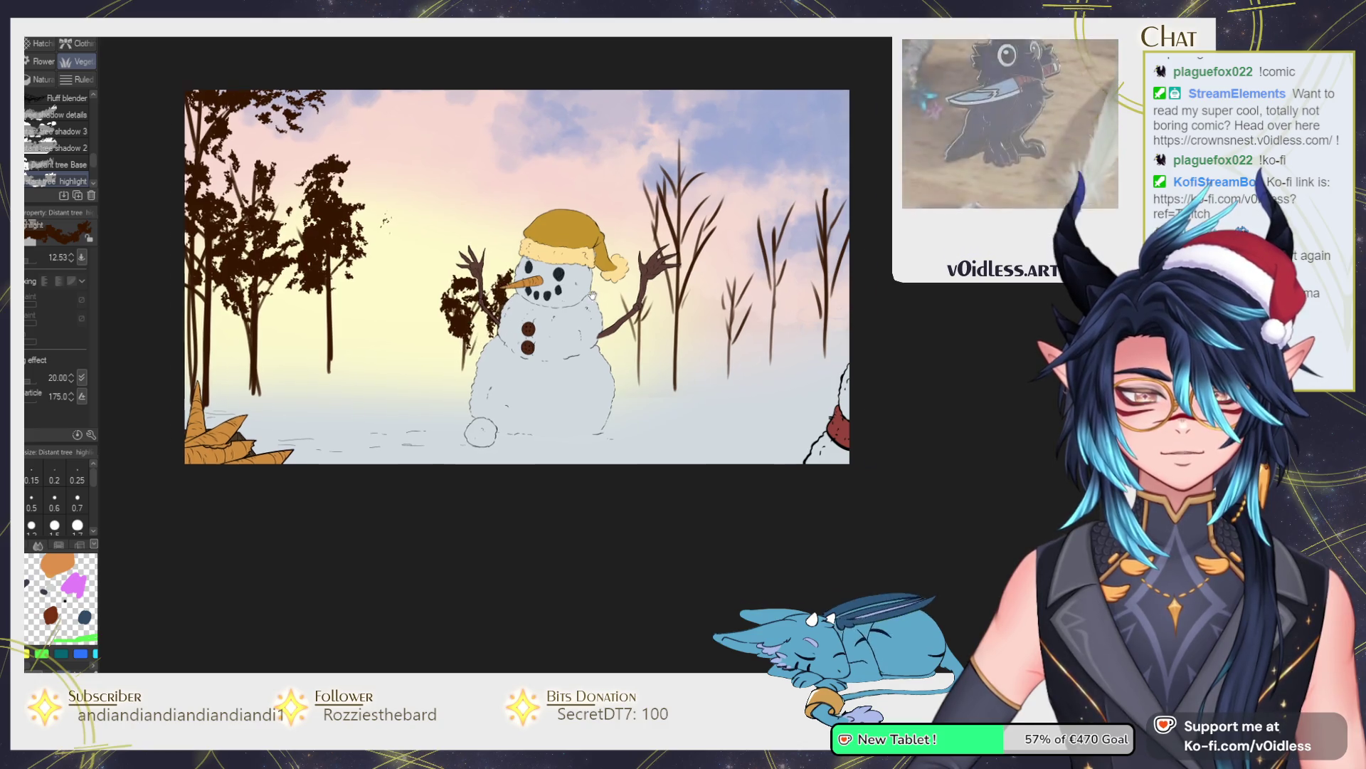
mouse_move(613, 287)
left_mouse_down()
mouse_move(598, 320)
mouse_move(637, 292)
mouse_move(616, 195)
mouse_move(645, 153)
mouse_move(669, 228)
mouse_move(662, 263)
mouse_move(626, 285)
mouse_move(646, 274)
mouse_move(712, 323)
left_mouse_up()
key("bracketright")
Paint foliage on the right-hand trees, redoing an overly dense pass.
scroll(719, 370, "up", 3)
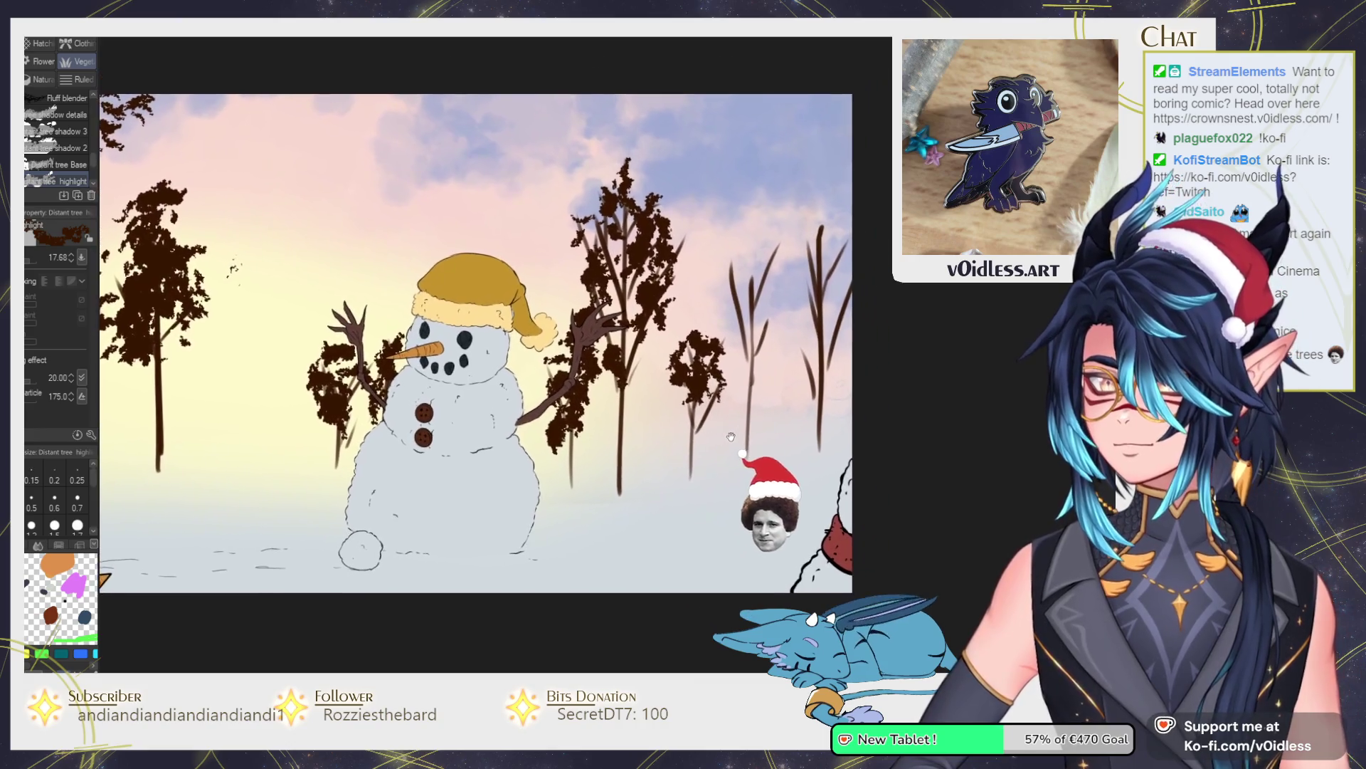
left_click_drag(731, 437, 722, 434)
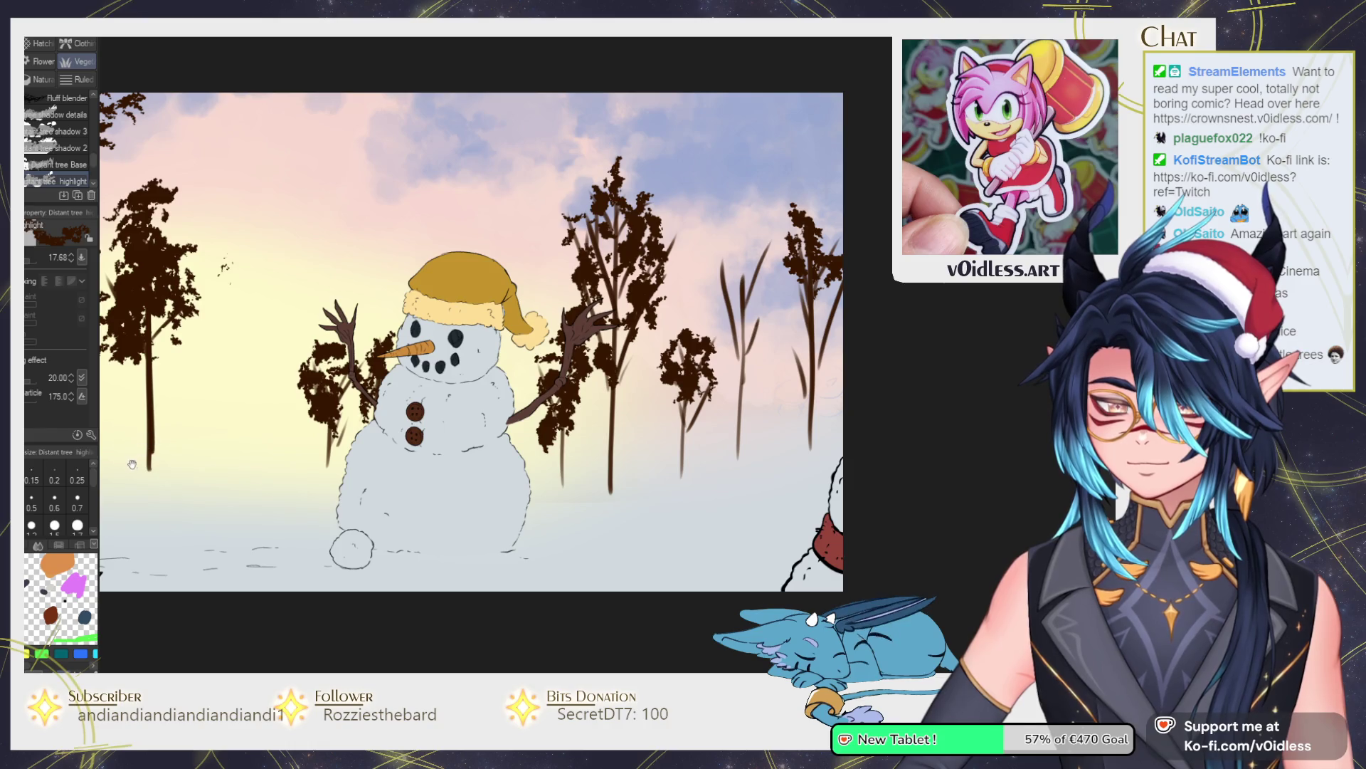
mouse_move(811, 285)
left_mouse_down()
mouse_move(797, 299)
mouse_move(804, 384)
mouse_move(840, 256)
mouse_move(763, 251)
mouse_move(737, 341)
mouse_move(747, 384)
mouse_move(733, 441)
mouse_move(754, 242)
mouse_move(762, 330)
mouse_move(819, 270)
mouse_move(826, 320)
left_mouse_up()
key("ctrl+z")
left_click_drag(473, 360, 685, 405)
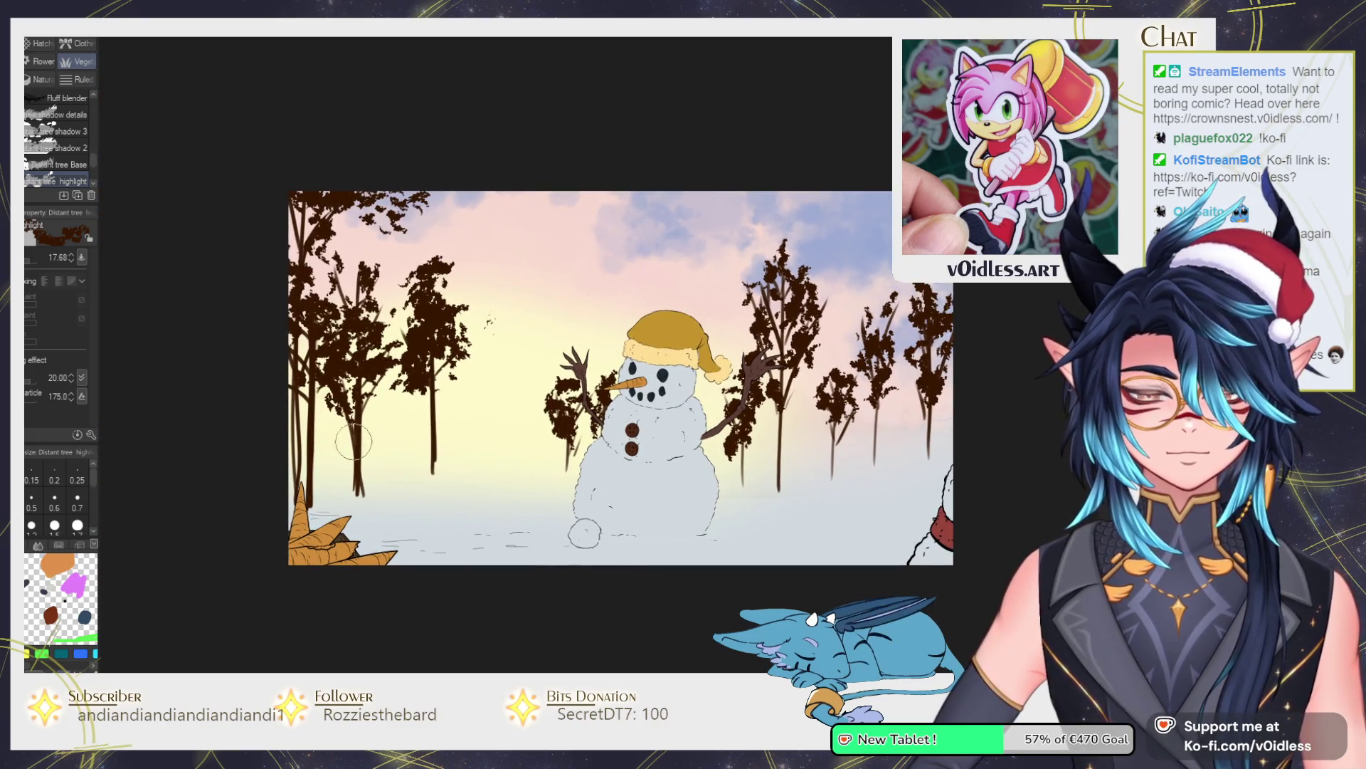
mouse_move(299, 395)
left_mouse_down()
mouse_move(329, 377)
mouse_move(314, 388)
left_mouse_up()
scroll(355, 376, "up", 2)
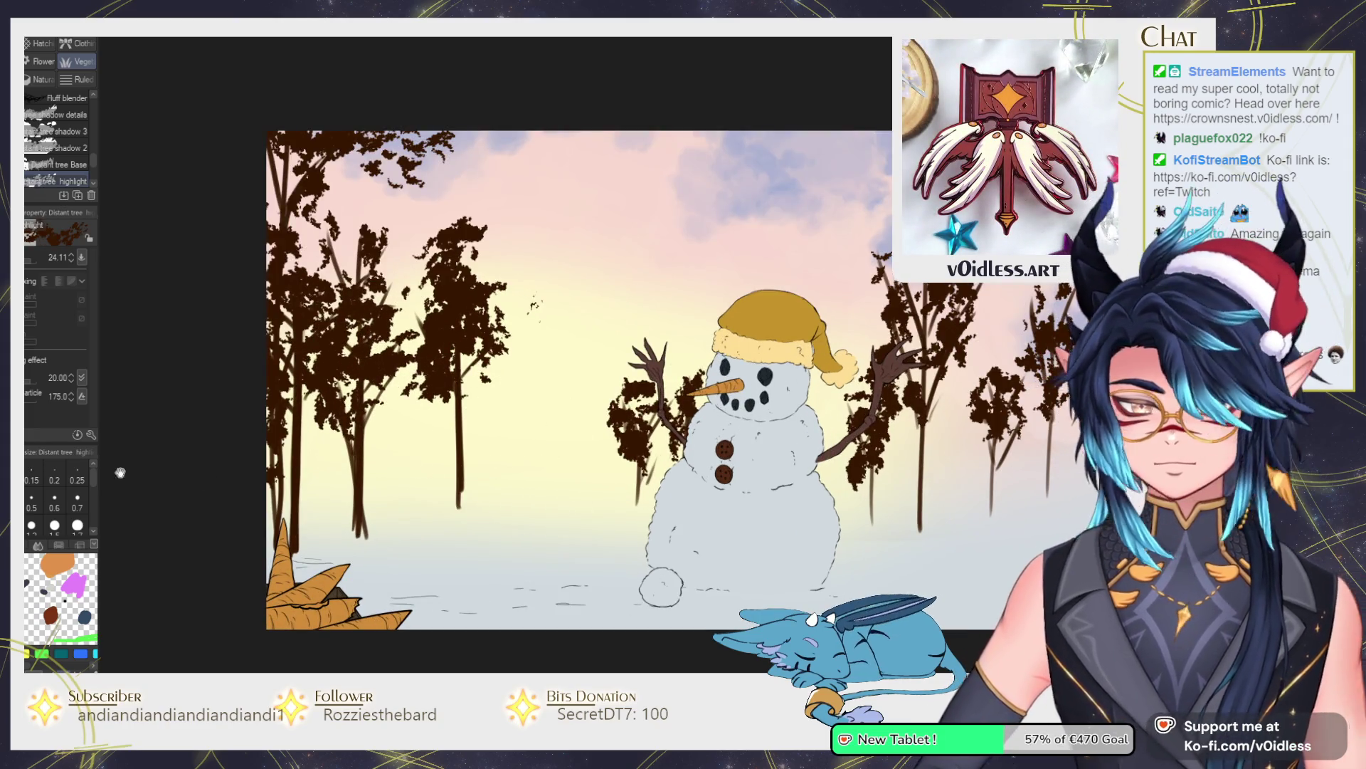
Switch to the sai brush and paint pale blue snow on the left trees.
left_click(55, 525)
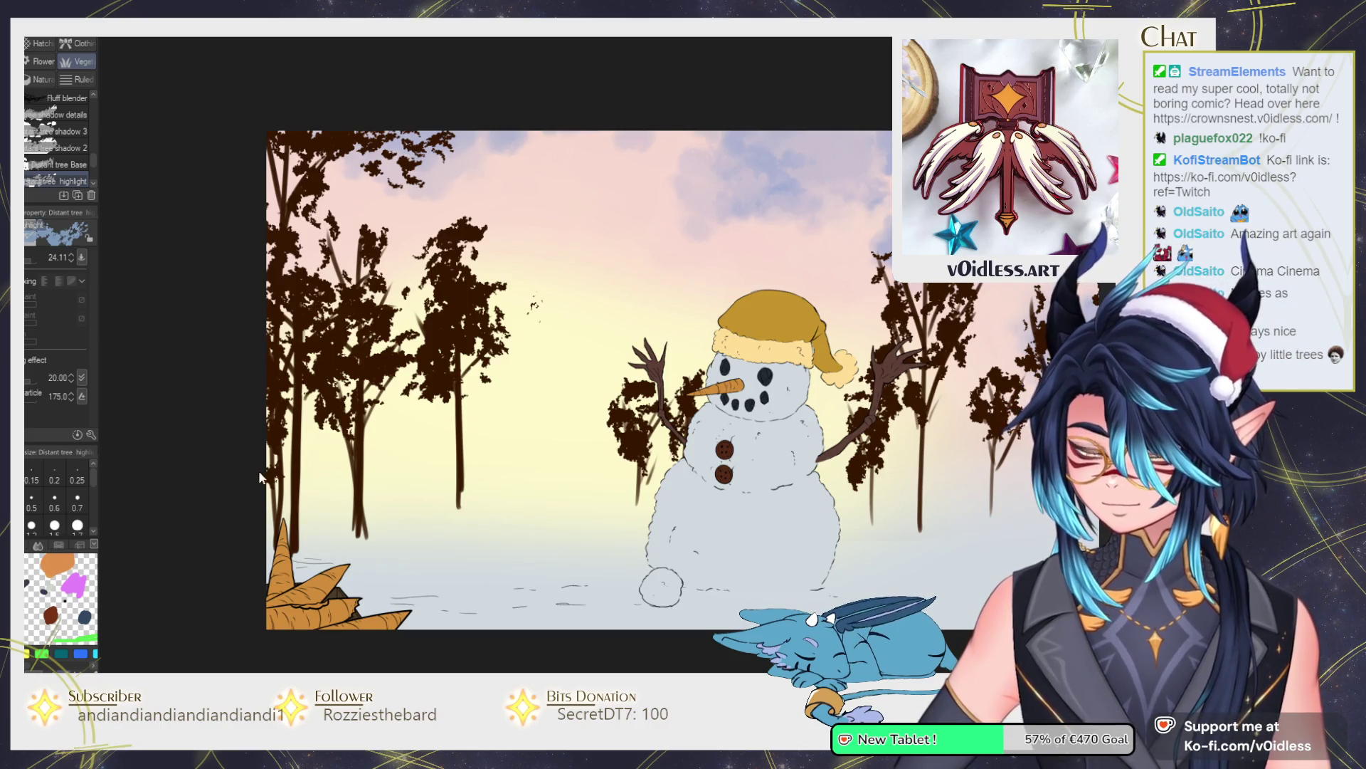
key("b")
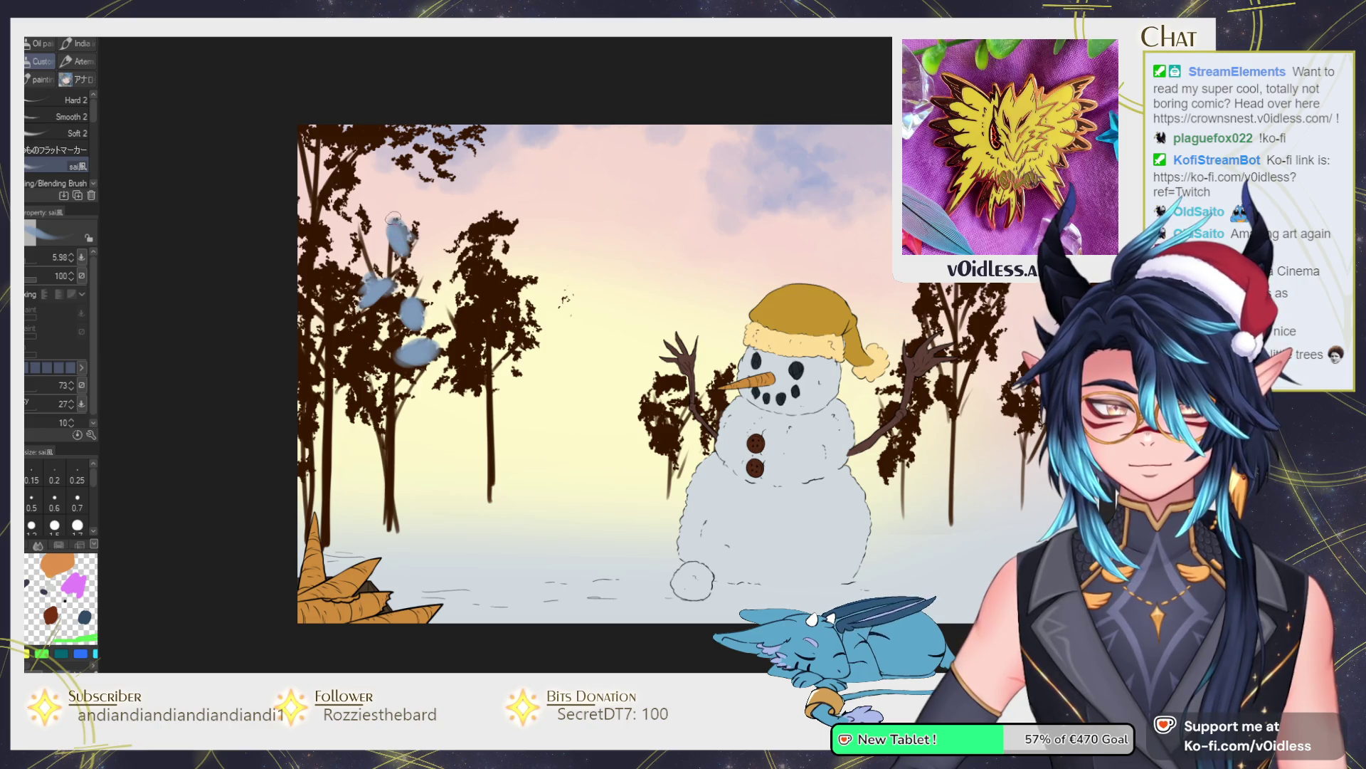
mouse_move(349, 228)
left_mouse_down()
mouse_move(388, 191)
mouse_move(401, 130)
left_mouse_up()
Smear pale blue snow over the top-left, middle and left tree crowns.
key("bracketleft")
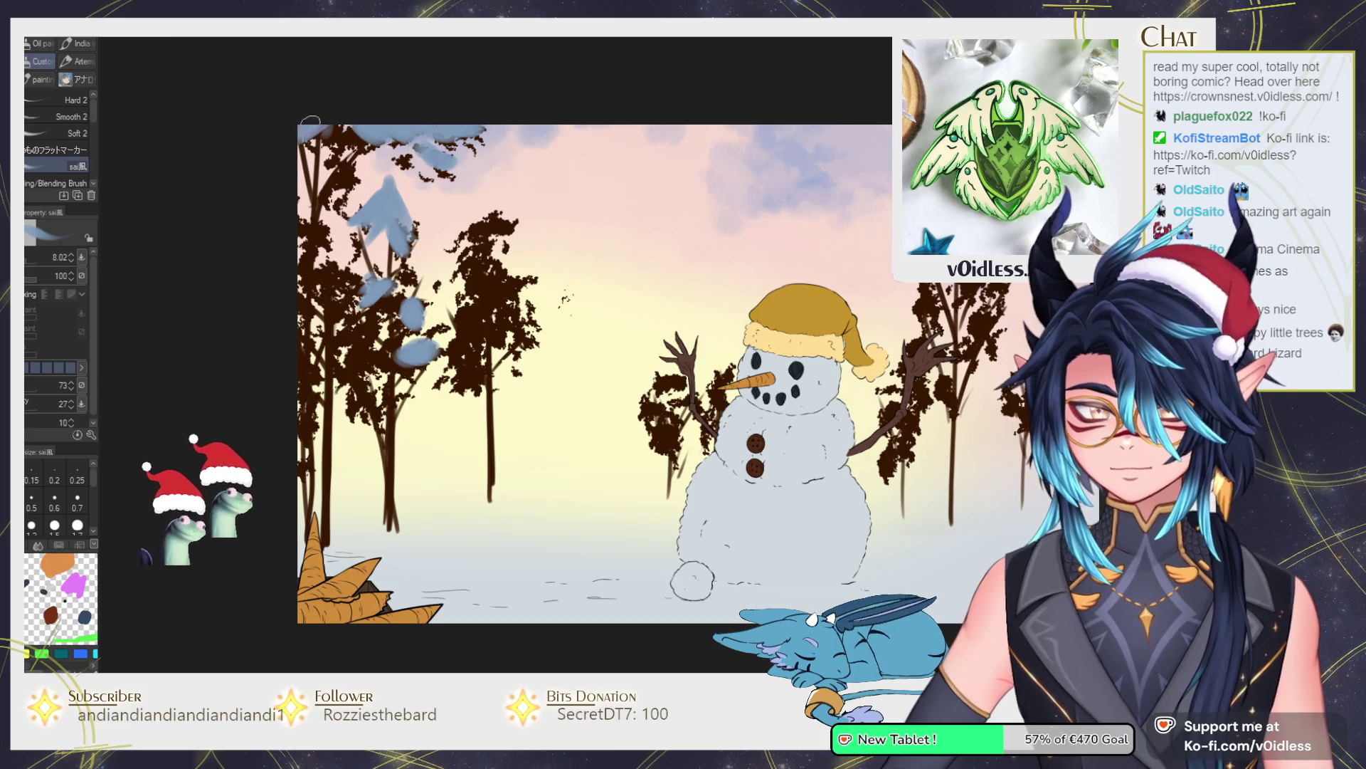
mouse_move(333, 166)
left_mouse_down()
mouse_move(300, 173)
mouse_move(313, 143)
mouse_move(306, 200)
mouse_move(332, 241)
mouse_move(320, 283)
left_mouse_up()
mouse_move(468, 228)
left_mouse_down()
mouse_move(501, 226)
mouse_move(477, 272)
mouse_move(448, 281)
mouse_move(491, 208)
mouse_move(501, 226)
left_mouse_up()
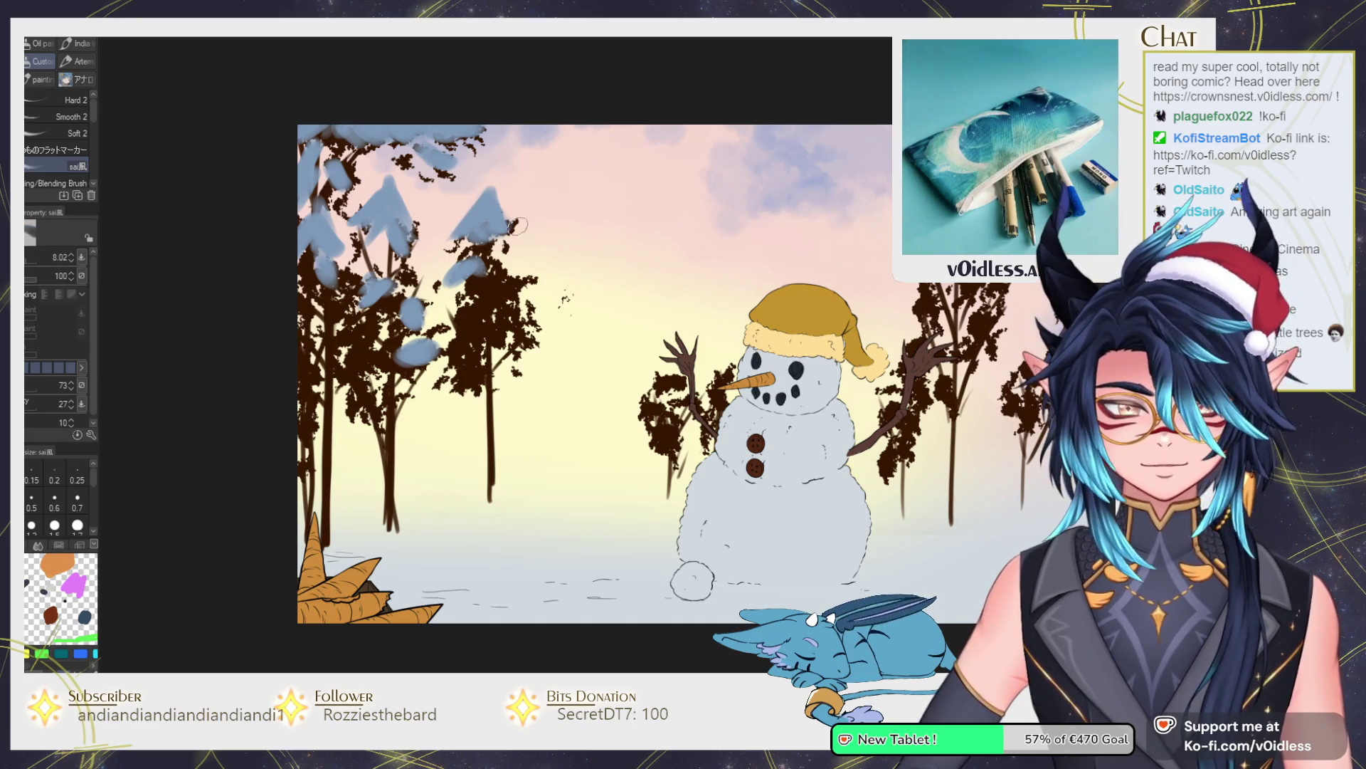
mouse_move(489, 247)
left_mouse_down()
mouse_move(527, 288)
mouse_move(460, 299)
mouse_move(470, 263)
left_mouse_up()
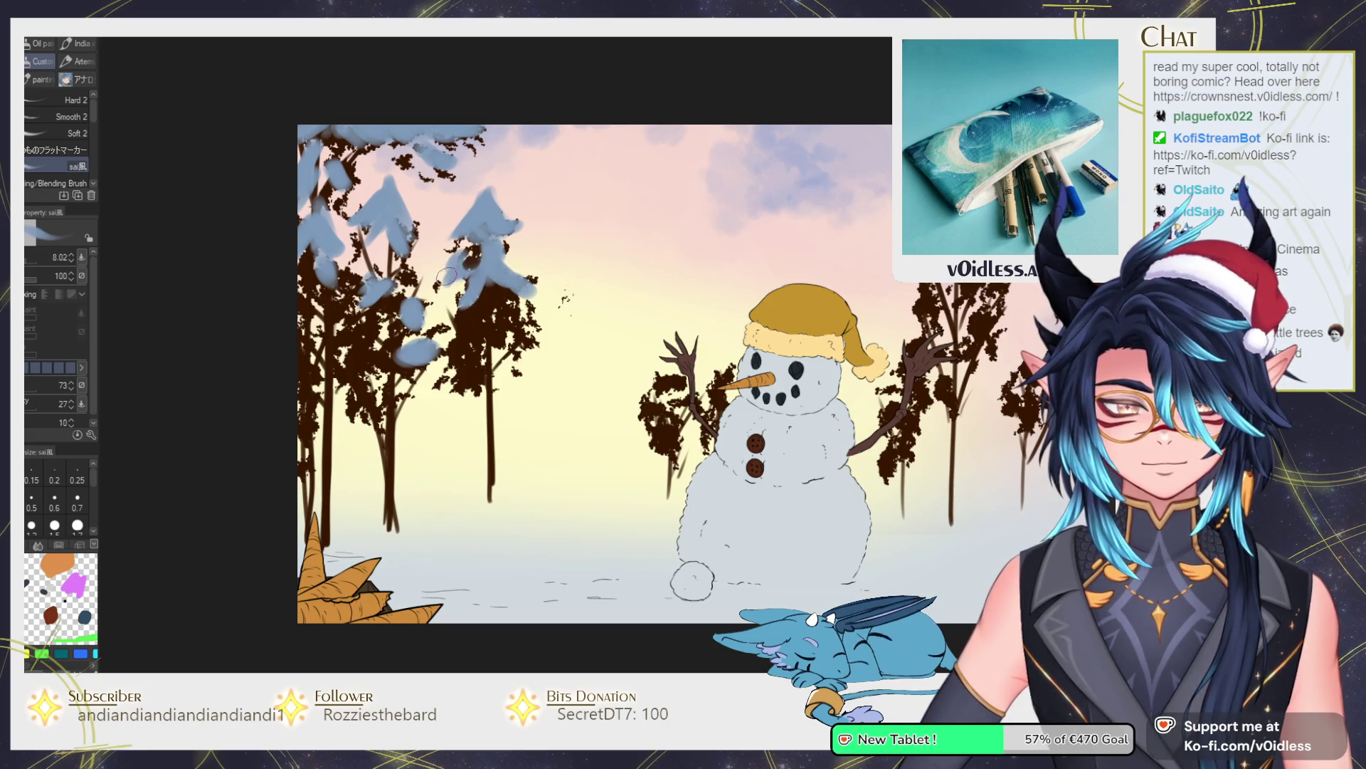
mouse_move(354, 318)
left_mouse_down()
mouse_move(367, 353)
mouse_move(356, 418)
left_mouse_up()
mouse_move(388, 345)
left_mouse_down()
mouse_move(408, 381)
mouse_move(349, 440)
mouse_move(428, 417)
left_mouse_up()
scroll(375, 288, "down", 2)
Paint dark foliage on the central tree and the trees flanking the snowman.
key("b")
mouse_move(489, 338)
left_mouse_down()
mouse_move(473, 370)
mouse_move(491, 356)
mouse_move(479, 324)
mouse_move(484, 434)
mouse_move(527, 445)
mouse_move(455, 441)
mouse_move(525, 396)
mouse_move(403, 410)
mouse_move(344, 455)
mouse_move(370, 430)
left_mouse_up()
mouse_move(683, 429)
left_mouse_down()
mouse_move(541, 429)
mouse_move(598, 427)
mouse_move(462, 394)
left_mouse_up()
mouse_move(541, 427)
left_mouse_down()
mouse_move(591, 370)
mouse_move(598, 398)
mouse_move(634, 356)
mouse_move(613, 274)
mouse_move(655, 427)
mouse_move(683, 441)
mouse_move(662, 434)
left_mouse_up()
mouse_move(733, 334)
left_mouse_down()
mouse_move(716, 394)
mouse_move(739, 407)
mouse_move(733, 342)
mouse_move(755, 398)
mouse_move(806, 320)
mouse_move(770, 384)
mouse_move(779, 411)
left_mouse_up()
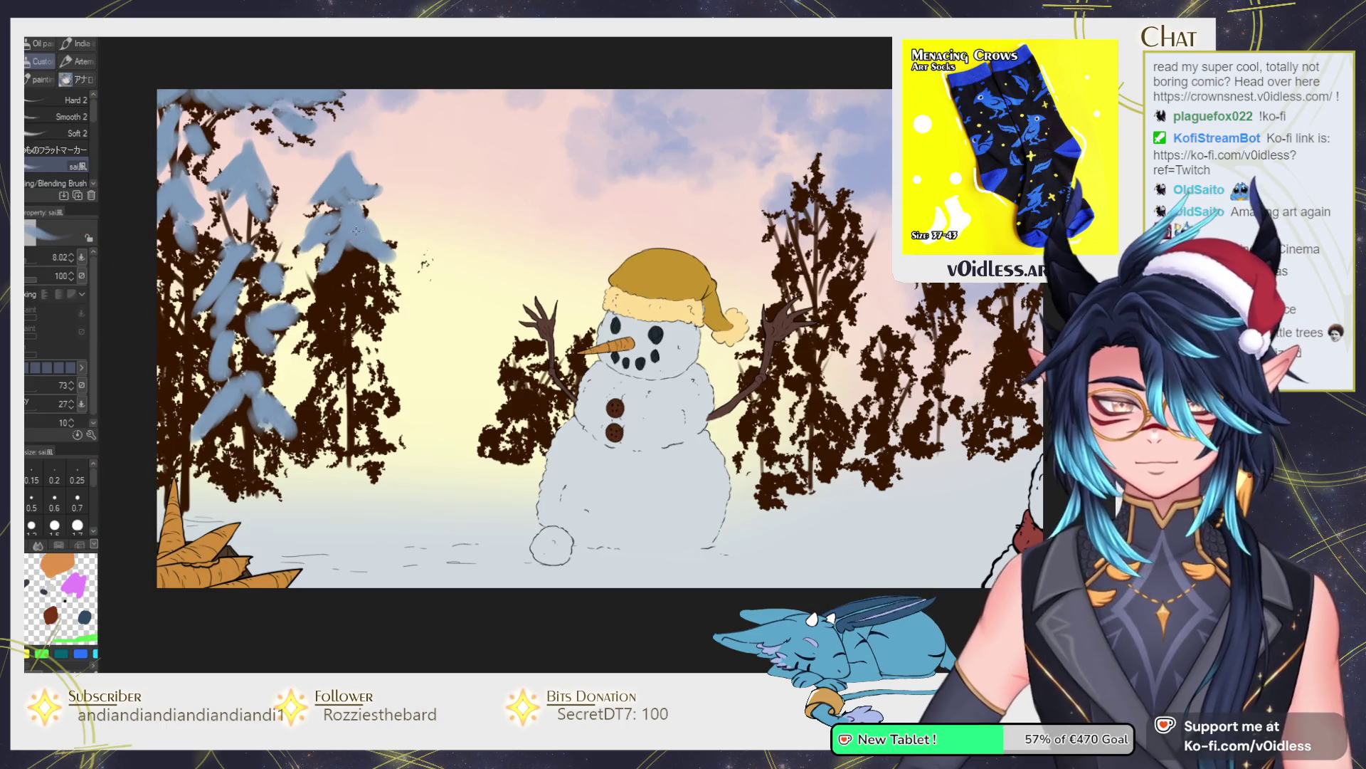
Brush snow onto the dark left tree's branches and the tree left of the snowman.
mouse_move(355, 230)
left_mouse_down()
mouse_move(390, 247)
mouse_move(377, 328)
mouse_move(402, 324)
mouse_move(296, 229)
left_mouse_up()
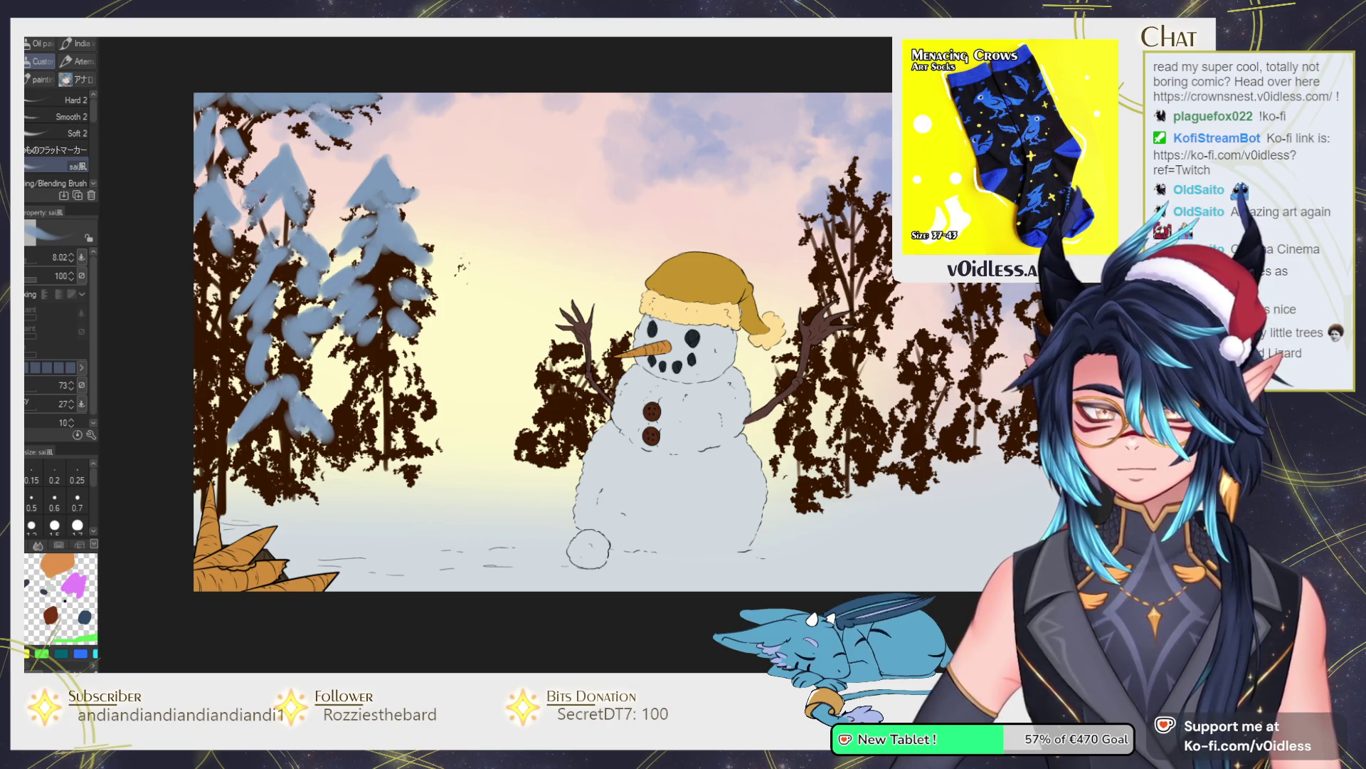
left_click_drag(264, 186, 307, 227)
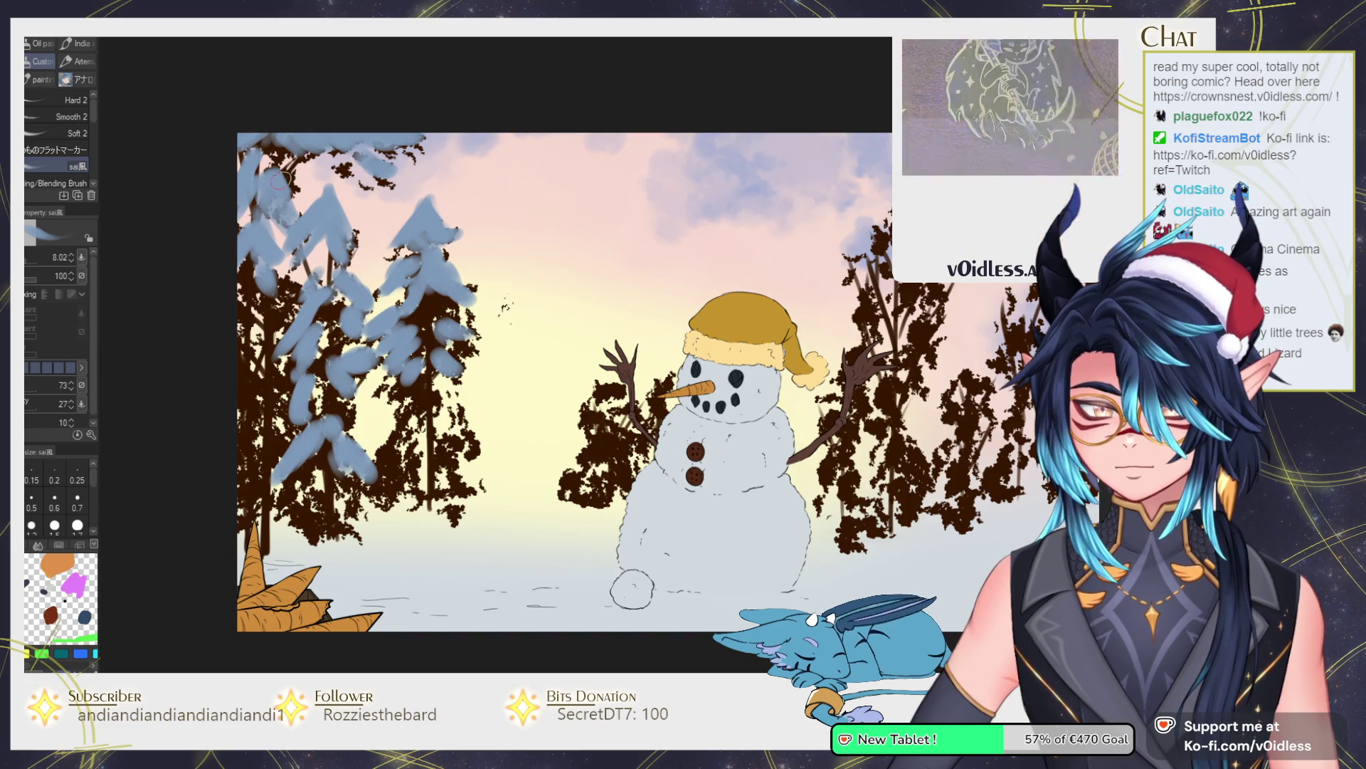
mouse_move(277, 301)
left_mouse_down()
mouse_move(238, 299)
mouse_move(286, 310)
left_mouse_up()
mouse_move(229, 387)
left_mouse_down()
mouse_move(286, 375)
mouse_move(242, 456)
mouse_move(327, 417)
left_mouse_up()
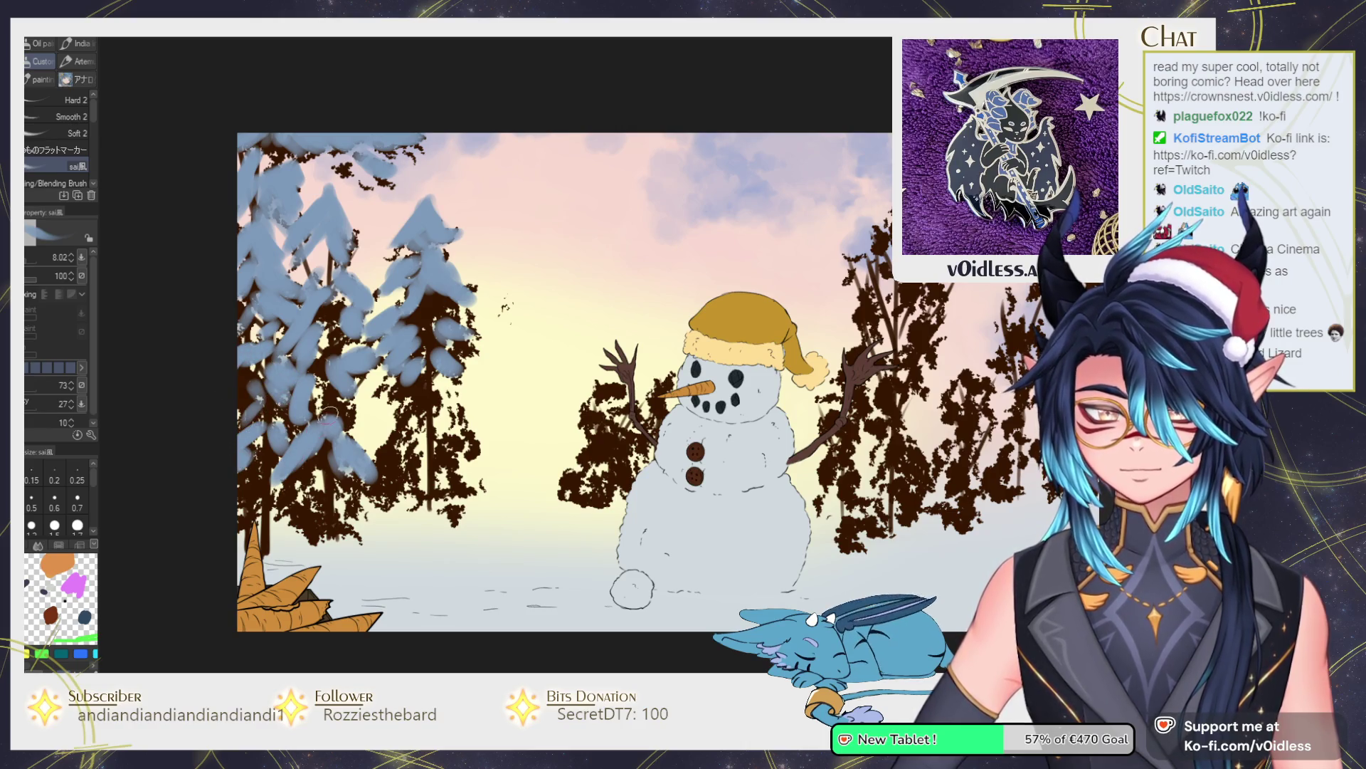
mouse_move(331, 480)
left_mouse_down()
mouse_move(306, 491)
mouse_move(390, 461)
left_mouse_up()
mouse_move(402, 410)
left_mouse_down()
mouse_move(424, 395)
mouse_move(450, 421)
mouse_move(461, 491)
mouse_move(435, 426)
left_mouse_up()
left_click_drag(559, 349, 513, 406)
key("e")
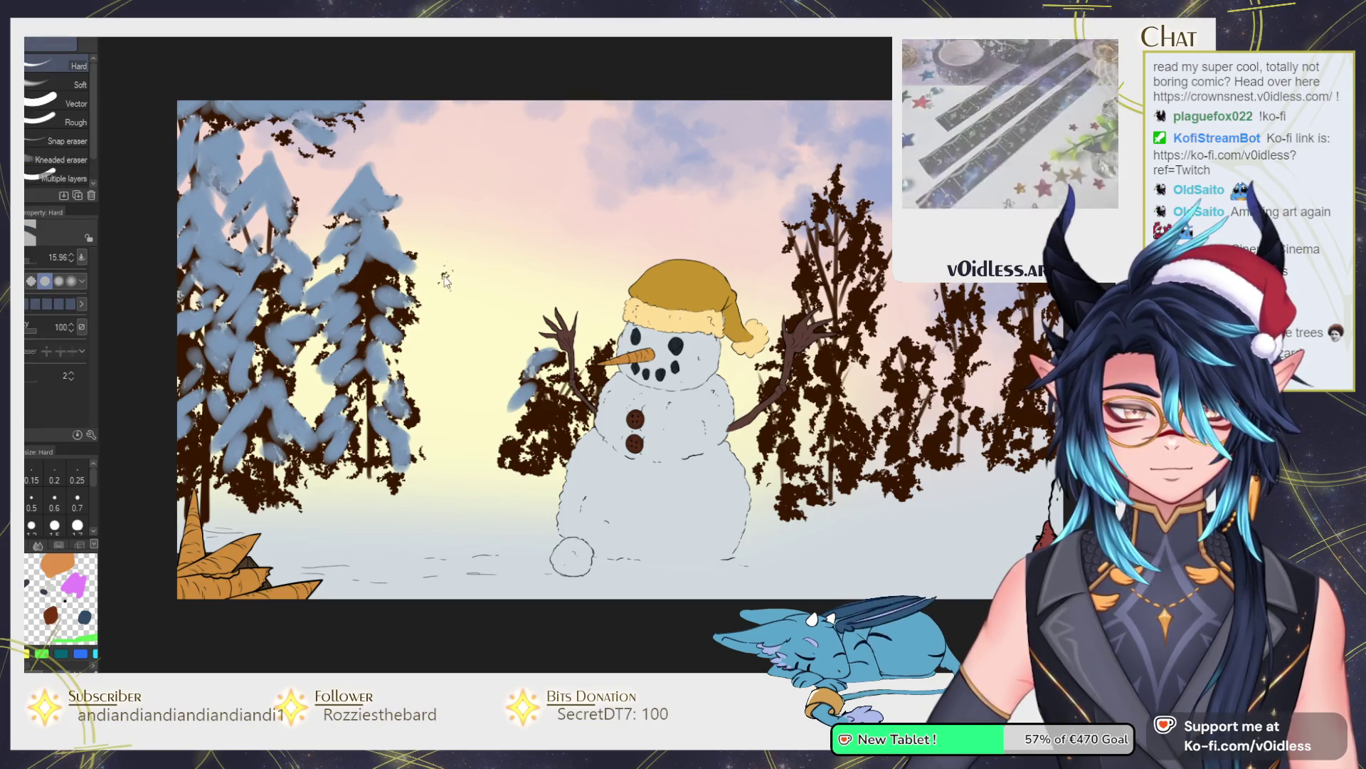
Snow the tree left of the snowman, then cover the brown treetop and its branches.
key("b")
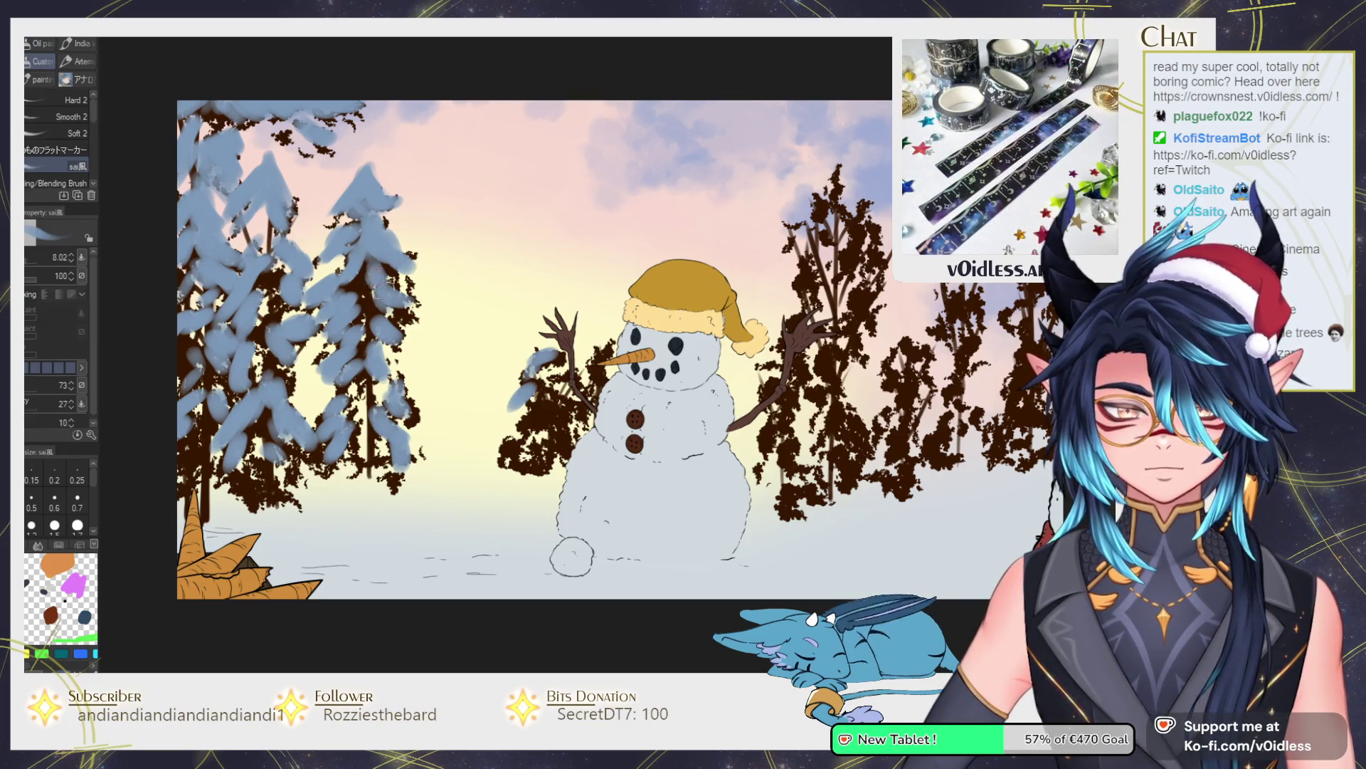
mouse_move(527, 361)
left_mouse_down()
mouse_move(530, 420)
mouse_move(539, 396)
mouse_move(580, 408)
left_mouse_up()
left_click_drag(596, 357, 614, 350)
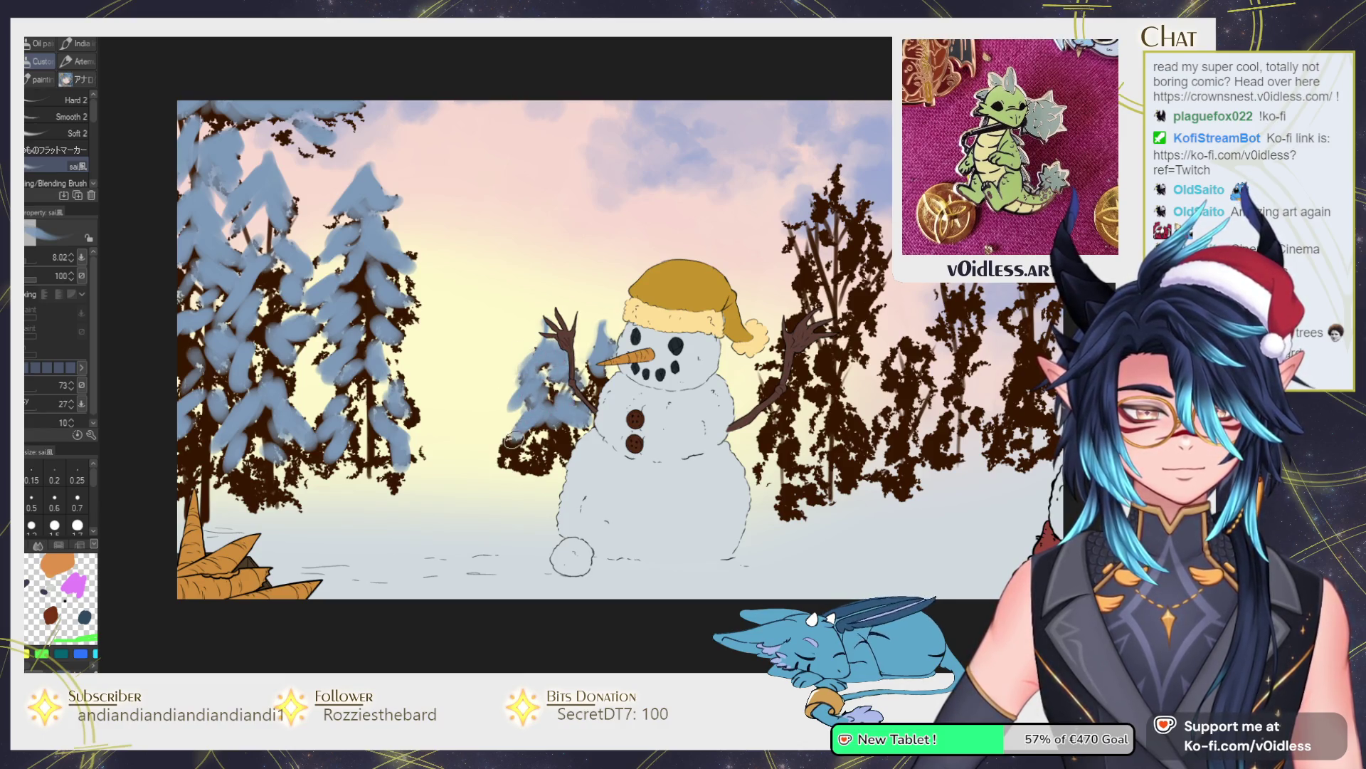
scroll(427, 434, "down", 1)
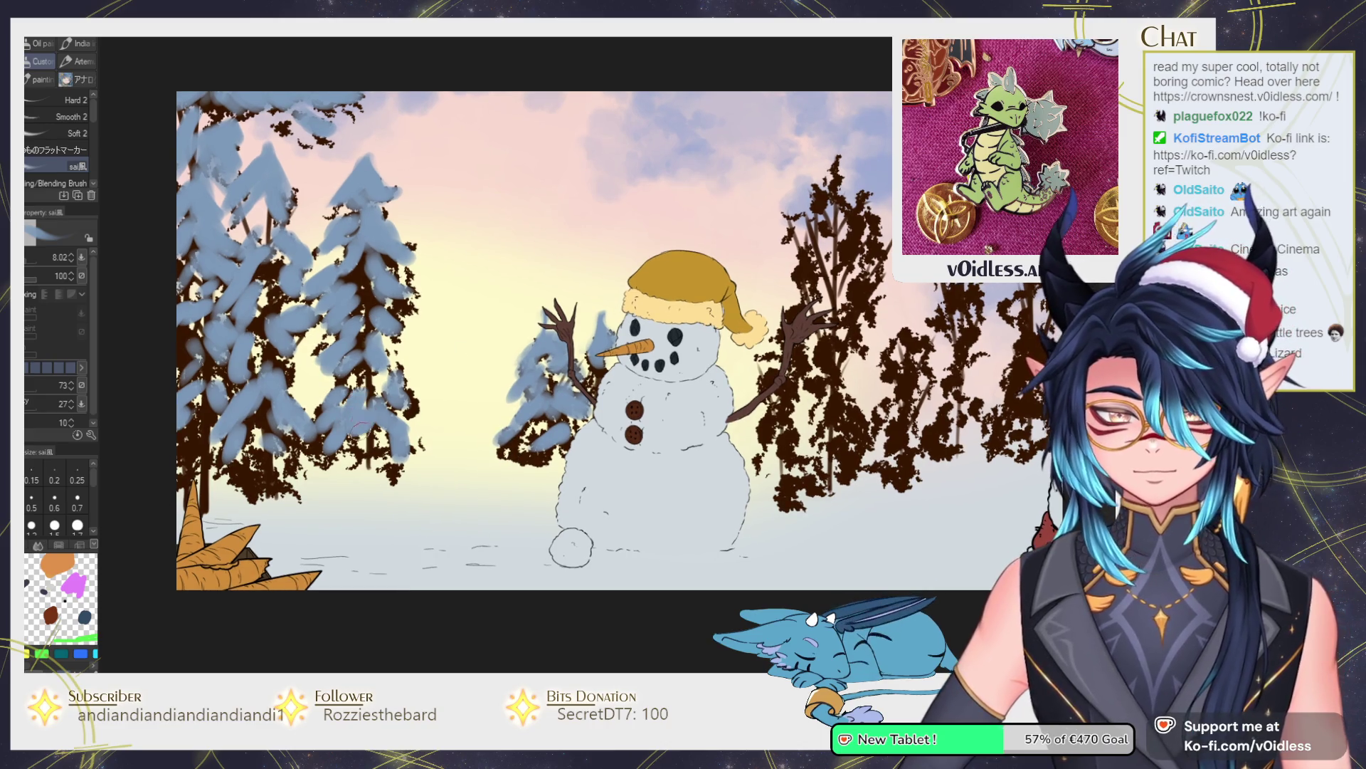
left_click_drag(687, 330, 484, 308)
mouse_move(608, 192)
left_mouse_down()
mouse_move(622, 153)
mouse_move(649, 169)
mouse_move(625, 160)
mouse_move(666, 199)
mouse_move(596, 229)
mouse_move(649, 232)
left_mouse_up()
mouse_move(608, 301)
left_mouse_down()
mouse_move(630, 249)
mouse_move(614, 259)
mouse_move(675, 286)
left_mouse_up()
left_click_drag(669, 220, 649, 288)
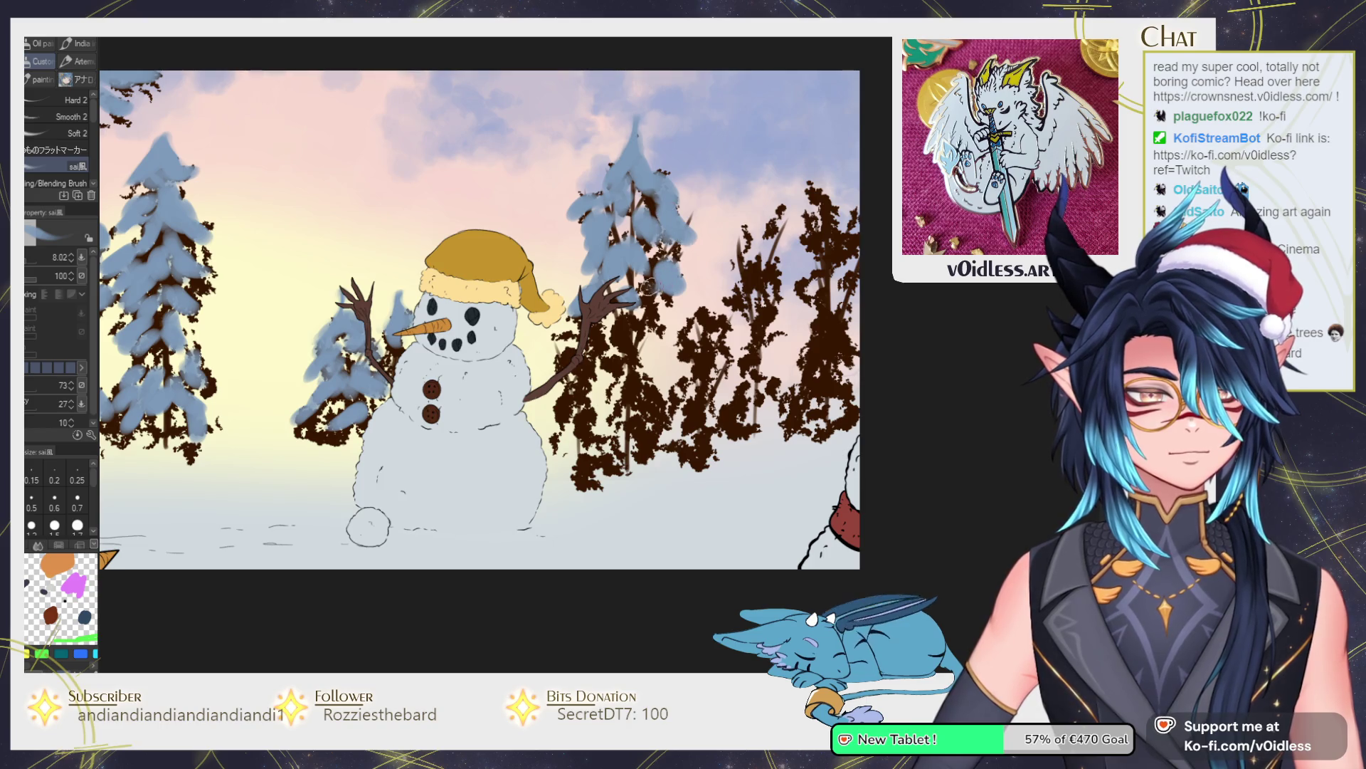
Add snow patches under the right-hand tree and on the lower-left tree.
scroll(648, 343, "down", 1)
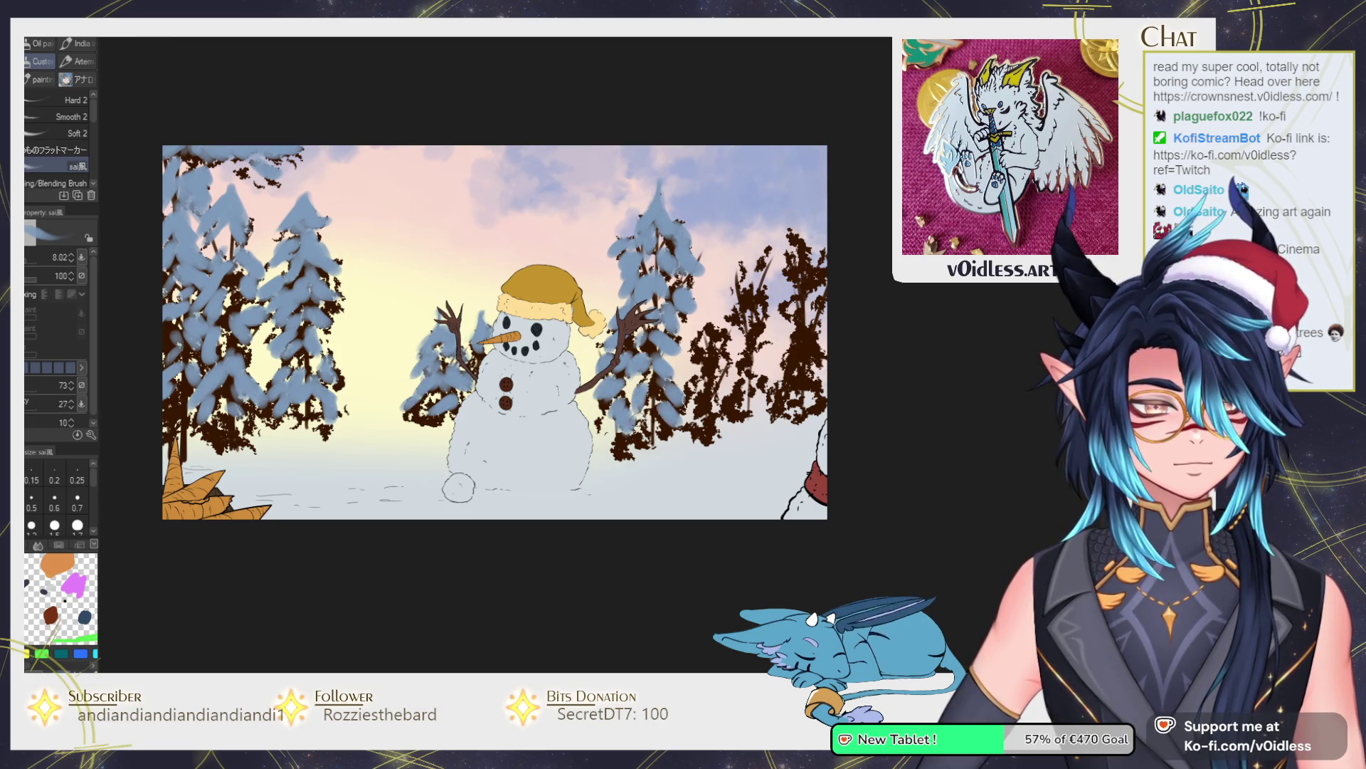
left_click_drag(598, 438, 676, 445)
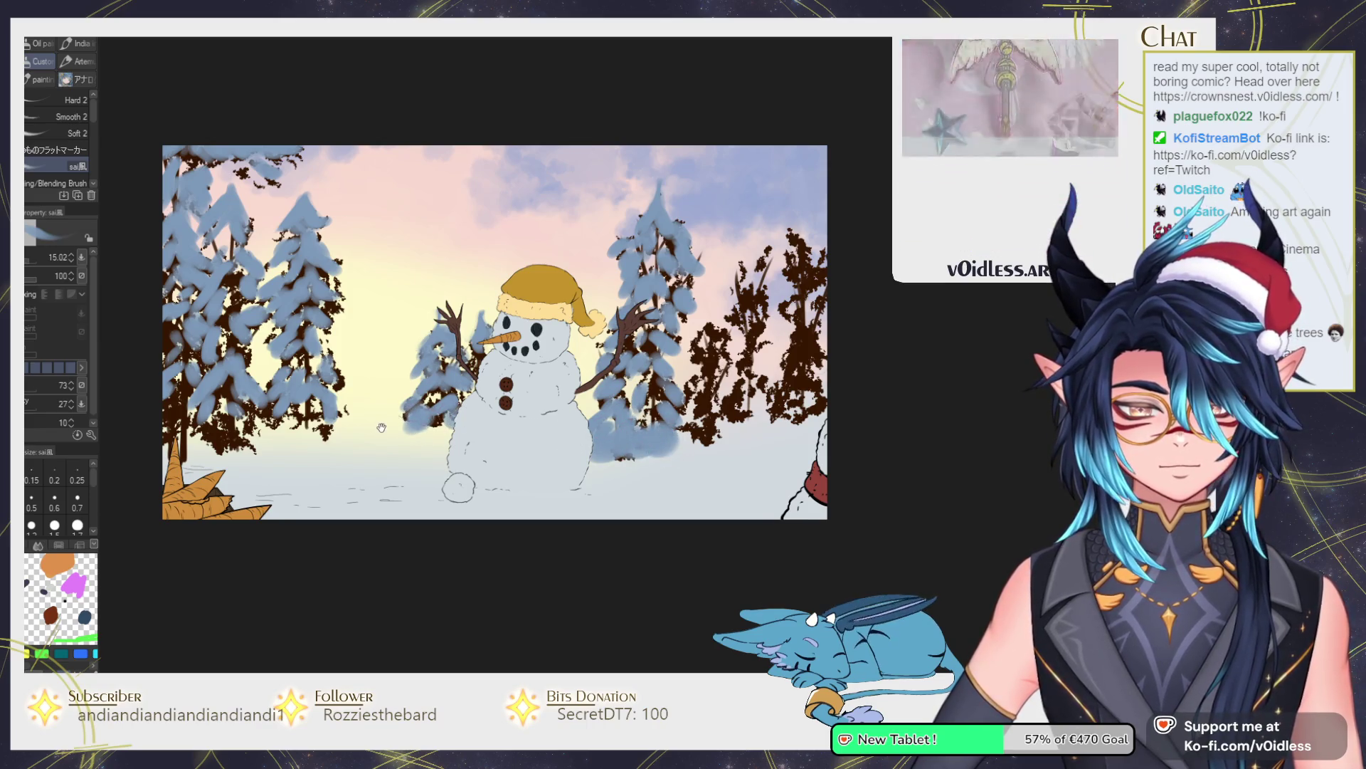
left_click_drag(420, 412, 537, 418)
mouse_move(365, 436)
left_mouse_down()
mouse_move(320, 443)
mouse_move(292, 420)
left_mouse_up()
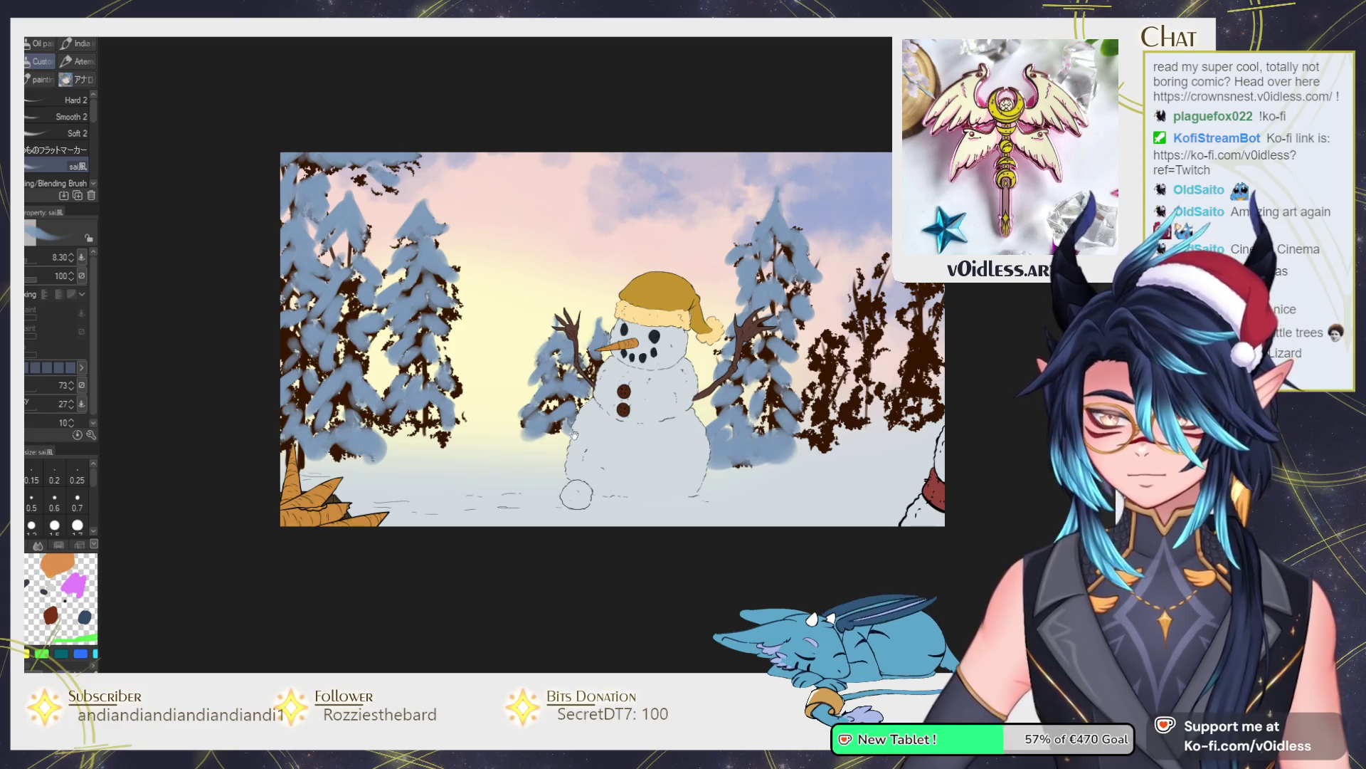
Frost the branches of the dark trees on the right with snow.
left_click_drag(846, 405, 783, 398)
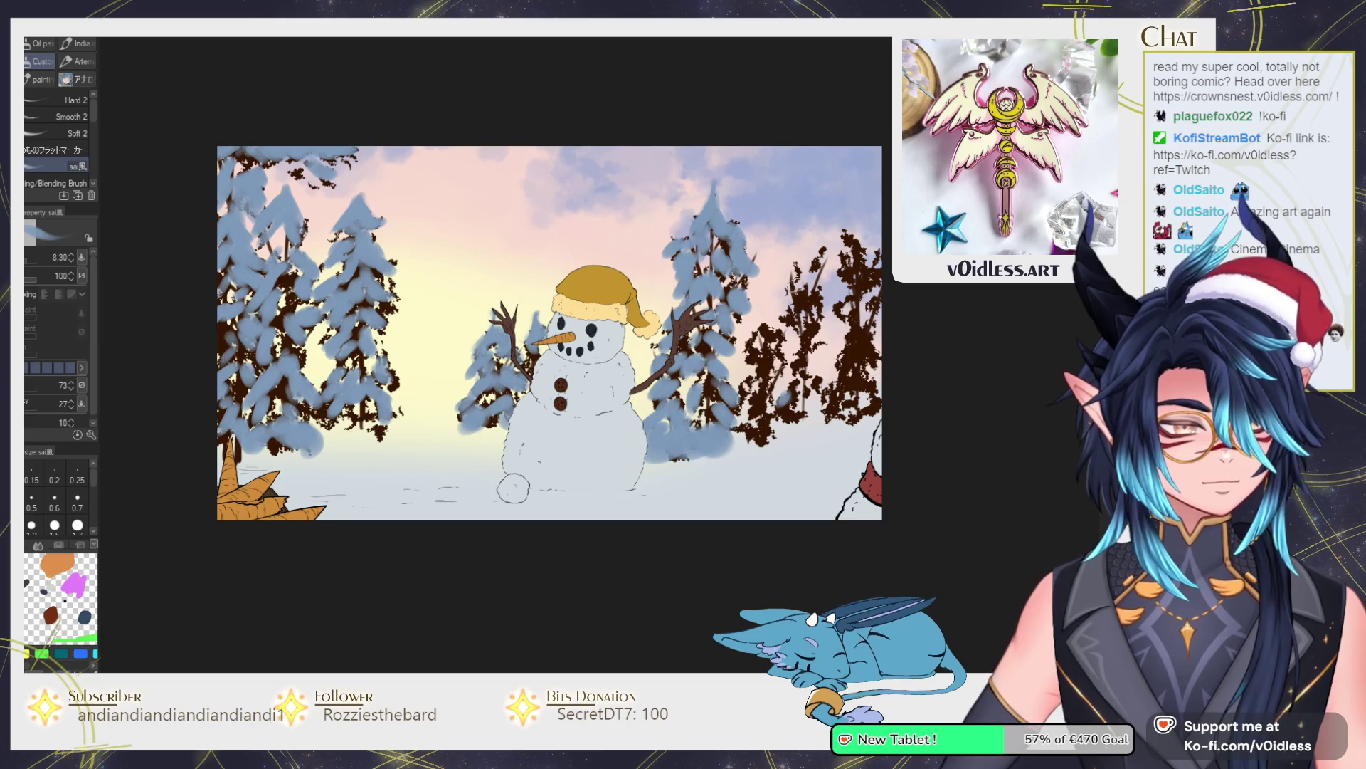
left_click_drag(818, 246, 811, 272)
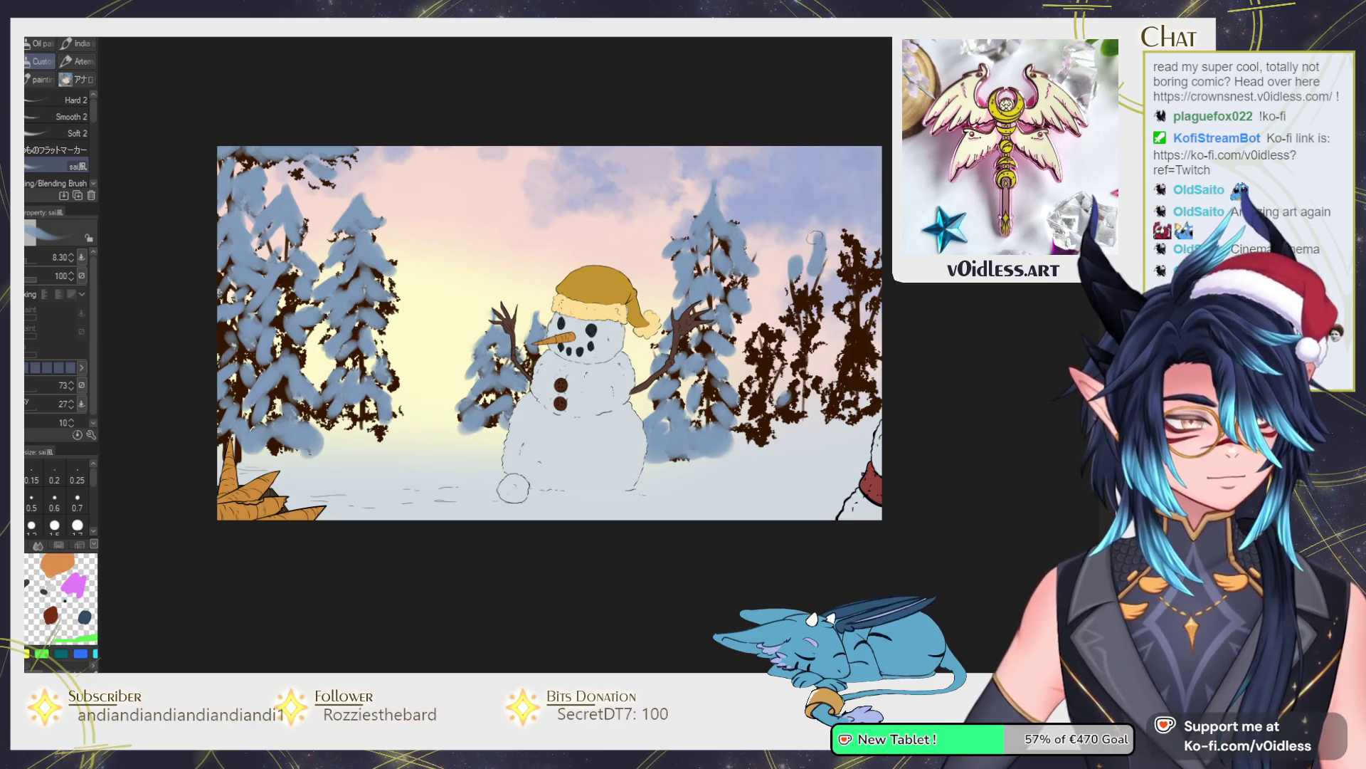
mouse_move(809, 224)
left_mouse_down()
mouse_move(810, 263)
mouse_move(814, 235)
mouse_move(828, 263)
mouse_move(786, 266)
mouse_move(818, 305)
mouse_move(783, 334)
mouse_move(750, 334)
mouse_move(751, 364)
mouse_move(765, 306)
mouse_move(752, 342)
mouse_move(772, 370)
mouse_move(762, 417)
mouse_move(799, 369)
left_mouse_up()
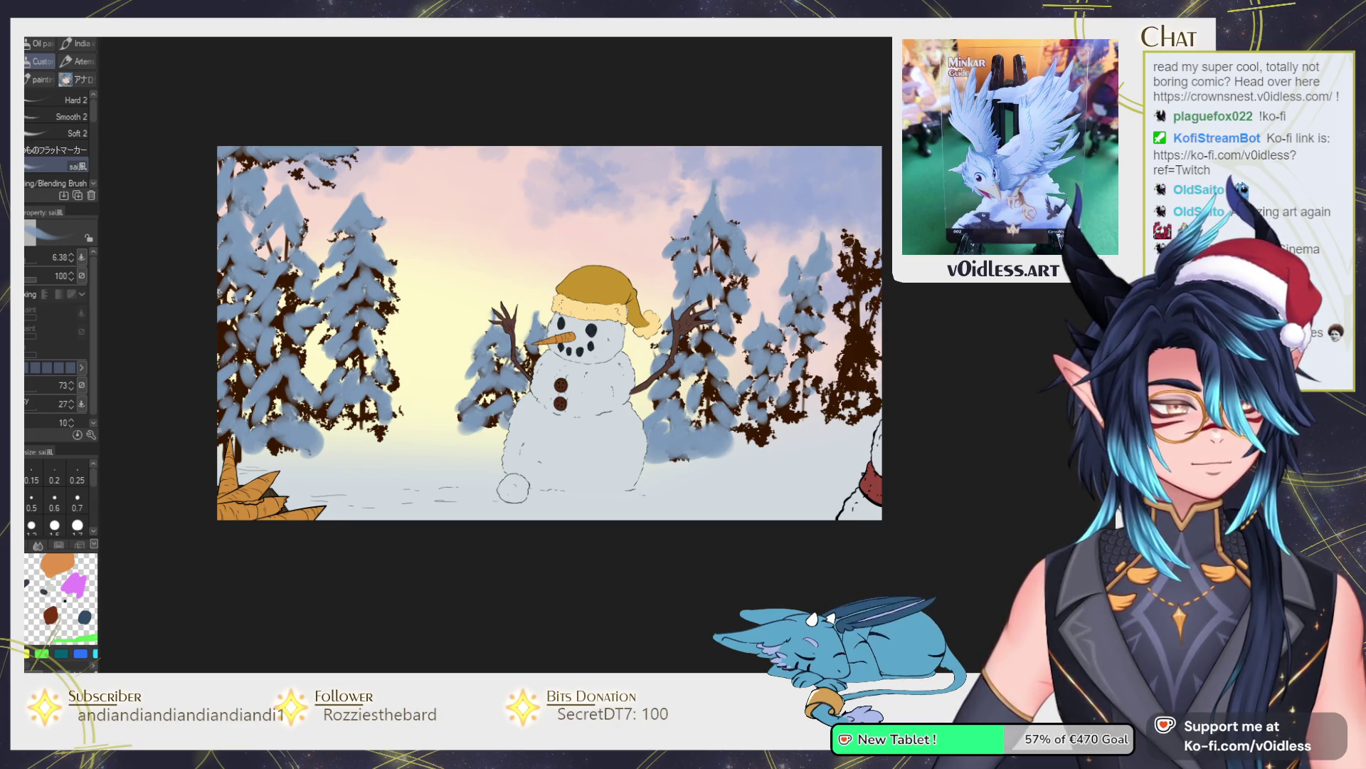
mouse_move(850, 242)
left_mouse_down()
mouse_move(870, 263)
mouse_move(865, 302)
mouse_move(843, 313)
mouse_move(865, 360)
mouse_move(843, 374)
mouse_move(861, 388)
mouse_move(836, 398)
mouse_move(863, 418)
mouse_move(858, 392)
mouse_move(663, 459)
mouse_move(686, 459)
mouse_move(663, 430)
mouse_move(706, 430)
left_mouse_up()
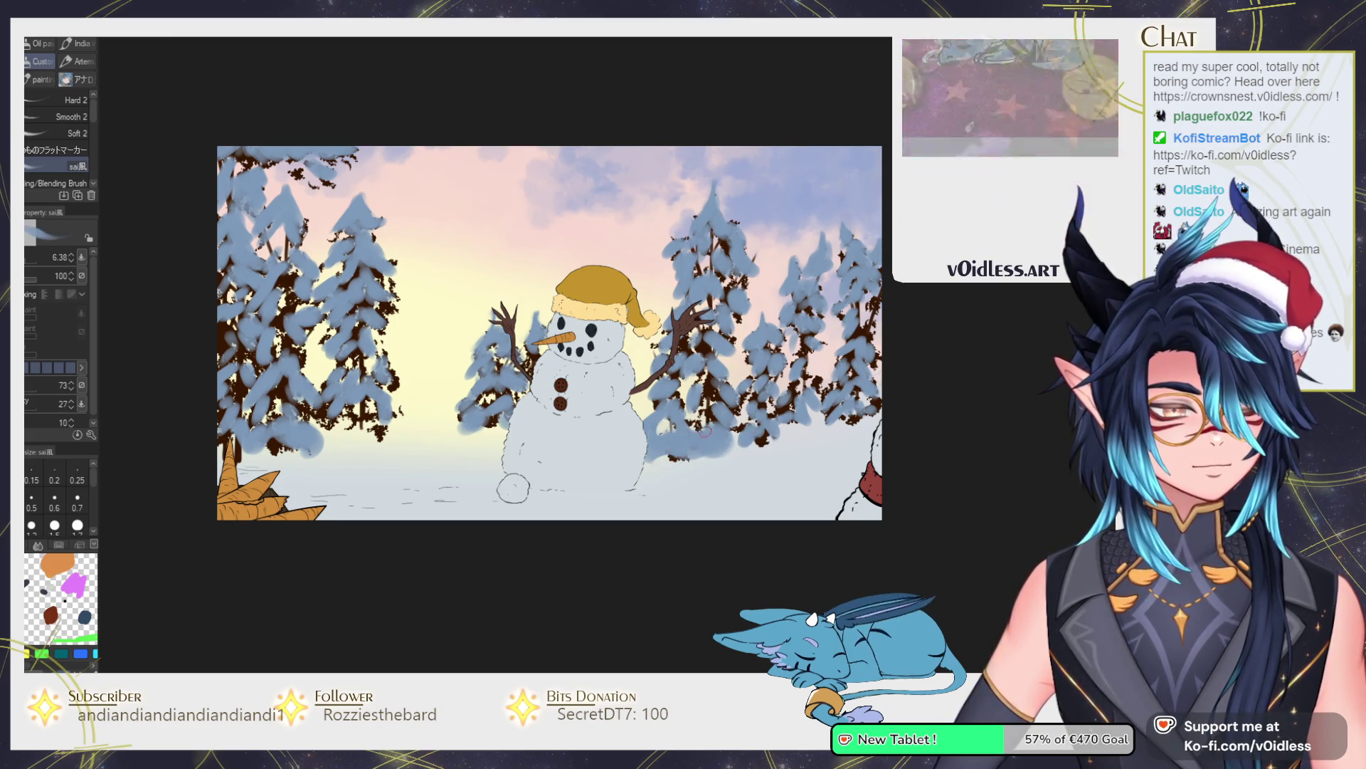
scroll(706, 430, "down", 5)
scroll(603, 423, "up", 5)
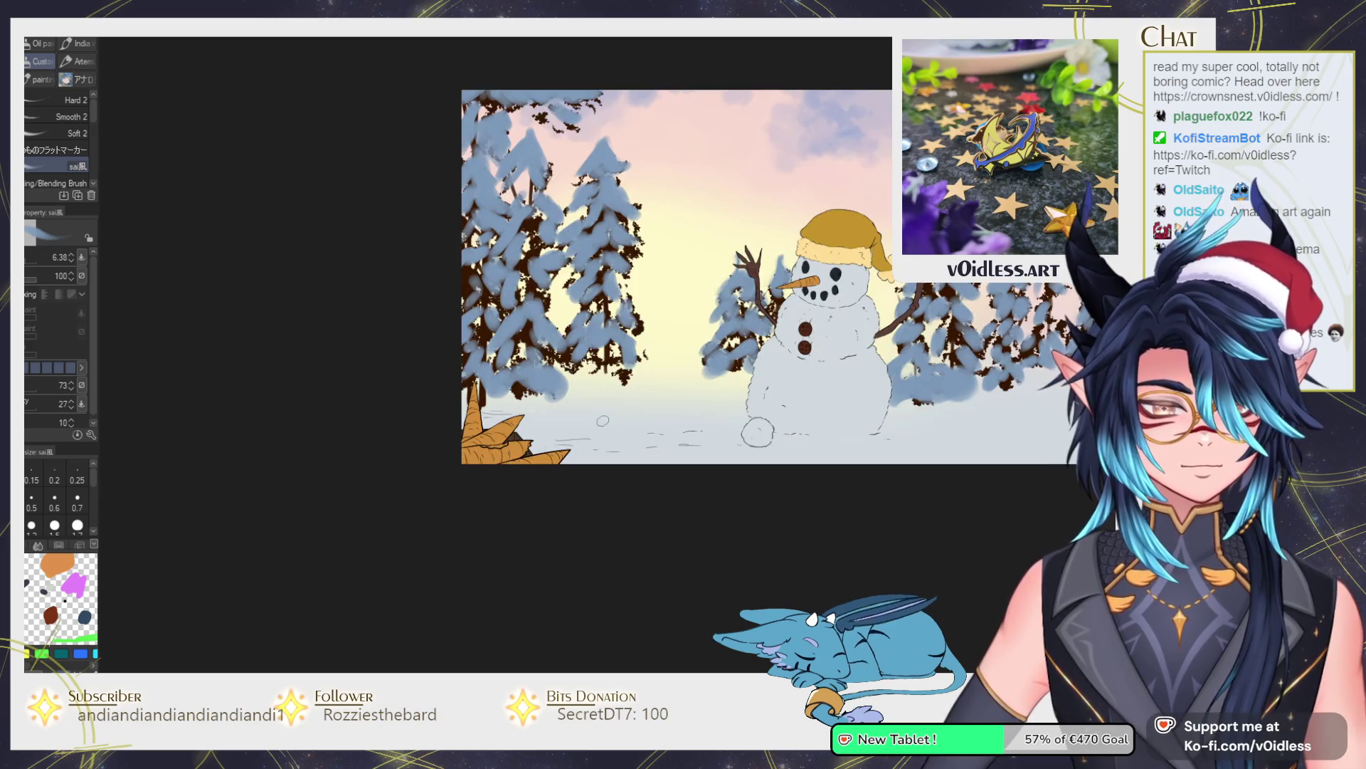
Brush pale snow highlights onto the pine treetops and the right tree's branches.
scroll(603, 423, "up", 1)
left_click_drag(590, 231, 621, 306)
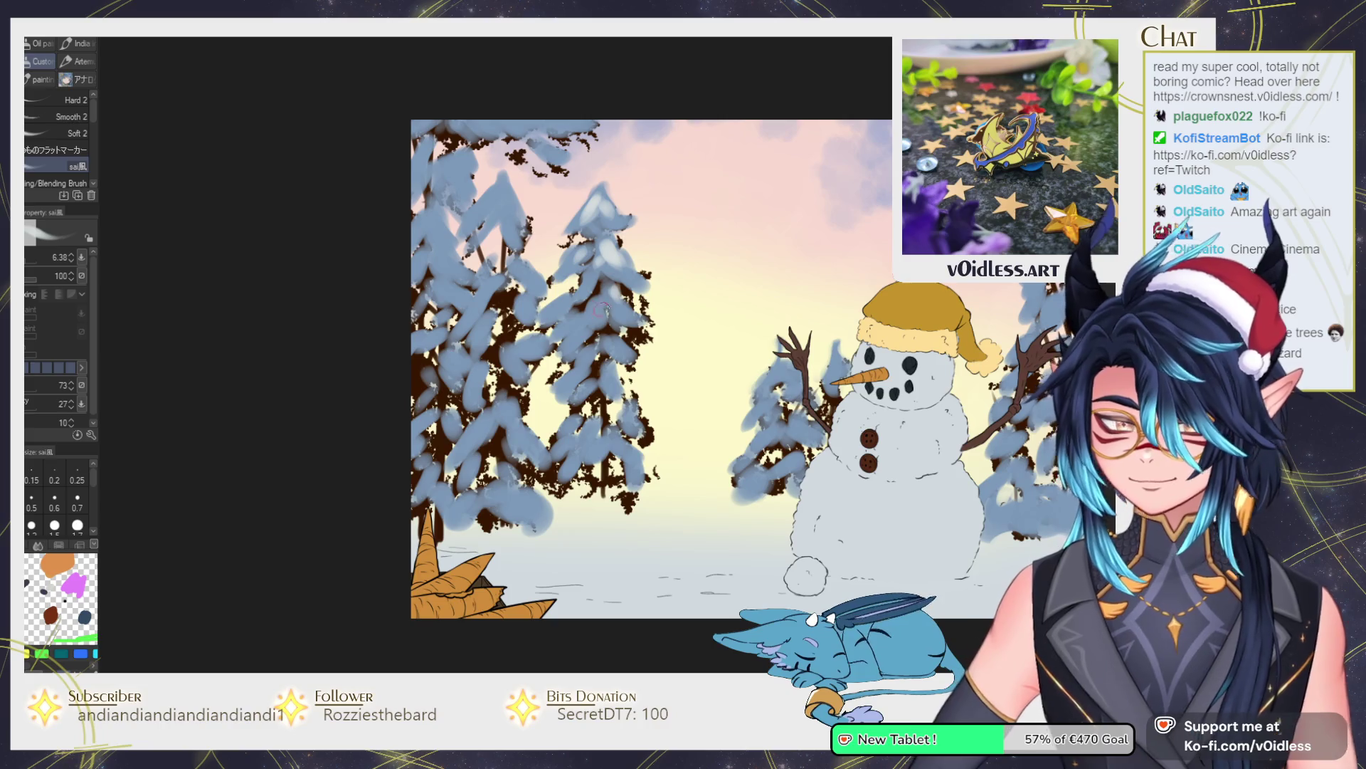
mouse_move(518, 272)
left_mouse_down()
mouse_move(511, 192)
mouse_move(494, 225)
mouse_move(535, 149)
mouse_move(600, 118)
left_mouse_up()
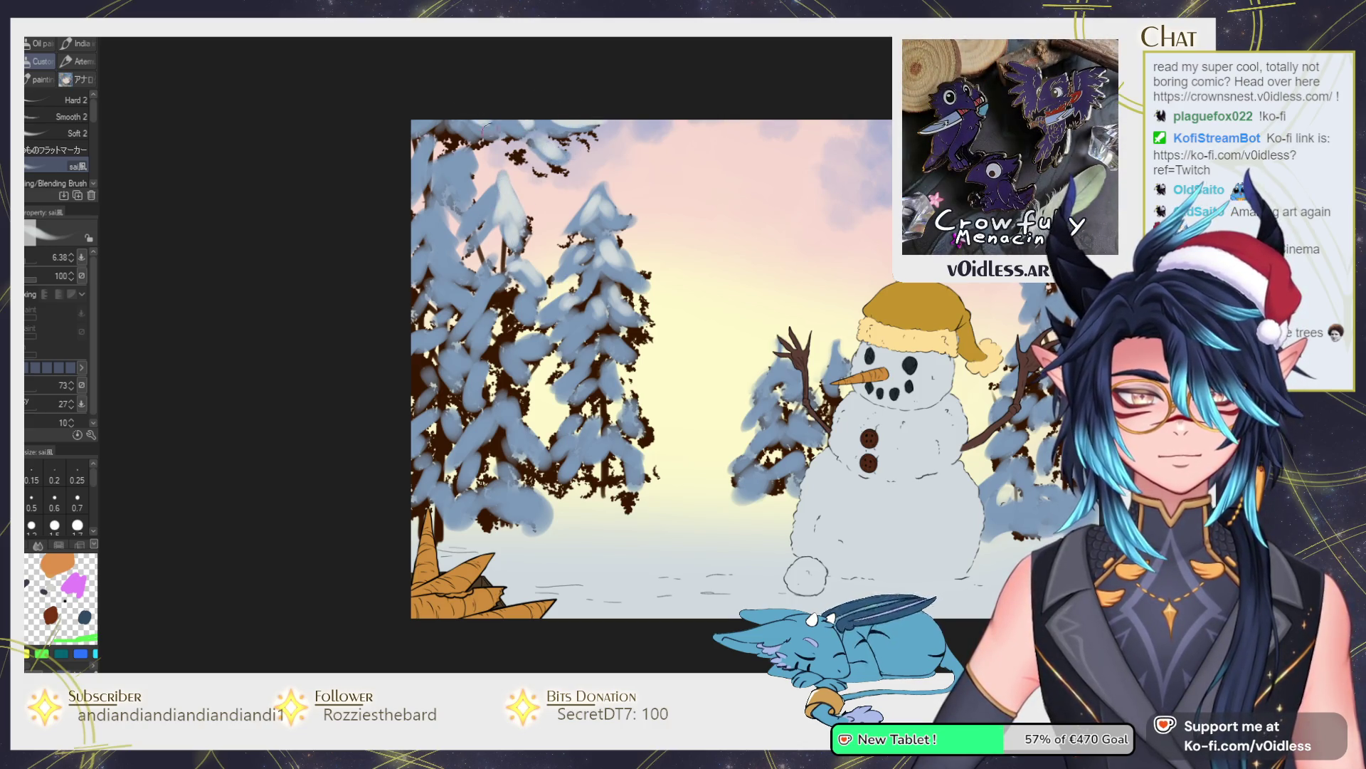
mouse_move(459, 153)
left_mouse_down()
mouse_move(470, 194)
mouse_move(436, 231)
mouse_move(457, 269)
mouse_move(489, 276)
mouse_move(528, 346)
mouse_move(520, 402)
mouse_move(541, 459)
mouse_move(538, 516)
mouse_move(427, 412)
mouse_move(459, 366)
left_mouse_up()
mouse_move(610, 361)
left_mouse_down()
mouse_move(624, 382)
mouse_move(626, 347)
left_mouse_up()
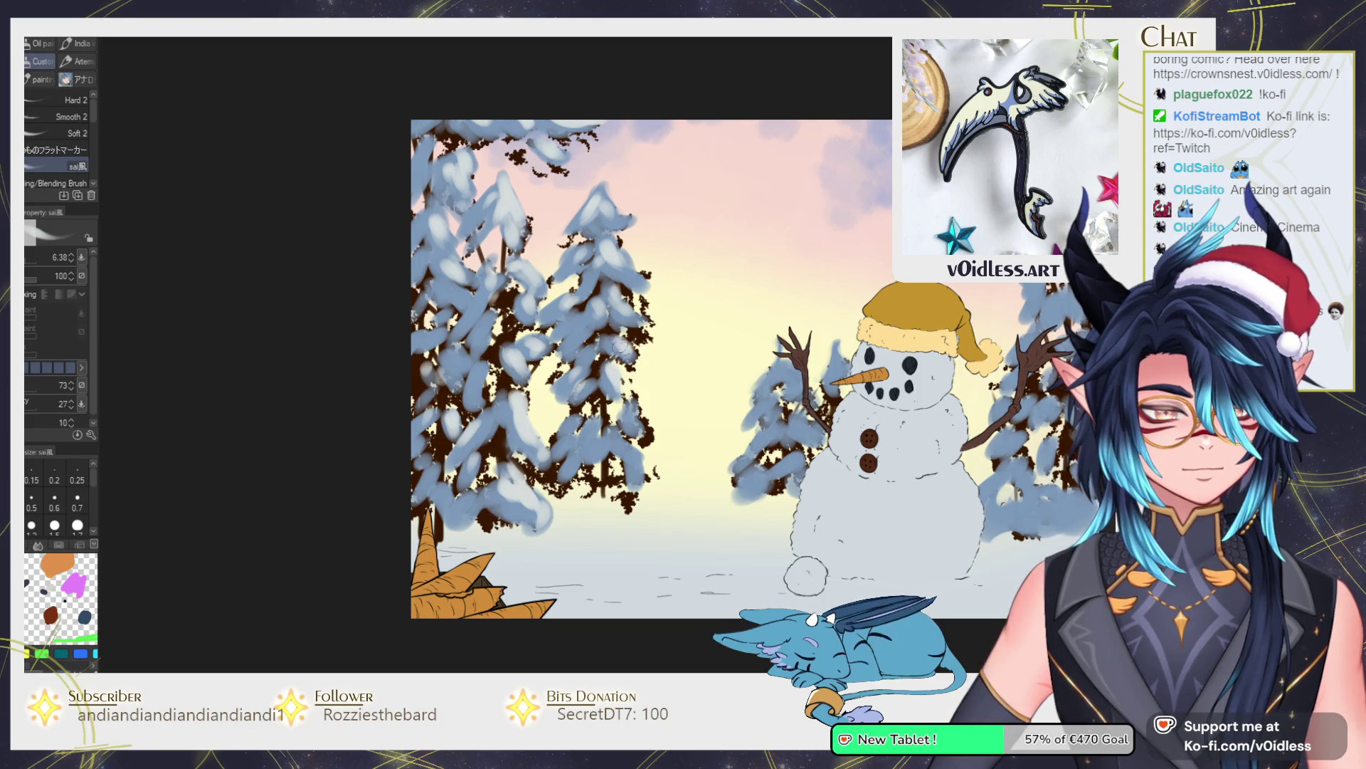
Fit the whole painting to the window and add white highlights atop the right tree.
key("ctrl+0")
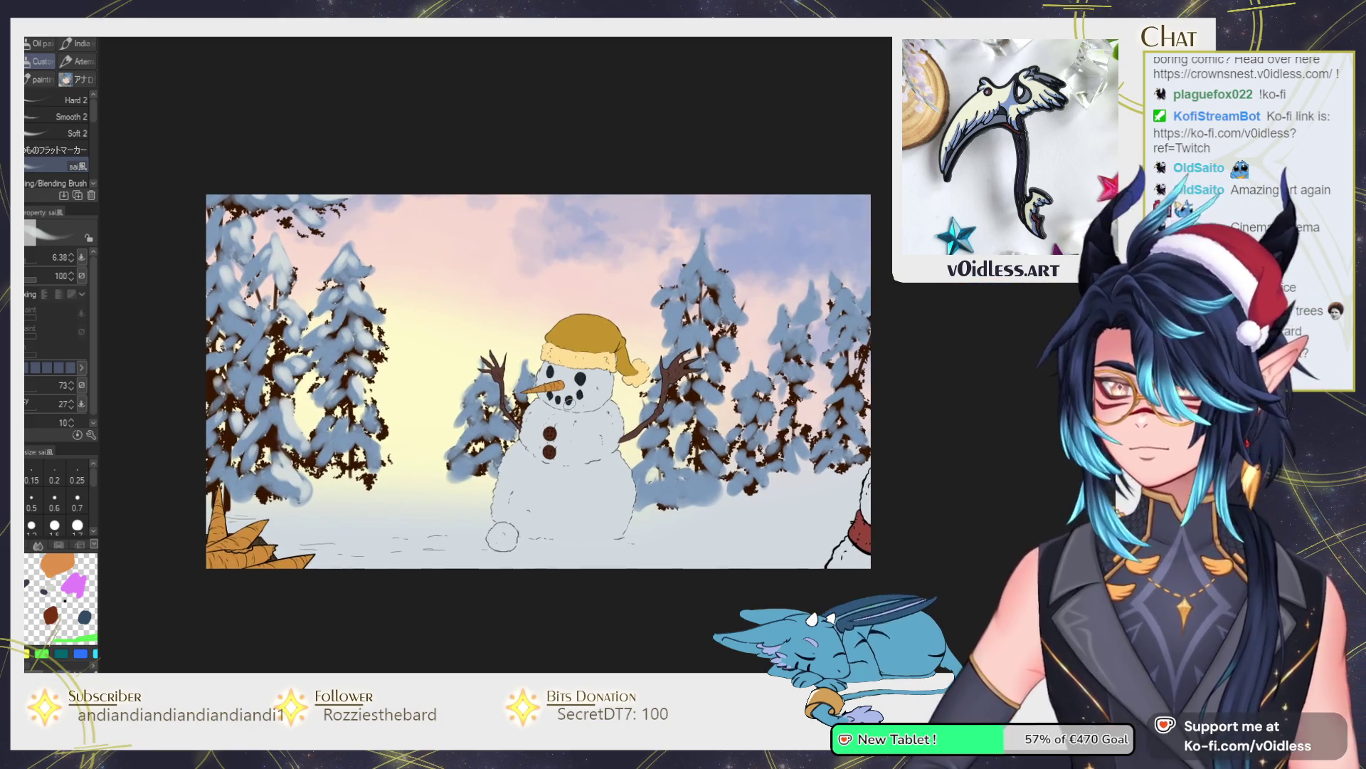
scroll(659, 296, "up", 1)
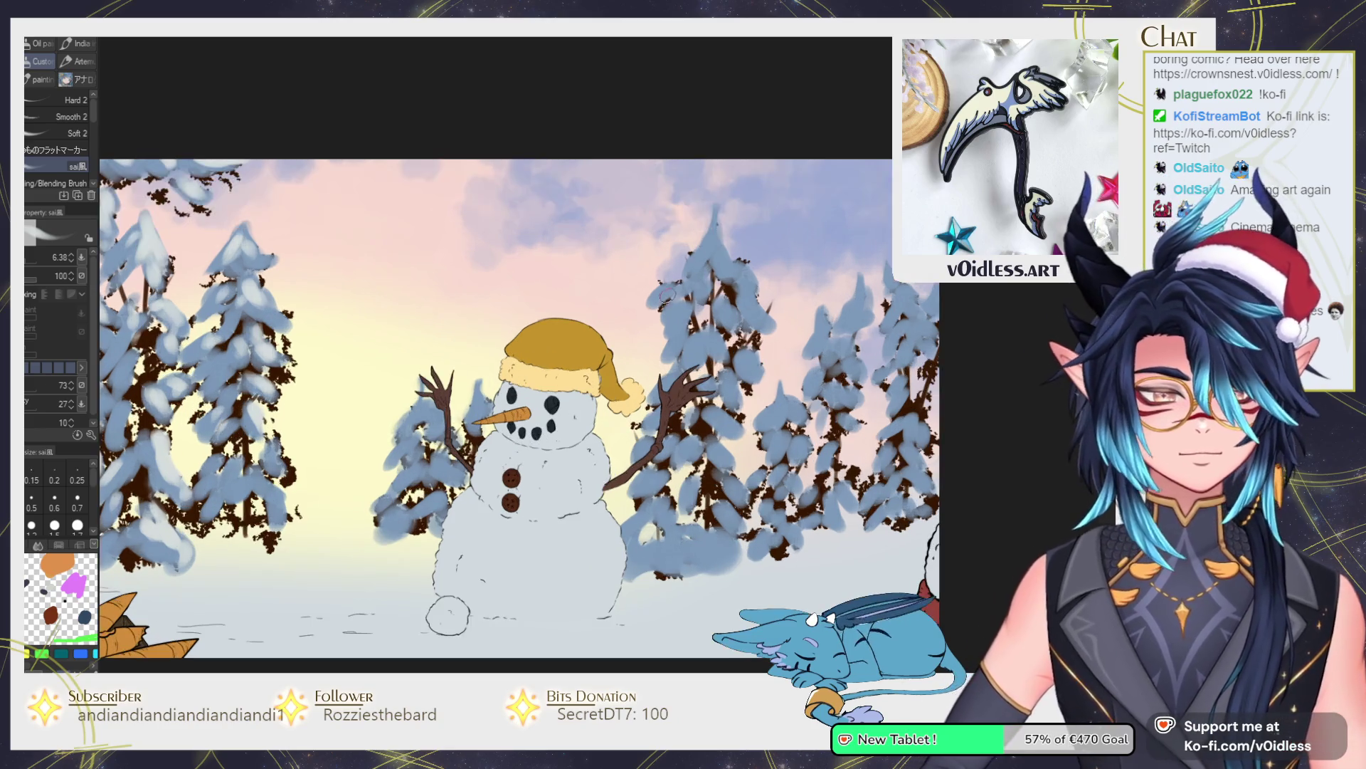
mouse_move(685, 278)
left_mouse_down()
mouse_move(708, 238)
mouse_move(688, 295)
mouse_move(672, 288)
mouse_move(644, 317)
mouse_move(651, 351)
mouse_move(685, 329)
left_mouse_up()
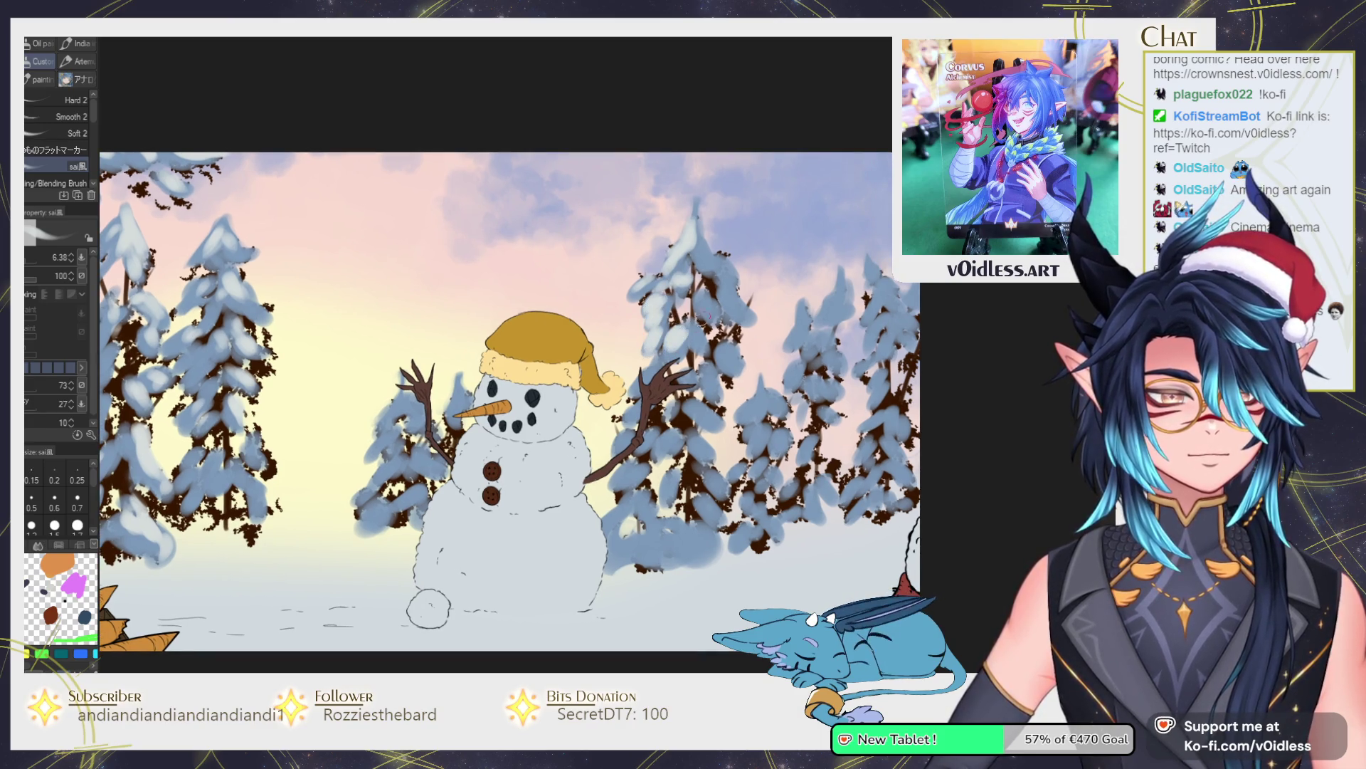
left_click_drag(703, 269, 724, 273)
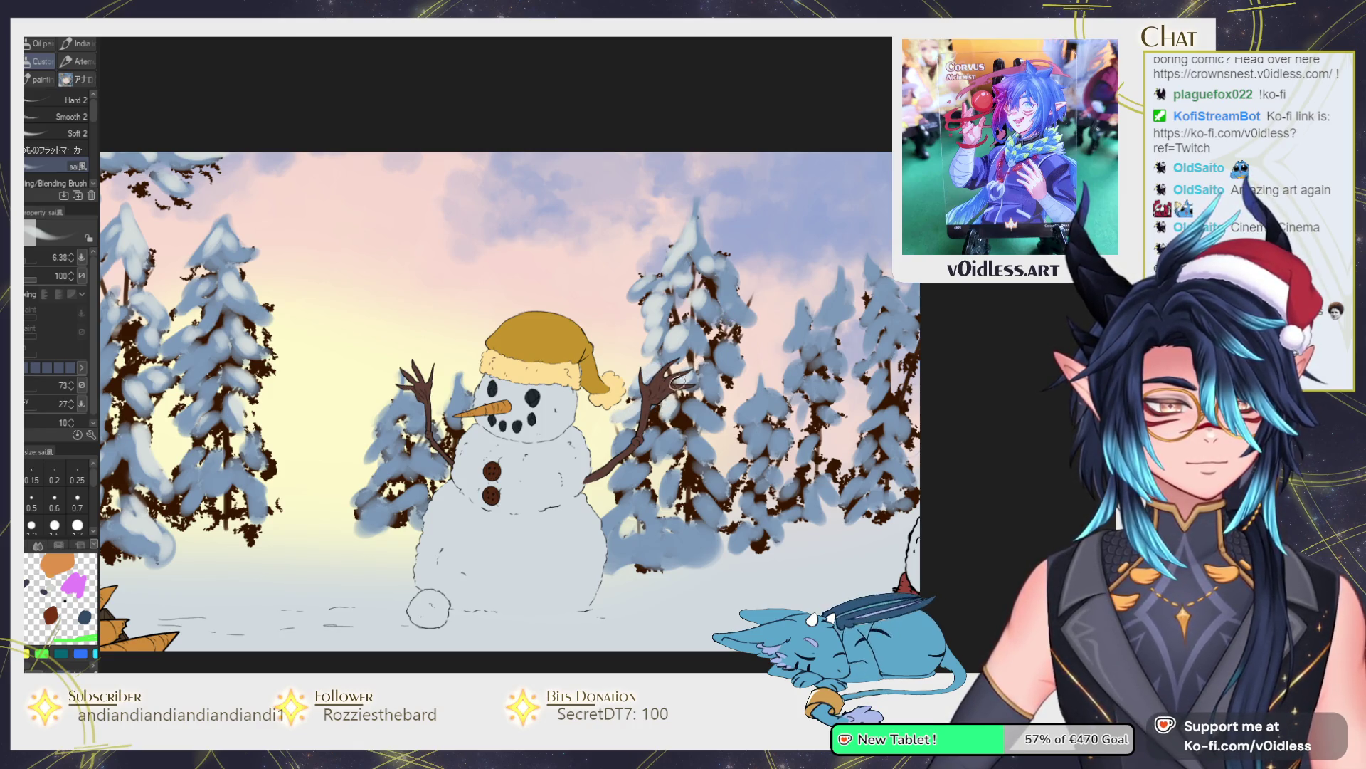
Paint snow on the treetops right of the snowman and along the right-edge tree.
scroll(718, 350, "down", 1)
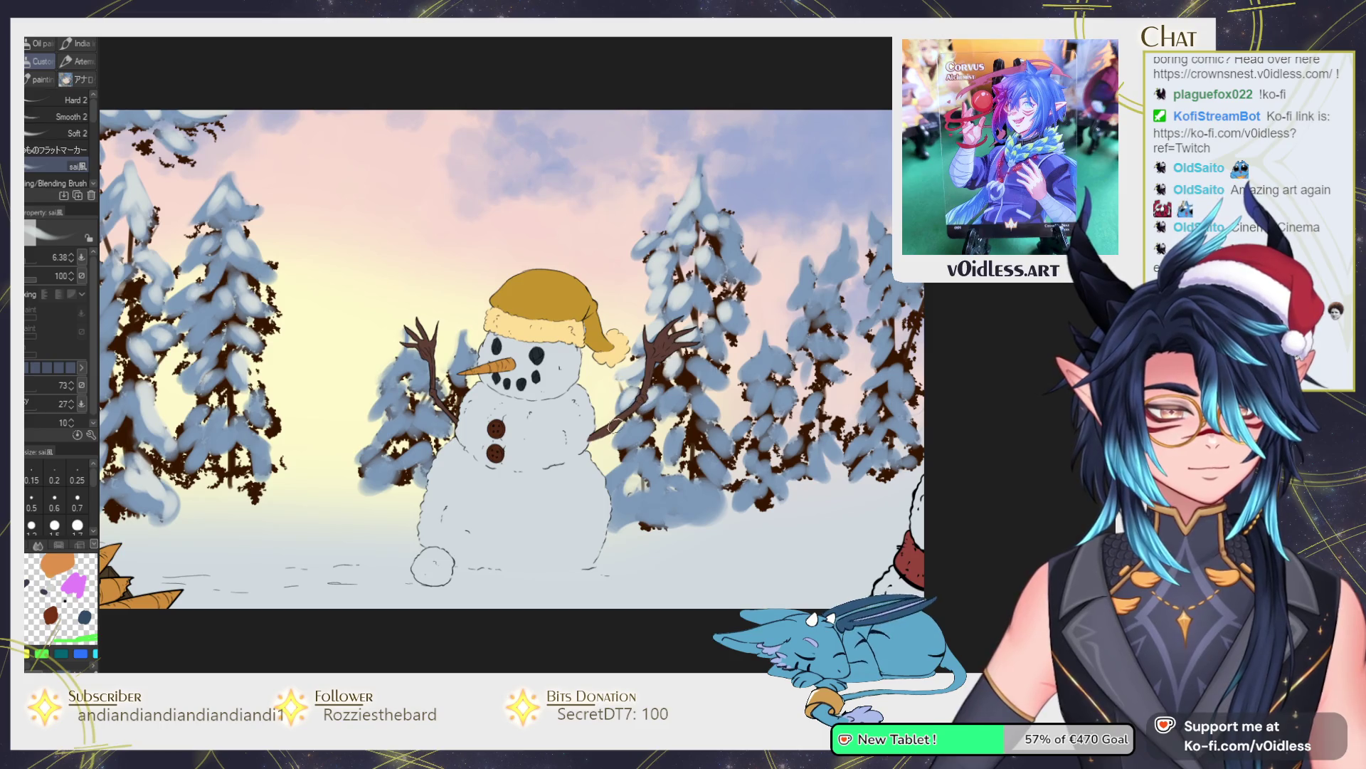
scroll(619, 434, "down", 1)
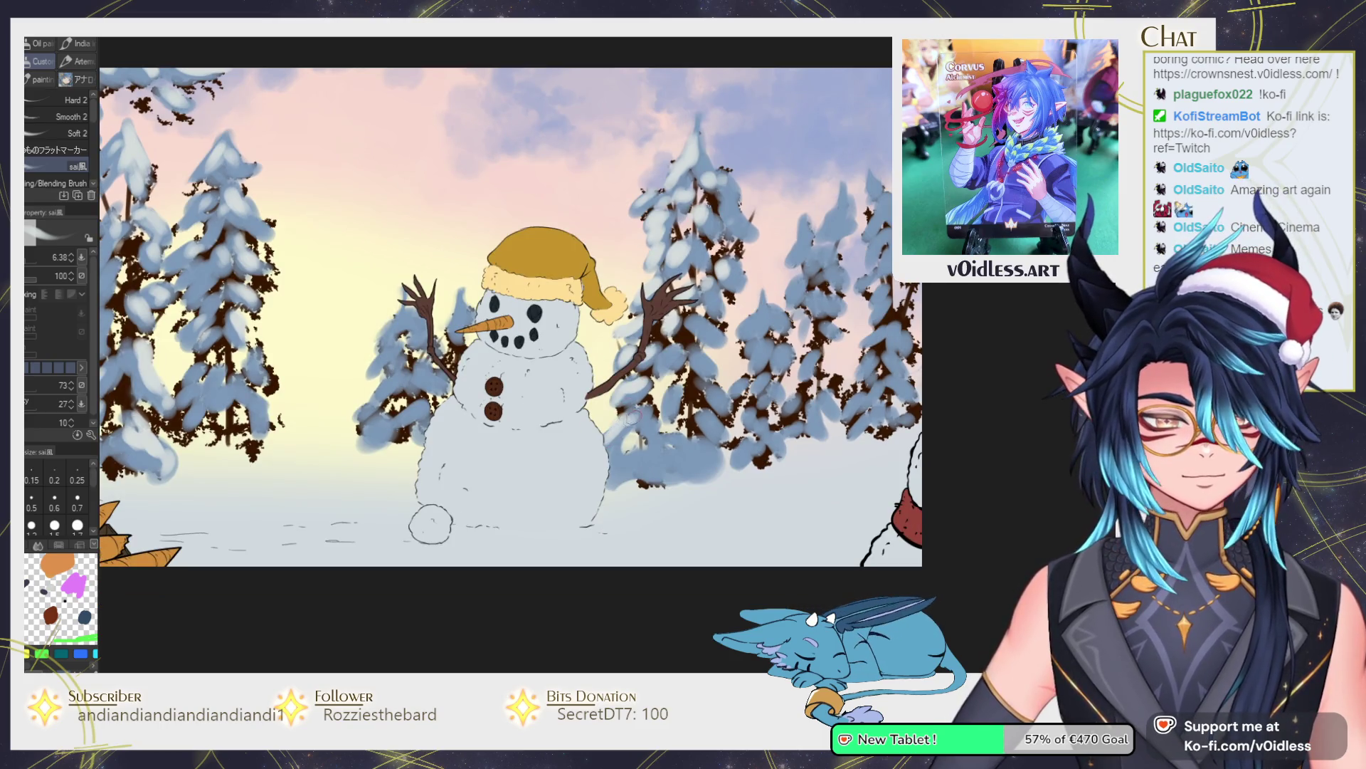
scroll(669, 391, "right", 2)
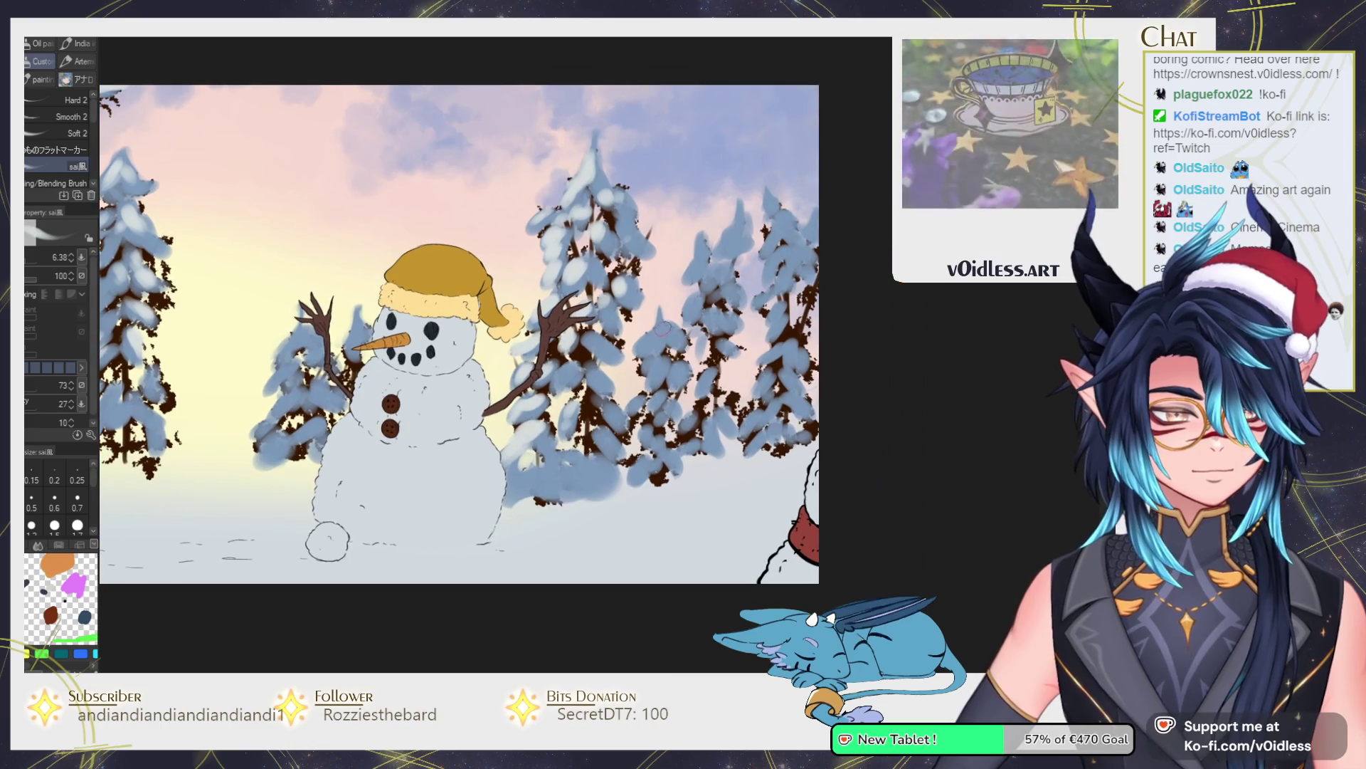
mouse_move(648, 344)
left_mouse_down()
mouse_move(659, 335)
mouse_move(653, 377)
left_mouse_up()
mouse_move(690, 276)
left_mouse_down()
mouse_move(737, 214)
mouse_move(708, 292)
left_mouse_up()
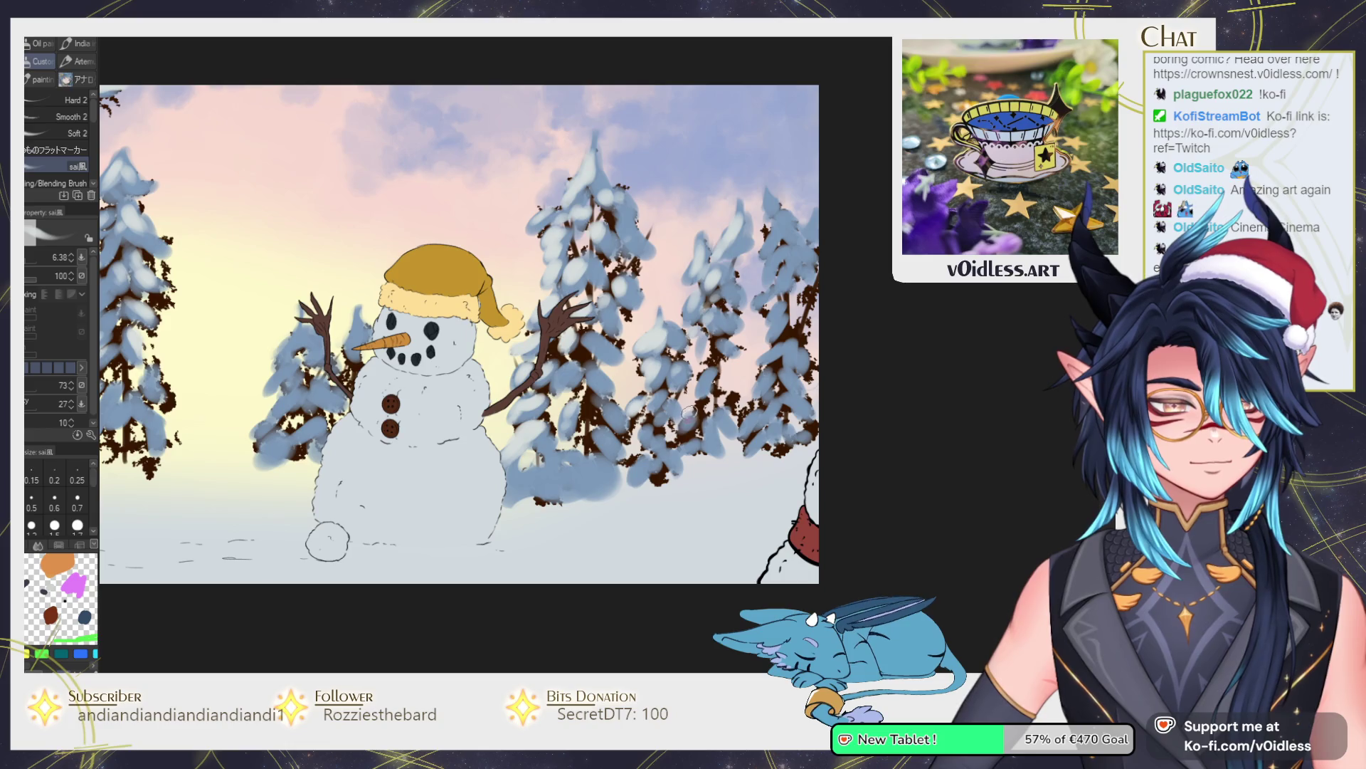
mouse_move(773, 285)
left_mouse_down()
mouse_move(765, 206)
mouse_move(762, 234)
mouse_move(756, 222)
mouse_move(778, 234)
left_mouse_up()
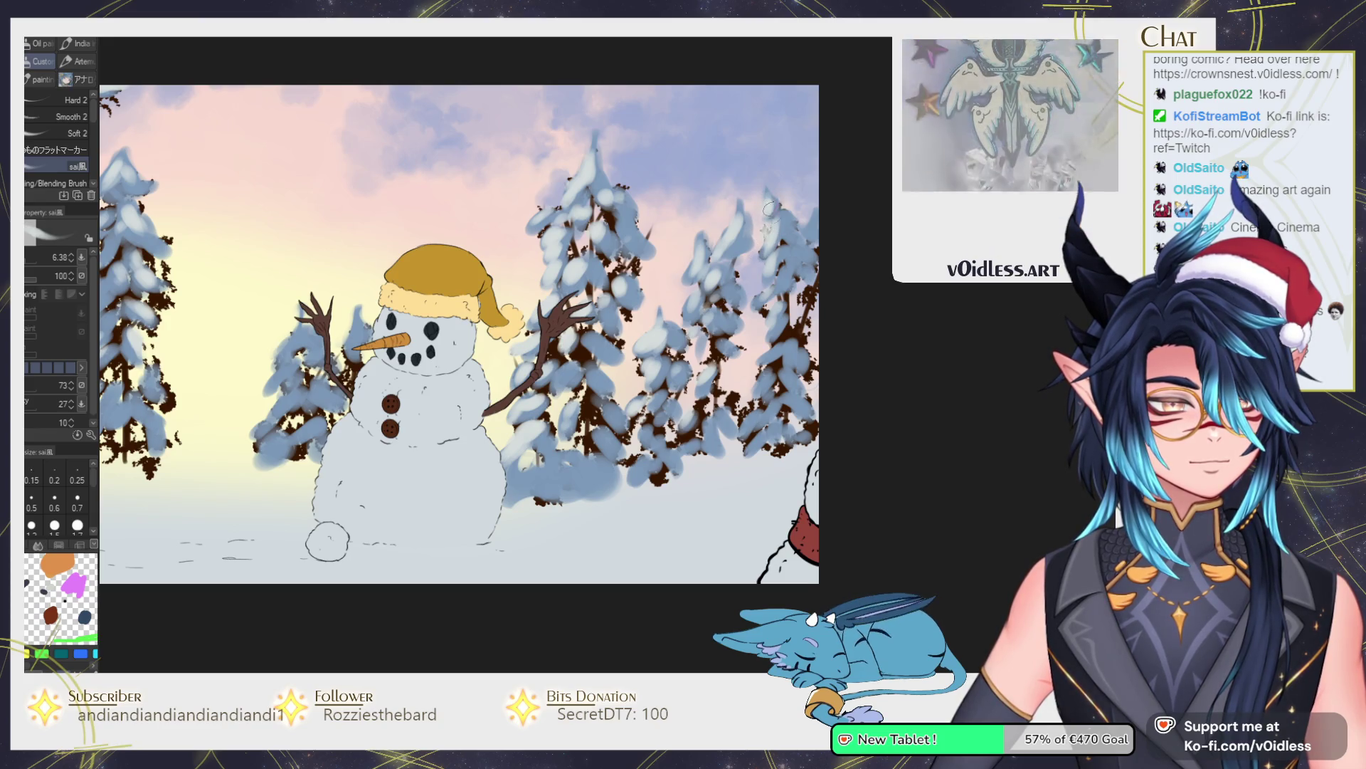
left_click_drag(790, 345, 816, 285)
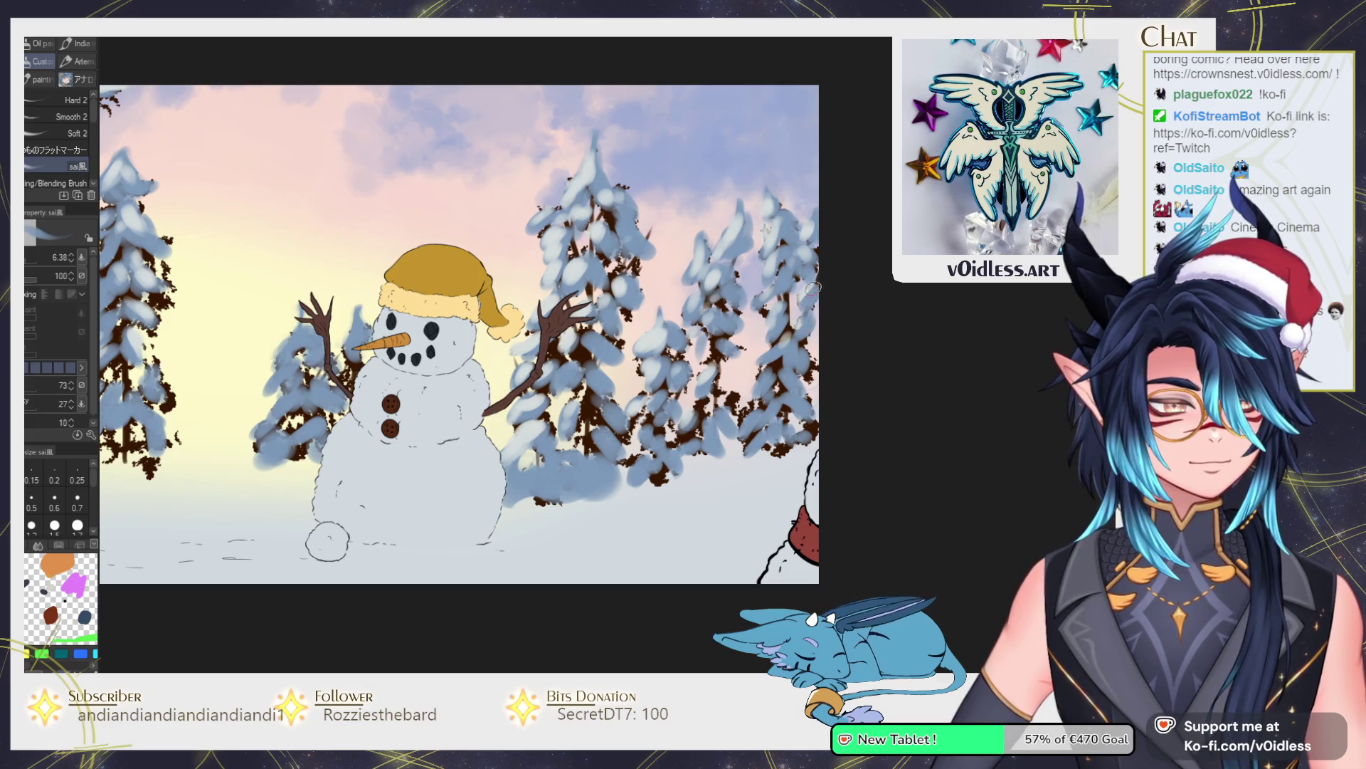
scroll(769, 318, "down", 3)
scroll(326, 275, "up", 3)
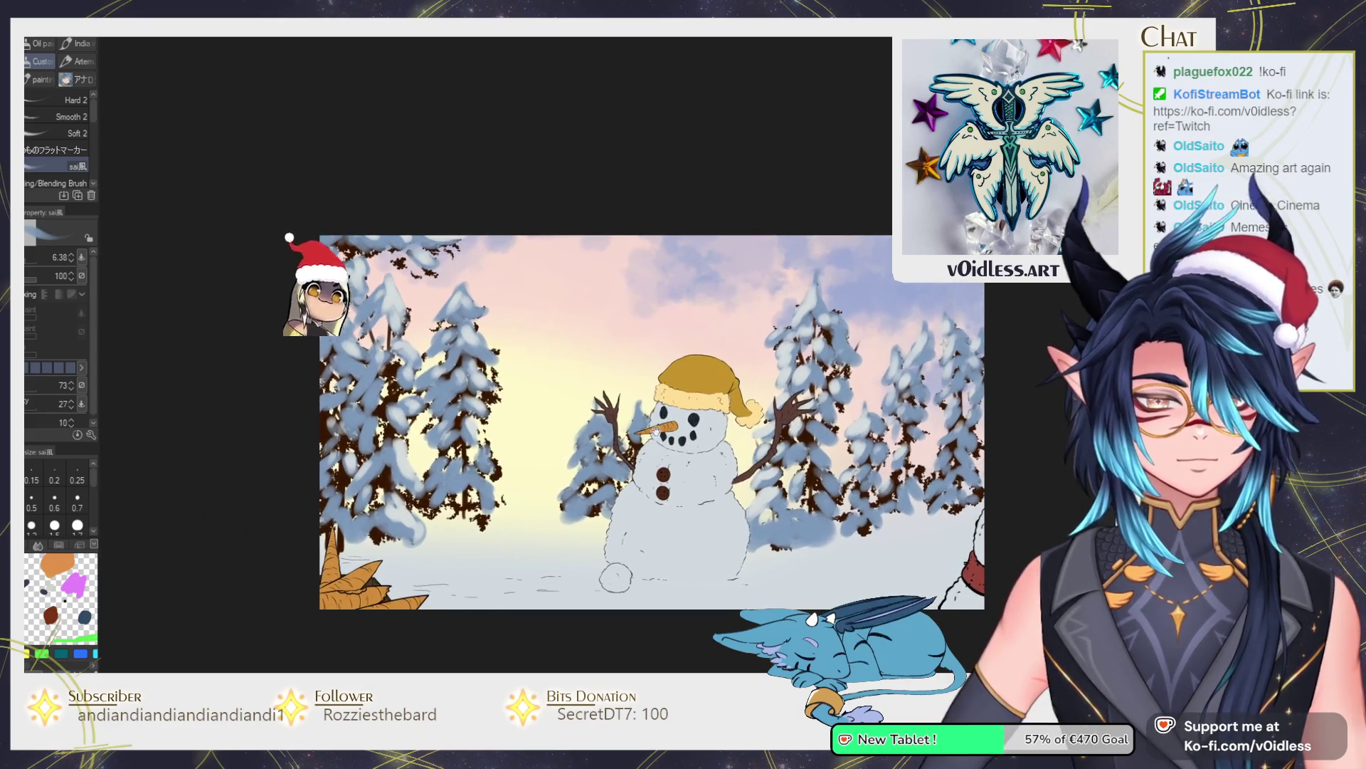
key("b")
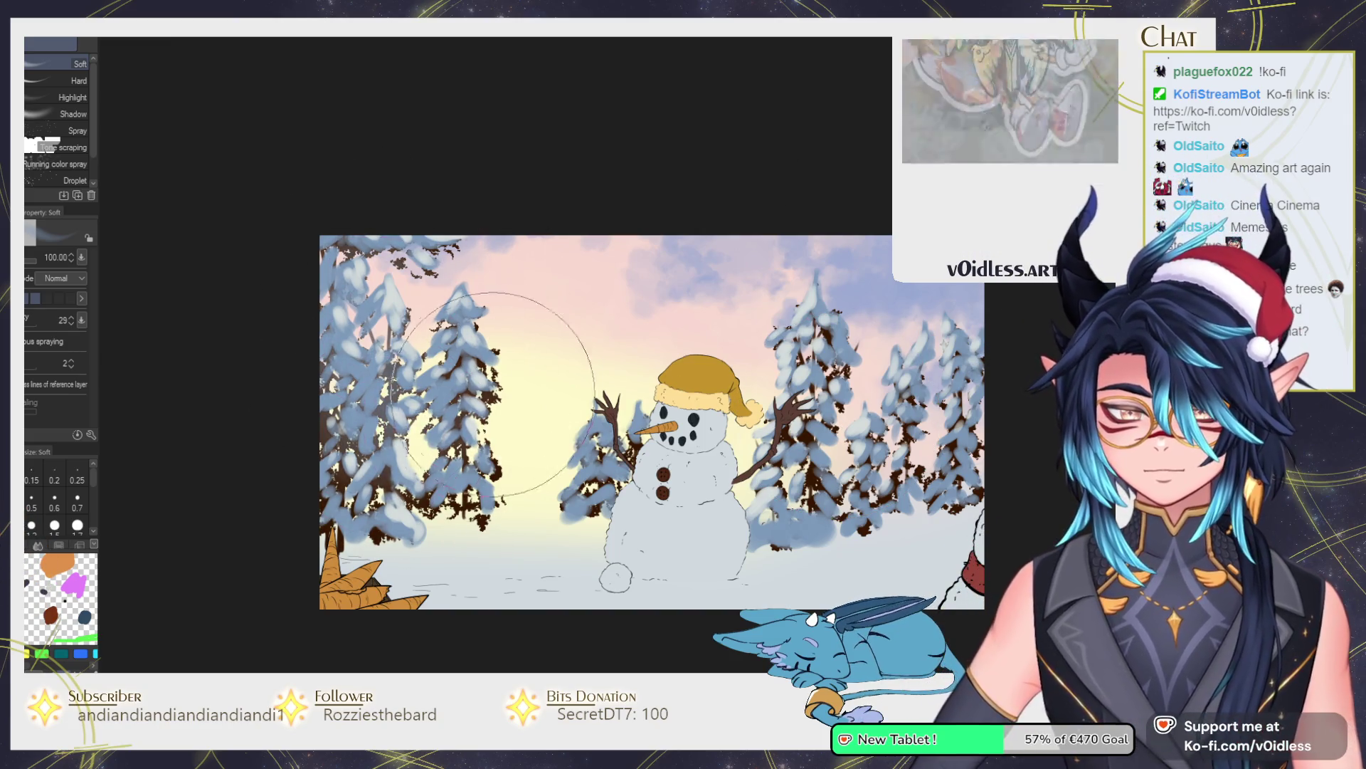
left_click_drag(491, 398, 480, 366)
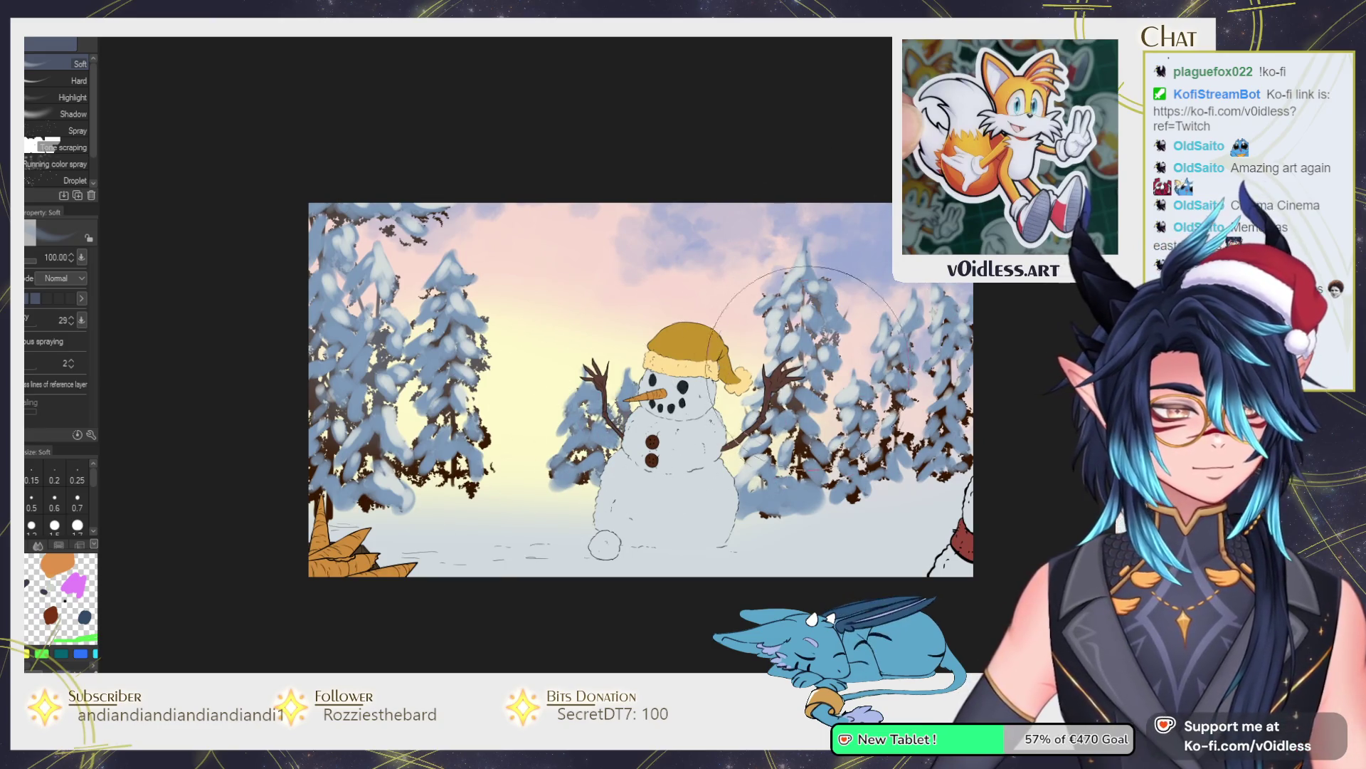
key("ctrl+minus")
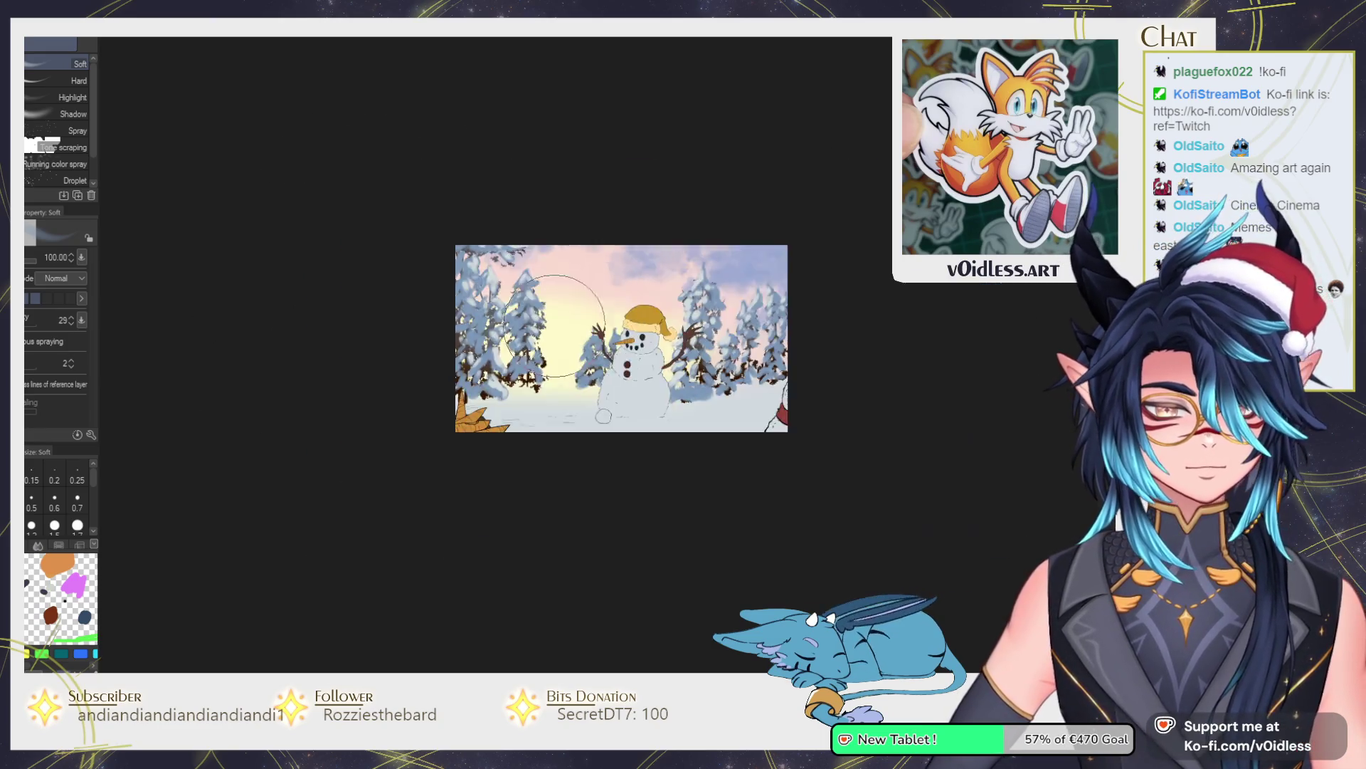
key("ctrl+minus")
key("b")
key("ctrl+plus")
key("ctrl+plus")
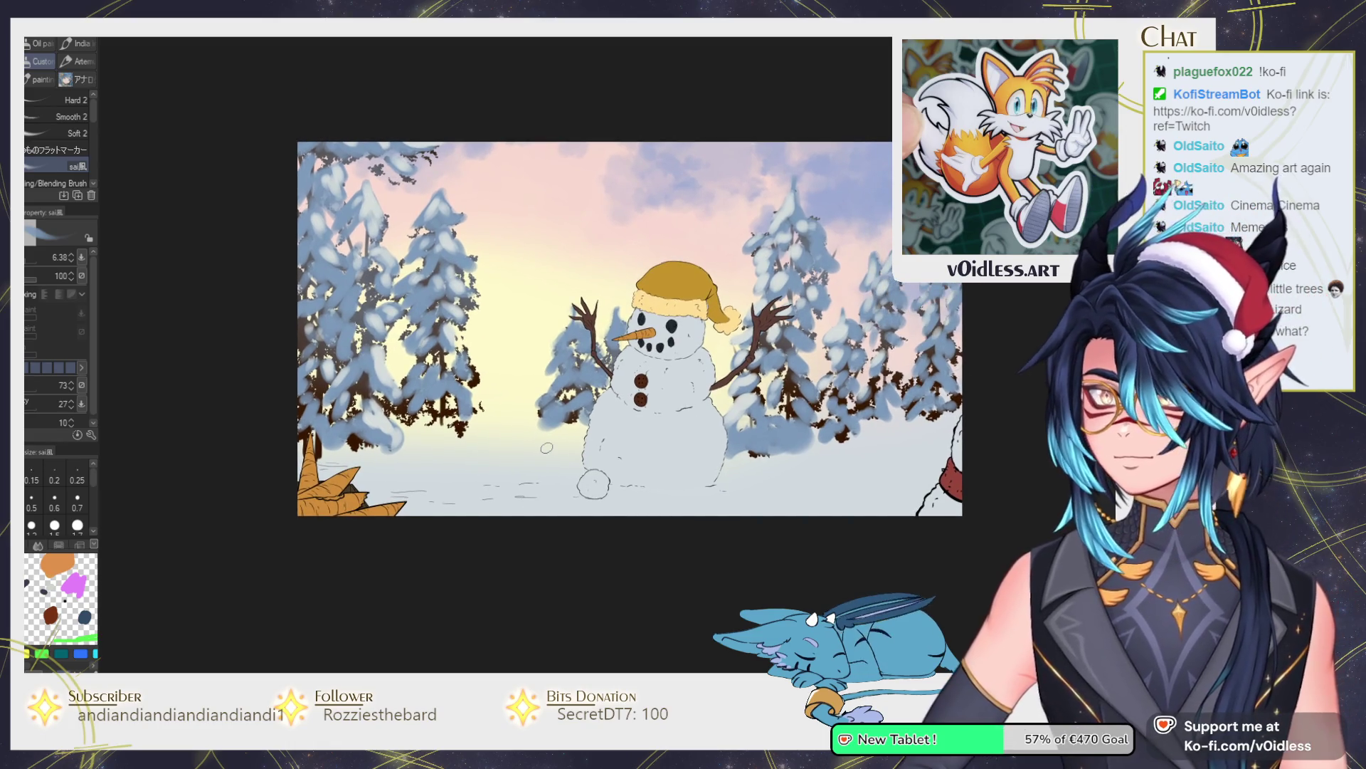
key("b")
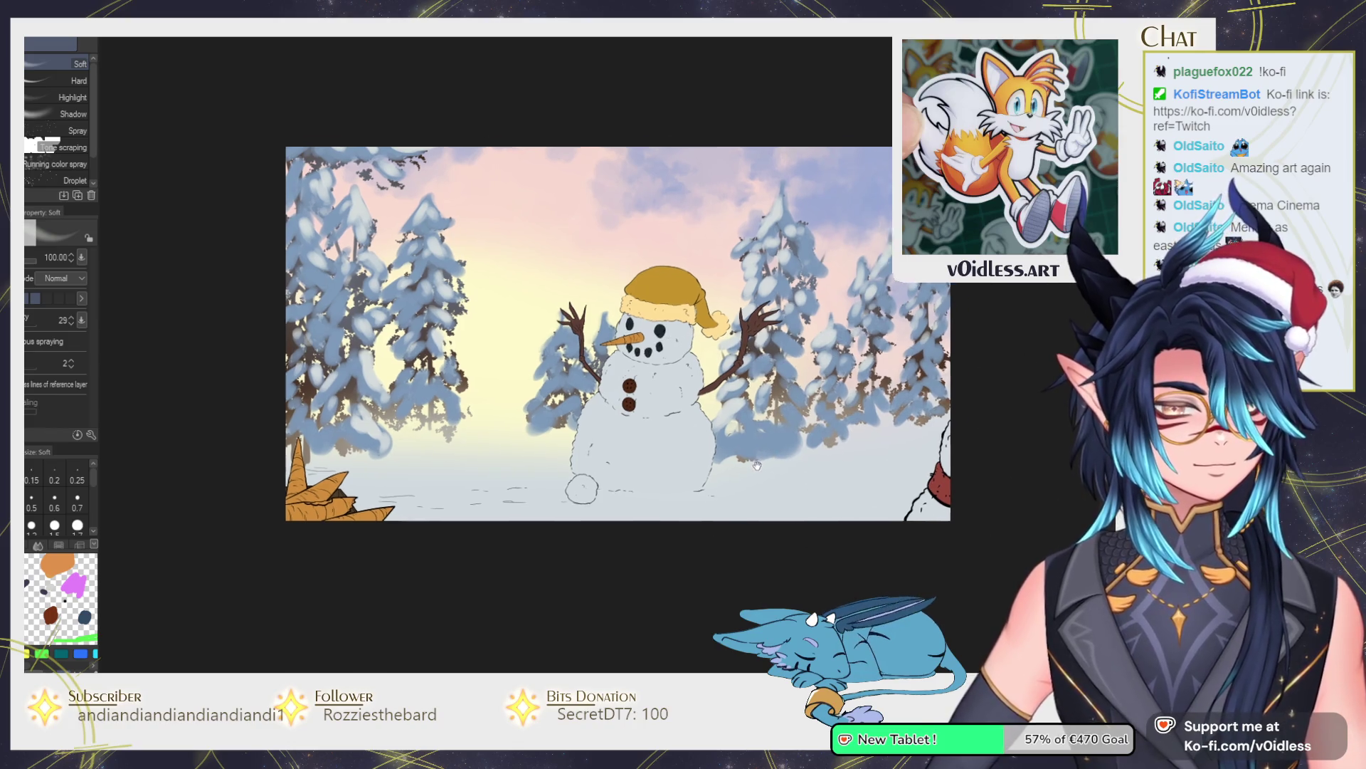
left_click_drag(695, 422, 637, 427)
key("b")
left_click_drag(479, 494, 500, 483)
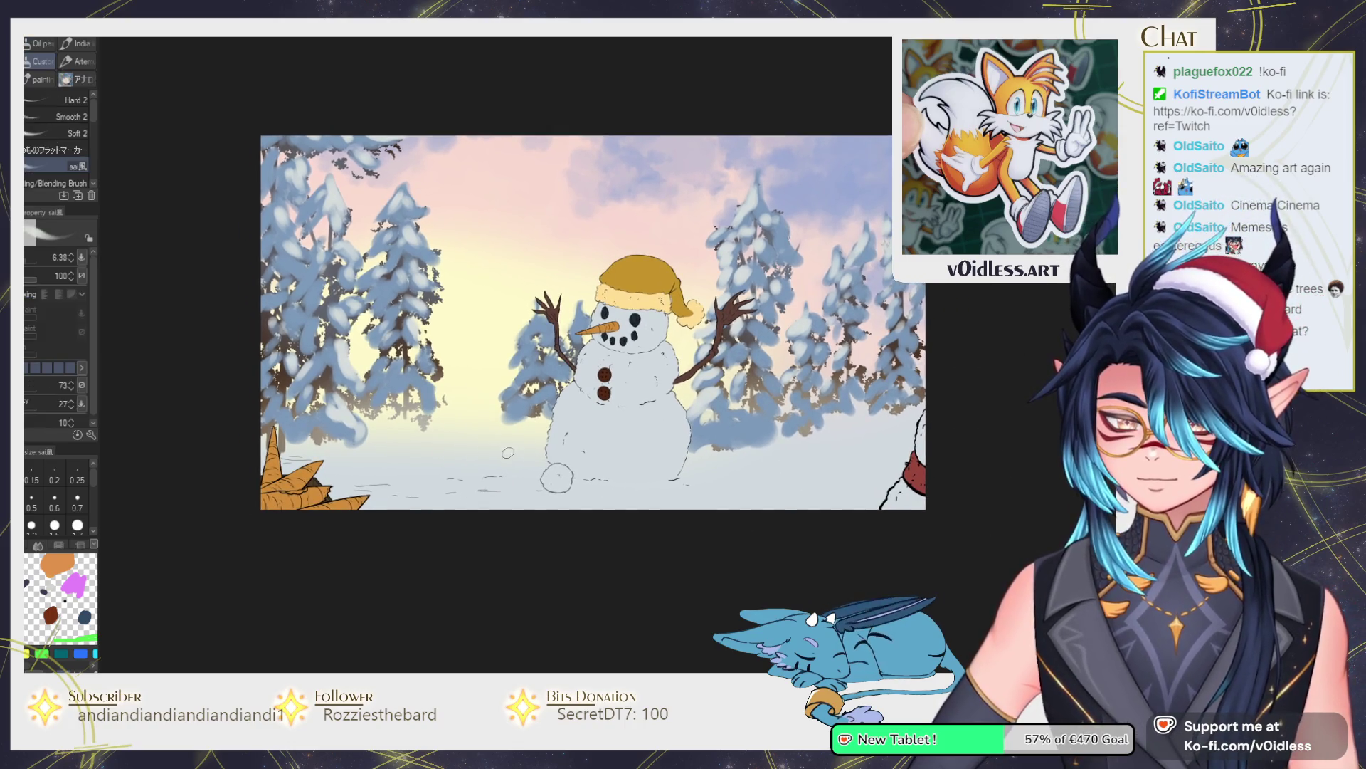
left_click_drag(630, 475, 643, 483)
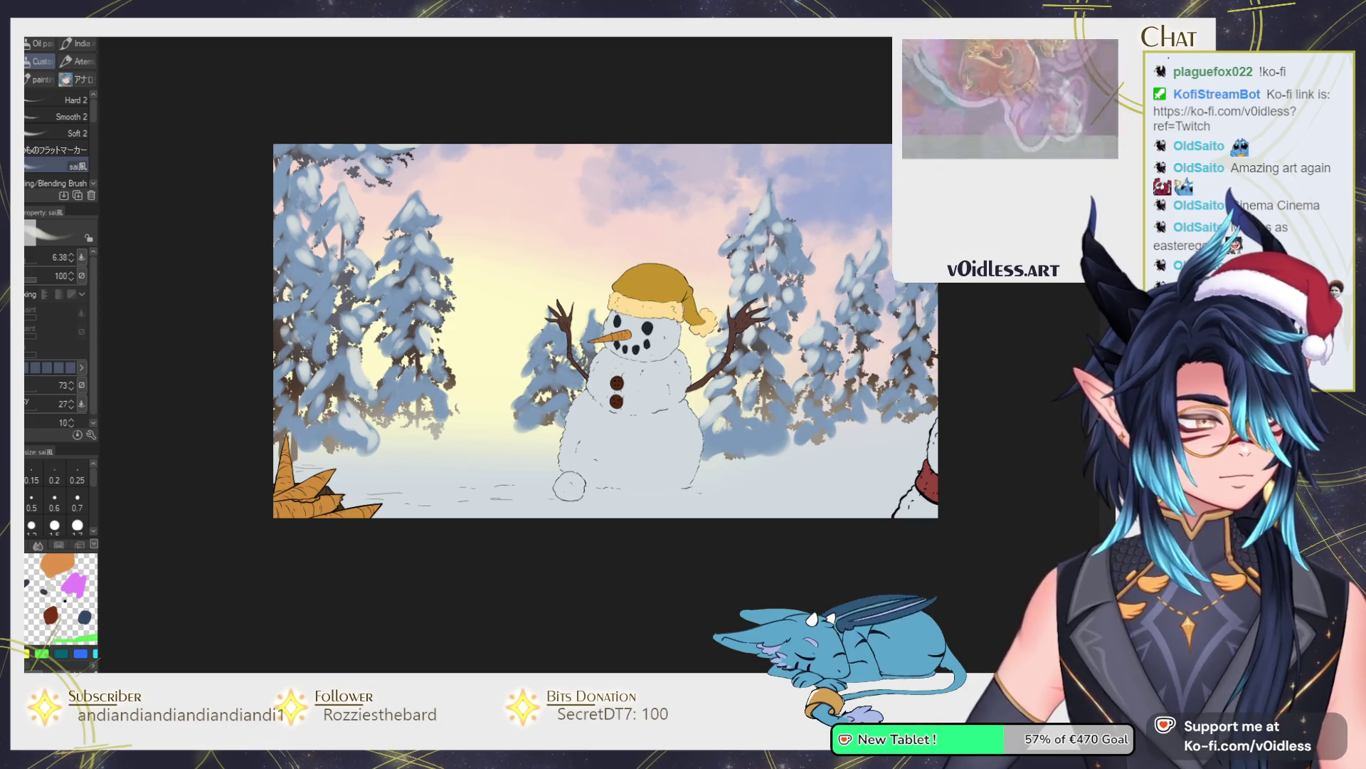
scroll(712, 385, "down", 5)
scroll(884, 418, "up", 5)
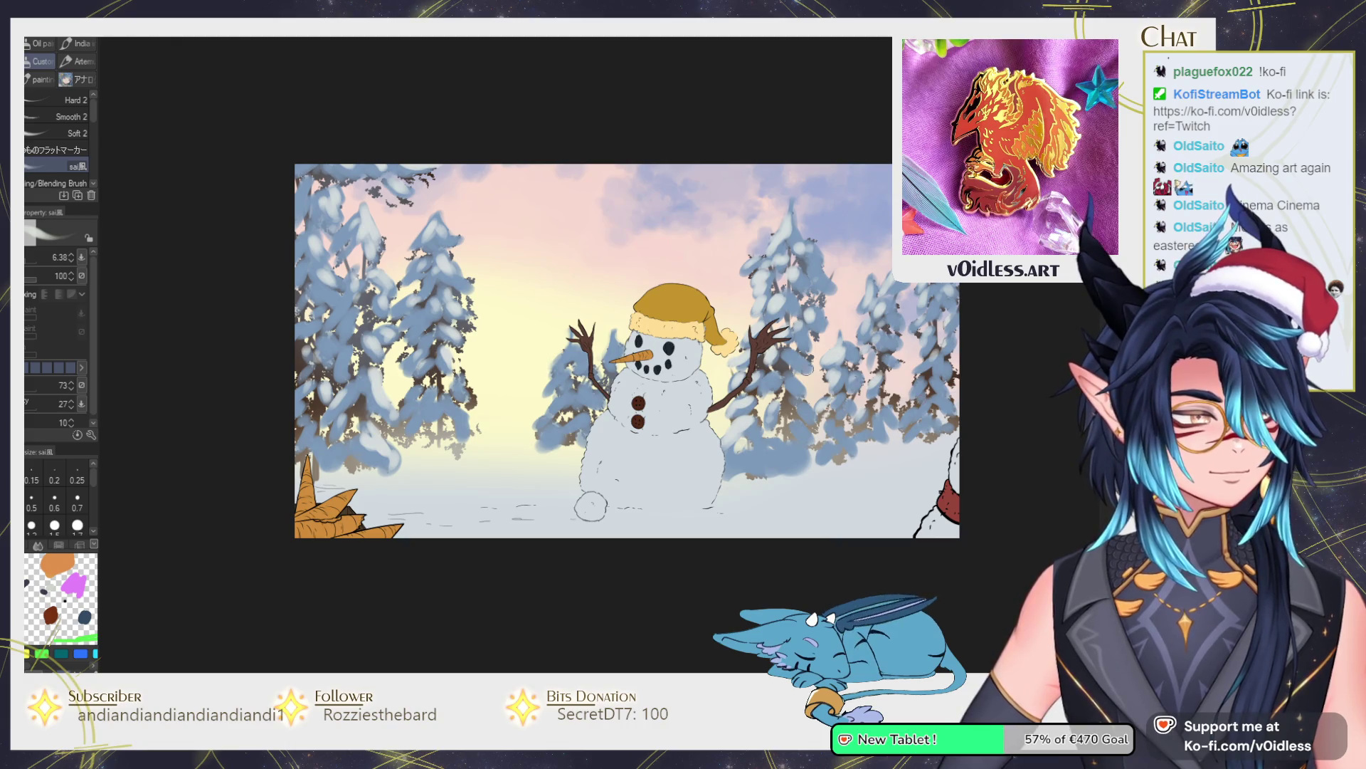
Sample snow tones from the treetops and paint lighter snow onto the left pine.
scroll(441, 258, "up", 3)
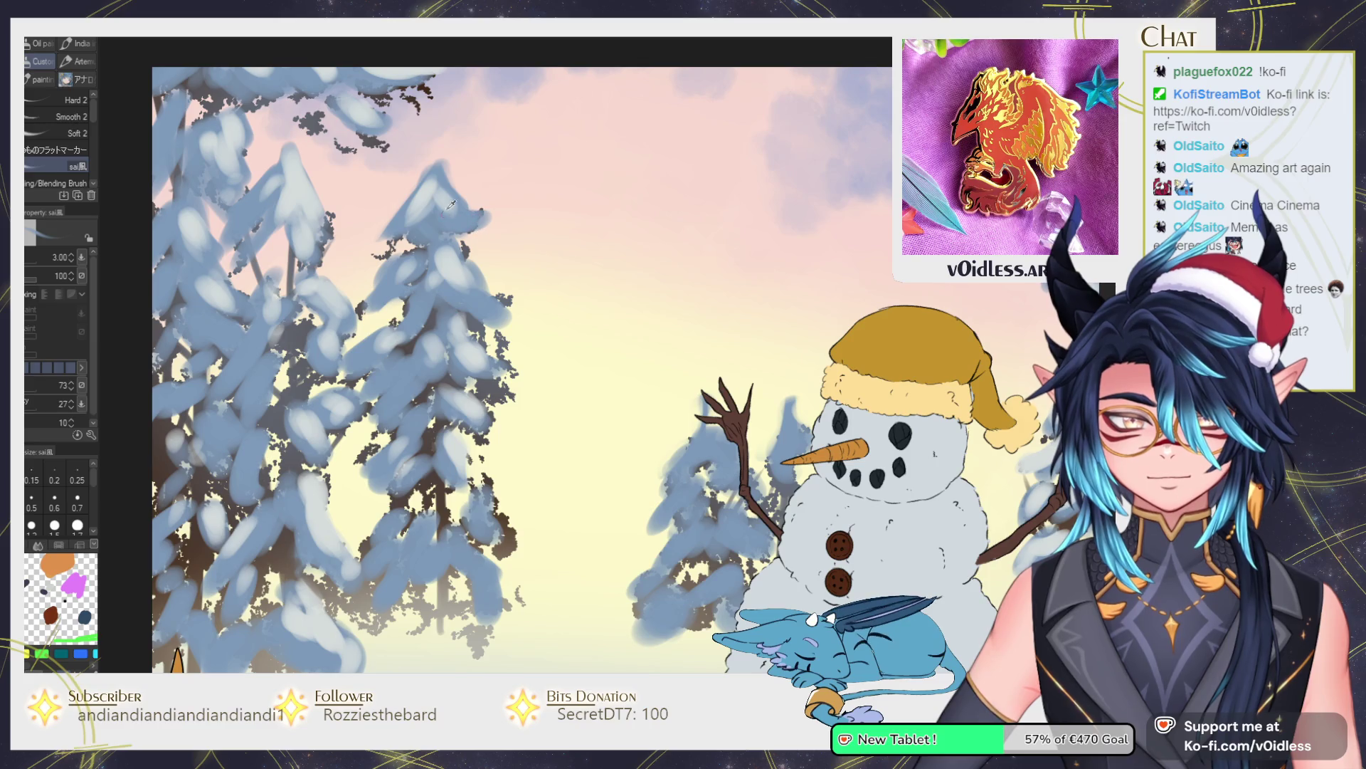
key("bracketright")
key("bracketright")
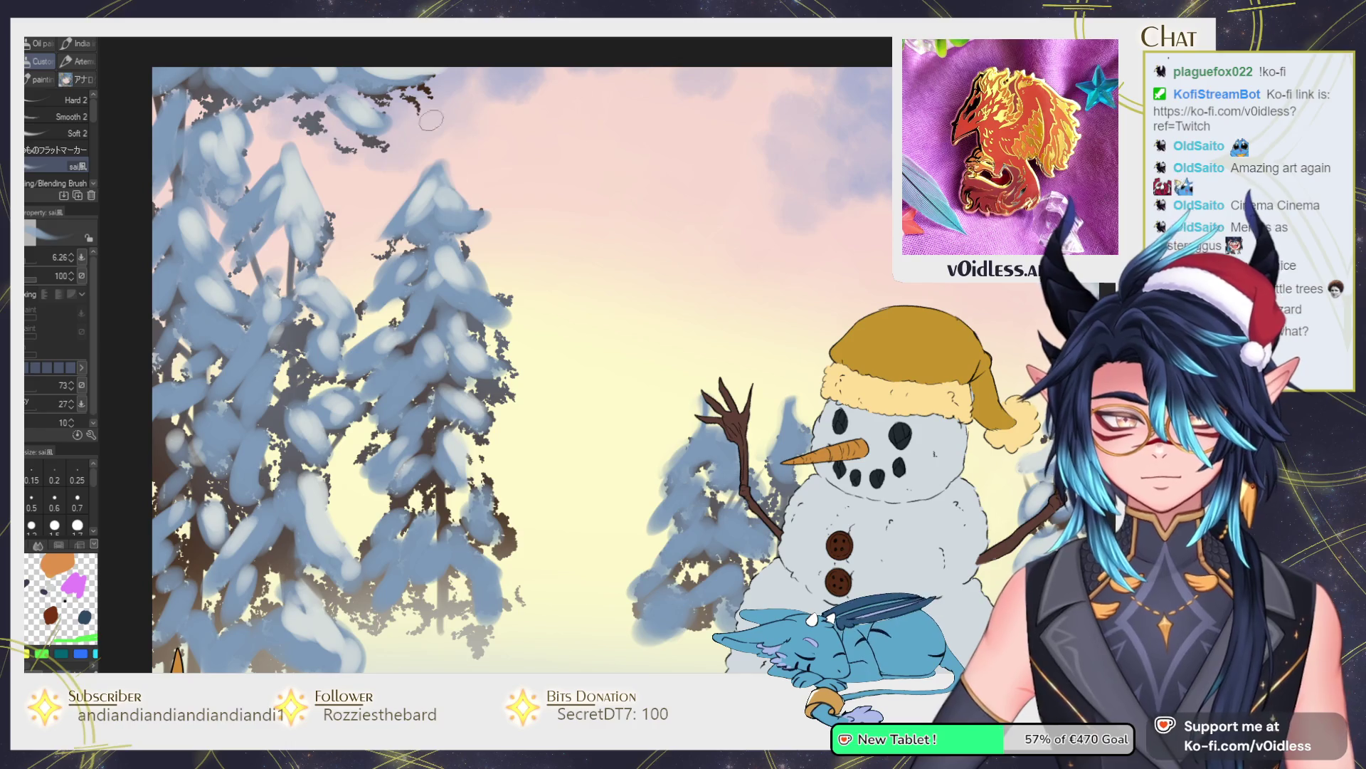
left_click_drag(461, 206, 474, 213)
key("bracketleft")
key("bracketleft")
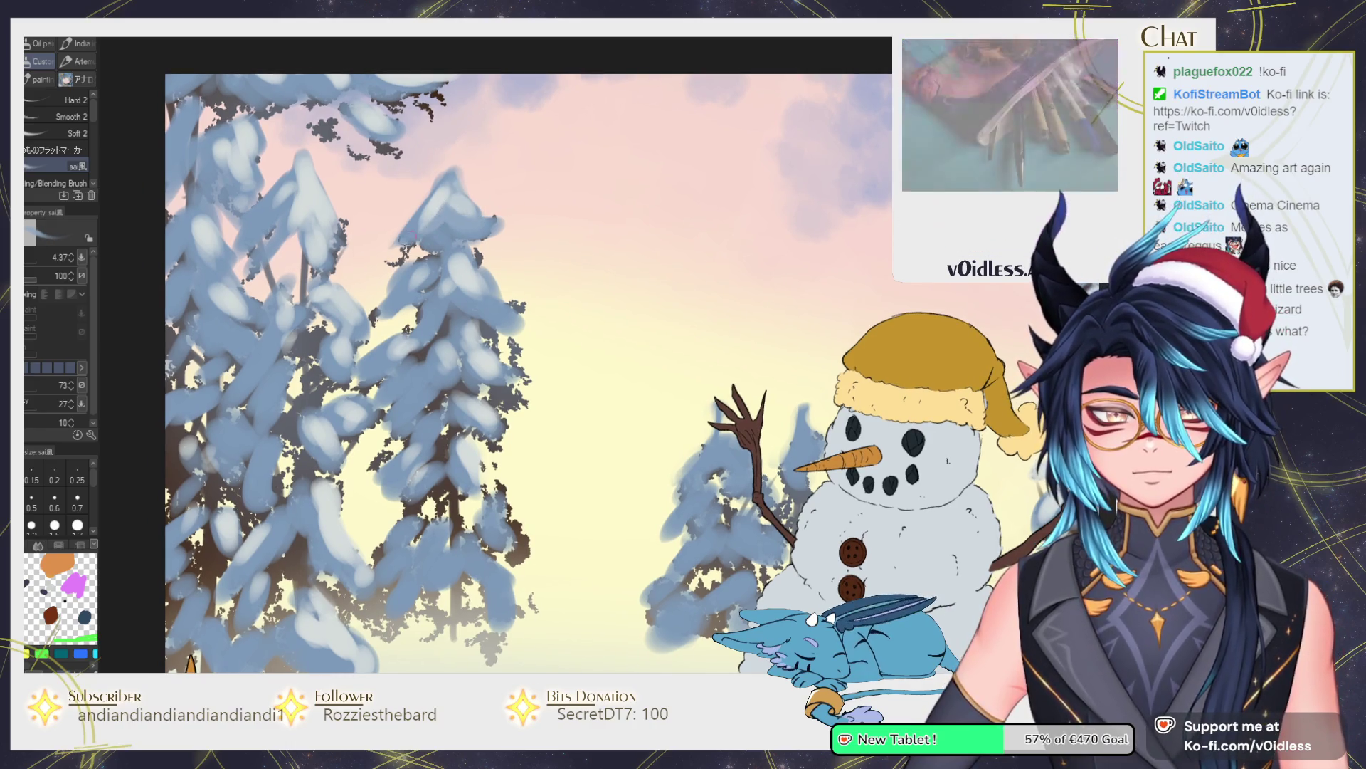
key("bracketright")
left_click(459, 214, "alt")
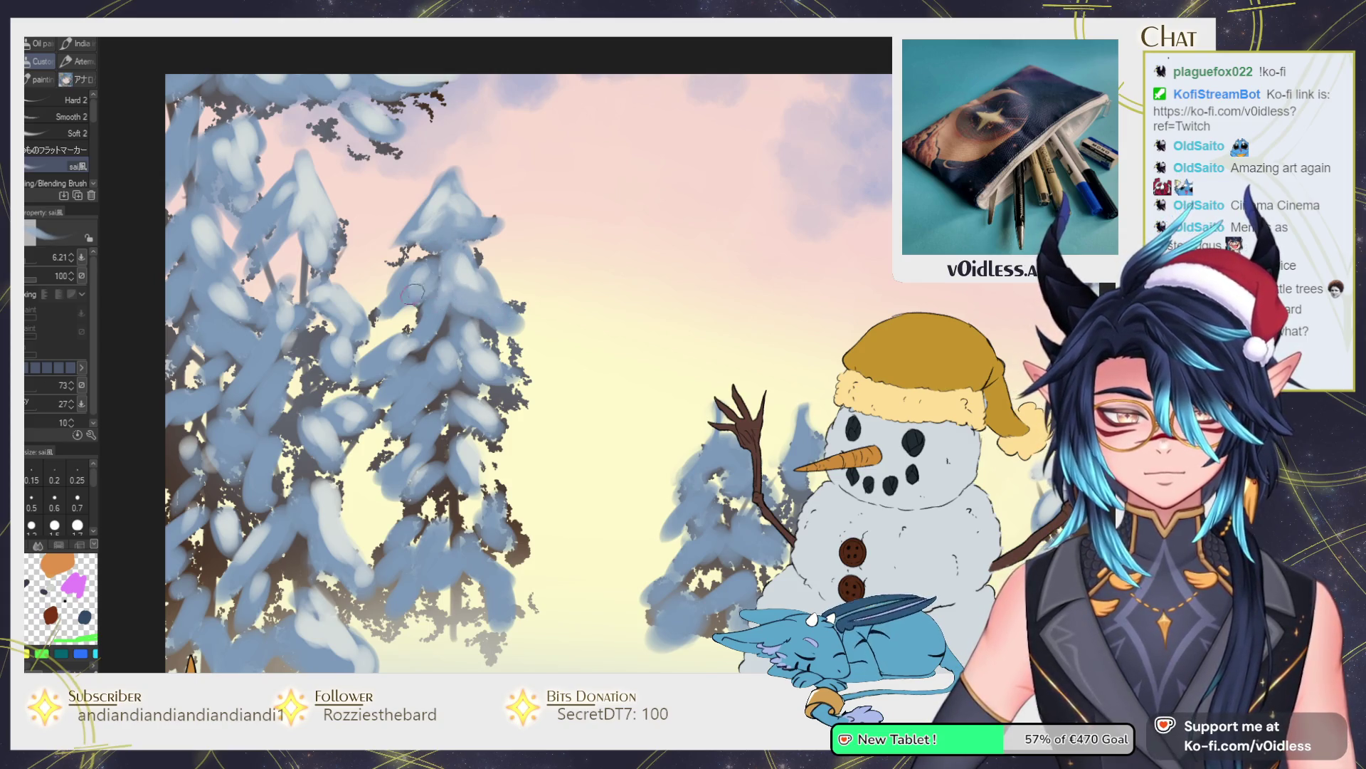
left_click(415, 269, "alt")
left_click_drag(415, 269, 422, 275)
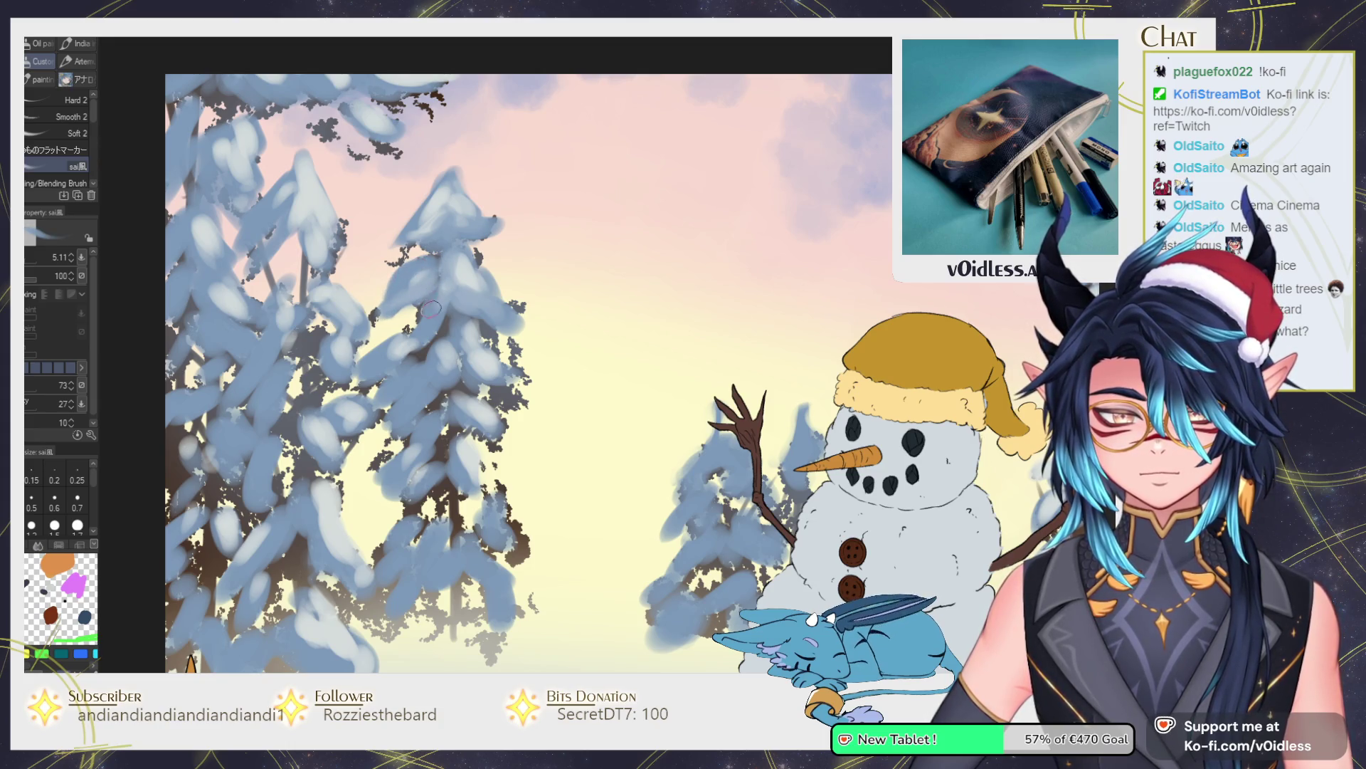
mouse_move(398, 349)
left_mouse_down()
mouse_move(427, 327)
mouse_move(360, 377)
left_mouse_up()
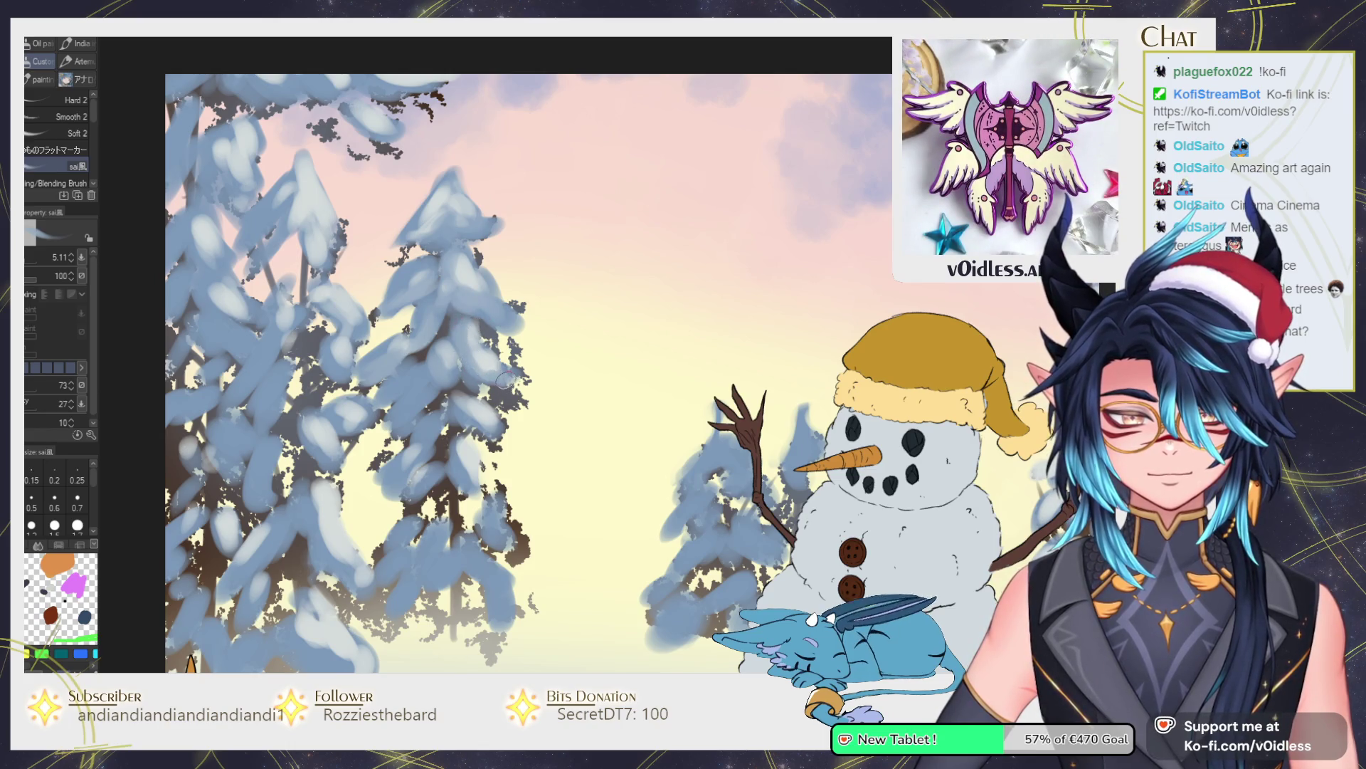
Add a short snow highlight to the pine with a smaller brush.
key("bracketleft")
key("bracketleft")
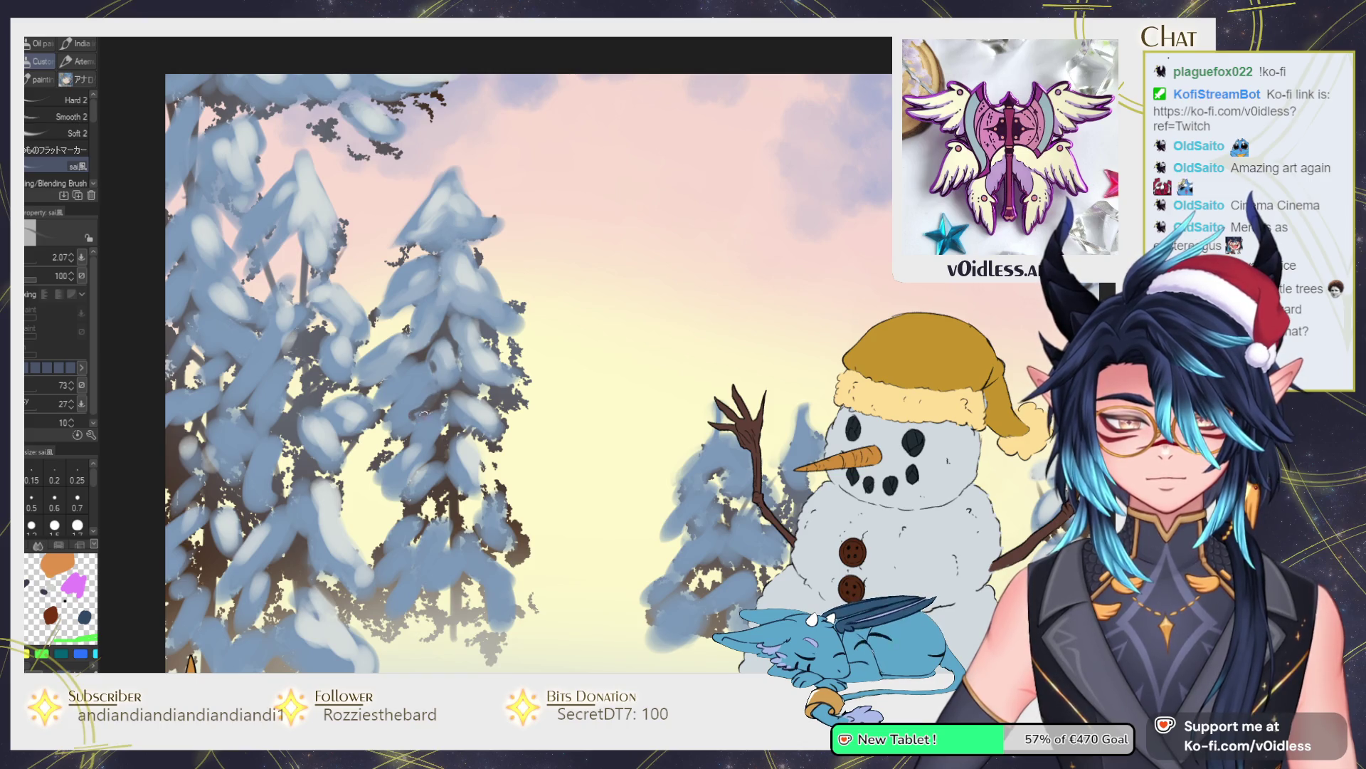
key("bracketright")
key("bracketright")
key("bracketright")
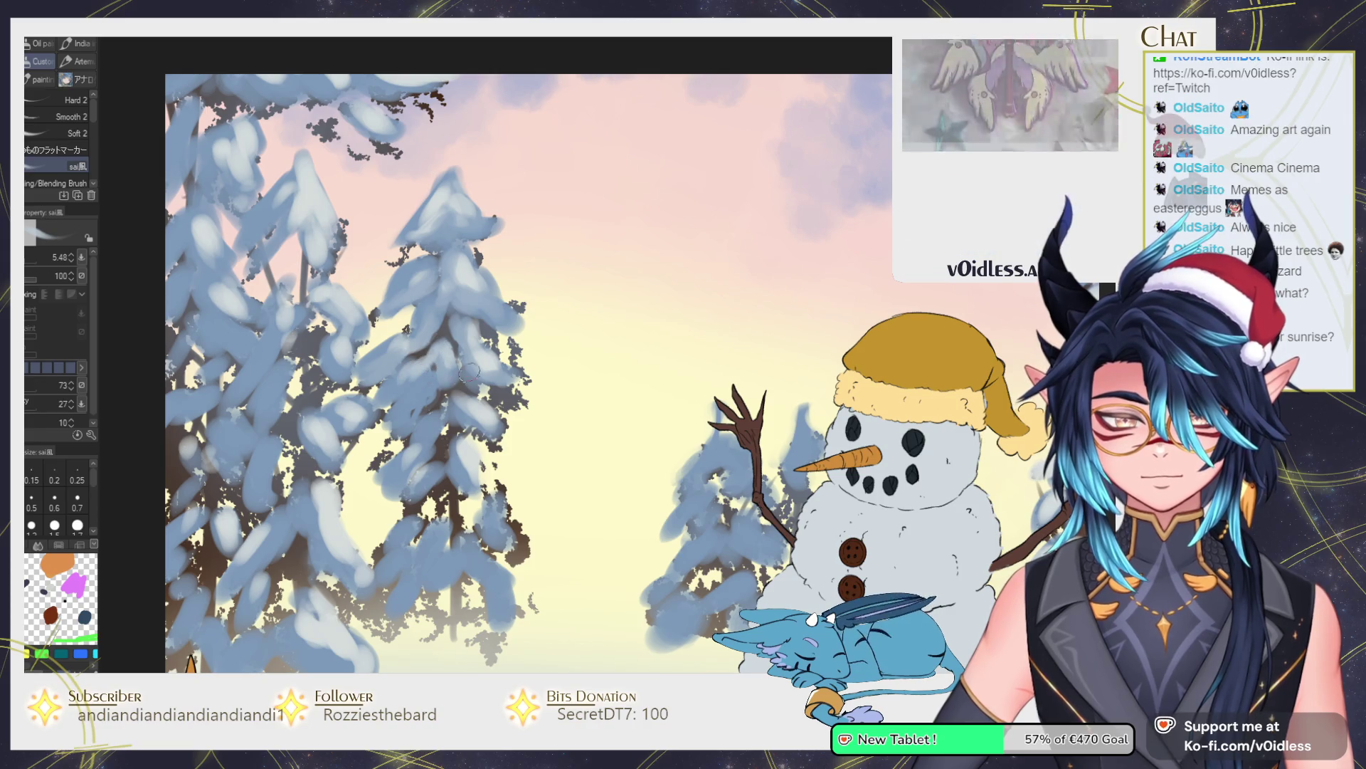
left_click_drag(461, 377, 490, 345)
key("bracketleft")
key("bracketleft")
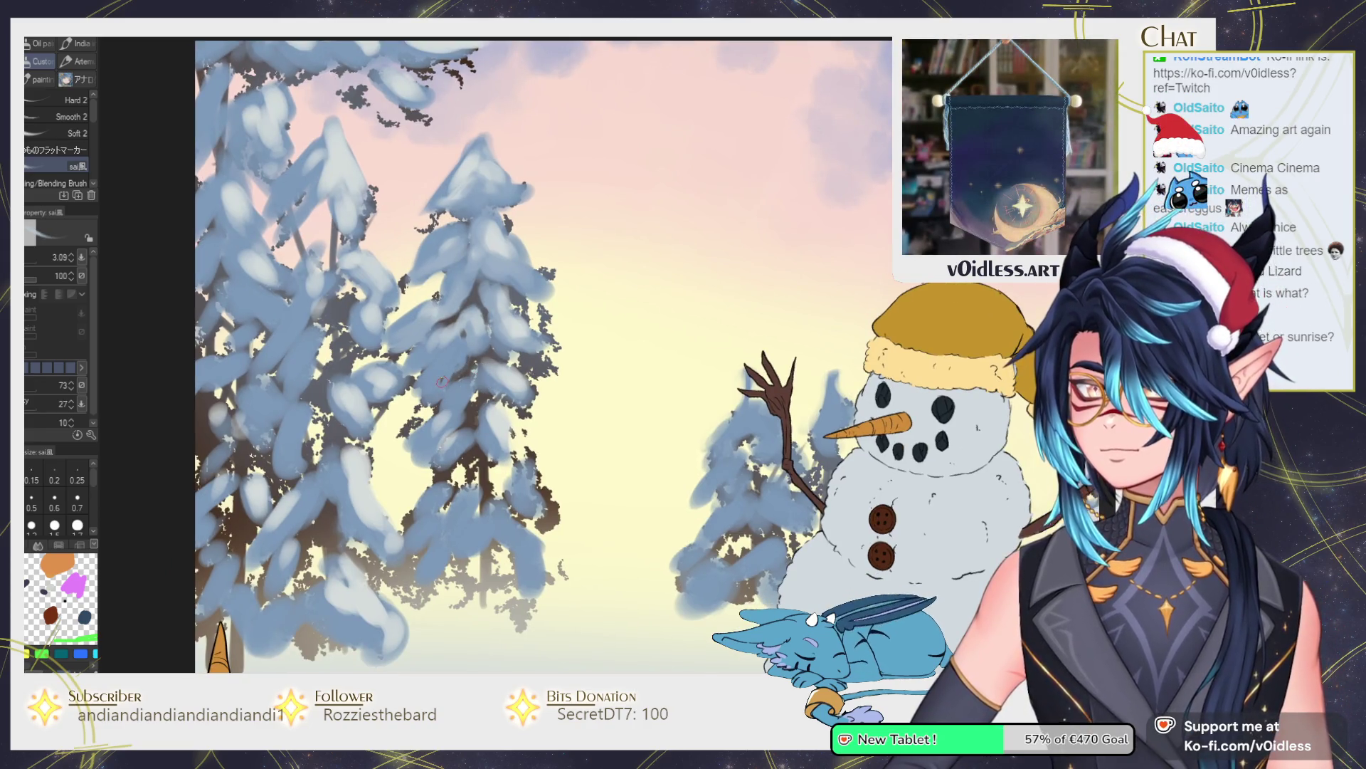
scroll(442, 382, "down", 3)
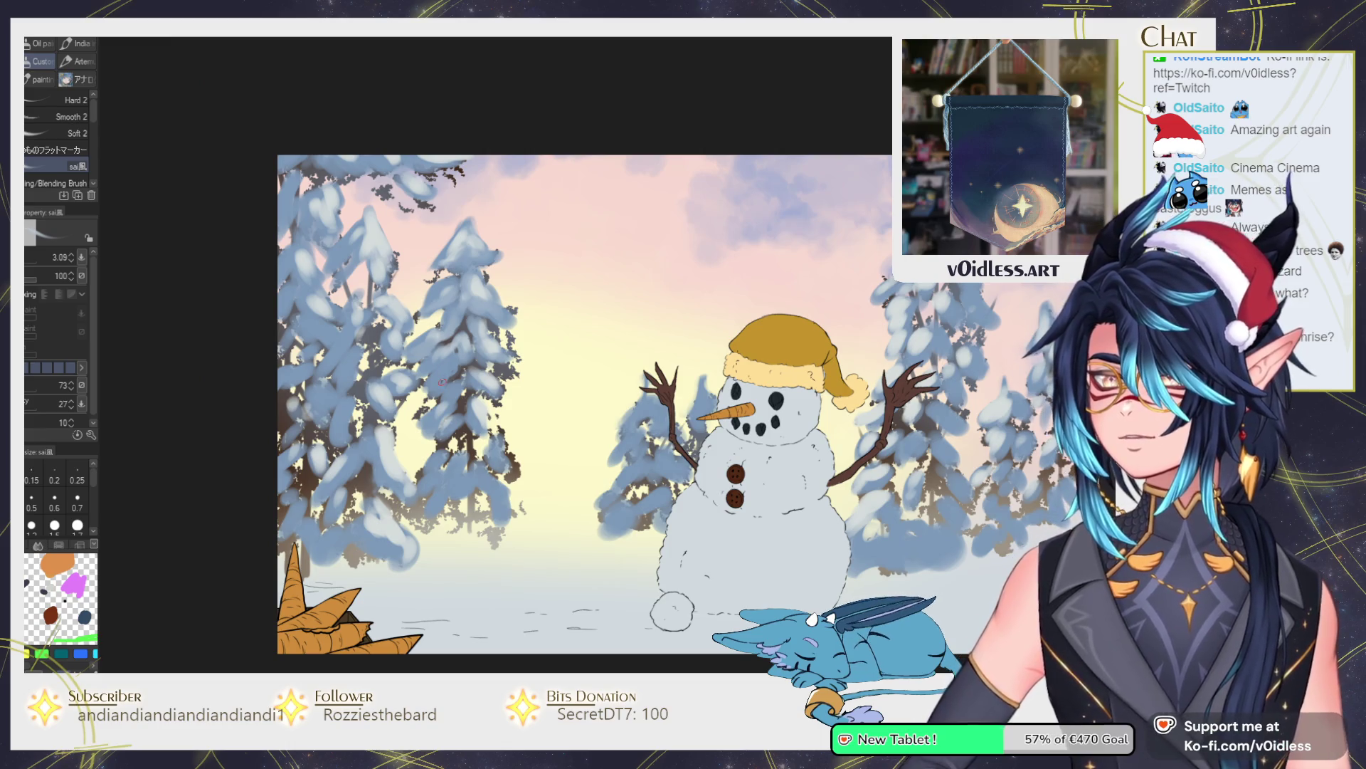
scroll(480, 321, "up", 2)
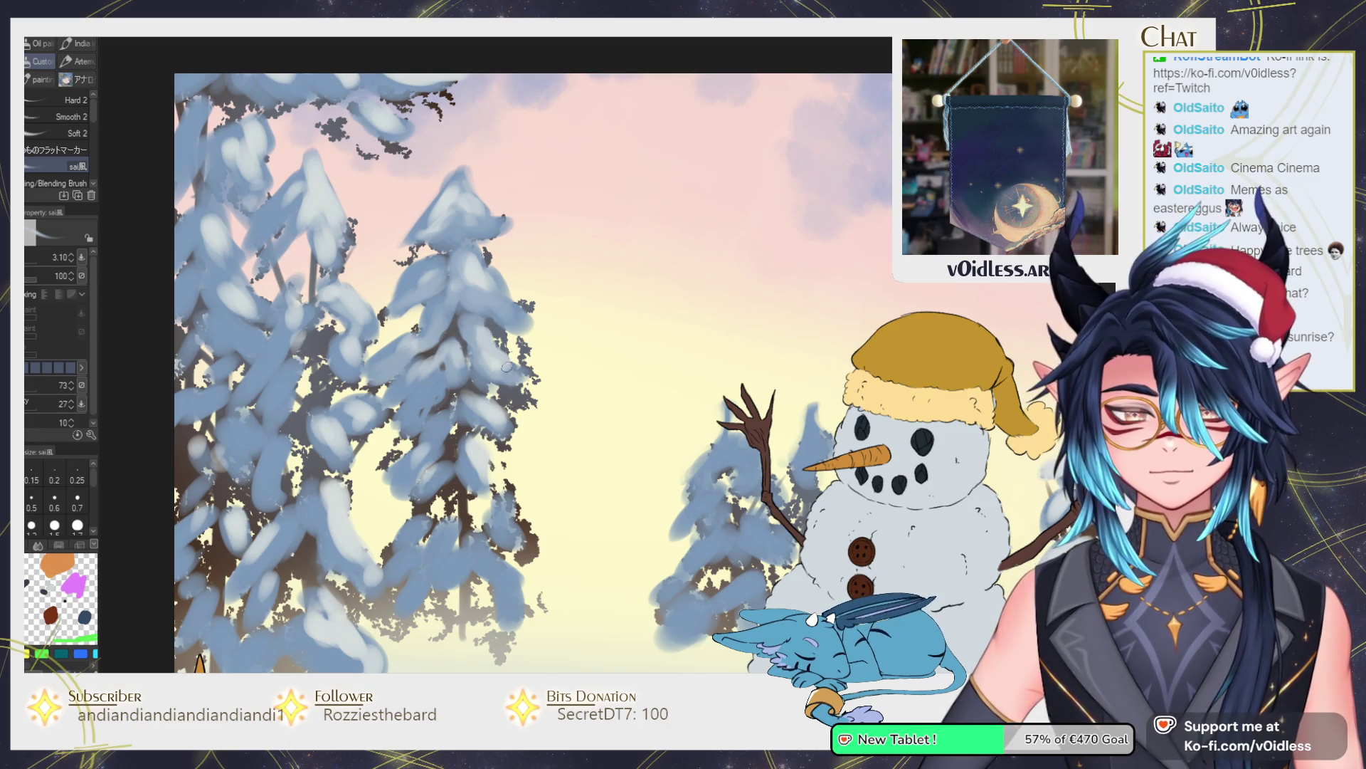
left_click_drag(531, 300, 508, 305)
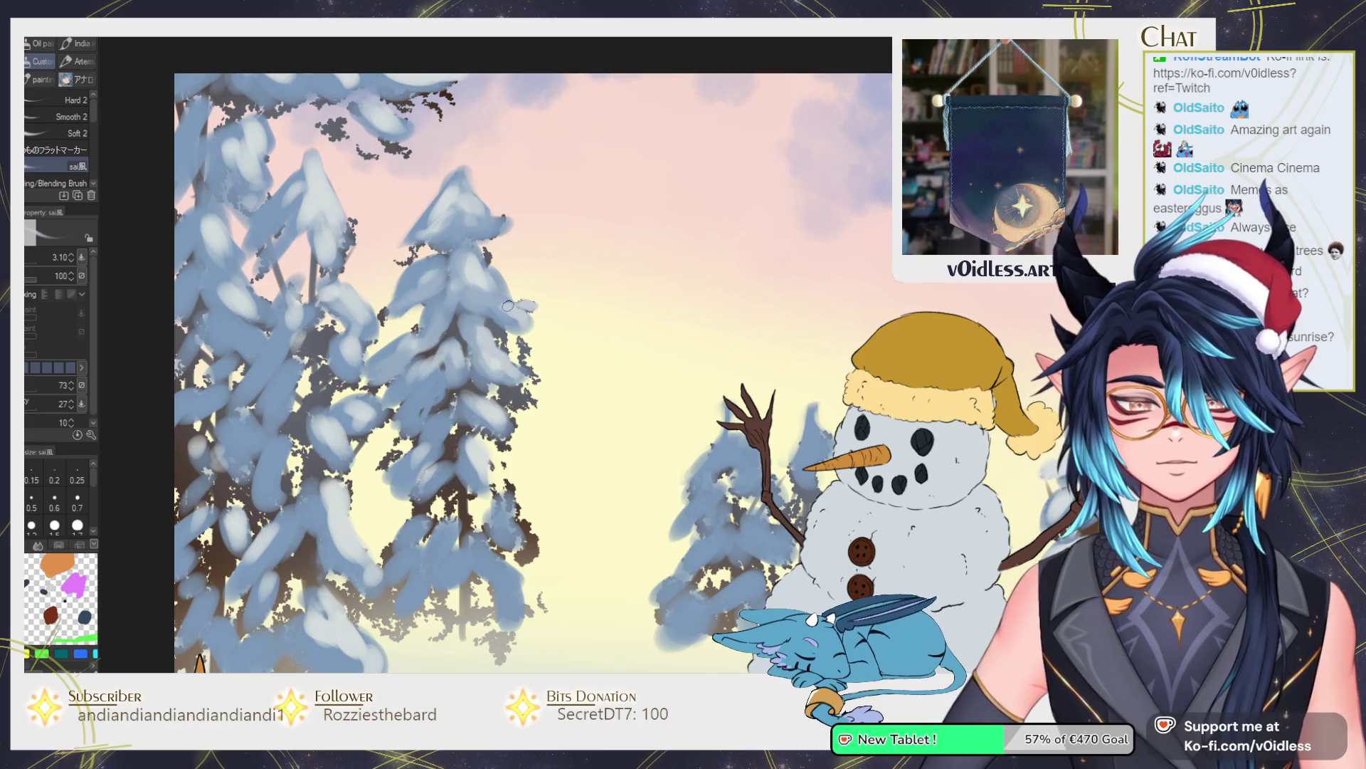
Paint snow clumps up the left tree and add darker shading strokes.
scroll(442, 370, "down", 1)
key("]")
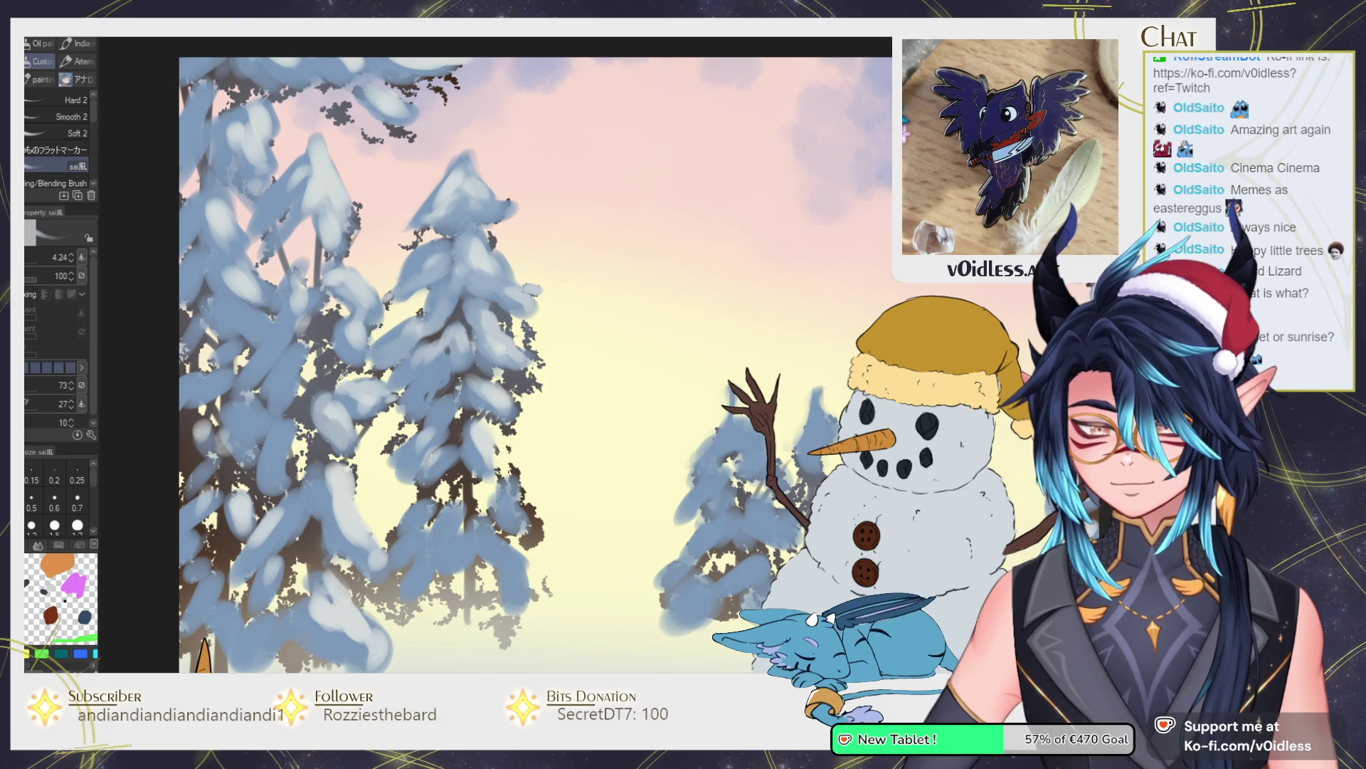
mouse_move(331, 394)
left_mouse_down()
mouse_move(324, 320)
mouse_move(338, 305)
mouse_move(324, 338)
mouse_move(365, 332)
mouse_move(363, 302)
mouse_move(336, 336)
left_mouse_up()
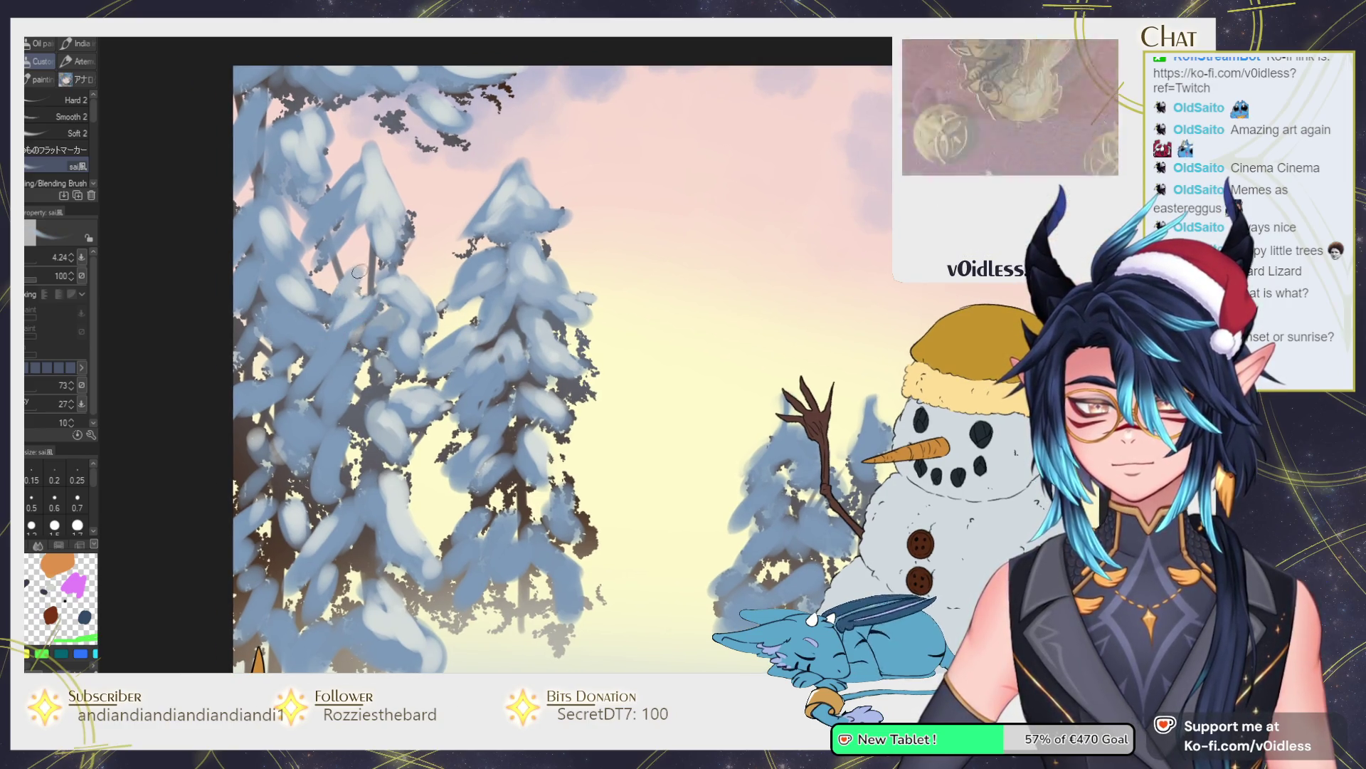
mouse_move(396, 257)
left_mouse_down()
mouse_move(377, 228)
mouse_move(387, 241)
left_mouse_up()
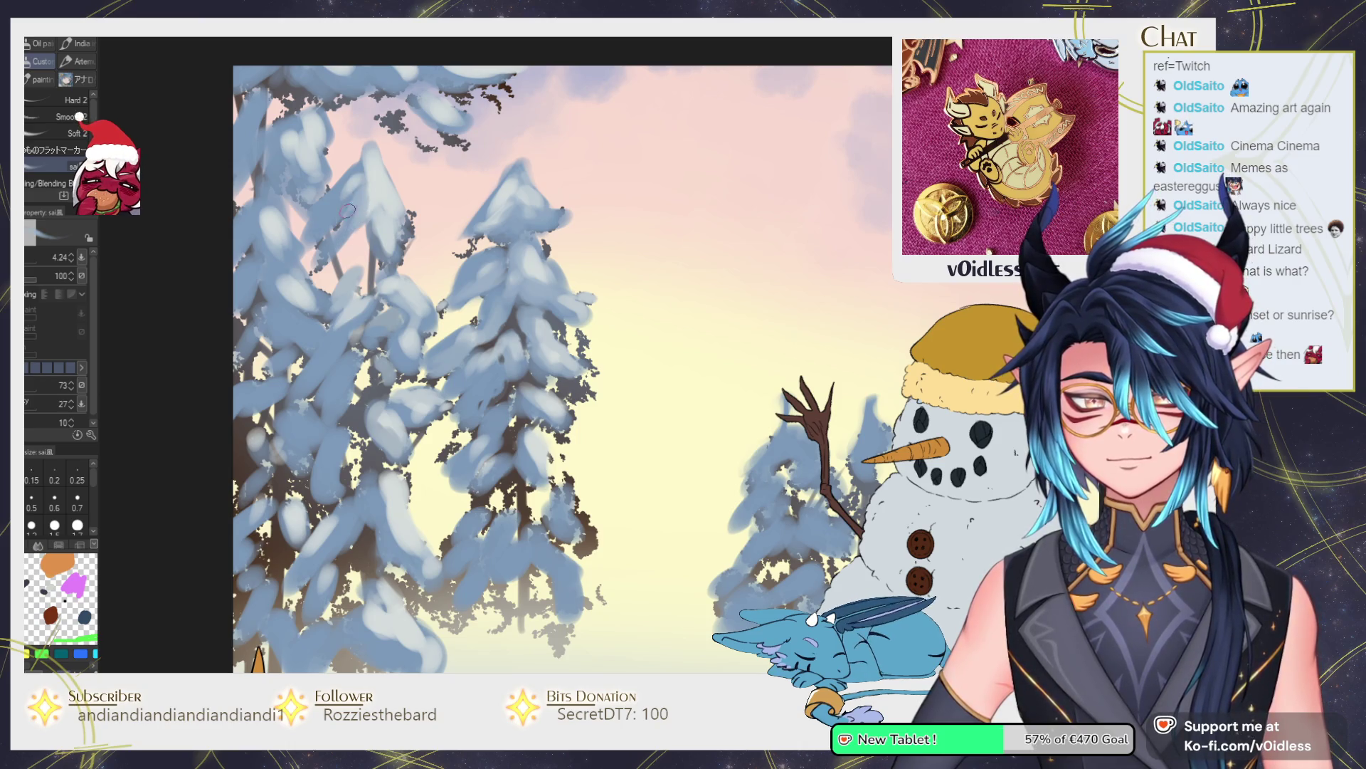
key("bracketright")
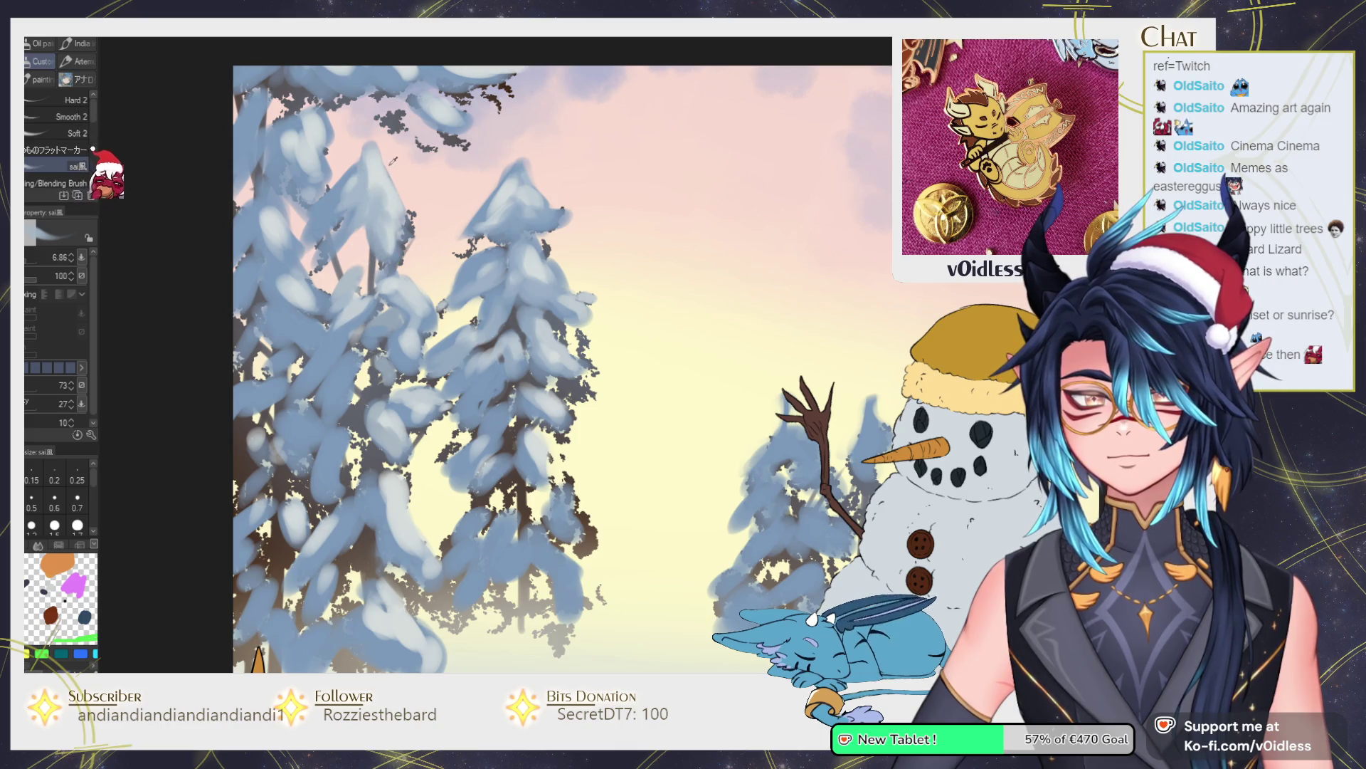
key("bracketleft")
mouse_move(346, 199)
left_mouse_down()
mouse_move(370, 238)
mouse_move(323, 275)
left_mouse_up()
With a larger brush, paint a darker blue shadow and light snow along the left tree tops.
key("bracketright")
left_click_drag(321, 165, 337, 241)
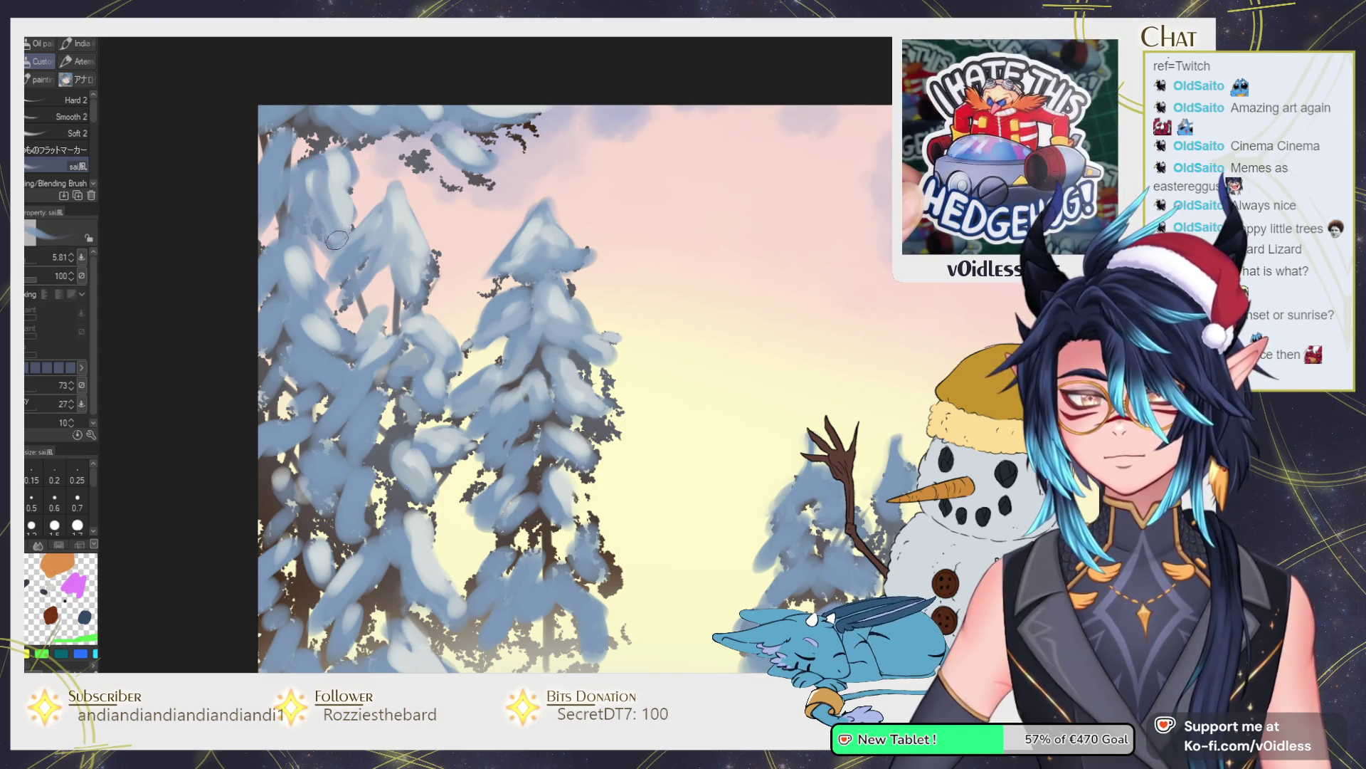
mouse_move(341, 162)
left_mouse_down()
mouse_move(324, 146)
mouse_move(341, 139)
left_mouse_up()
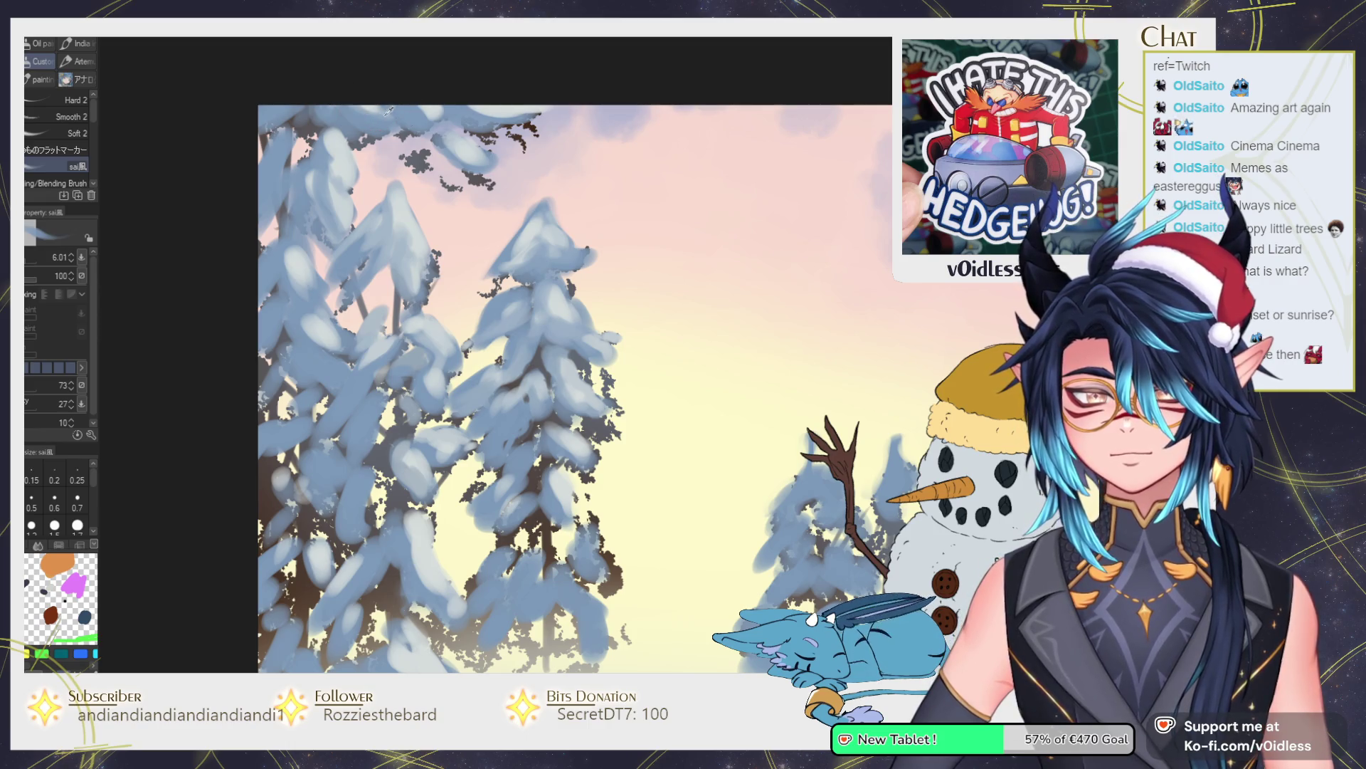
left_click_drag(454, 148, 484, 159)
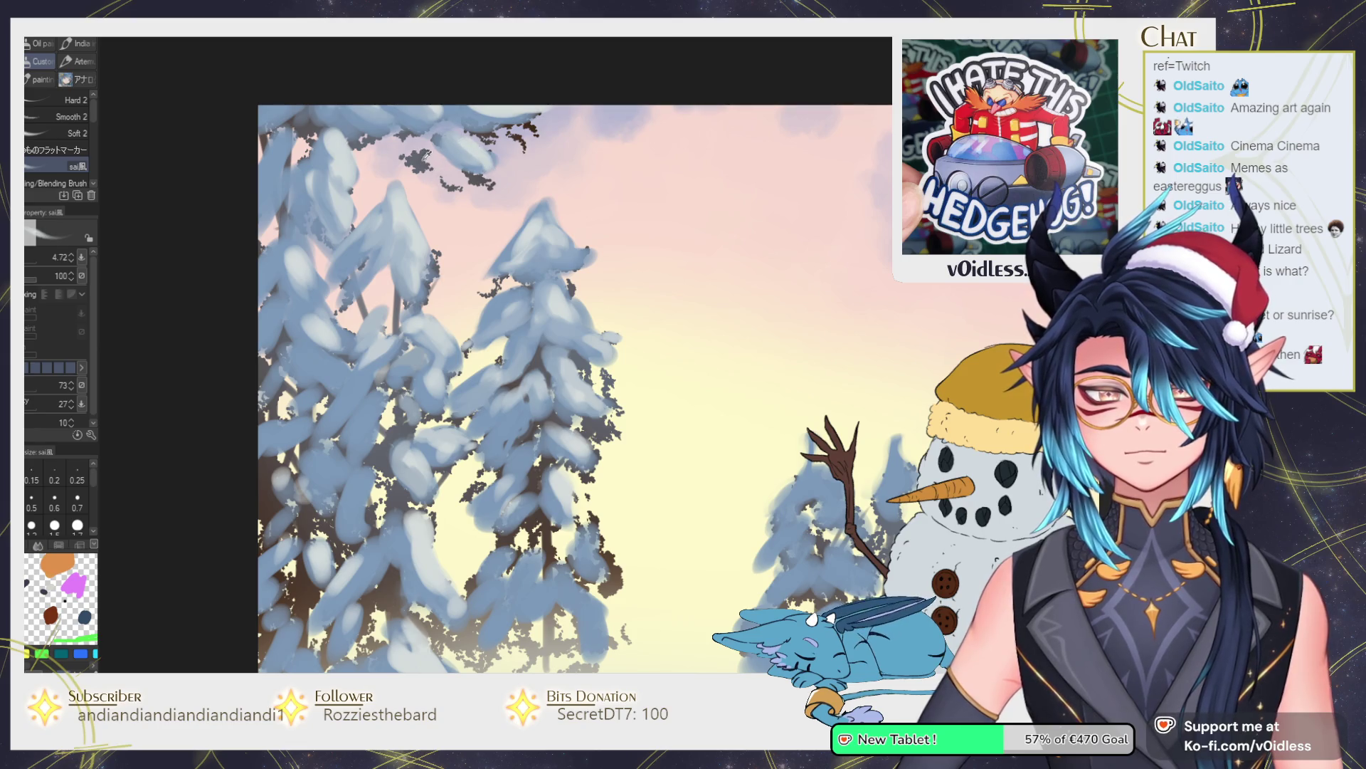
With a smaller brush, add a fine dark edge stroke and lighter snow on the top-left pine.
key("bracketleft")
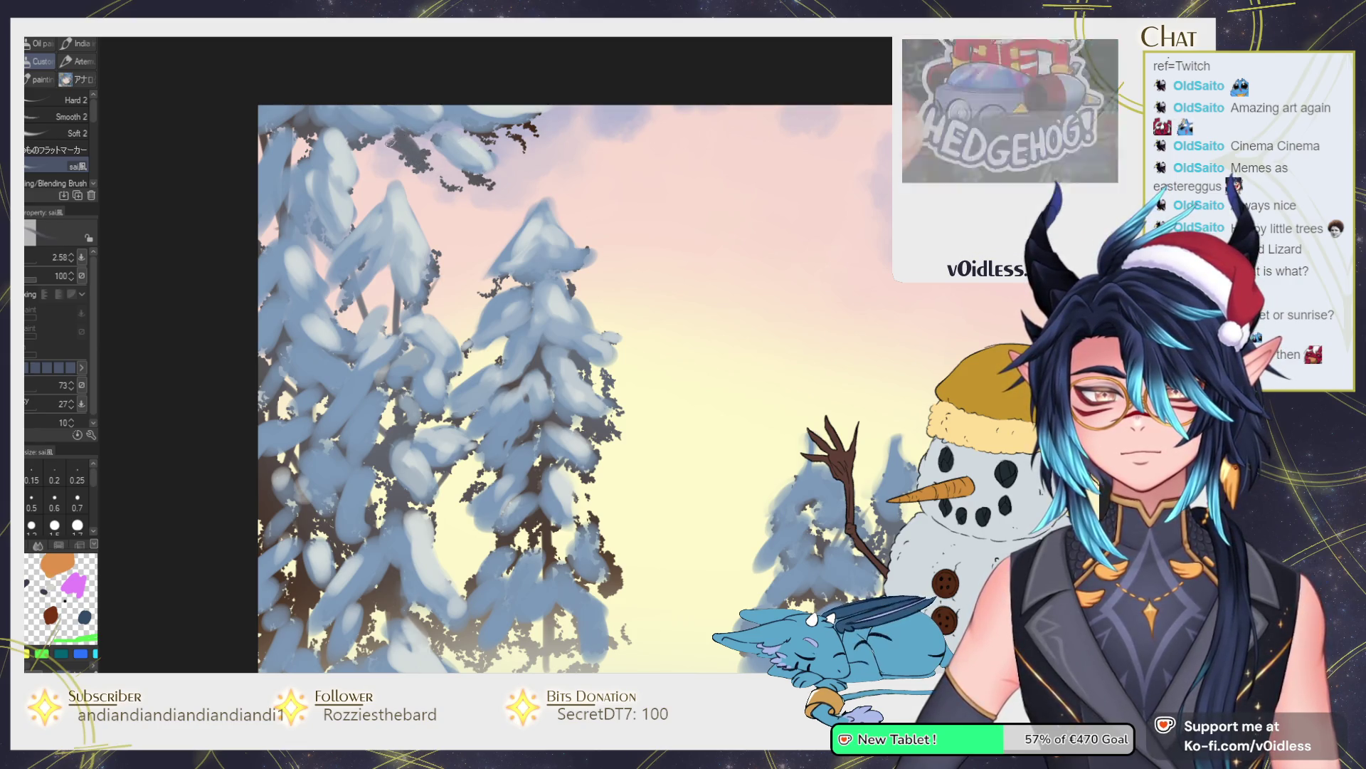
left_click_drag(461, 187, 436, 155)
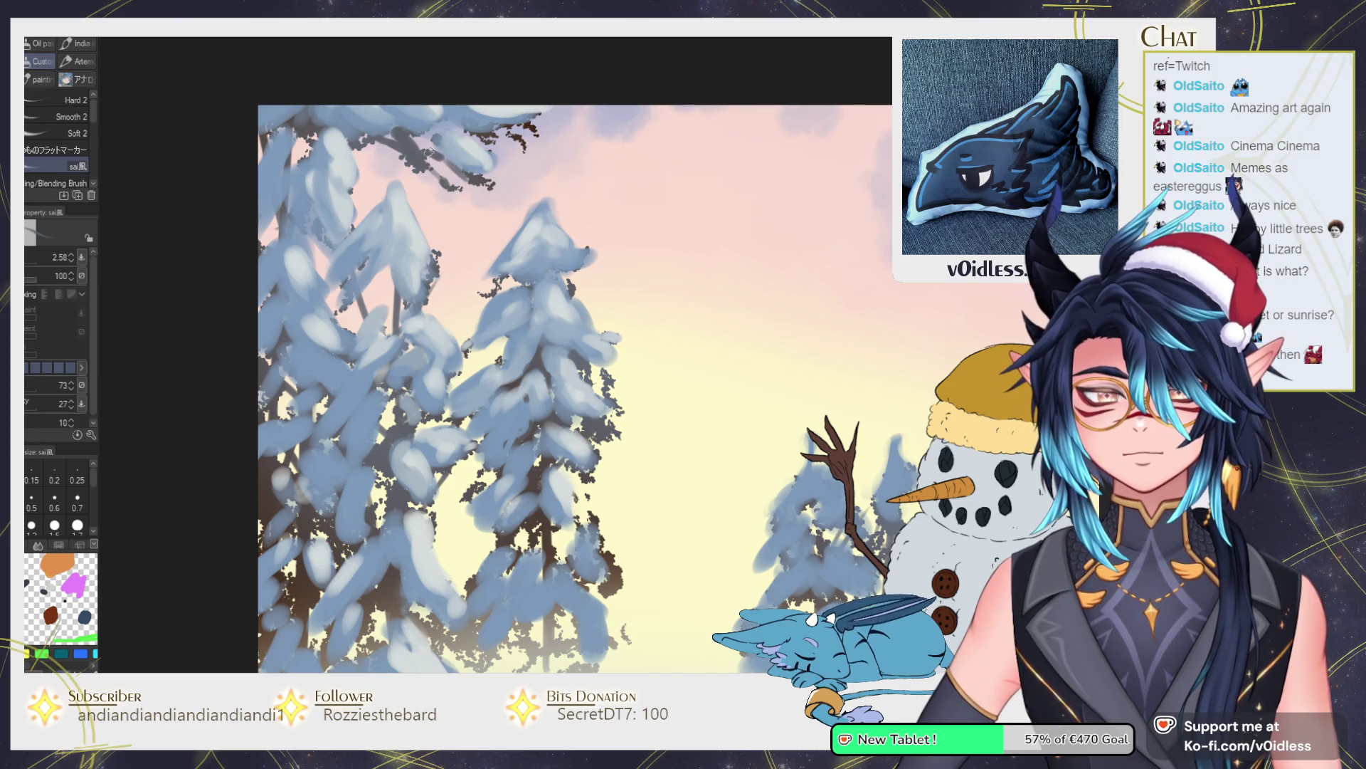
key("ctrl+z")
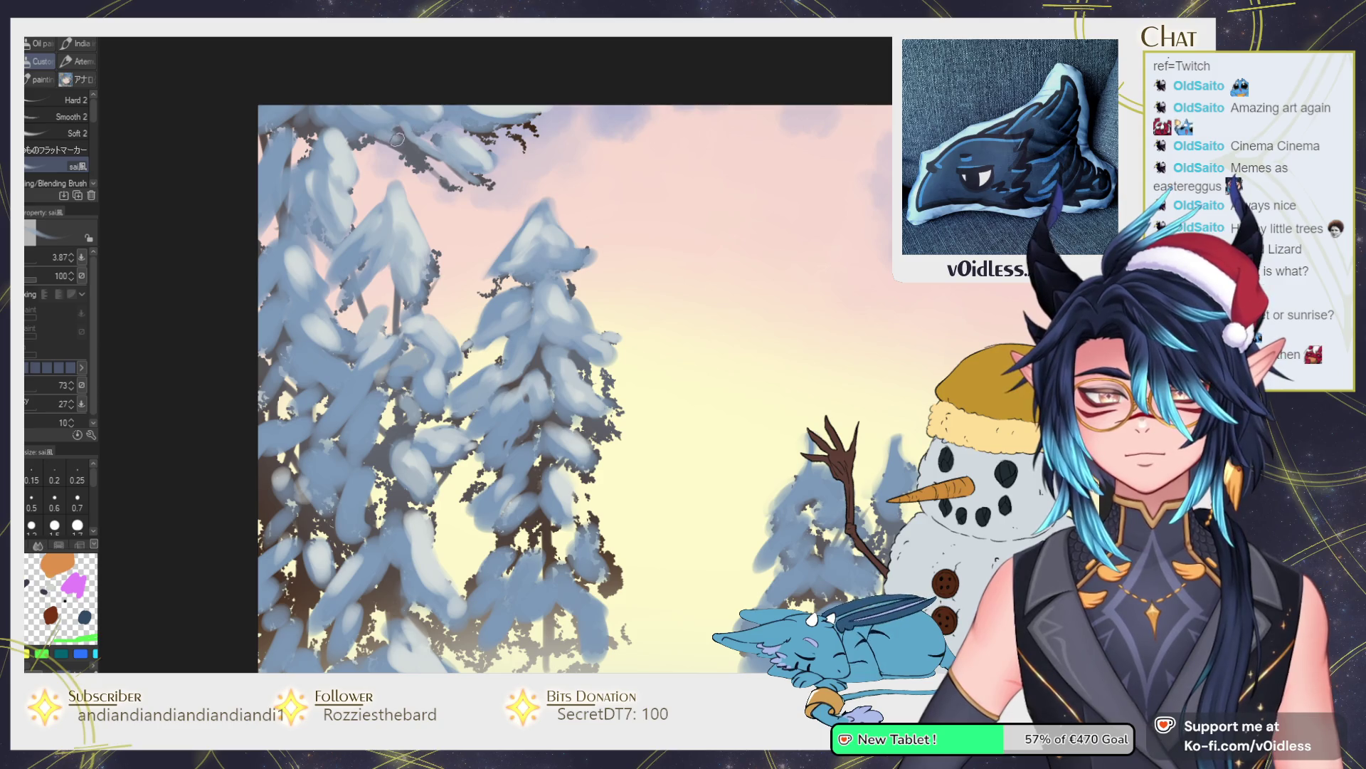
left_click_drag(433, 167, 461, 193)
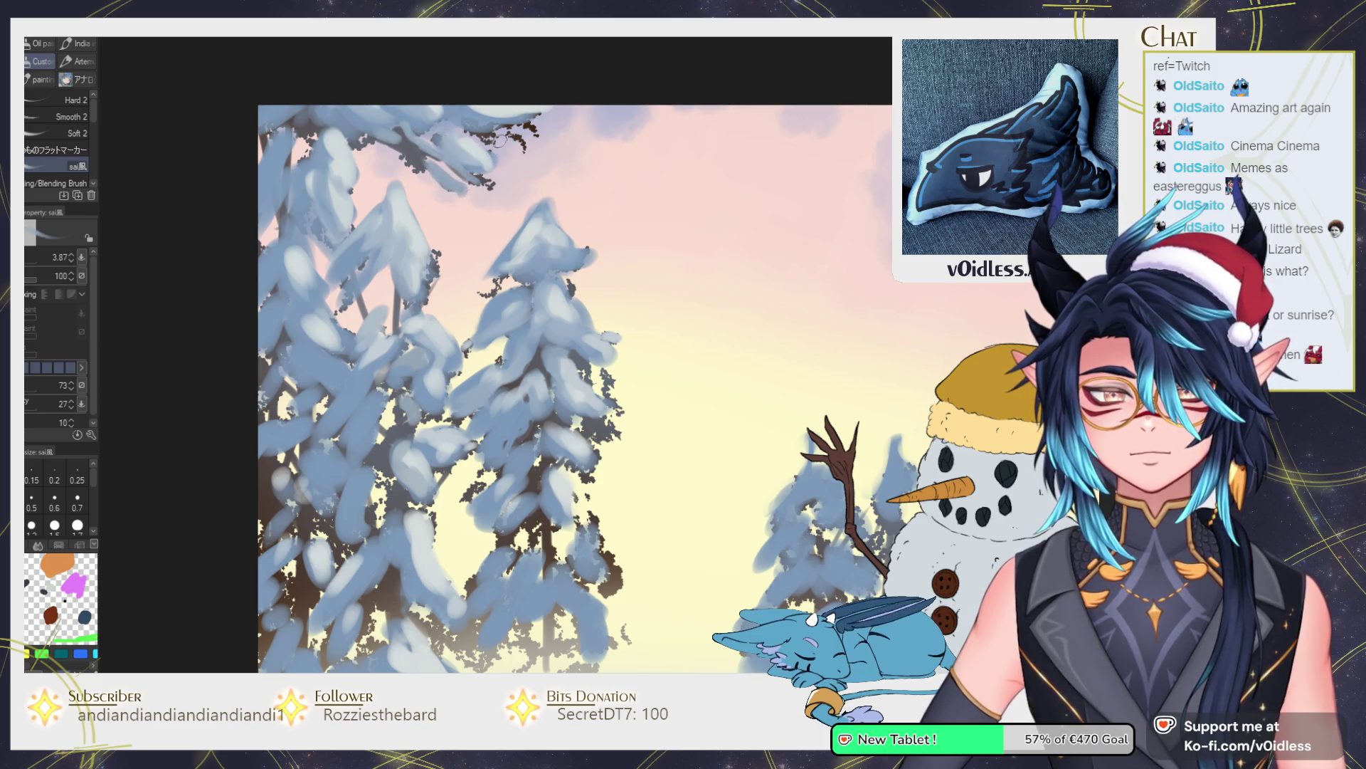
mouse_move(490, 117)
left_mouse_down("ctrl+alt")
mouse_move(513, 118)
mouse_move(502, 114)
left_mouse_up("ctrl+alt")
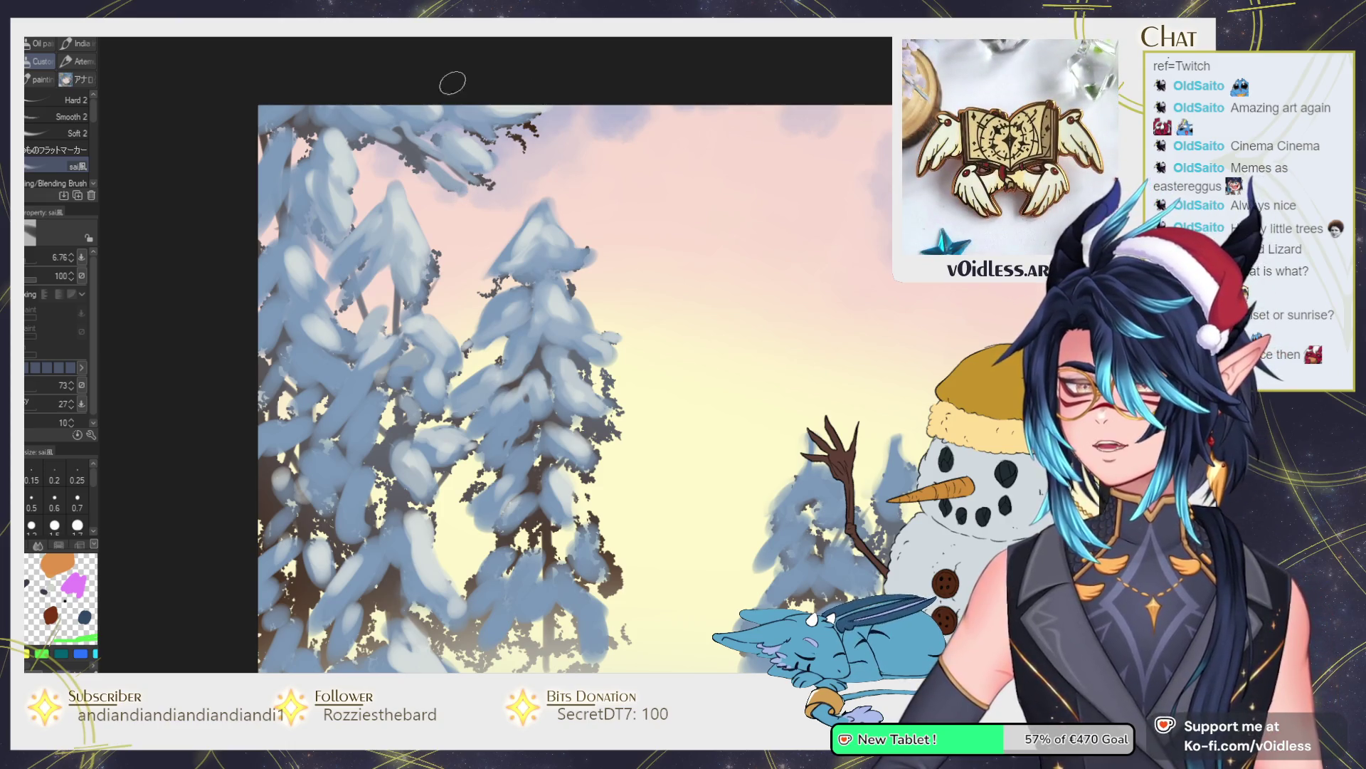
left_click_drag(464, 194, 396, 130, "ctrl+alt")
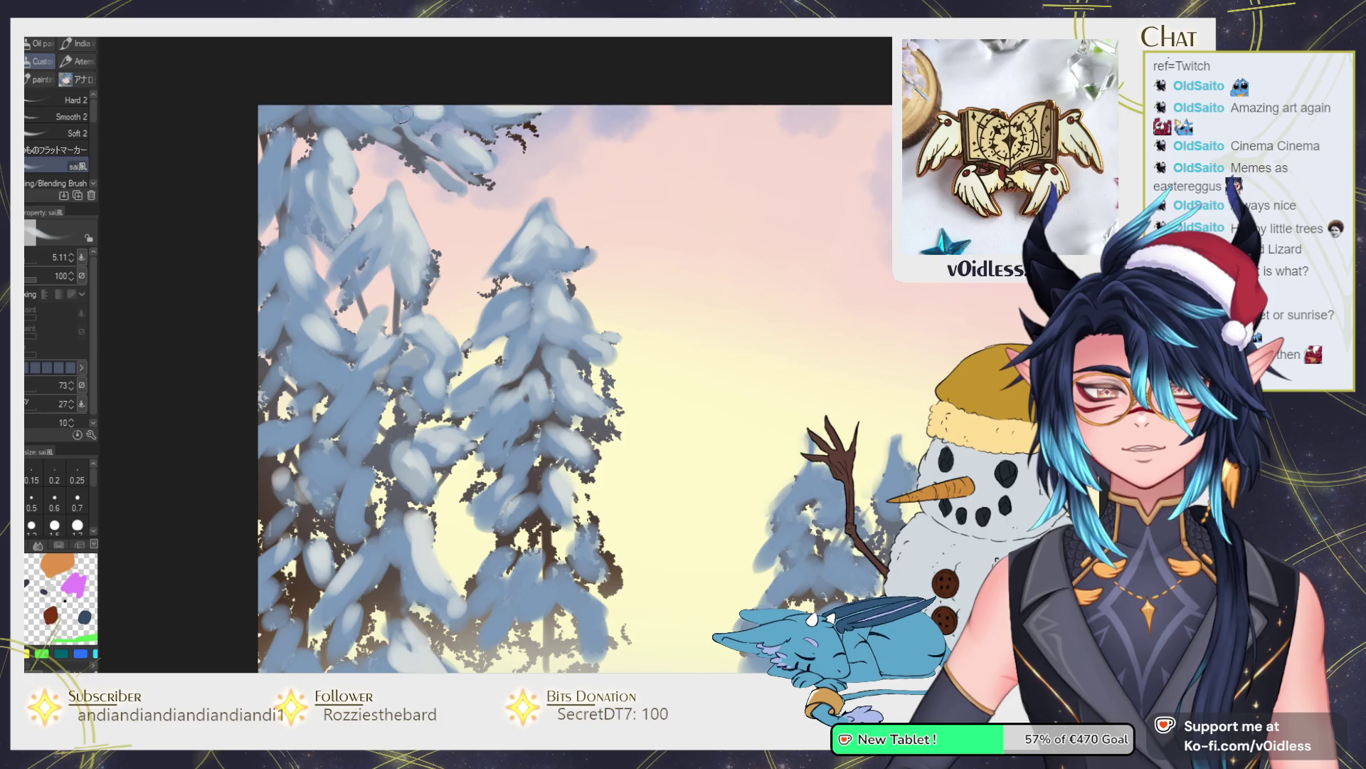
left_click_drag(279, 139, 280, 178)
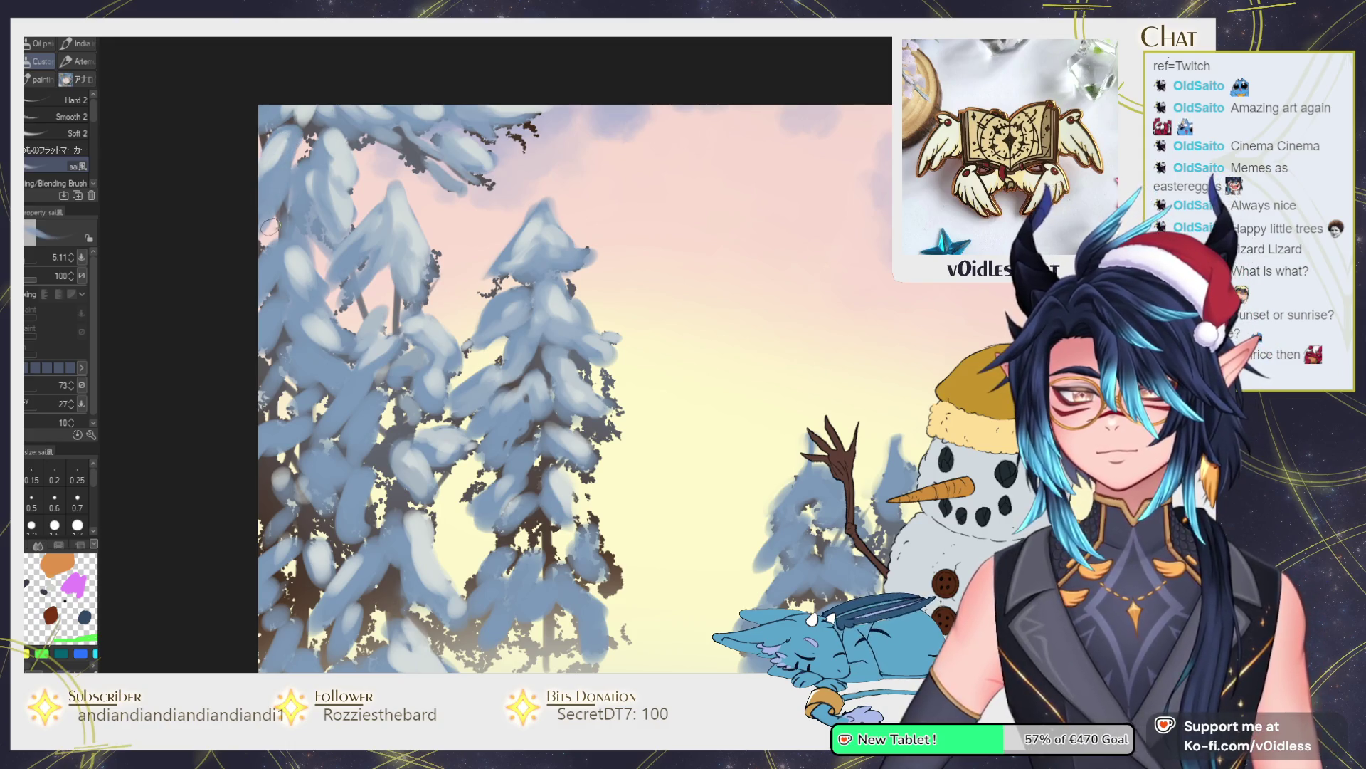
key("bracketright")
key("bracketright")
key("bracketright")
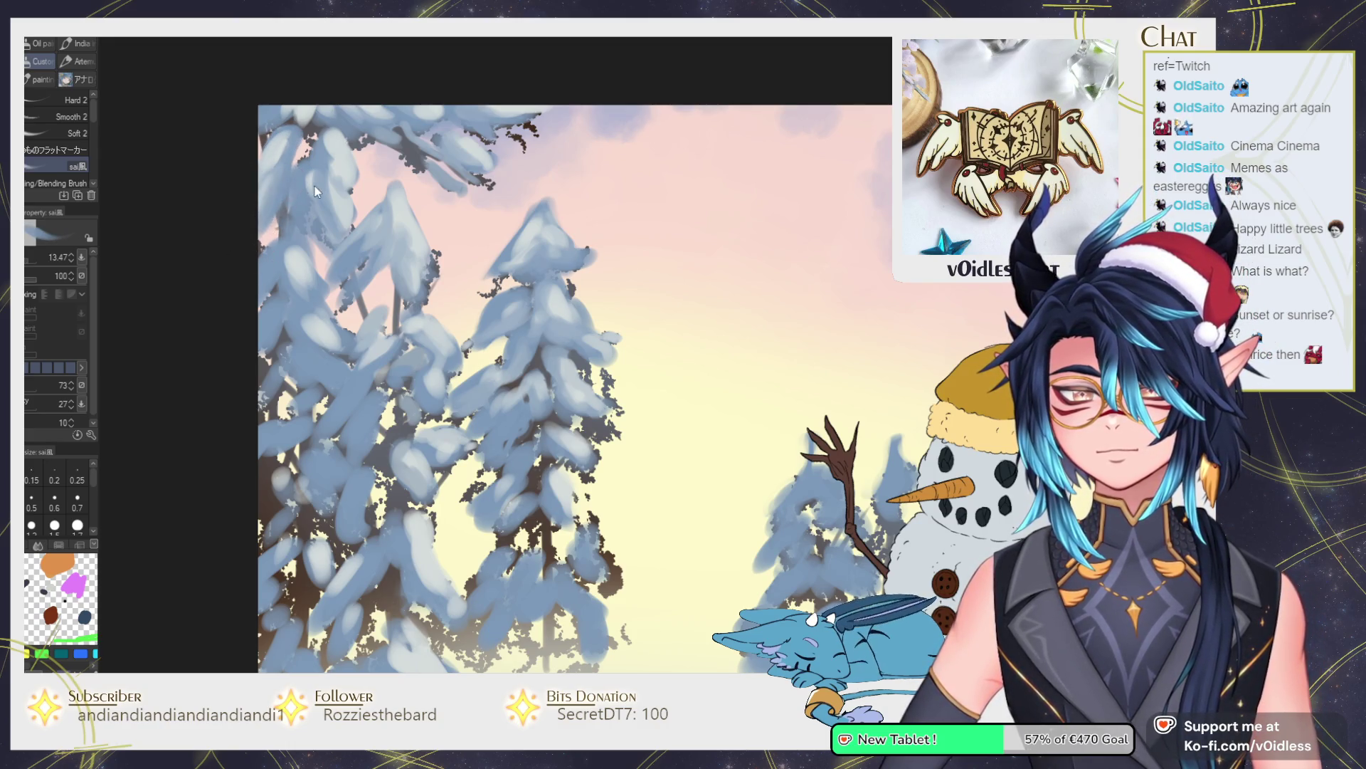
scroll(399, 213, "down", 5)
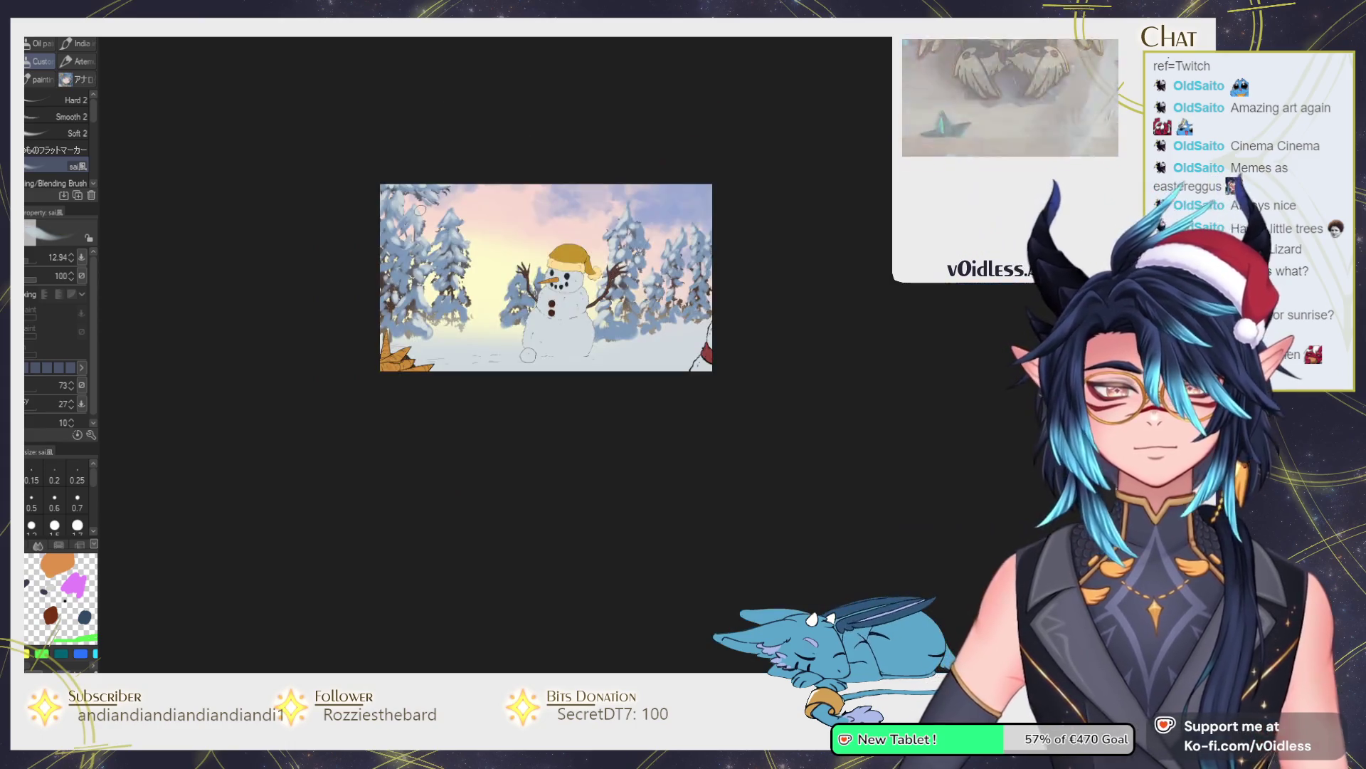
Zoom in and paint light, blended snow over the left pine's lower branches.
scroll(519, 198, "up", 2)
key("bracketleft")
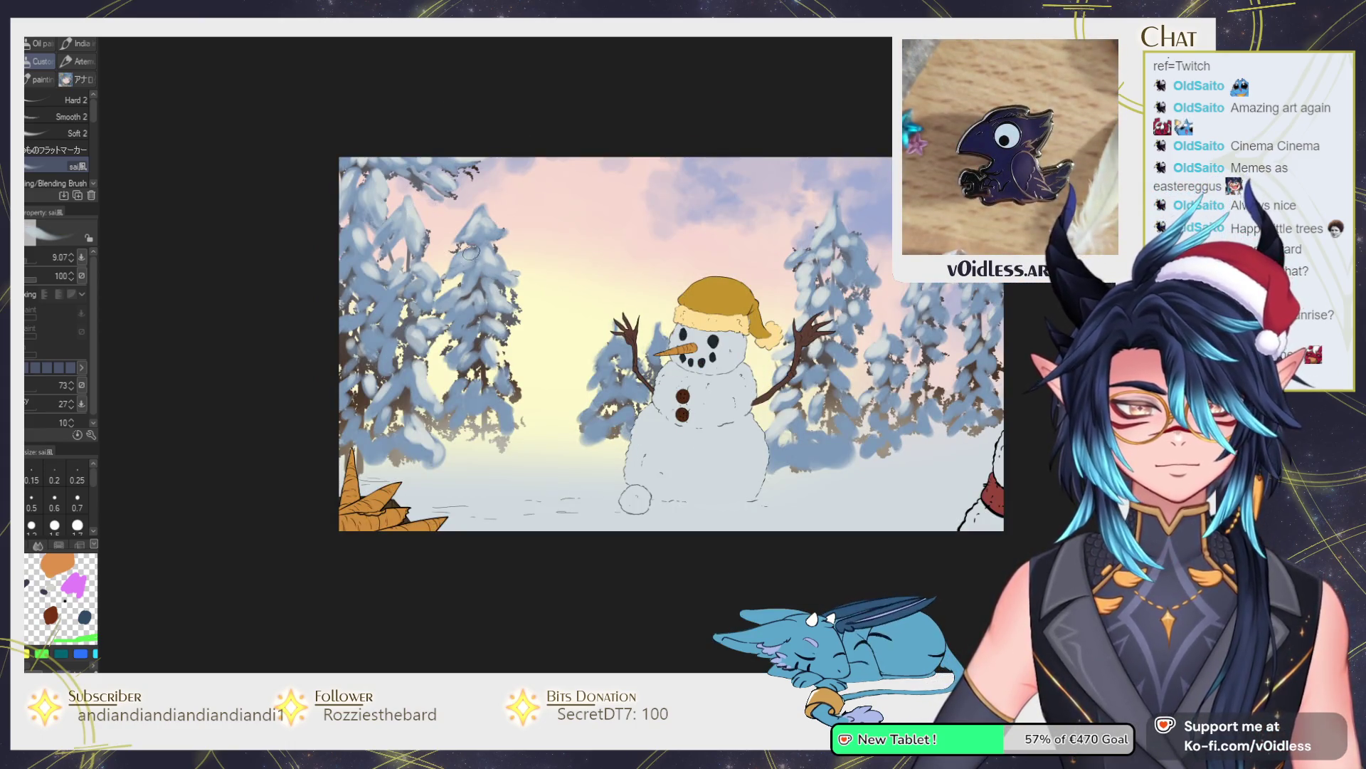
scroll(491, 311, "up", 2)
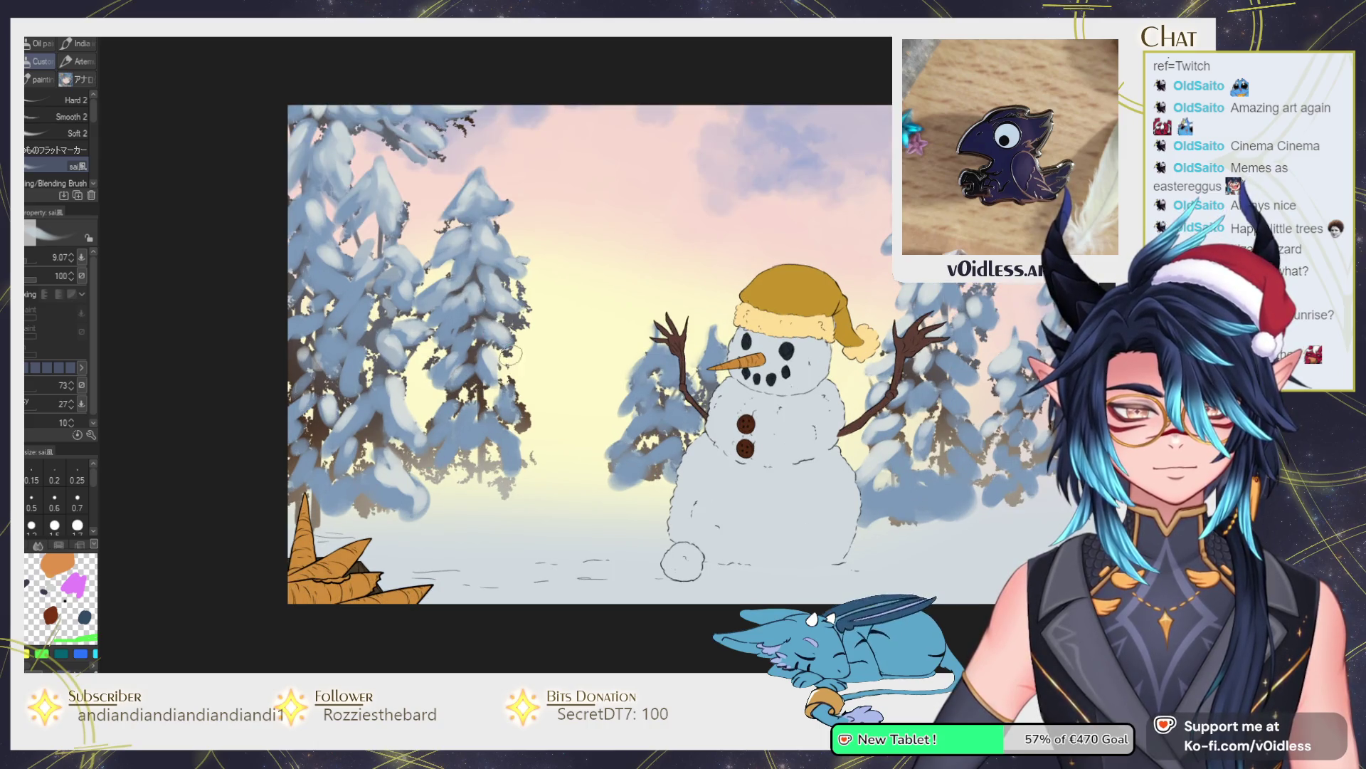
scroll(501, 385, "up", 2)
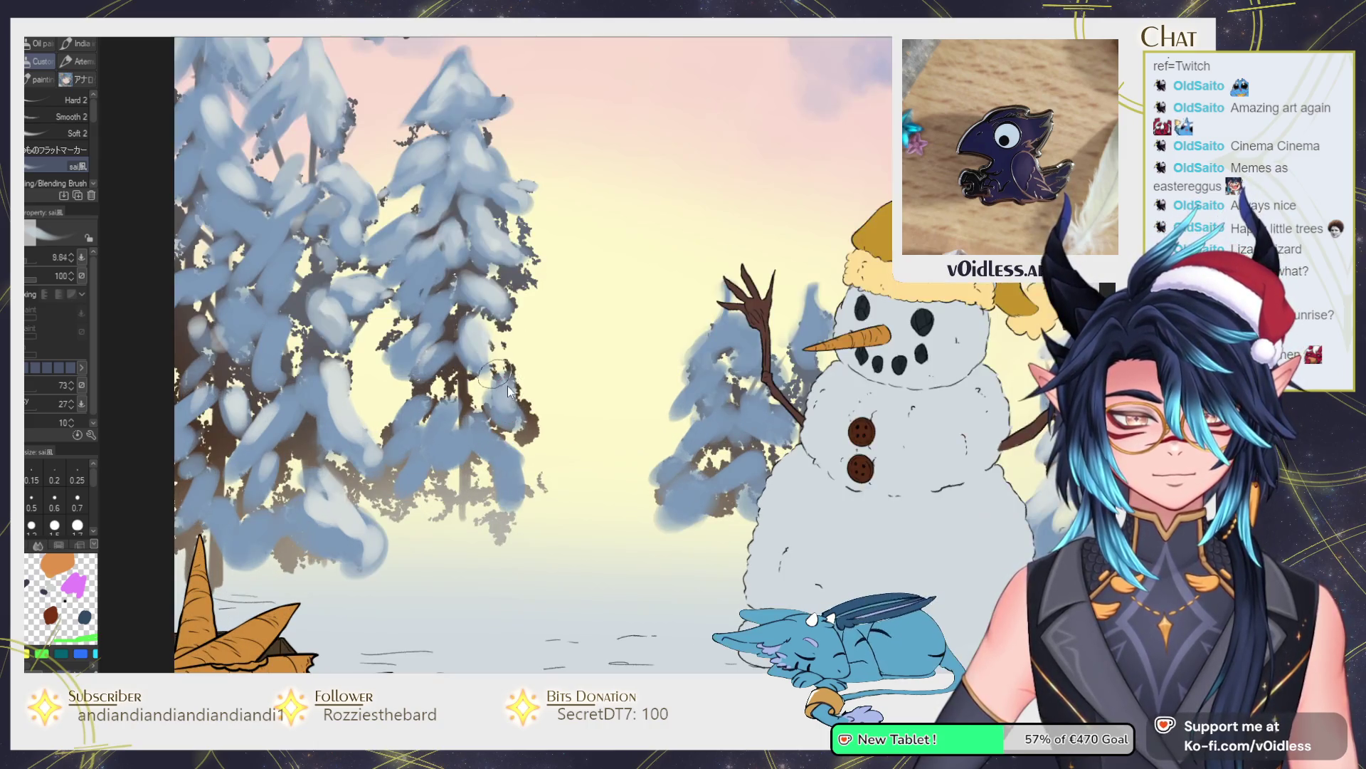
mouse_move(491, 346)
left_mouse_down()
mouse_move(523, 416)
mouse_move(475, 333)
mouse_move(535, 444)
mouse_move(528, 413)
left_mouse_up()
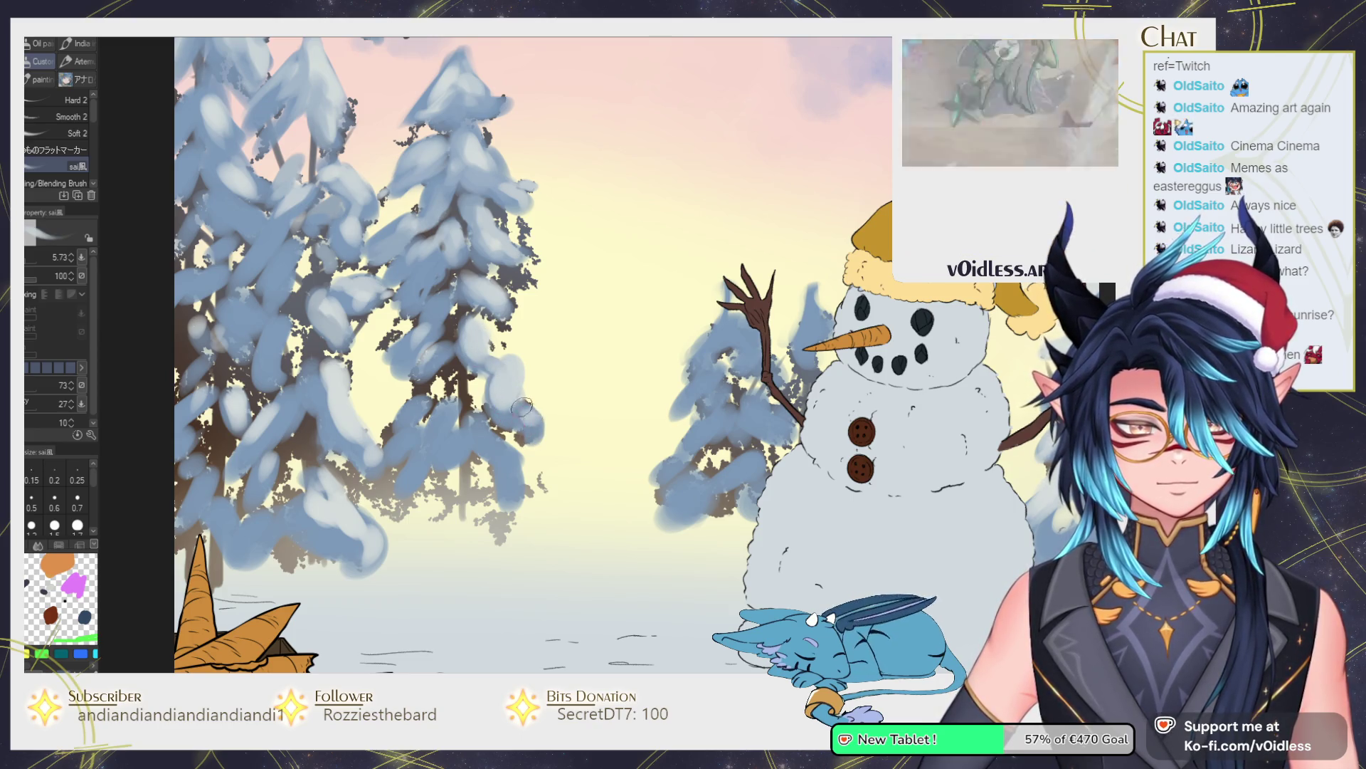
mouse_move(514, 461)
left_mouse_down()
mouse_move(509, 475)
mouse_move(480, 427)
mouse_move(508, 484)
mouse_move(491, 498)
mouse_move(470, 441)
mouse_move(512, 491)
mouse_move(447, 418)
mouse_move(380, 459)
left_mouse_up()
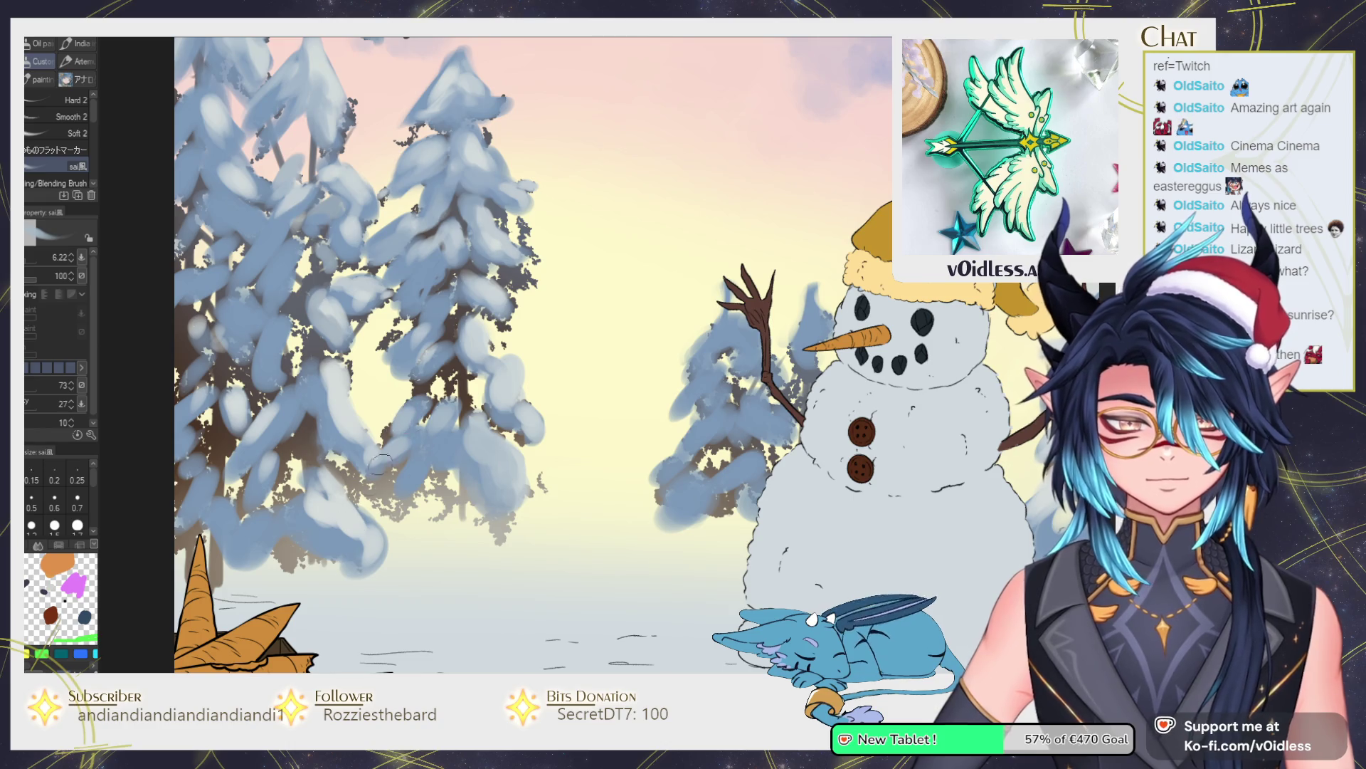
scroll(378, 500, "down", 2)
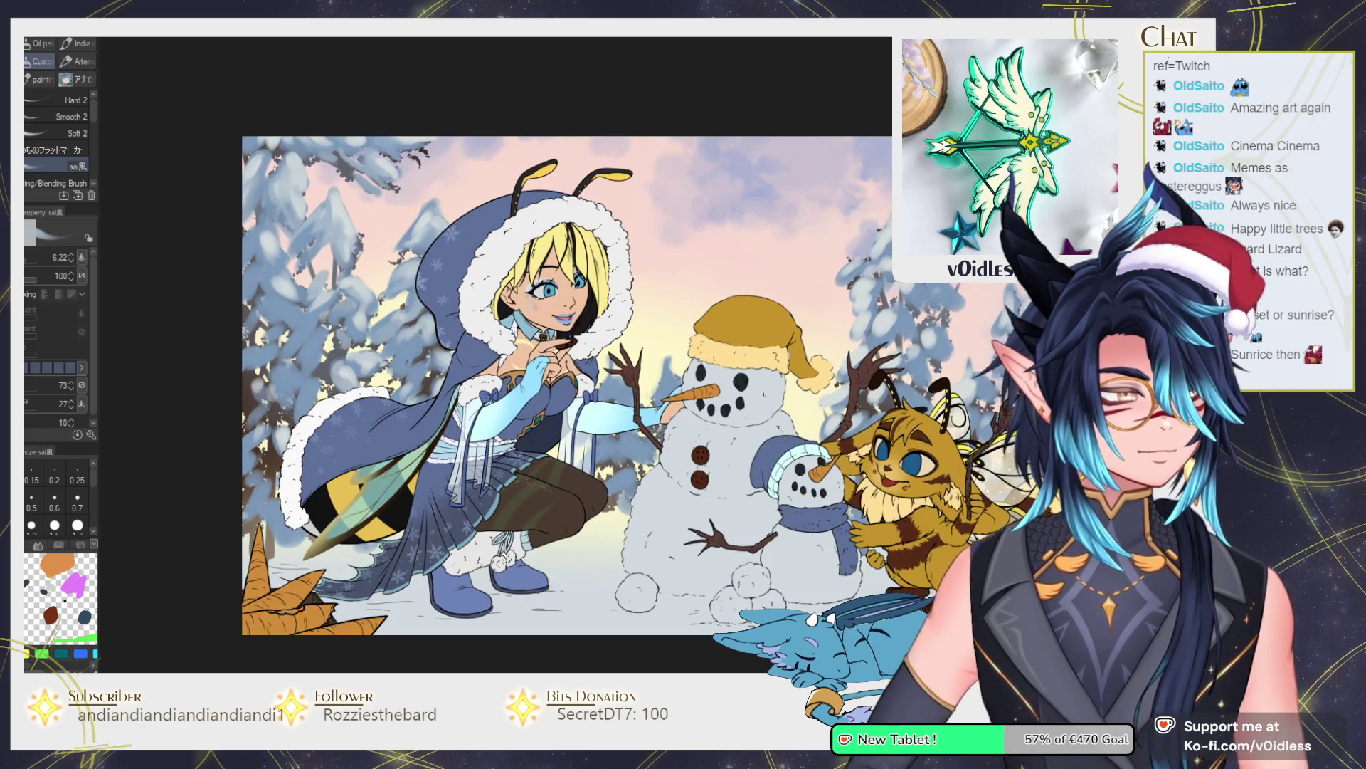
Frame the girl and snowman, then hide the character, snowman and line-art layers.
scroll(644, 419, "up", 3)
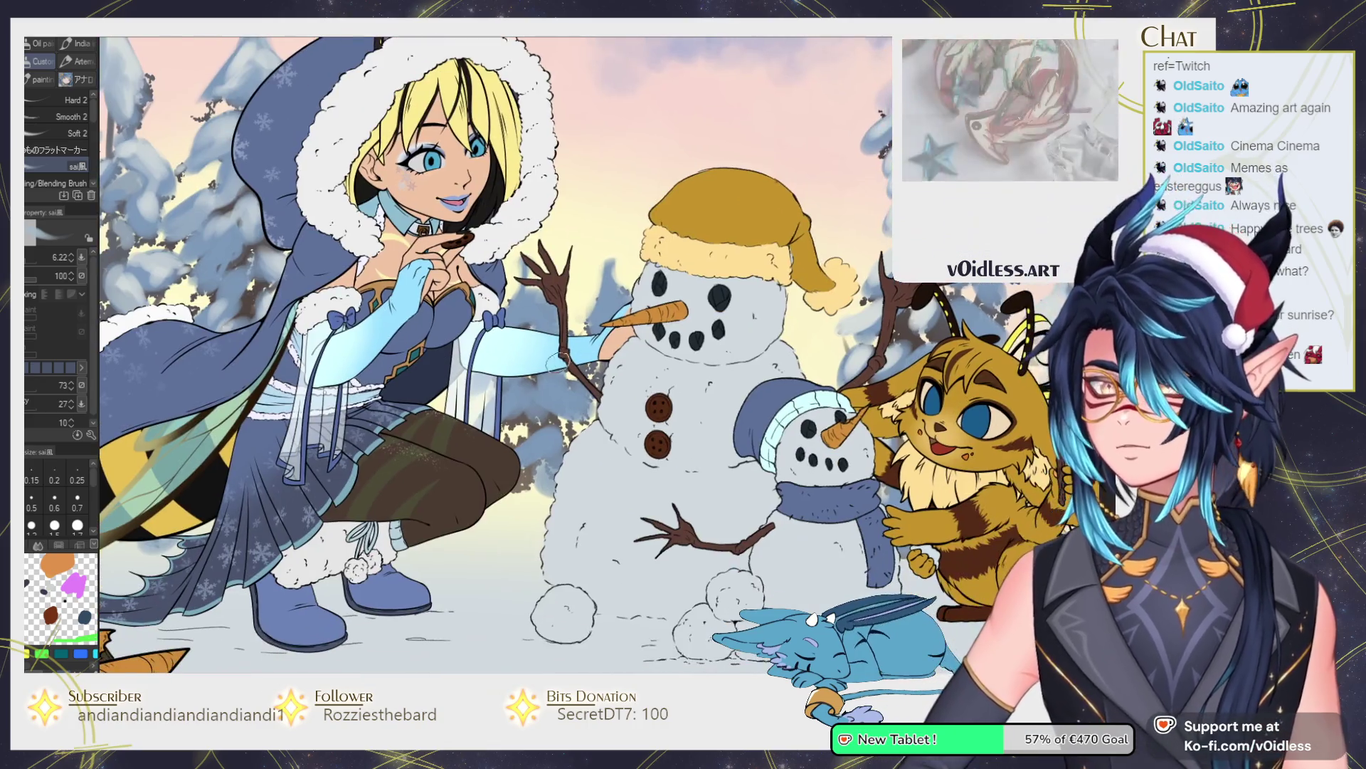
scroll(522, 258, "up", 1)
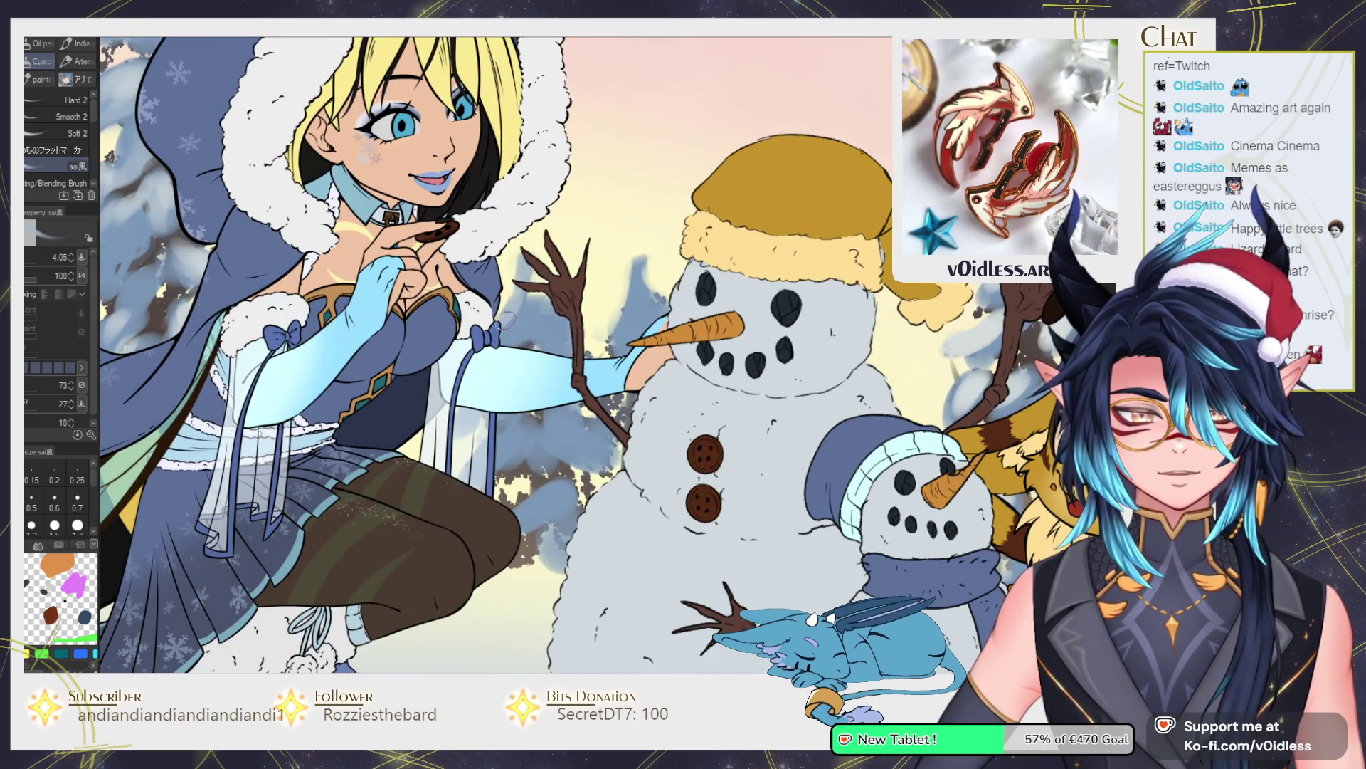
left_click_drag(527, 274, 758, 367)
key("[")
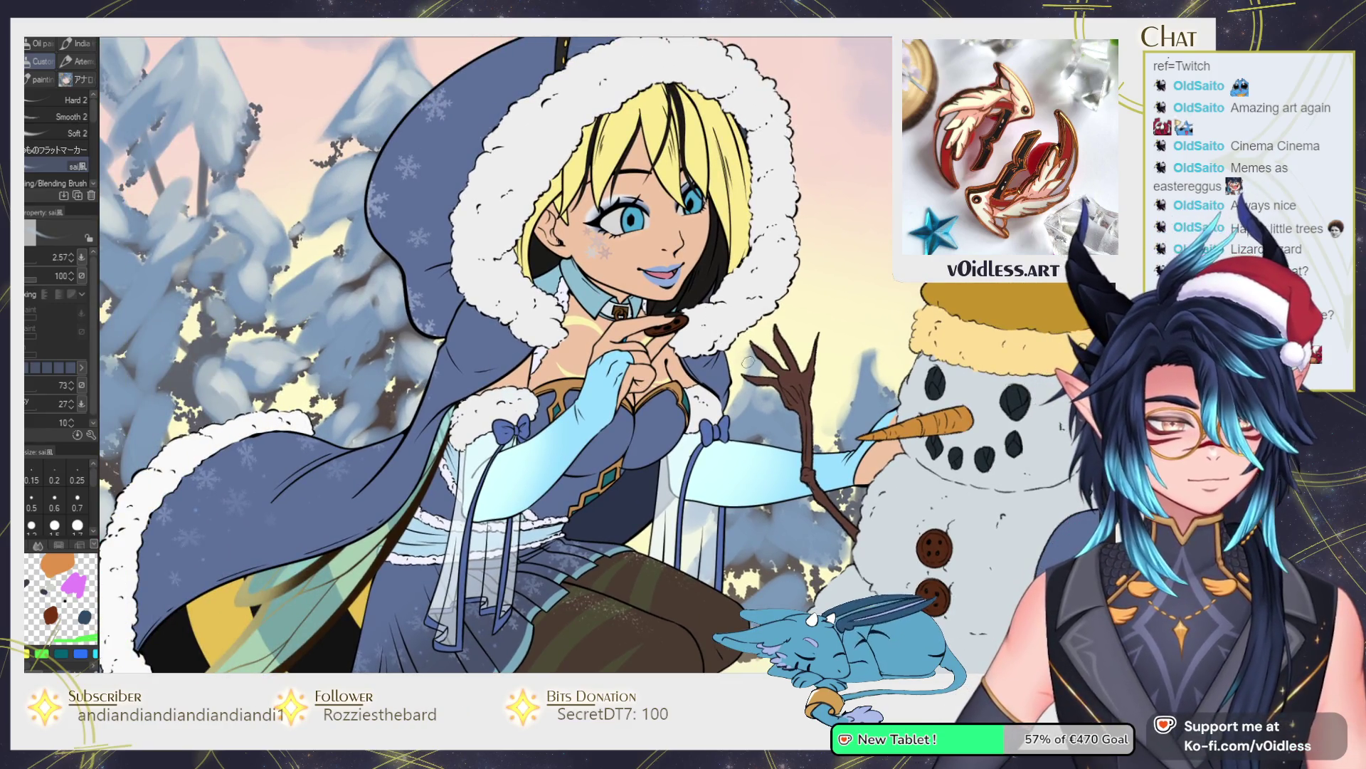
left_click_drag(722, 432, 602, 382)
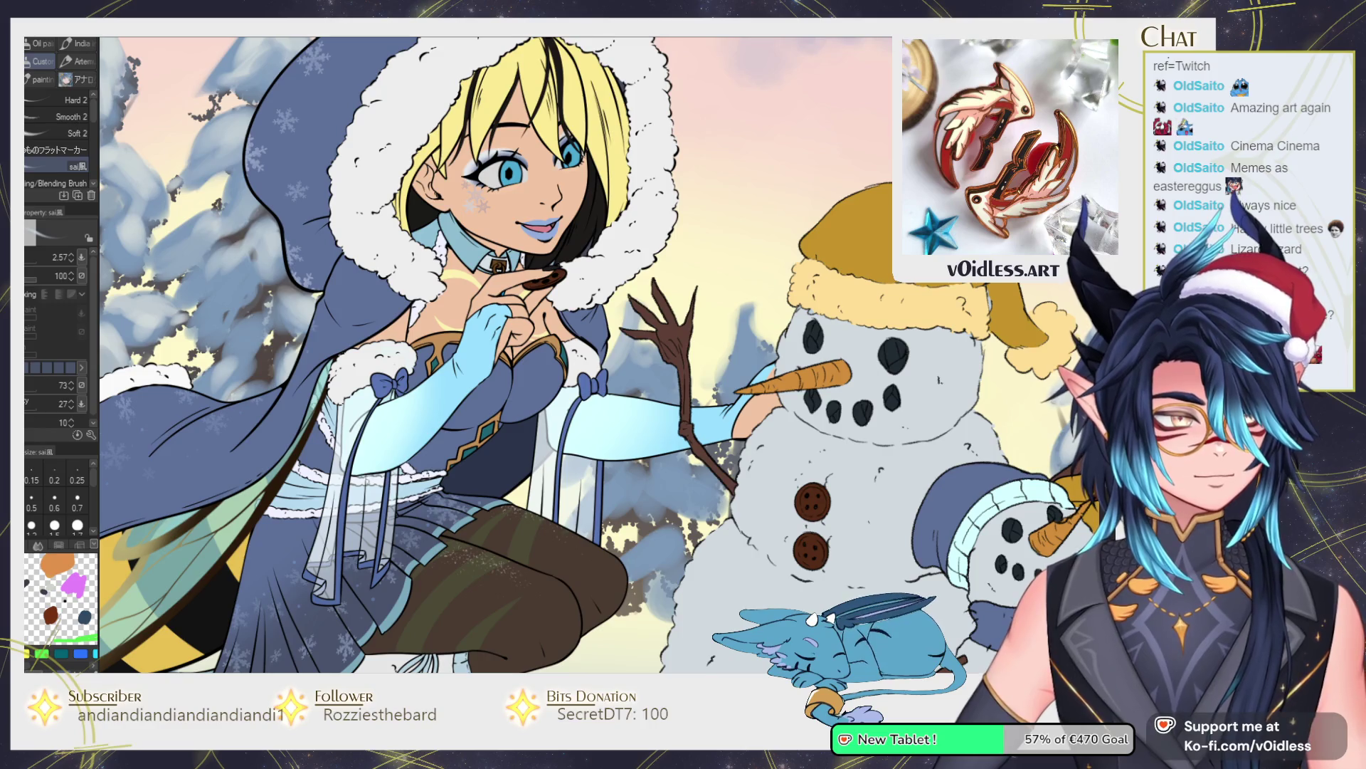
key("bracketright")
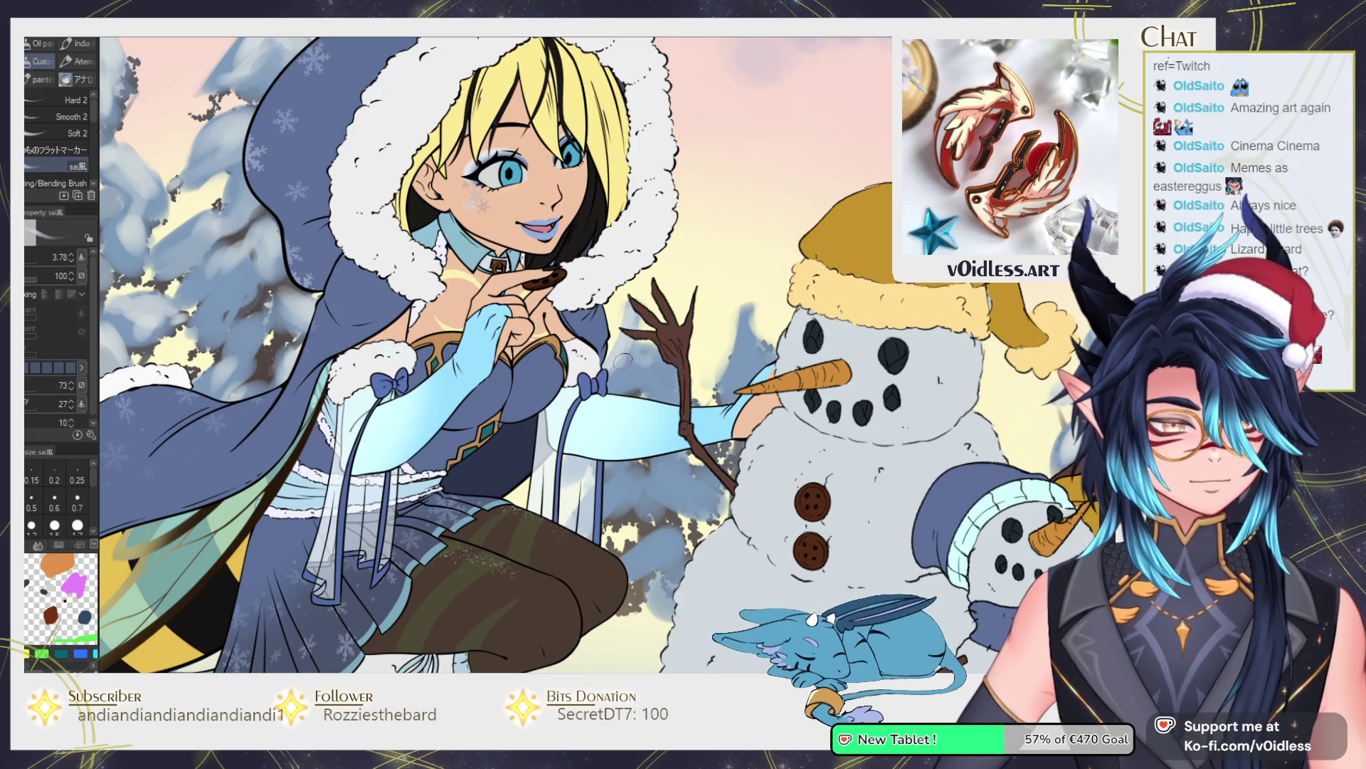
left_click_drag(669, 382, 649, 371)
left_click_drag(719, 335, 665, 404)
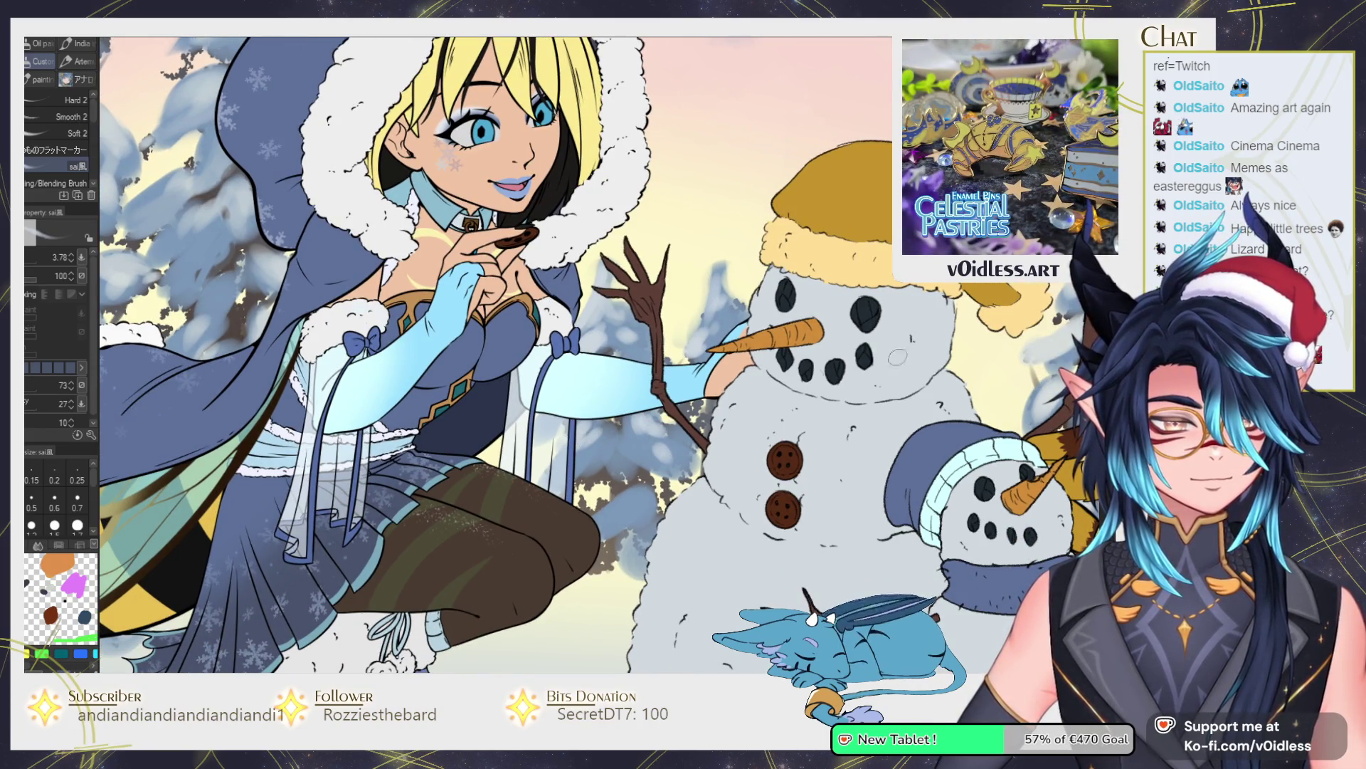
key("h")
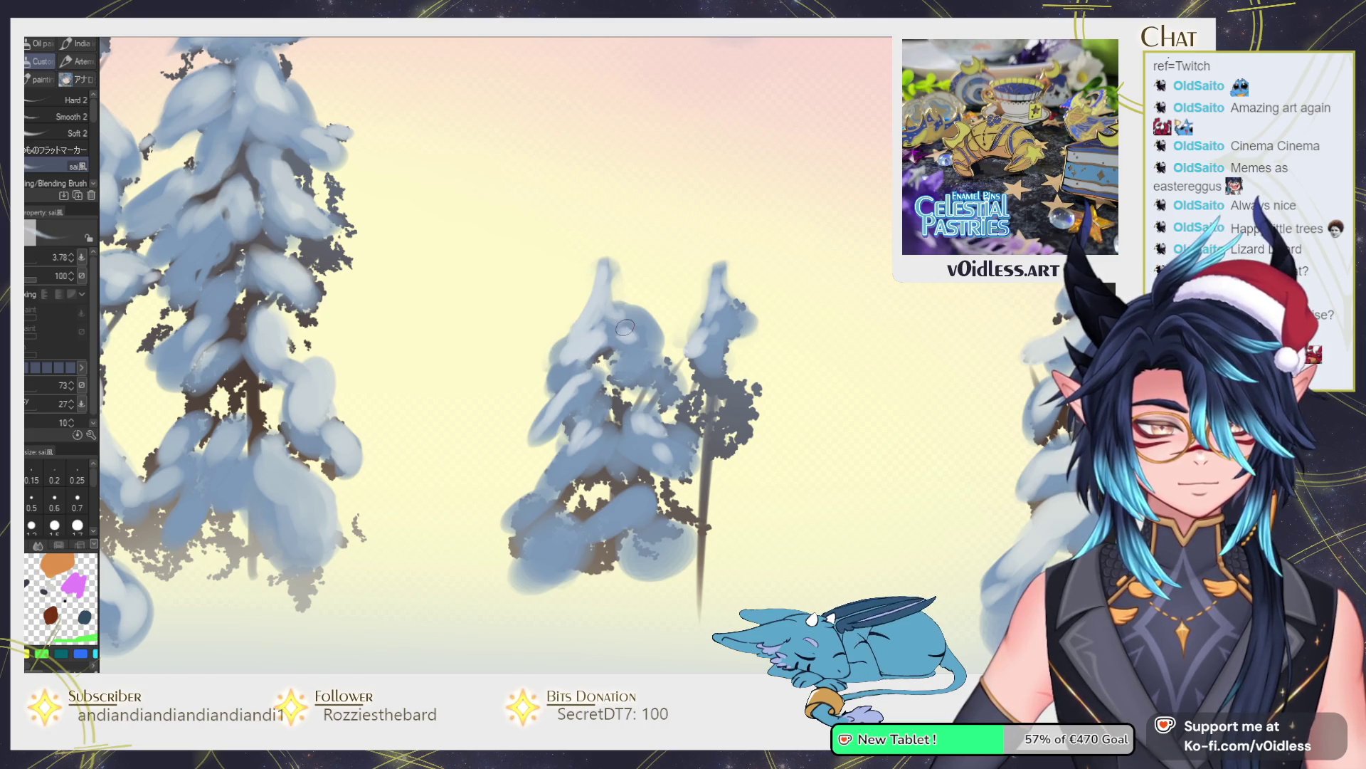
Brighten the snow on the middle tree's top, lower-left branches and right-side clump.
mouse_move(622, 305)
left_mouse_down()
mouse_move(649, 336)
mouse_move(626, 346)
mouse_move(641, 372)
left_mouse_up()
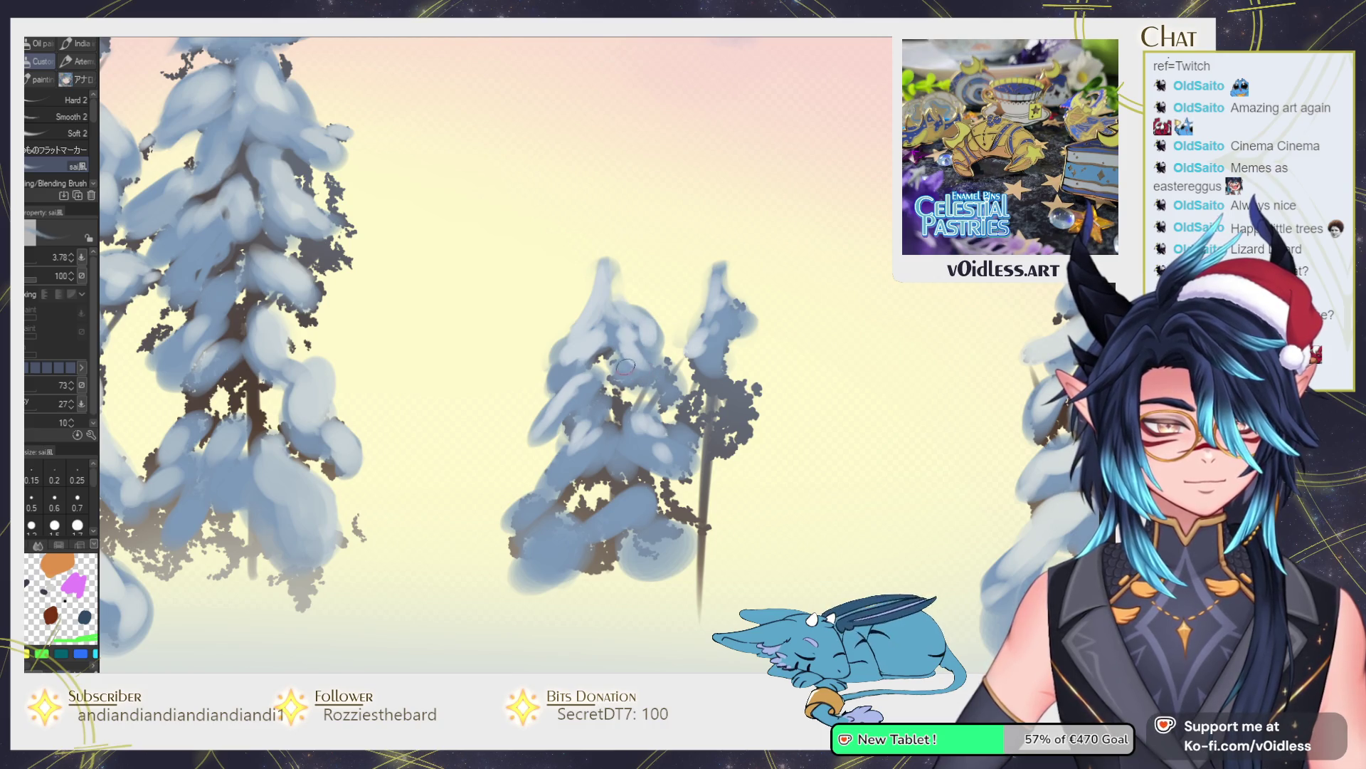
key("bracketright")
key("bracketright")
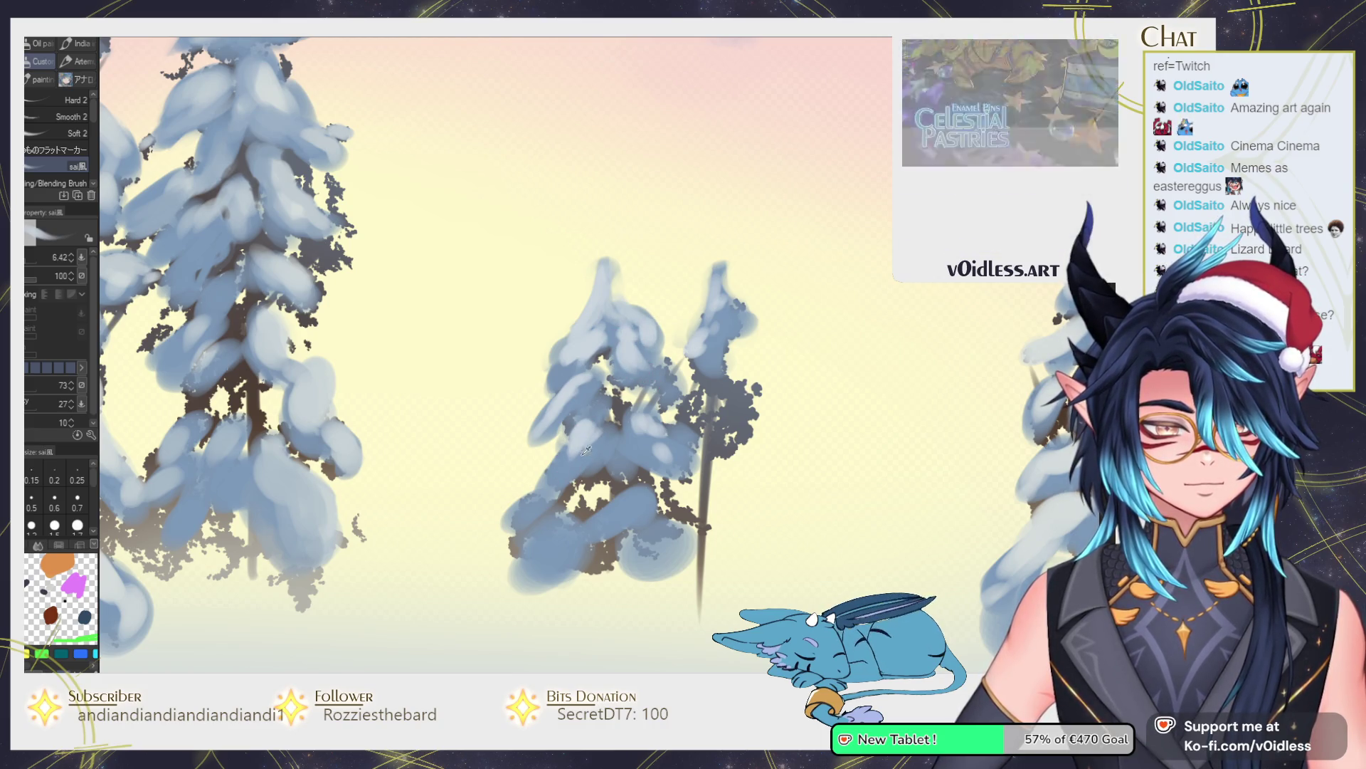
key("bracketleft")
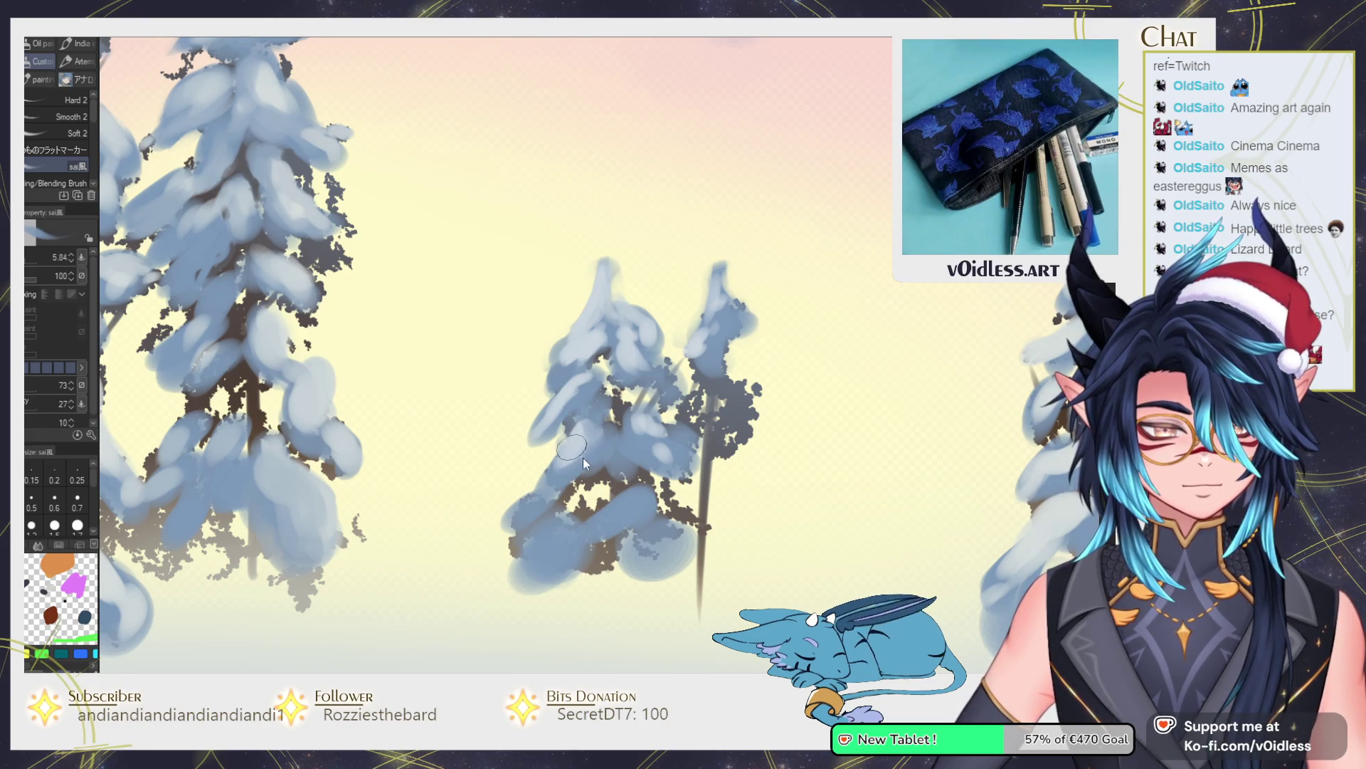
mouse_move(539, 499)
left_mouse_down()
mouse_move(523, 511)
mouse_move(537, 523)
left_mouse_up()
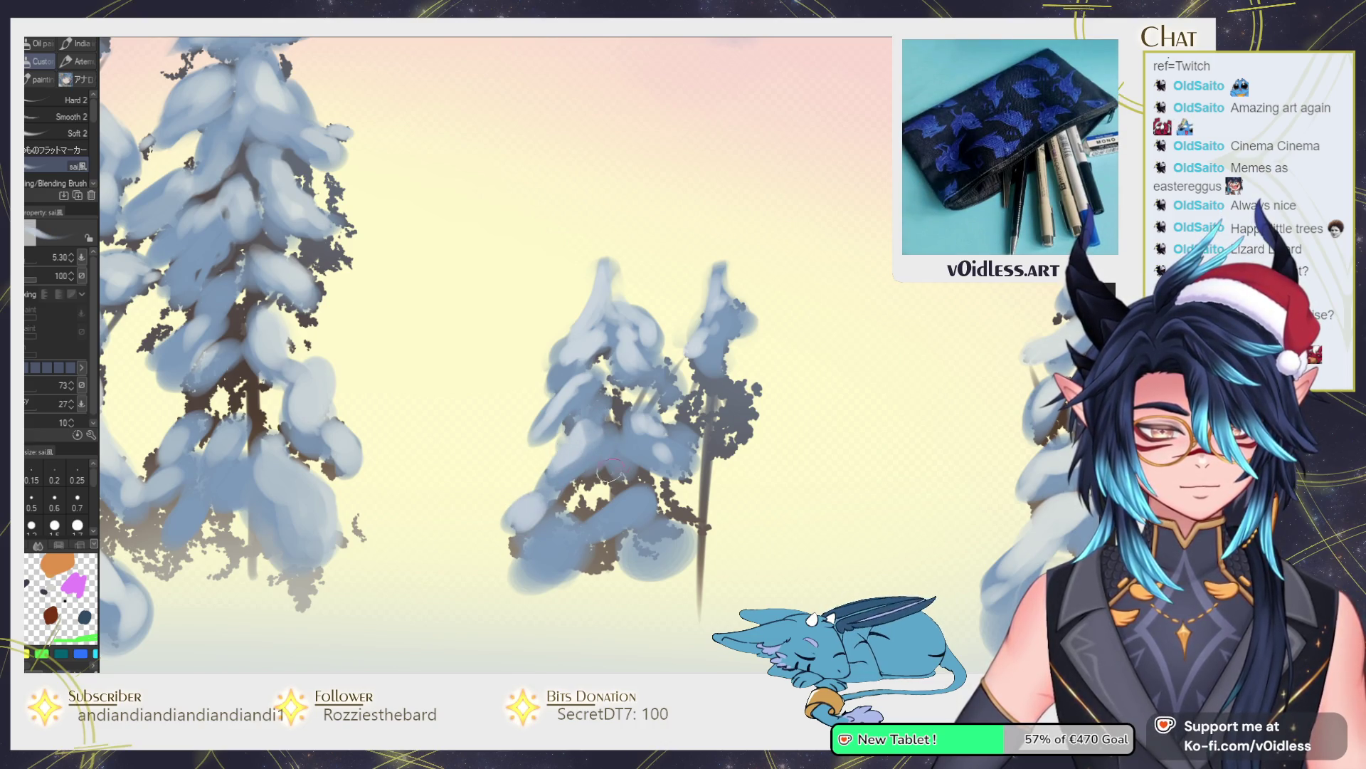
mouse_move(639, 425)
left_mouse_down()
mouse_move(649, 443)
mouse_move(683, 436)
mouse_move(718, 378)
mouse_move(726, 401)
mouse_move(704, 427)
mouse_move(741, 418)
mouse_move(708, 485)
mouse_move(740, 512)
mouse_move(712, 555)
mouse_move(733, 577)
left_mouse_up()
key("ctrl+h")
key("ctrl+h")
With a finer brush, add light snow and a small dark trunk stroke on the right pine.
key("bracketleft")
key("bracketleft")
mouse_move(683, 503)
left_mouse_down()
mouse_move(654, 570)
mouse_move(724, 458)
mouse_move(708, 456)
mouse_move(683, 495)
mouse_move(702, 475)
left_mouse_up()
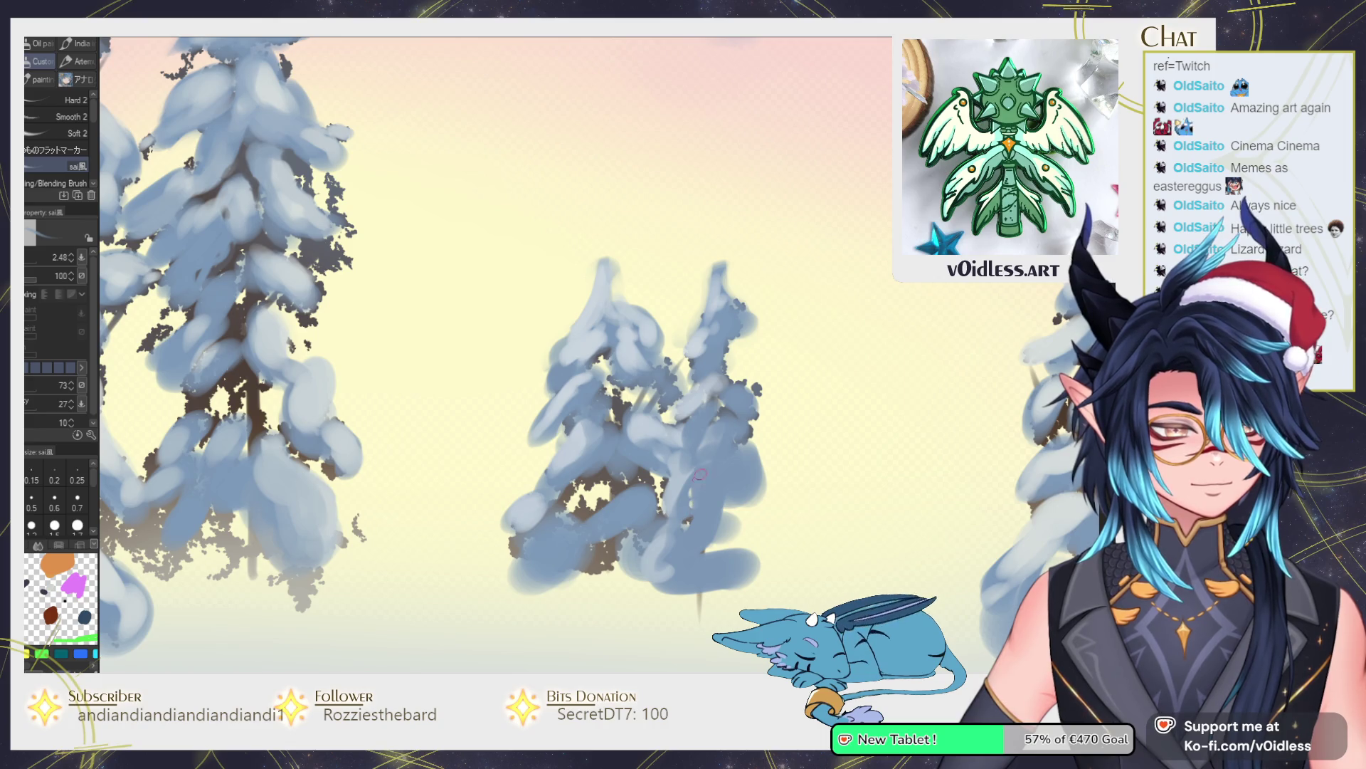
key("bracketleft")
key("bracketleft")
left_click_drag(689, 486, 687, 510)
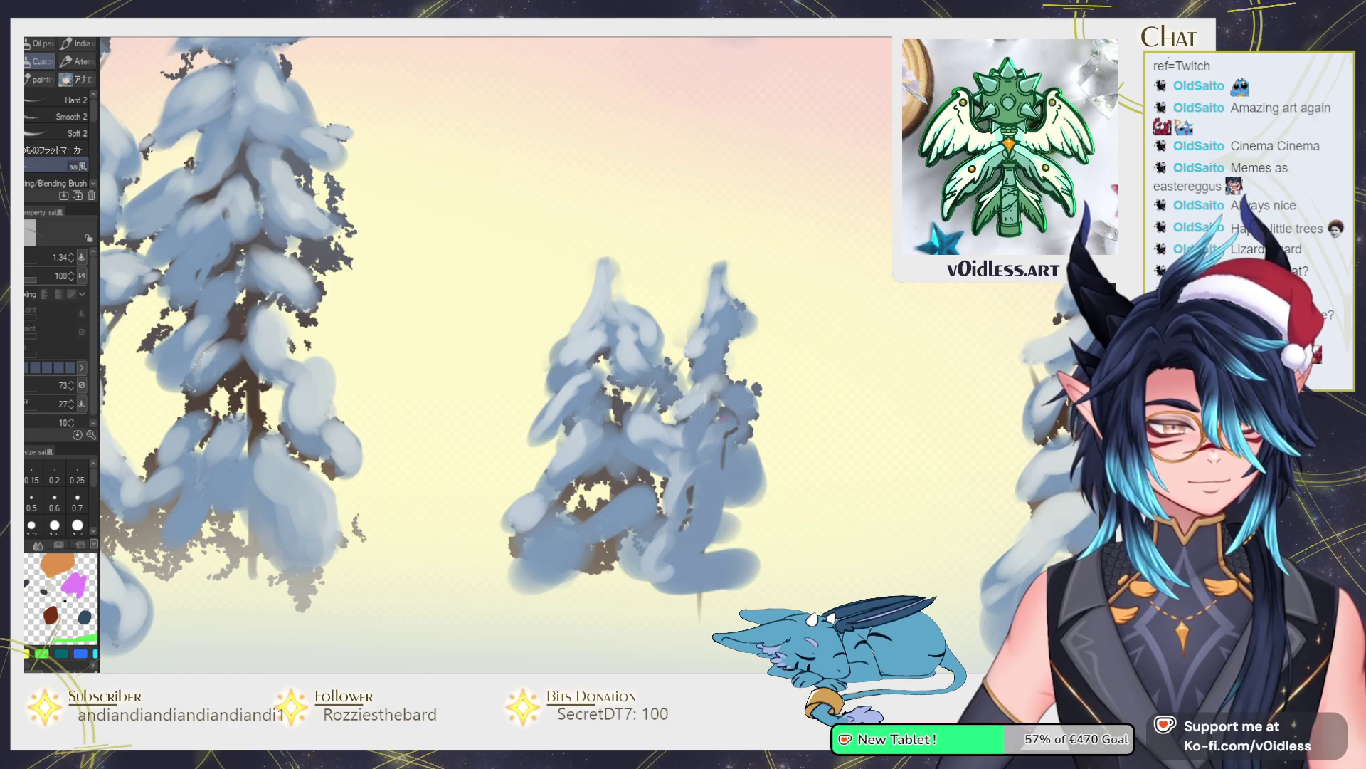
key("bracketright")
key("bracketright")
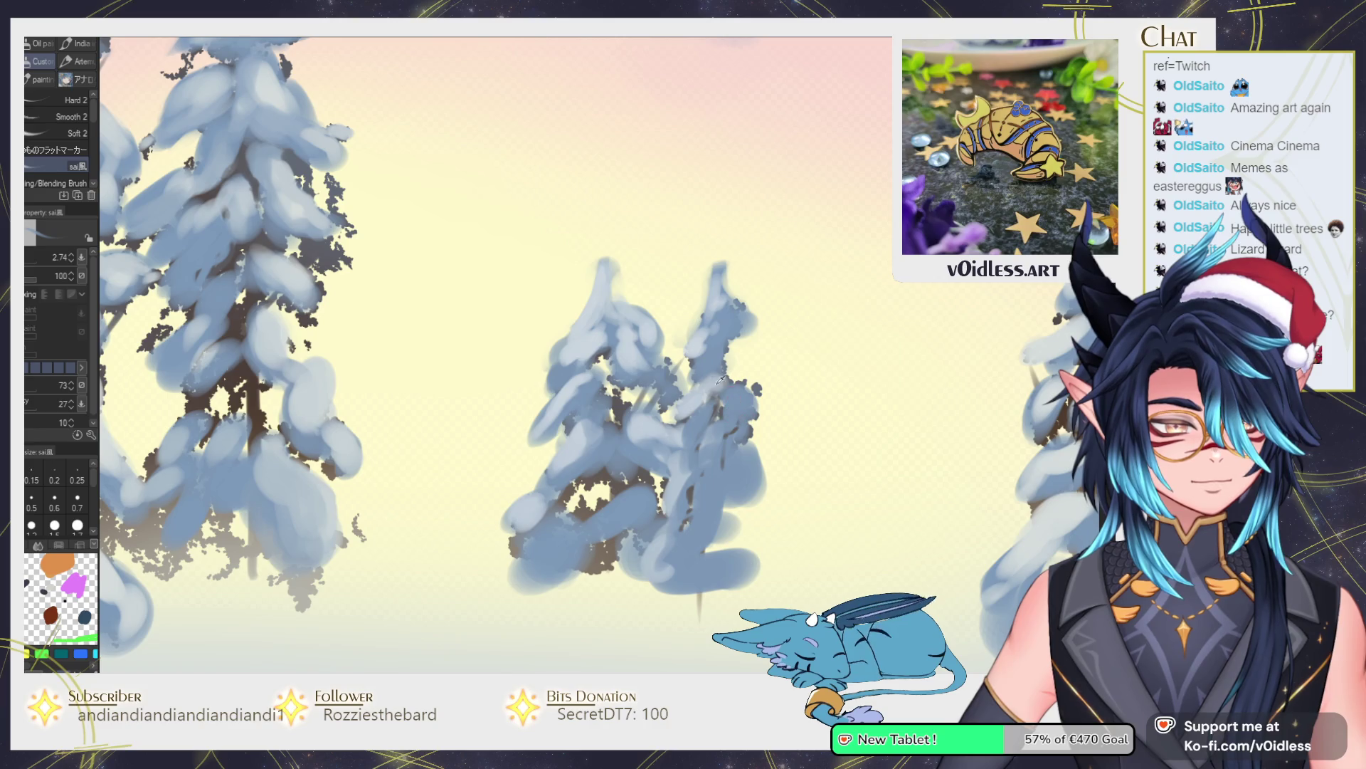
mouse_move(760, 390)
left_mouse_down()
mouse_move(719, 356)
mouse_move(742, 348)
mouse_move(738, 299)
left_mouse_up()
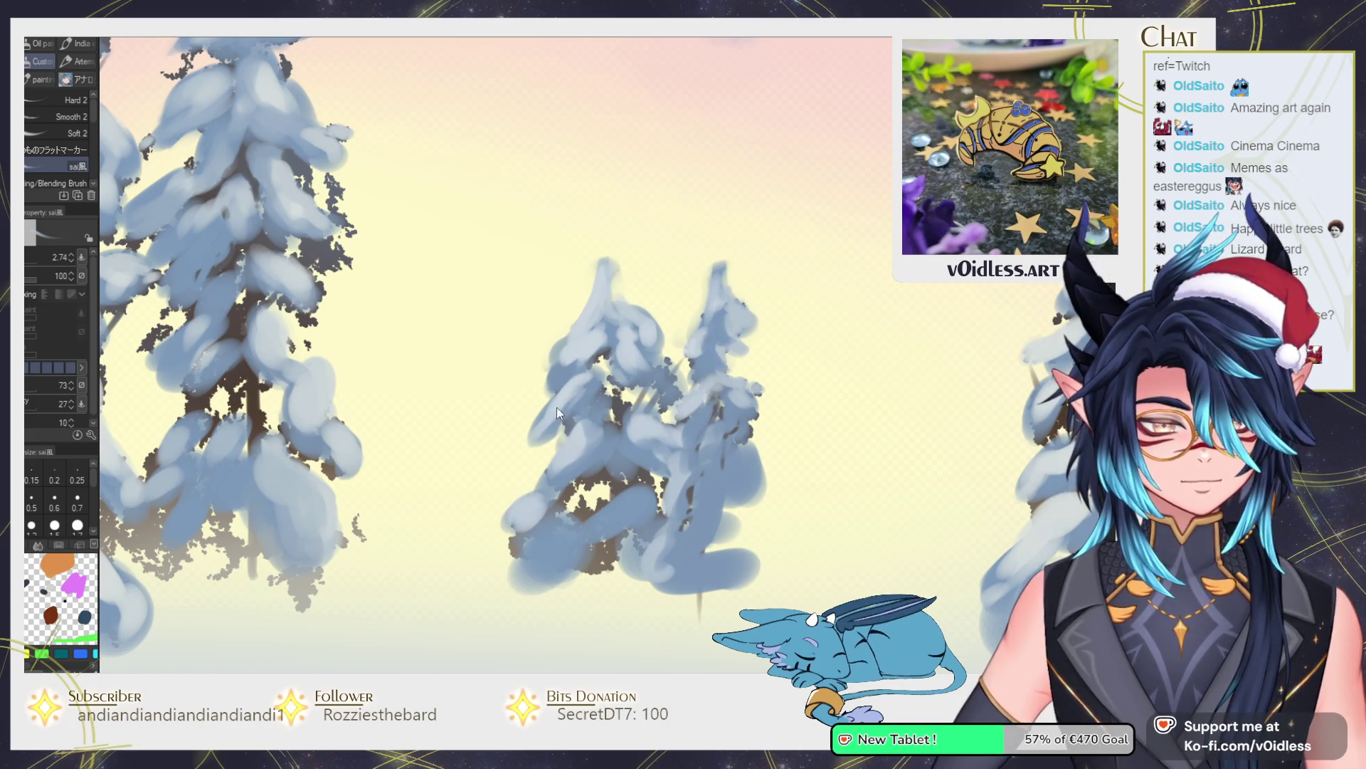
key("ctrl+minus")
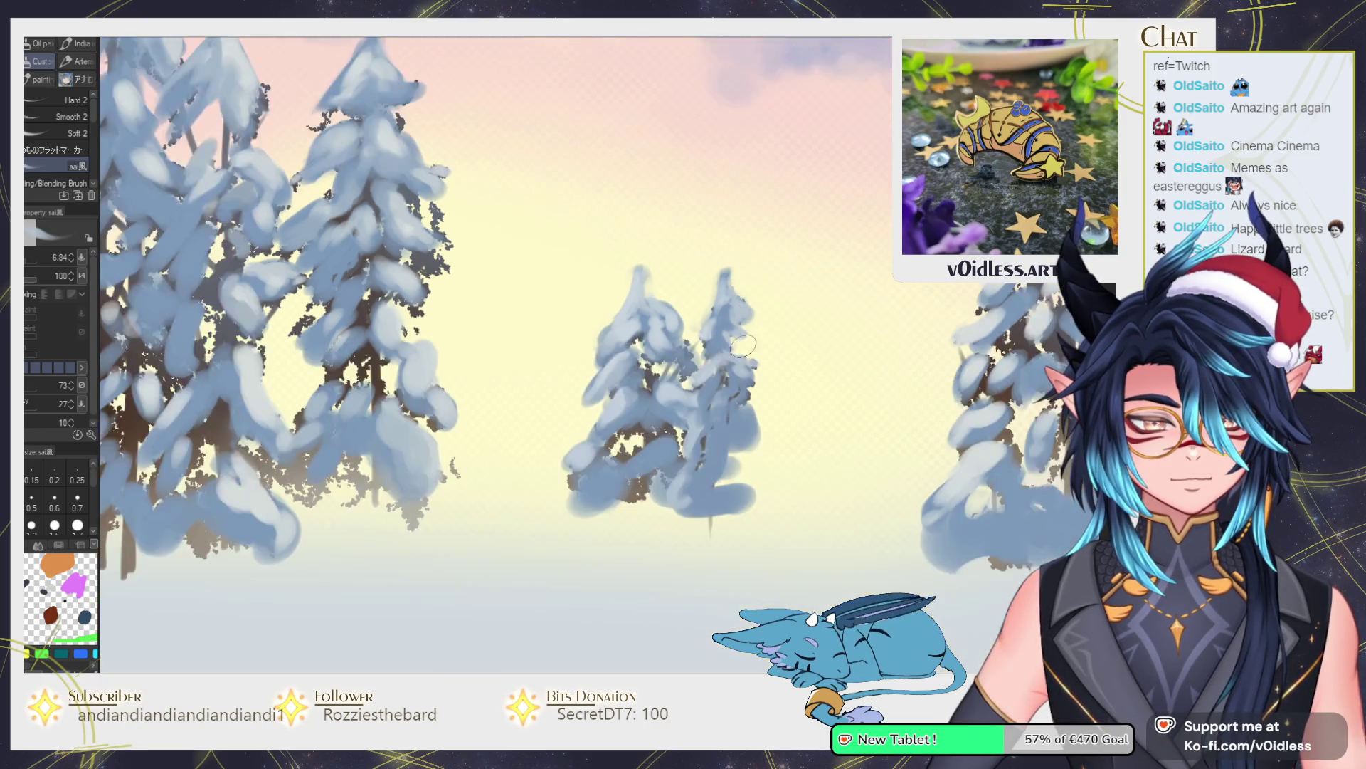
Lighten the snow up the tall pine to its tip and on its left branches.
key("ctrl+minus")
key("ctrl+plus")
key("ctrl+plus")
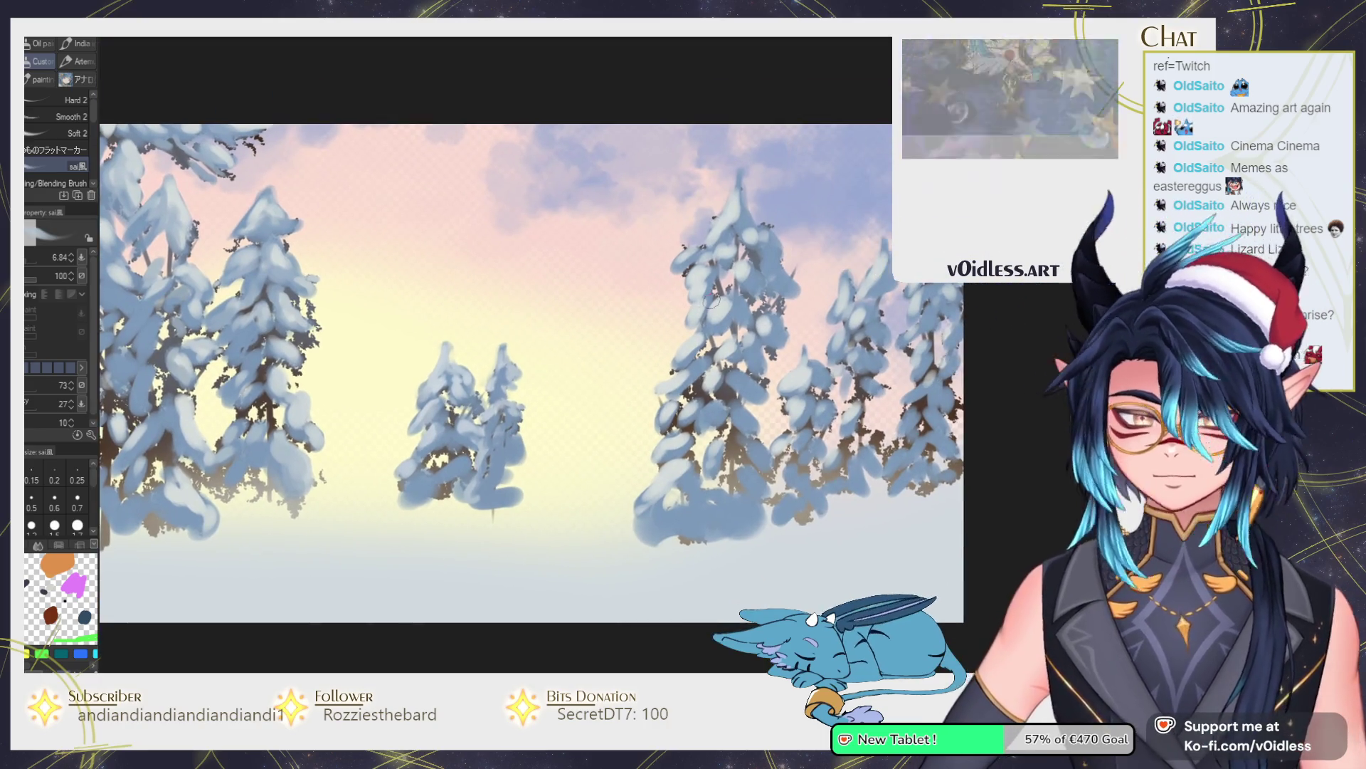
scroll(713, 301, "up", 1)
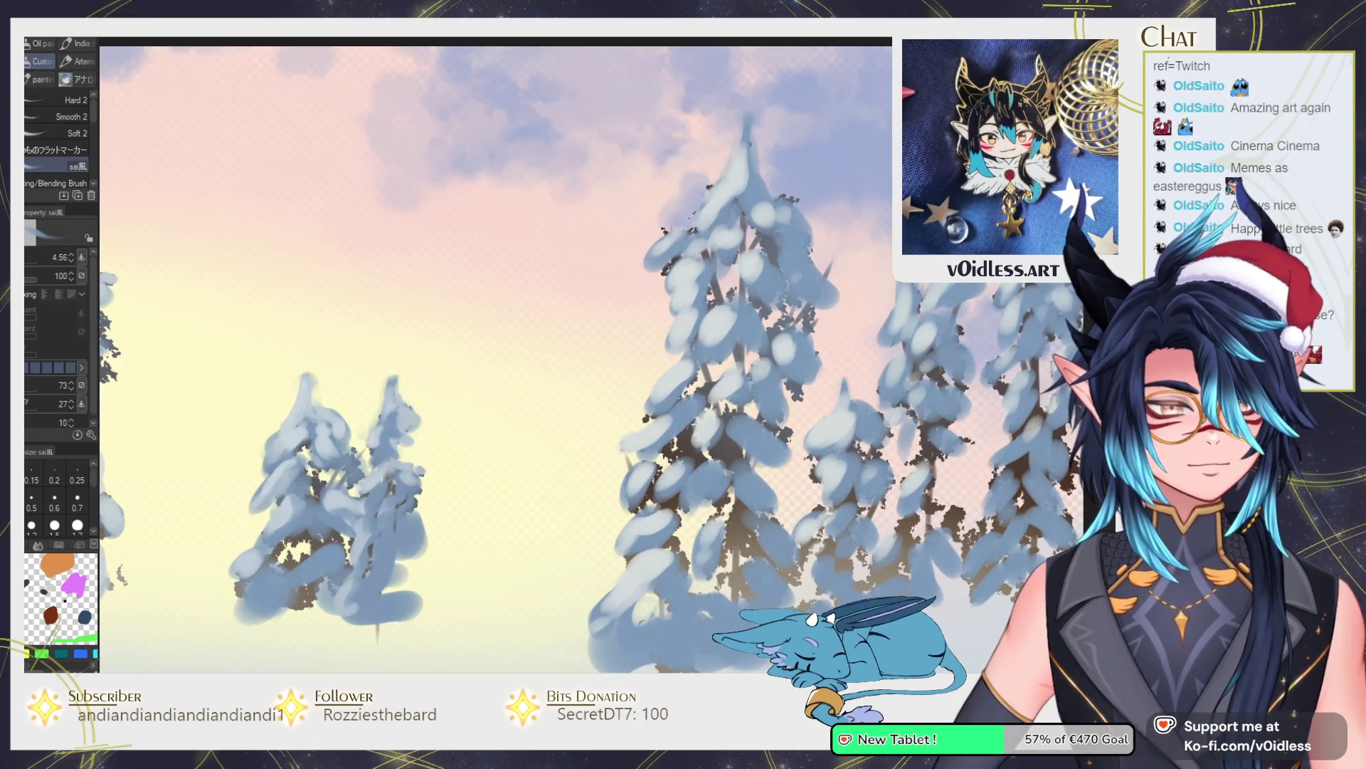
mouse_move(712, 204)
left_mouse_down()
mouse_move(677, 235)
mouse_move(726, 171)
mouse_move(732, 107)
mouse_move(722, 169)
mouse_move(667, 231)
mouse_move(731, 206)
mouse_move(726, 170)
mouse_move(729, 199)
mouse_move(753, 215)
mouse_move(630, 208)
left_mouse_up()
key("bracketleft")
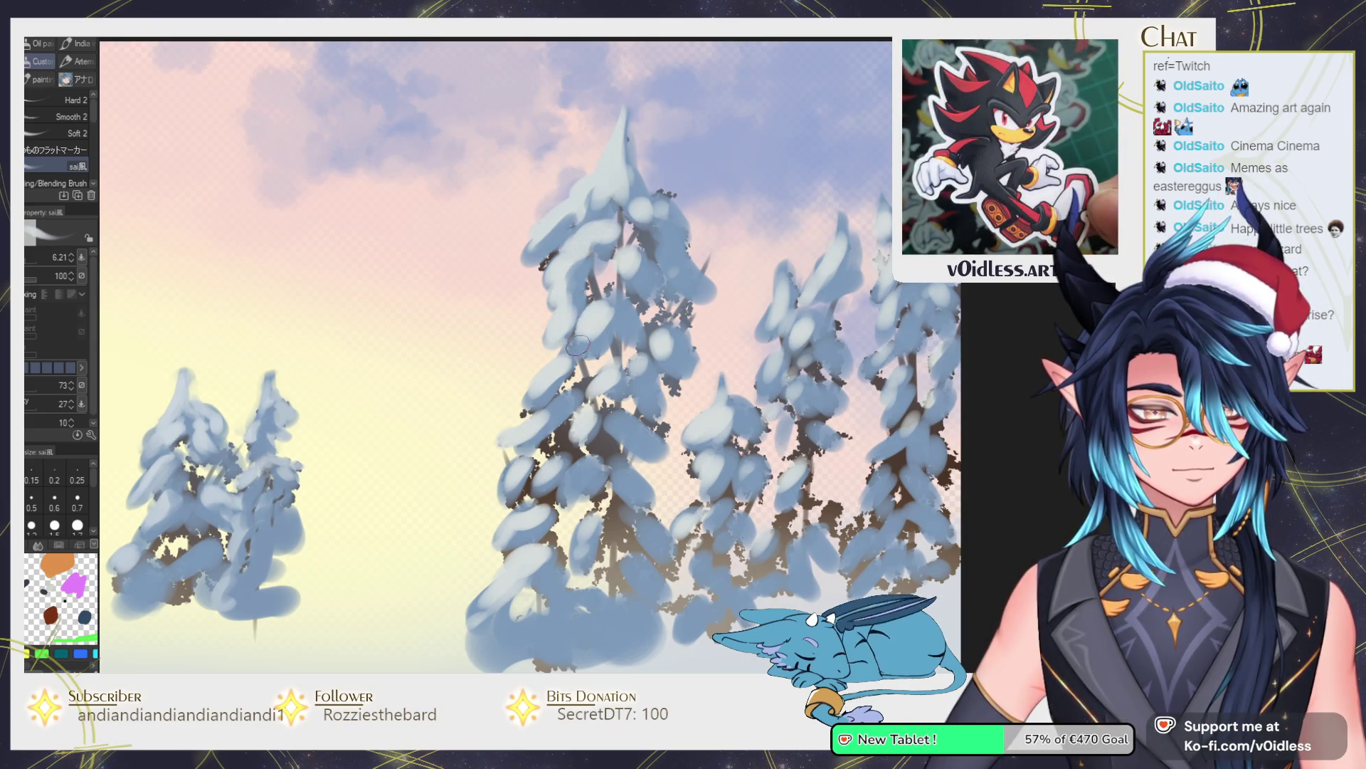
mouse_move(566, 361)
left_mouse_down()
mouse_move(540, 393)
mouse_move(562, 373)
left_mouse_up()
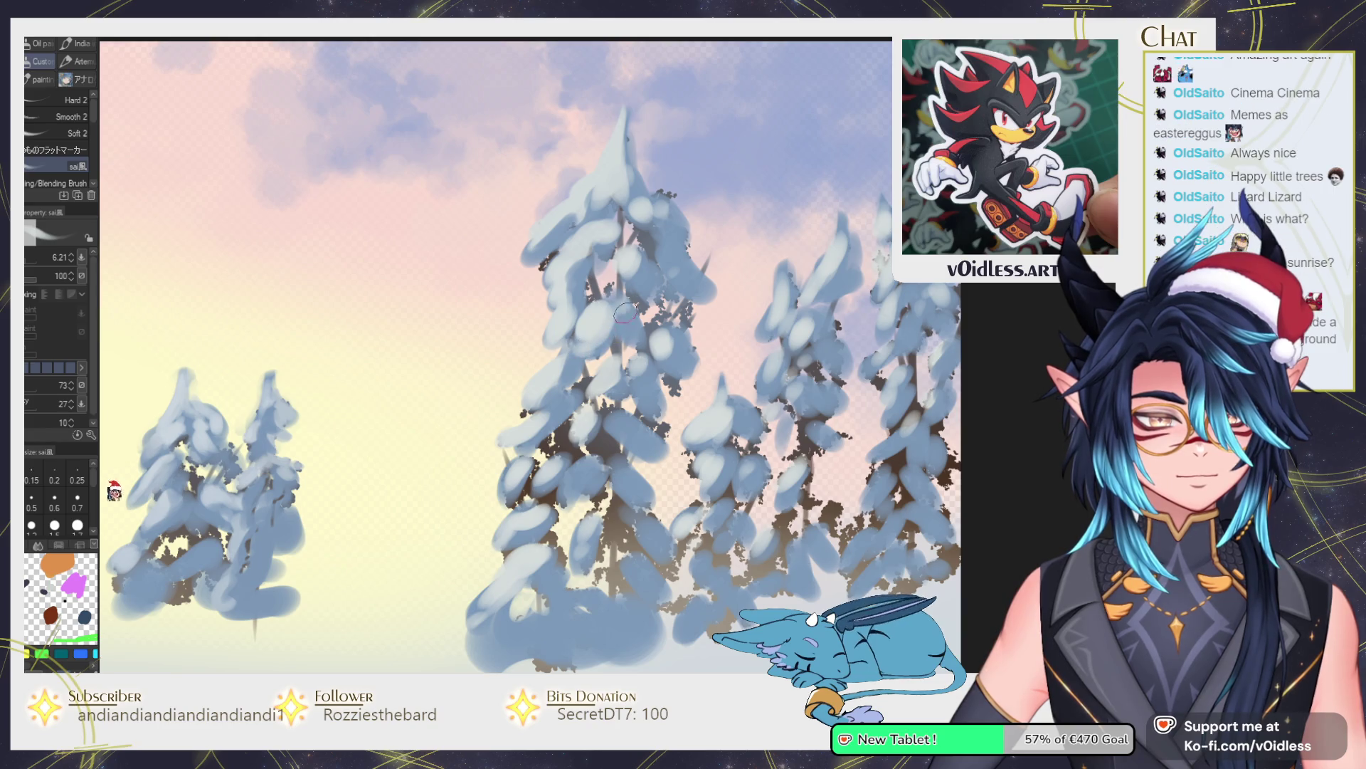
Brighten the snow caps on the right, far-right and middle tree tops.
mouse_move(637, 386)
left_mouse_down()
mouse_move(644, 363)
mouse_move(588, 354)
mouse_move(440, 408)
left_mouse_up()
key("bracketleft")
key("bracketleft")
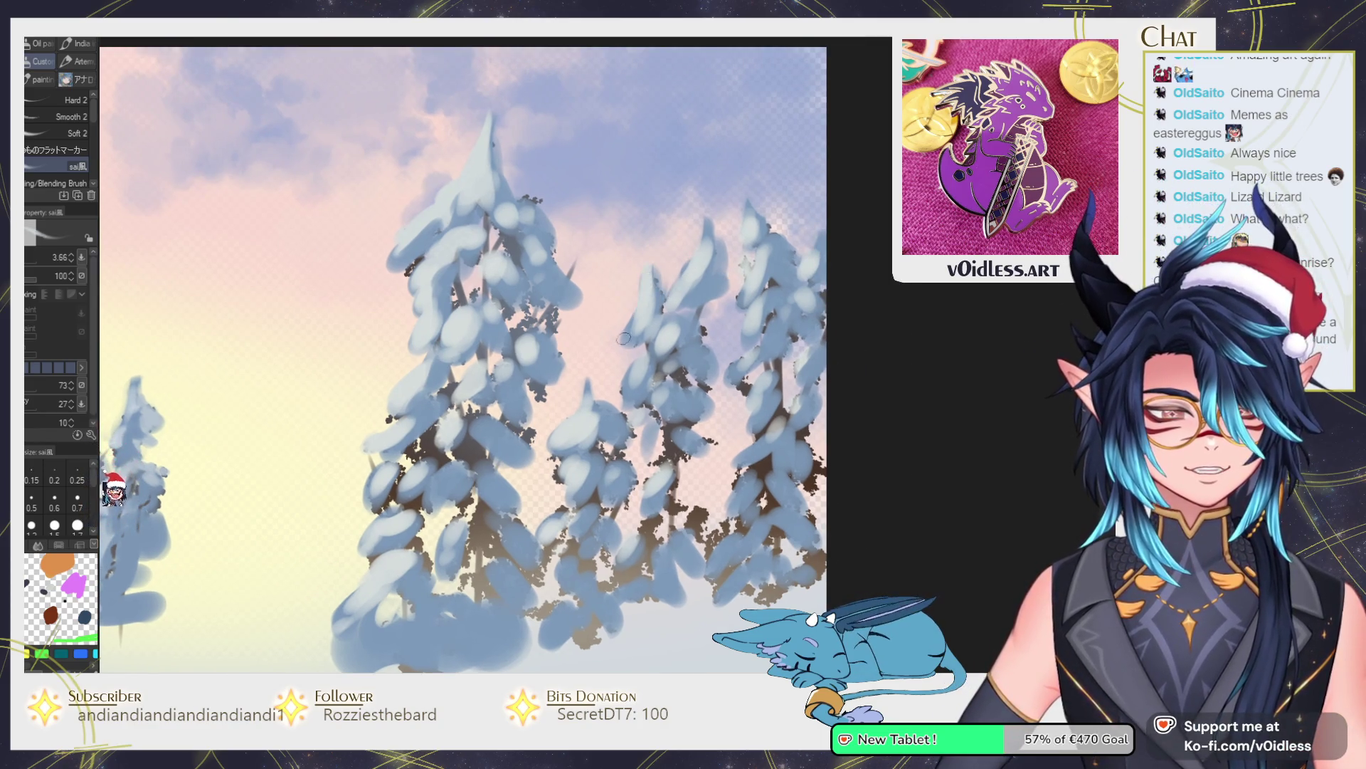
left_click_drag(706, 221, 677, 286)
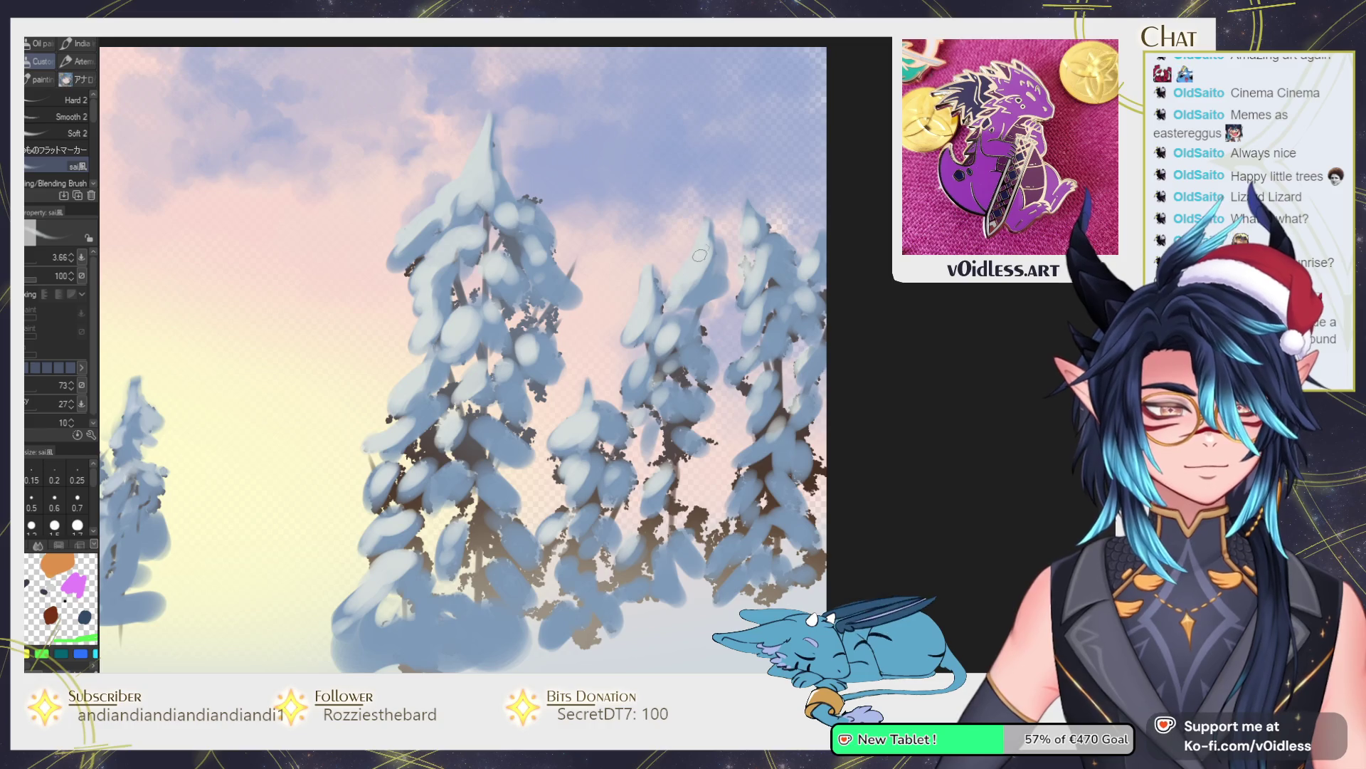
mouse_move(744, 222)
left_mouse_down()
mouse_move(768, 249)
mouse_move(760, 288)
mouse_move(776, 266)
left_mouse_up()
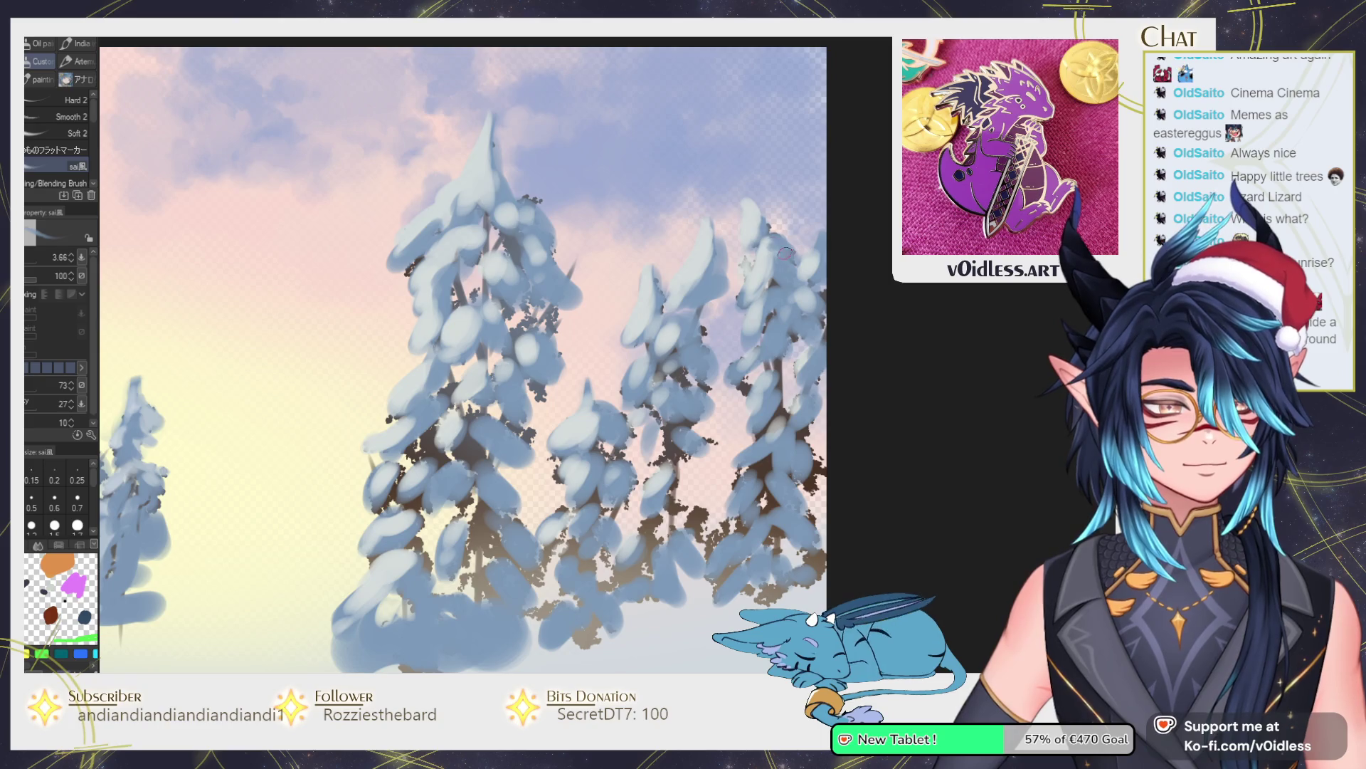
left_click_drag(822, 235, 796, 277)
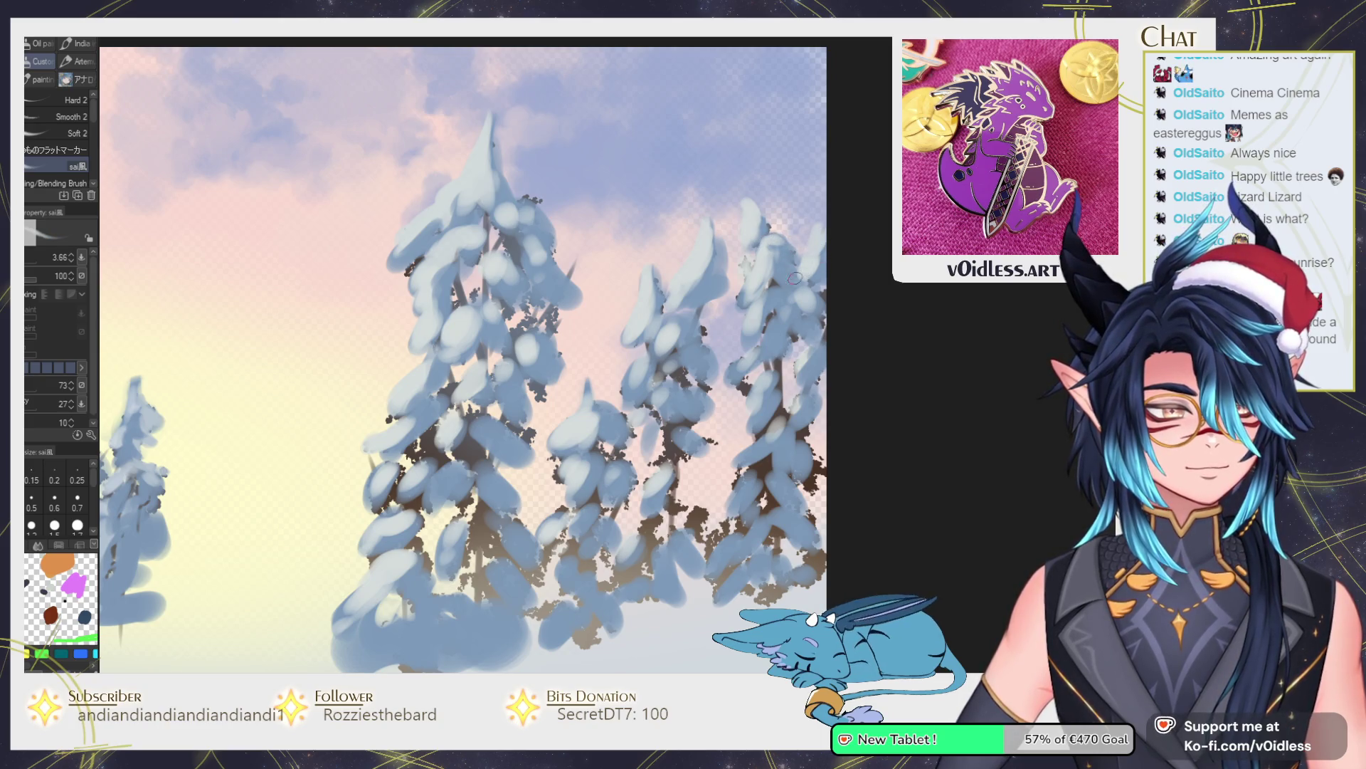
key("bracketright")
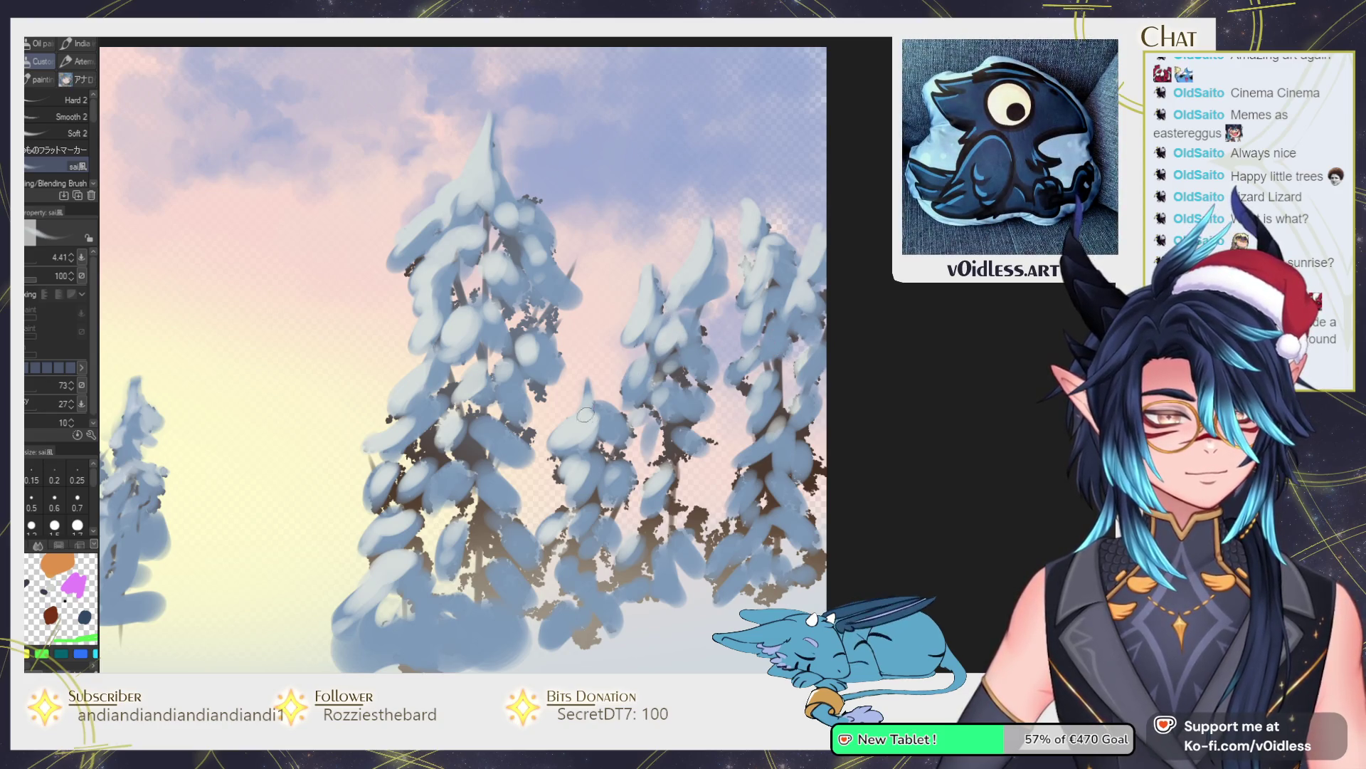
mouse_move(599, 413)
left_mouse_down()
mouse_move(626, 429)
mouse_move(596, 481)
left_mouse_up()
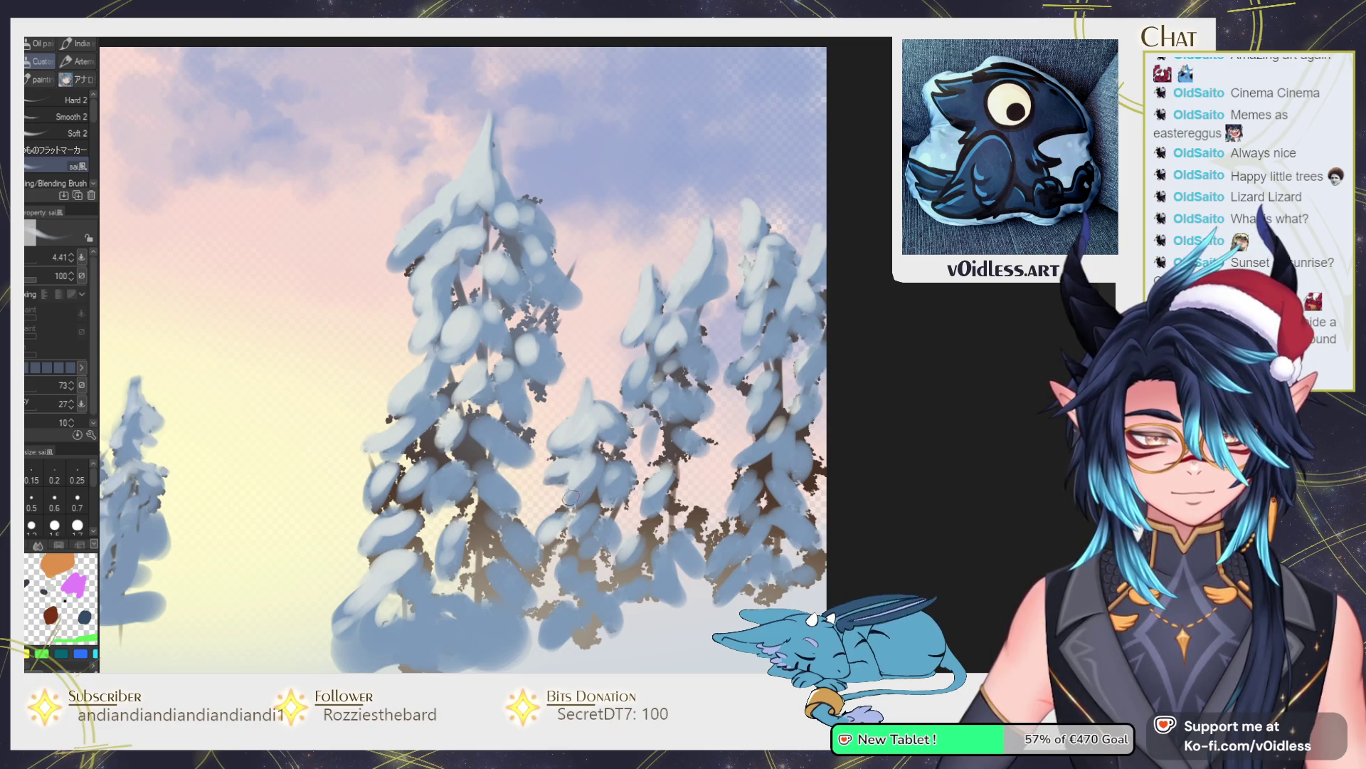
key("ctrl+0")
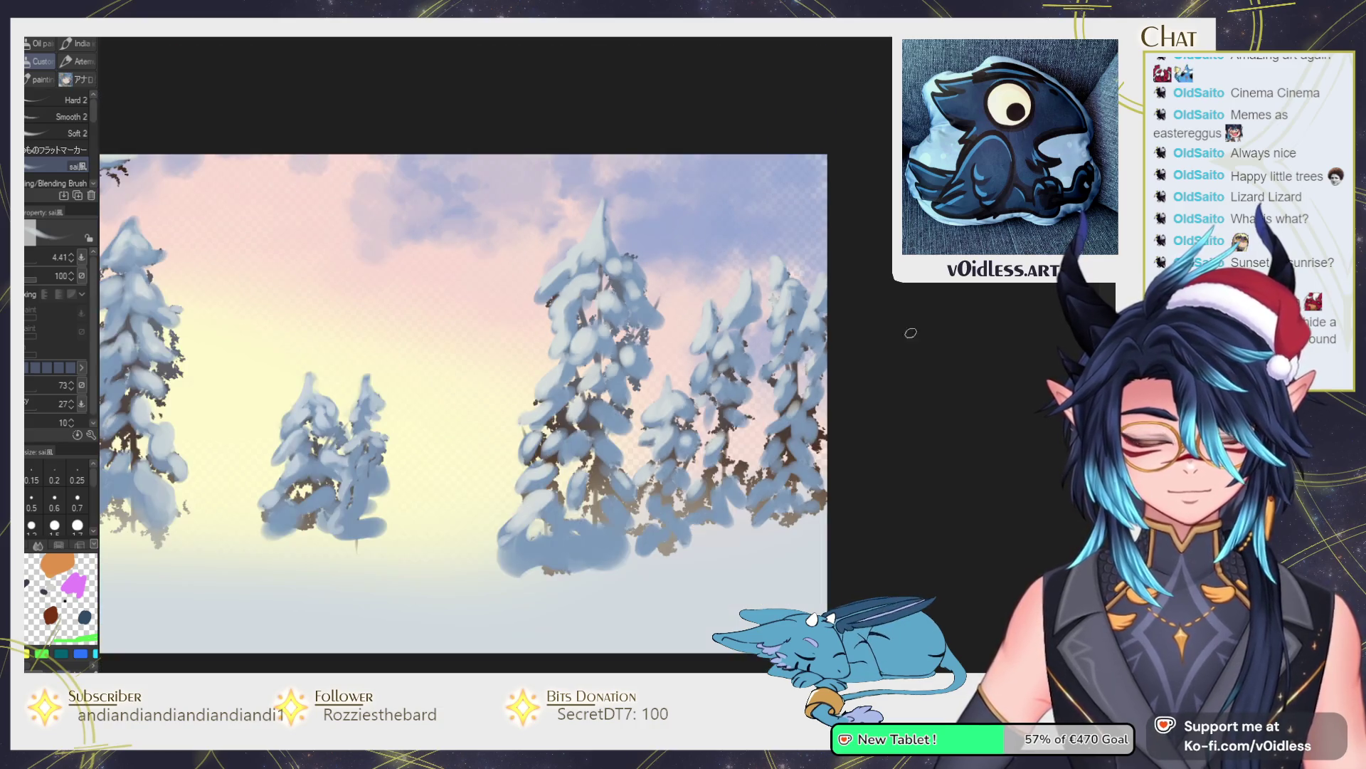
Dab snow-blue paint on the pine branches behind the bee-cat and around its wing.
scroll(845, 422, "up", 2)
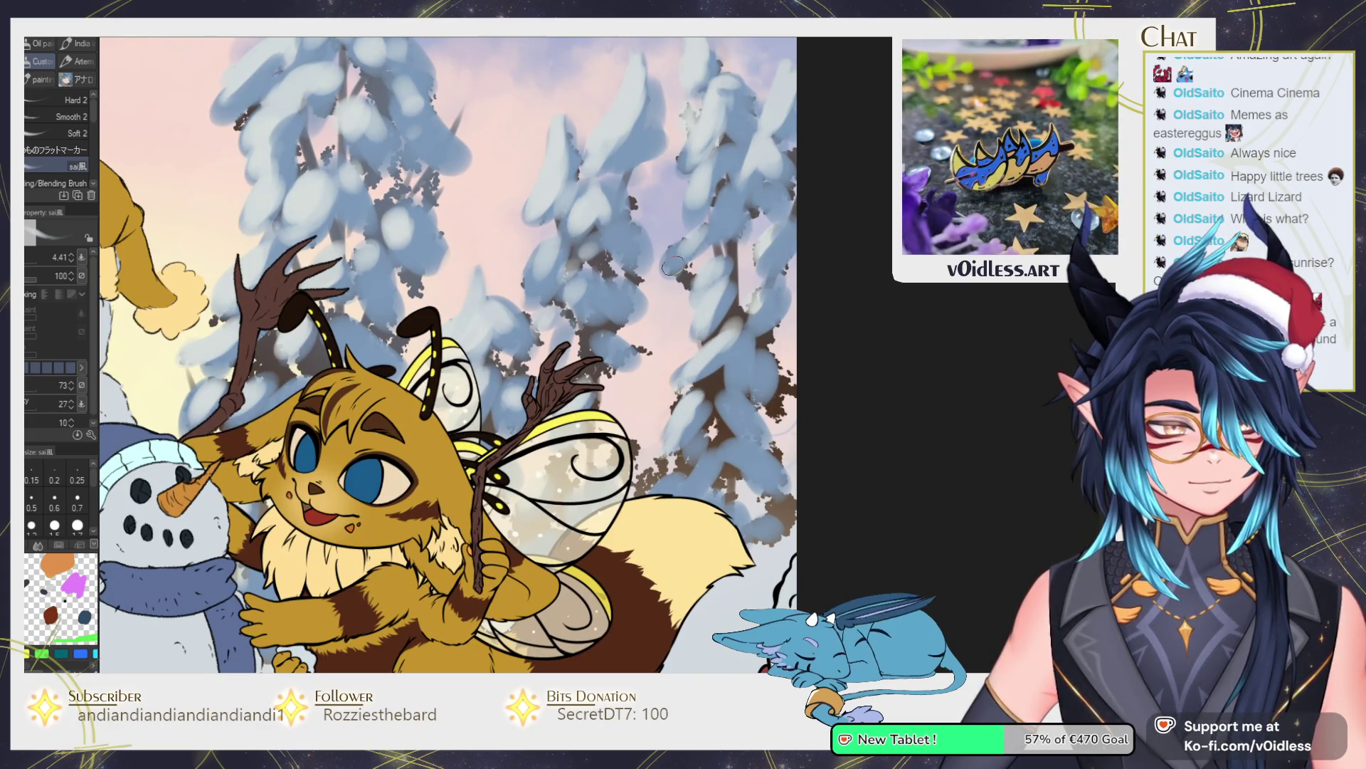
left_click_drag(705, 261, 687, 226)
mouse_move(605, 274)
left_mouse_down()
mouse_move(596, 242)
mouse_move(626, 320)
mouse_move(602, 344)
mouse_move(640, 359)
mouse_move(608, 359)
mouse_move(629, 409)
mouse_move(617, 434)
left_mouse_up()
mouse_move(602, 371)
left_mouse_down()
mouse_move(621, 431)
mouse_move(548, 471)
left_mouse_up()
mouse_move(621, 353)
left_mouse_down()
mouse_move(616, 399)
mouse_move(575, 397)
left_mouse_up()
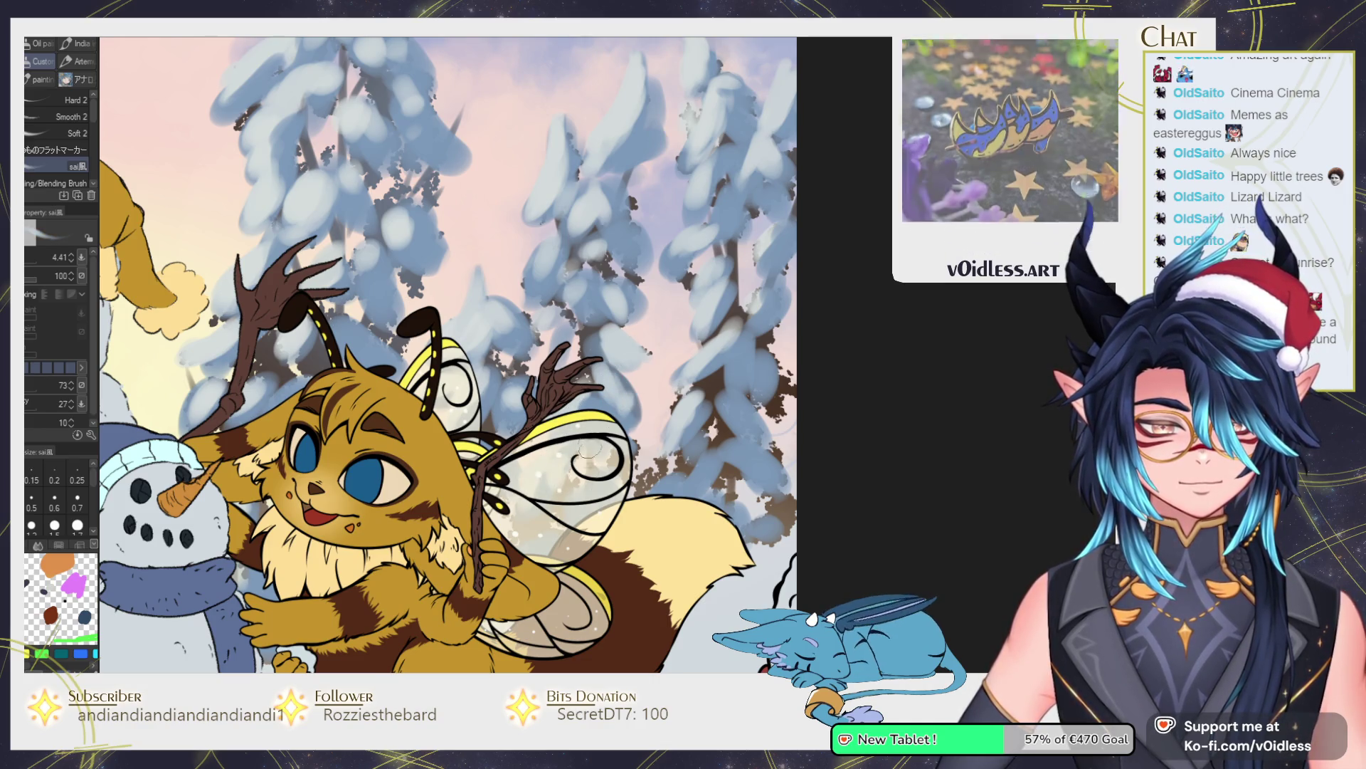
mouse_move(638, 452)
left_mouse_down()
mouse_move(634, 473)
mouse_move(684, 454)
mouse_move(673, 459)
mouse_move(698, 391)
mouse_move(690, 427)
mouse_move(701, 420)
mouse_move(712, 370)
mouse_move(696, 375)
mouse_move(715, 335)
mouse_move(682, 388)
left_mouse_up()
key("bracketright")
left_click_drag(770, 311, 797, 181)
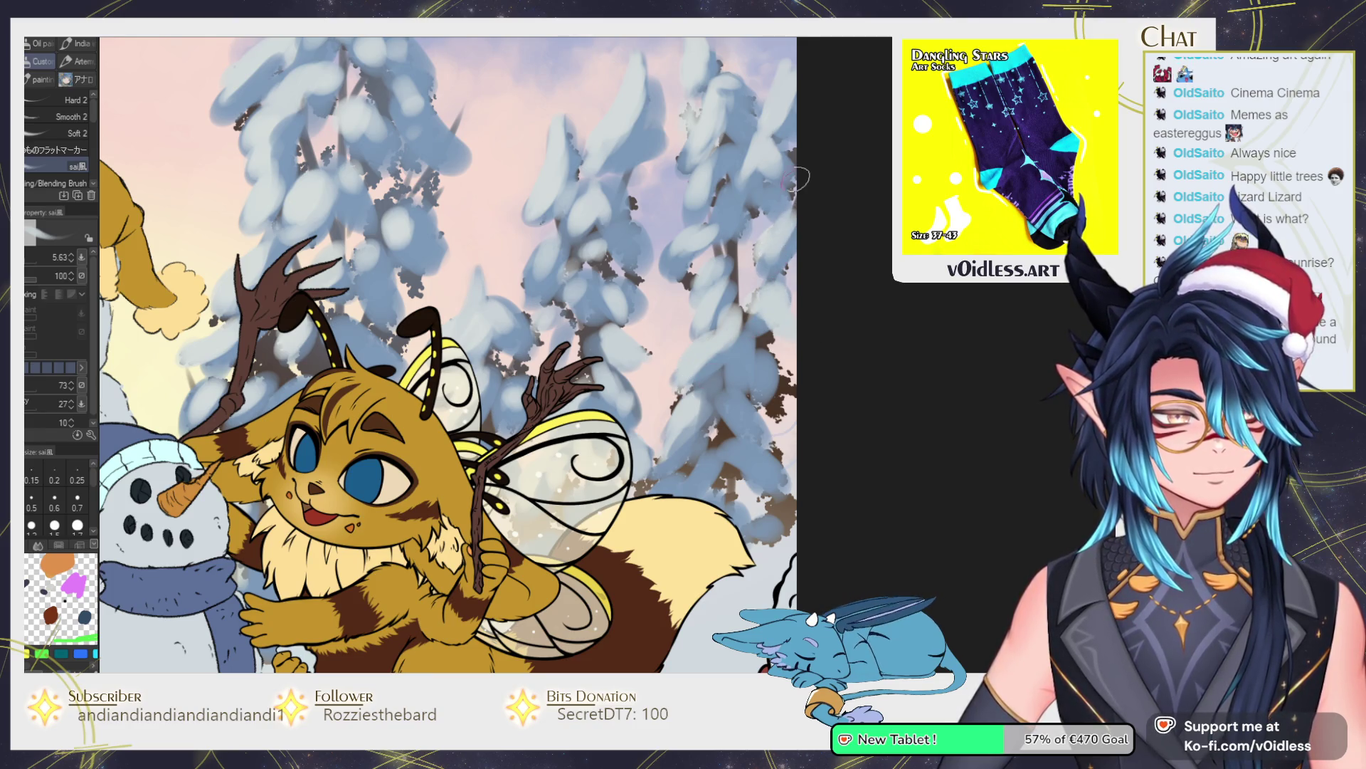
scroll(797, 181, "down", 5)
scroll(652, 334, "down", 3)
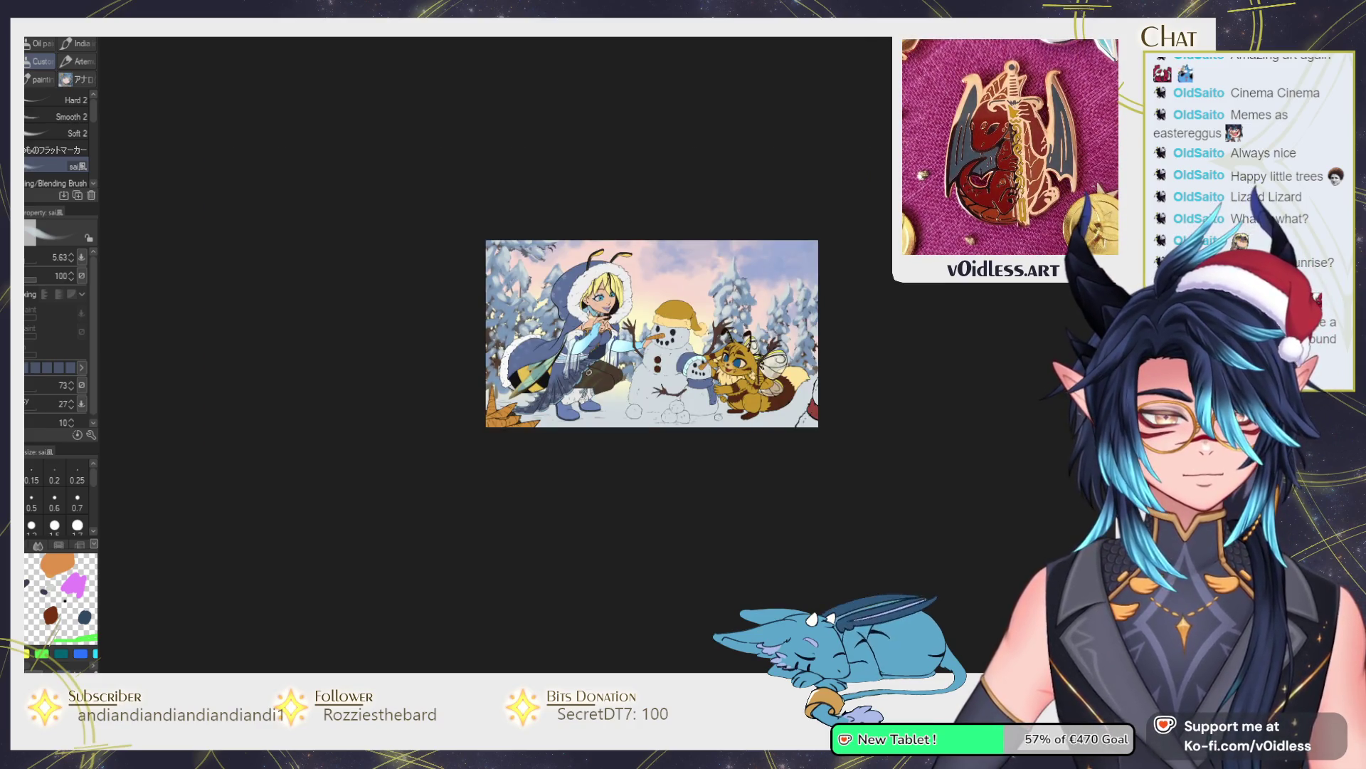
Add faint light marks along the white fur trim of the girl's cloak.
scroll(504, 320, "up", 4)
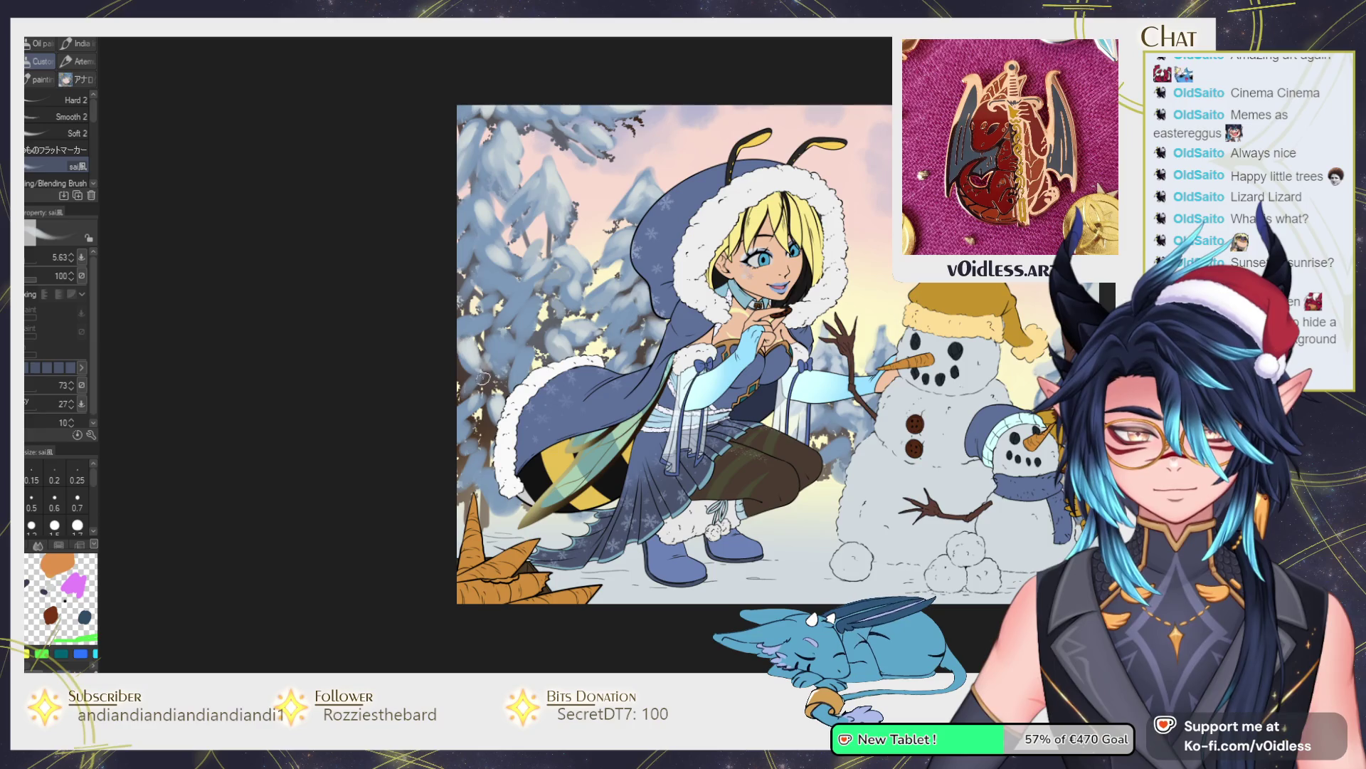
key("bracketright")
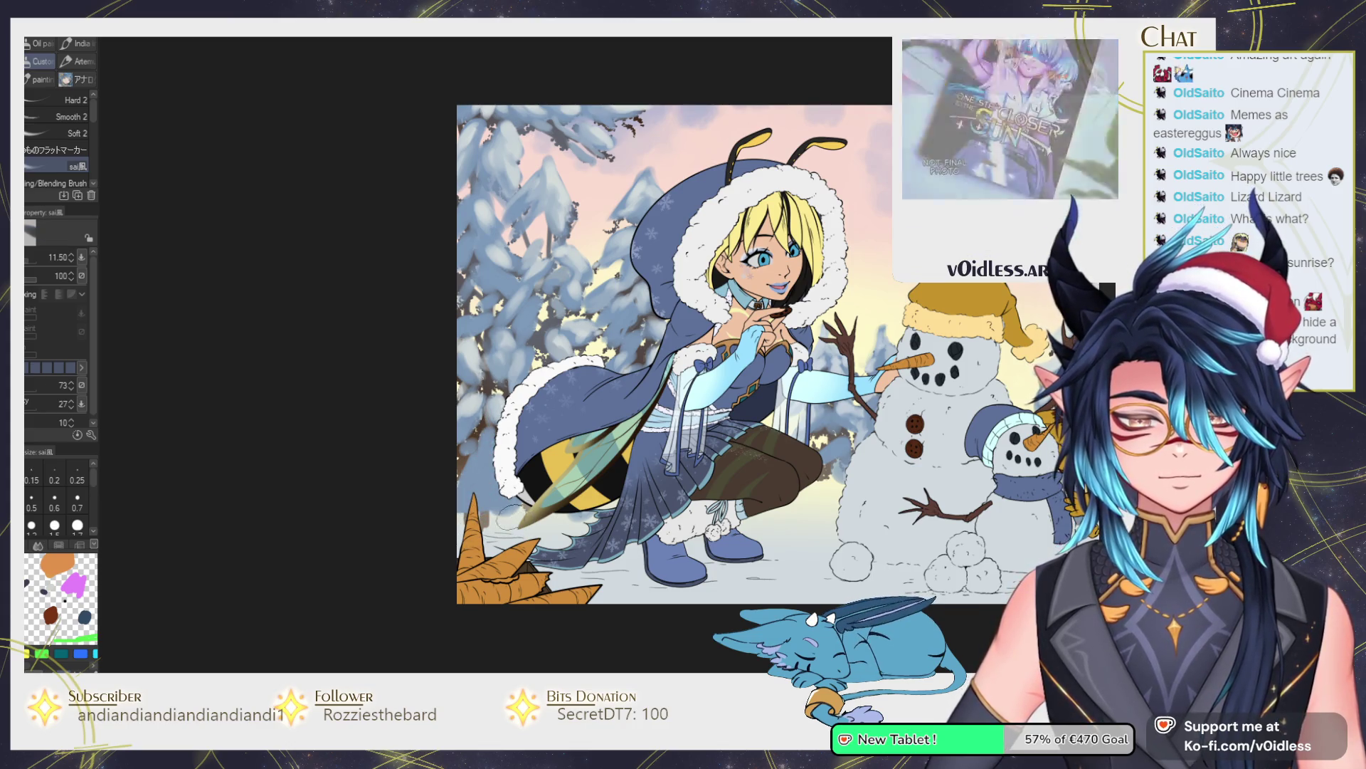
left_click_drag(524, 460, 543, 397)
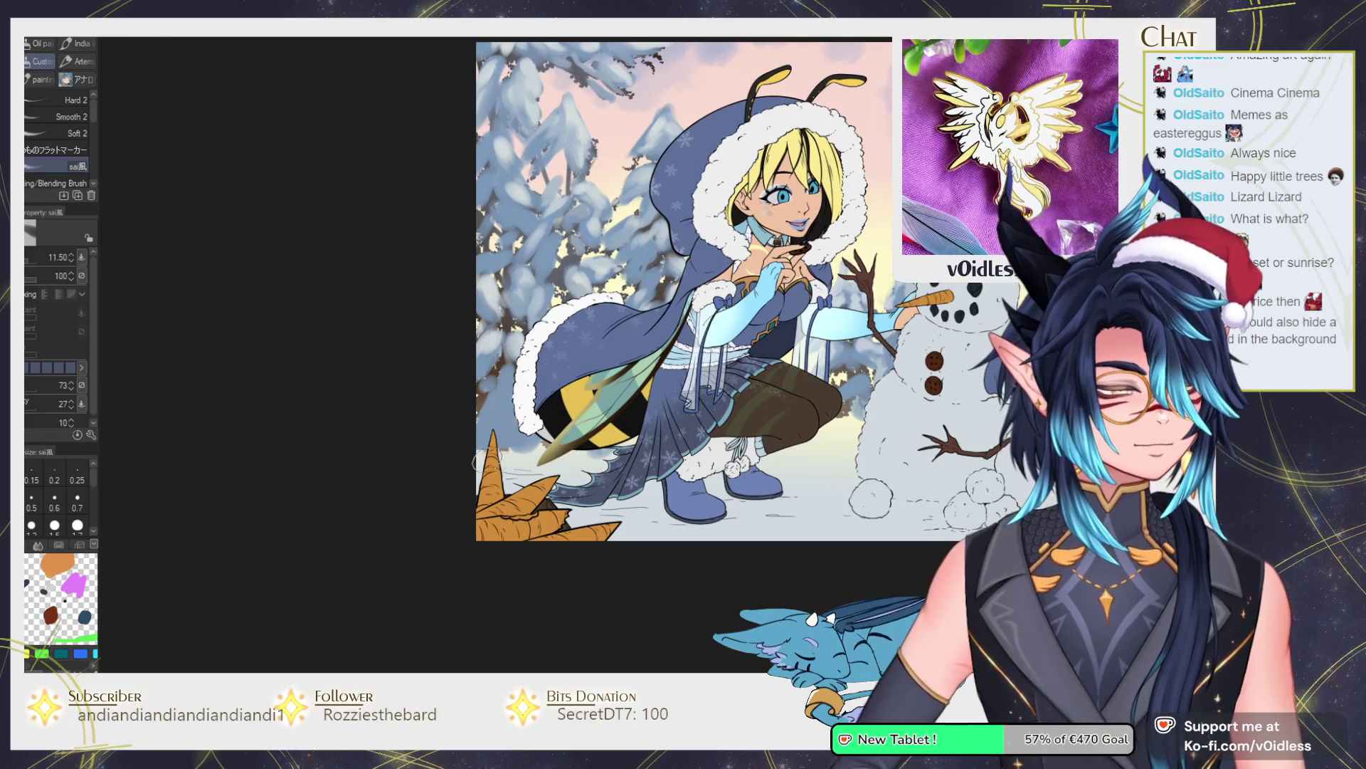
left_click_drag(504, 432, 473, 408)
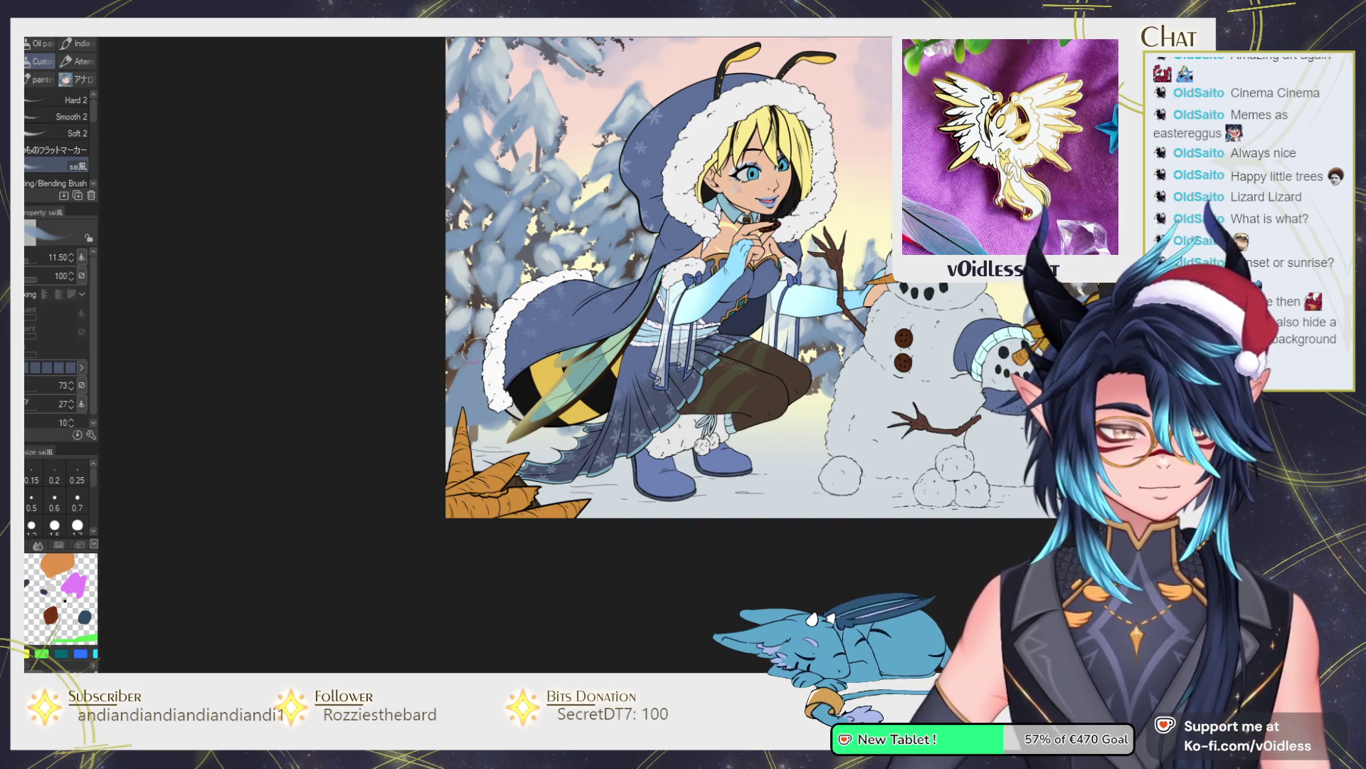
key("bracketleft")
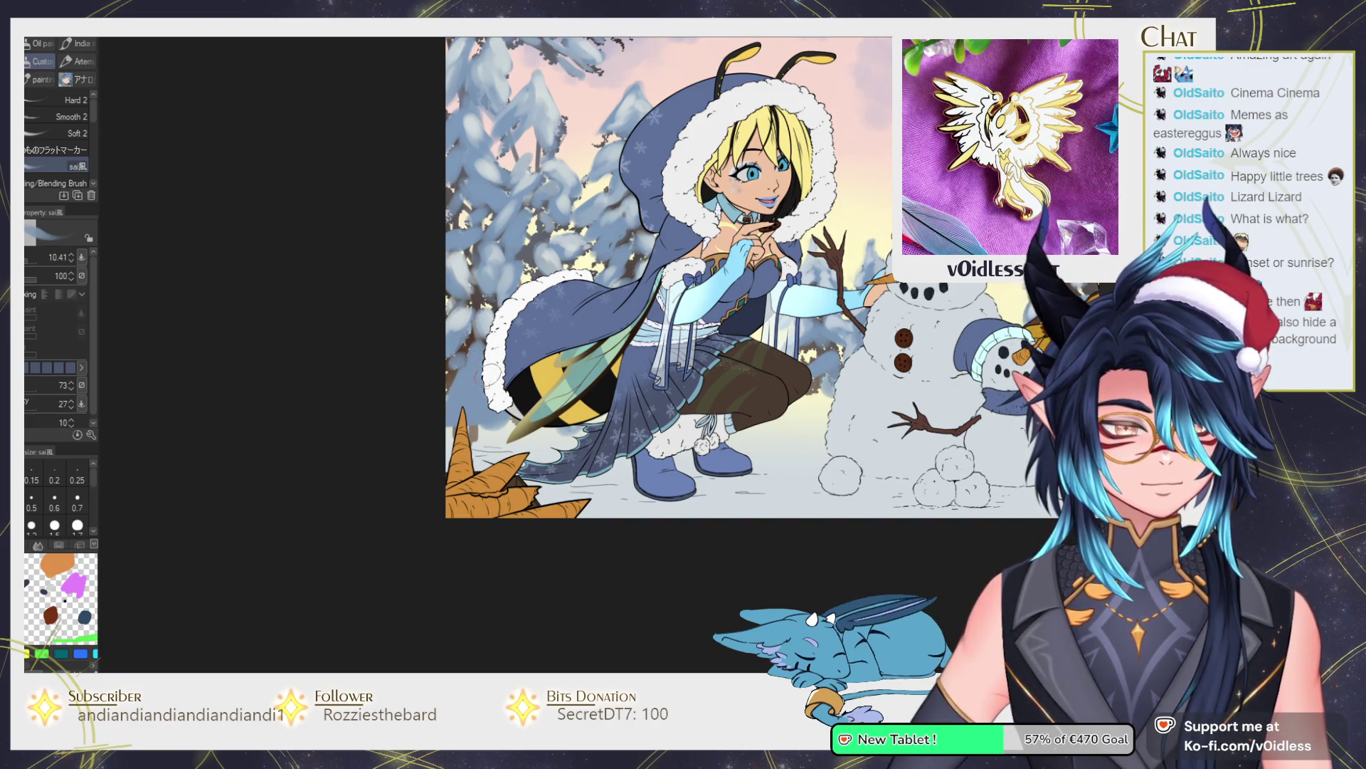
left_click_drag(476, 354, 490, 355)
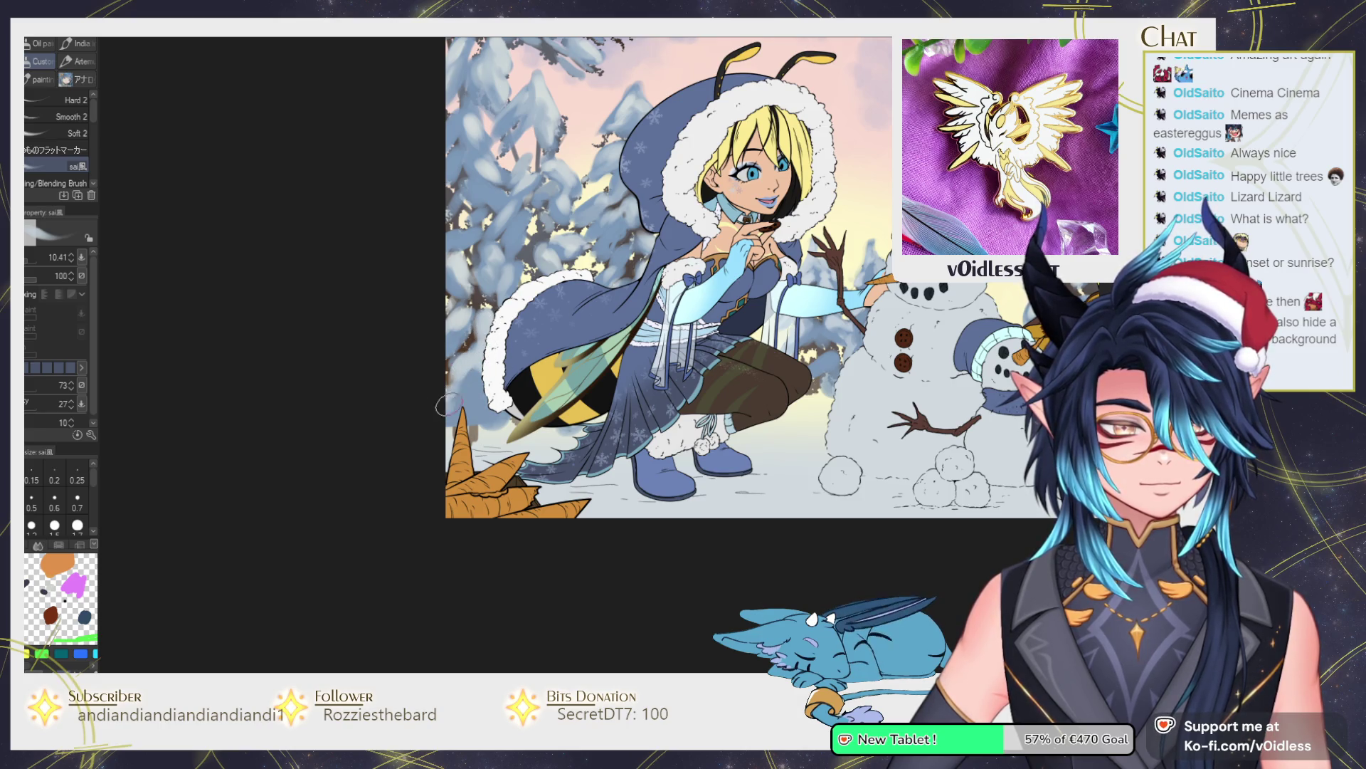
Sample pale blue, whiter and bluish snow shades from the ground snow.
key("bracketleft")
key("bracketleft")
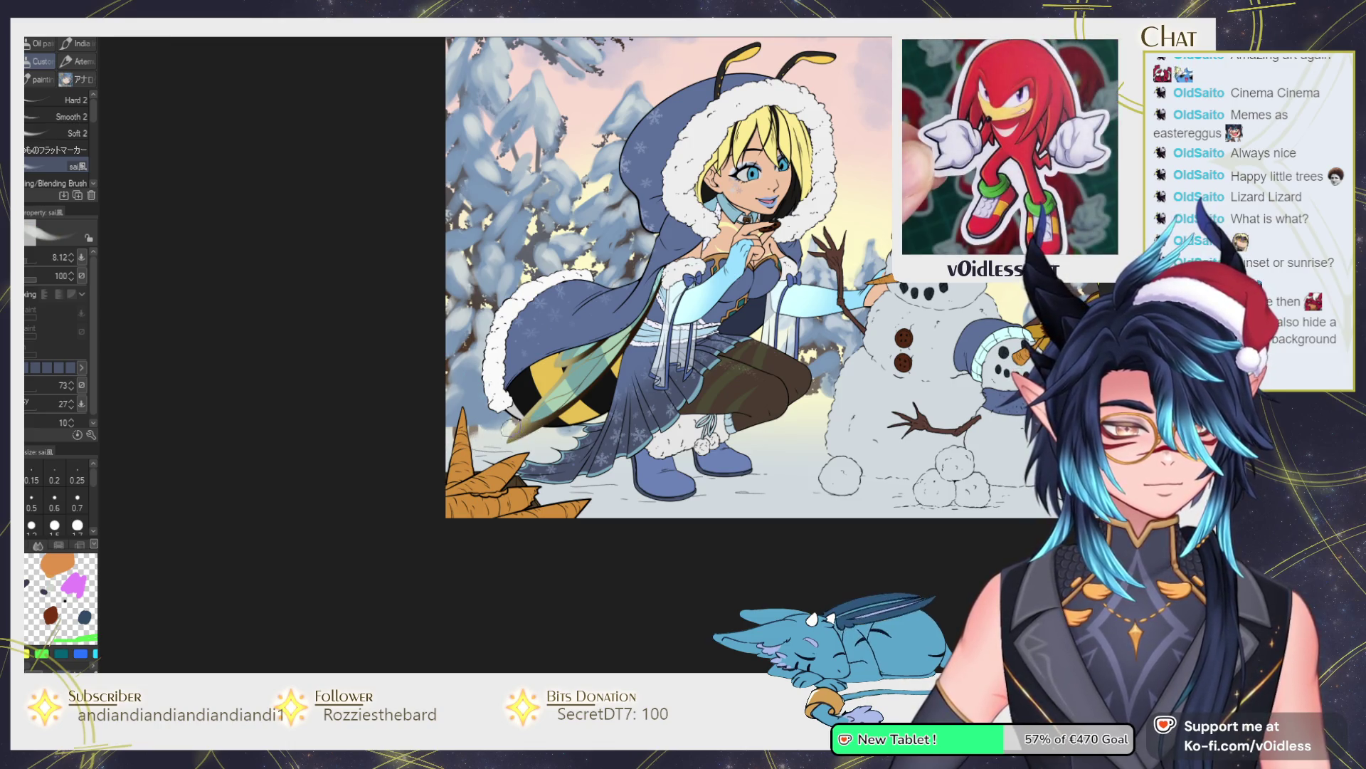
left_click(505, 427, "alt")
key("bracketright")
left_click(492, 434, "alt")
left_click(510, 422, "alt")
left_click(493, 436, "alt")
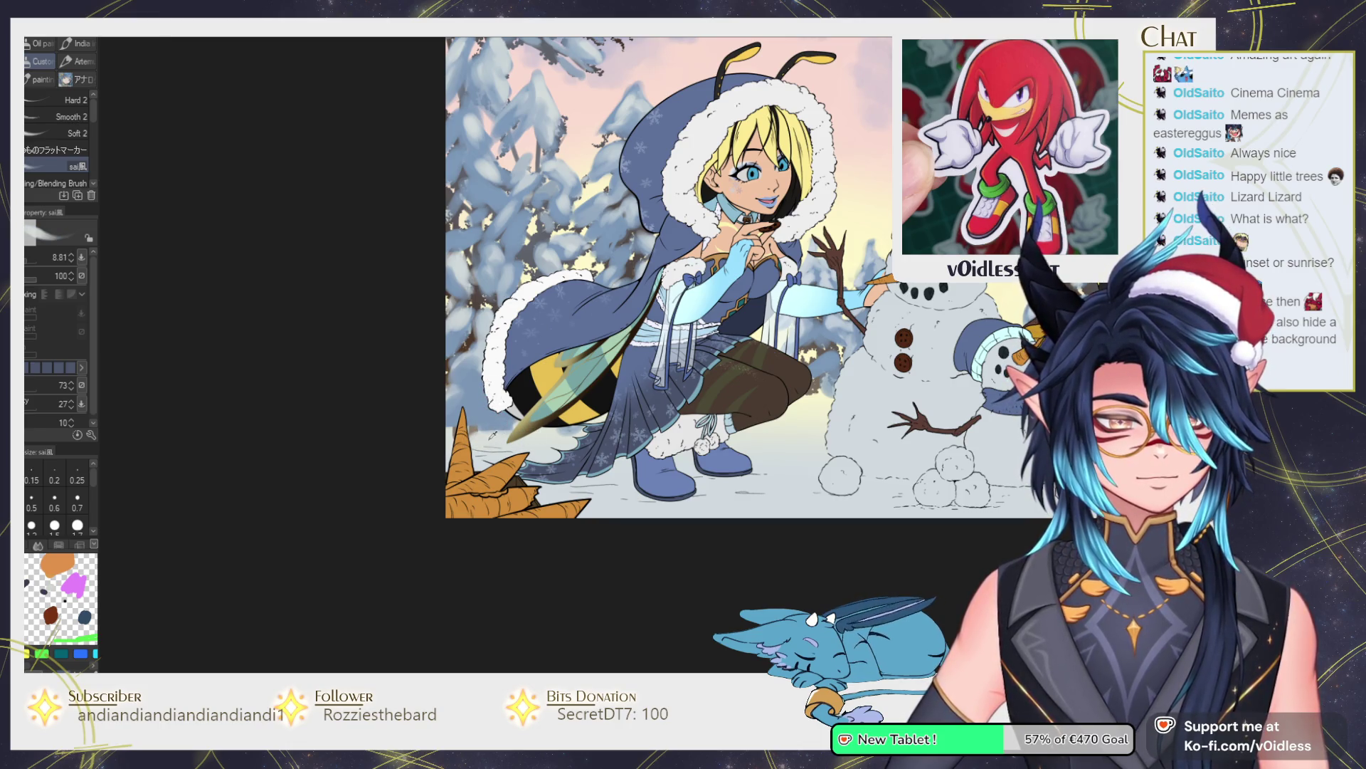
left_click(491, 416, "alt")
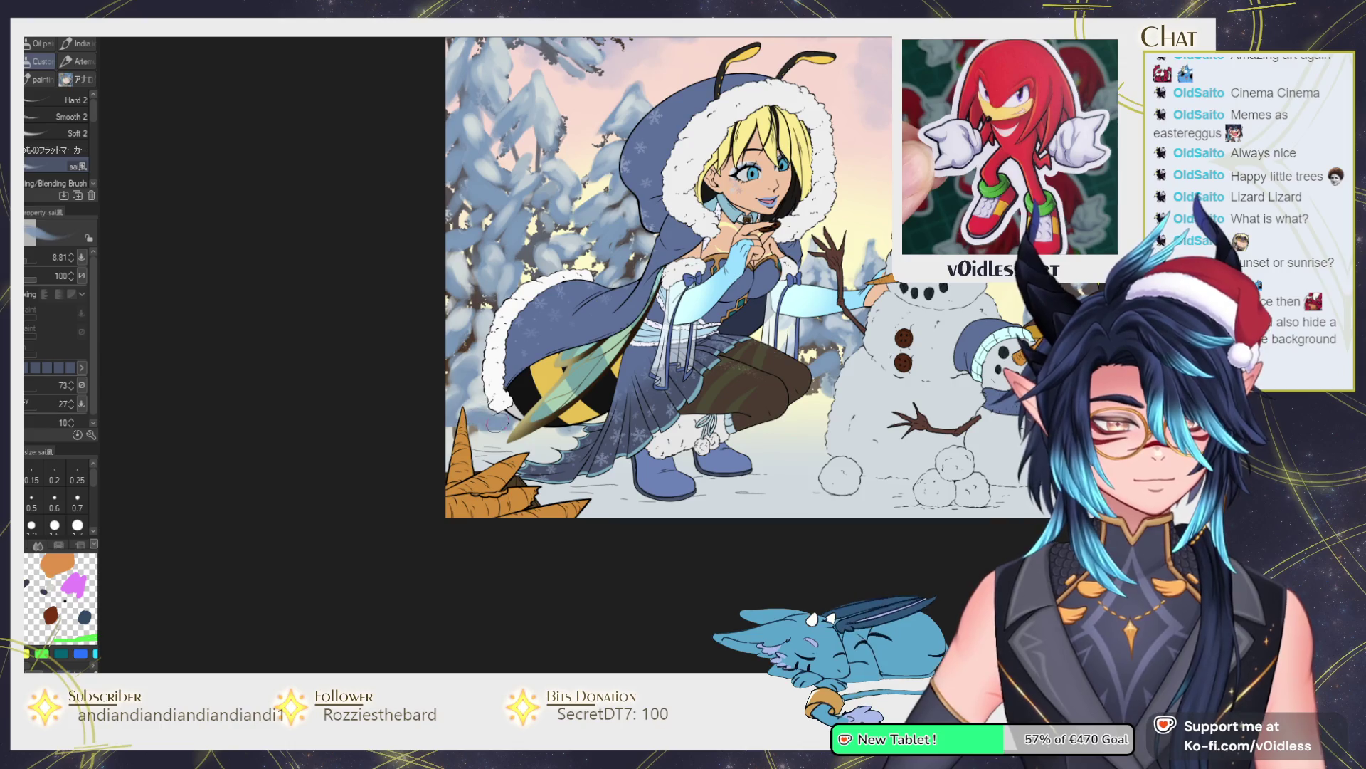
Re-sample a shaded, then lighter snow colour nearby and reduce the brush for finer work.
scroll(470, 377, "up", 3)
scroll(470, 377, "right", 2)
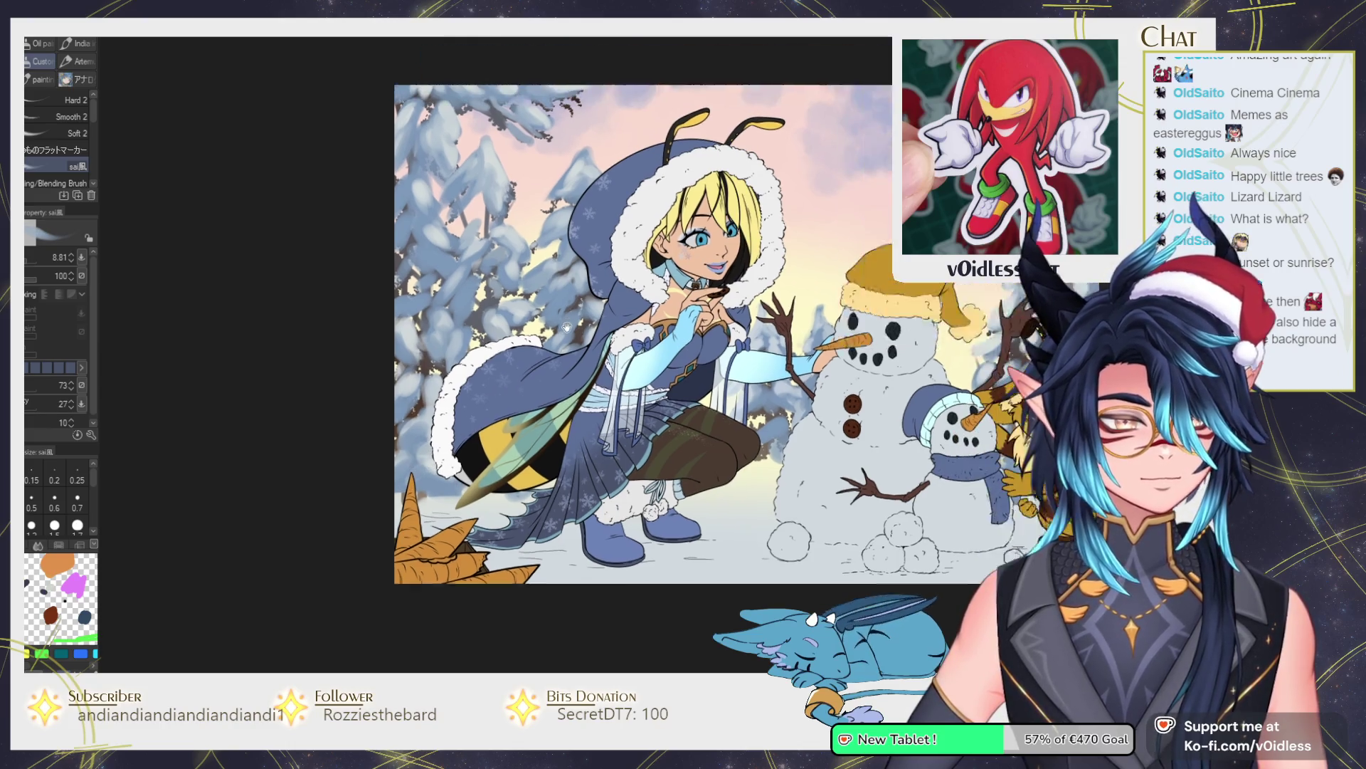
left_click(463, 356, "alt")
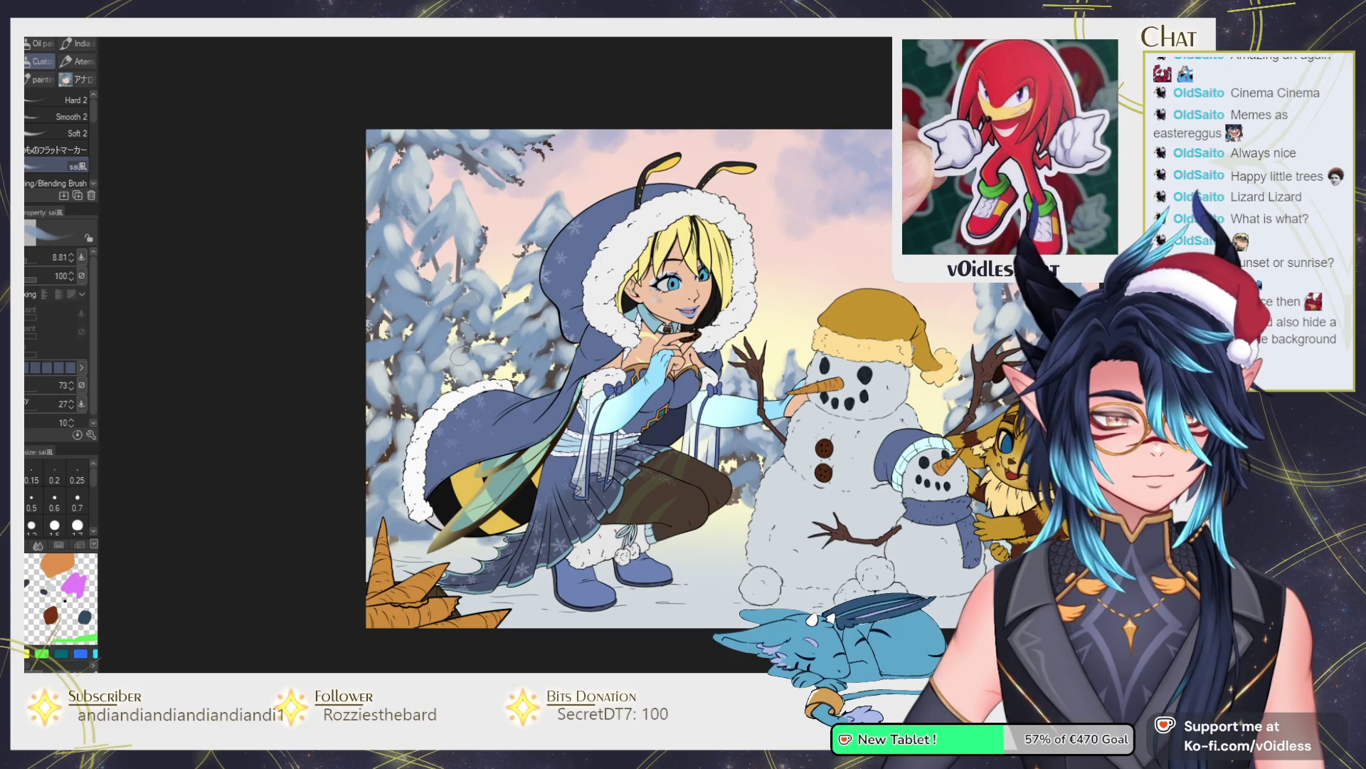
left_click(455, 349, "alt")
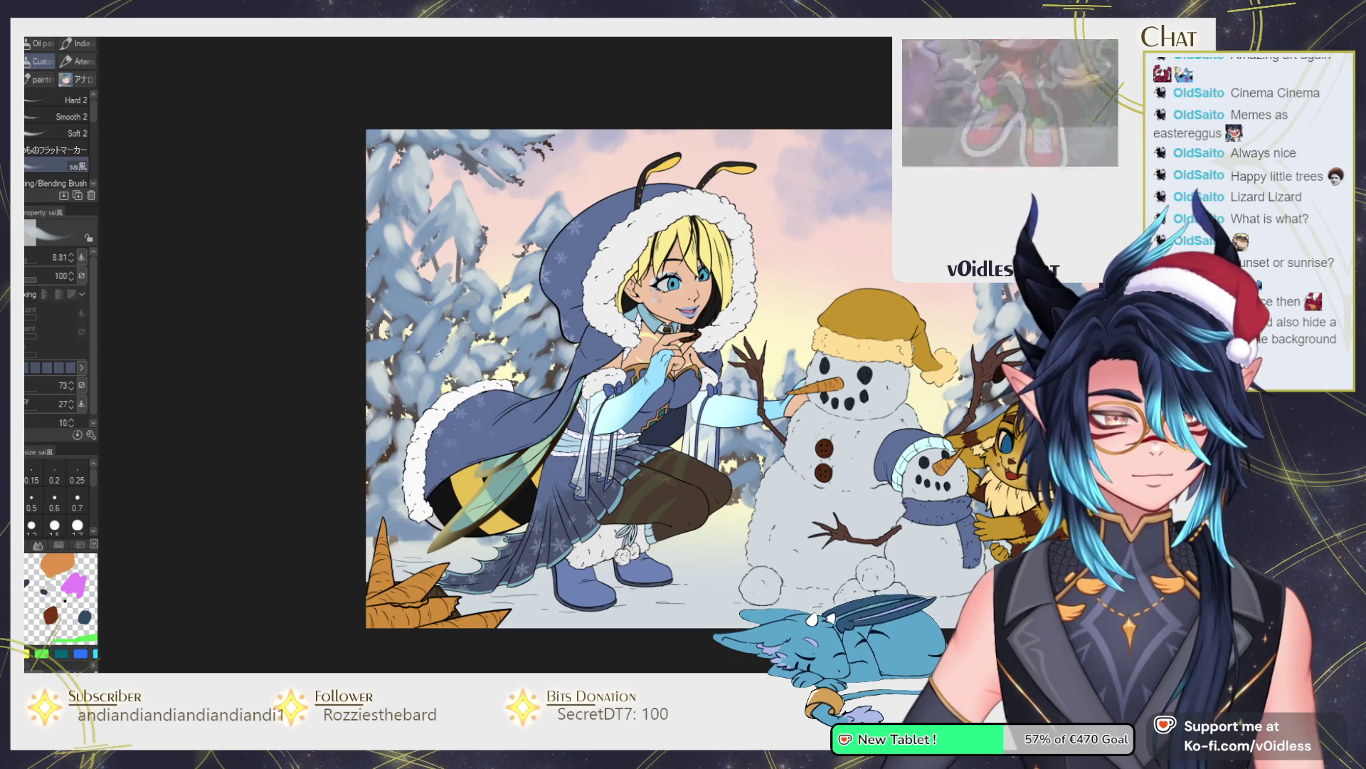
scroll(387, 404, "down", 2)
scroll(673, 360, "down", 2)
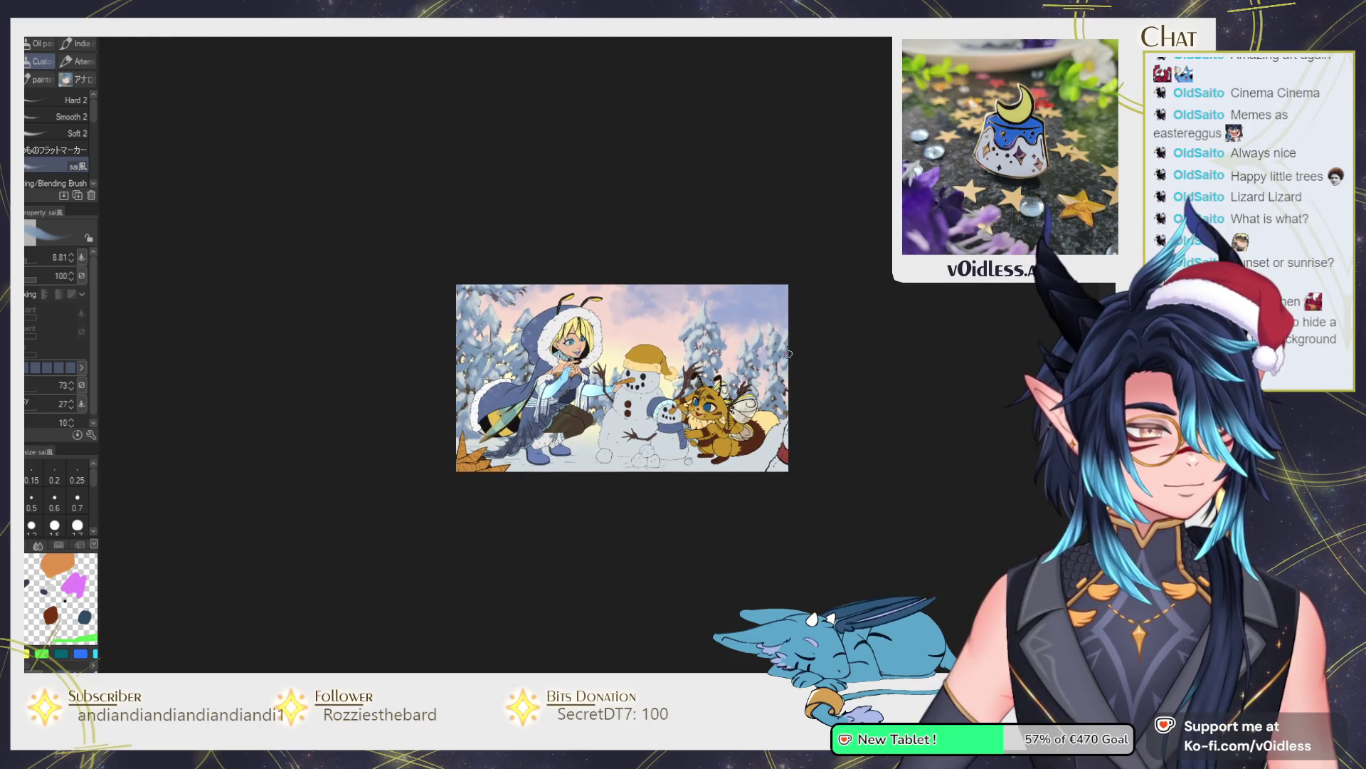
scroll(597, 407, "up", 4)
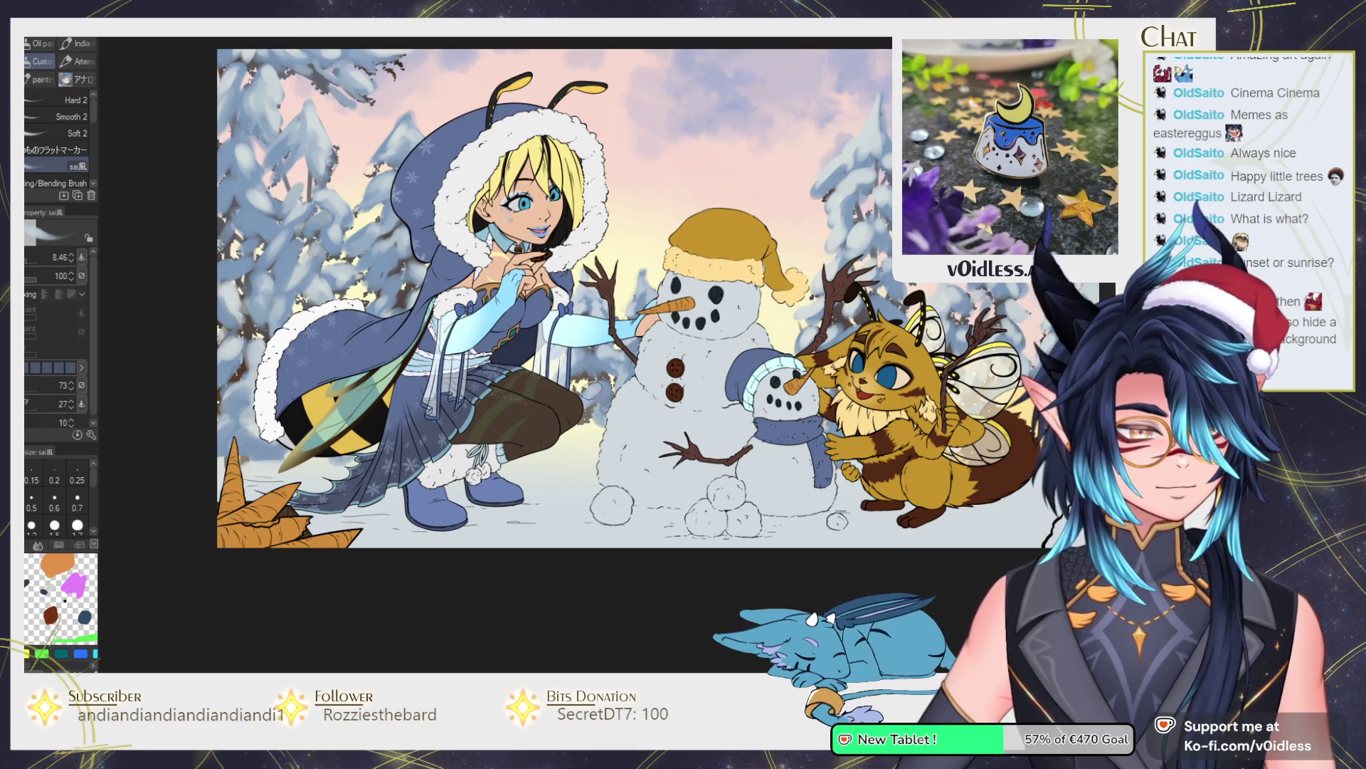
key("bracketleft")
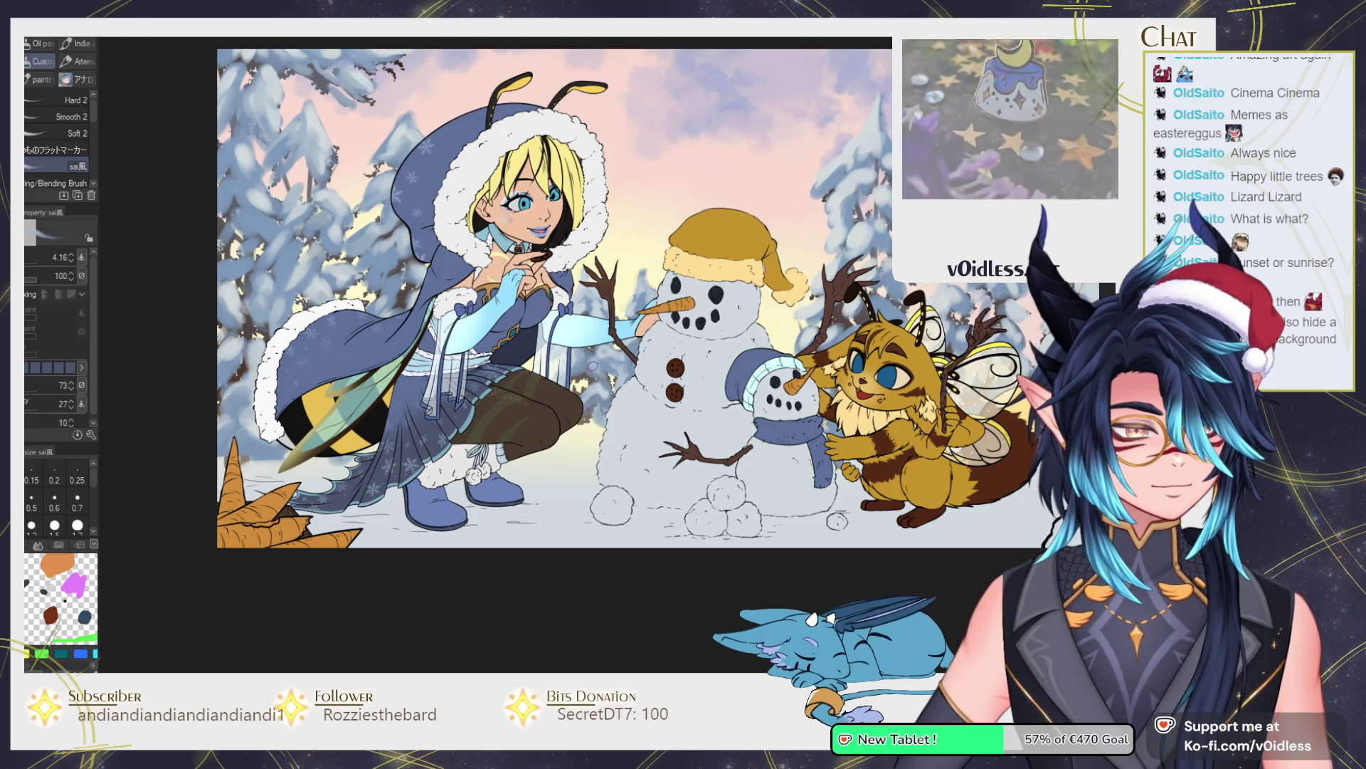
key("ctrl+Tab")
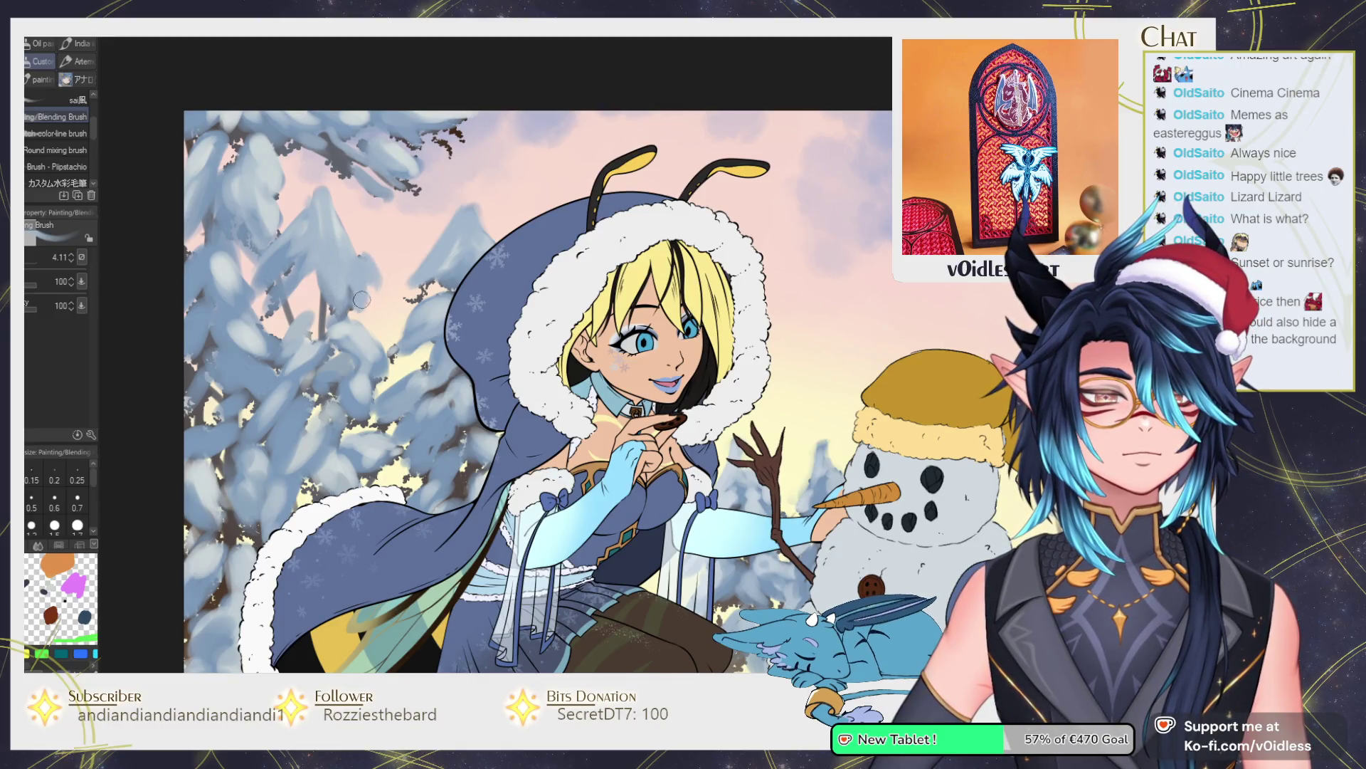
Pan and zoom the view from the girl across to both snowmen and the bee creature.
mouse_move(342, 295)
left_mouse_down()
mouse_move(356, 313)
mouse_move(340, 331)
left_mouse_up()
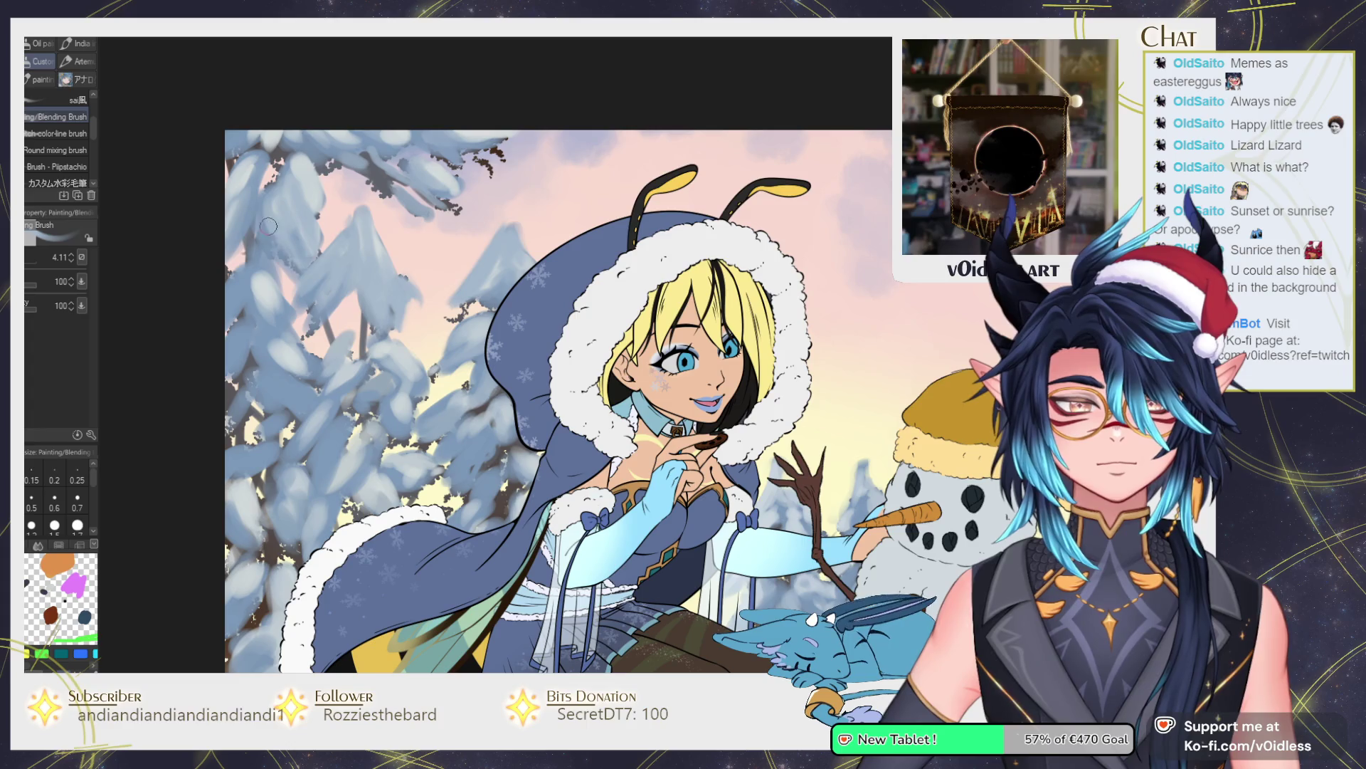
left_click_drag(285, 235, 298, 301)
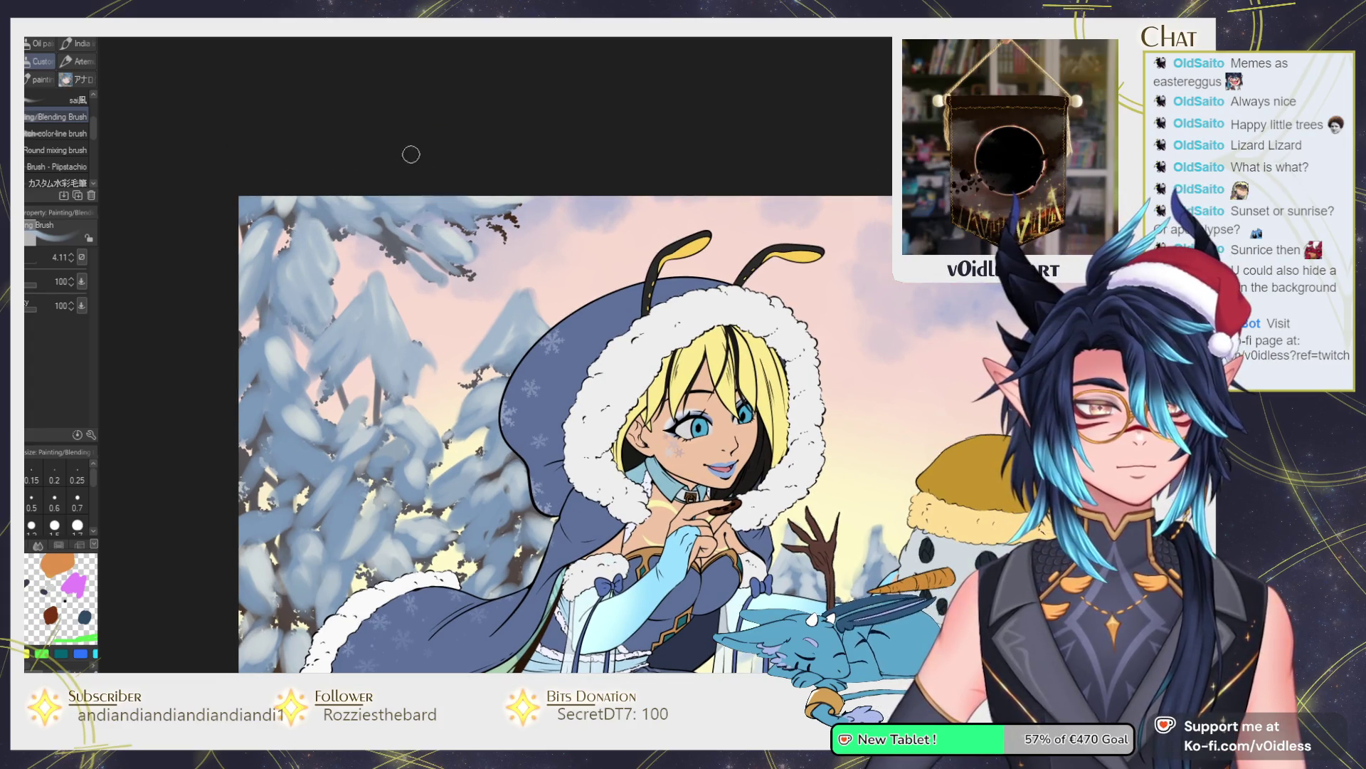
left_click_drag(511, 353, 483, 290)
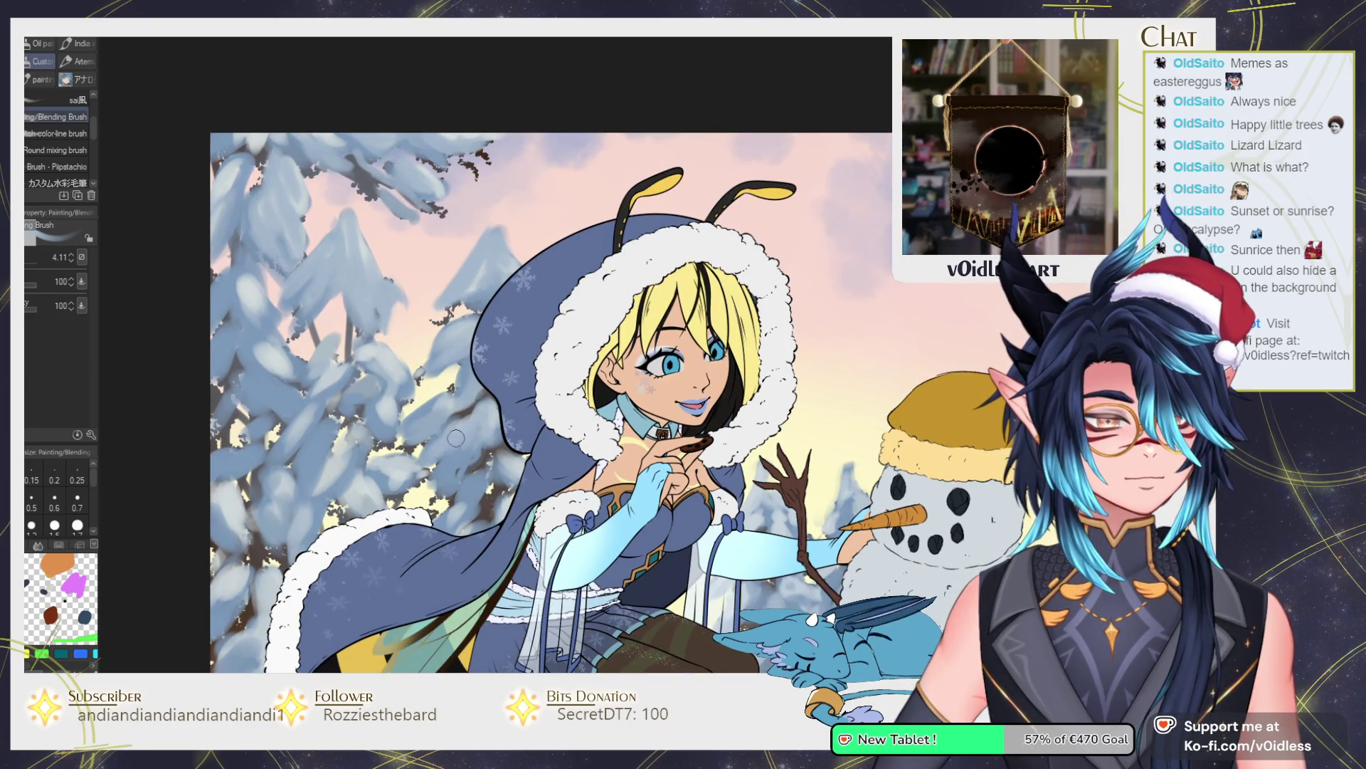
left_click_drag(425, 472, 420, 416)
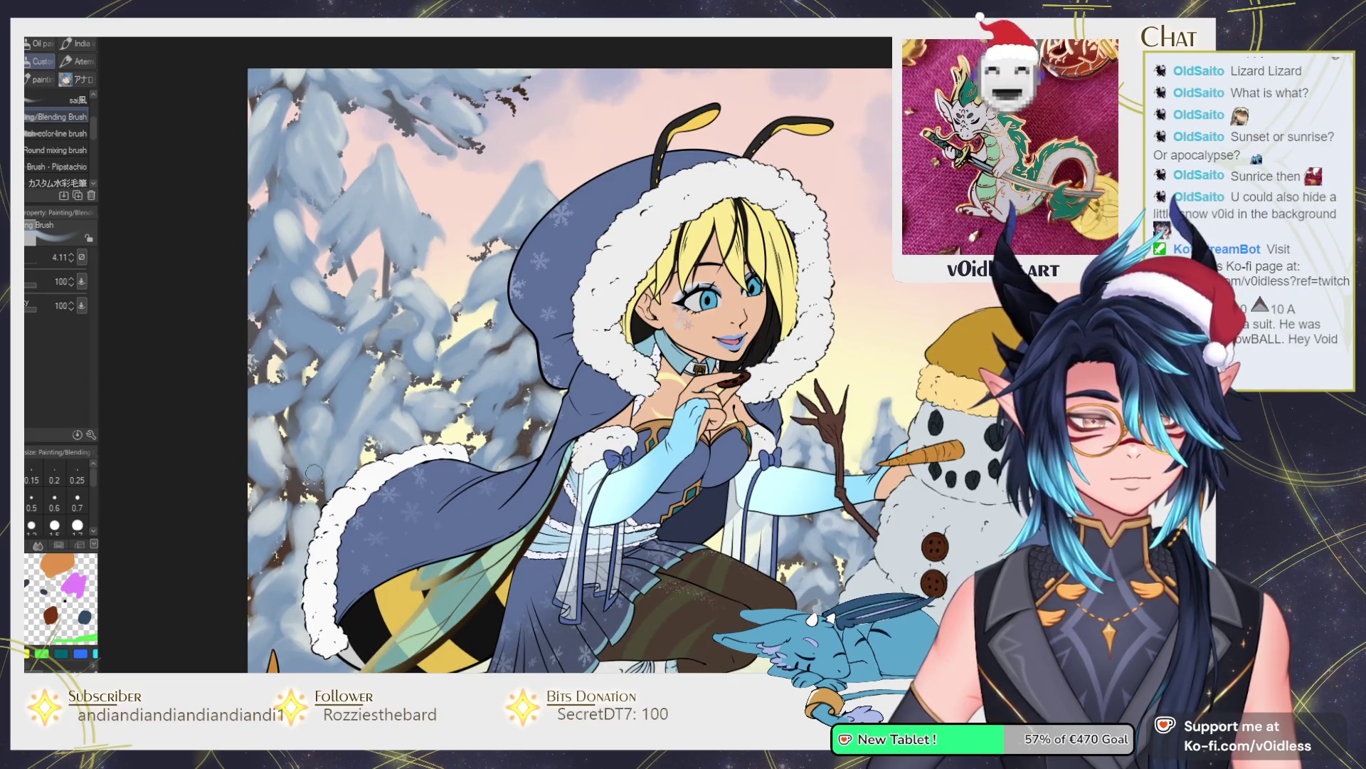
left_click_drag(302, 460, 331, 398)
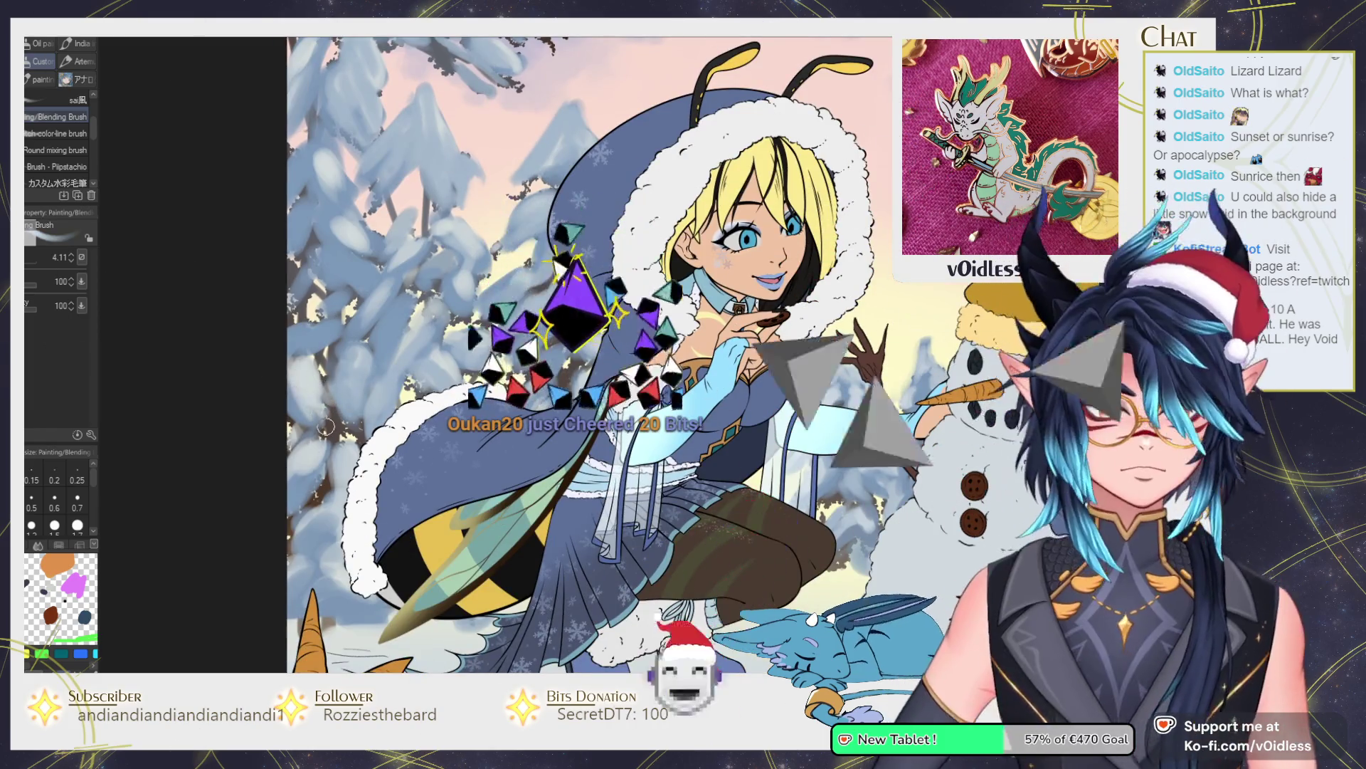
left_click_drag(341, 463, 350, 459)
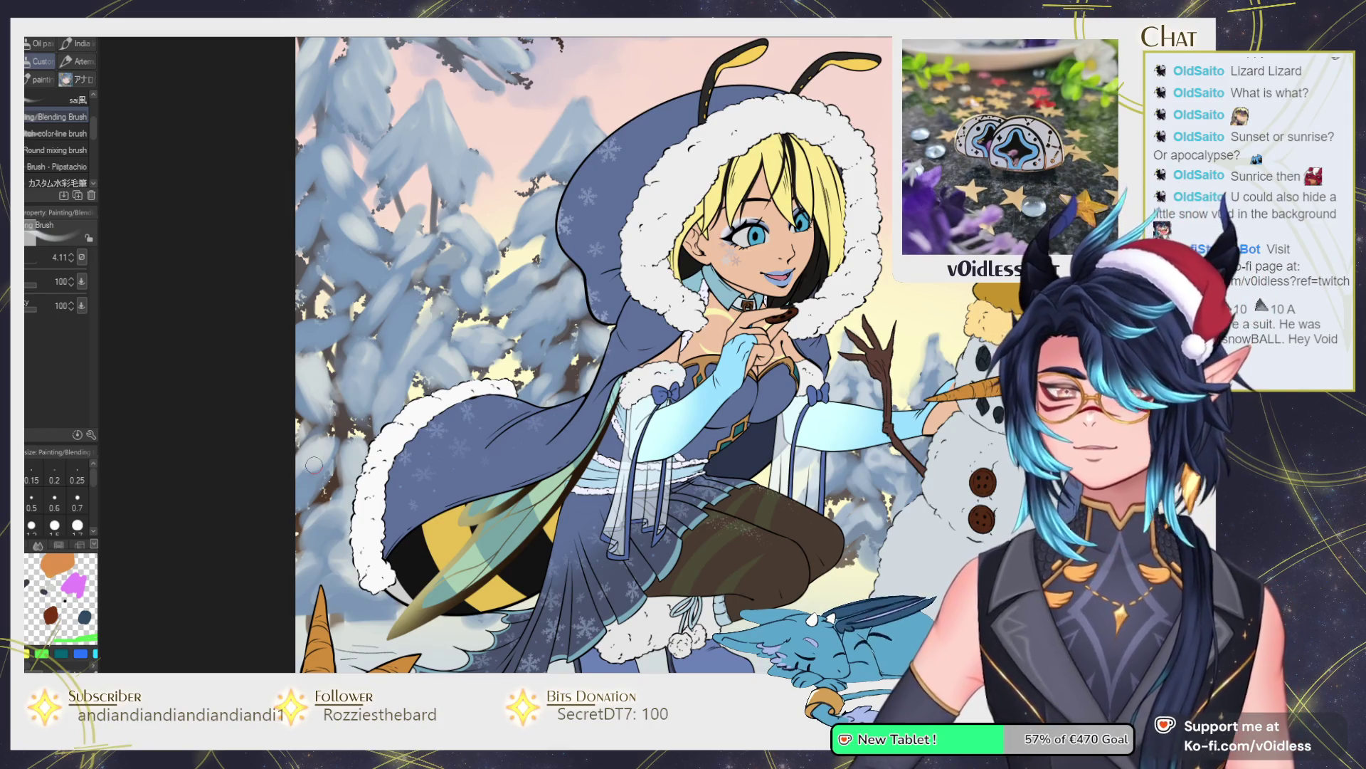
scroll(430, 292, "up", 3)
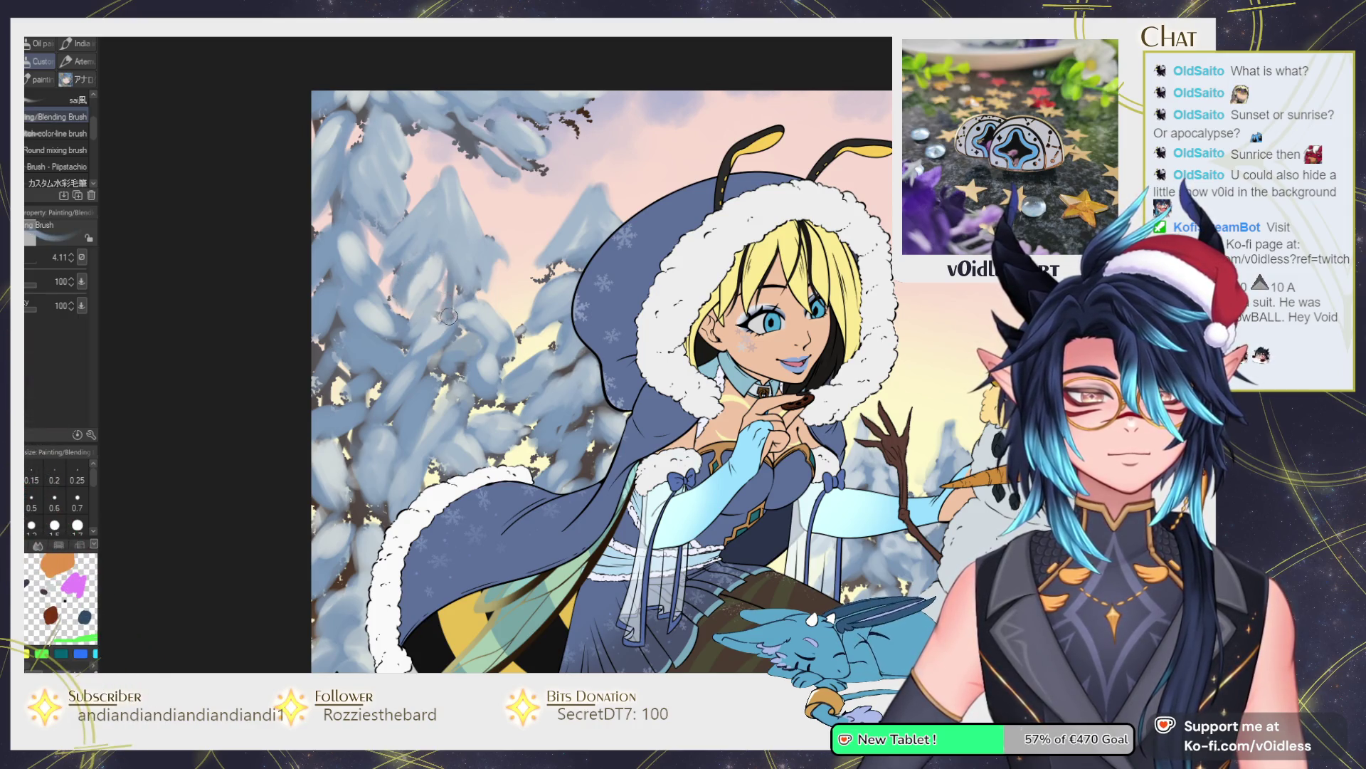
scroll(541, 260, "down", 2)
mouse_move(563, 245)
left_mouse_down()
mouse_move(465, 242)
mouse_move(375, 196)
left_mouse_up()
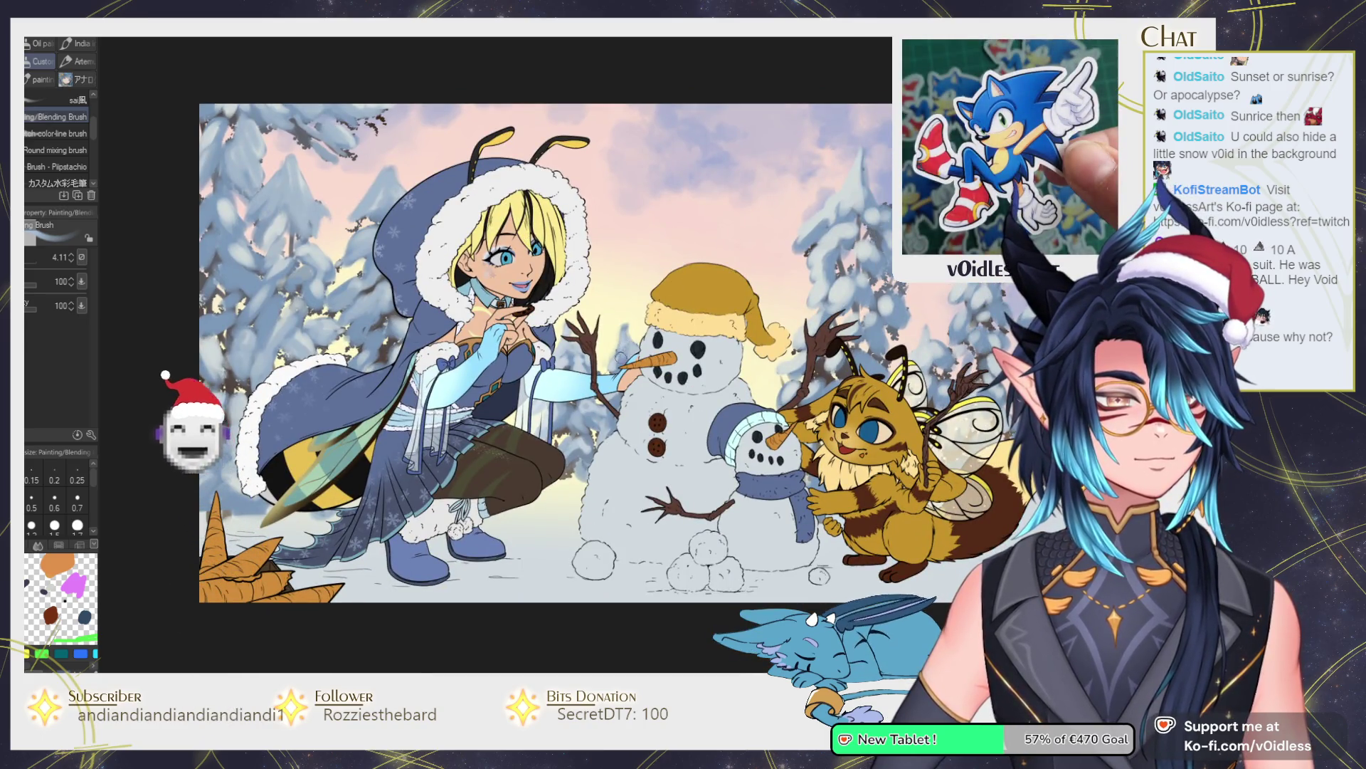
Paint pale snow onto the treetop behind the bee and extend it down the tree.
scroll(623, 354, "up", 2)
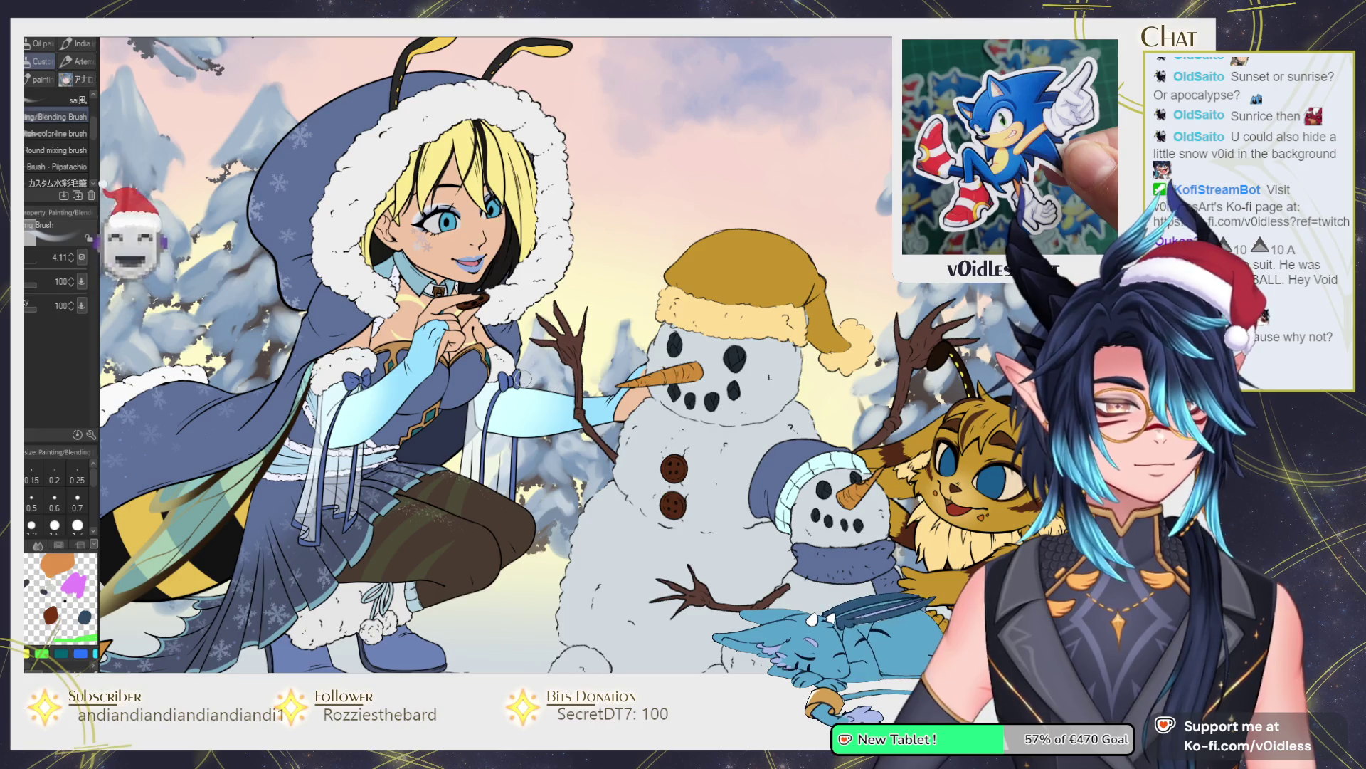
mouse_move(522, 379)
left_mouse_down()
mouse_move(429, 365)
mouse_move(251, 439)
left_mouse_up()
mouse_move(653, 256)
left_mouse_down()
mouse_move(644, 238)
mouse_move(626, 256)
mouse_move(680, 211)
mouse_move(665, 214)
mouse_move(694, 206)
mouse_move(701, 171)
mouse_move(688, 216)
mouse_move(660, 201)
left_mouse_up()
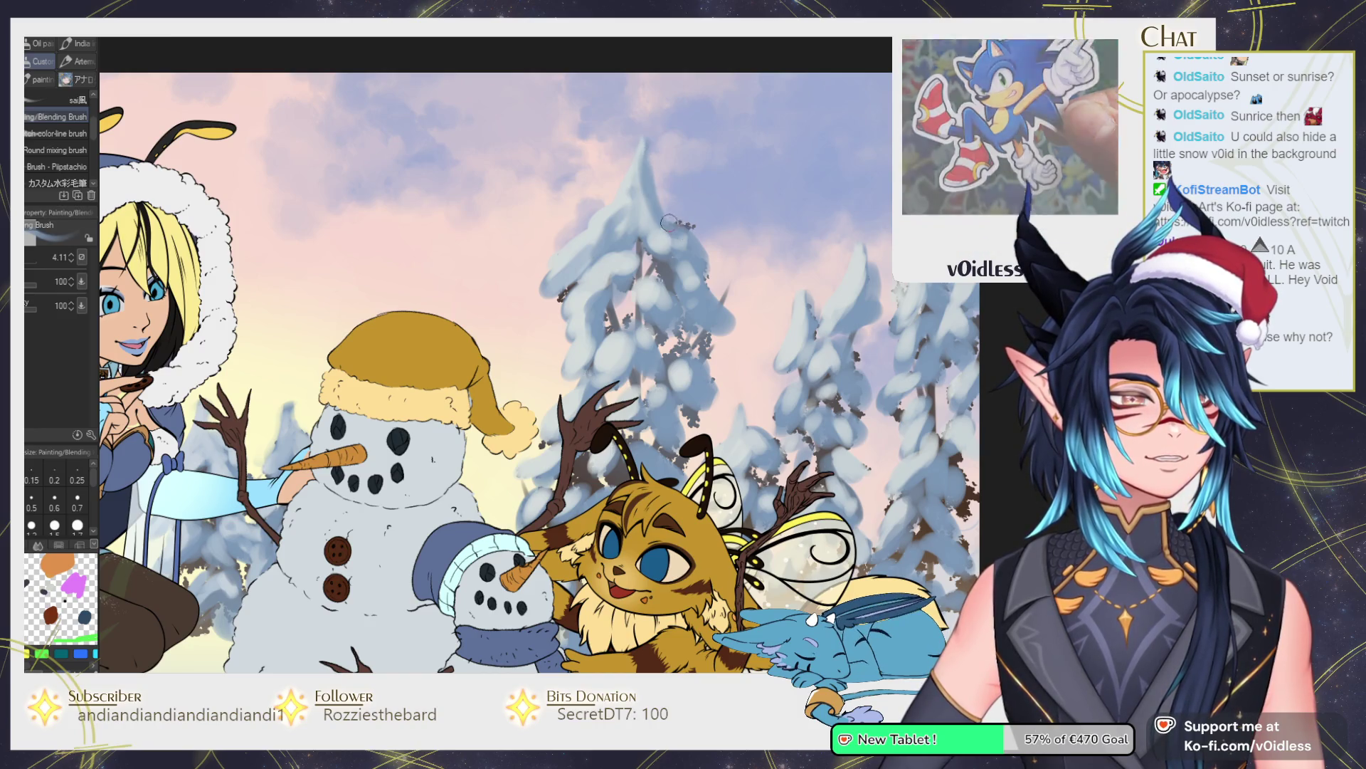
mouse_move(669, 238)
left_mouse_down()
mouse_move(651, 200)
mouse_move(696, 272)
mouse_move(678, 256)
mouse_move(686, 313)
mouse_move(680, 253)
mouse_move(698, 307)
mouse_move(679, 263)
left_mouse_up()
mouse_move(709, 320)
left_mouse_down()
mouse_move(683, 263)
mouse_move(701, 282)
mouse_move(718, 313)
mouse_move(662, 242)
mouse_move(627, 263)
mouse_move(588, 326)
mouse_move(583, 299)
mouse_move(587, 331)
left_mouse_up()
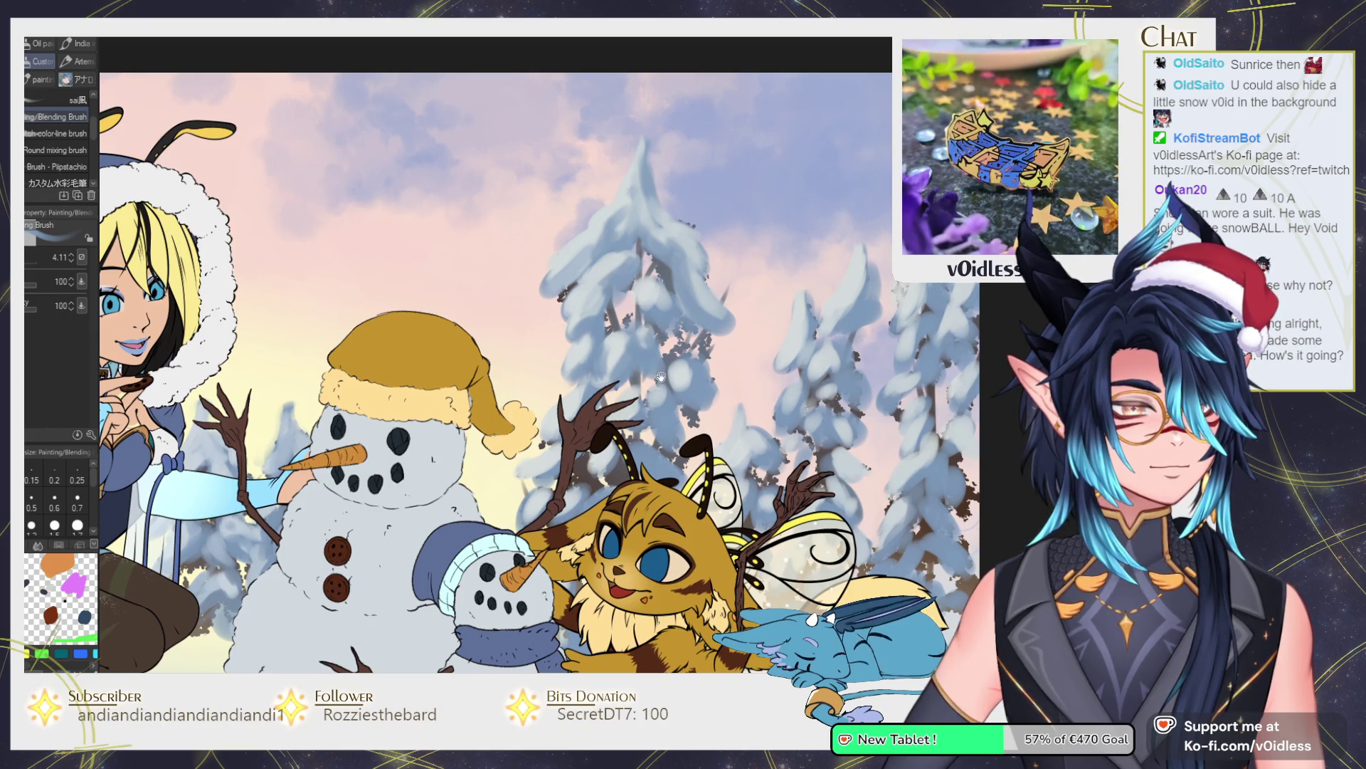
Blend and soften the snow on that treetop and its neighbour to lighten it.
left_click_drag(661, 375, 644, 296)
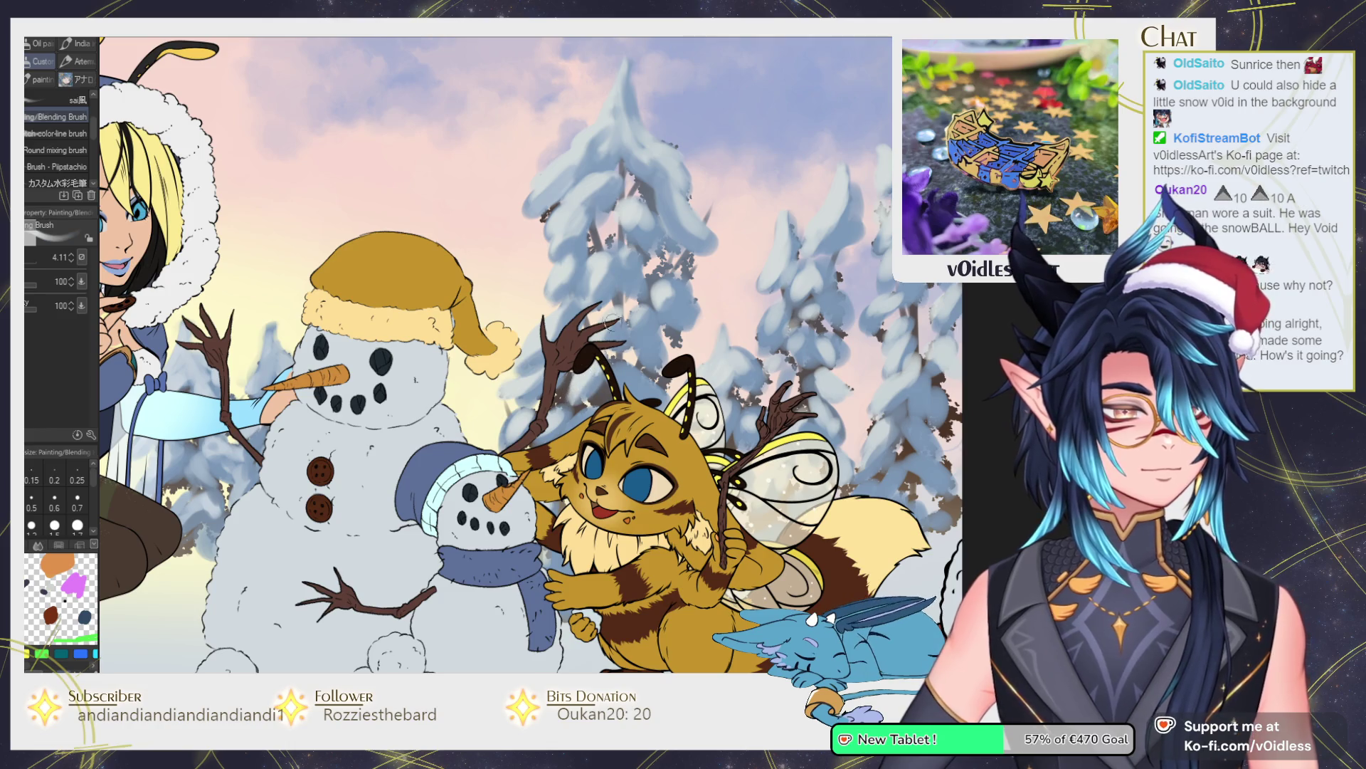
left_click_drag(595, 385, 586, 347)
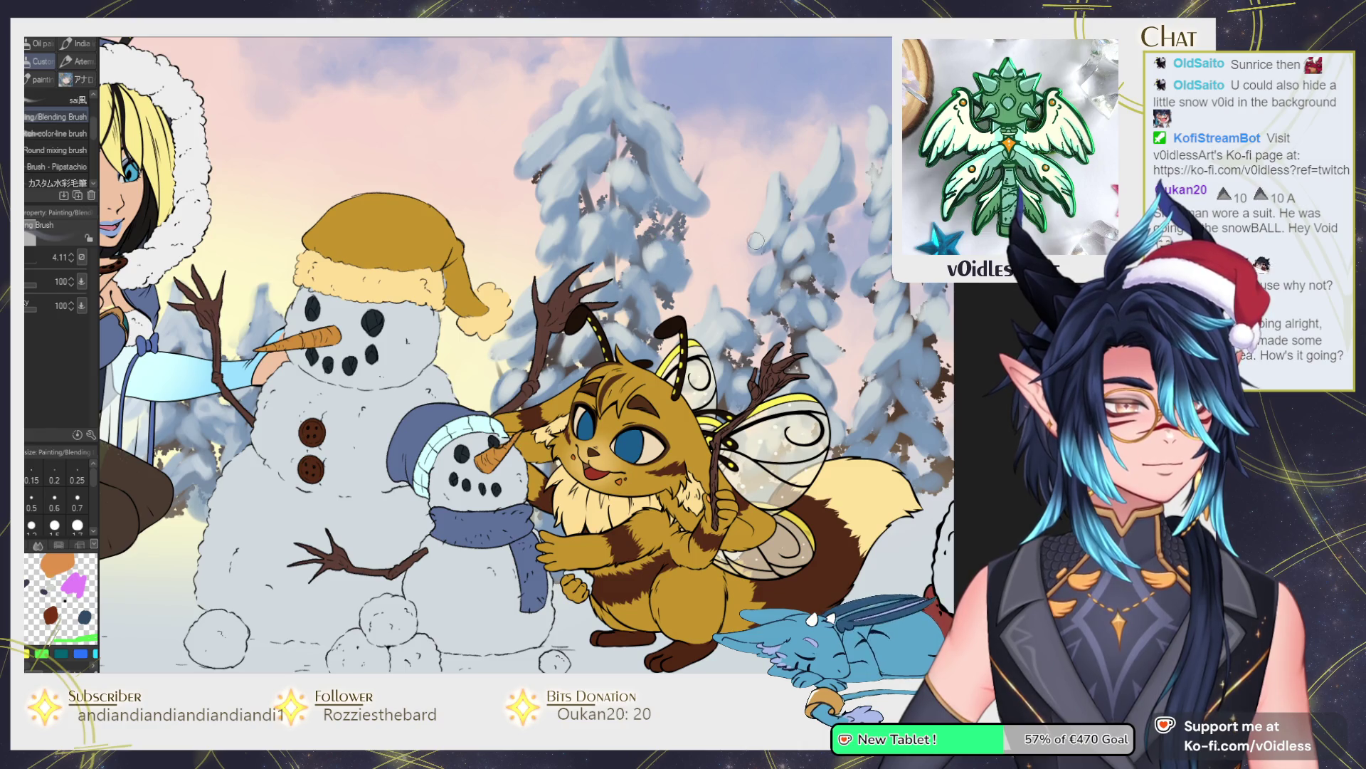
scroll(740, 237, "right", 3)
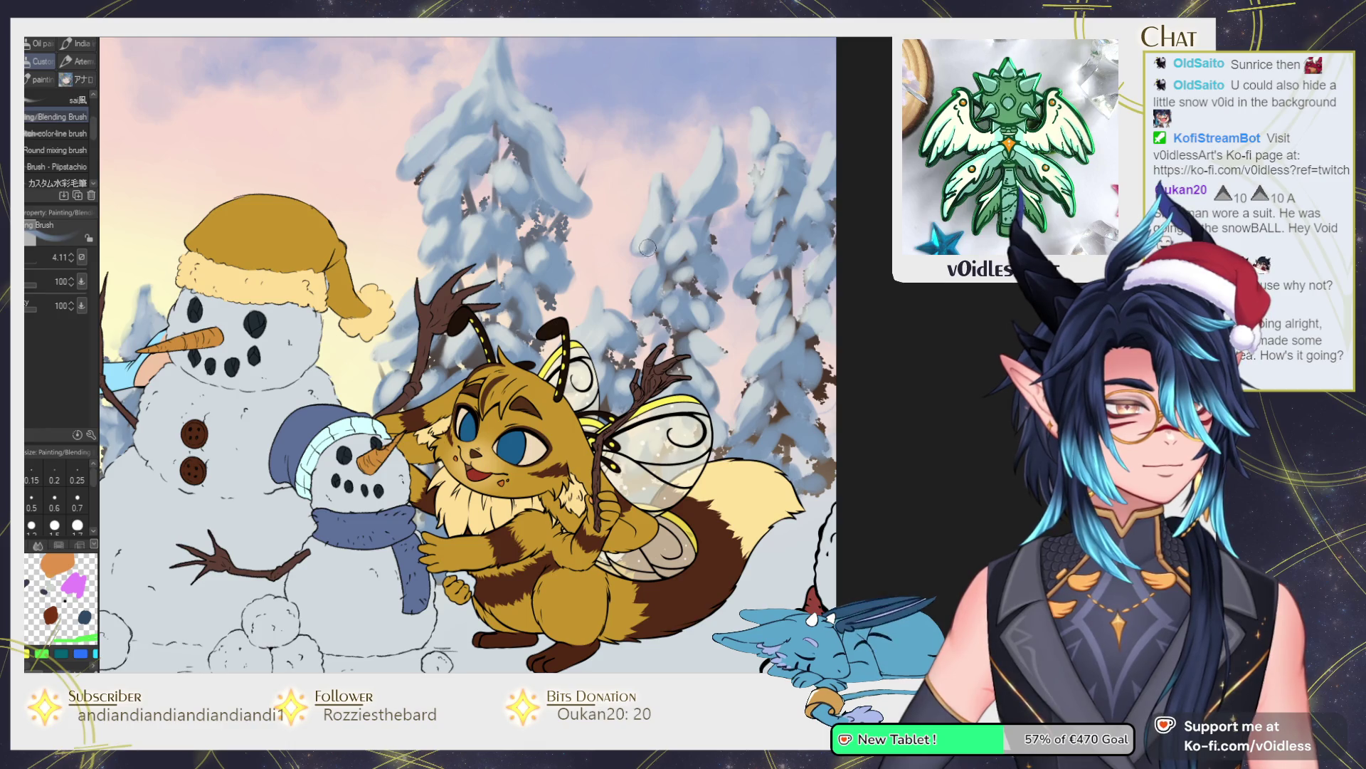
left_click_drag(660, 212, 667, 235)
left_click_drag(695, 189, 724, 177)
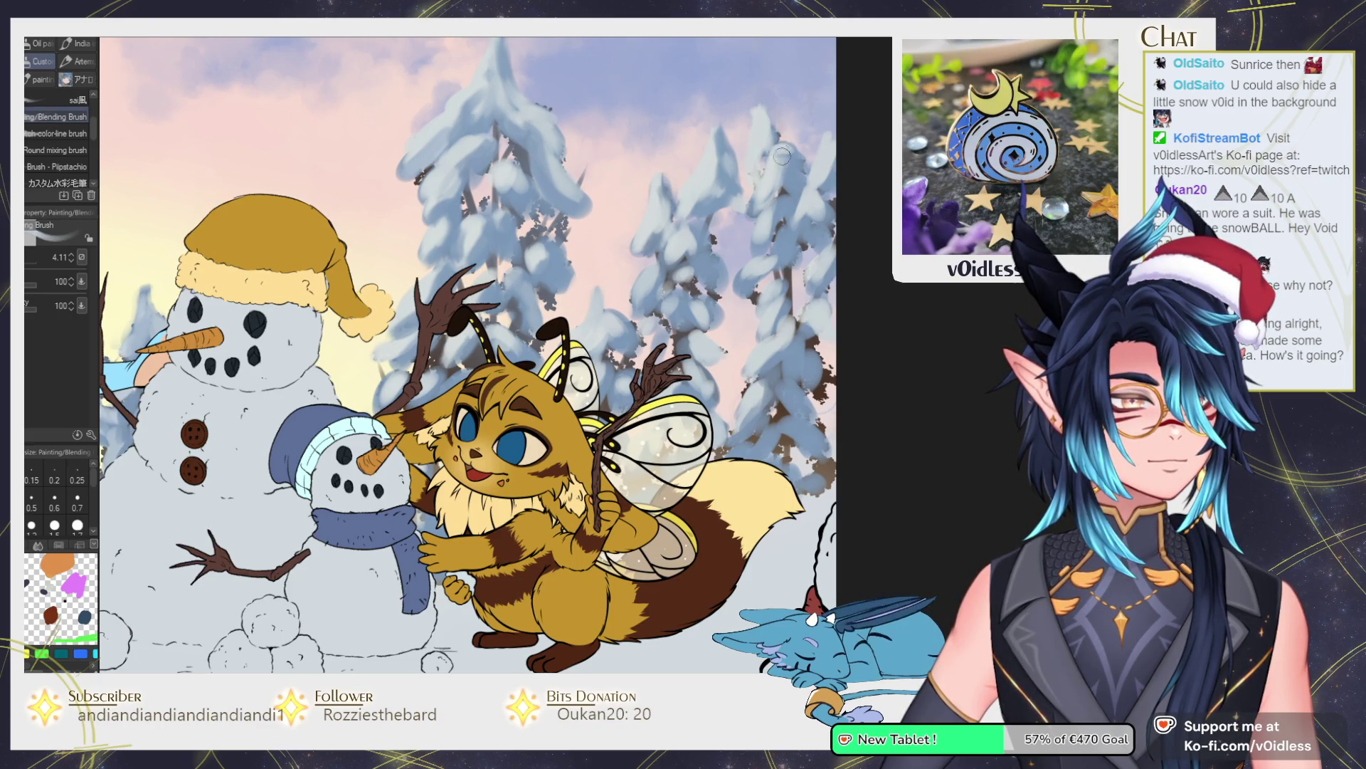
key("ctrl+minus")
key("ctrl+minus")
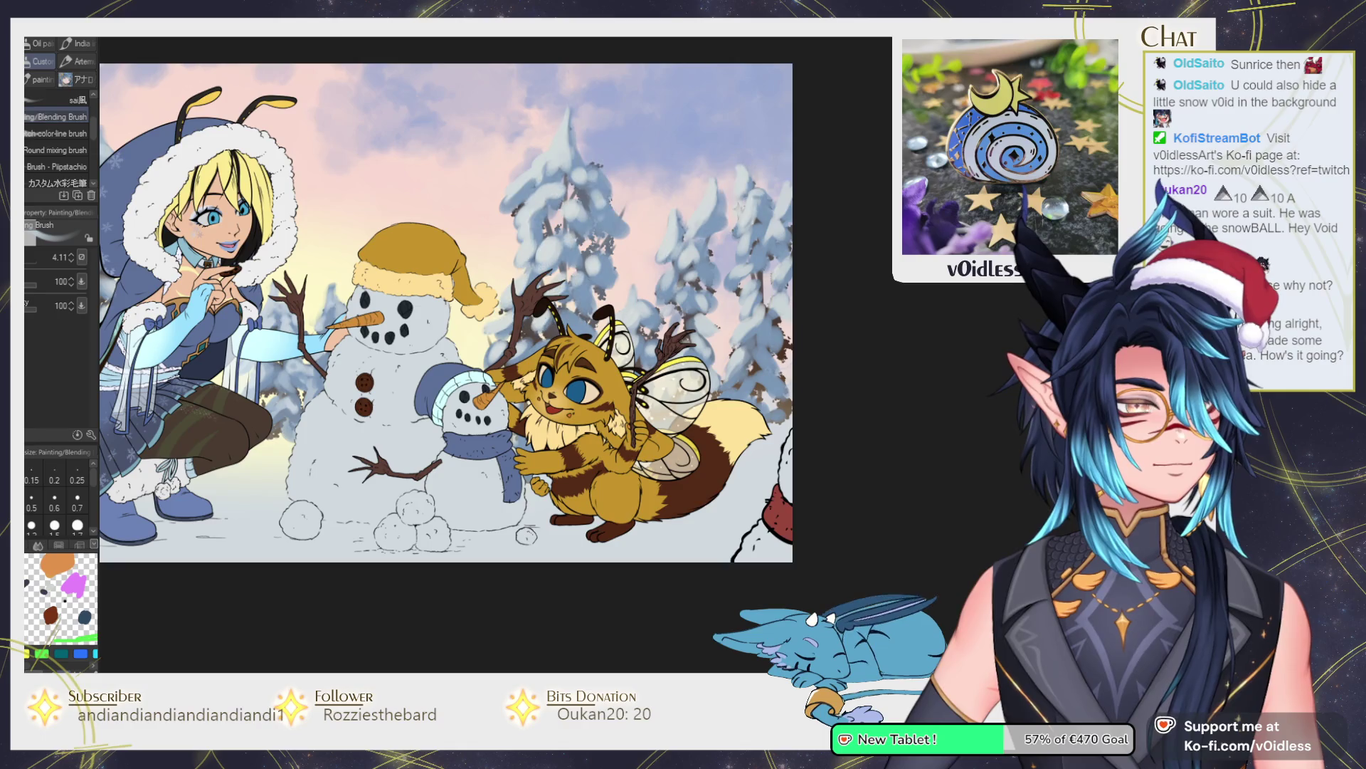
Zoom in on the trees and bee creature and set a small brush for detail.
key("ctrl+minus")
key("ctrl+minus")
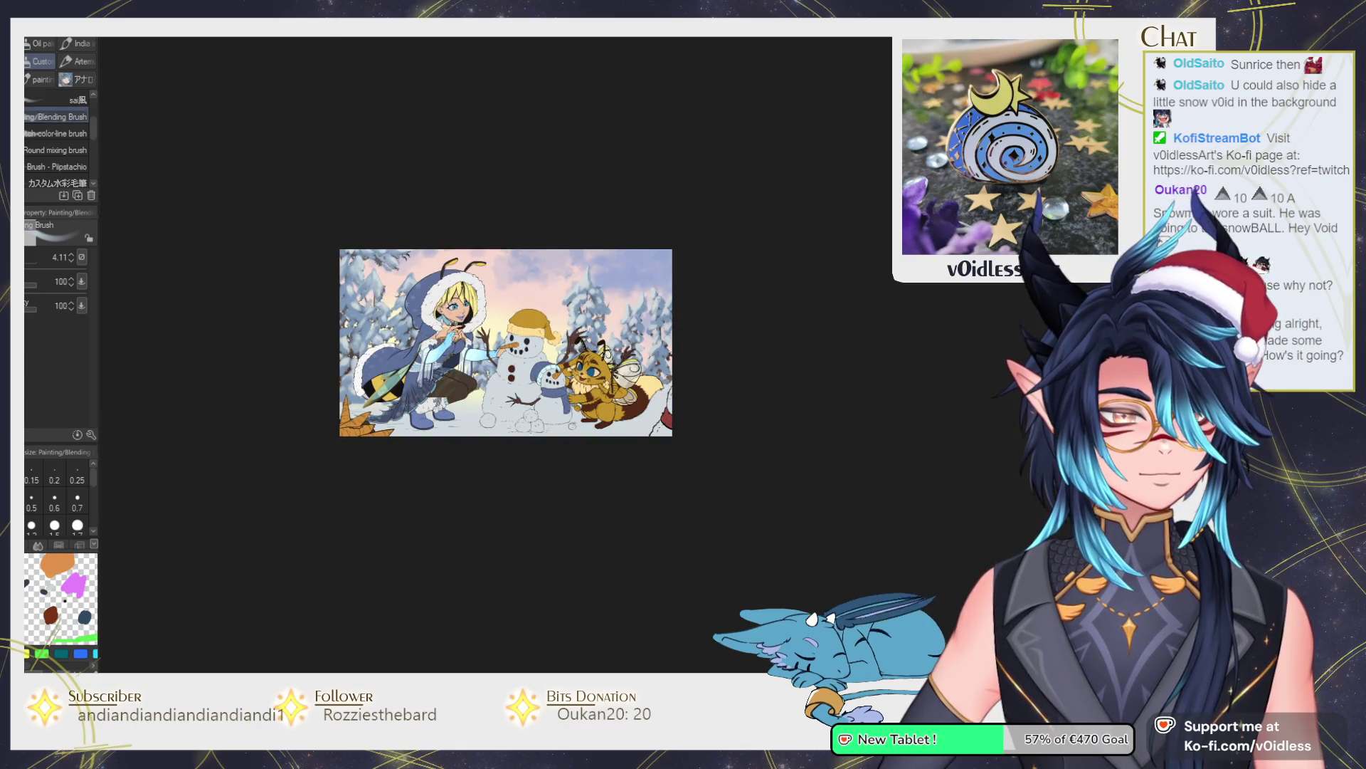
key("ctrl+plus")
key("ctrl+plus")
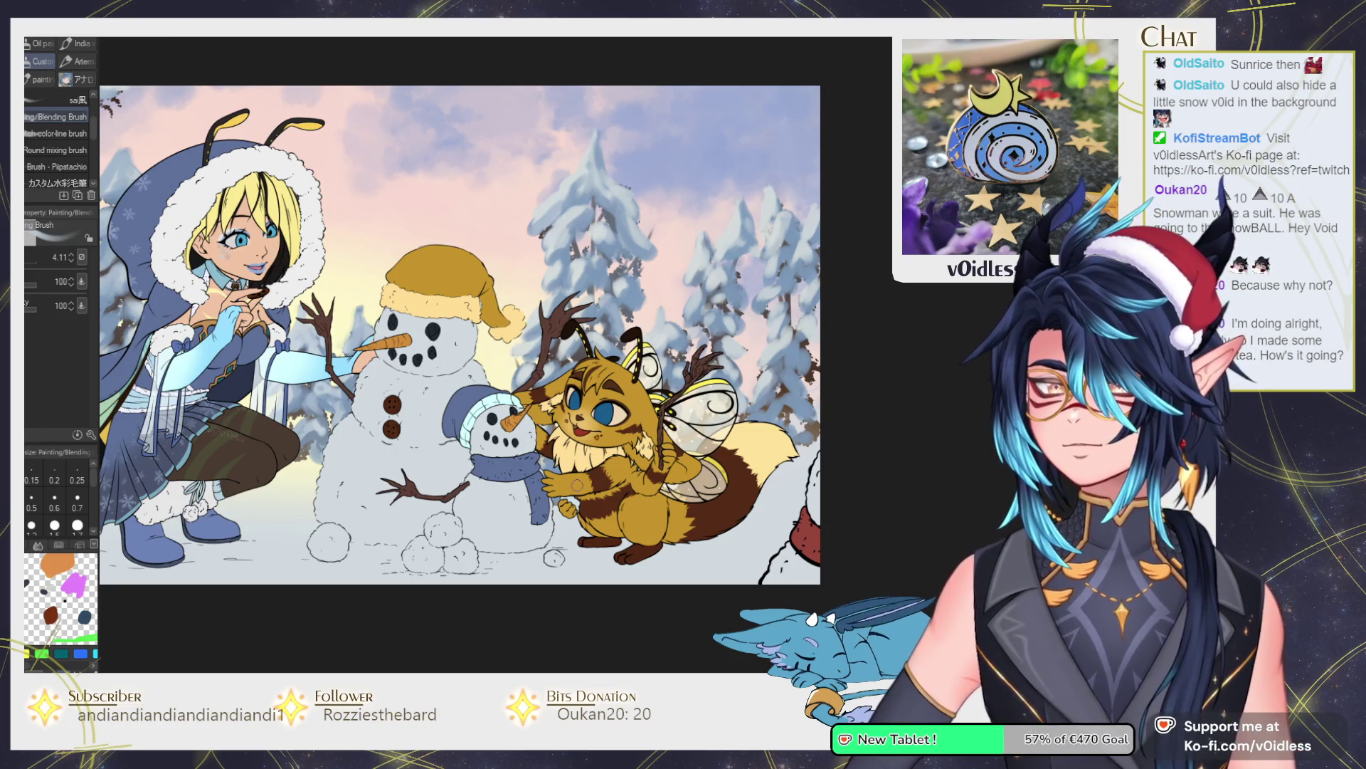
key("ctrl+plus")
key("ctrl+plus")
key("ctrl+plus")
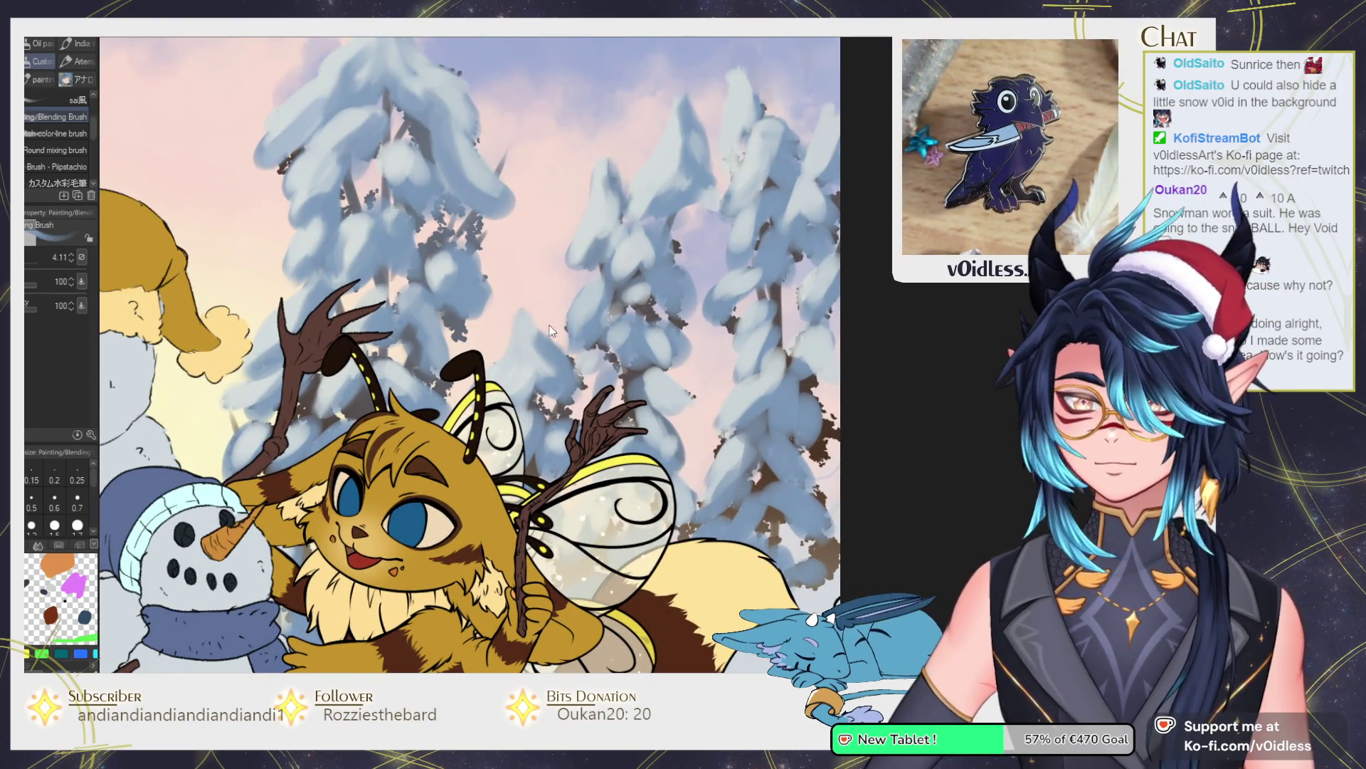
key("bracketleft")
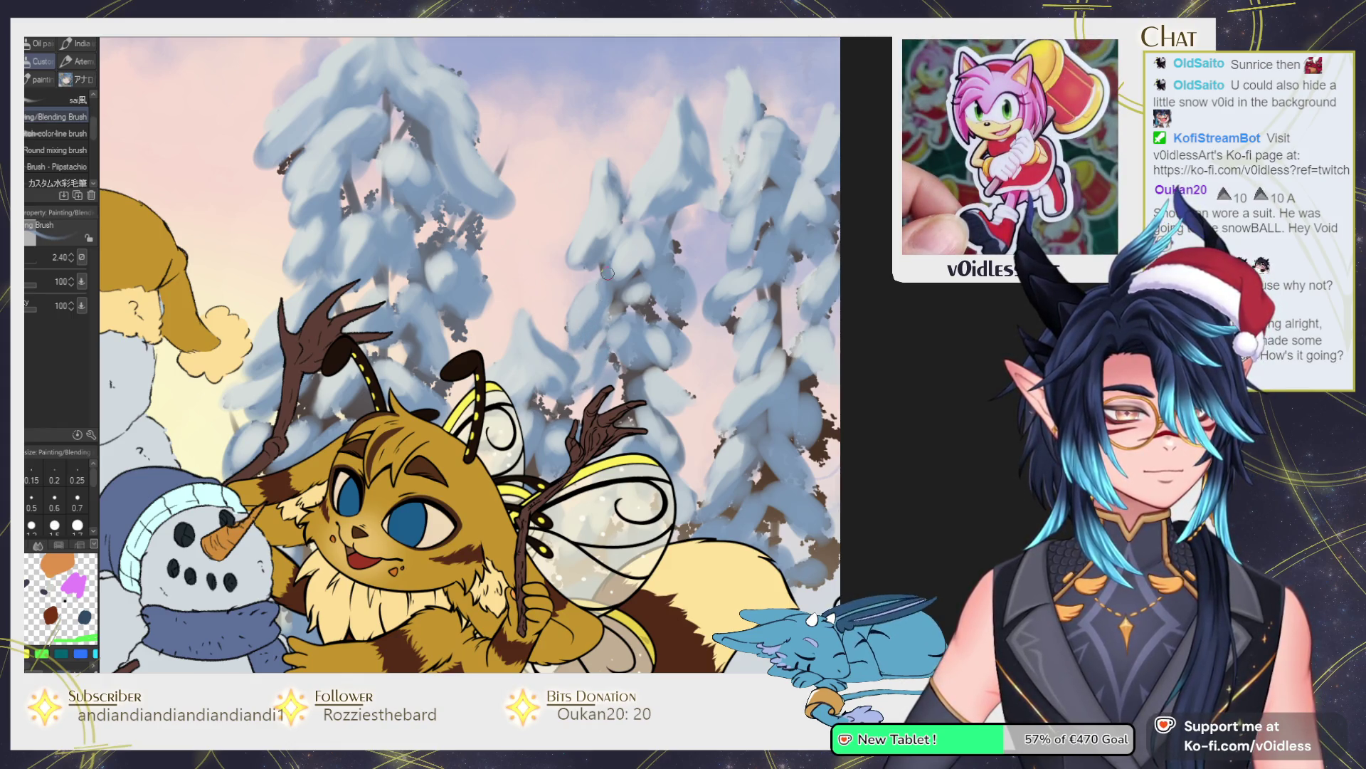
scroll(616, 269, "right", 3)
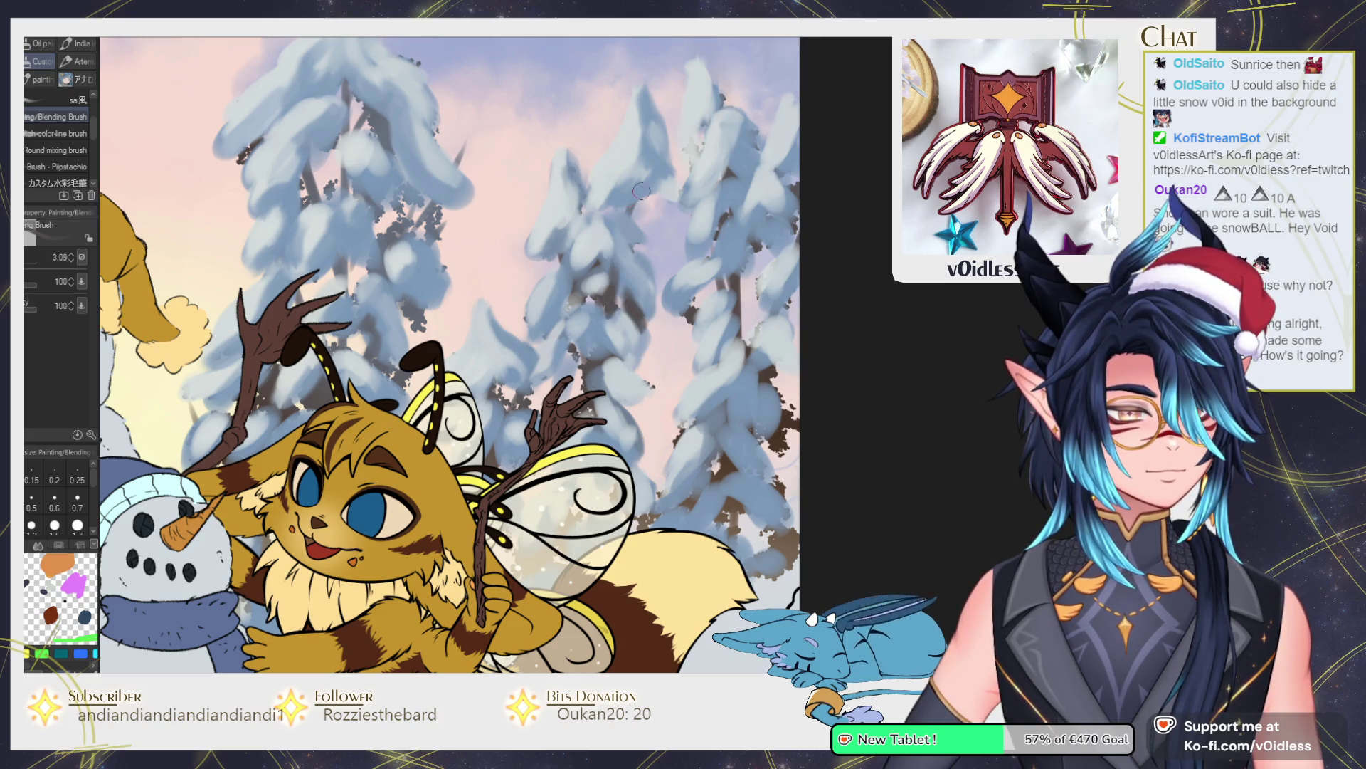
key("bracketleft")
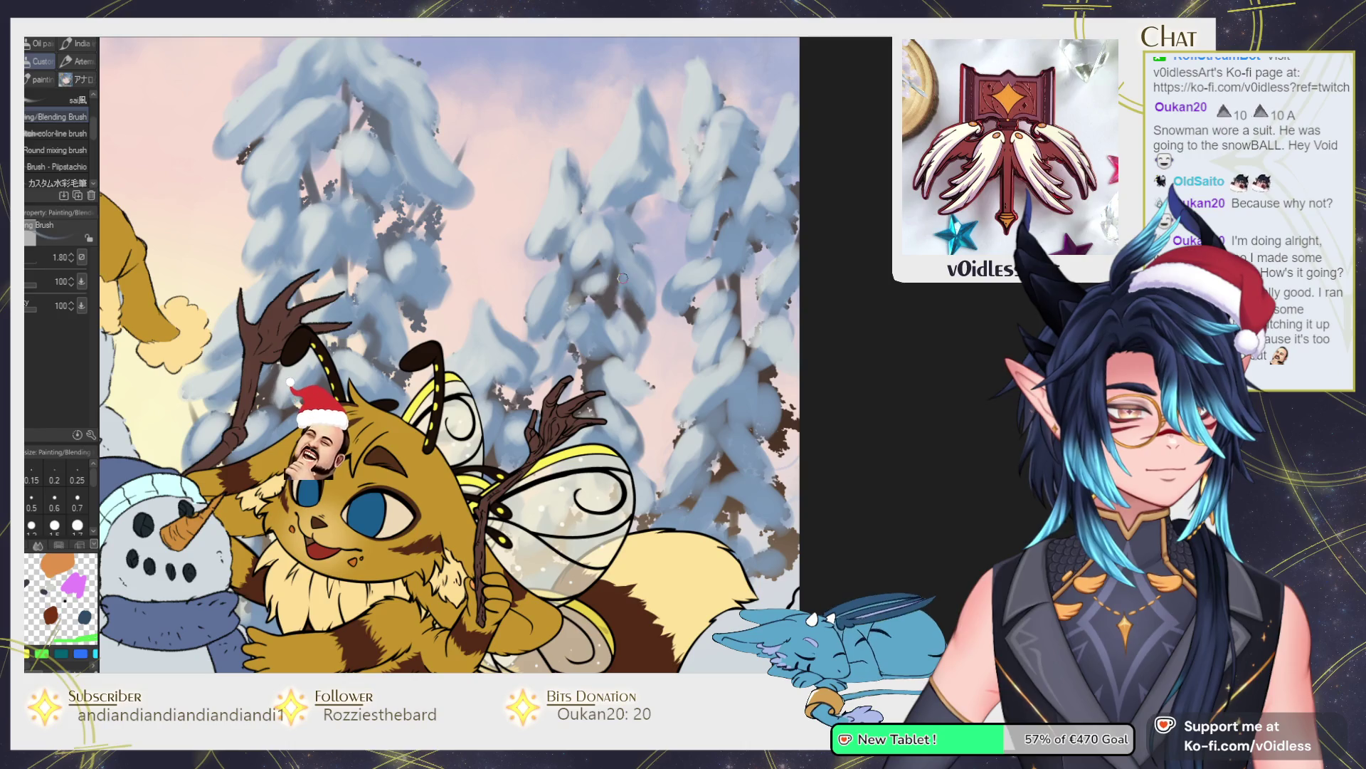
key("bracketright")
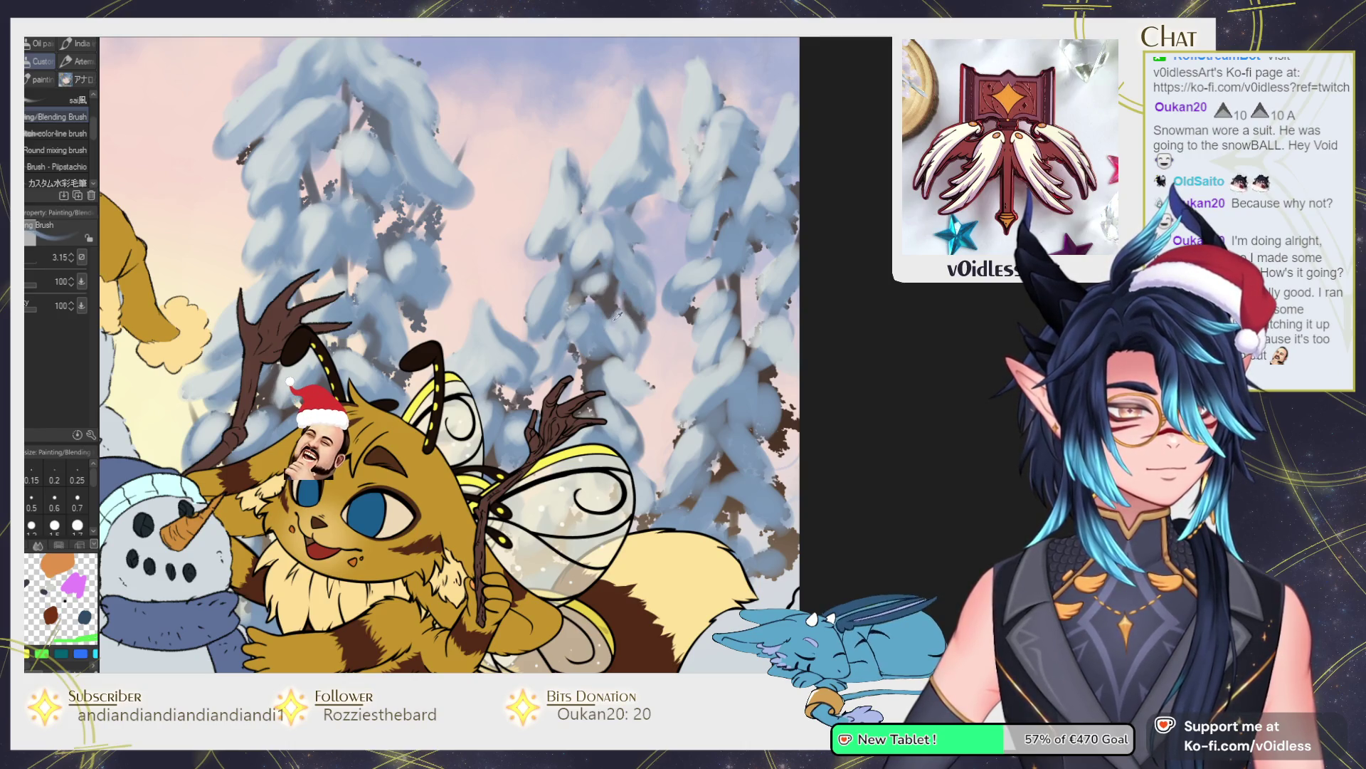
key("bracketleft")
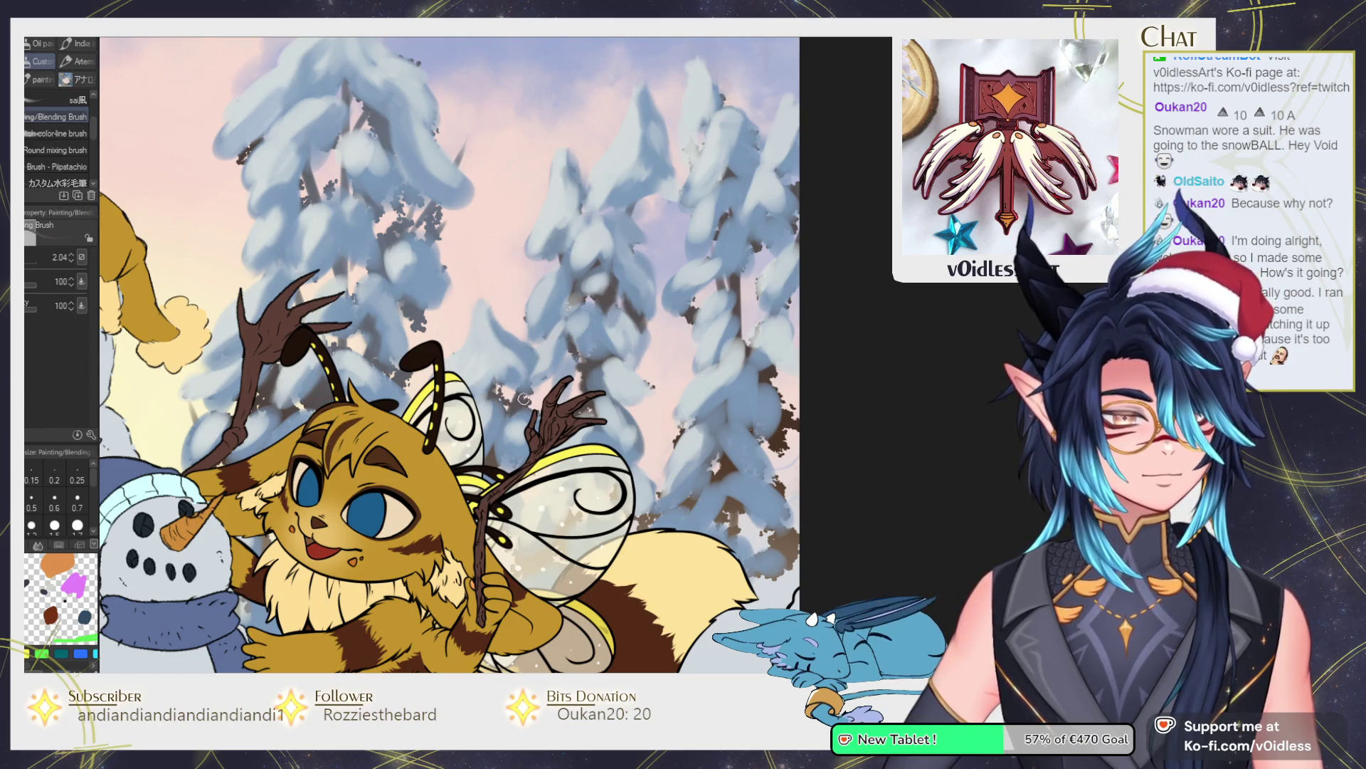
scroll(525, 400, "down", 1)
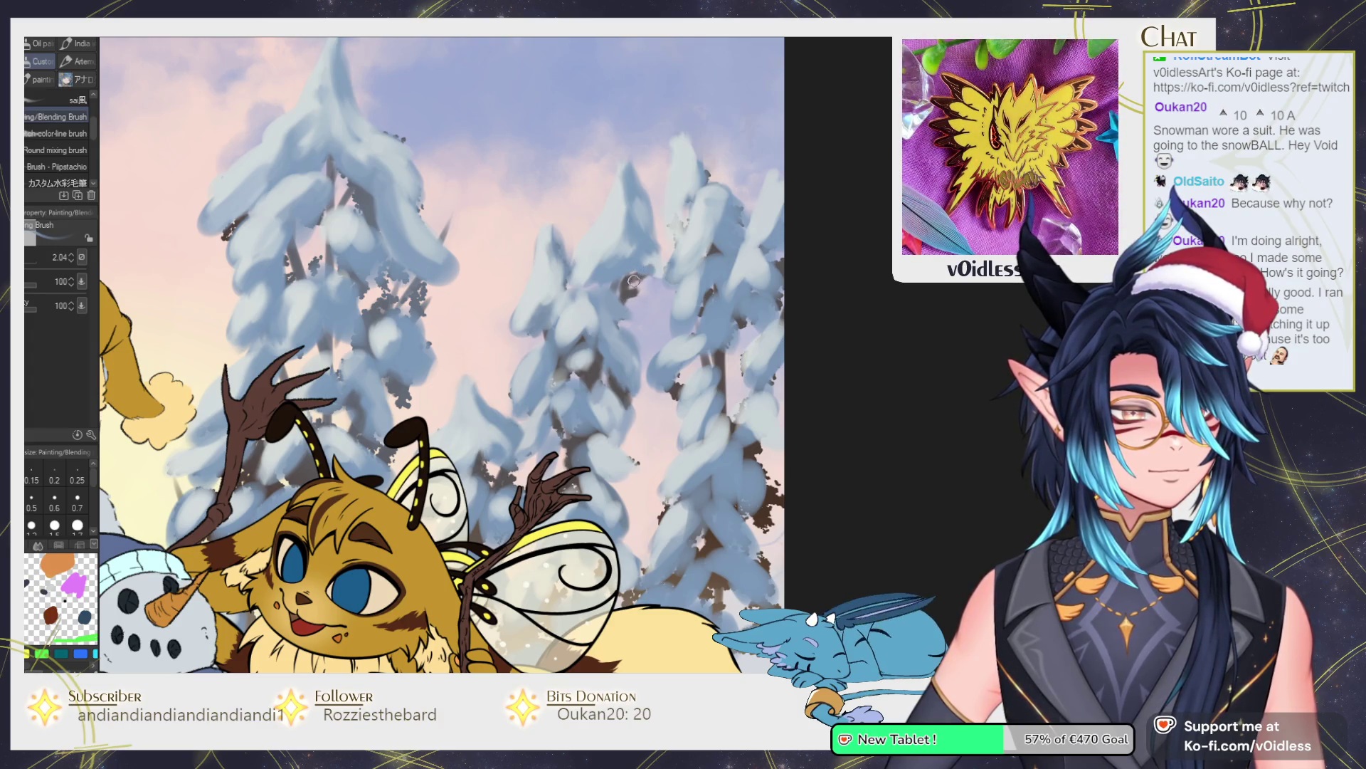
Add a darker branch stroke and faint light snow marks on the pine behind the bee.
left_click_drag(633, 279, 616, 292)
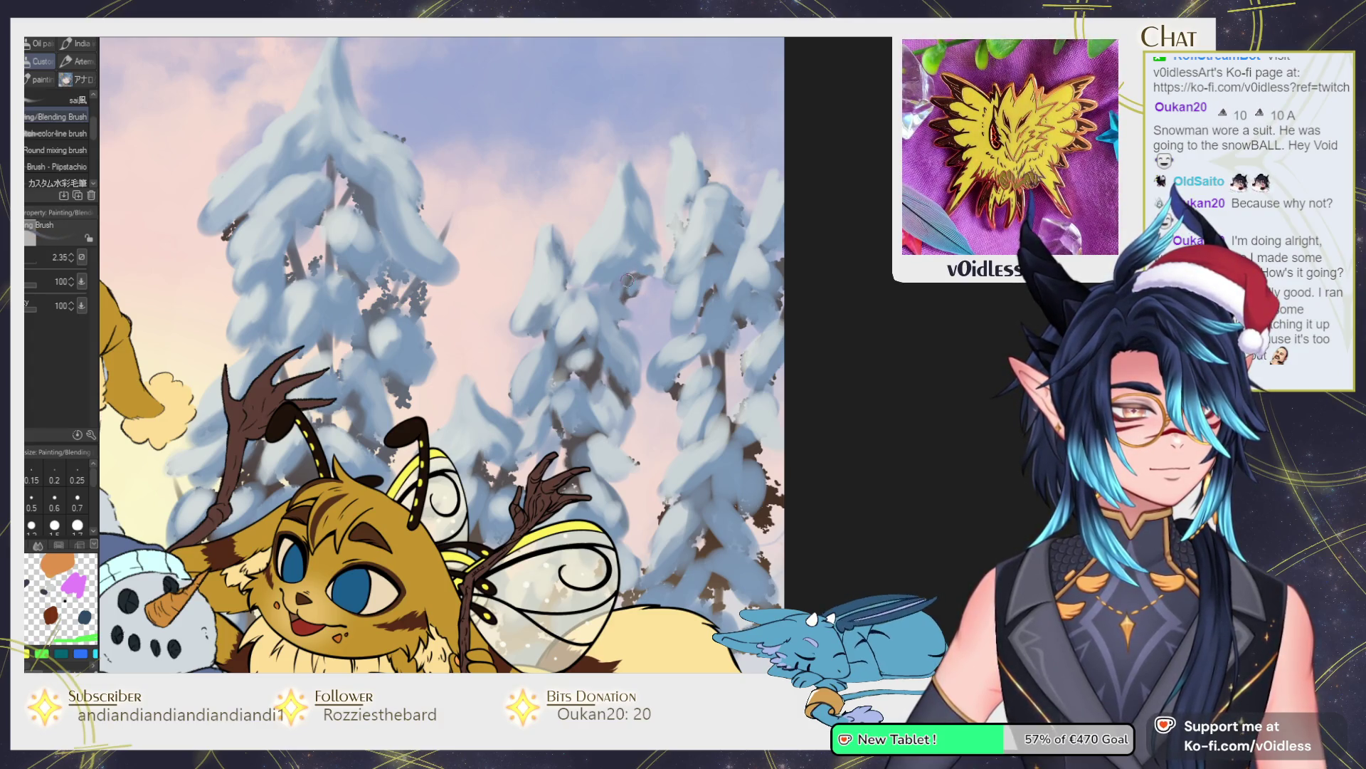
left_click_drag(676, 219, 670, 249)
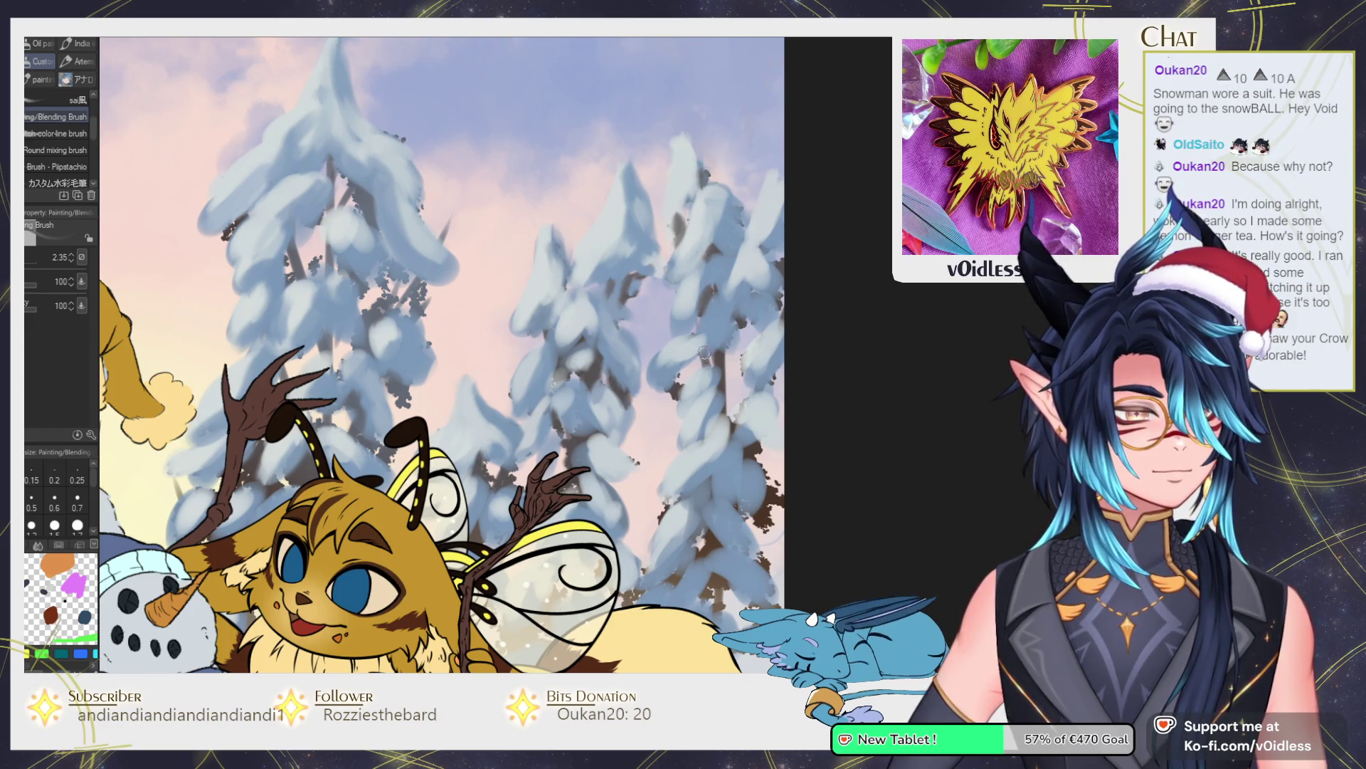
mouse_move(682, 406)
left_mouse_down()
mouse_move(671, 383)
mouse_move(721, 410)
mouse_move(729, 356)
mouse_move(722, 422)
mouse_move(730, 355)
mouse_move(731, 399)
mouse_move(750, 405)
mouse_move(735, 440)
left_mouse_up()
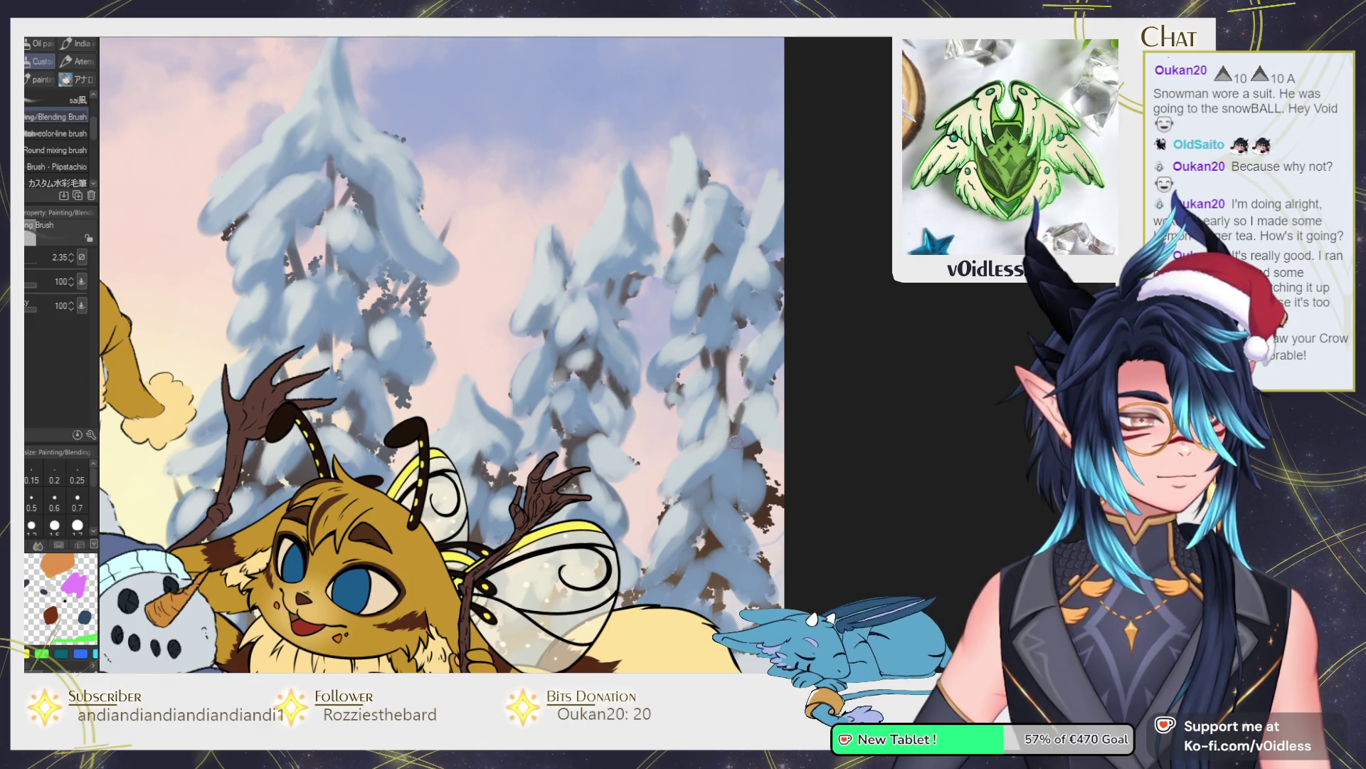
mouse_move(768, 512)
left_mouse_down()
mouse_move(757, 363)
mouse_move(751, 423)
mouse_move(735, 414)
mouse_move(756, 420)
mouse_move(750, 361)
mouse_move(733, 342)
mouse_move(699, 363)
mouse_move(715, 359)
mouse_move(723, 342)
mouse_move(694, 354)
mouse_move(701, 301)
mouse_move(687, 309)
mouse_move(699, 277)
left_mouse_up()
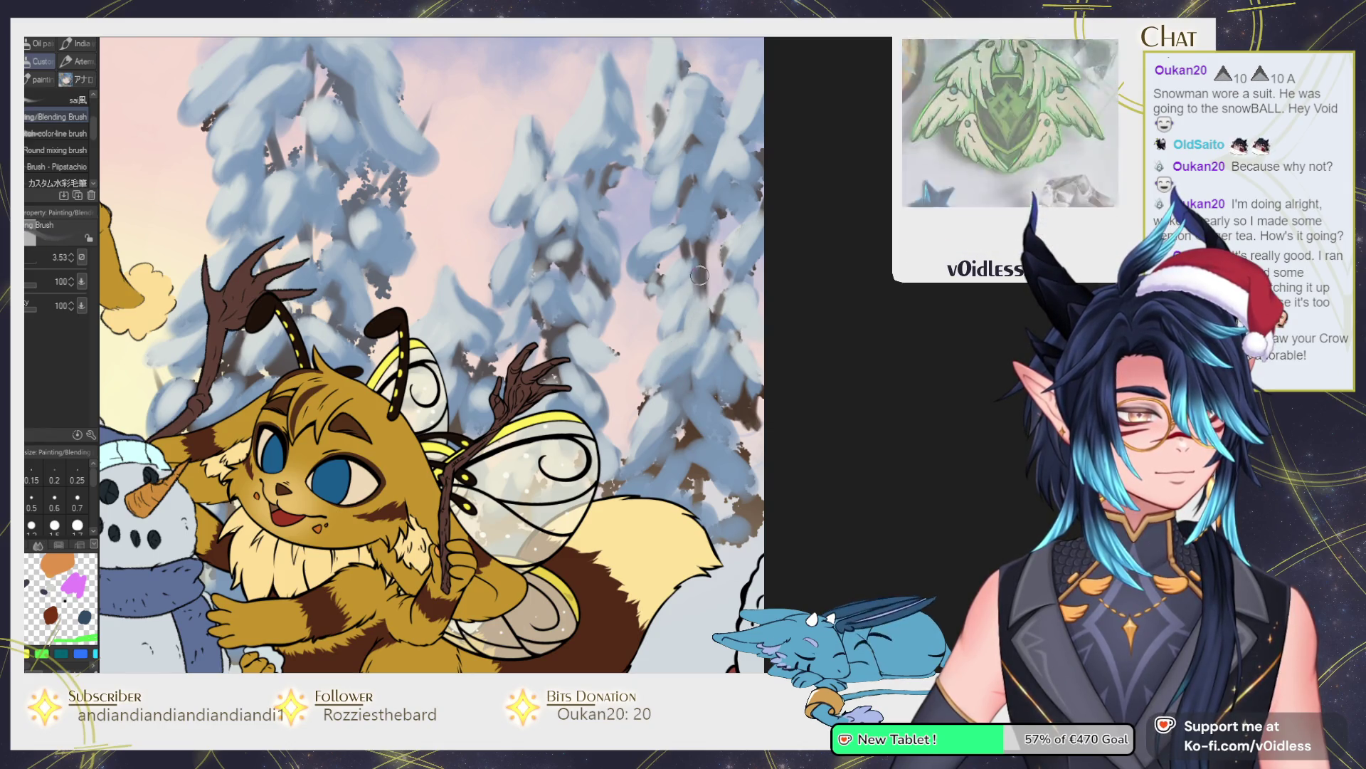
key("ctrl+0")
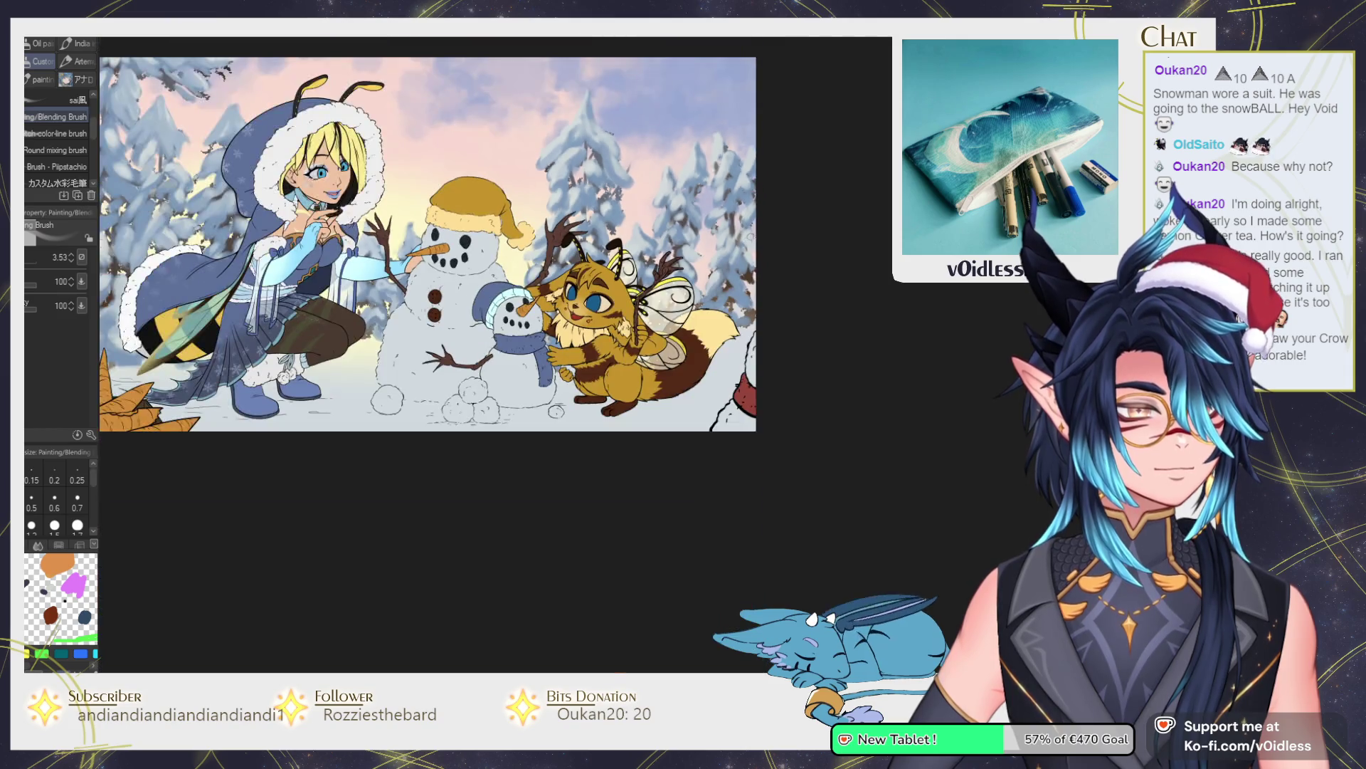
Hide the bee creature and line art layers with Ctrl+comma, leaving only the snowy pines.
scroll(660, 269, "up", 3)
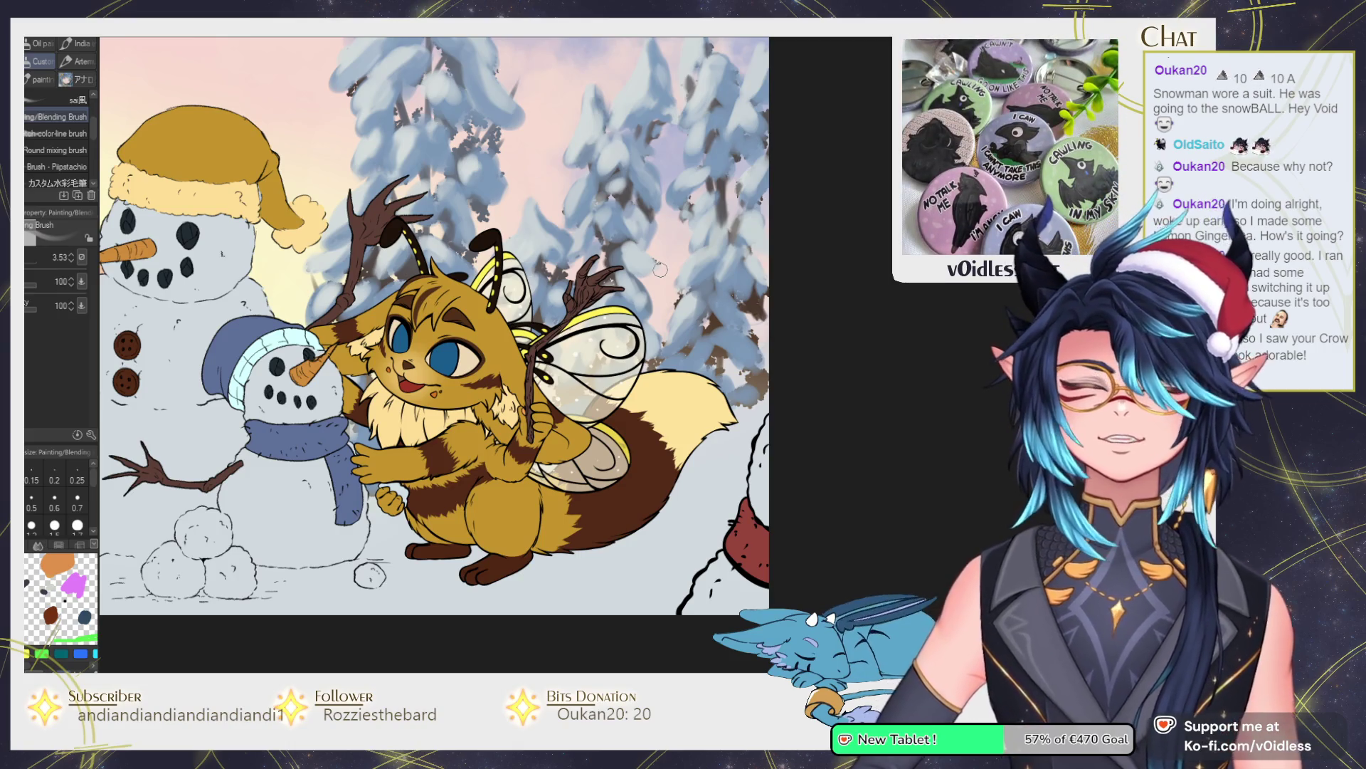
key("ctrl+plus")
key("ctrl+plus")
left_click_drag(573, 229, 570, 264)
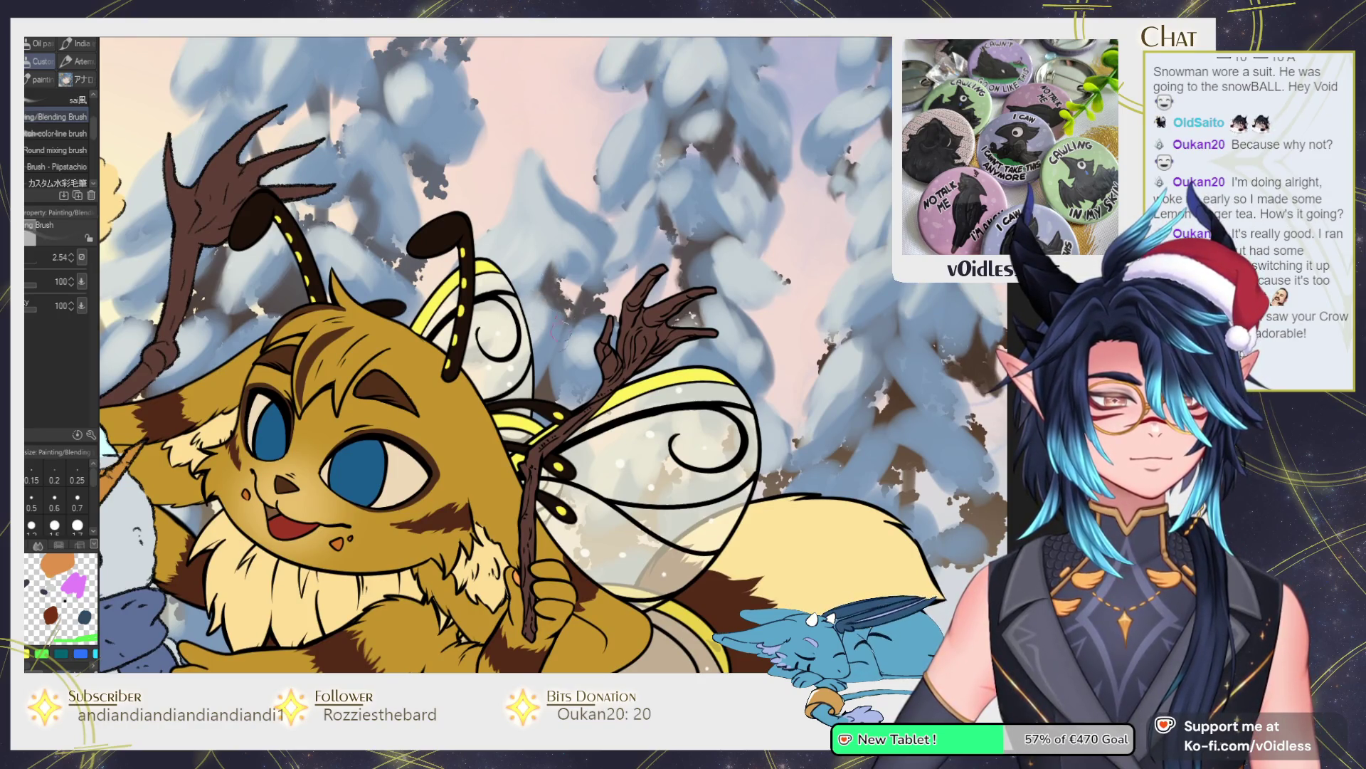
key("ctrl+comma")
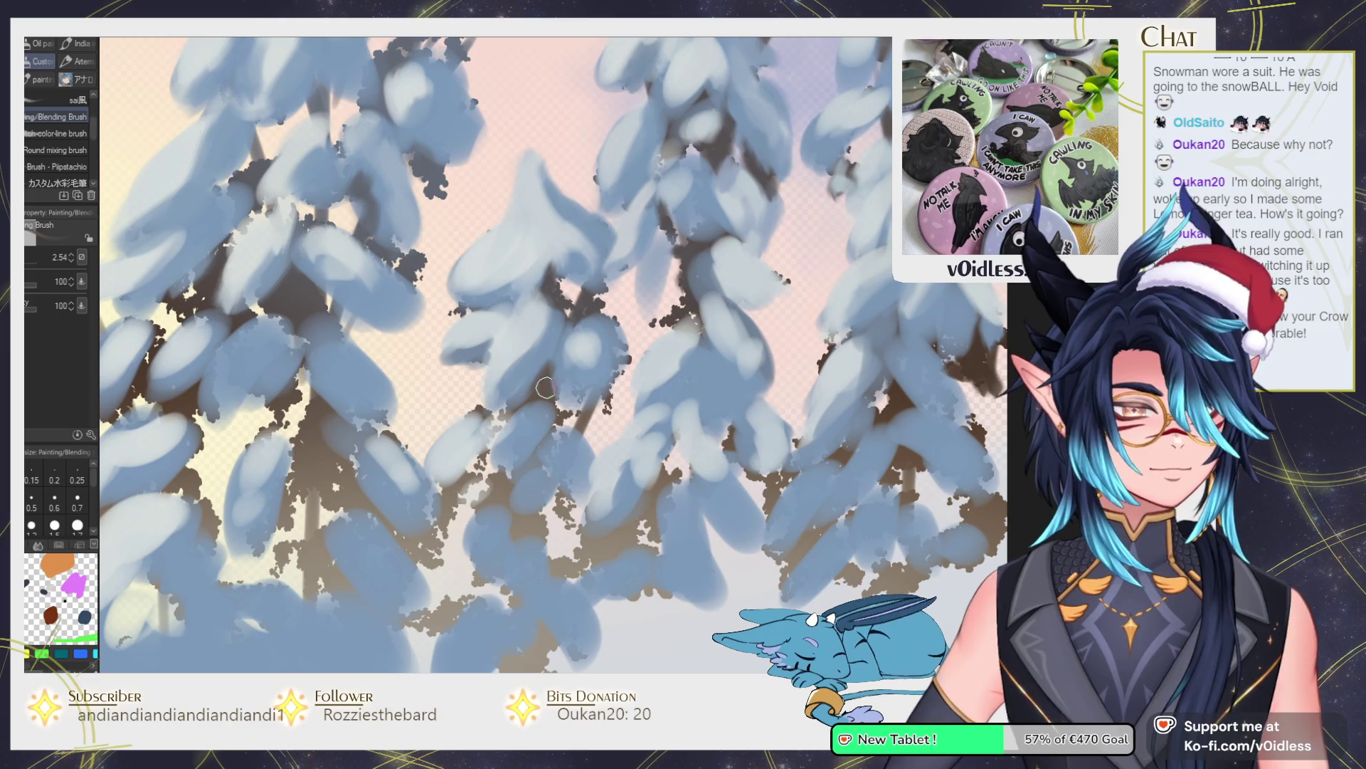
Paint darker strokes and light snow into the pine branches, then smooth a snow clump.
left_click_drag(541, 380, 496, 404)
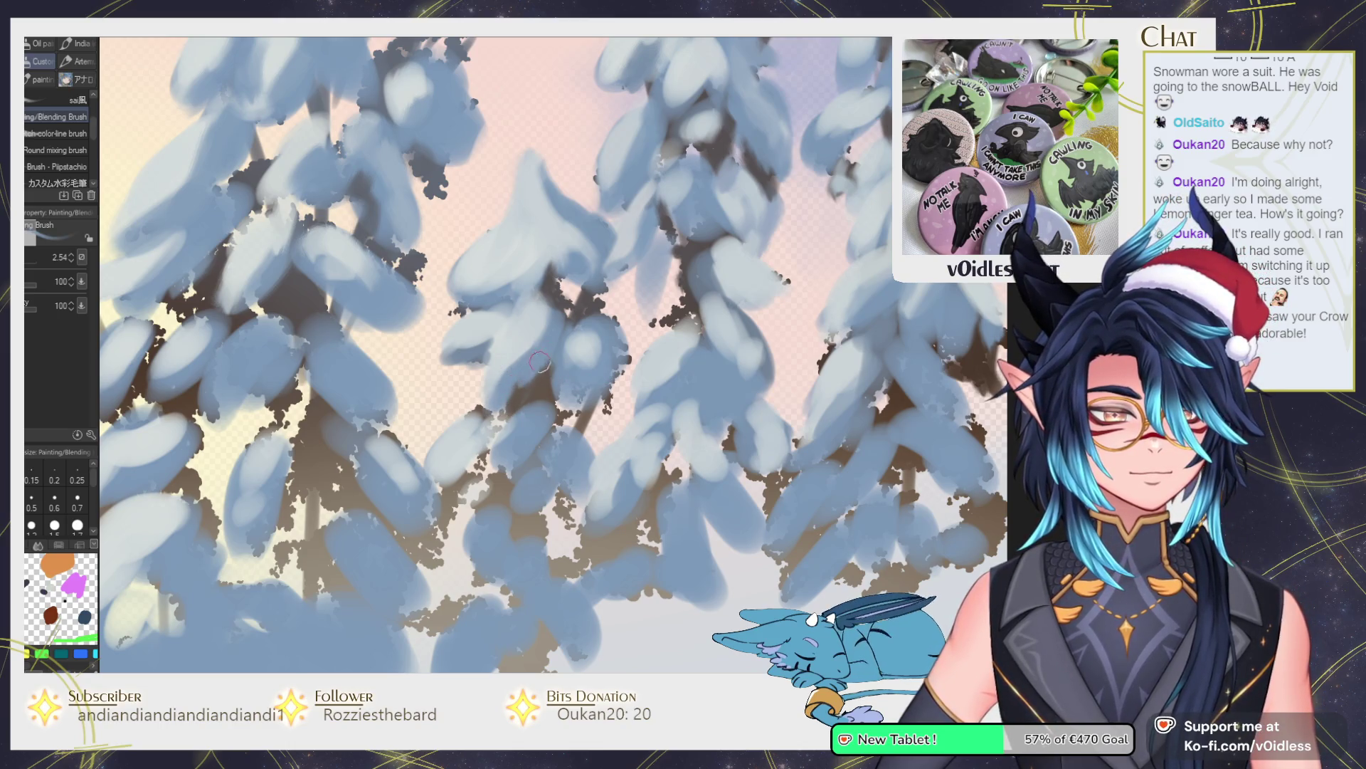
mouse_move(593, 364)
left_mouse_down()
mouse_move(610, 338)
mouse_move(605, 412)
mouse_move(595, 374)
mouse_move(577, 391)
mouse_move(582, 373)
mouse_move(509, 438)
mouse_move(541, 405)
mouse_move(511, 469)
mouse_move(498, 442)
mouse_move(449, 484)
mouse_move(504, 360)
left_mouse_up()
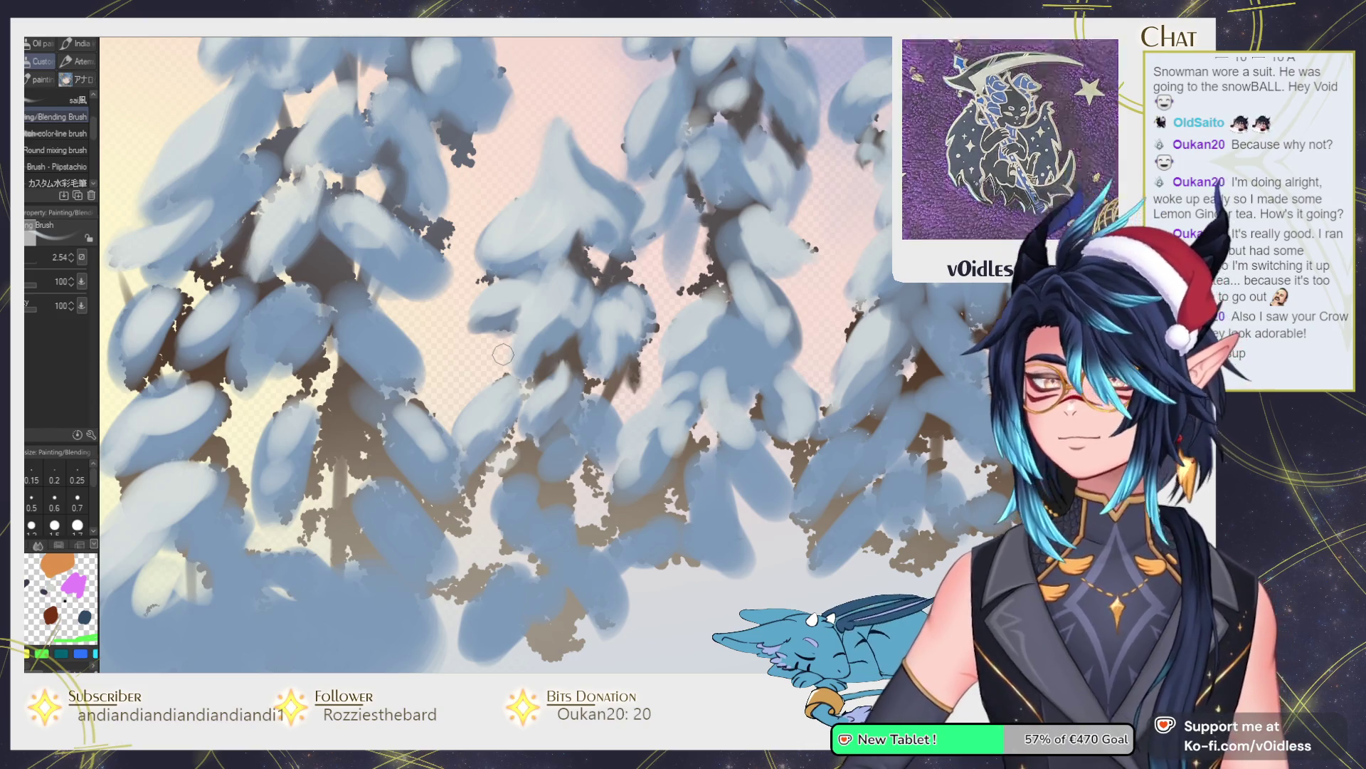
scroll(512, 359, "up", 2)
mouse_move(432, 311)
left_mouse_down()
mouse_move(470, 370)
mouse_move(434, 316)
mouse_move(459, 382)
mouse_move(431, 380)
mouse_move(430, 413)
mouse_move(454, 442)
mouse_move(466, 430)
mouse_move(520, 498)
mouse_move(360, 441)
mouse_move(345, 470)
mouse_move(506, 481)
left_mouse_up()
Blend snow clumps on the neighbouring pines, resizing the Blending Brush to 3.40.
mouse_move(419, 431)
left_mouse_down()
mouse_move(384, 483)
mouse_move(346, 453)
mouse_move(352, 398)
mouse_move(417, 360)
mouse_move(427, 335)
mouse_move(390, 333)
mouse_move(378, 294)
mouse_move(342, 266)
mouse_move(346, 313)
mouse_move(394, 225)
mouse_move(409, 153)
mouse_move(385, 285)
mouse_move(363, 292)
mouse_move(412, 253)
mouse_move(384, 299)
mouse_move(388, 327)
mouse_move(378, 271)
mouse_move(407, 213)
mouse_move(459, 177)
mouse_move(445, 252)
mouse_move(497, 216)
mouse_move(459, 256)
mouse_move(467, 228)
mouse_move(498, 232)
mouse_move(473, 245)
mouse_move(476, 307)
left_mouse_up()
key("bracketright")
key("ctrl+minus")
key("bracketleft")
key("bracketright")
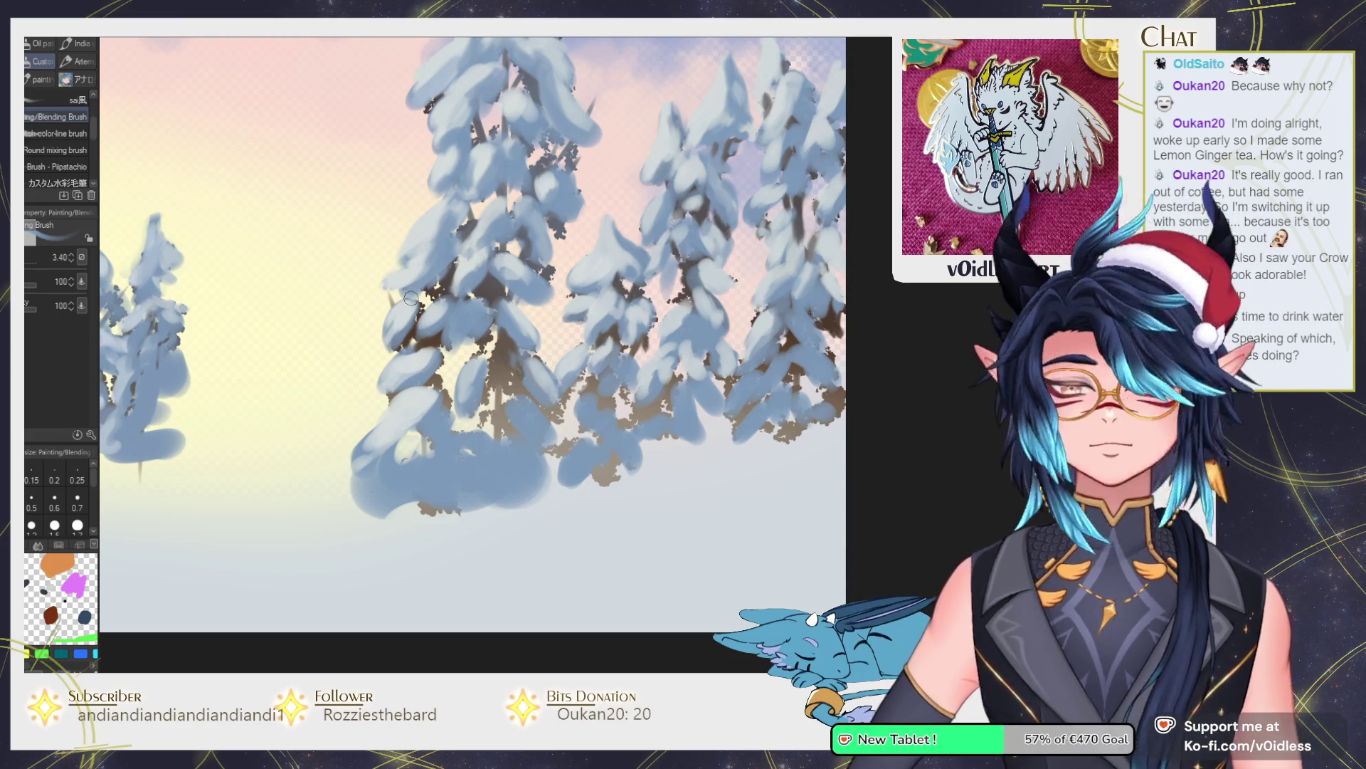
Soften the lower snow on the left pine and brighten the mound at its base, brush ending at 4.13.
scroll(411, 297, "up", 2)
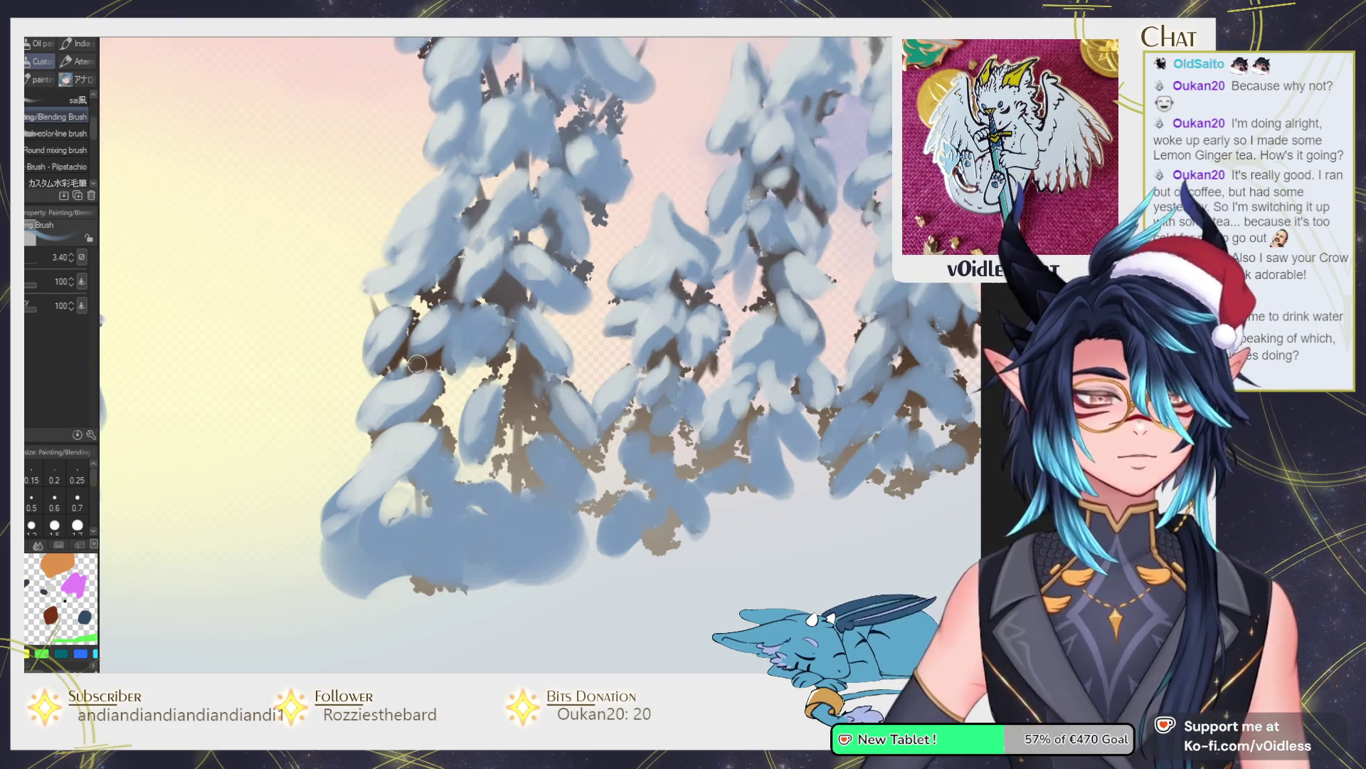
mouse_move(456, 313)
left_mouse_down()
mouse_move(413, 333)
mouse_move(402, 321)
mouse_move(490, 304)
mouse_move(540, 340)
mouse_move(476, 401)
mouse_move(494, 412)
mouse_move(432, 410)
left_mouse_up()
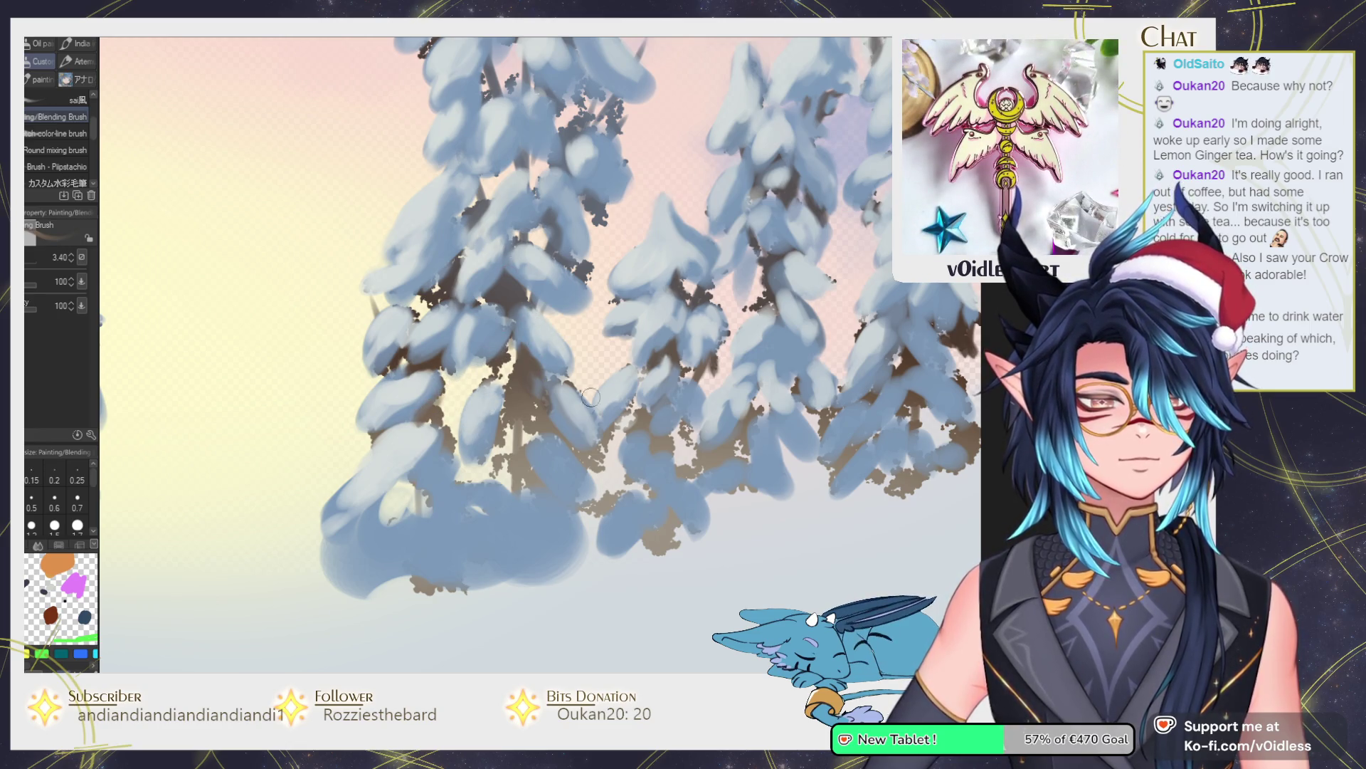
mouse_move(442, 382)
left_mouse_down()
mouse_move(427, 390)
mouse_move(432, 378)
left_mouse_up()
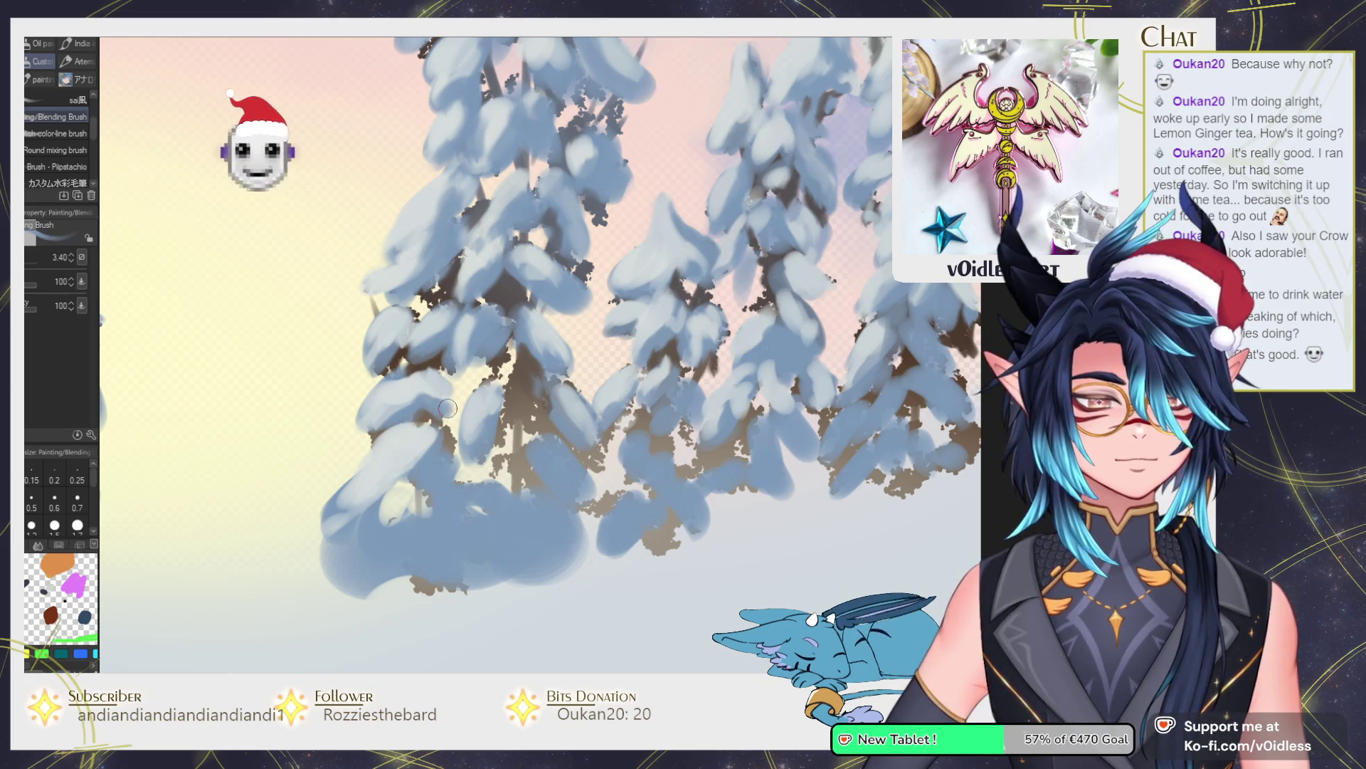
key("bracketleft")
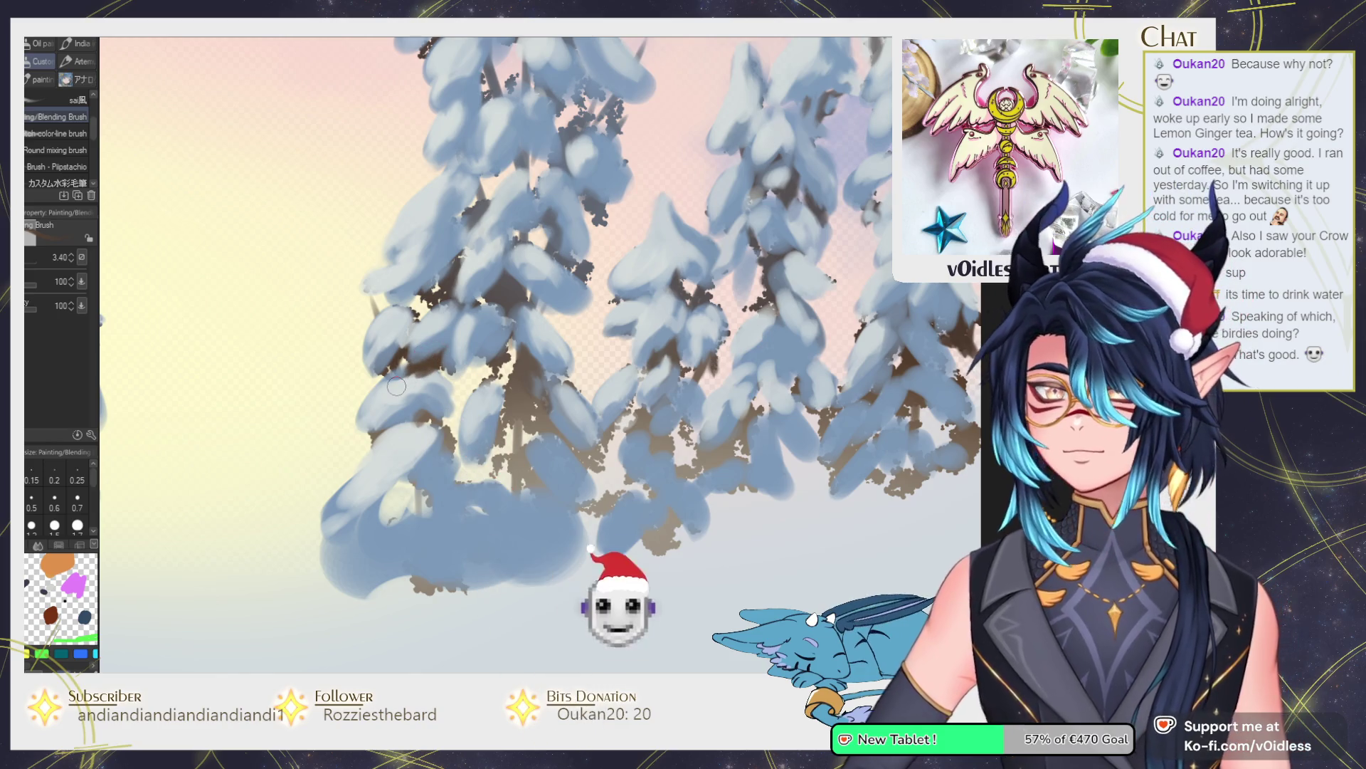
left_click_drag(425, 431, 427, 450)
key("bracketright")
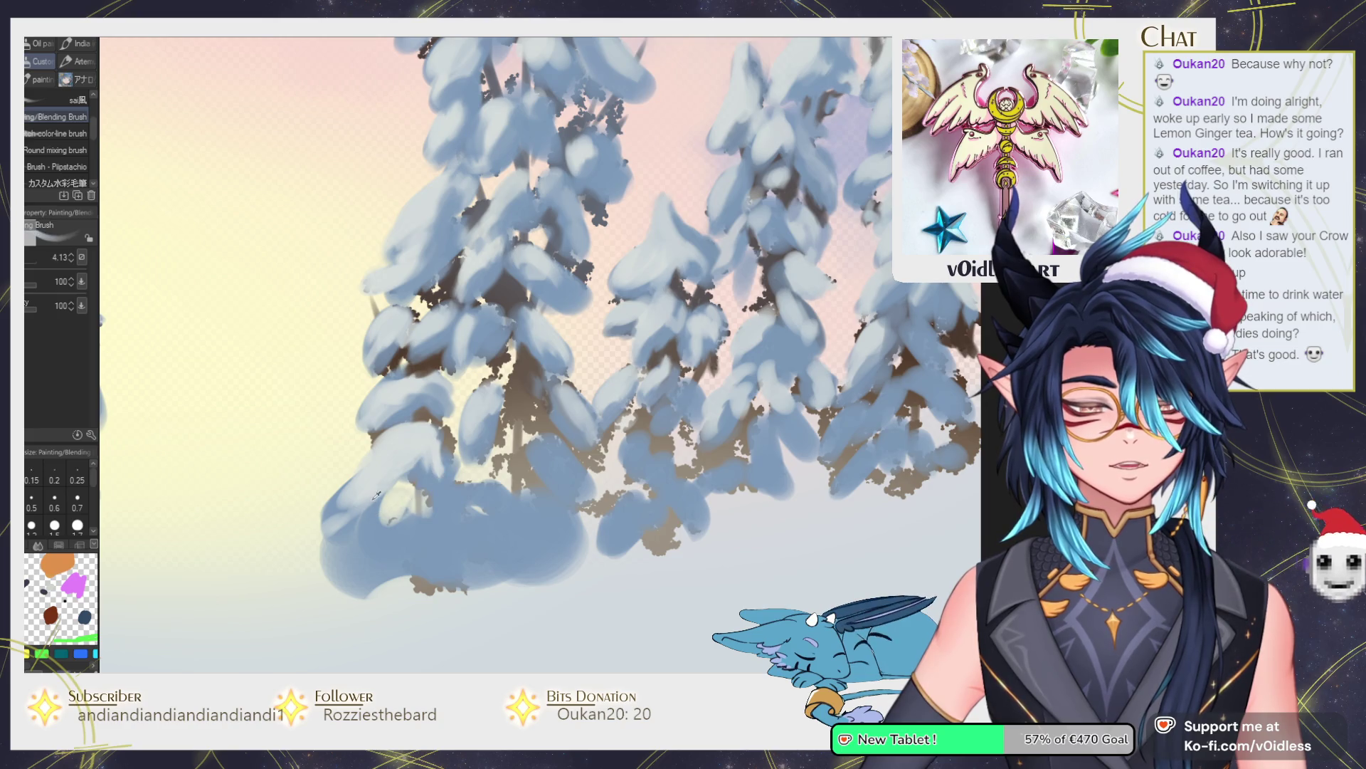
mouse_move(359, 503)
left_mouse_down()
mouse_move(359, 544)
mouse_move(385, 548)
mouse_move(396, 495)
mouse_move(484, 501)
mouse_move(460, 482)
mouse_move(498, 498)
mouse_move(570, 459)
mouse_move(575, 510)
left_mouse_up()
scroll(575, 510, "down", 5)
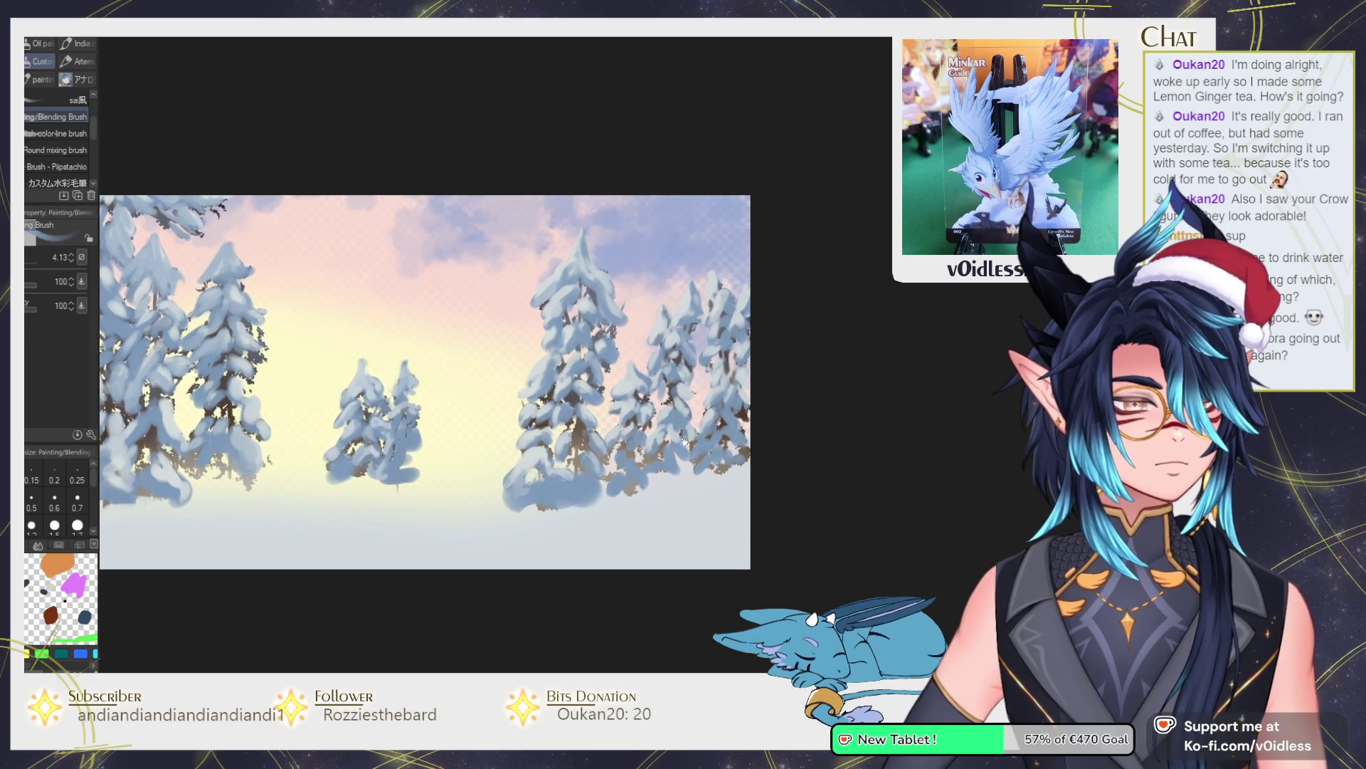
Blend the snow on the right-hand pine and recenter the whole illustration in view.
scroll(719, 377, "up", 2)
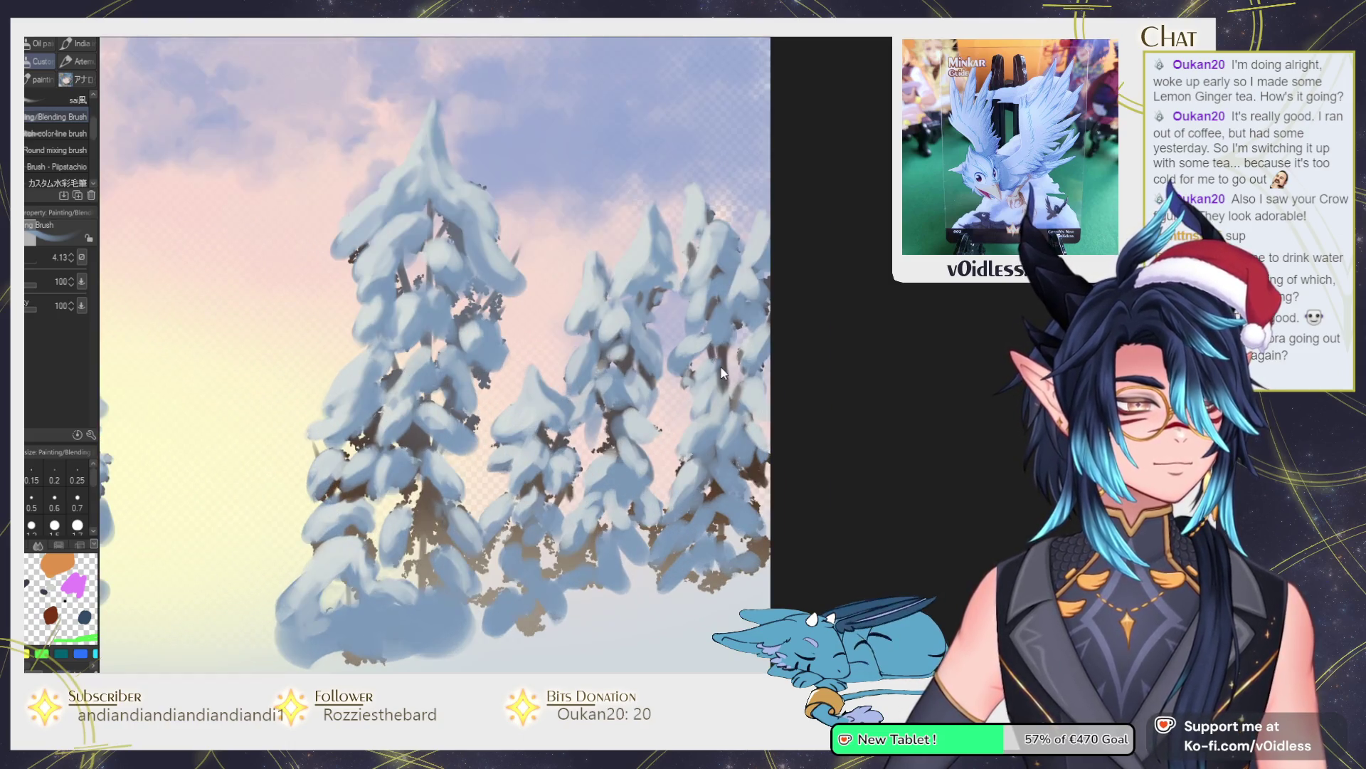
mouse_move(720, 350)
left_mouse_down()
mouse_move(723, 384)
mouse_move(734, 343)
mouse_move(732, 381)
left_mouse_up()
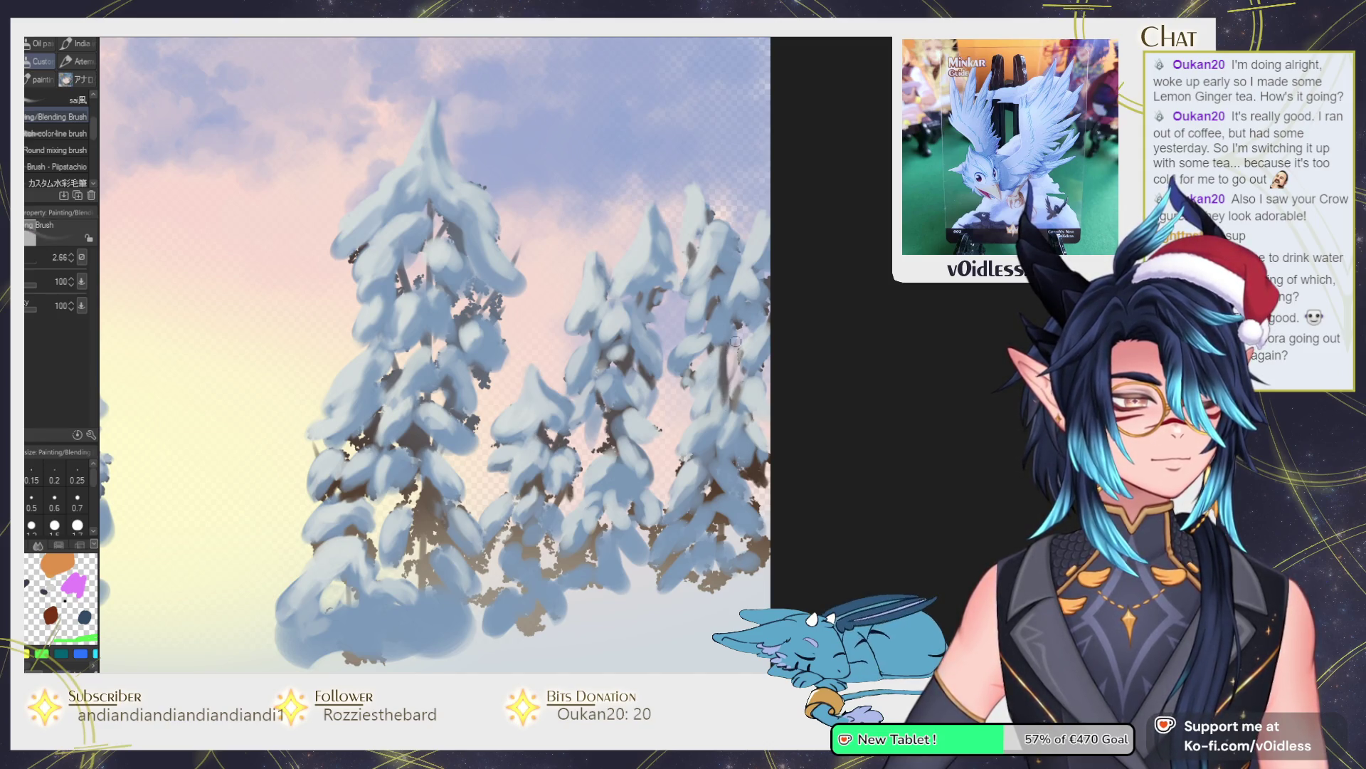
scroll(734, 346, "down", 3)
key("h")
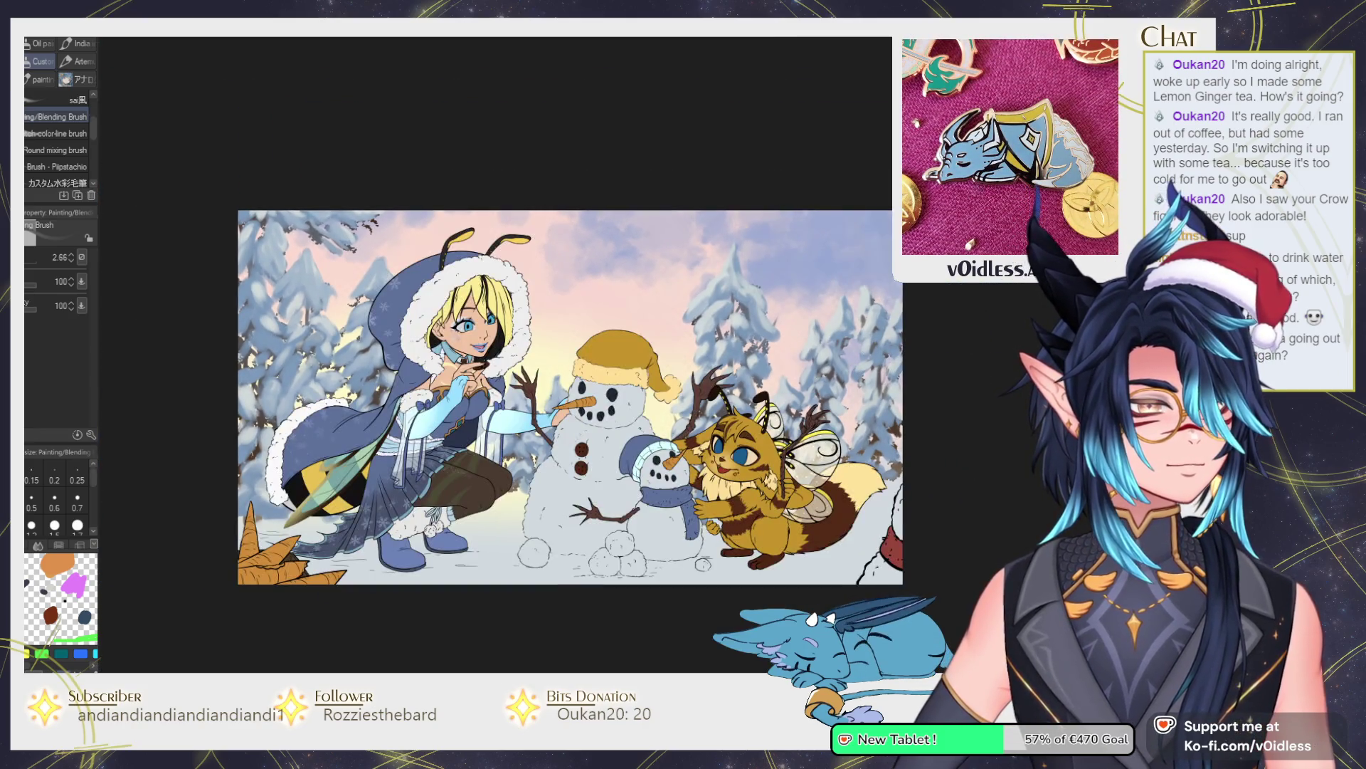
left_click_drag(944, 443, 903, 418)
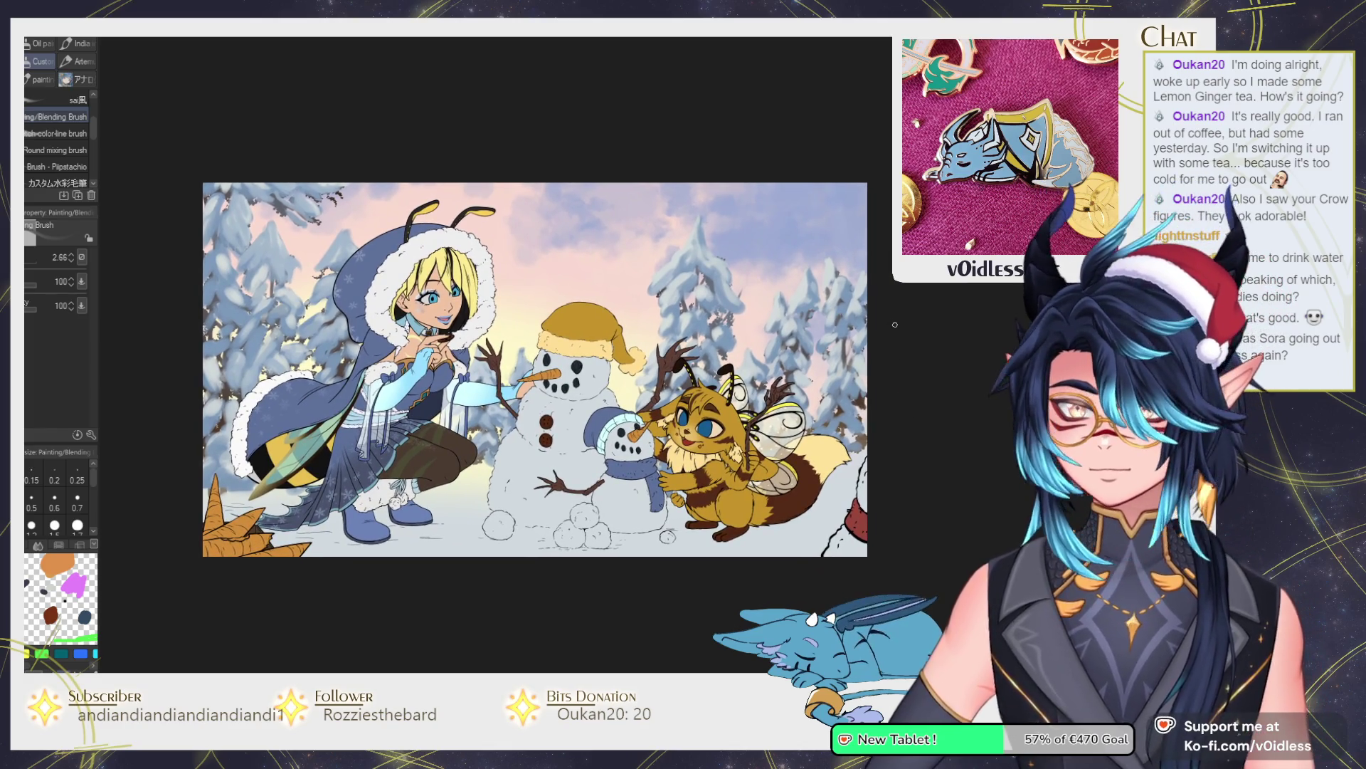
left_click_drag(429, 448, 496, 469)
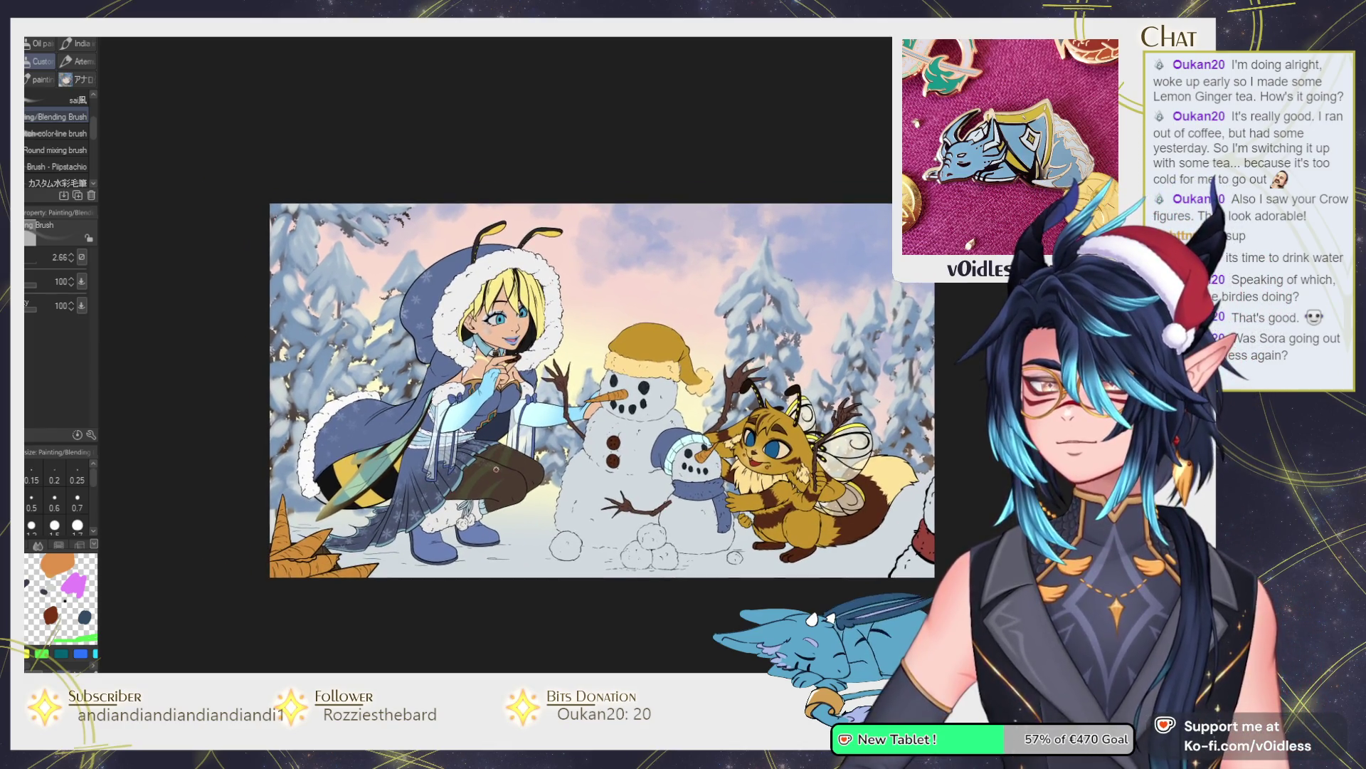
scroll(455, 369, "up", 3)
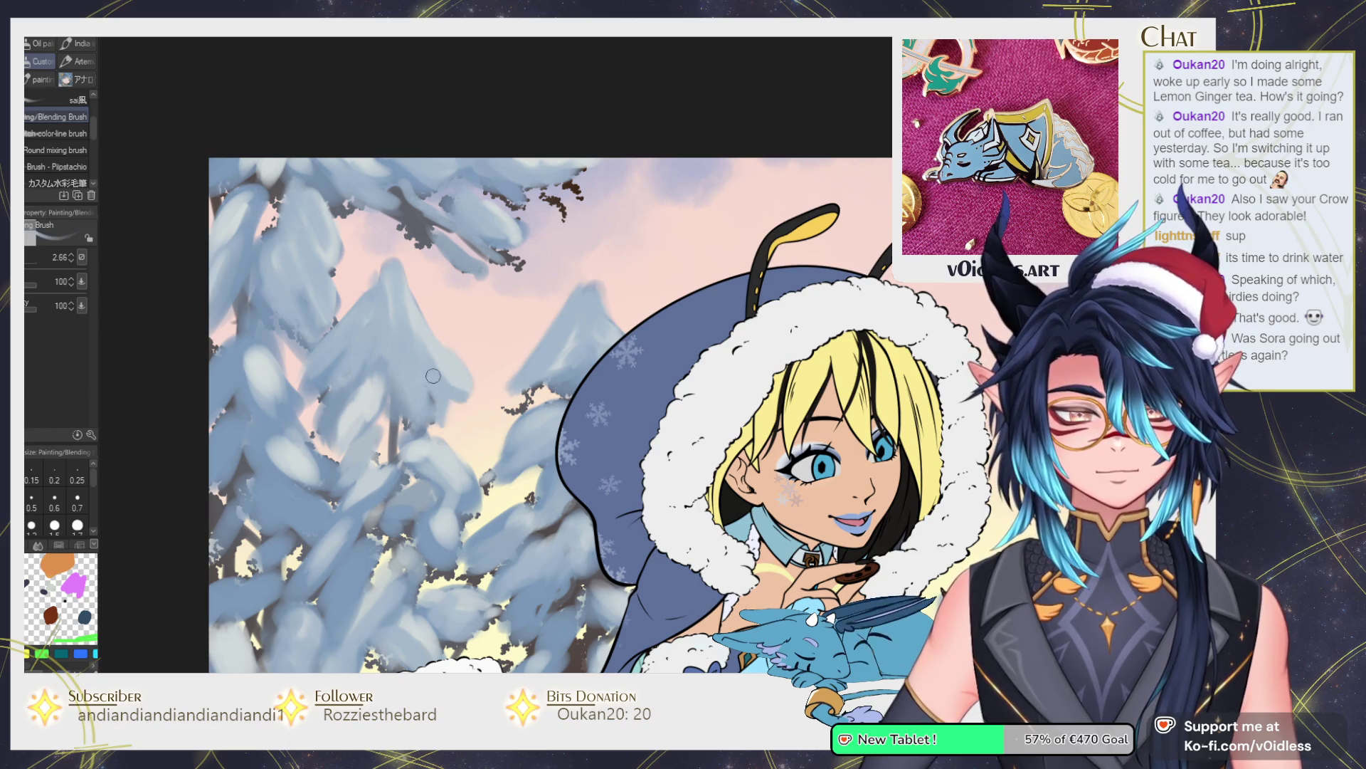
Darken pine shading beside the girl's hood and brighten snow highlights behind the snowmen.
mouse_move(367, 338)
left_mouse_down()
mouse_move(334, 371)
mouse_move(374, 285)
mouse_move(391, 278)
mouse_move(413, 367)
mouse_move(381, 261)
mouse_move(392, 249)
left_mouse_up()
scroll(447, 319, "down", 4)
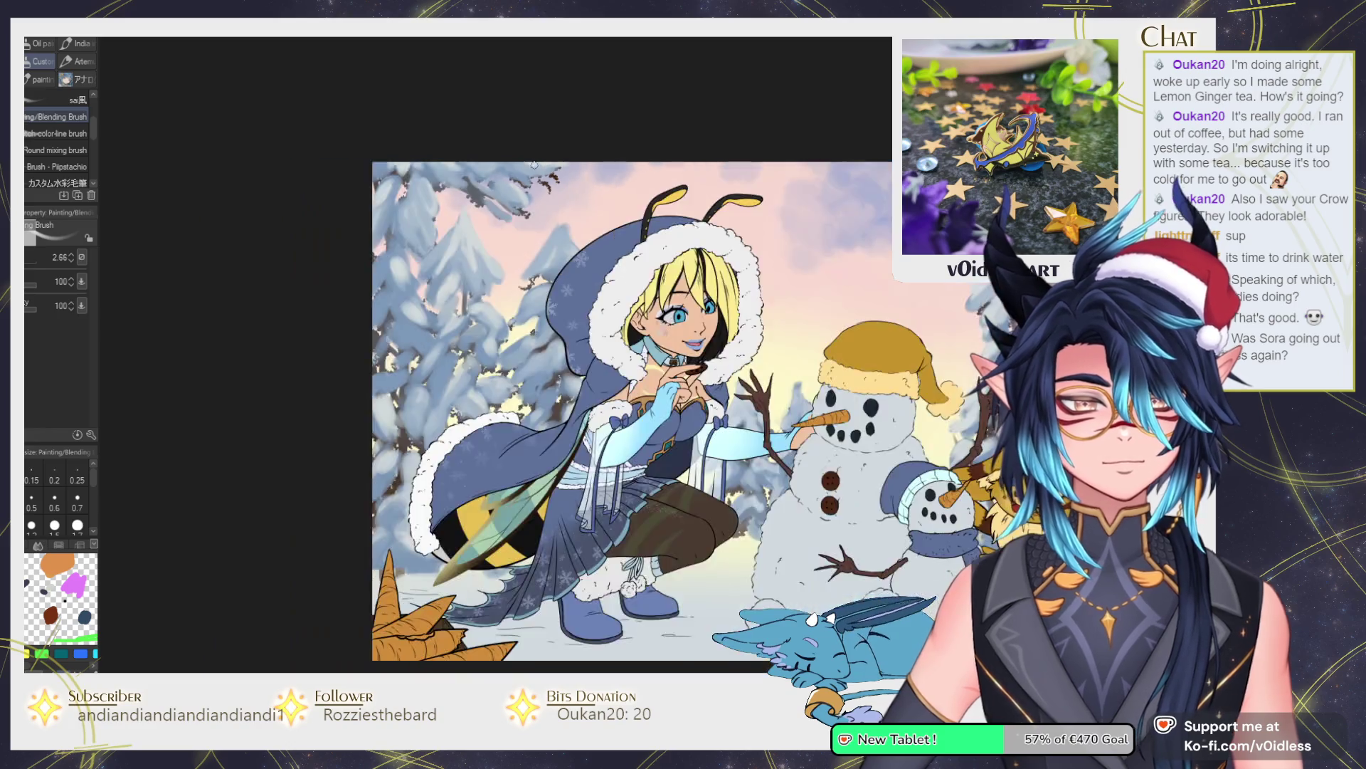
scroll(593, 292, "up", 4)
mouse_move(593, 291)
left_mouse_down()
mouse_move(619, 335)
mouse_move(545, 352)
mouse_move(594, 299)
mouse_move(589, 381)
mouse_move(598, 269)
mouse_move(630, 342)
left_mouse_up()
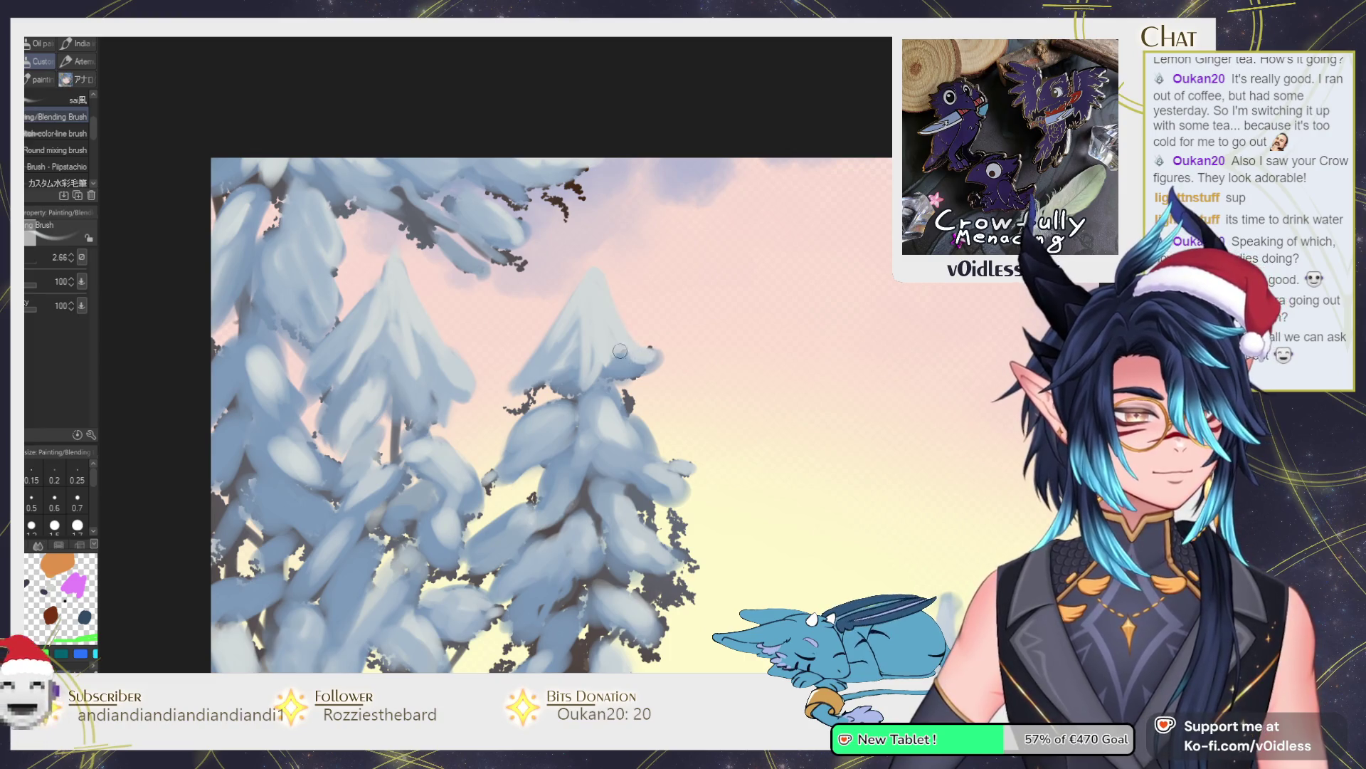
Repaint the tall central pine's snow in a lighter tone.
mouse_move(645, 366)
left_mouse_down()
mouse_move(632, 319)
mouse_move(616, 334)
mouse_move(637, 320)
left_mouse_up()
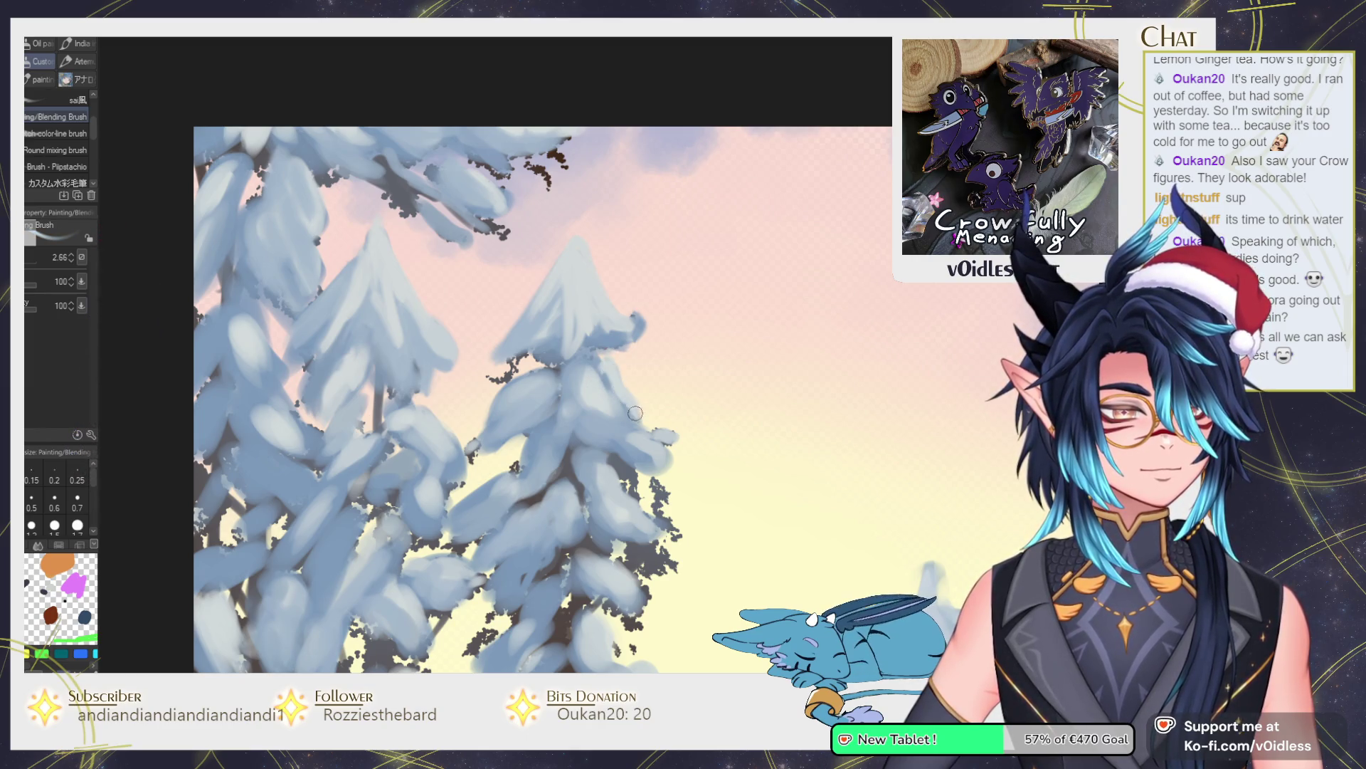
mouse_move(607, 442)
left_mouse_down()
mouse_move(592, 426)
mouse_move(623, 467)
mouse_move(613, 451)
left_mouse_up()
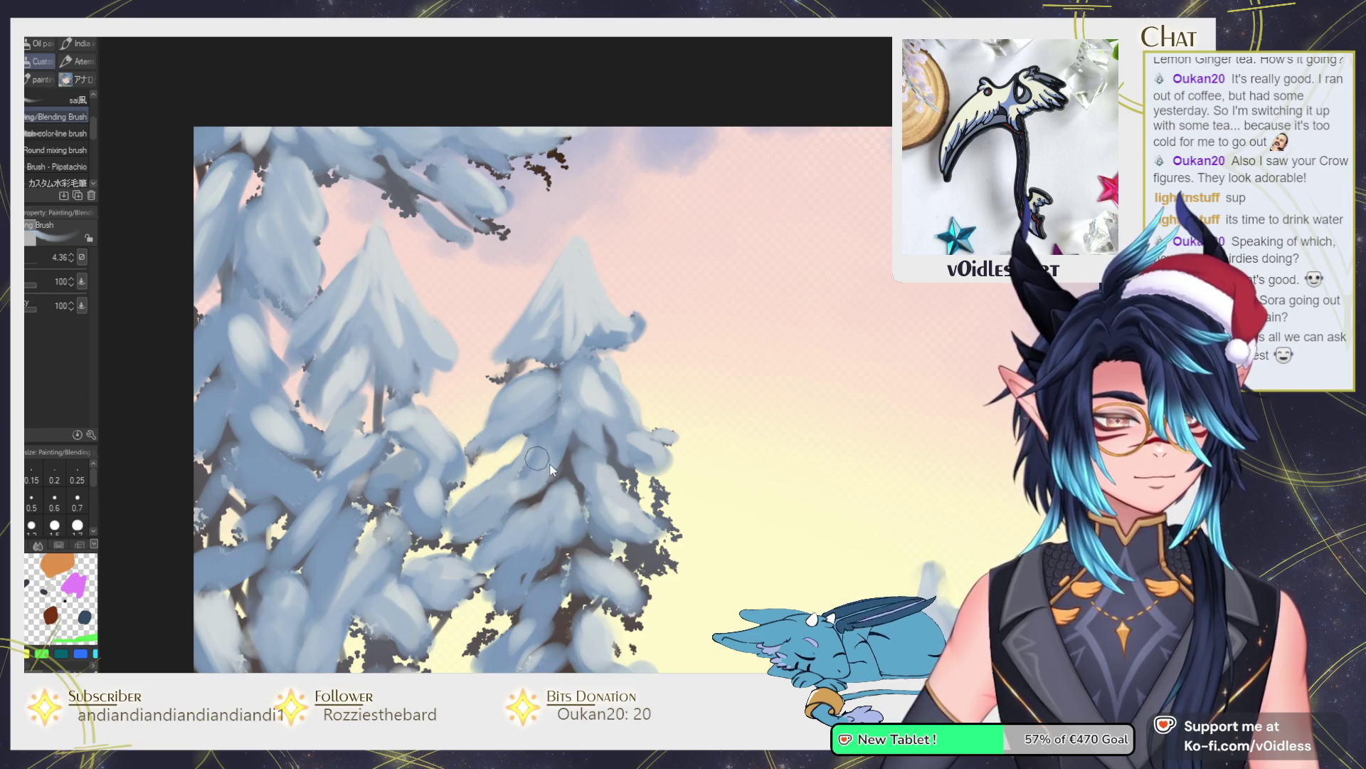
key("bracketright")
key("bracketleft")
key("bracketleft")
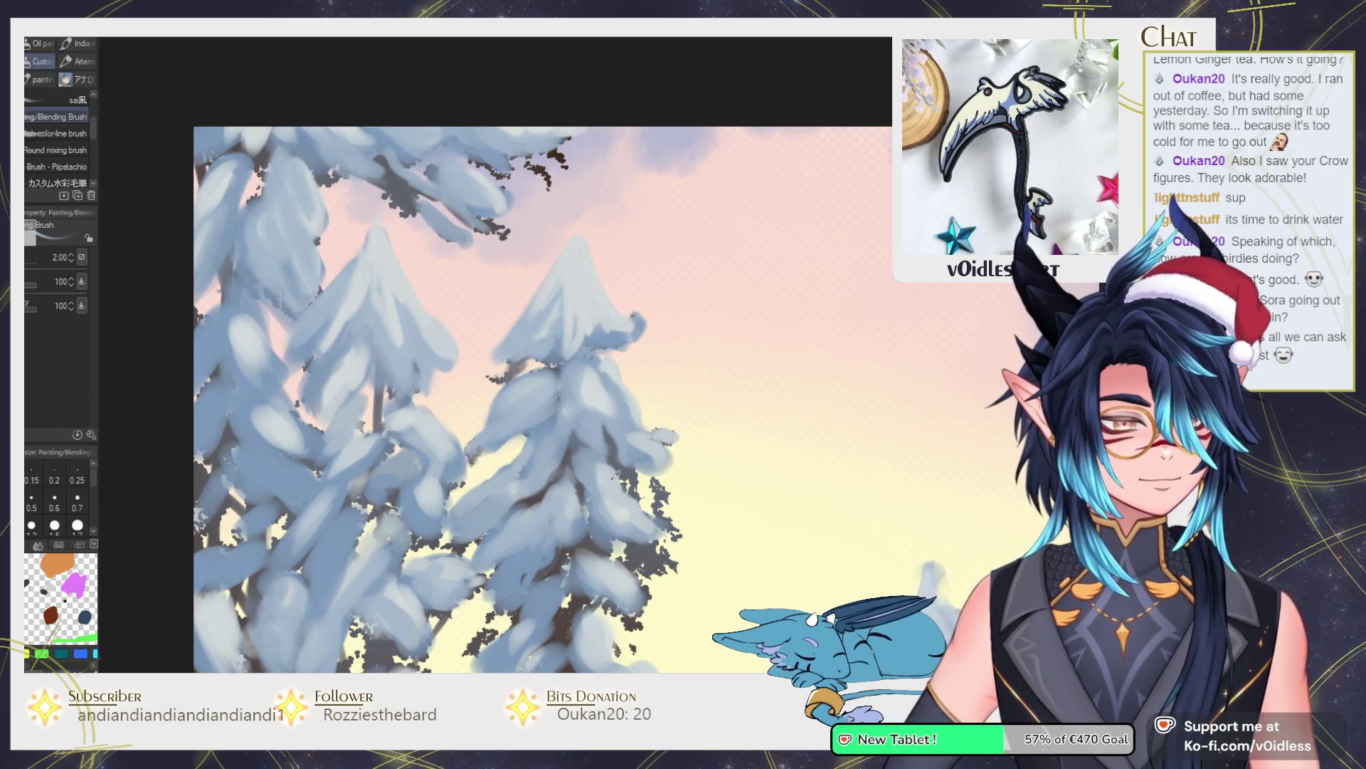
Add bright highlights along the central pine's right edge, brush ending at 4.24.
left_click_drag(646, 443, 615, 392)
key("bracketright")
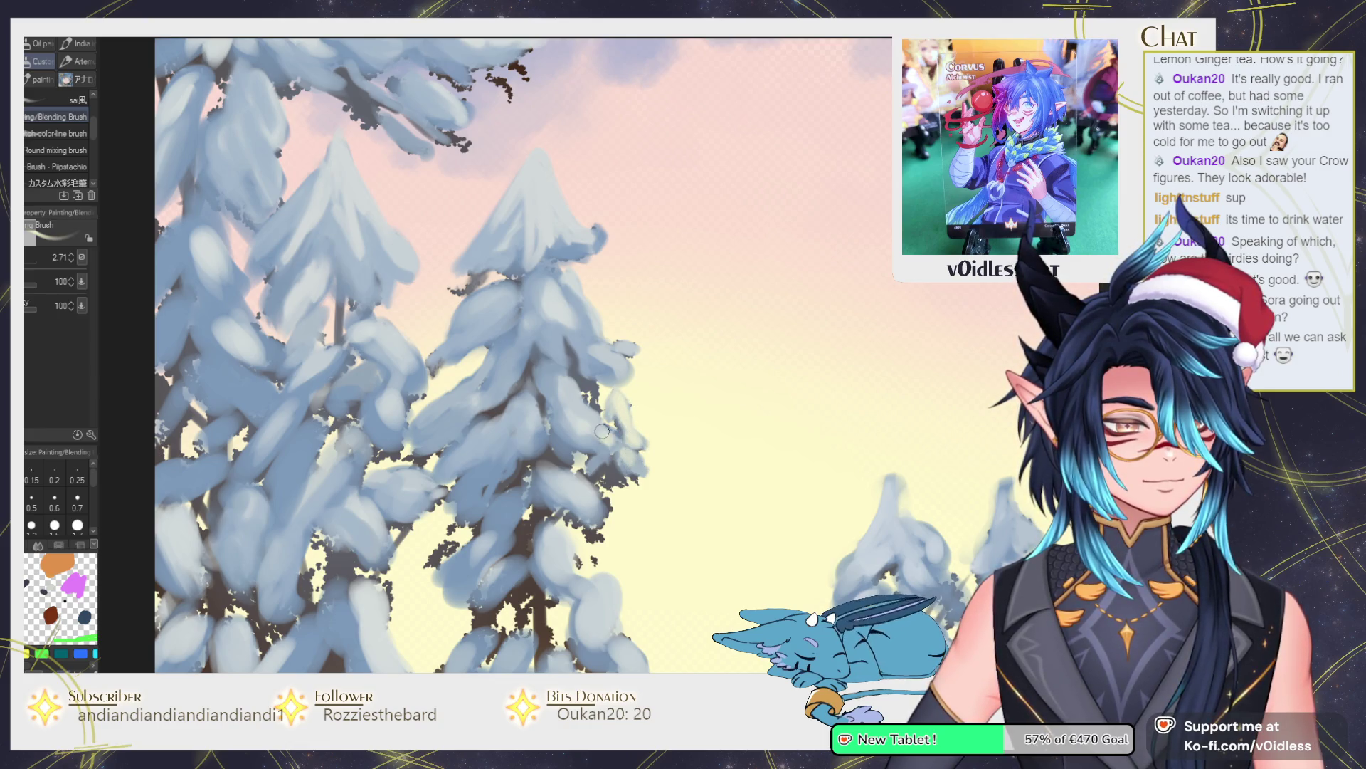
mouse_move(584, 352)
left_mouse_down()
mouse_move(616, 359)
mouse_move(580, 303)
mouse_move(580, 320)
mouse_move(551, 288)
mouse_move(566, 238)
mouse_move(542, 168)
mouse_move(542, 242)
left_mouse_up()
key("bracketright")
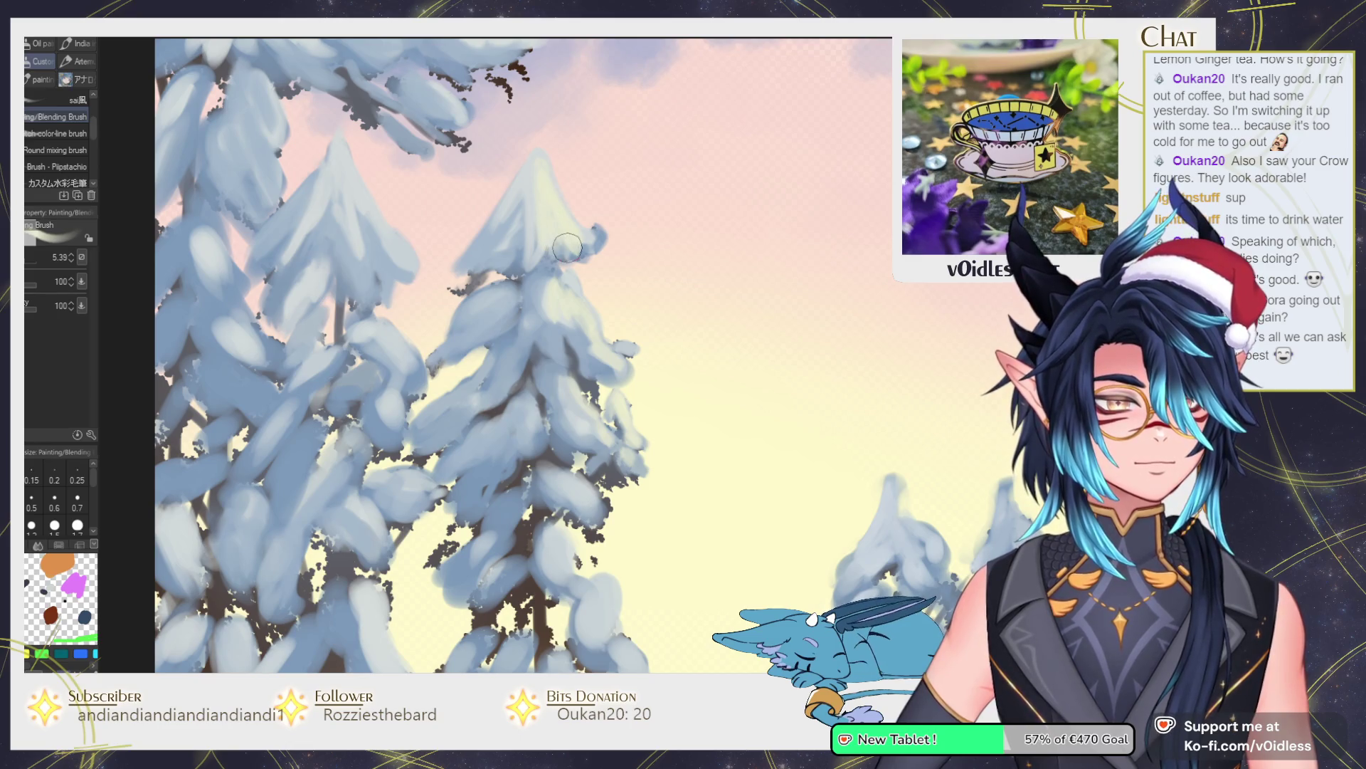
key("bracketleft")
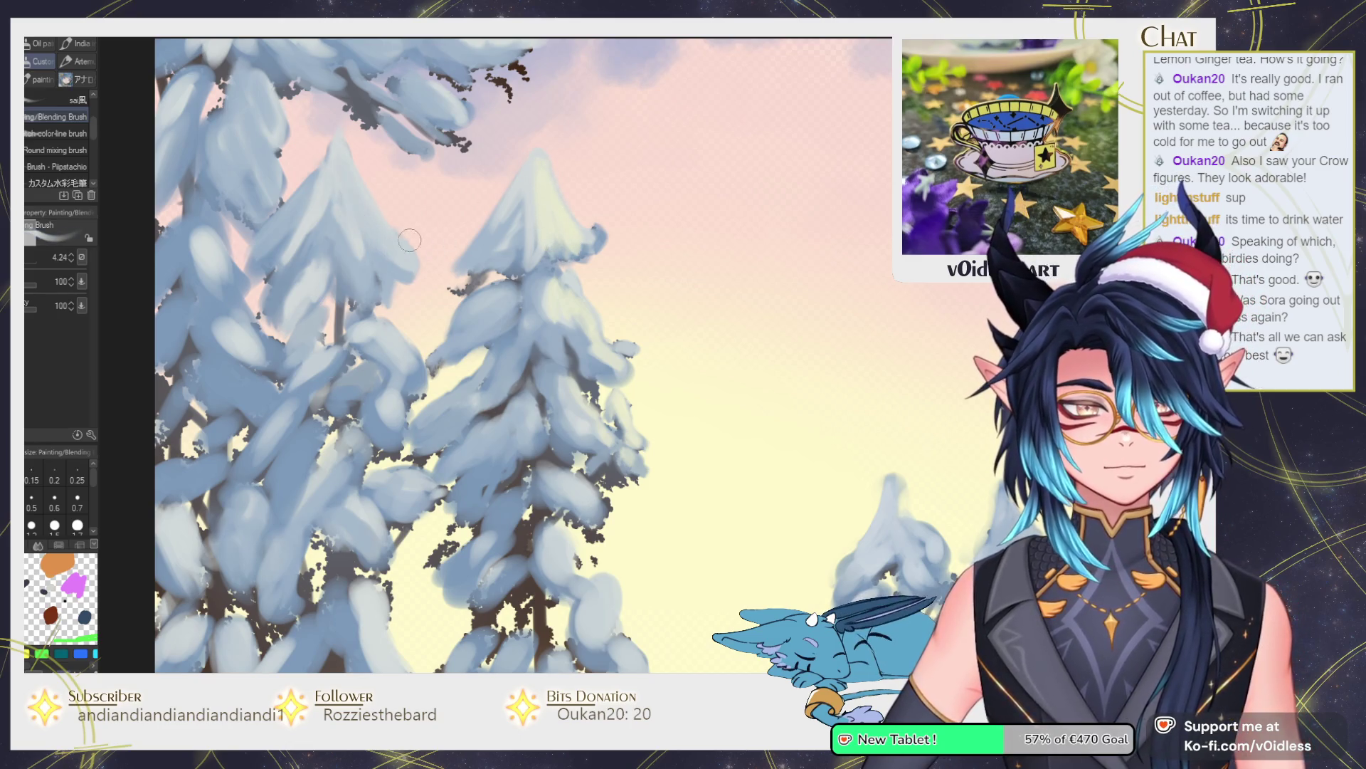
scroll(454, 199, "down", 3)
left_click_drag(497, 281, 526, 374)
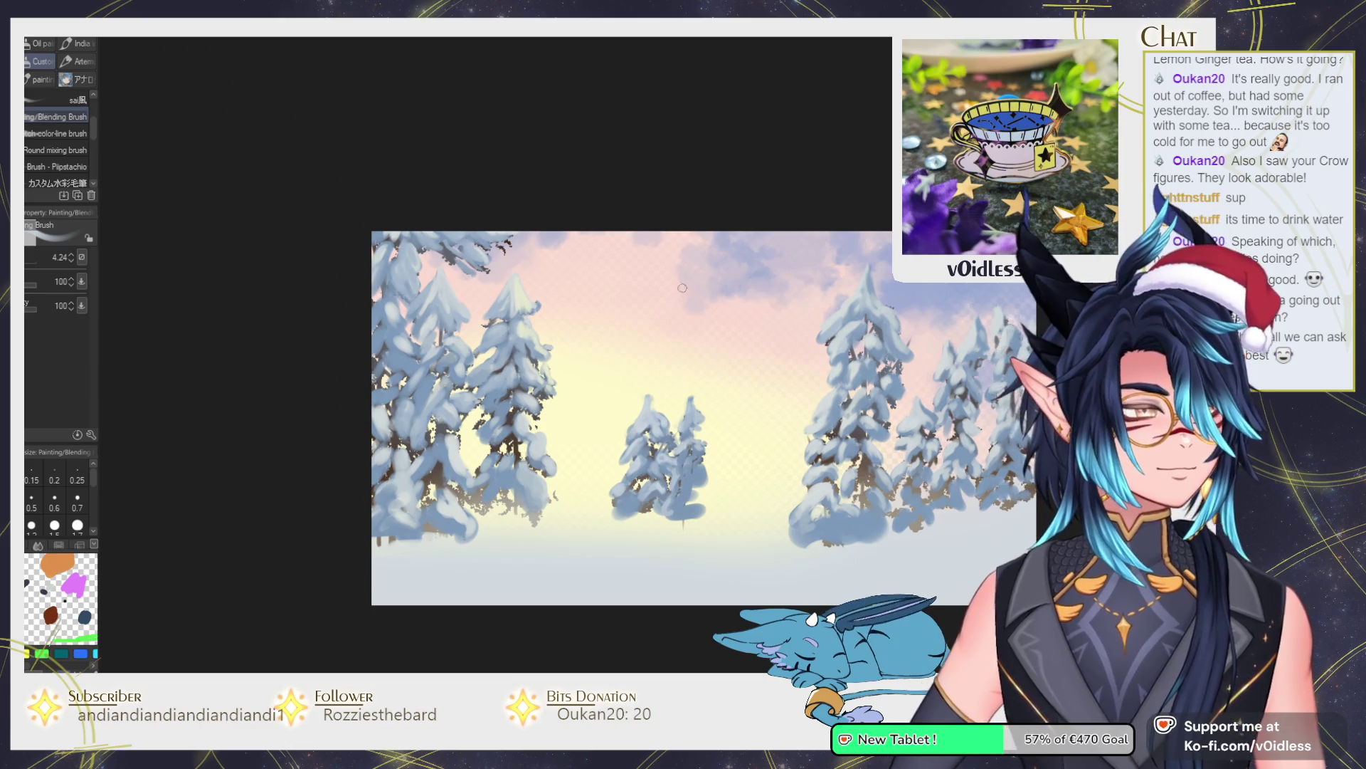
Paint darker blue shadow strokes onto the overhanging branch.
scroll(456, 275, "up", 3)
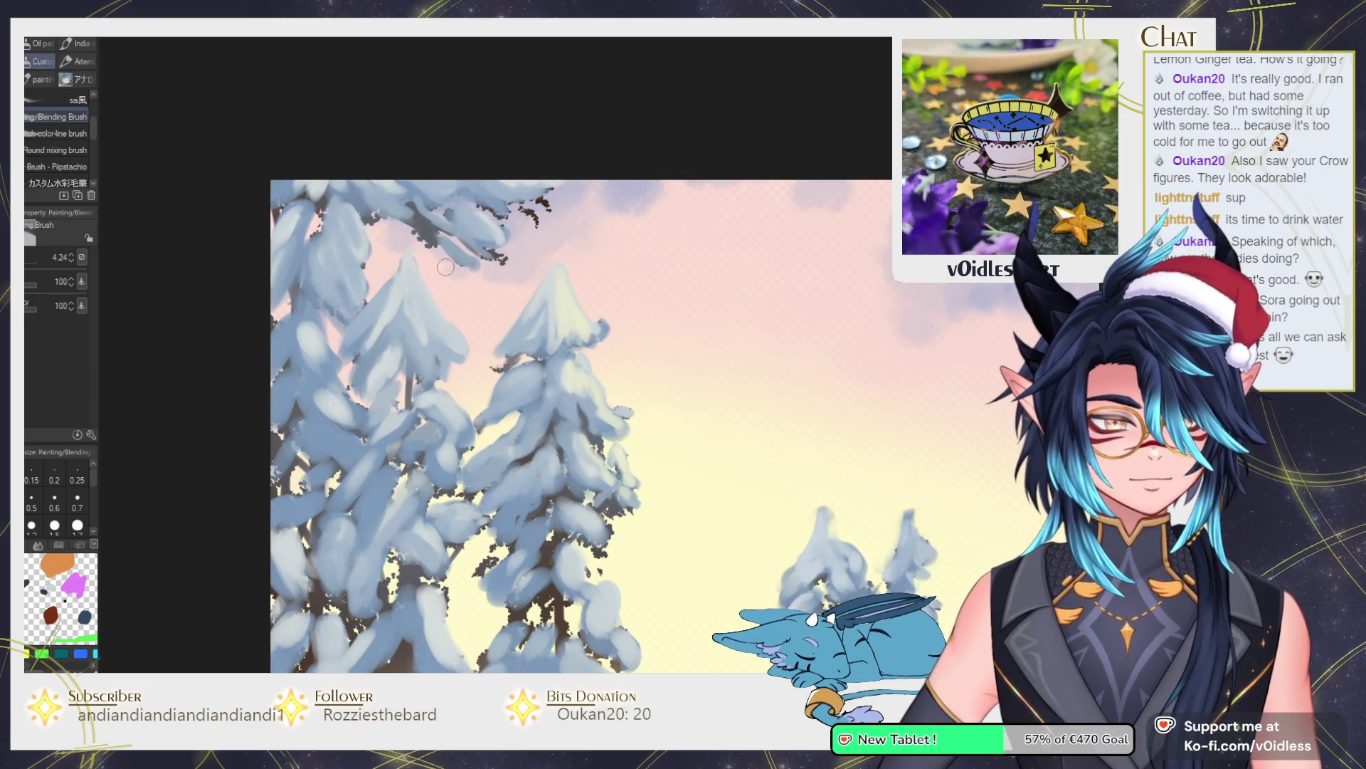
key("bracketright")
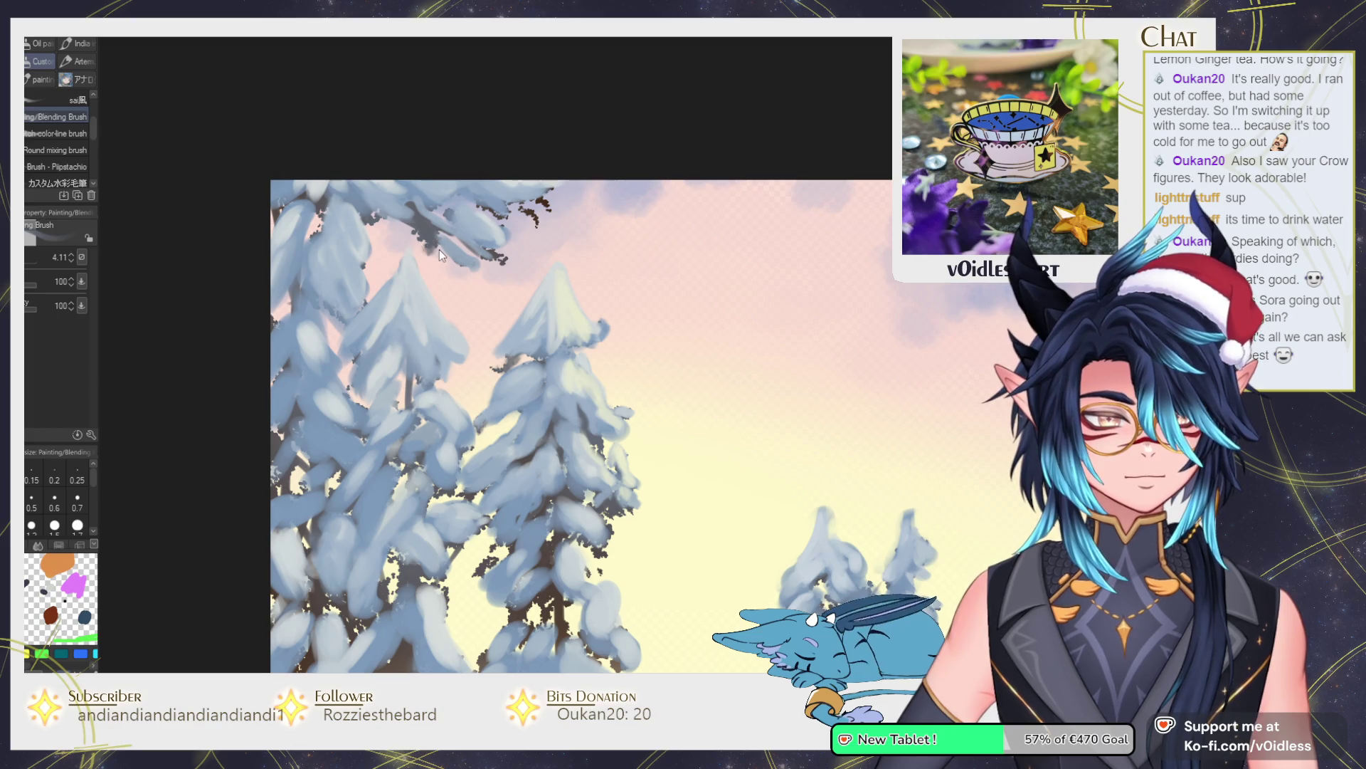
left_click_drag(437, 247, 487, 258)
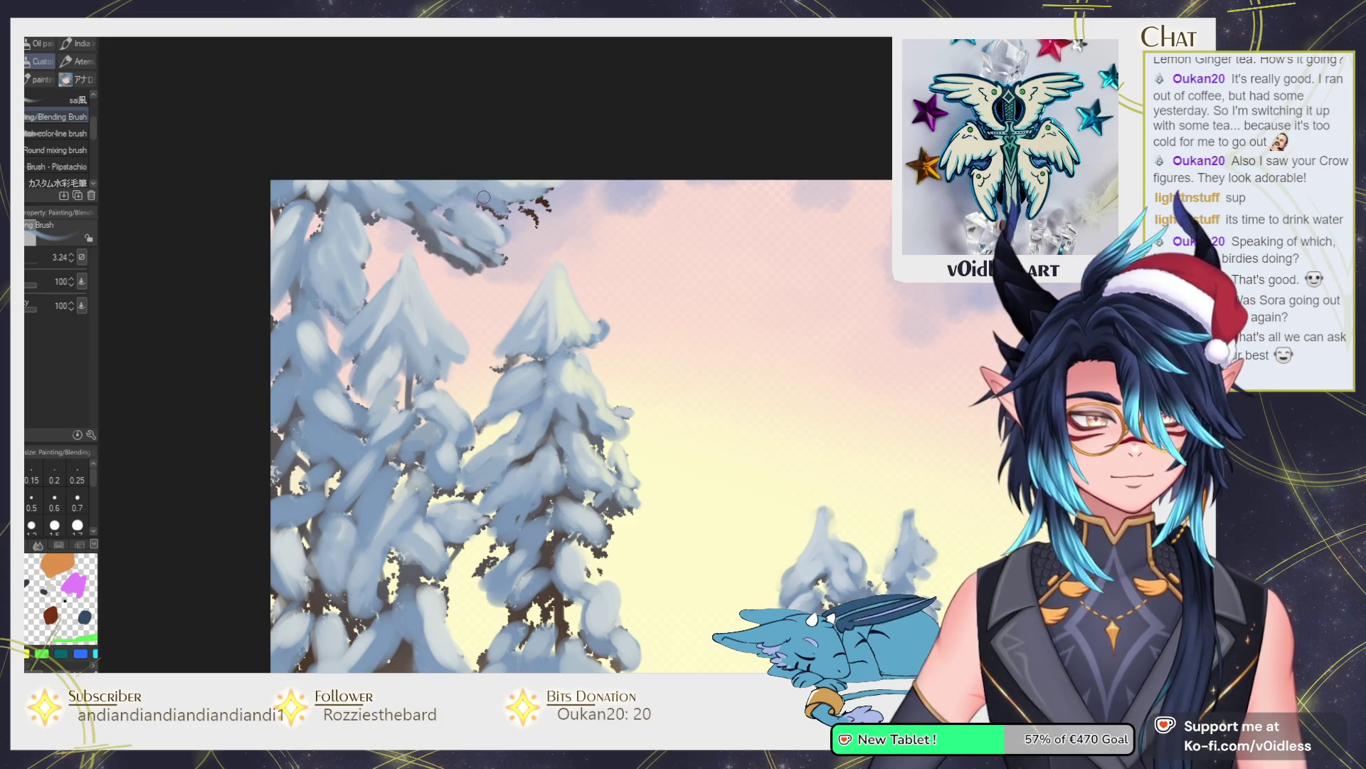
left_click_drag(498, 208, 535, 219)
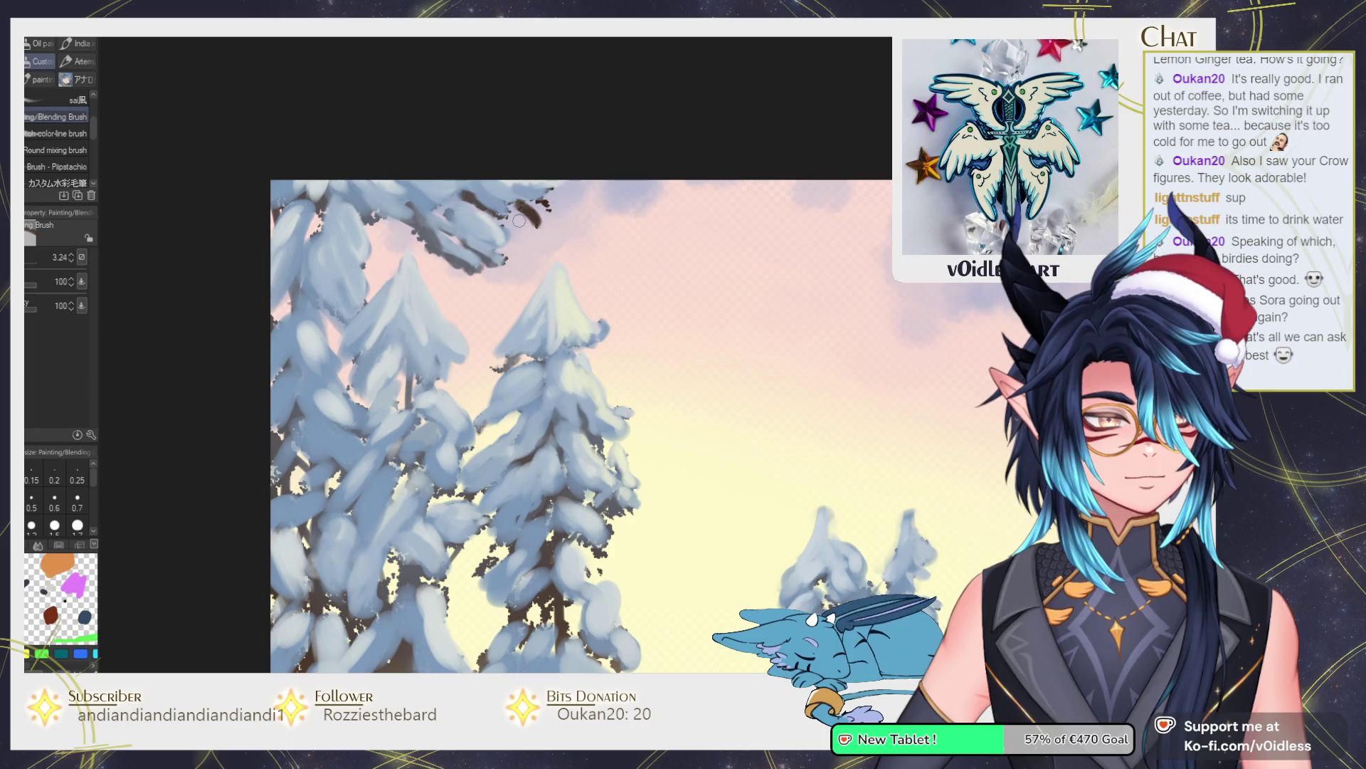
scroll(543, 222, "up", 1)
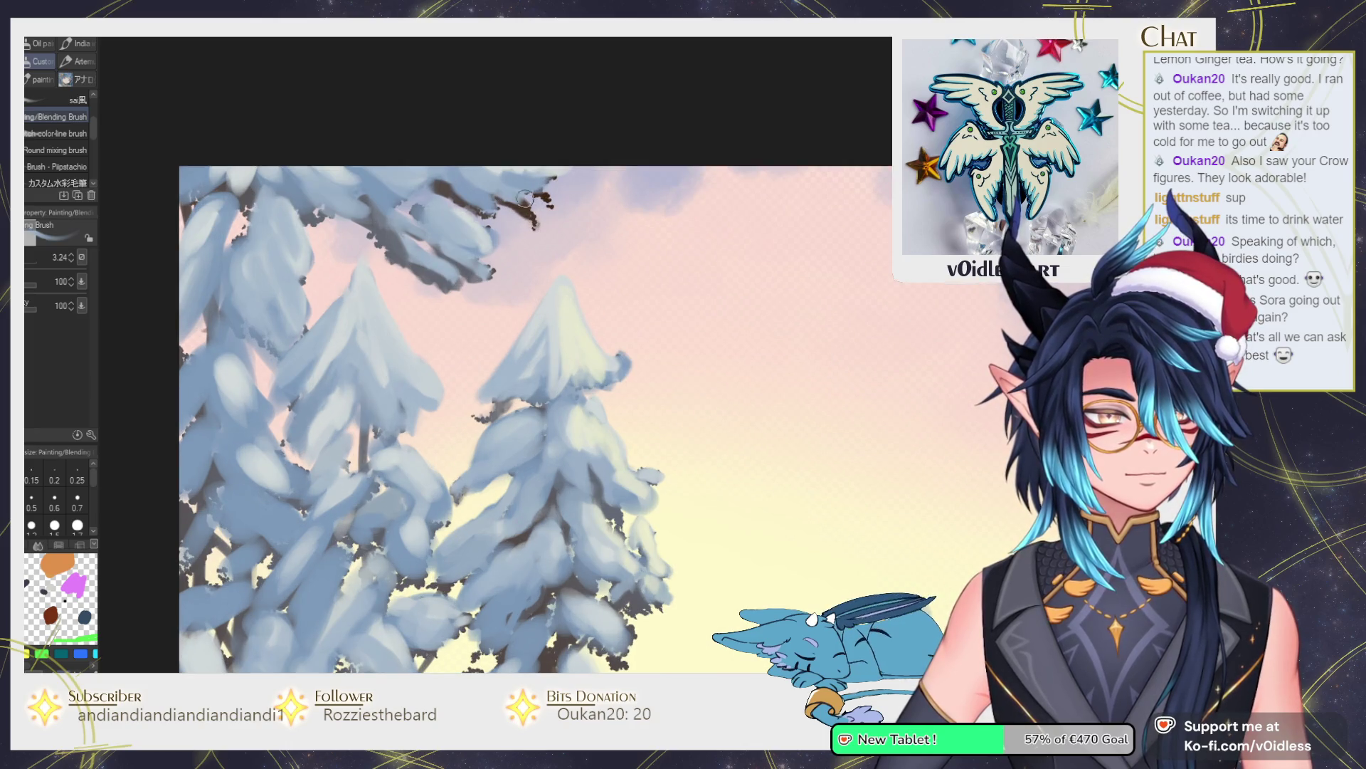
scroll(552, 204, "down", 2)
scroll(427, 221, "up", 1)
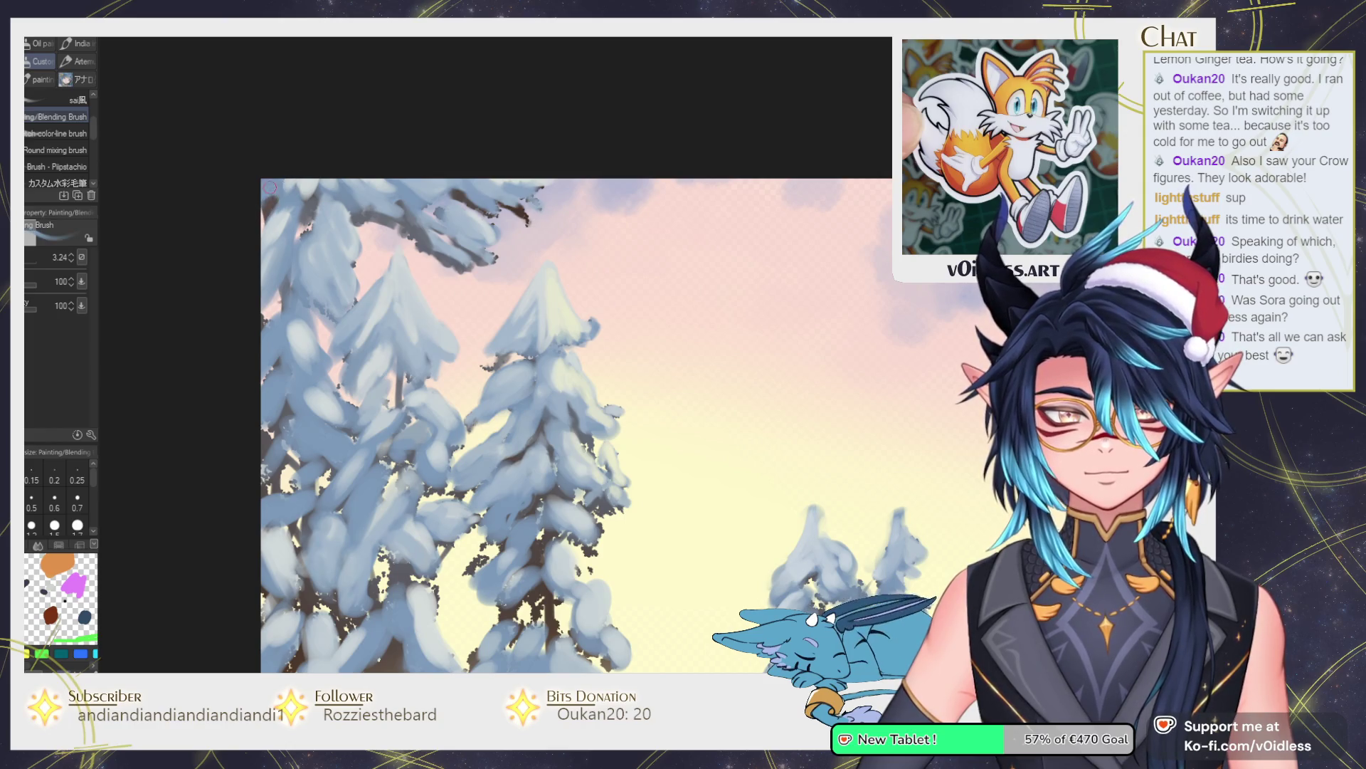
Add bluish shadow strokes along the pine branches and the small pair of middle trees.
left_click_drag(314, 284, 364, 278)
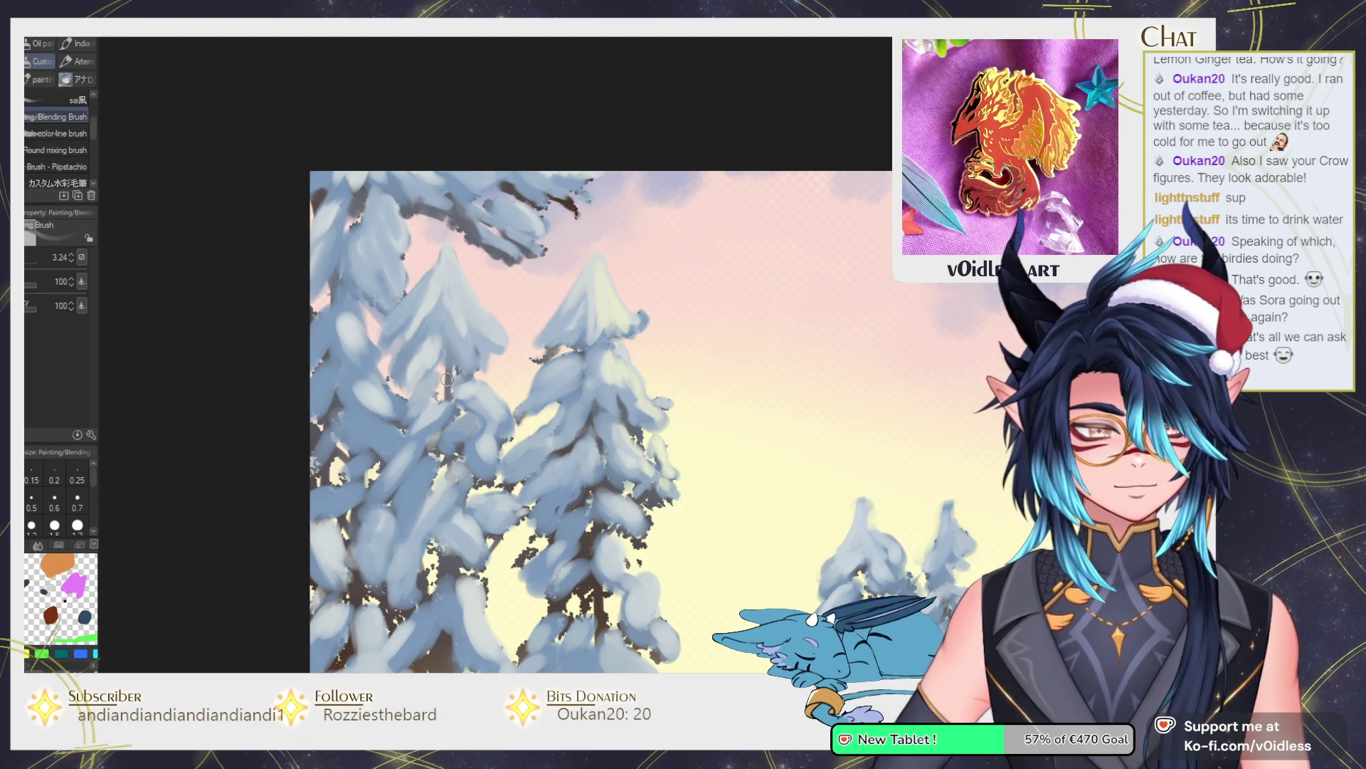
scroll(466, 418, "down", 1)
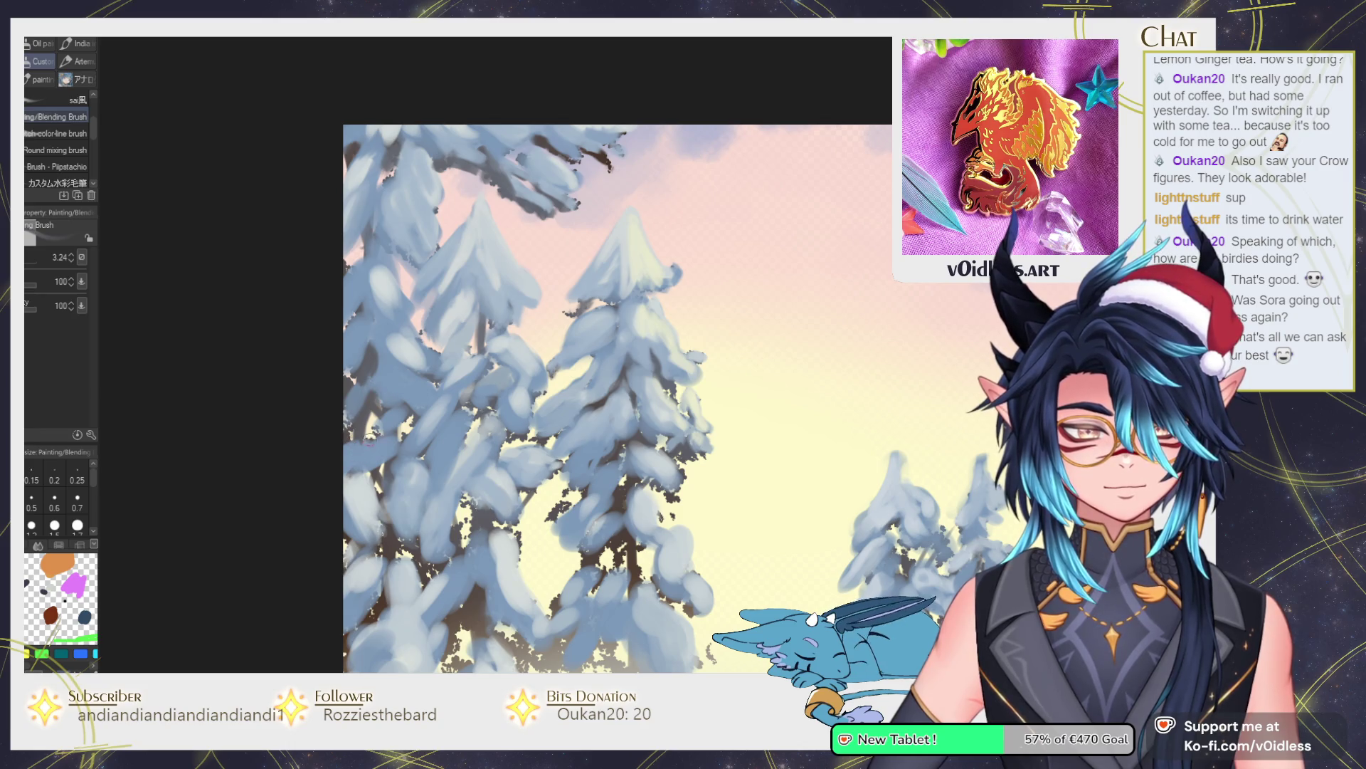
scroll(380, 496, "down", 2)
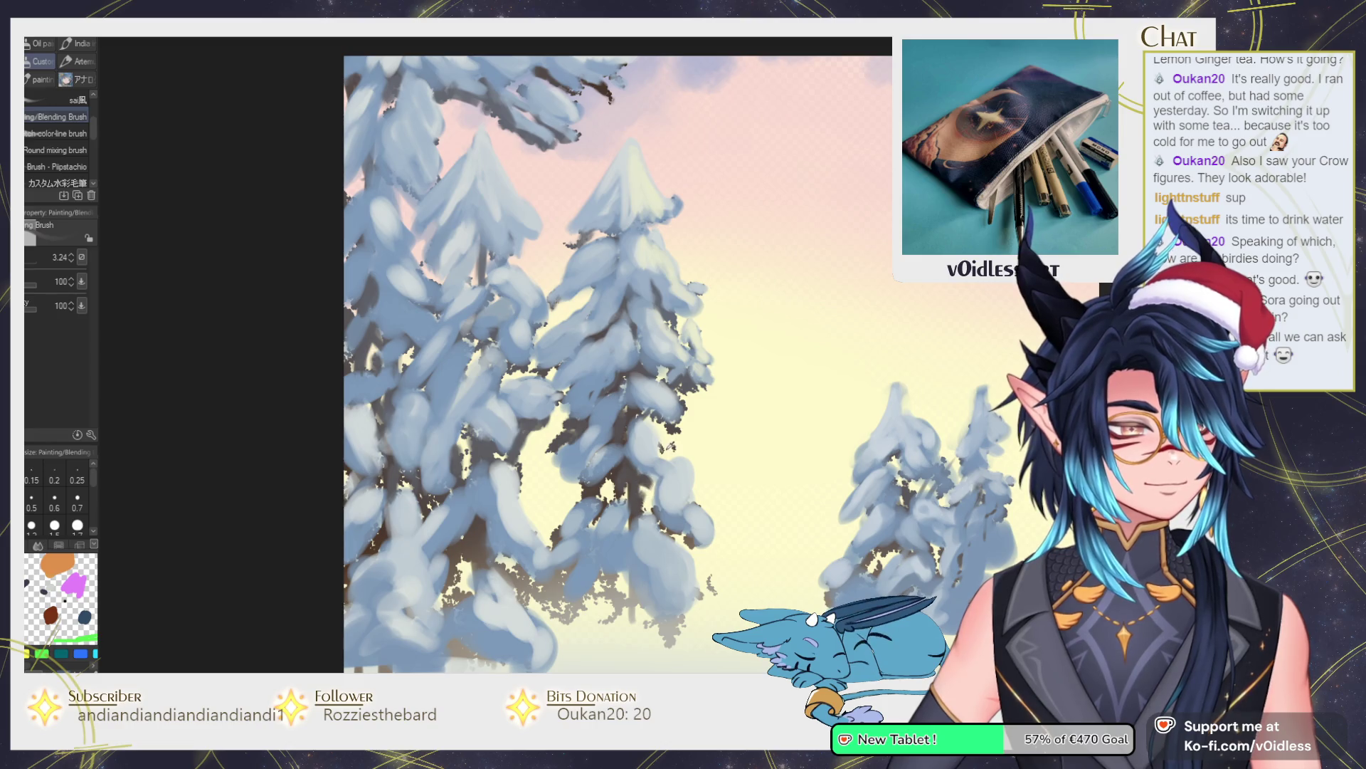
left_click_drag(664, 451, 678, 454)
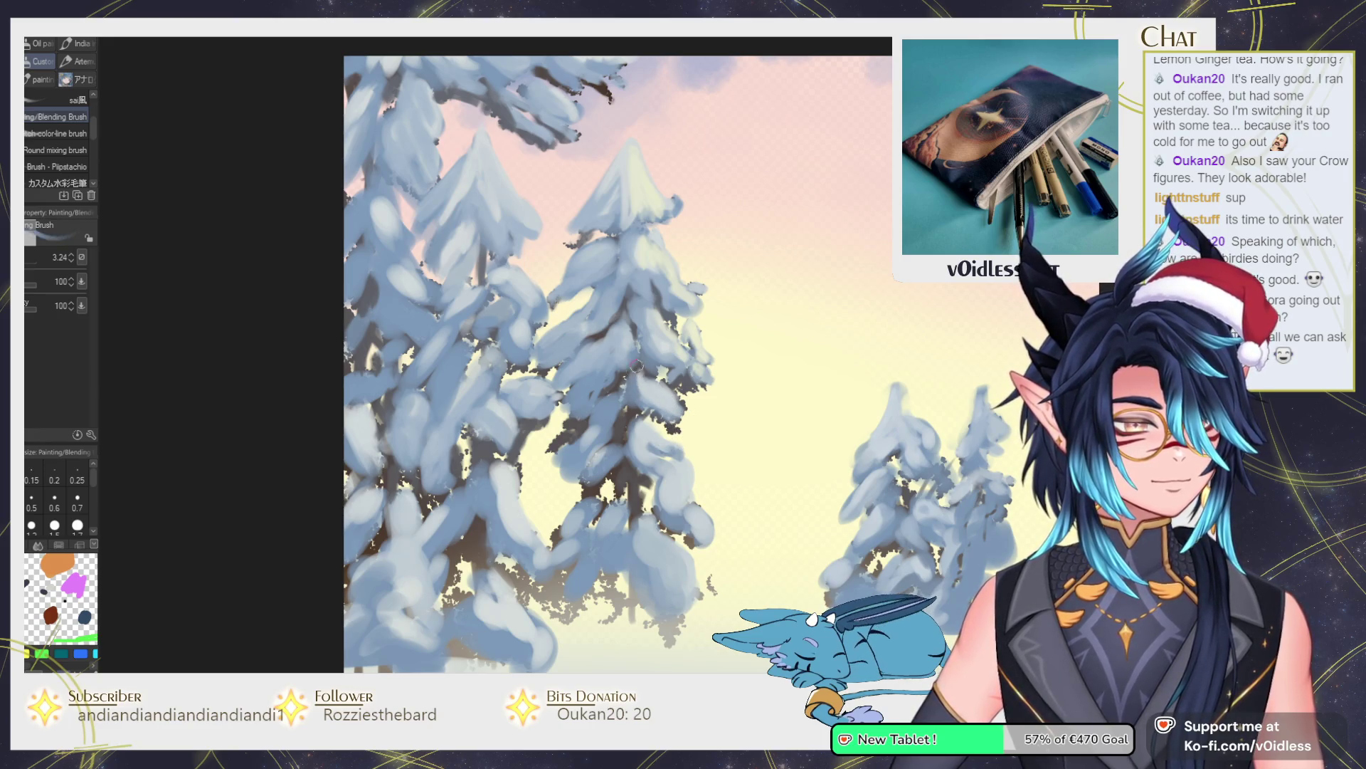
left_click_drag(633, 411, 650, 423)
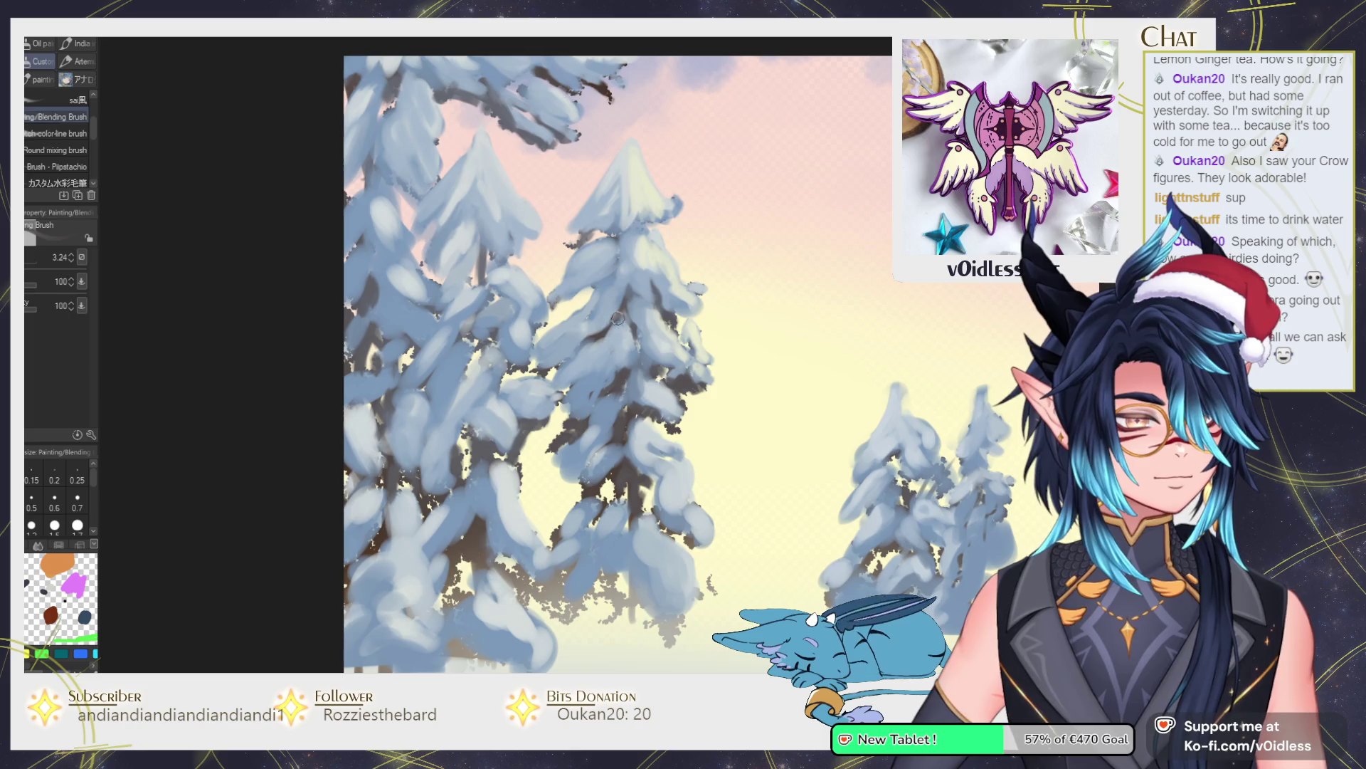
scroll(651, 411, "down", 5)
scroll(600, 397, "up", 5)
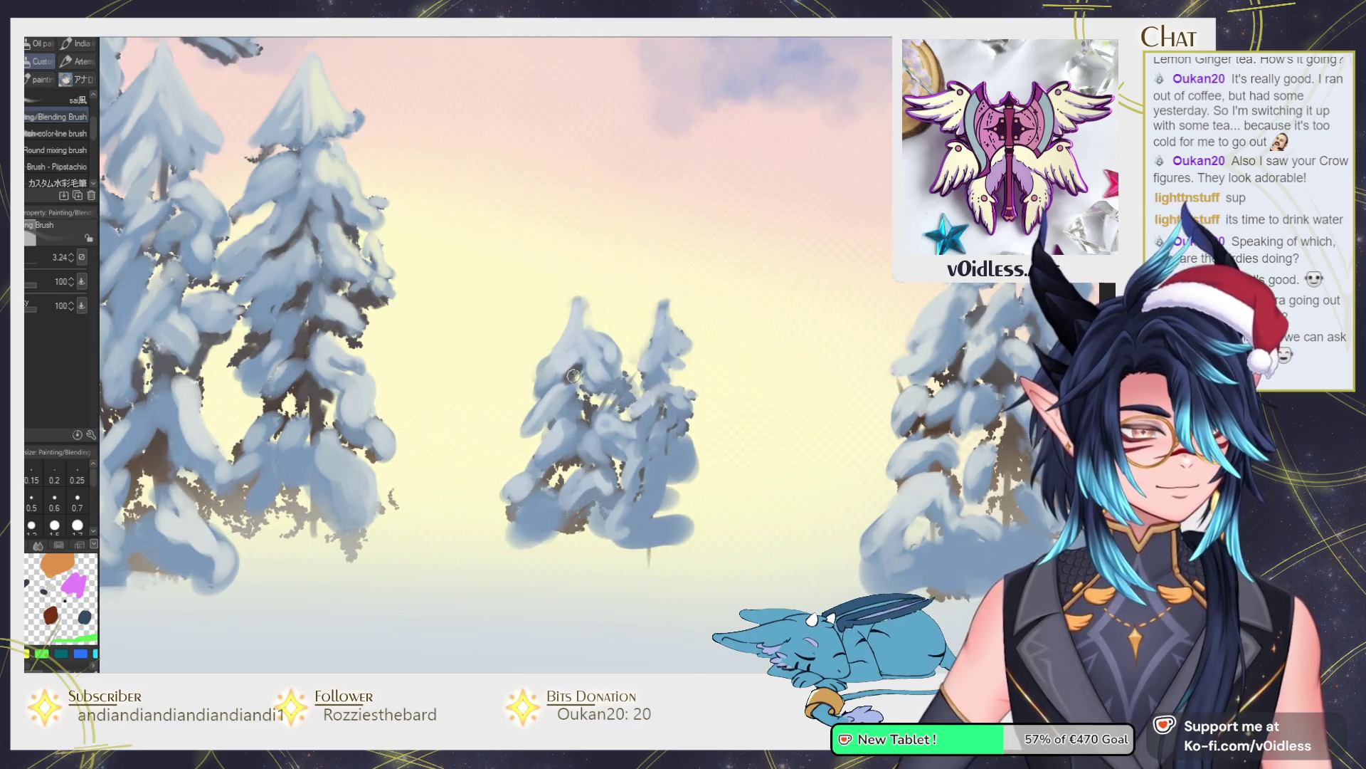
left_click_drag(573, 375, 588, 404)
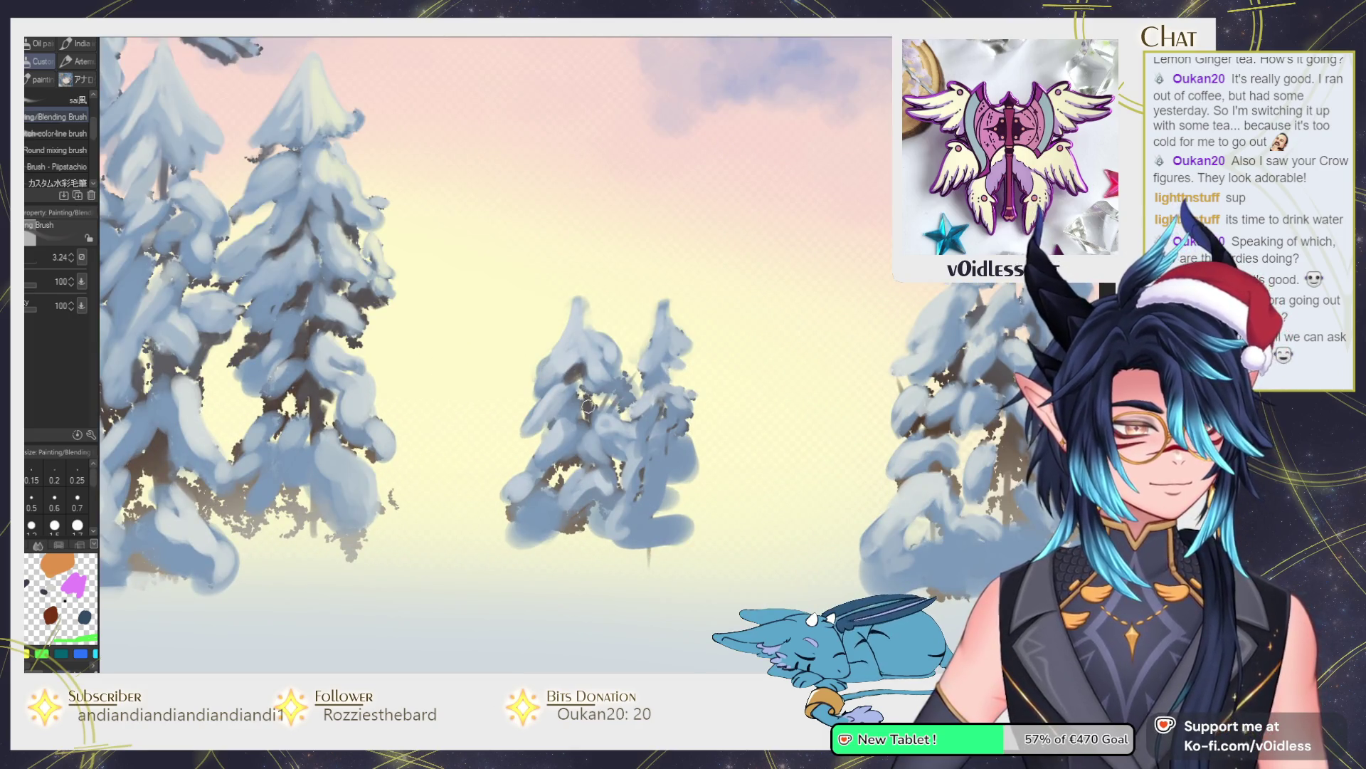
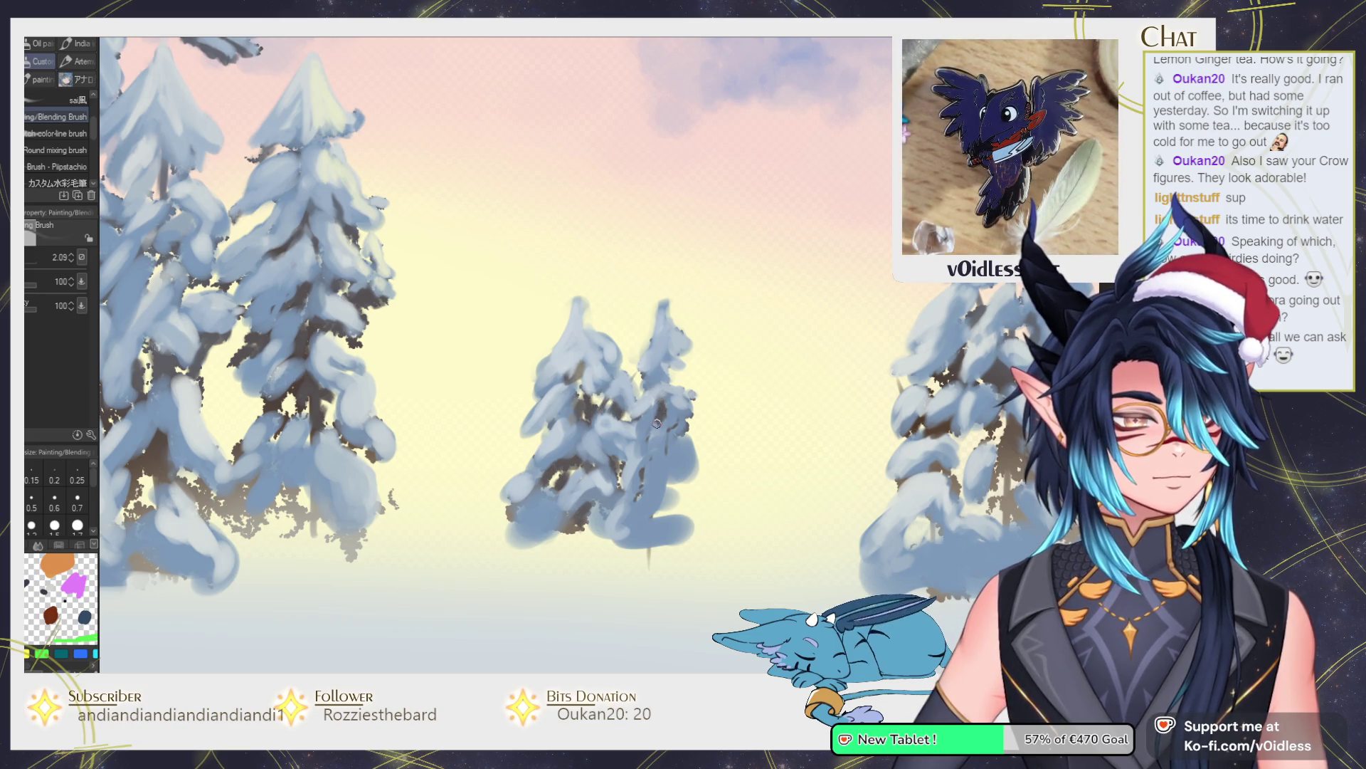
Brush lighter blue-white snow onto the middle pair of pines and enlarge the brush to about 3.48.
mouse_move(655, 399)
left_mouse_down()
mouse_move(653, 421)
mouse_move(673, 396)
left_mouse_up()
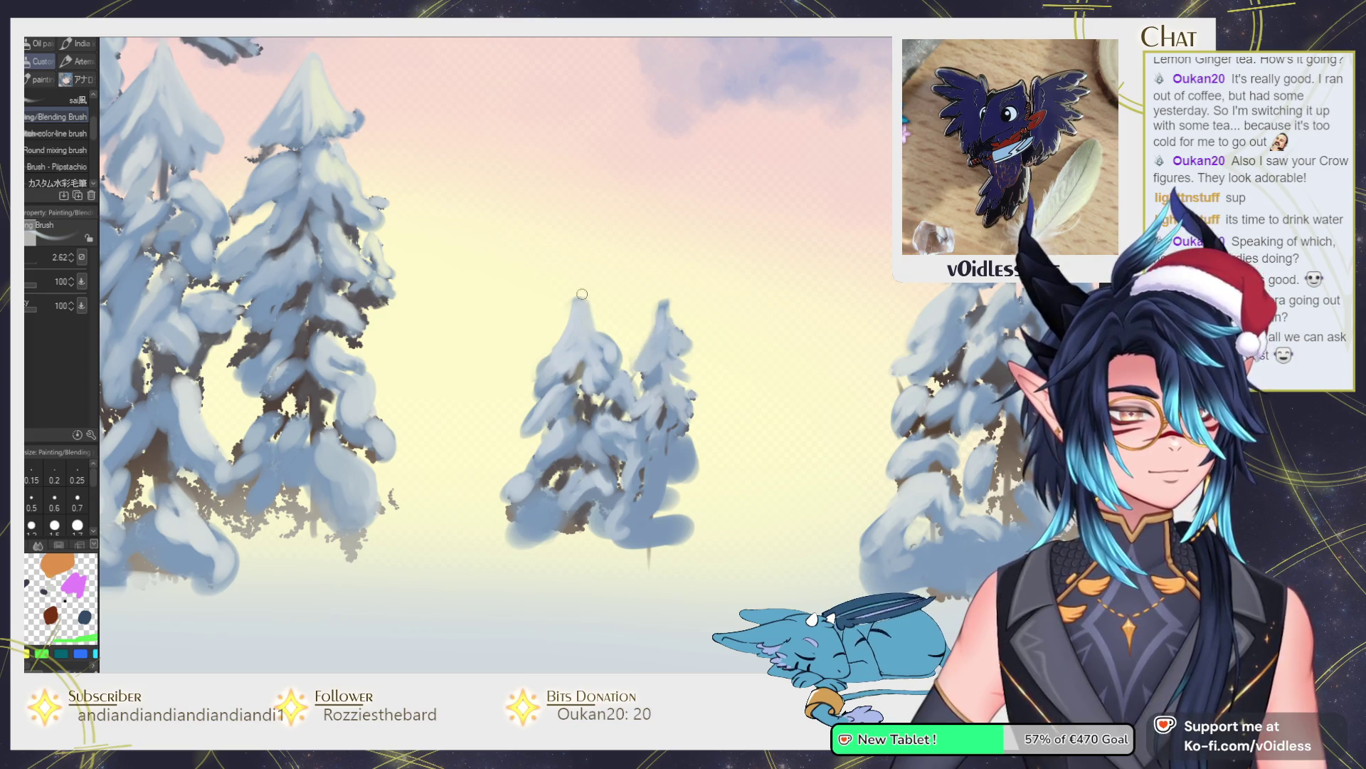
left_click_drag(561, 313, 581, 314)
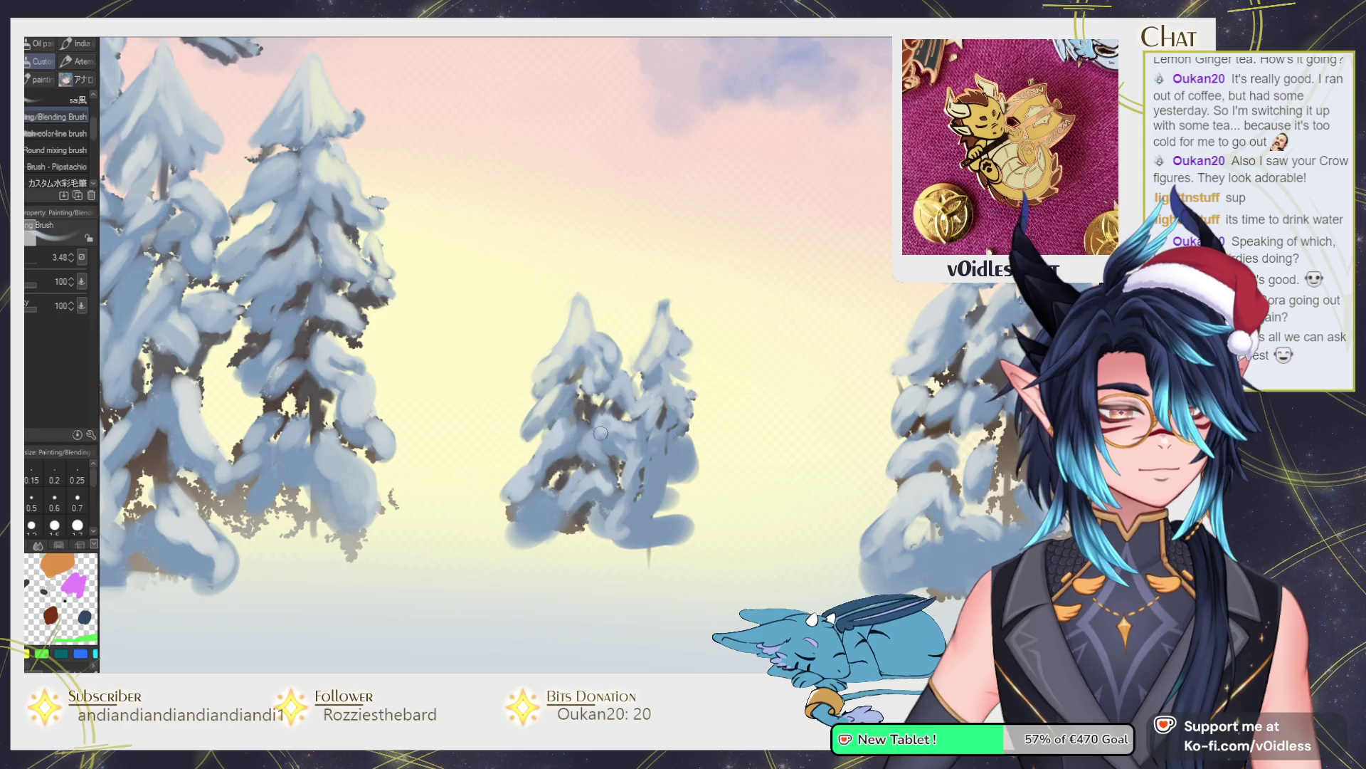
Zoom out to review the whole scene, then zoom back in on the big snowman.
scroll(585, 439, "down", 2)
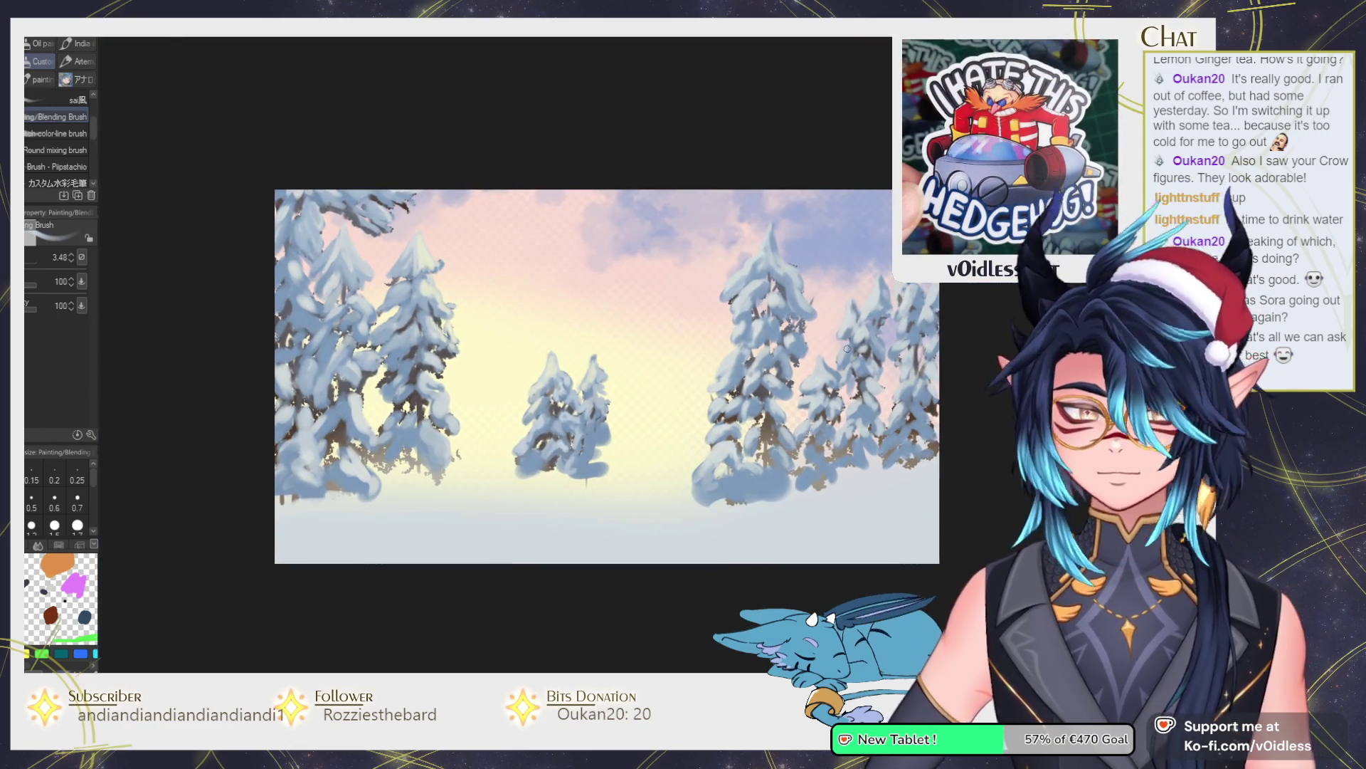
scroll(605, 370, "down", 2)
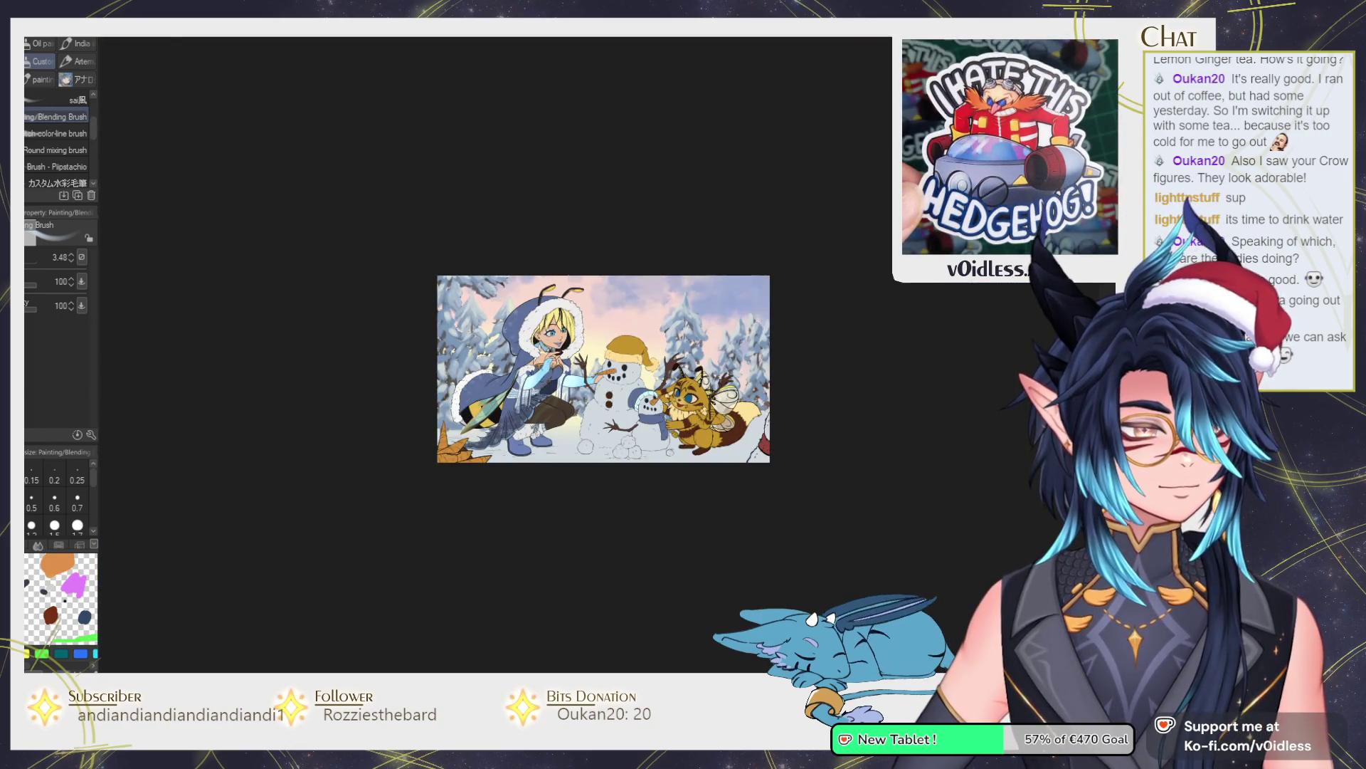
scroll(606, 375, "up", 2)
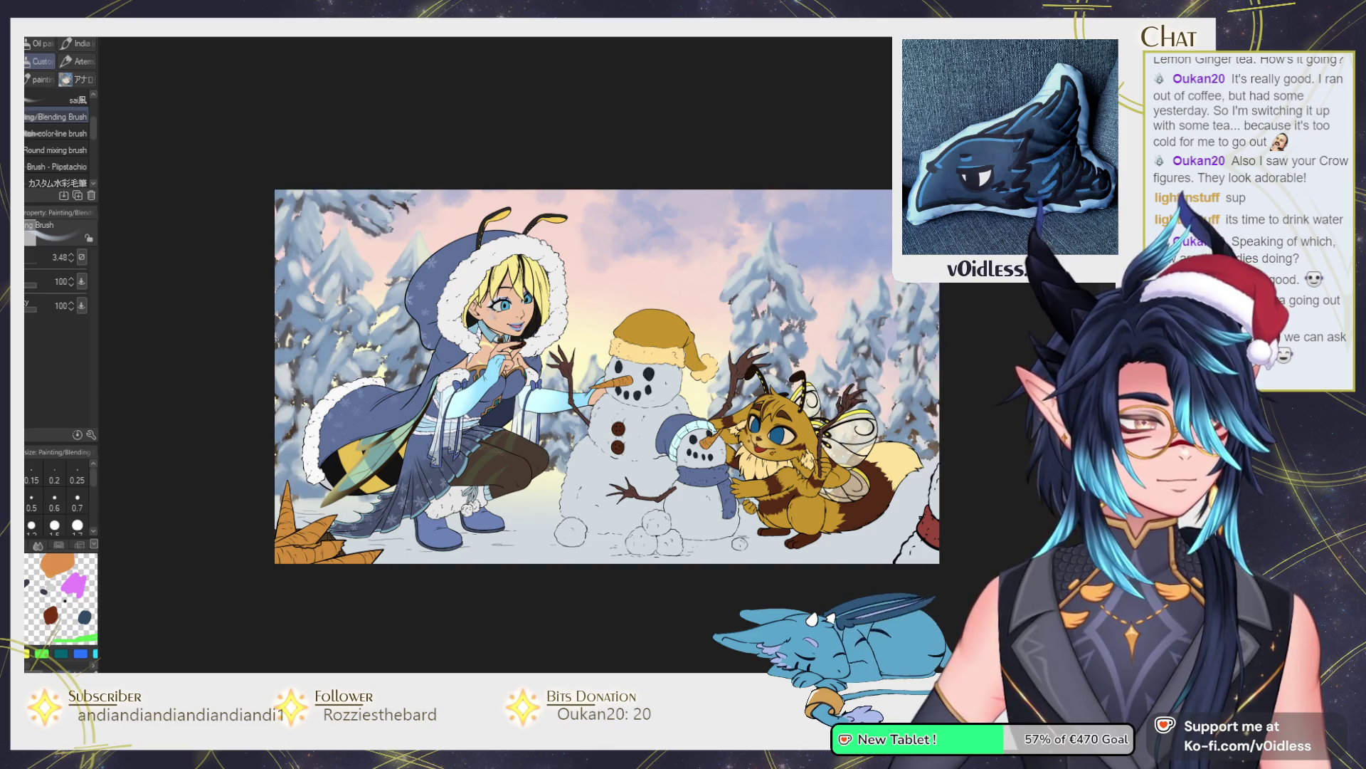
scroll(931, 454, "down", 1)
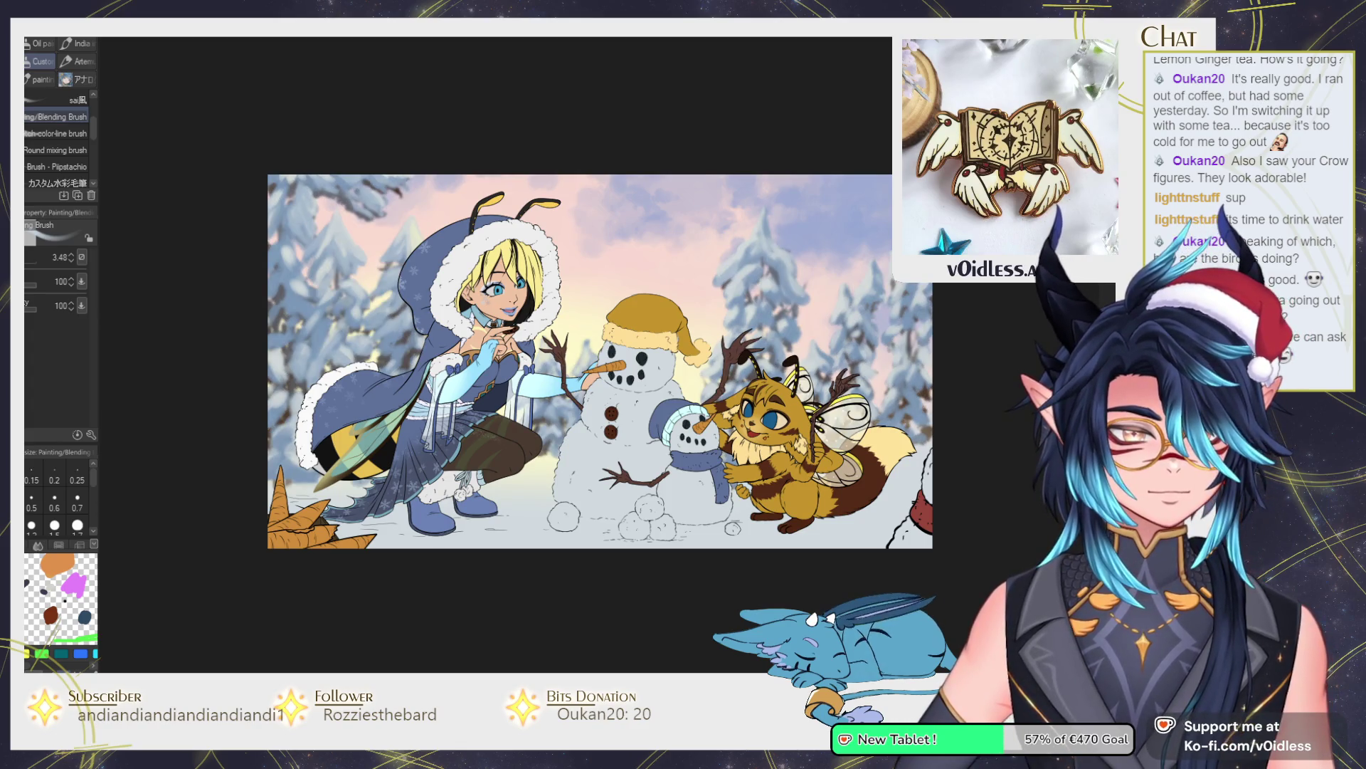
scroll(605, 356, "up", 2)
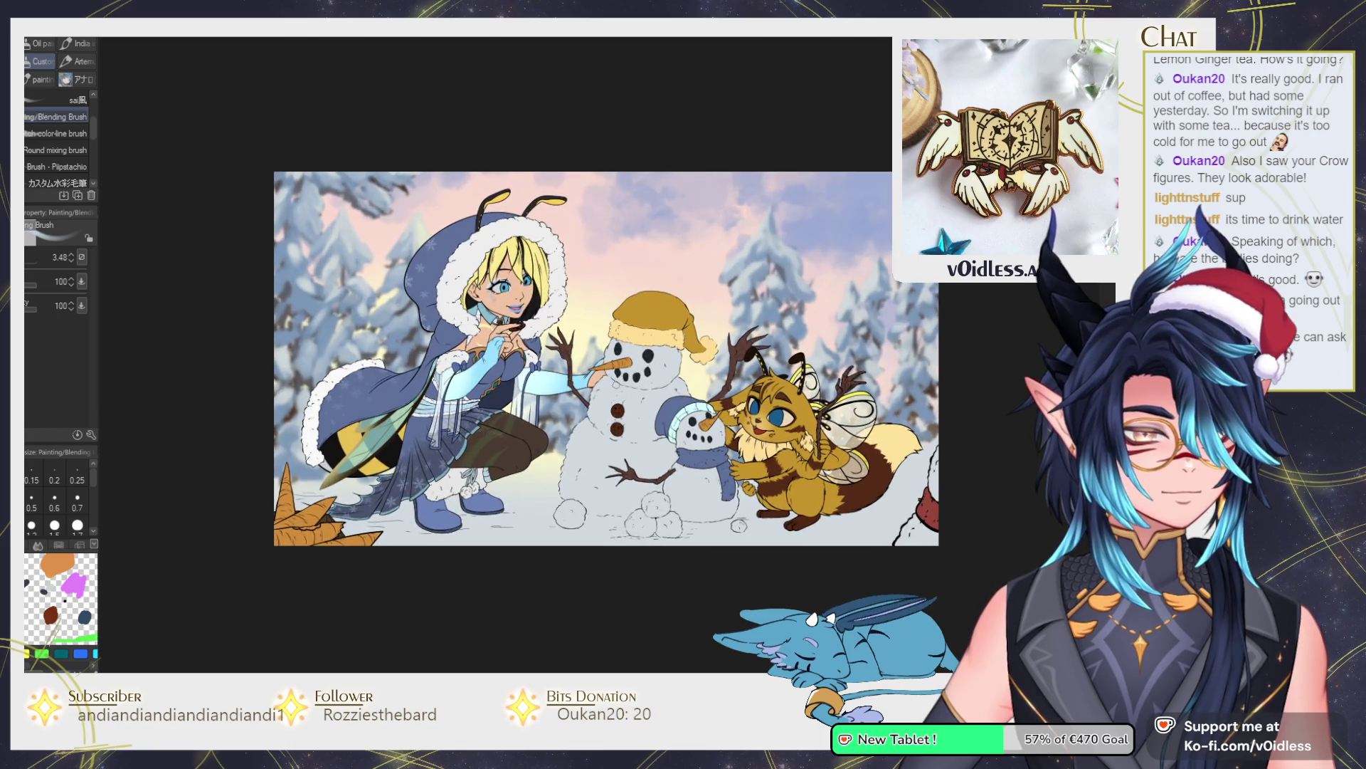
scroll(650, 452, "up", 1)
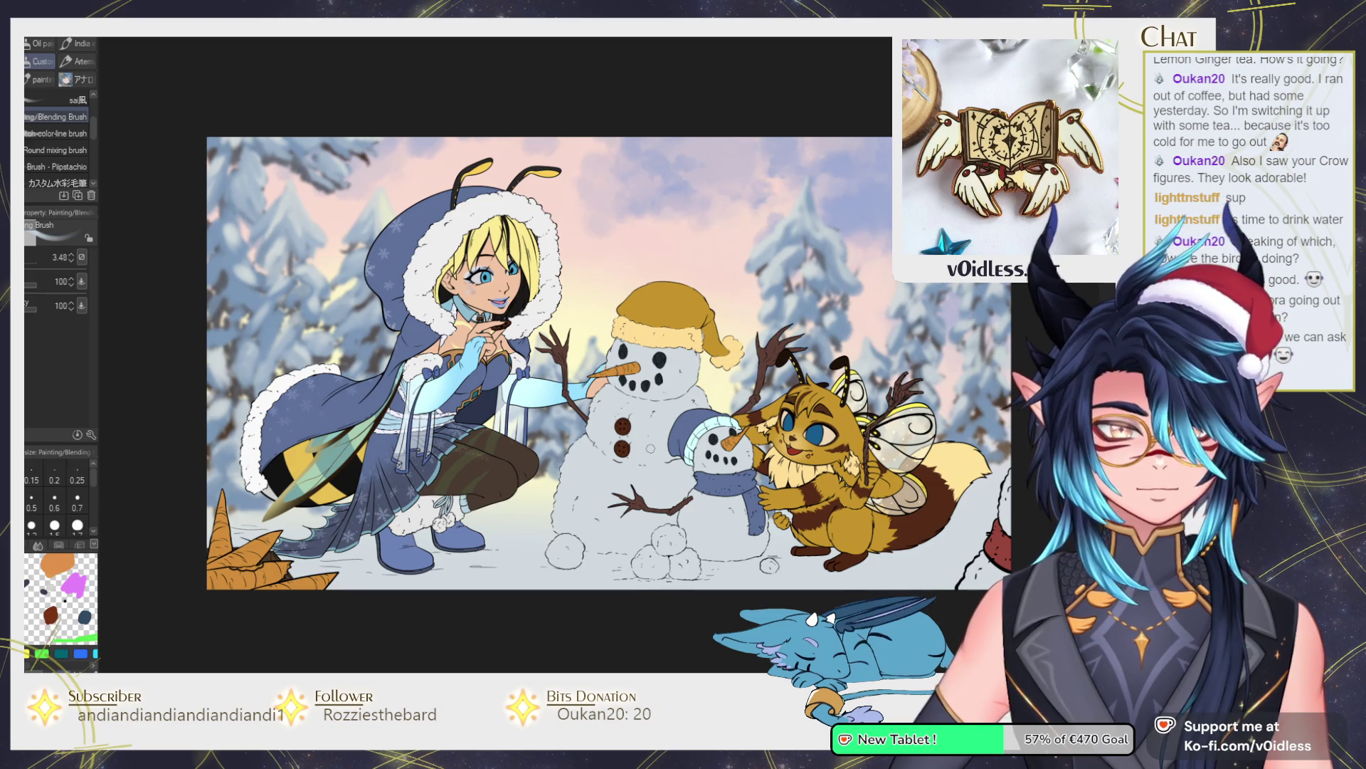
mouse_move(889, 402)
left_mouse_down()
mouse_move(836, 408)
mouse_move(883, 397)
left_mouse_up()
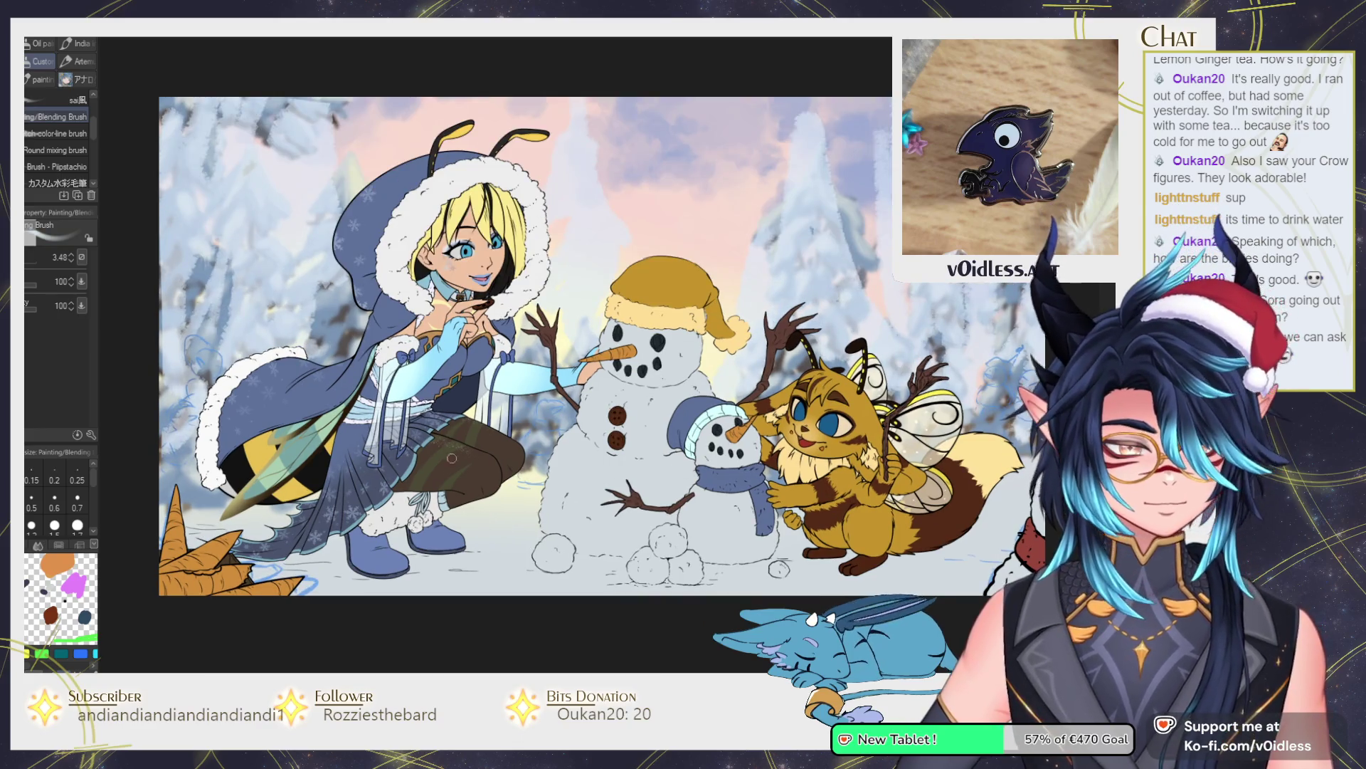
scroll(575, 387, "up", 3)
Paint soft pale strokes left of the big snowman's body to block in a small snowman.
mouse_move(575, 388)
left_mouse_down()
mouse_move(539, 433)
mouse_move(572, 473)
mouse_move(544, 491)
mouse_move(540, 523)
mouse_move(552, 498)
mouse_move(569, 505)
left_mouse_up()
key("bracketright")
key("bracketleft")
mouse_move(552, 430)
left_mouse_down()
mouse_move(548, 406)
mouse_move(583, 409)
mouse_move(519, 466)
mouse_move(563, 476)
mouse_move(541, 484)
mouse_move(544, 445)
mouse_move(520, 462)
mouse_move(562, 442)
left_mouse_up()
key("bracketleft")
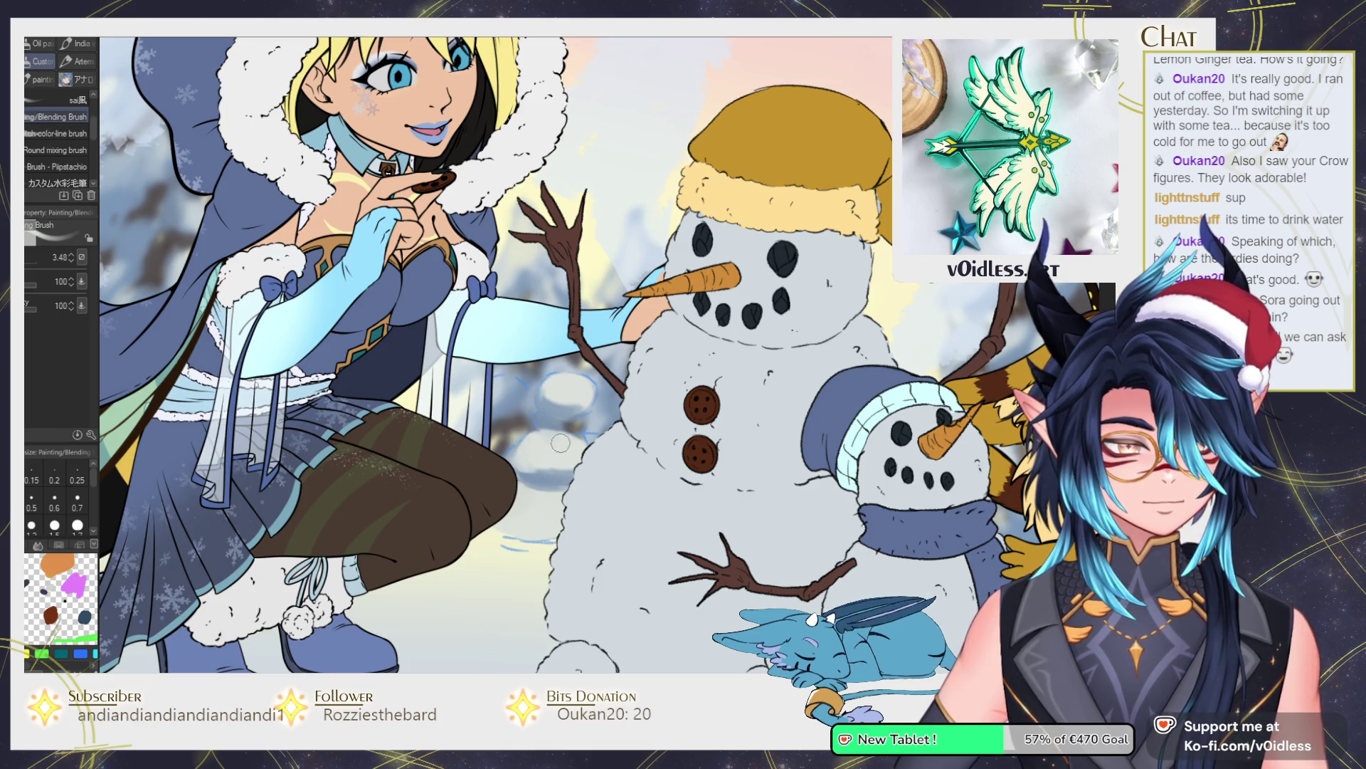
Paint a red scarf on the small background snowman with a smaller brush.
scroll(773, 301, "down", 2)
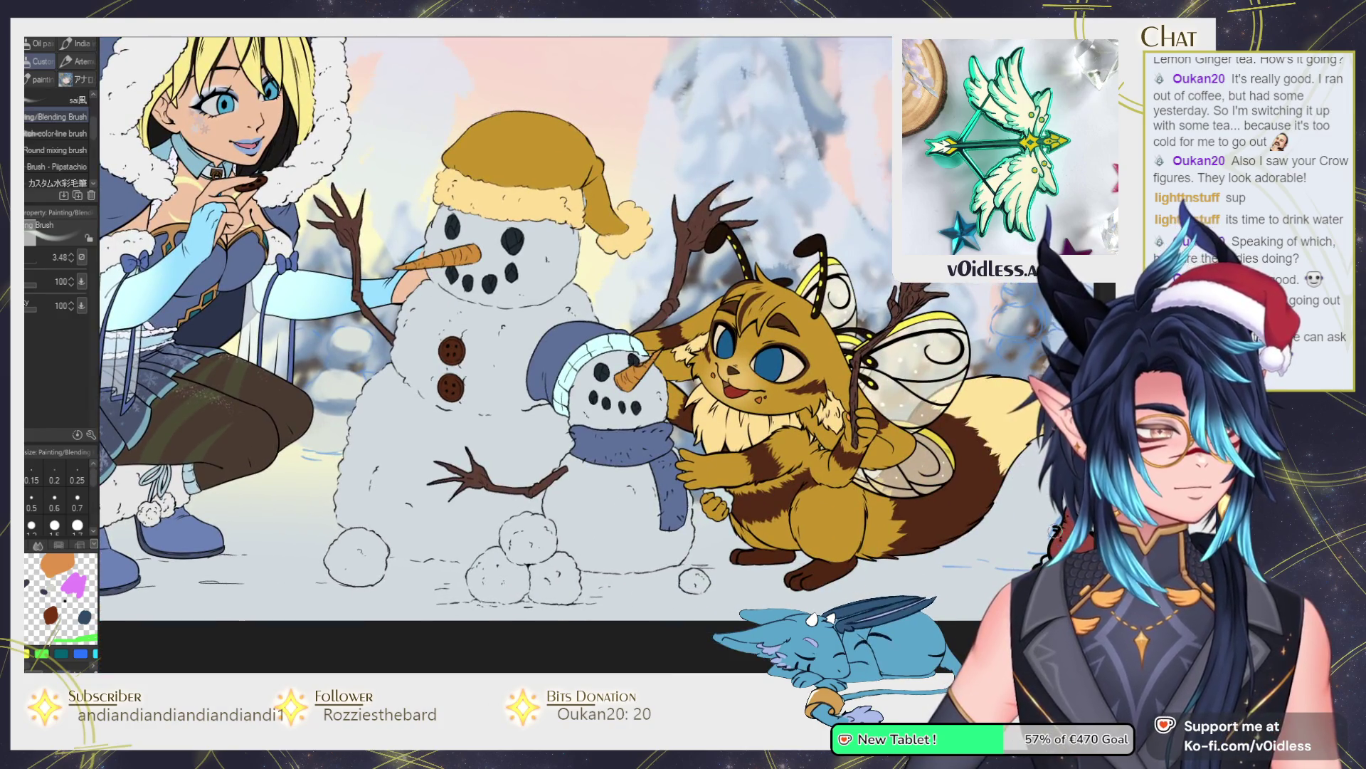
scroll(465, 396, "up", 2)
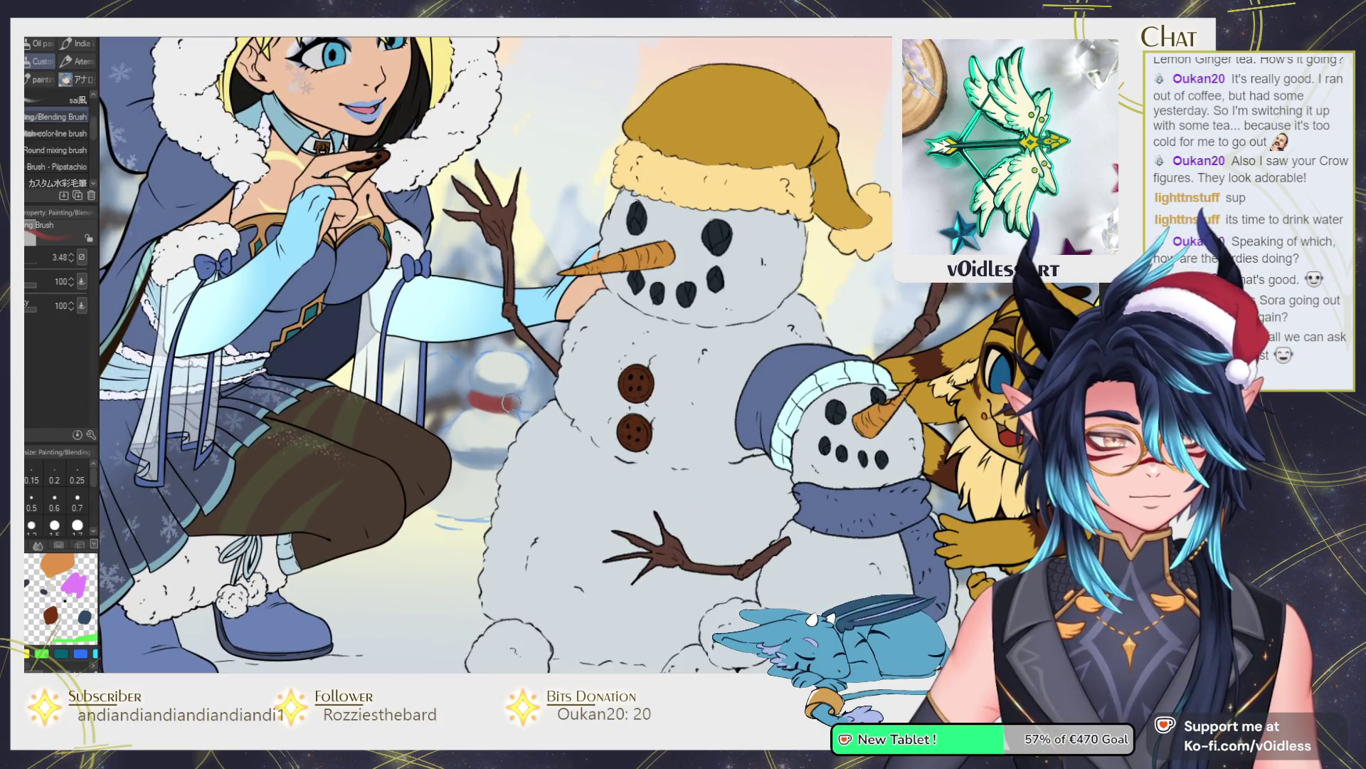
key("[")
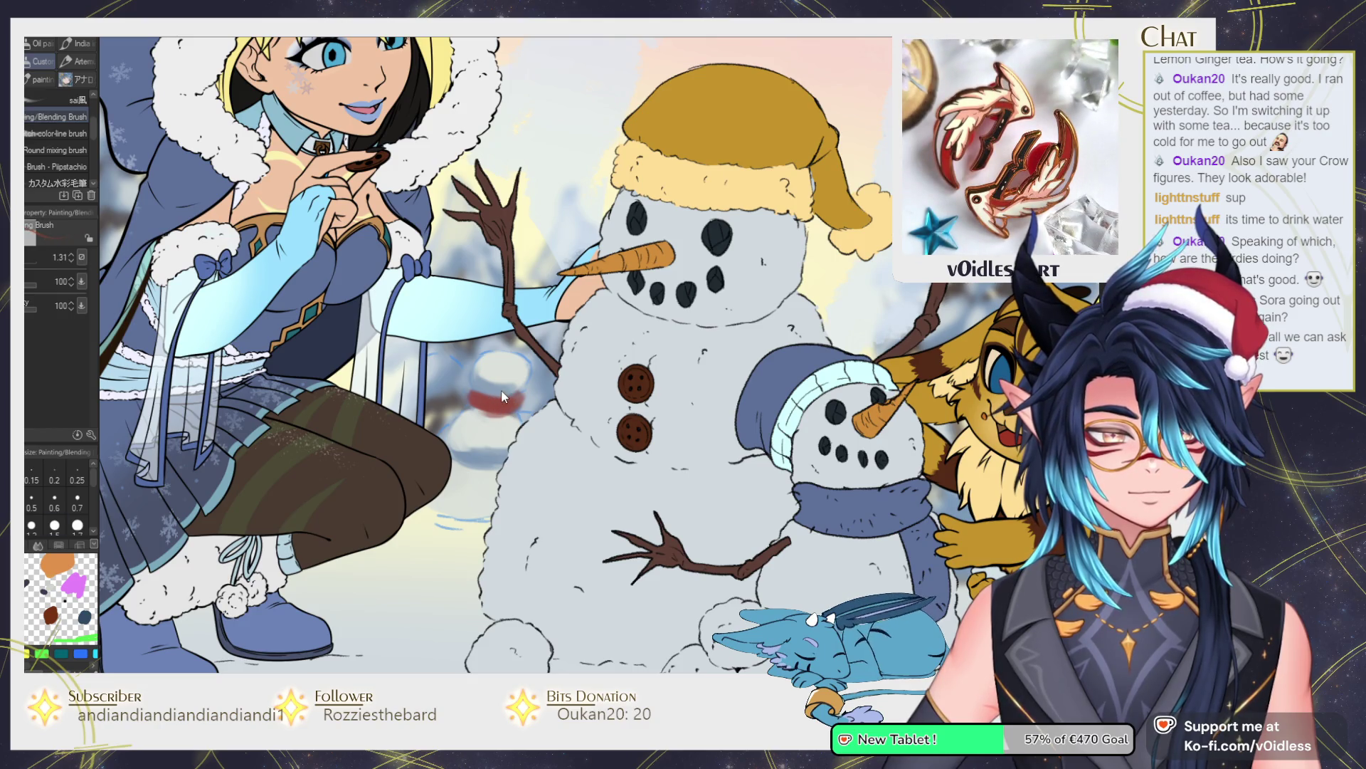
mouse_move(506, 400)
left_mouse_down()
mouse_move(508, 441)
mouse_move(504, 427)
left_mouse_up()
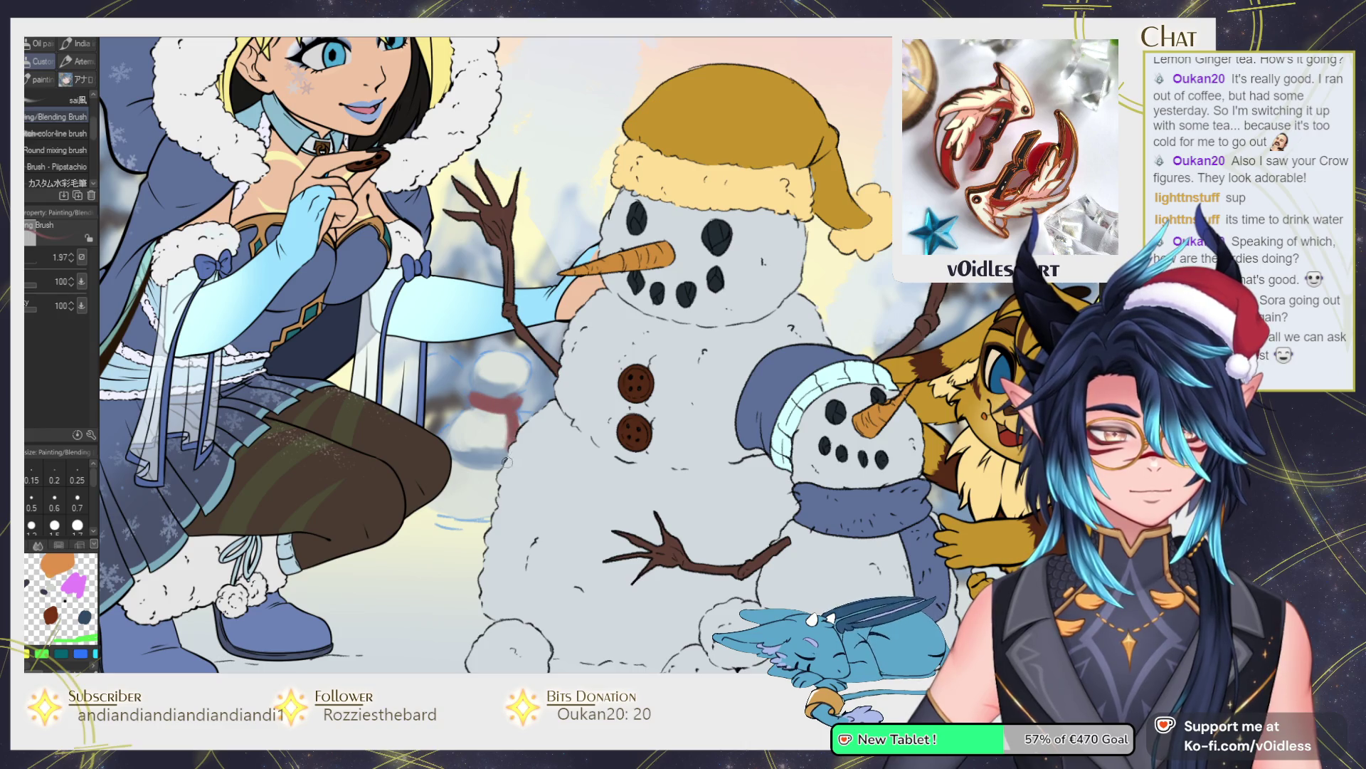
Refine the snowman's base with broader strokes, then dab its first eye with a fine brush.
key("bracketright")
key("bracketright")
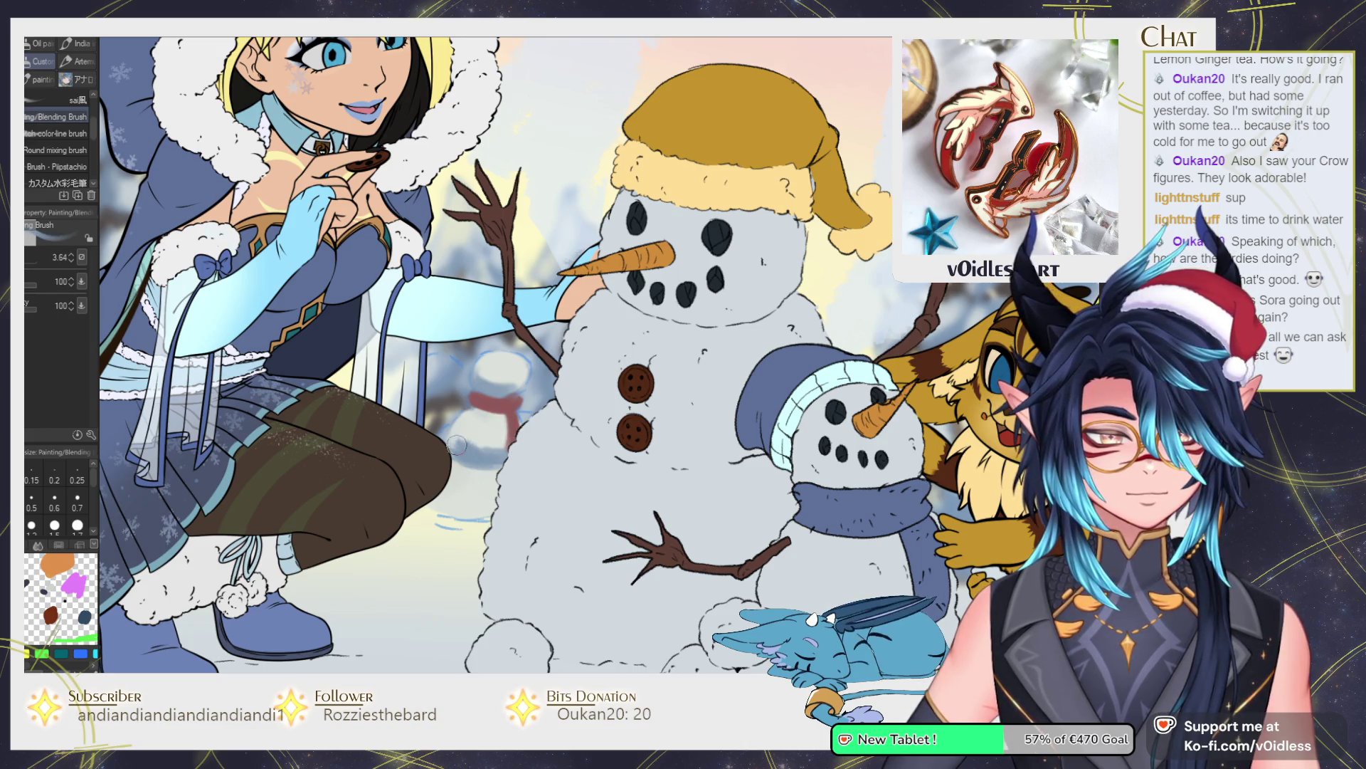
mouse_move(489, 462)
left_mouse_down()
mouse_move(442, 498)
mouse_move(488, 511)
mouse_move(450, 488)
left_mouse_up()
key("bracketright")
key("bracketright")
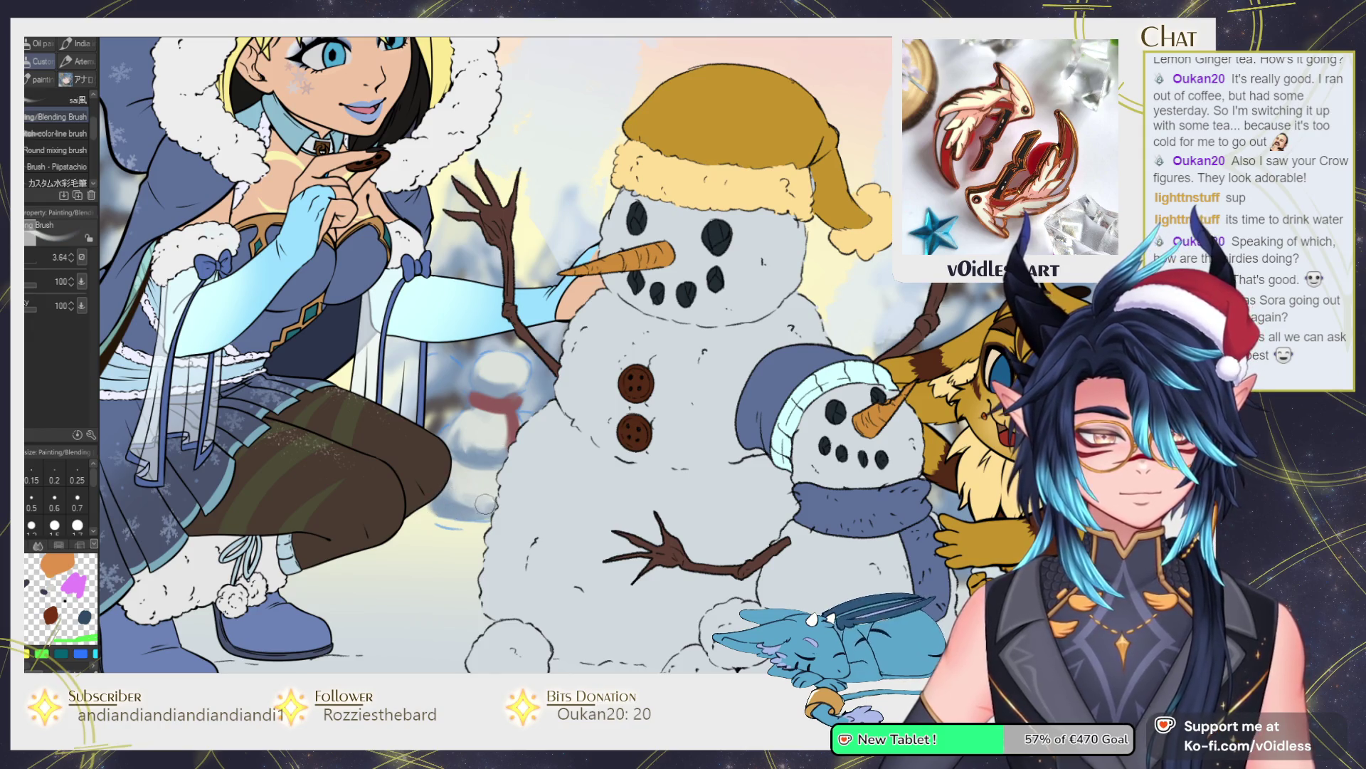
key("bracketleft")
key("bracketleft")
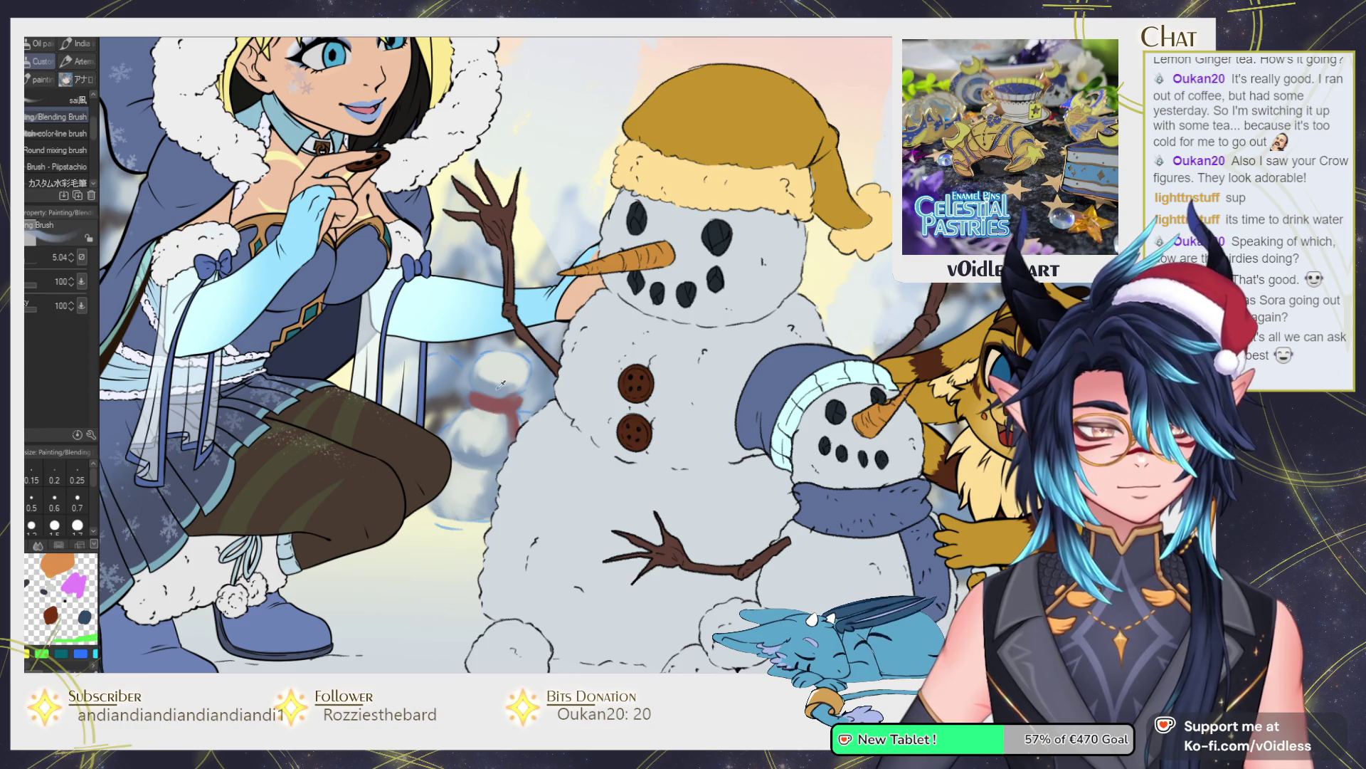
key("bracketleft")
key("bracketleft")
key("bracketleft")
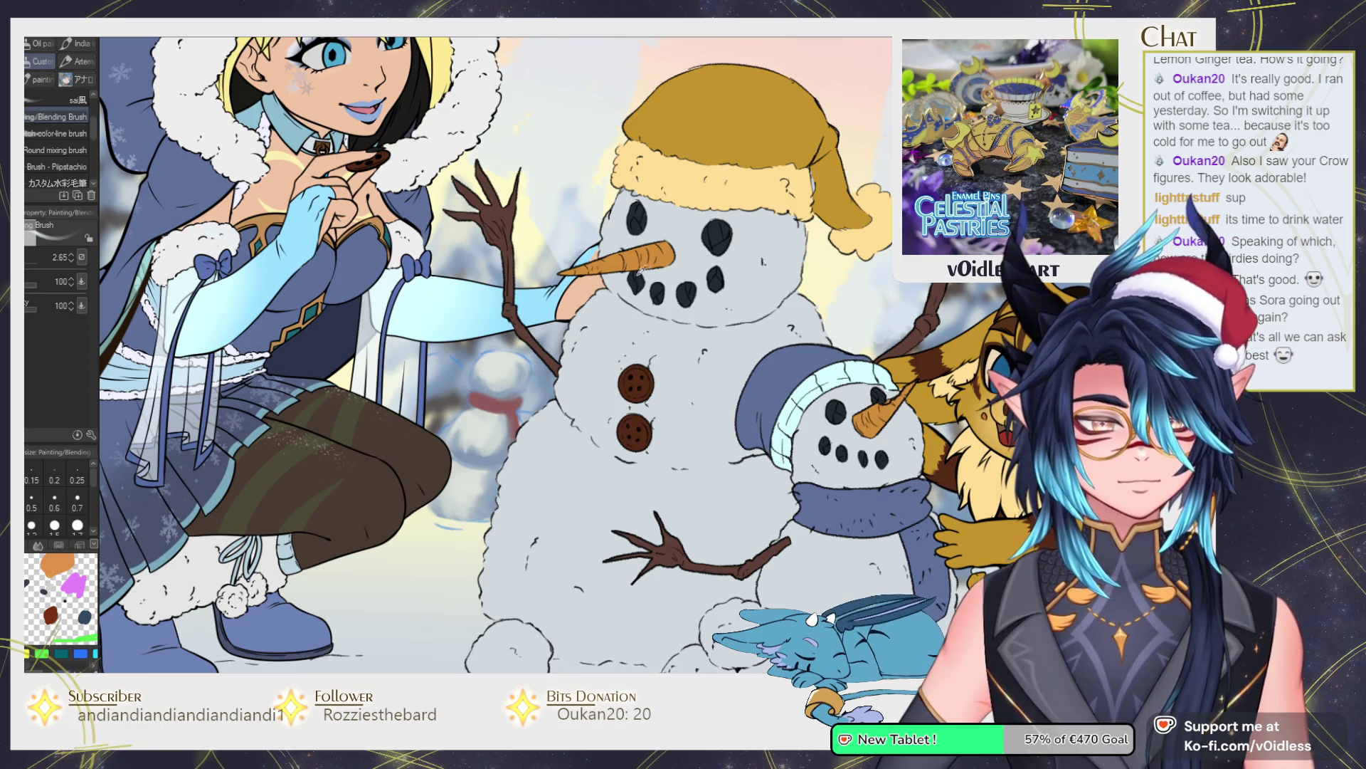
scroll(508, 370, "up", 2)
left_click(484, 359)
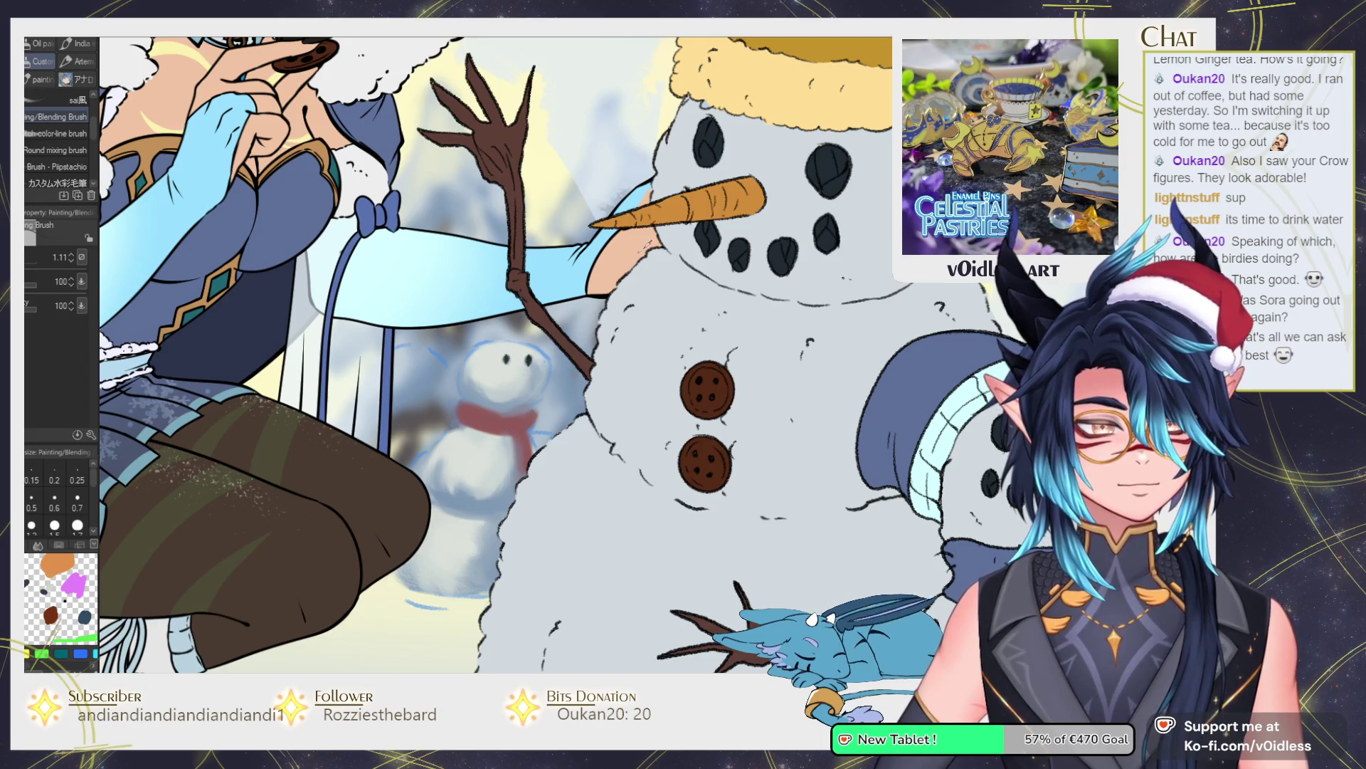
Give the background snowman an orange carrot nose, four mouth dots and two brown stick arms.
left_click_drag(509, 371, 540, 367)
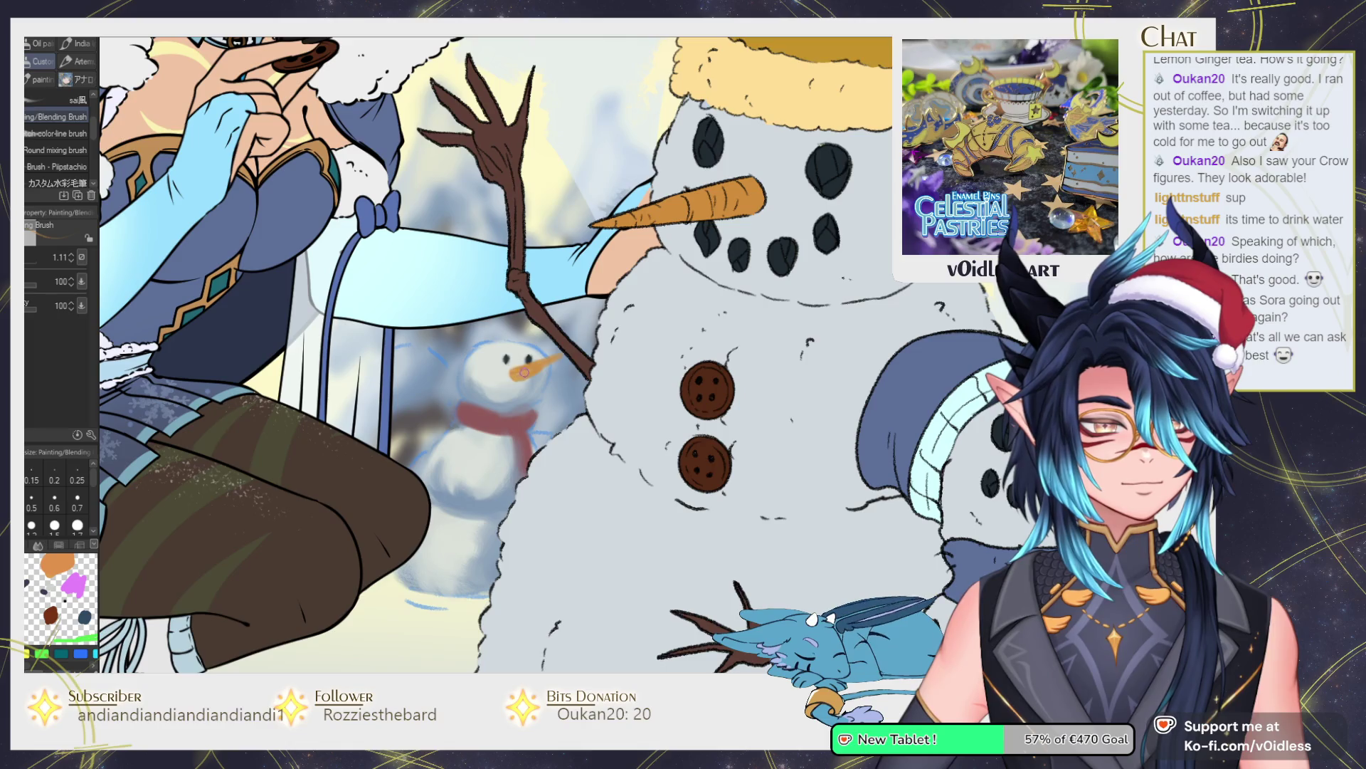
left_click(500, 388)
left_click(508, 392)
left_click(515, 392)
left_click(524, 390)
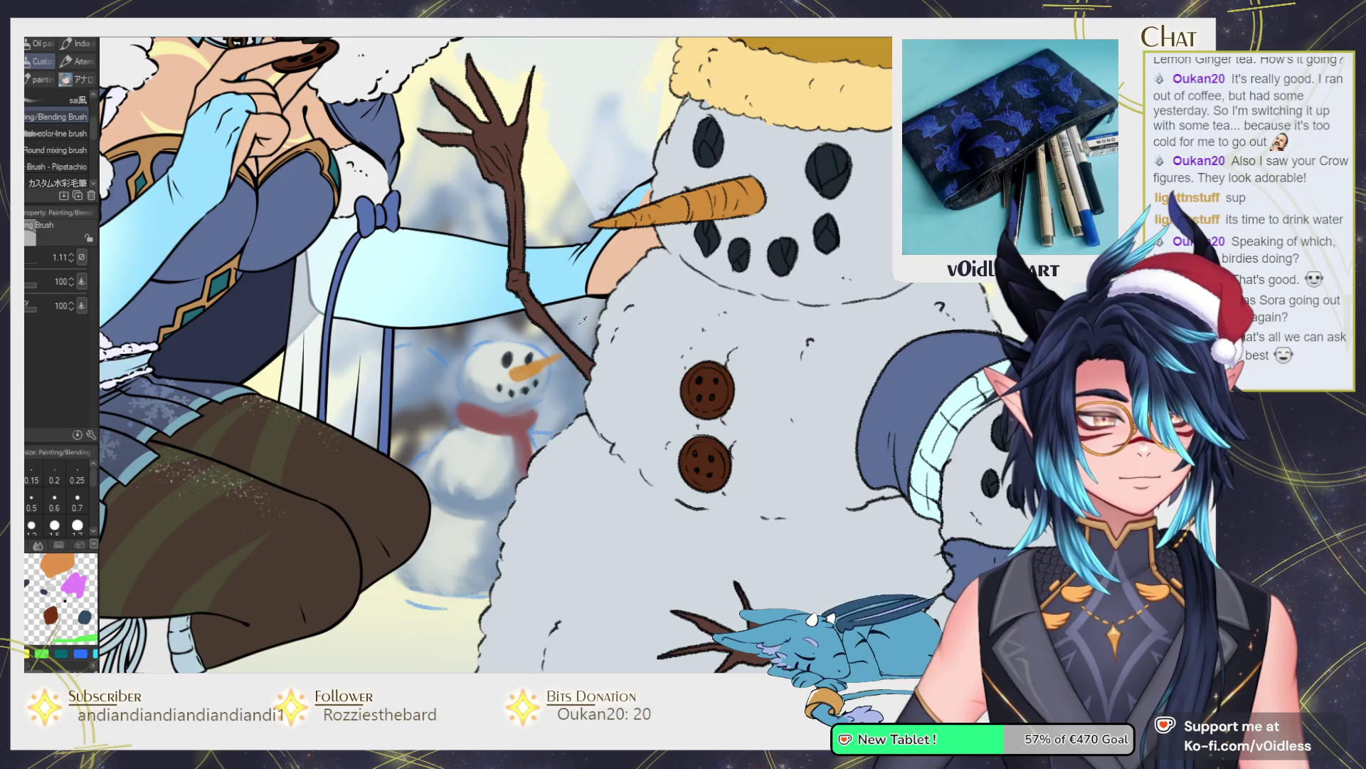
mouse_move(449, 431)
left_mouse_down()
mouse_move(410, 402)
mouse_move(411, 348)
mouse_move(413, 409)
left_mouse_up()
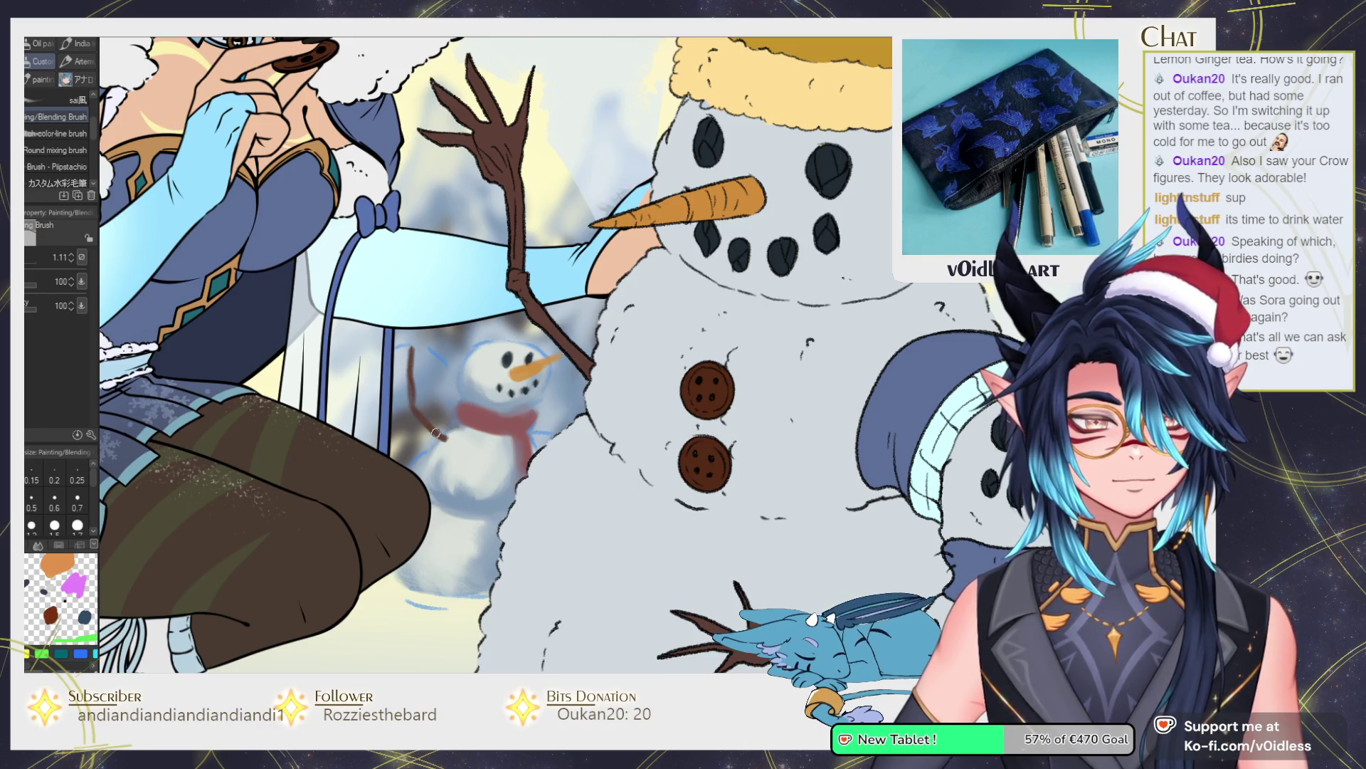
mouse_move(529, 436)
left_mouse_down()
mouse_move(557, 433)
mouse_move(523, 448)
left_mouse_up()
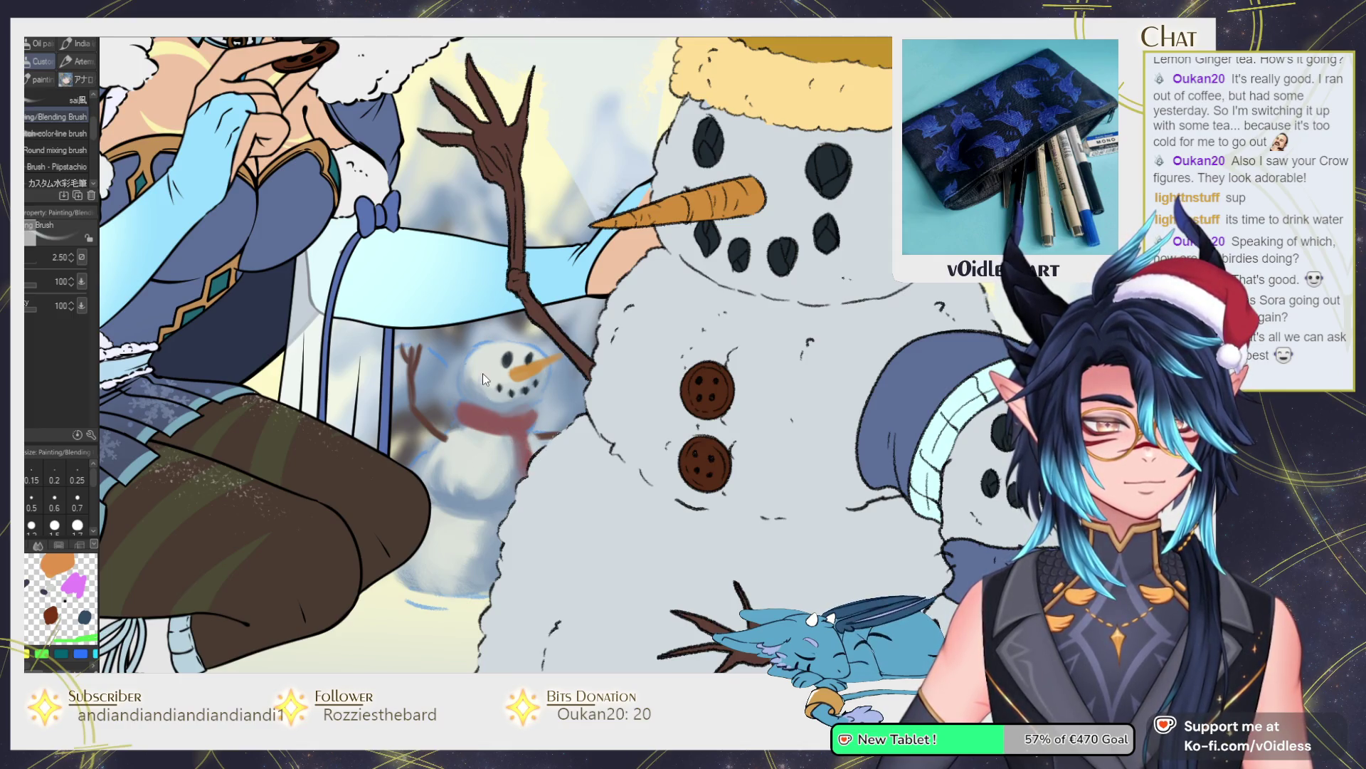
Blend the snowman's red hat lighter at the top, then view the whole illustration.
mouse_move(529, 356)
left_mouse_down()
mouse_move(495, 356)
mouse_move(520, 334)
mouse_move(491, 327)
mouse_move(459, 357)
mouse_move(538, 334)
mouse_move(456, 370)
mouse_move(470, 341)
mouse_move(533, 348)
mouse_move(466, 370)
mouse_move(471, 385)
mouse_move(491, 329)
mouse_move(476, 337)
left_mouse_up()
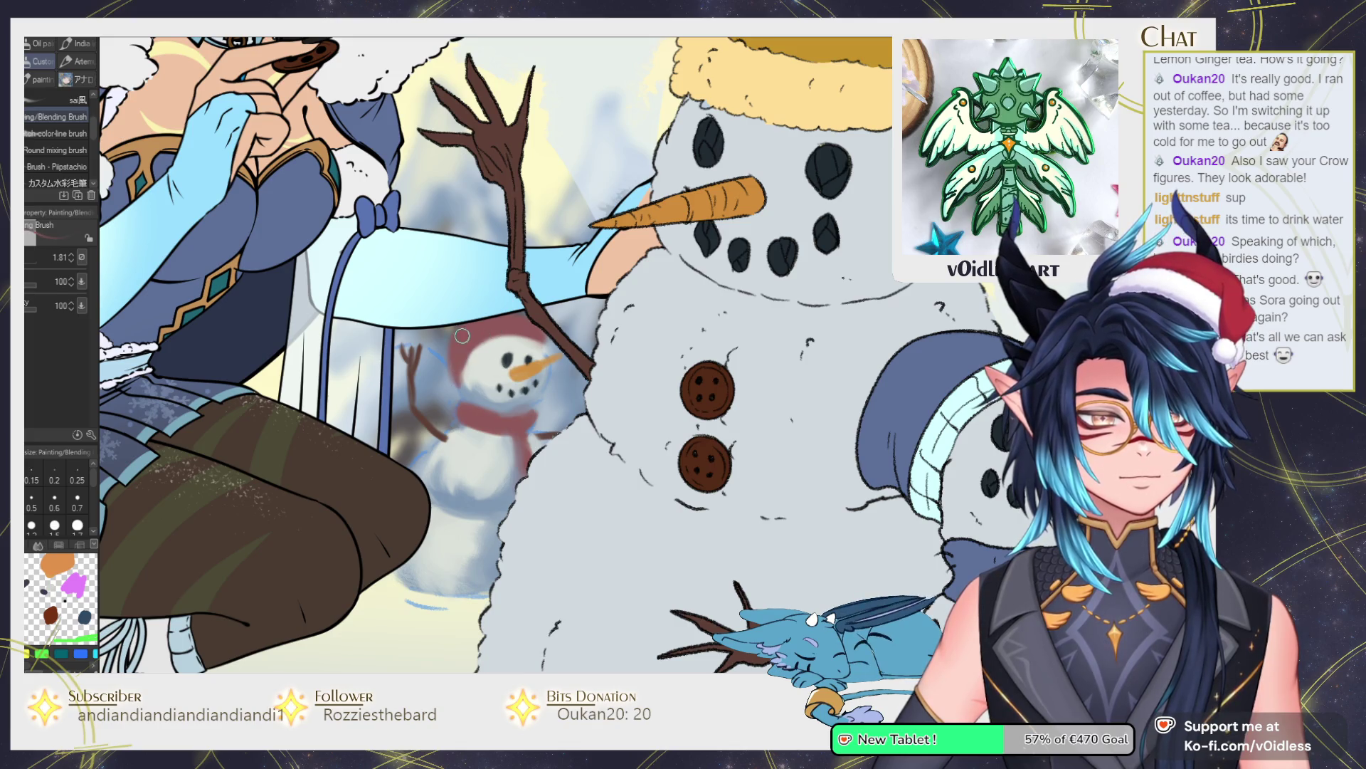
mouse_move(476, 337)
left_mouse_down()
mouse_move(531, 306)
mouse_move(477, 342)
mouse_move(459, 385)
mouse_move(523, 424)
mouse_move(459, 413)
mouse_move(459, 427)
mouse_move(466, 398)
mouse_move(535, 427)
mouse_move(469, 435)
mouse_move(511, 443)
left_mouse_up()
key("ctrl+0")
scroll(462, 405, "up", 5)
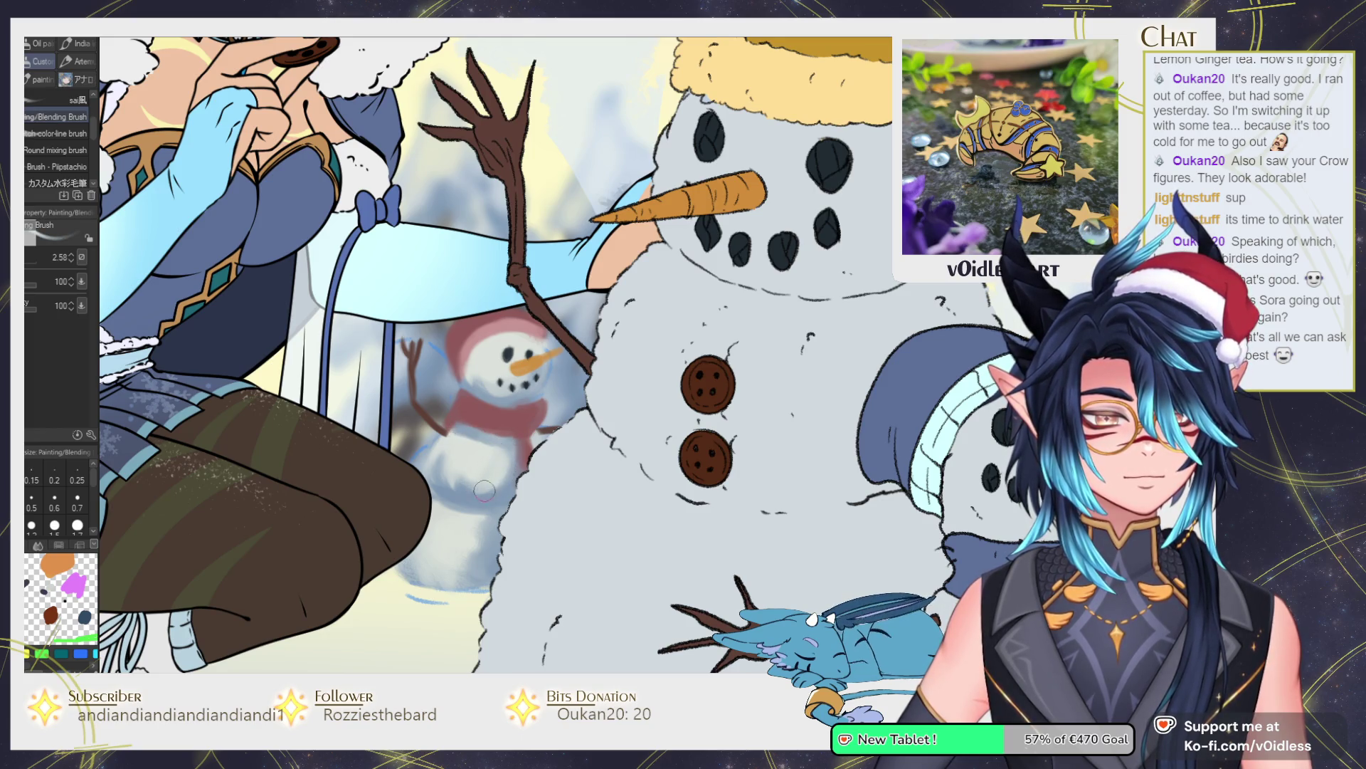
key("ctrl+0")
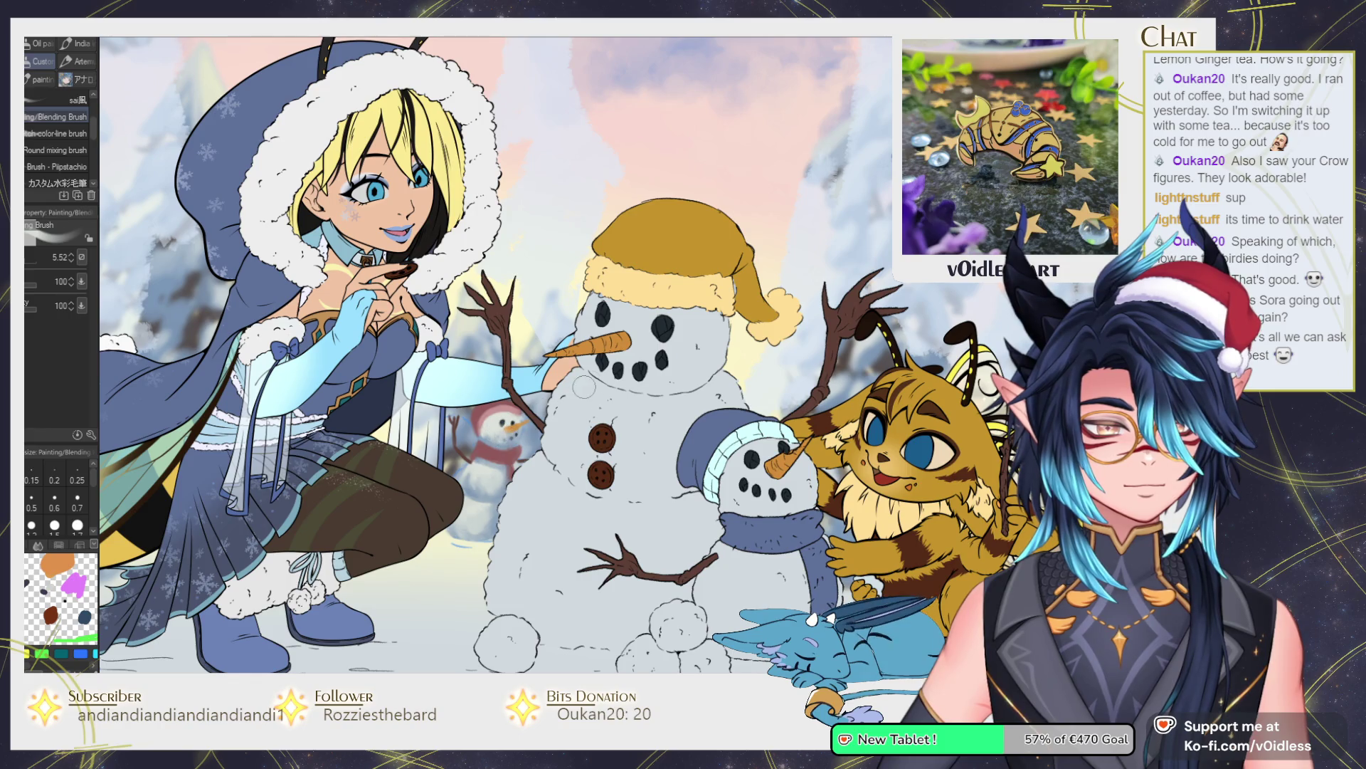
Zoom in on the blue snowman sketch beside the bee creature and shrink the brush.
scroll(592, 362, "down", 2)
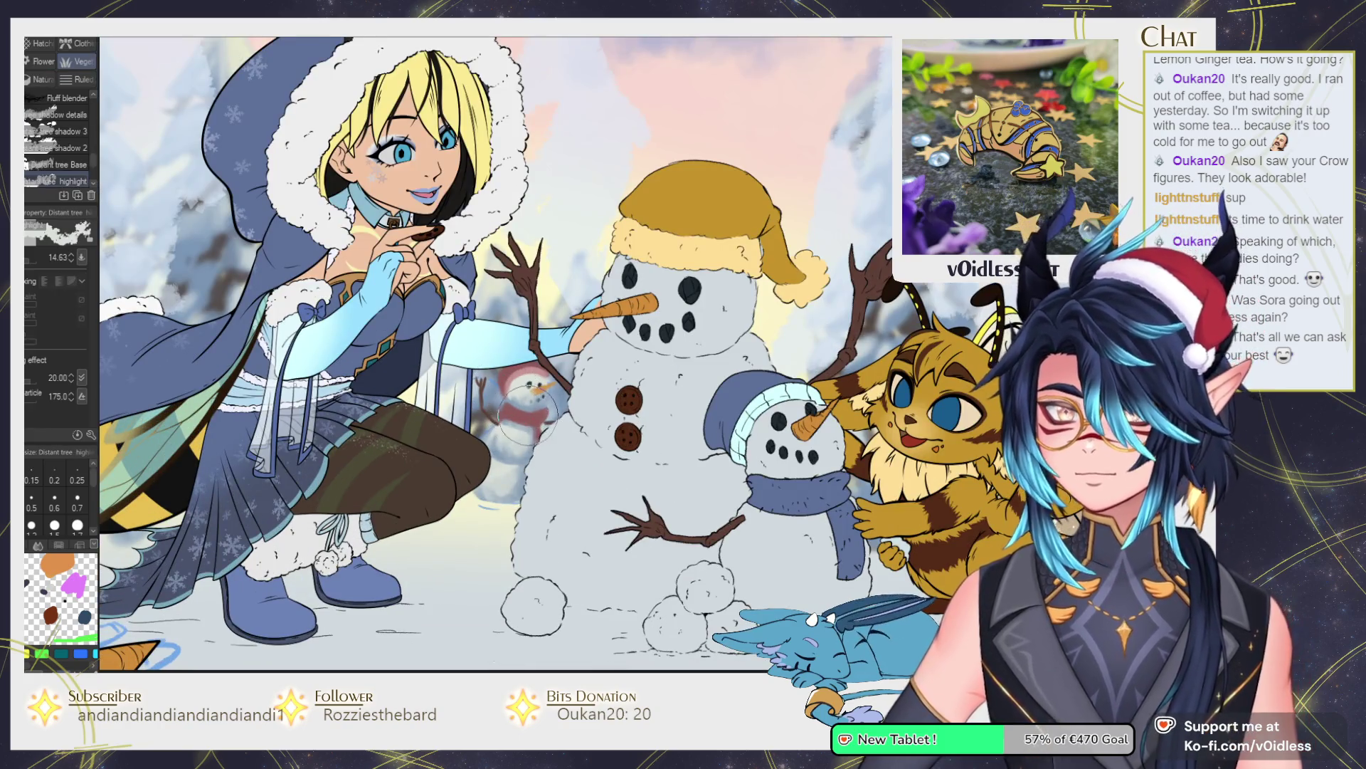
left_click_drag(606, 538, 622, 535)
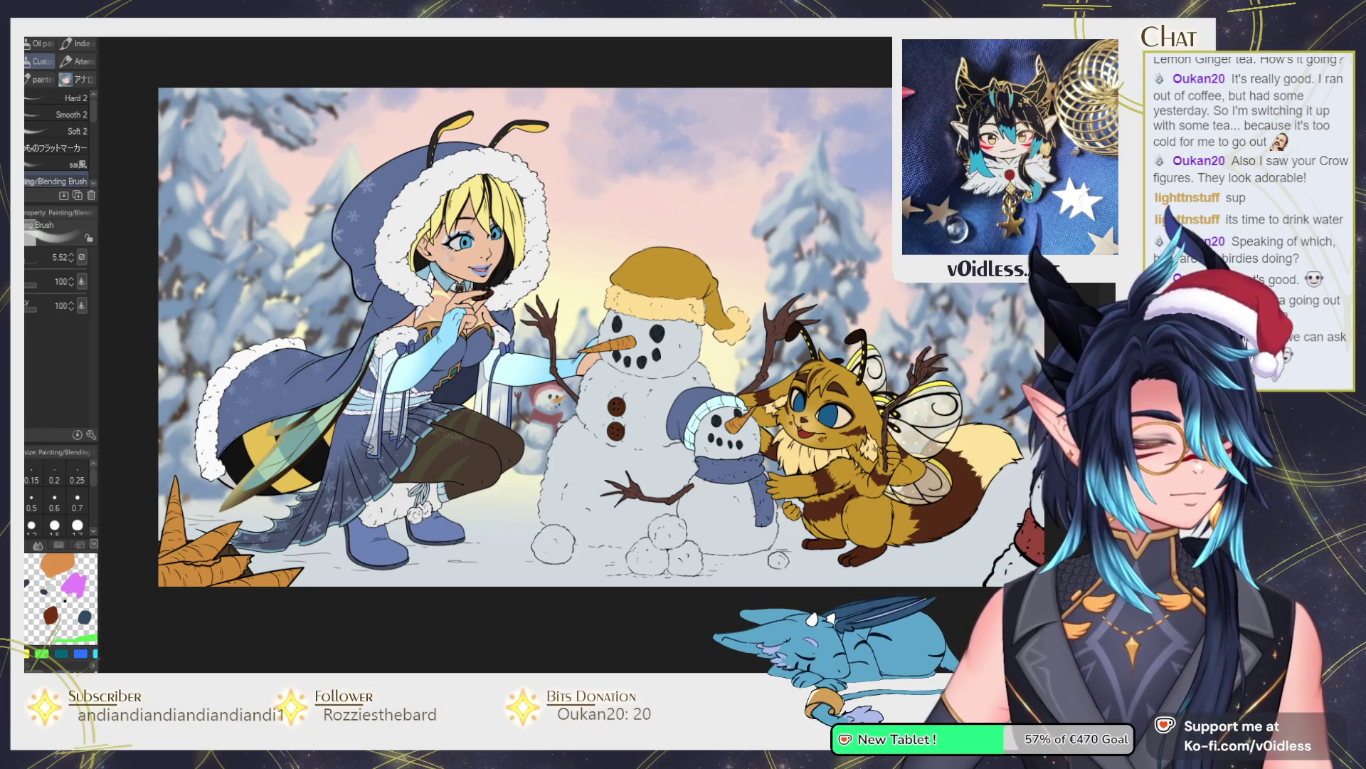
left_click_drag(949, 550, 799, 544)
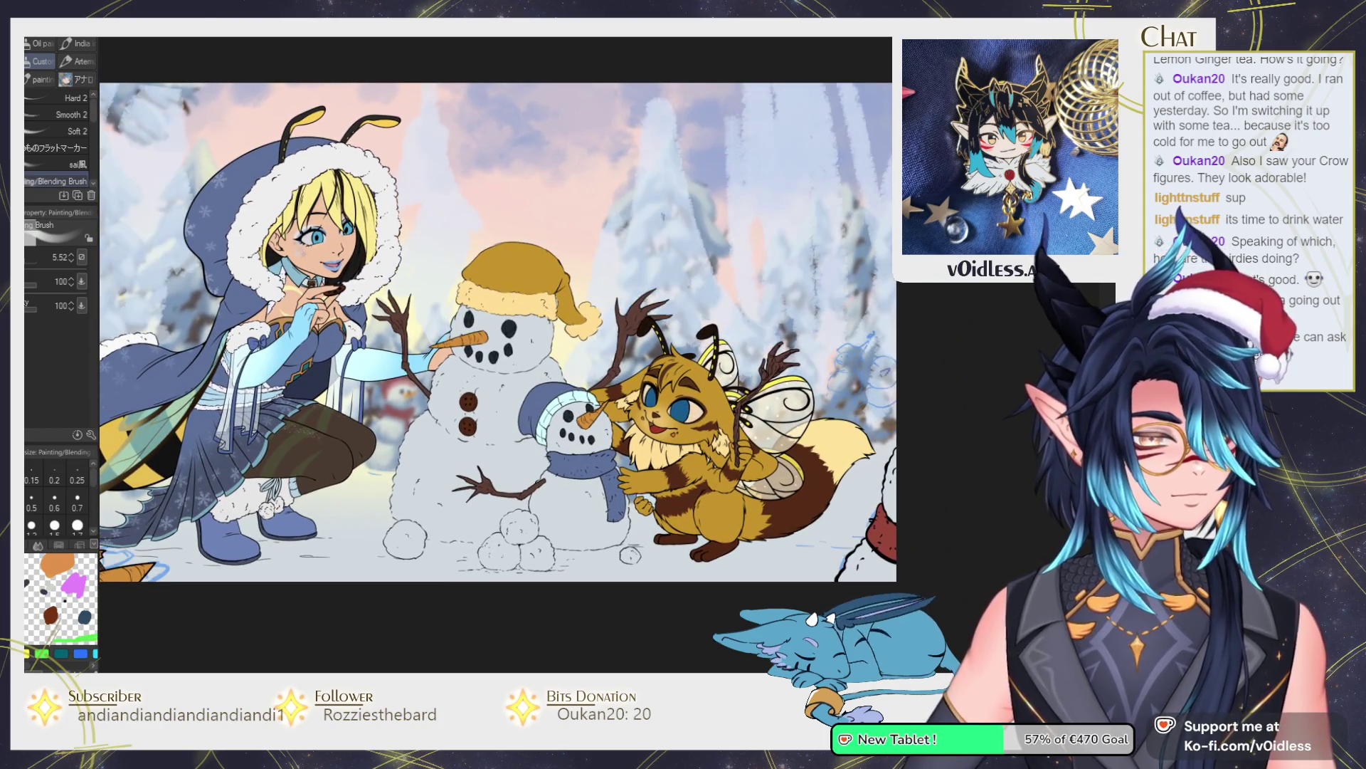
scroll(687, 368, "up", 5)
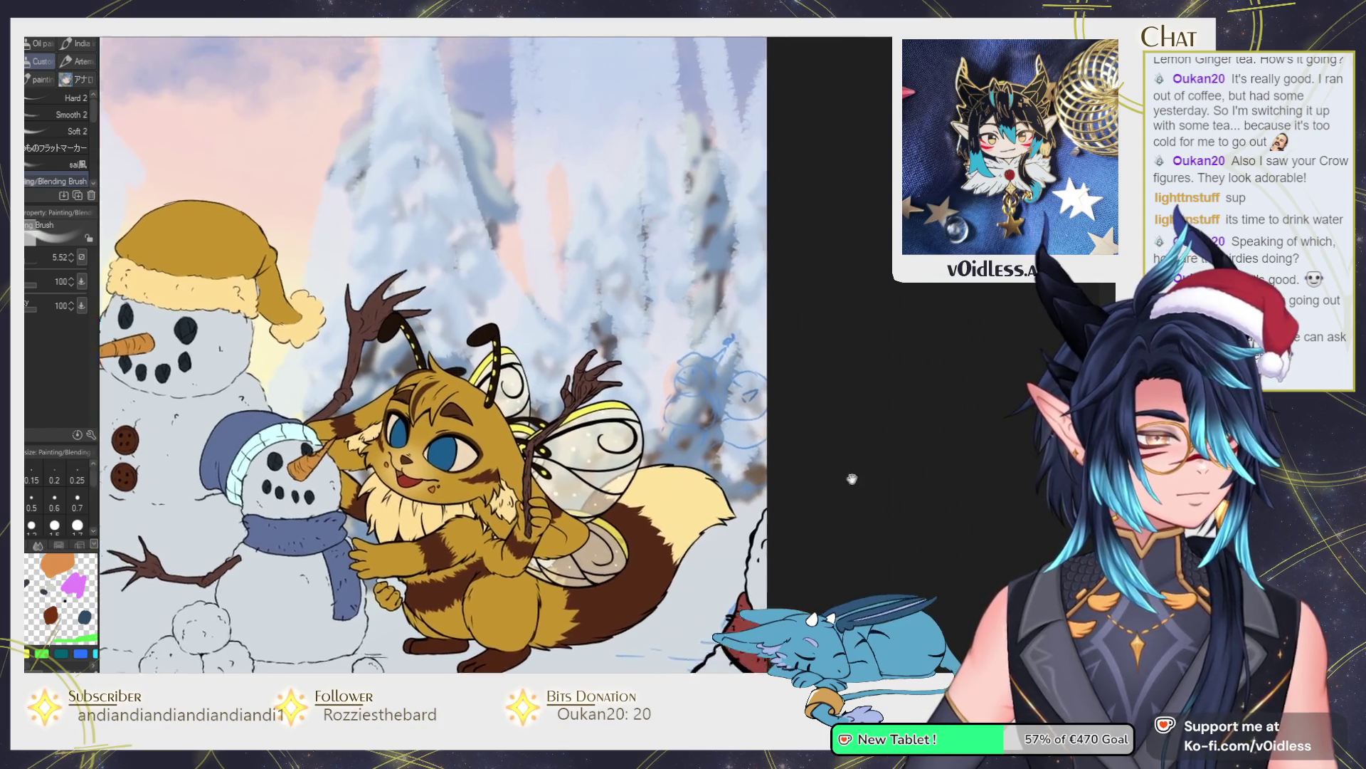
key("bracketleft")
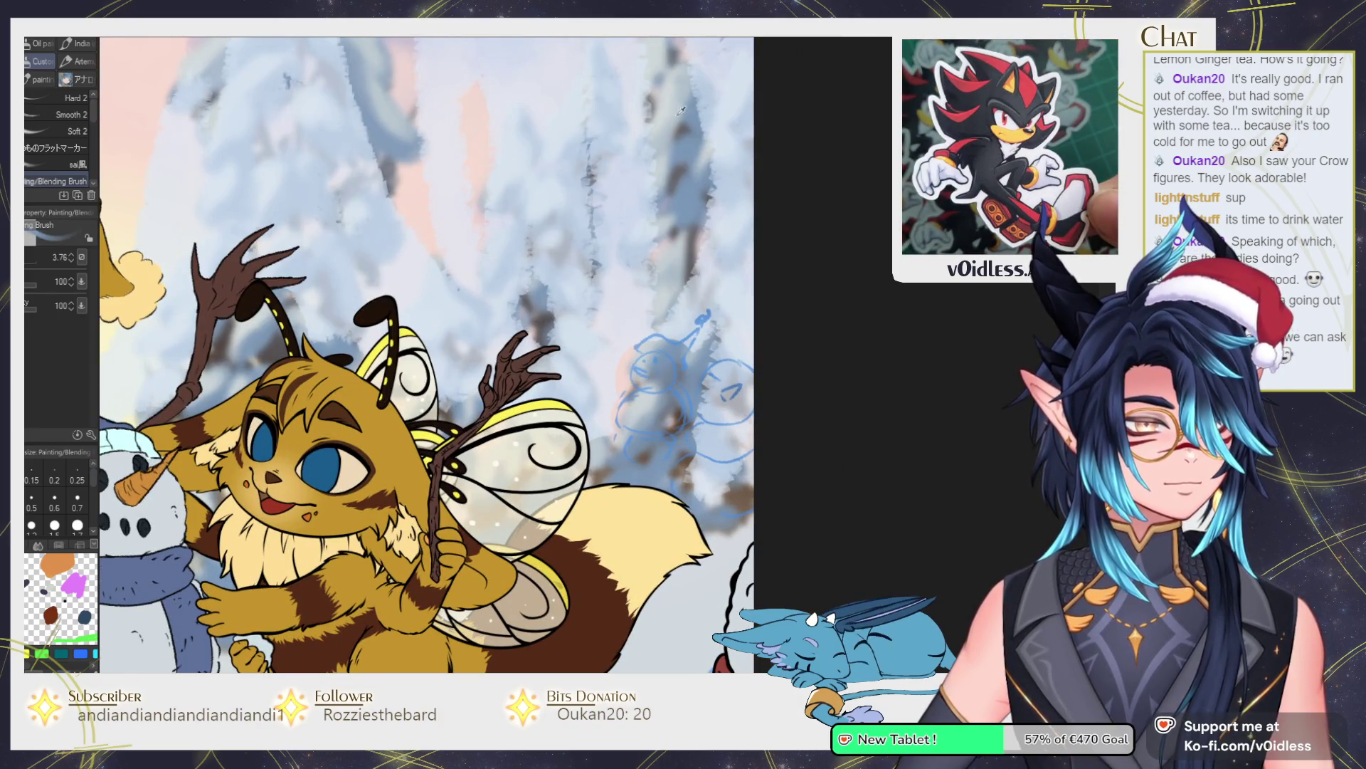
scroll(754, 423, "up", 2)
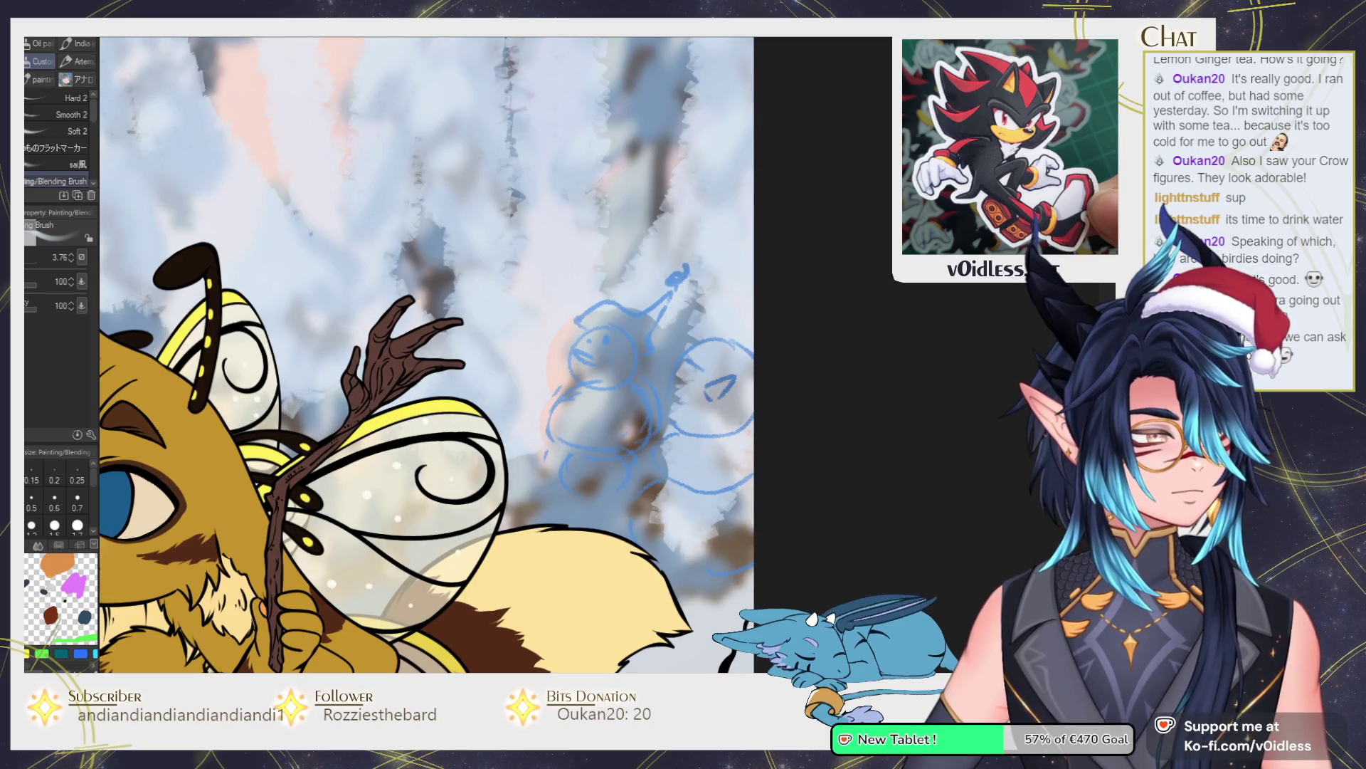
key("bracketleft")
Fill the sketched snowman's head and body with grey-white and blend in darker shading.
mouse_move(605, 356)
left_mouse_down()
mouse_move(623, 366)
mouse_move(569, 427)
mouse_move(626, 434)
mouse_move(563, 463)
mouse_move(541, 512)
mouse_move(584, 526)
mouse_move(633, 498)
mouse_move(641, 470)
mouse_move(597, 469)
mouse_move(614, 530)
mouse_move(628, 498)
left_mouse_up()
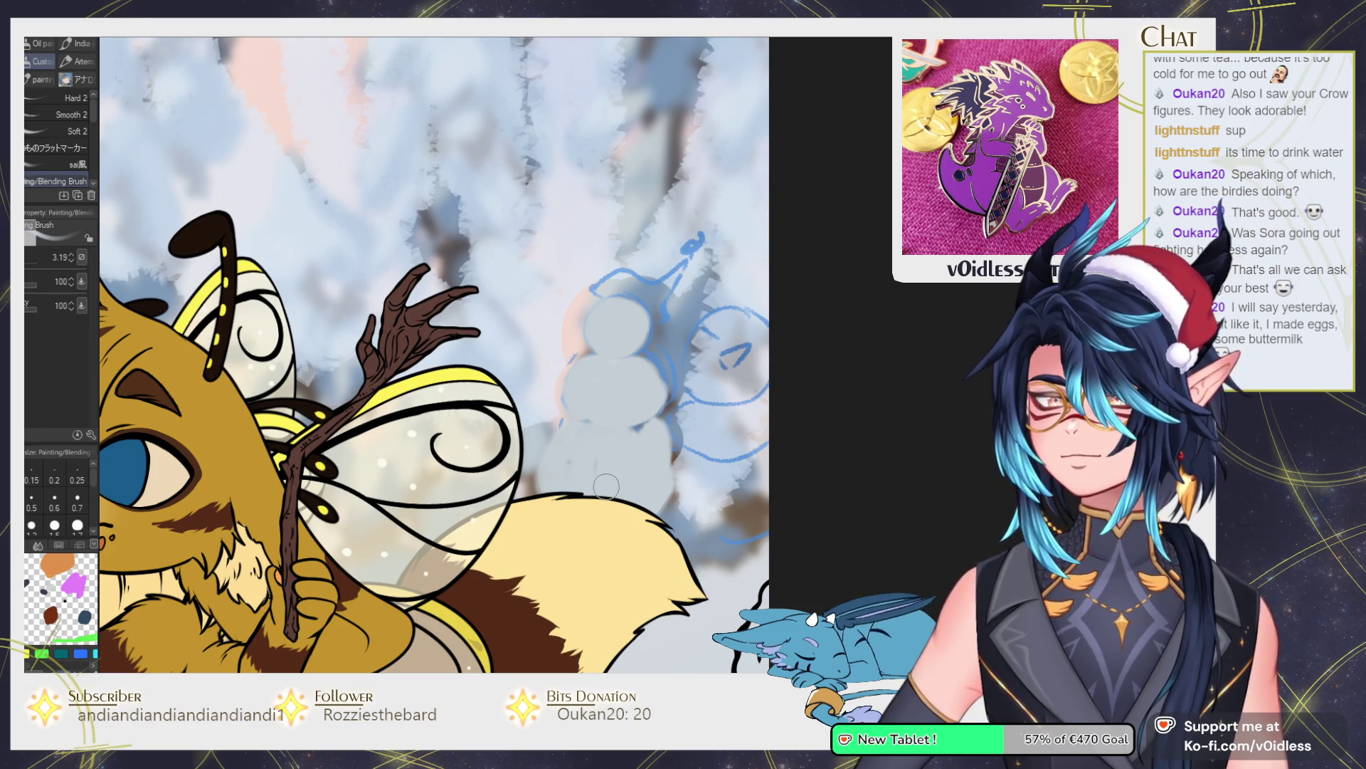
key("bracketleft")
mouse_move(592, 413)
left_mouse_down()
mouse_move(646, 412)
mouse_move(651, 363)
mouse_move(605, 441)
mouse_move(655, 463)
mouse_move(673, 491)
mouse_move(659, 447)
mouse_move(555, 491)
mouse_move(669, 508)
mouse_move(548, 484)
mouse_move(565, 445)
left_mouse_up()
key("bracketright")
key("bracketright")
key("bracketright")
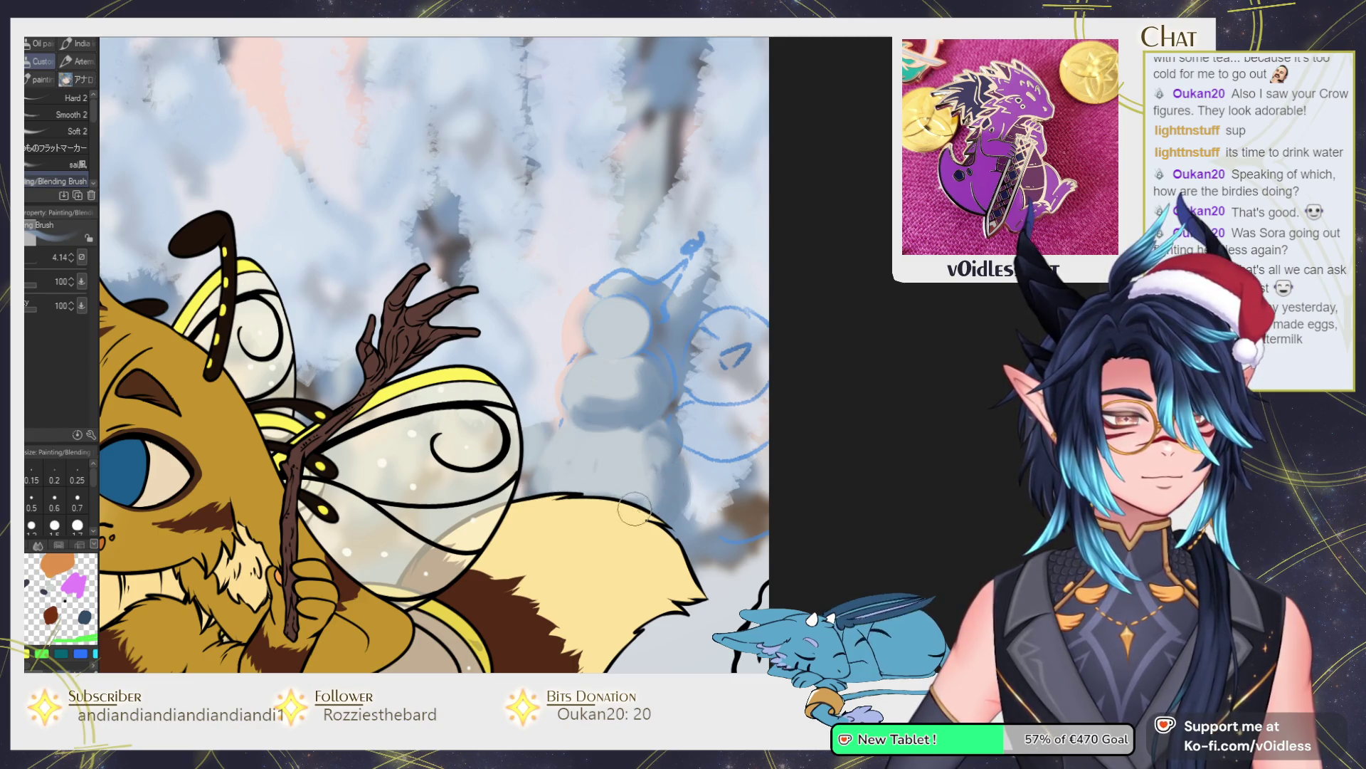
key("bracketleft")
key("bracketleft")
mouse_move(590, 394)
left_mouse_down()
mouse_move(626, 388)
mouse_move(640, 477)
mouse_move(598, 449)
mouse_move(607, 425)
left_mouse_up()
key("bracketleft")
mouse_move(598, 346)
left_mouse_down()
mouse_move(626, 356)
mouse_move(641, 342)
mouse_move(598, 320)
mouse_move(598, 345)
mouse_move(644, 340)
left_mouse_up()
key("bracketleft")
Dot the snowman's eyes and mouth with a fine brush.
scroll(642, 322, "up", 2)
key("bracketleft")
scroll(324, 446, "down", 2)
scroll(731, 342, "down", 3)
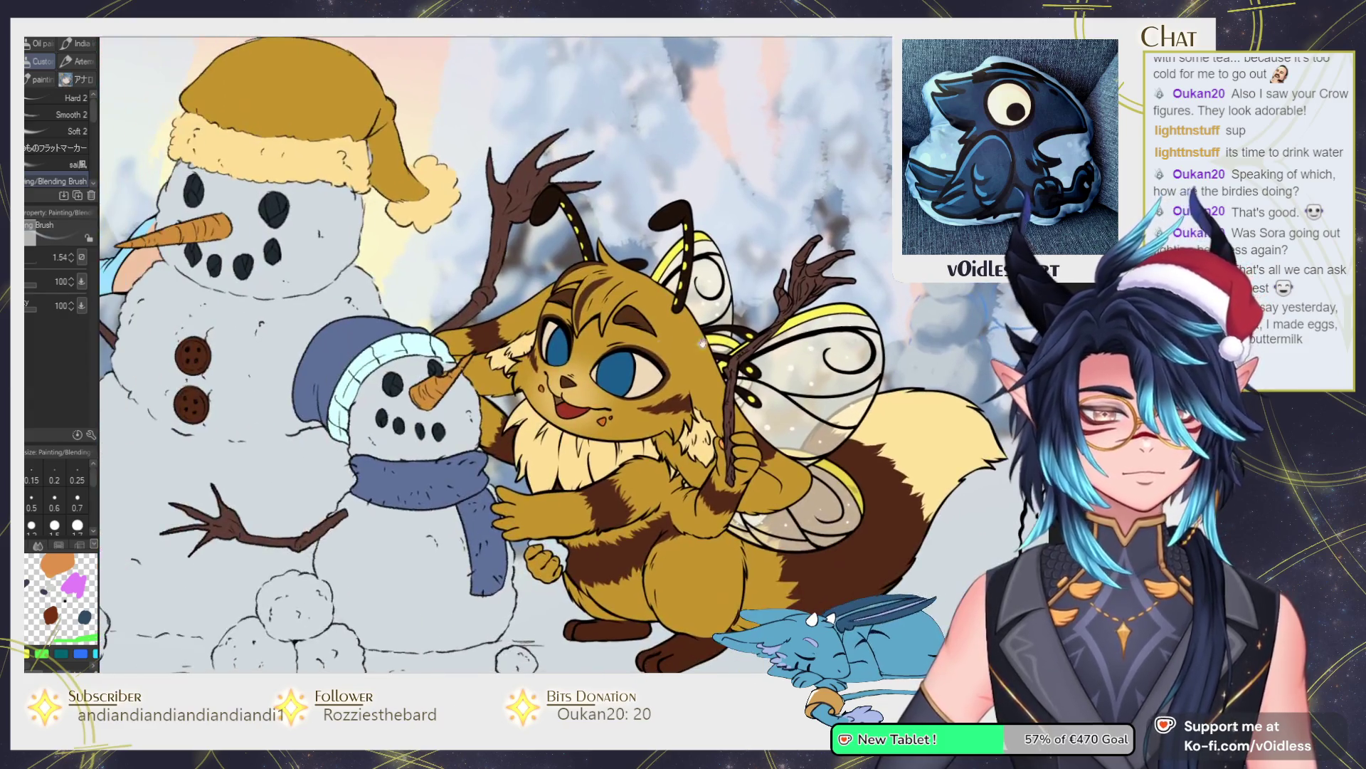
key("bracketleft")
scroll(615, 383, "up", 4)
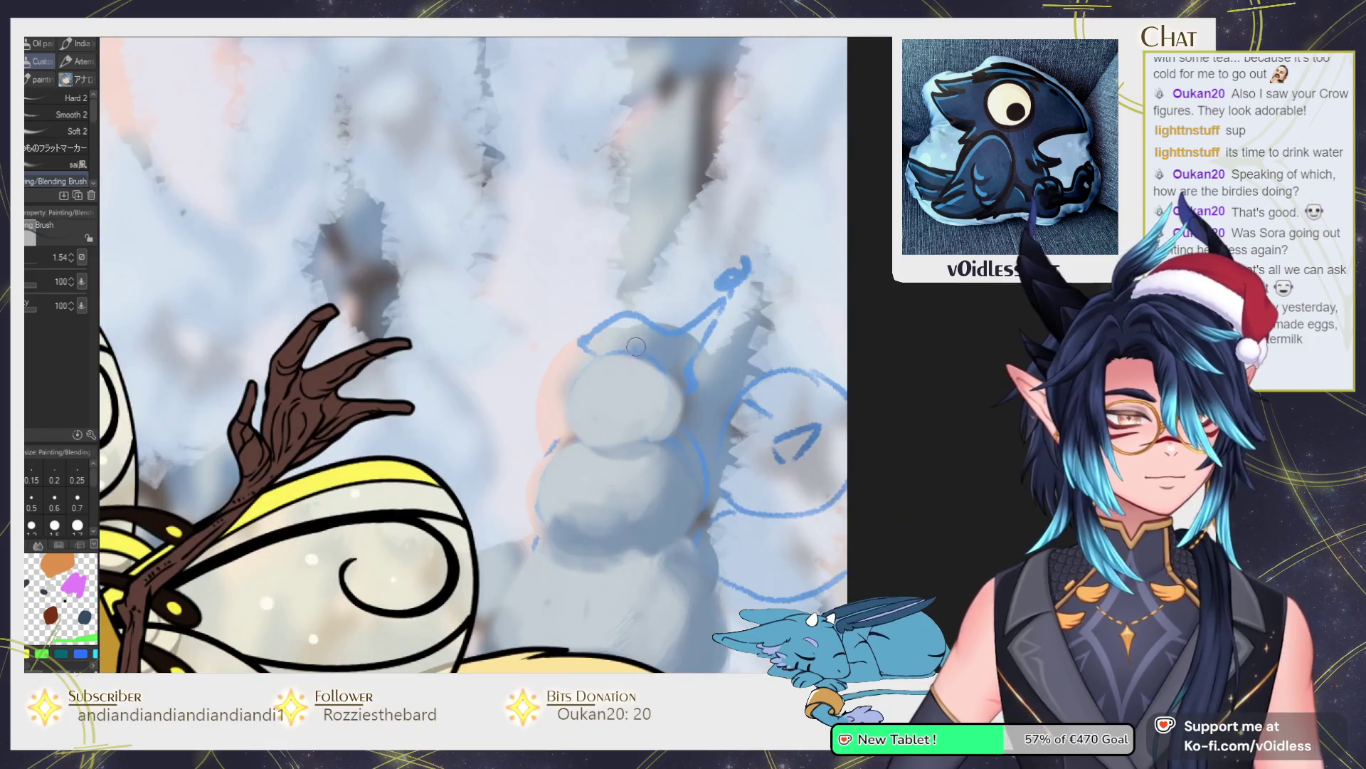
key("bracketright")
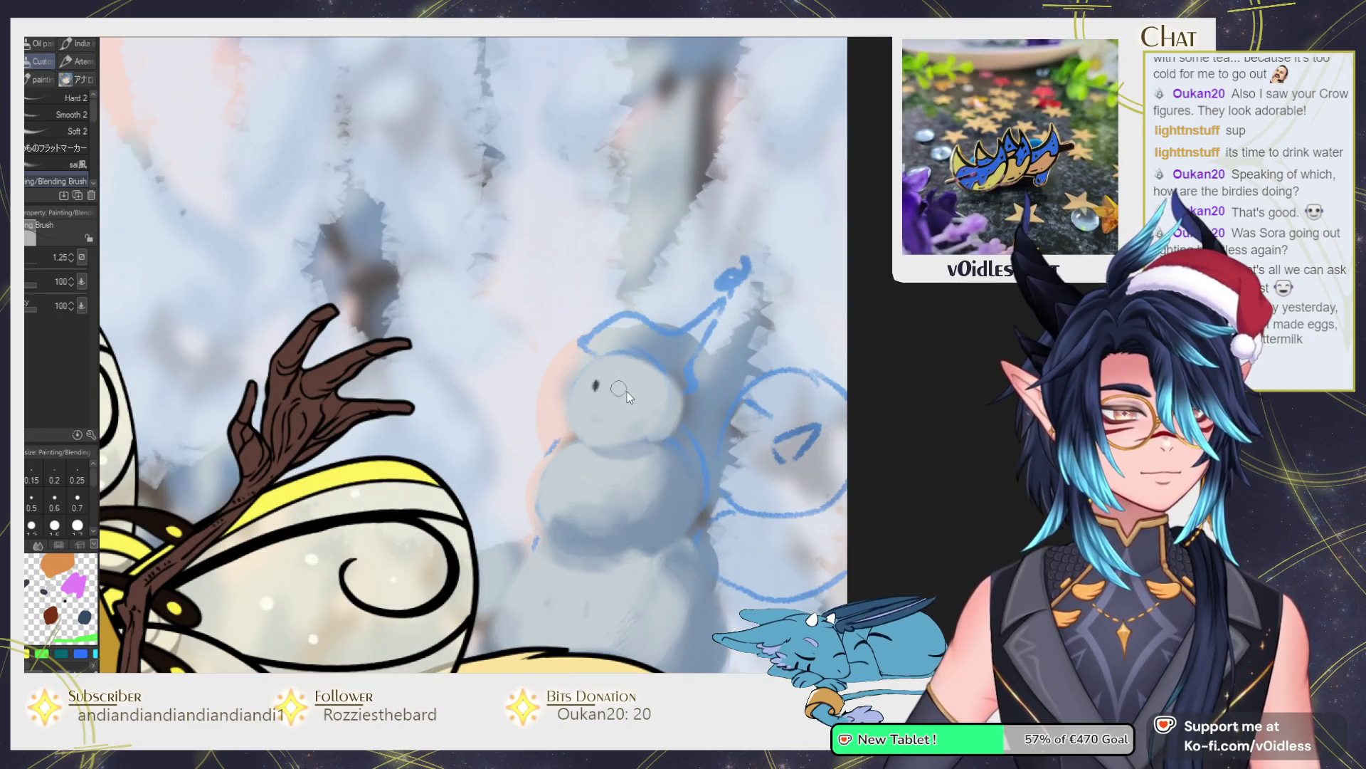
left_click(627, 391)
key("bracketleft")
left_click(628, 425)
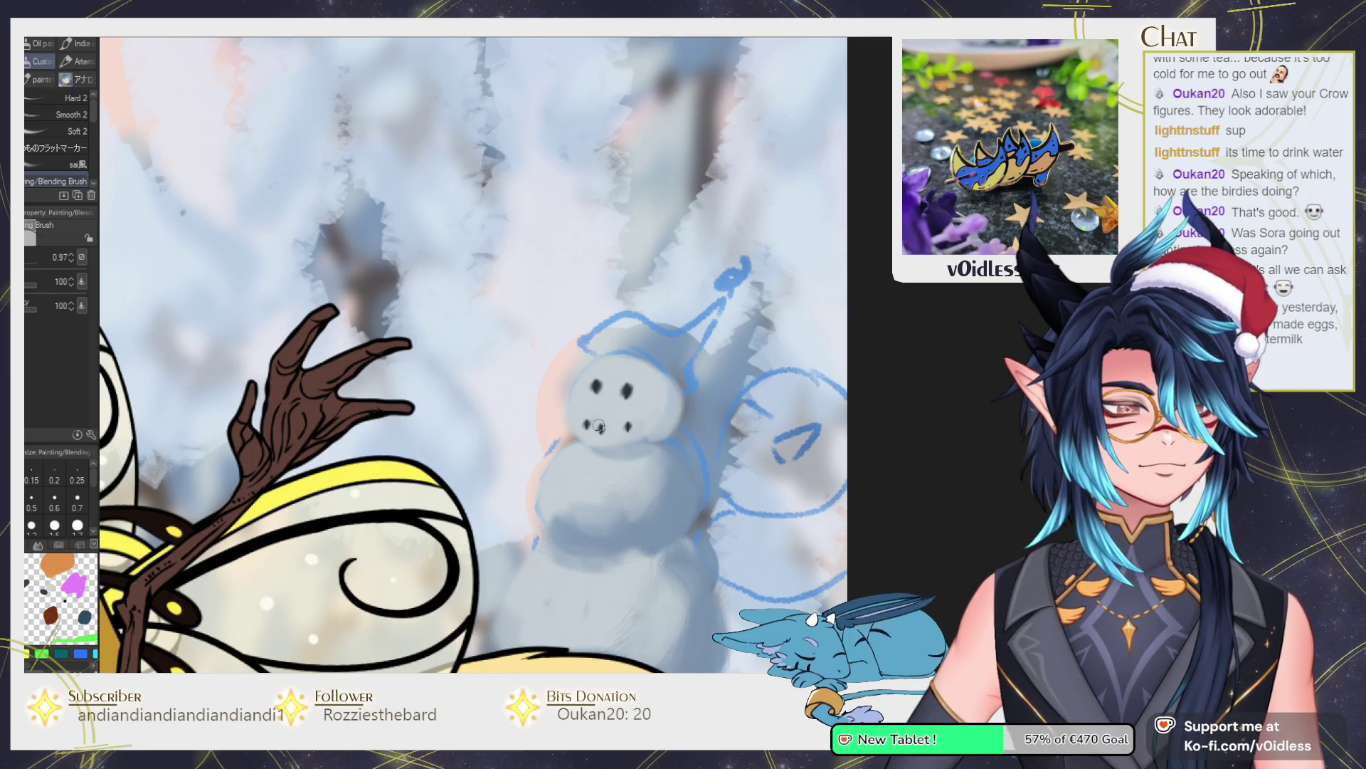
Paint an orange carrot nose and shade the top of the head into a dark blue hat.
key("ctrl+minus")
key("ctrl+minus")
key("ctrl+minus")
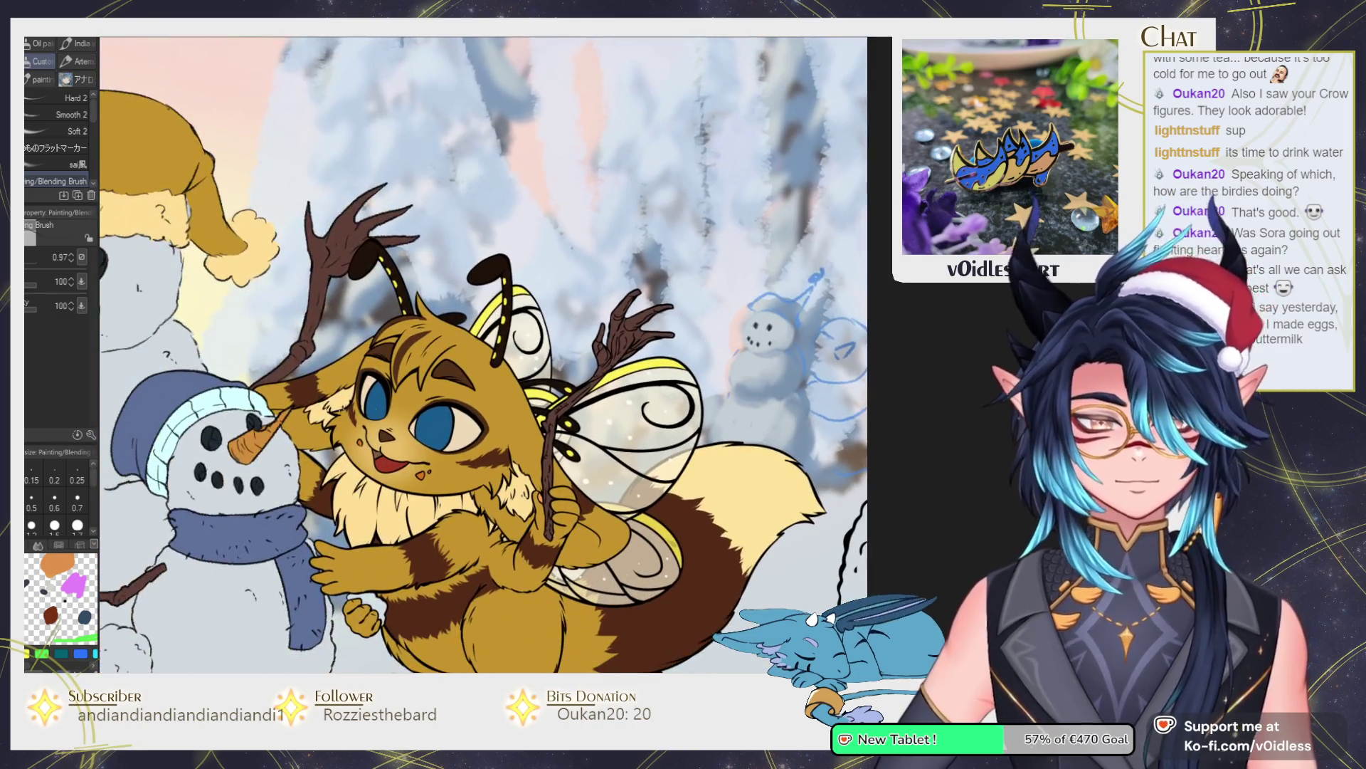
scroll(818, 342, "up", 5)
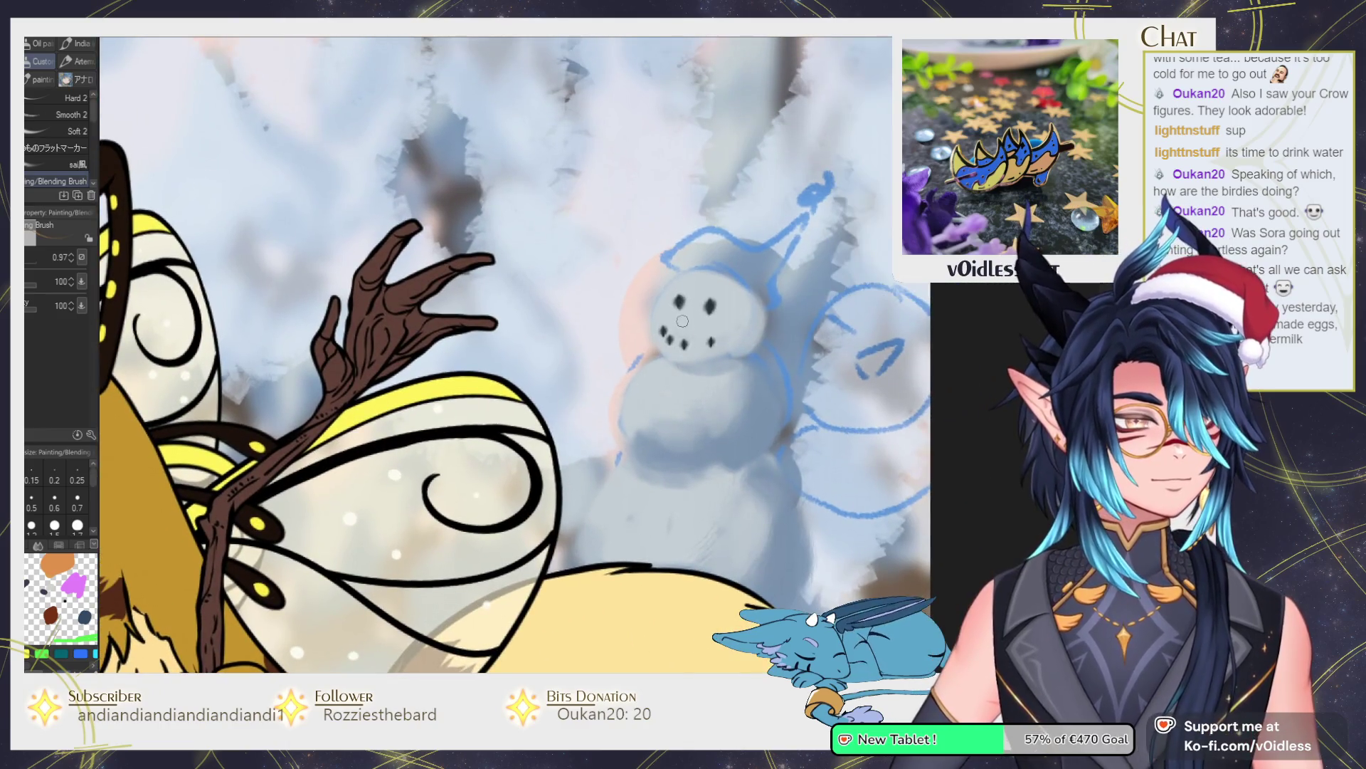
mouse_move(656, 304)
left_mouse_down()
mouse_move(687, 326)
mouse_move(610, 375)
left_mouse_up()
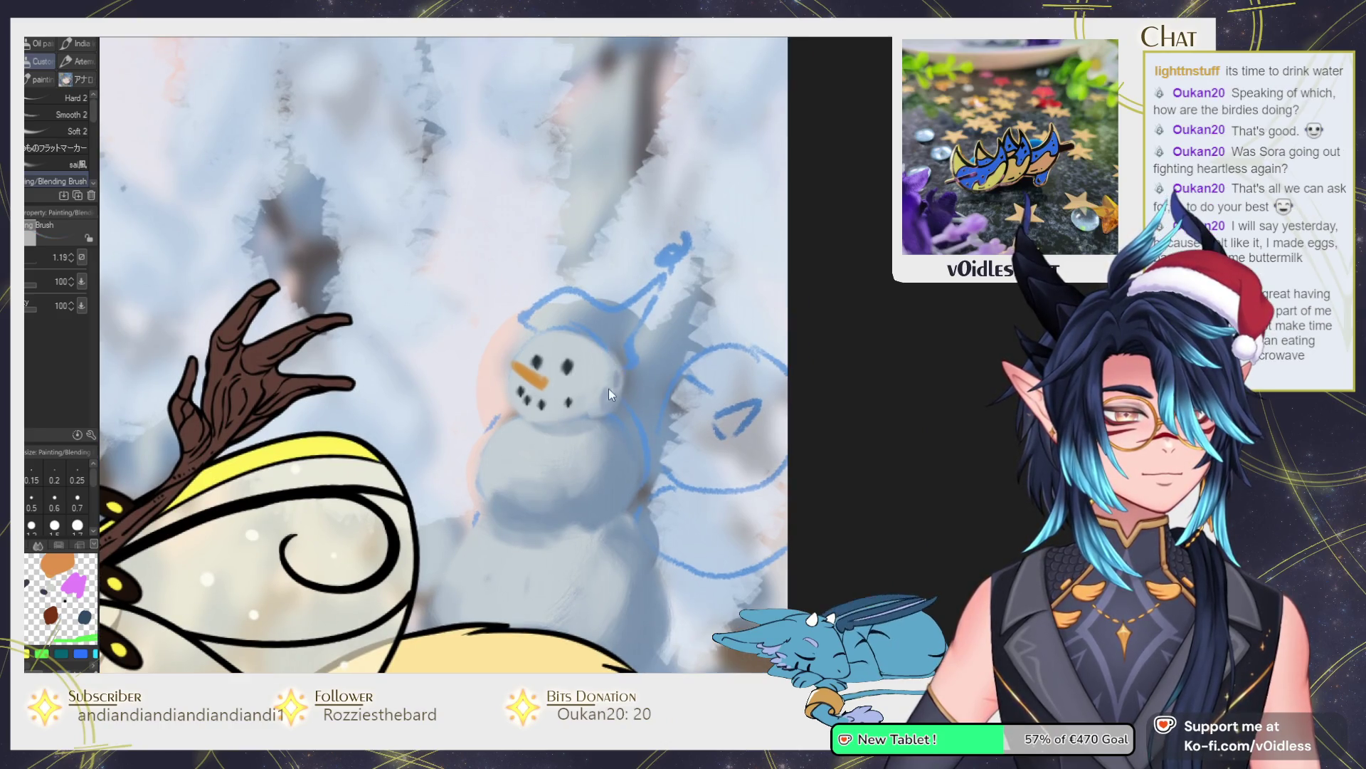
key("bracketright")
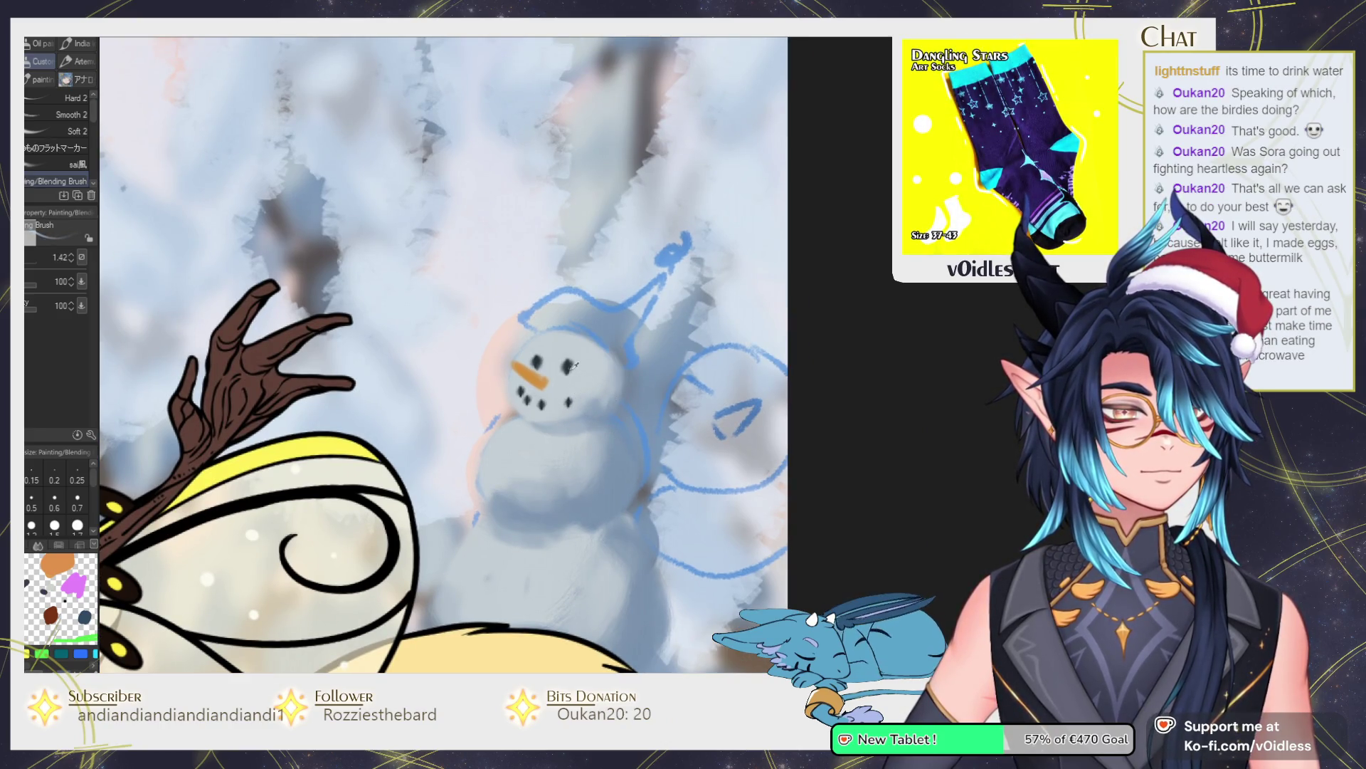
key("bracketleft")
mouse_move(598, 349)
left_mouse_down()
mouse_move(661, 307)
mouse_move(604, 346)
mouse_move(573, 298)
left_mouse_up()
left_click_drag(633, 365, 612, 379)
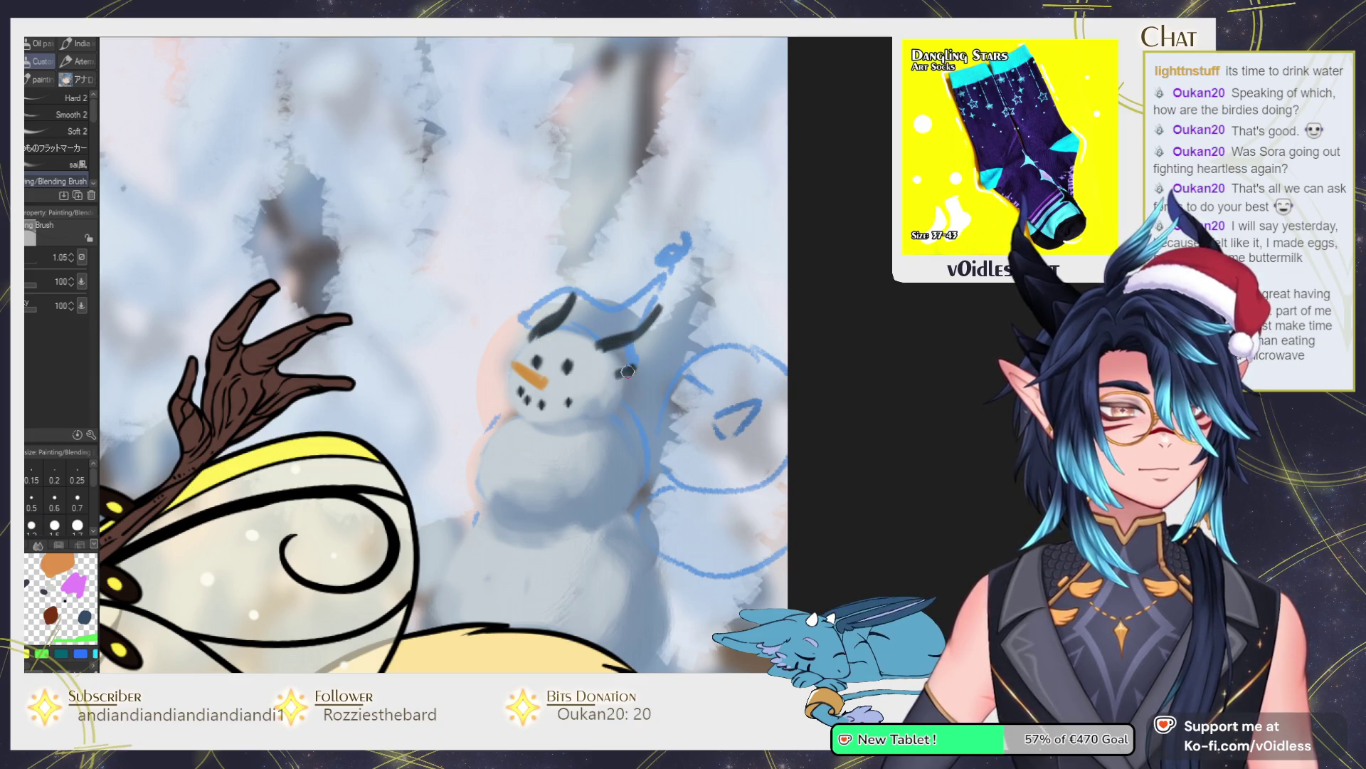
left_click_drag(513, 357, 518, 344)
left_click_drag(642, 430, 634, 385)
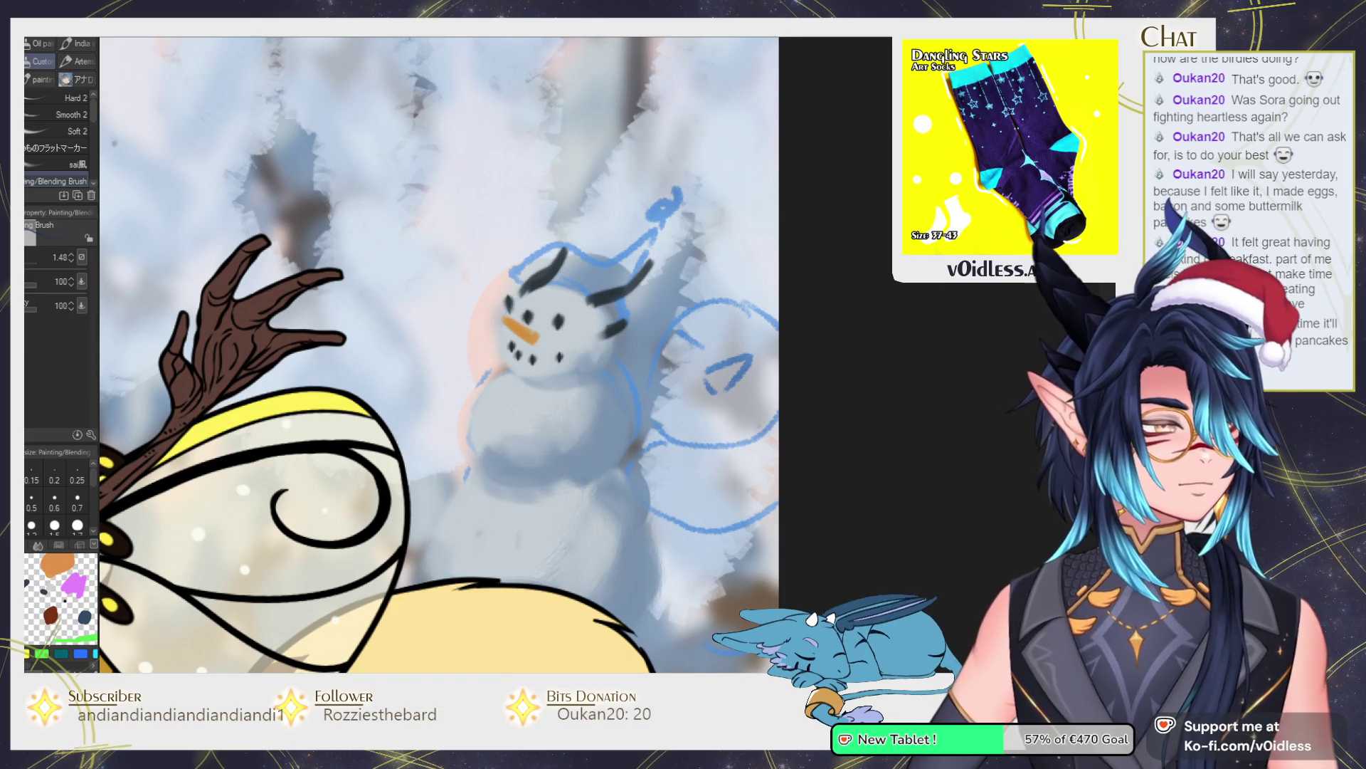
mouse_move(531, 283)
left_mouse_down()
mouse_move(591, 294)
mouse_move(531, 285)
mouse_move(603, 277)
mouse_move(614, 285)
mouse_move(557, 279)
mouse_move(569, 282)
mouse_move(524, 294)
mouse_move(594, 306)
mouse_move(608, 325)
mouse_move(611, 303)
mouse_move(562, 274)
mouse_move(622, 278)
mouse_move(656, 299)
mouse_move(612, 321)
mouse_move(617, 344)
mouse_move(647, 324)
mouse_move(636, 299)
mouse_move(677, 292)
mouse_move(657, 312)
mouse_move(637, 302)
mouse_move(672, 320)
mouse_move(619, 348)
mouse_move(700, 274)
mouse_move(627, 296)
mouse_move(611, 328)
mouse_move(644, 267)
left_mouse_up()
key("bracketleft")
key("bracketright")
Add dark horn spikes and a light curved highlight to the snowman's hat, then fit the canvas.
left_click_drag(630, 315, 601, 340)
mouse_move(527, 285)
left_mouse_down()
mouse_move(573, 239)
mouse_move(534, 286)
left_mouse_up()
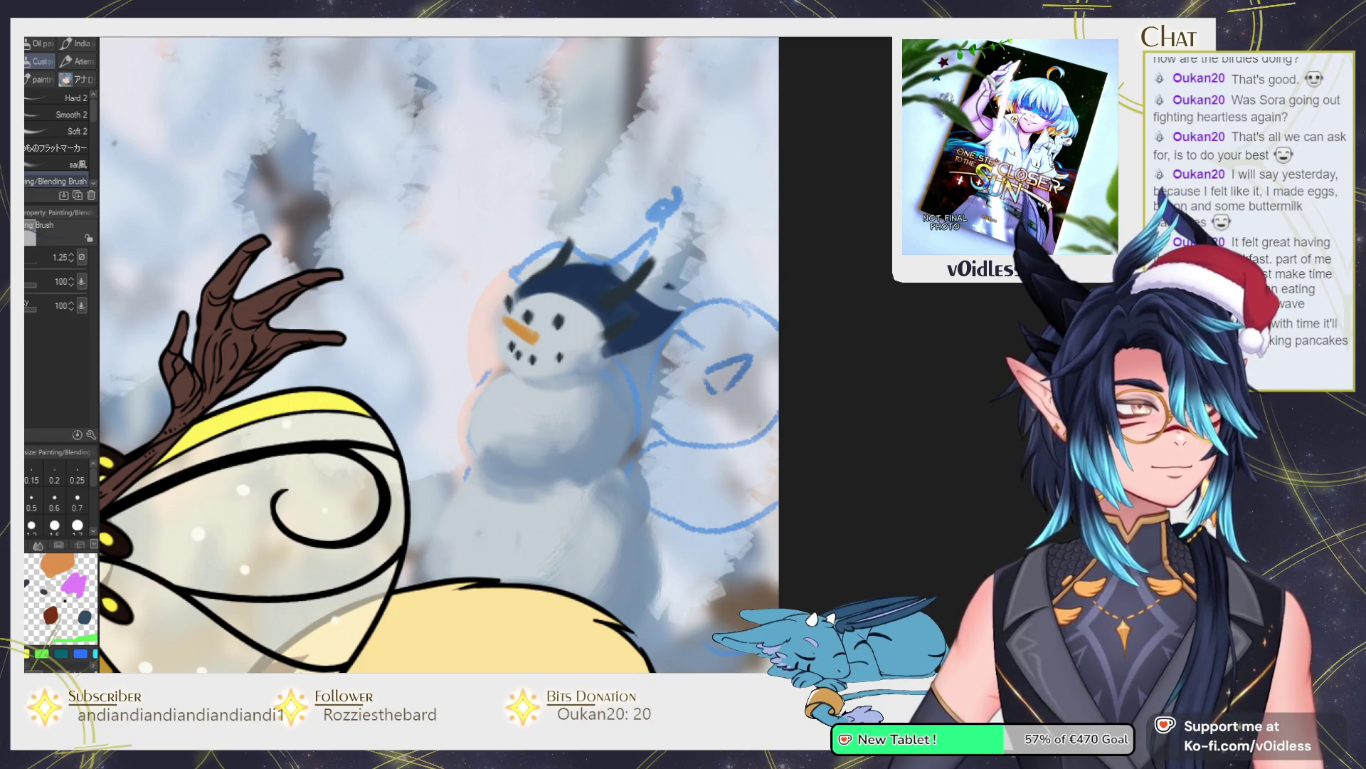
mouse_move(546, 276)
left_mouse_down()
mouse_move(594, 279)
mouse_move(659, 329)
mouse_move(682, 303)
left_mouse_up()
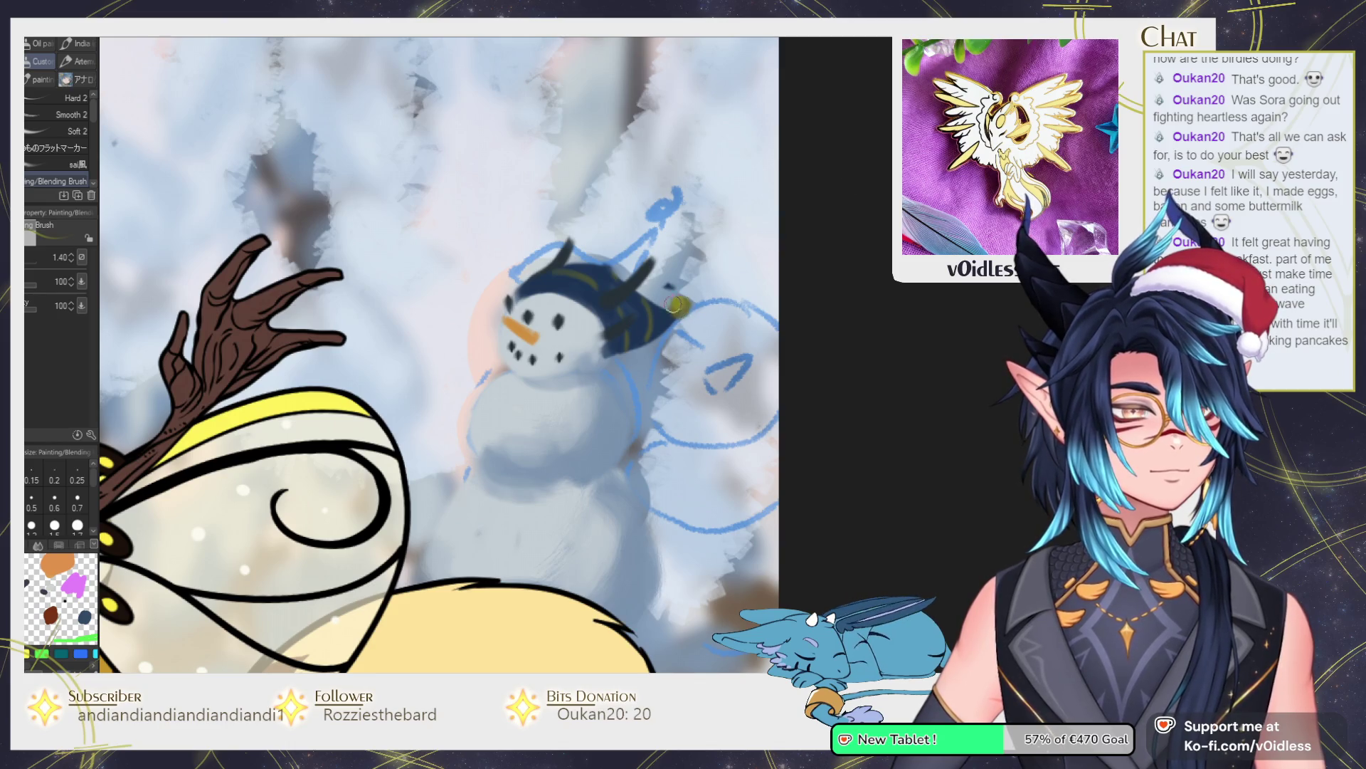
key("bracketleft")
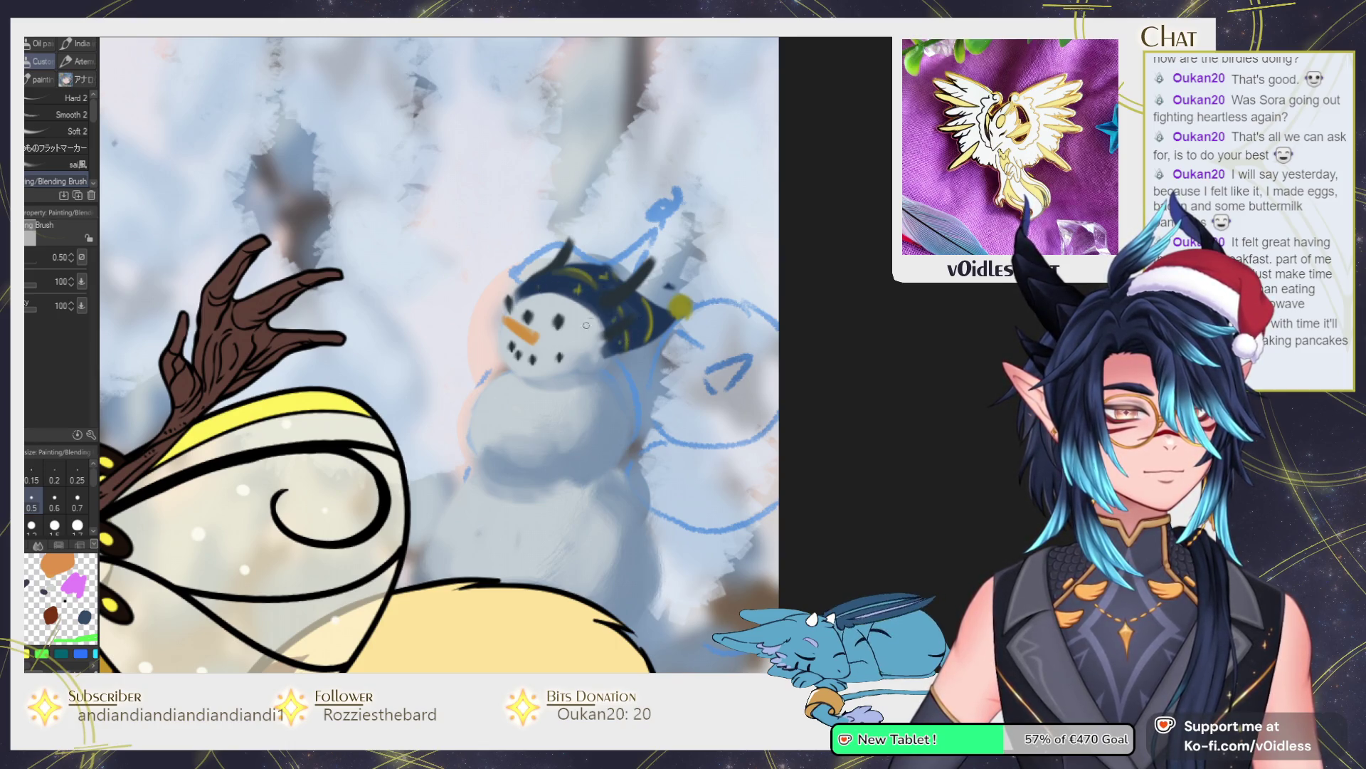
key("ctrl+0")
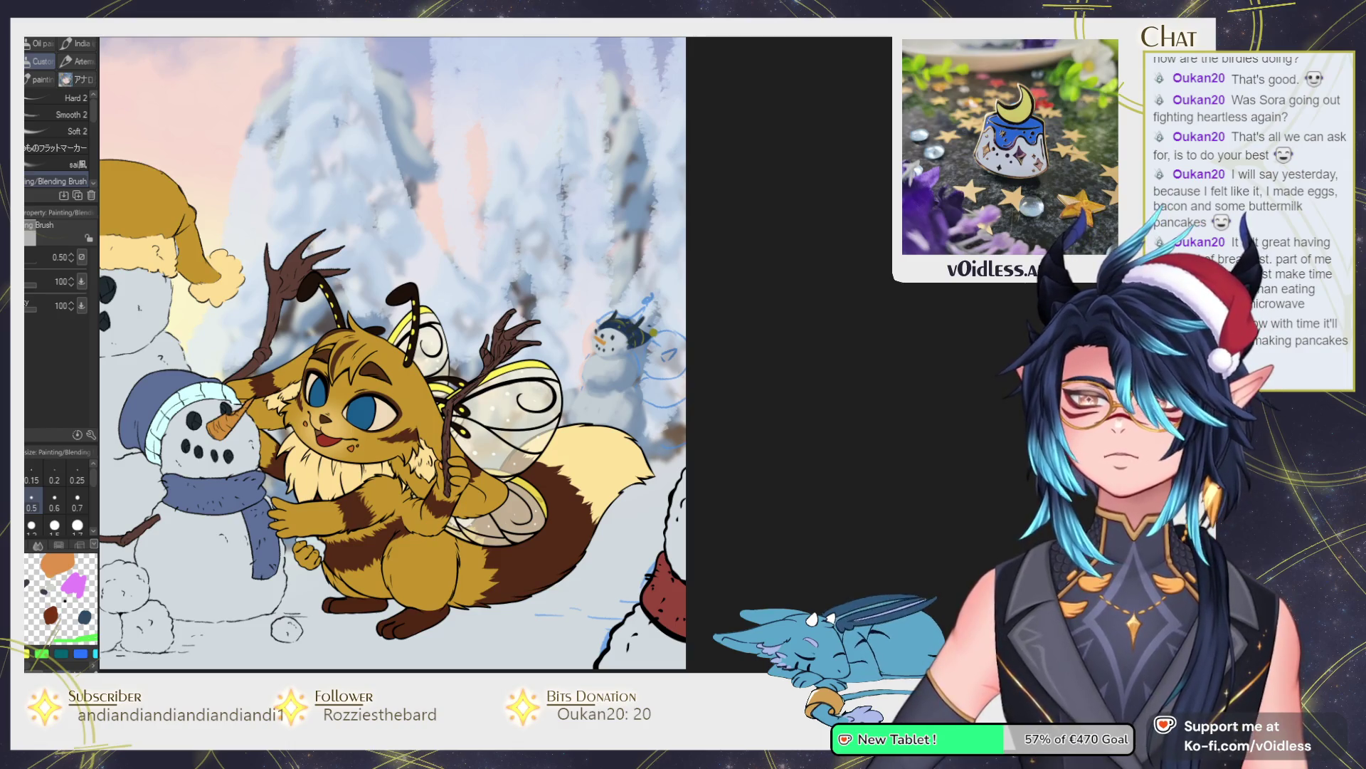
Paint brown stick arms on the left and right of the horned-cap snowman.
scroll(640, 347, "up", 2)
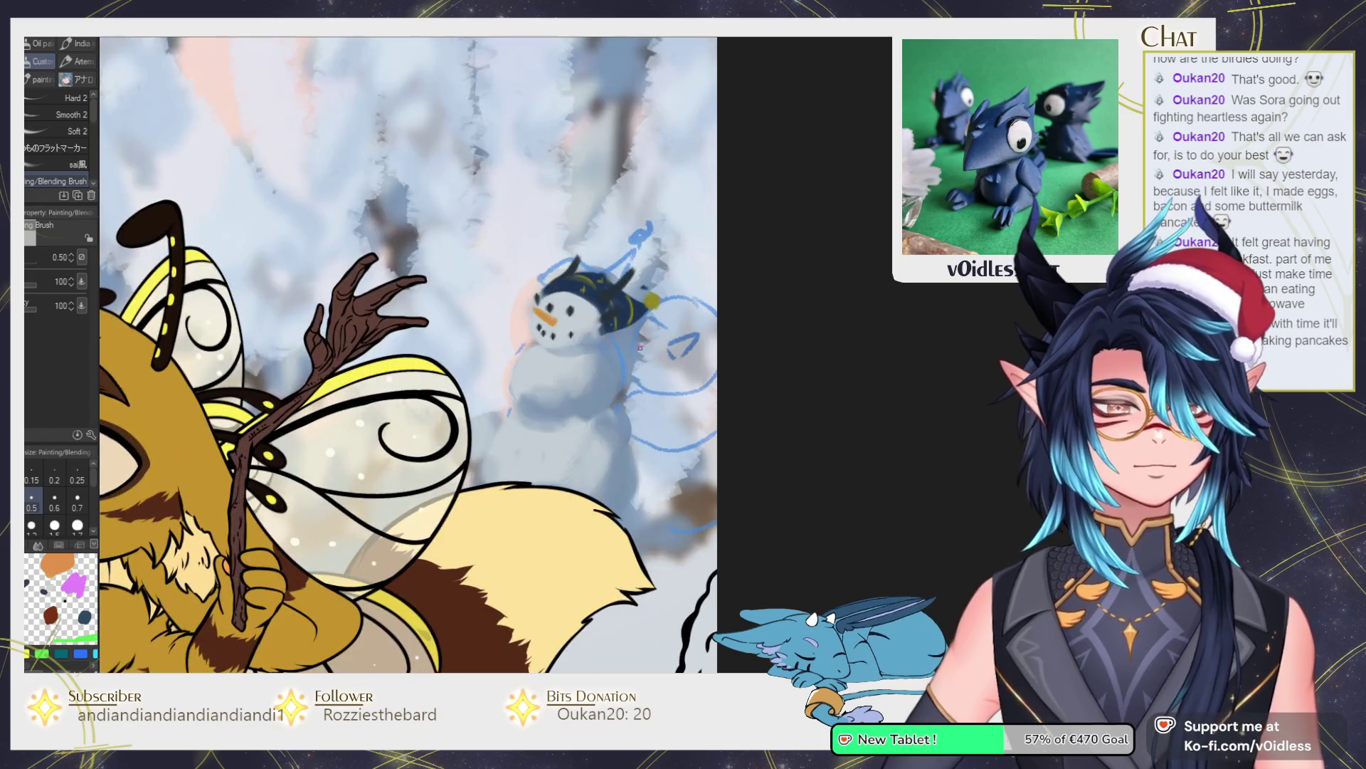
scroll(596, 388, "up", 2)
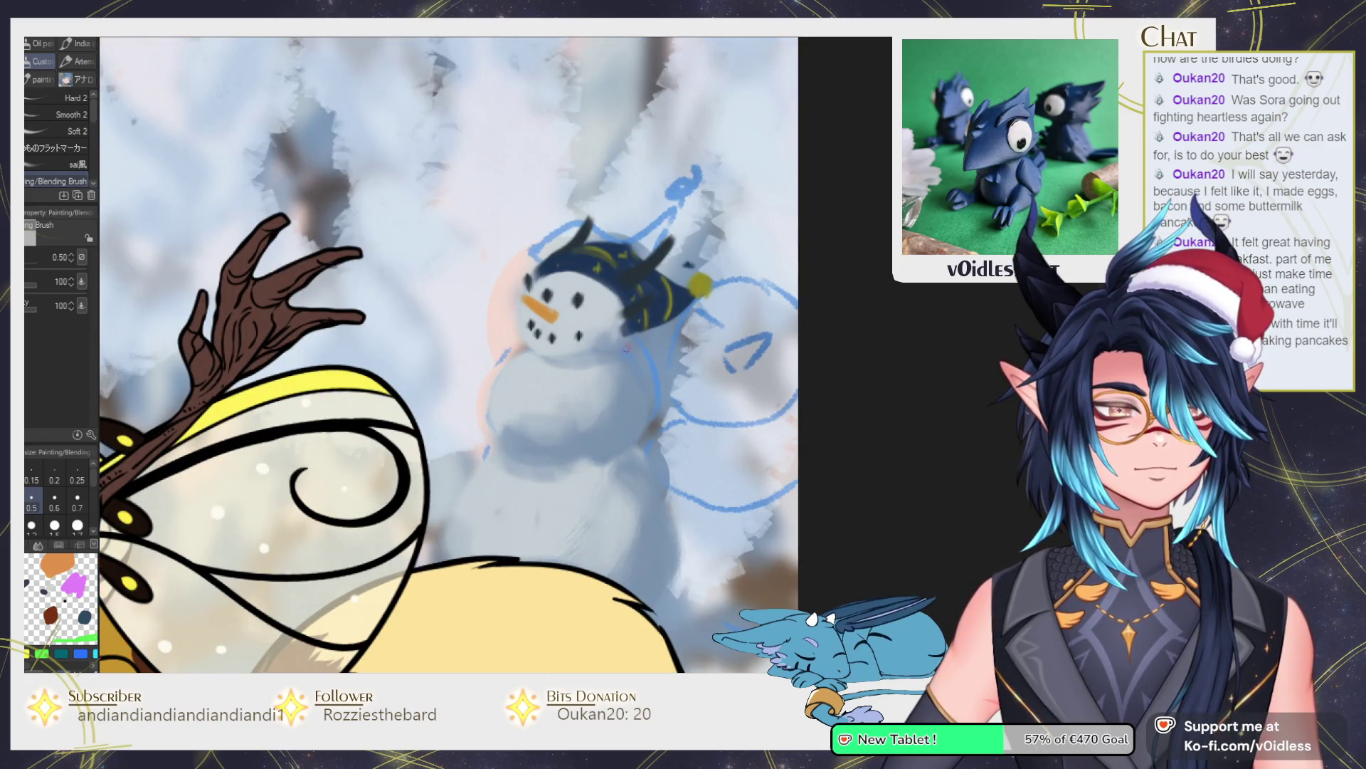
scroll(476, 473, "down", 1)
scroll(288, 354, "up", 1)
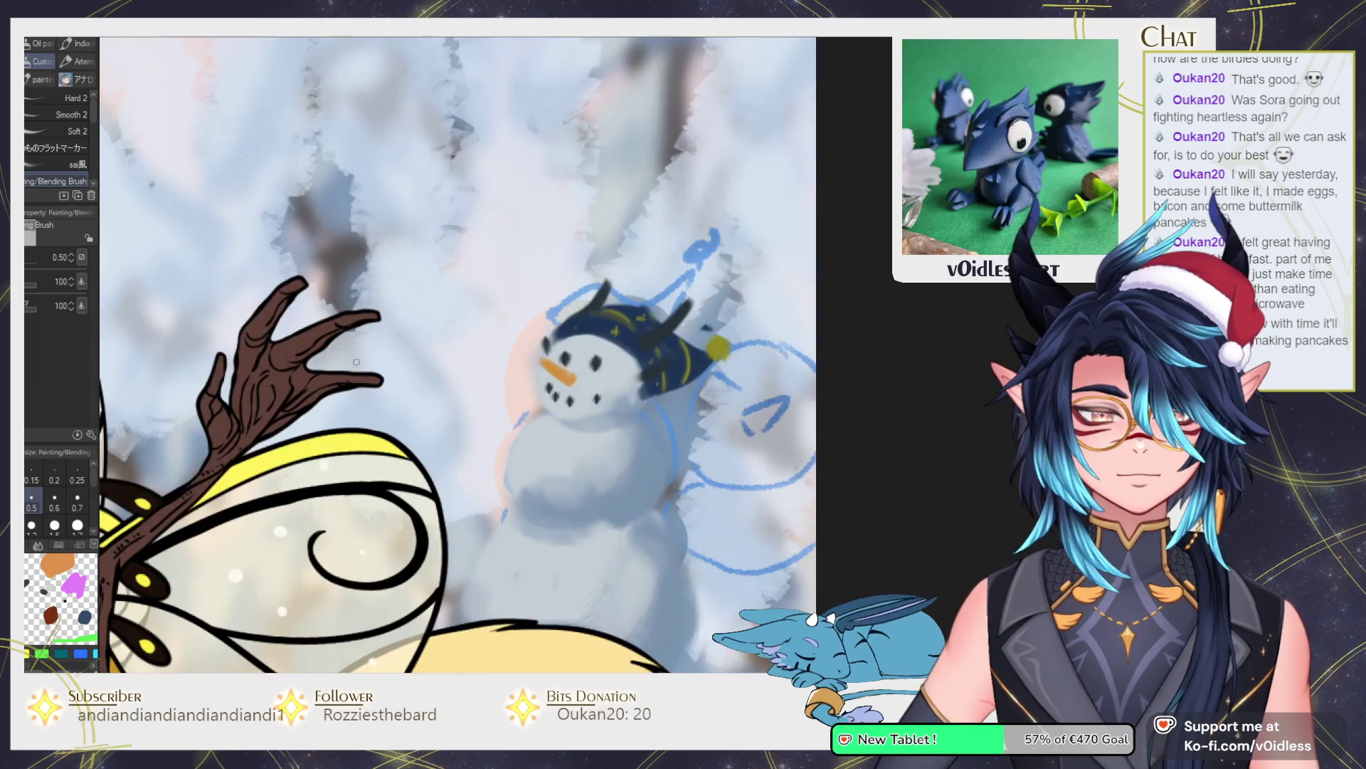
scroll(612, 366, "down", 1)
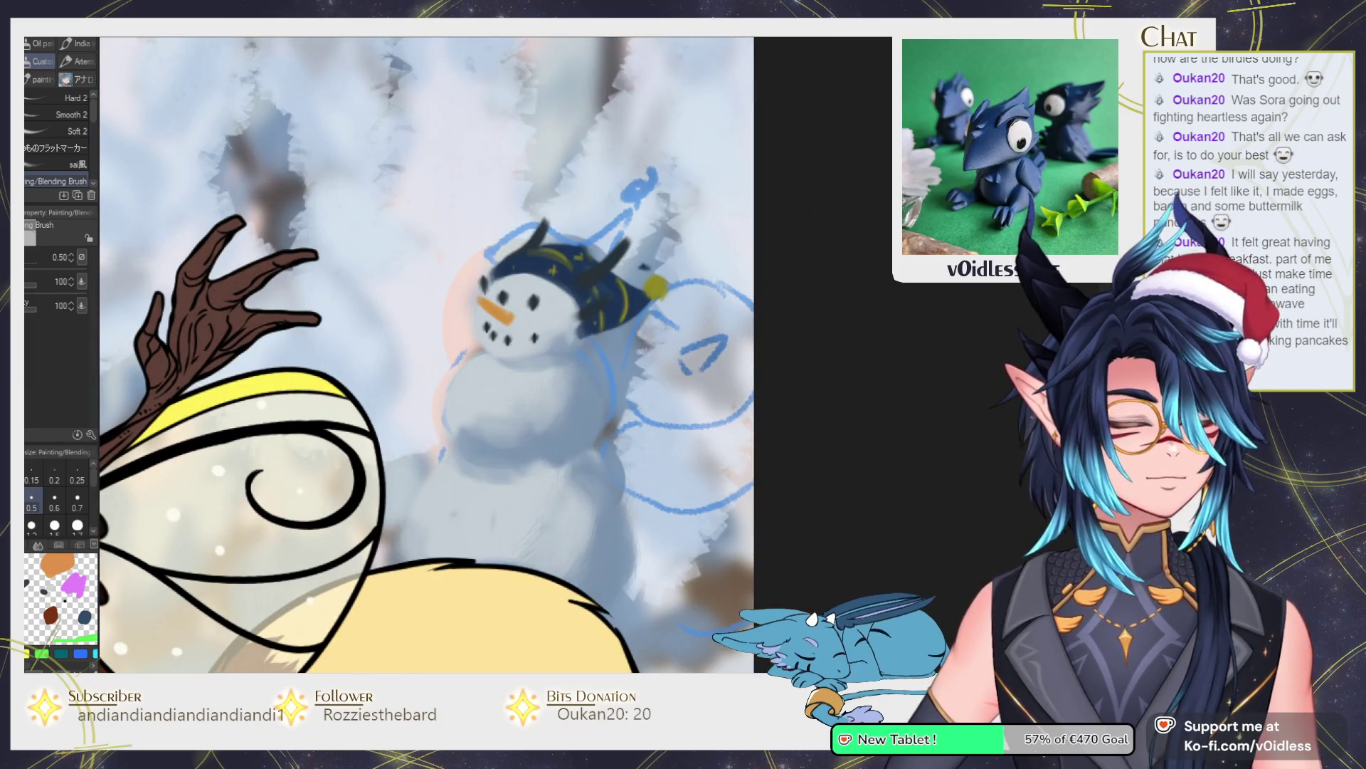
mouse_move(456, 368)
left_mouse_down()
mouse_move(427, 327)
mouse_move(449, 385)
mouse_move(393, 335)
mouse_move(359, 270)
mouse_move(378, 292)
mouse_move(364, 282)
left_mouse_up()
left_click_drag(397, 339, 382, 294)
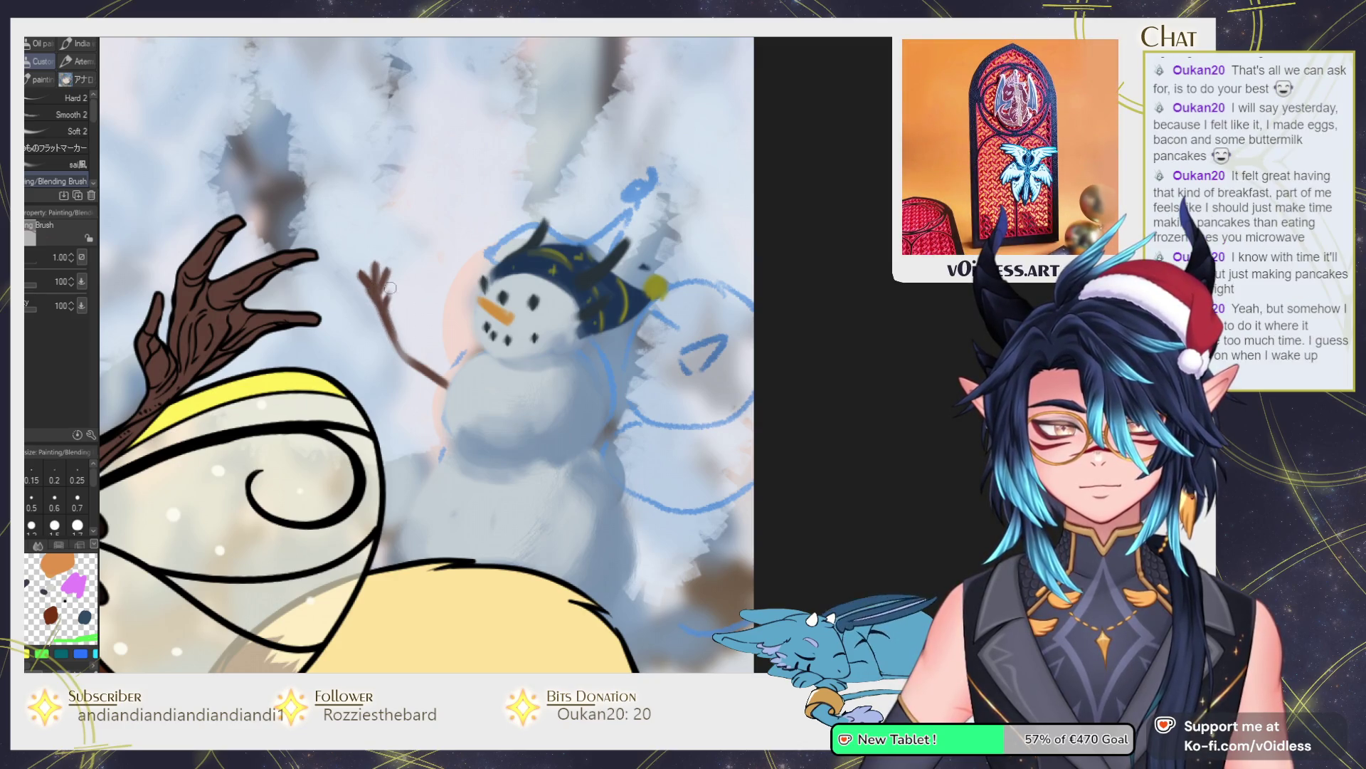
mouse_move(605, 417)
left_mouse_down()
mouse_move(683, 402)
mouse_move(700, 347)
mouse_move(726, 335)
mouse_move(701, 335)
mouse_move(706, 356)
left_mouse_up()
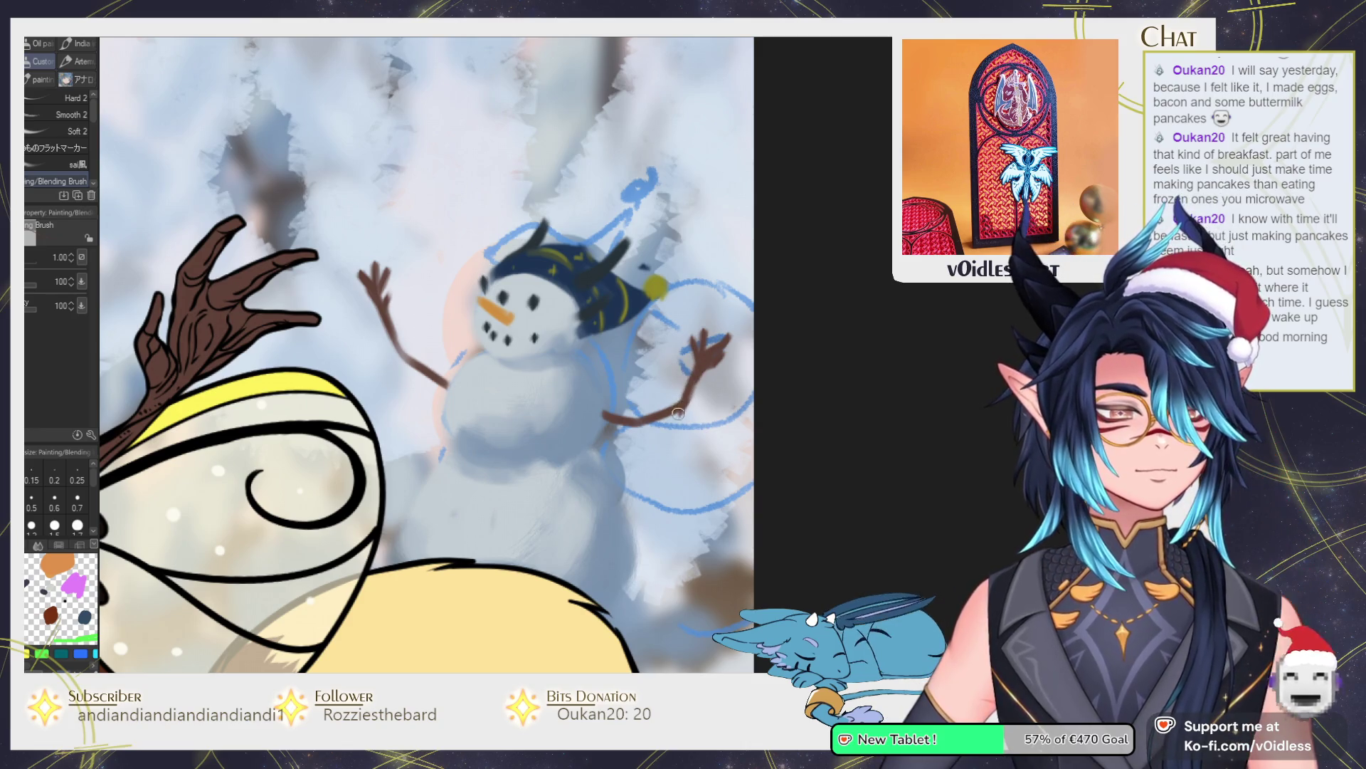
mouse_move(602, 425)
left_mouse_down()
mouse_move(683, 412)
mouse_move(615, 421)
left_mouse_up()
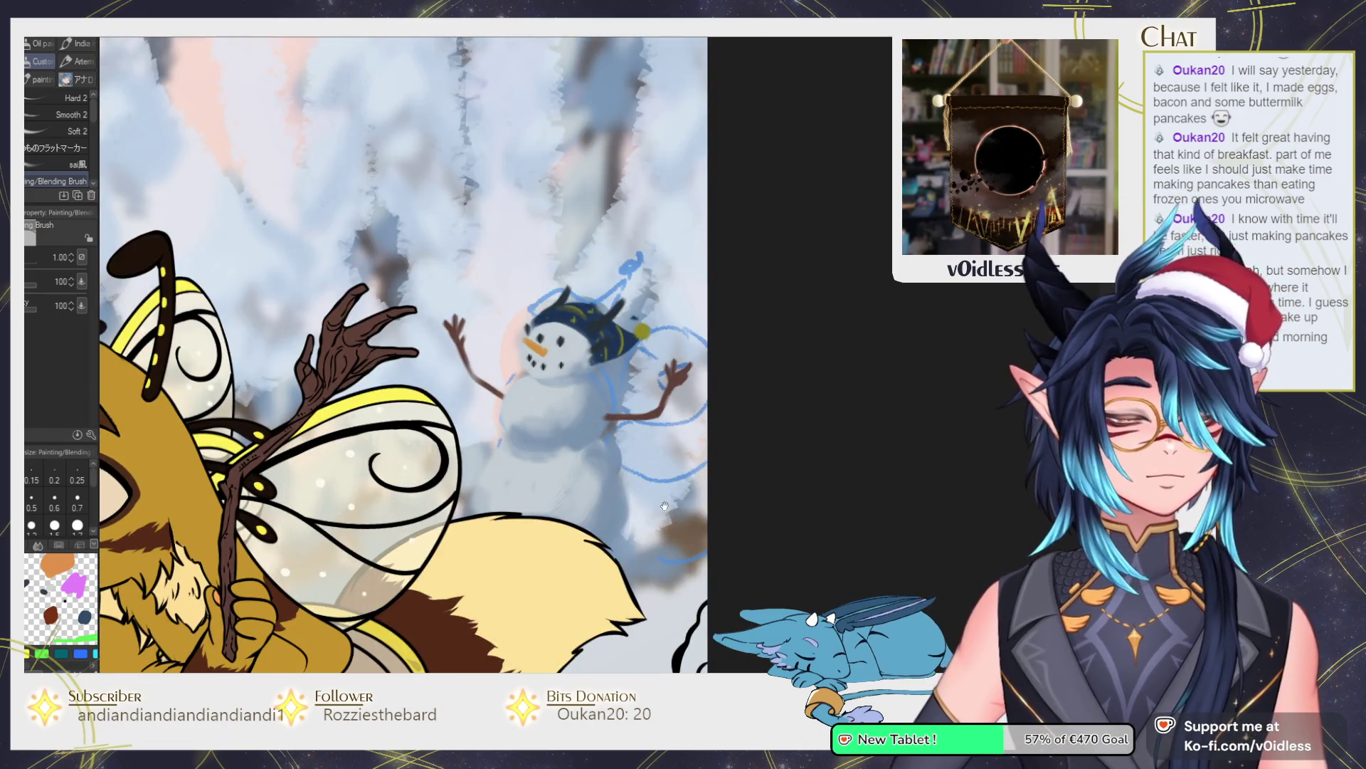
Block in a pale grey snowball shape to the right of the snowman.
mouse_move(664, 506)
left_mouse_down()
mouse_move(598, 462)
mouse_move(592, 427)
mouse_move(625, 432)
left_mouse_up()
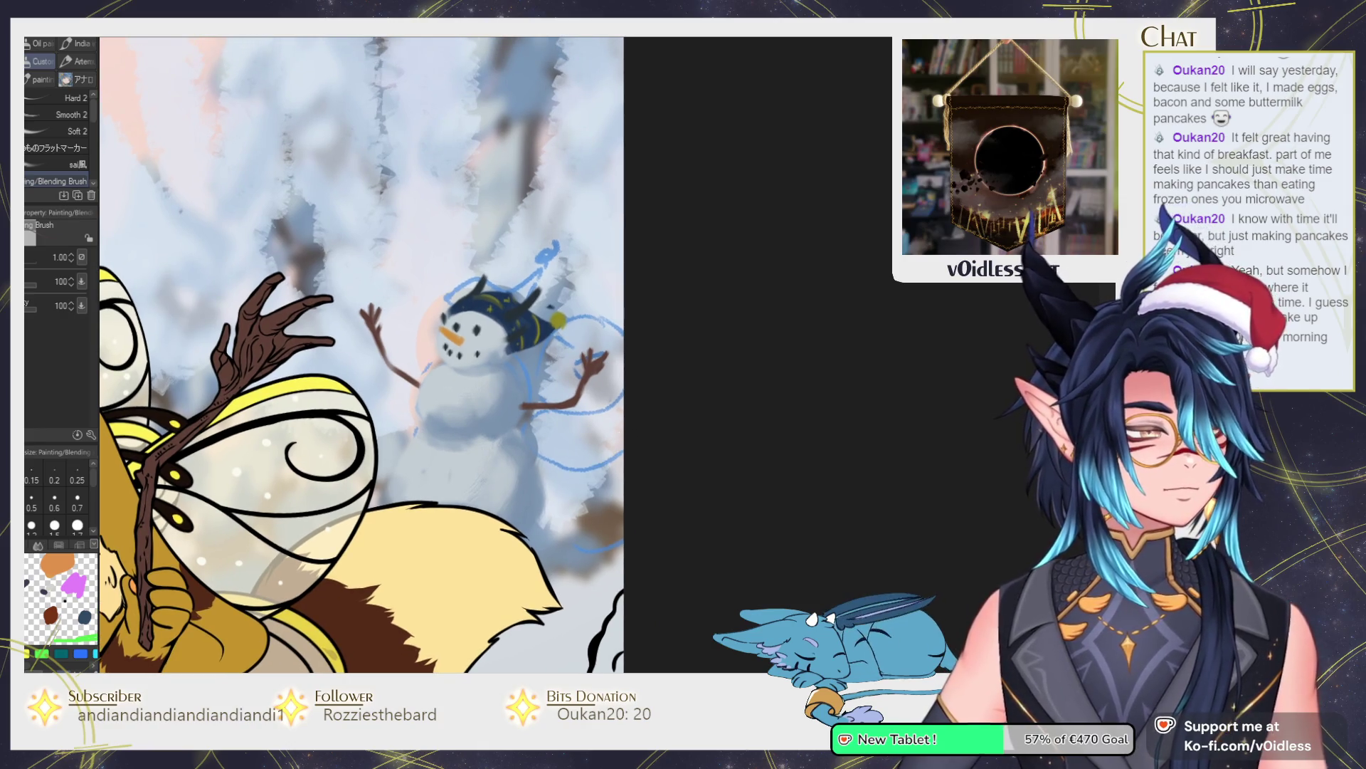
left_click_drag(596, 435, 615, 441)
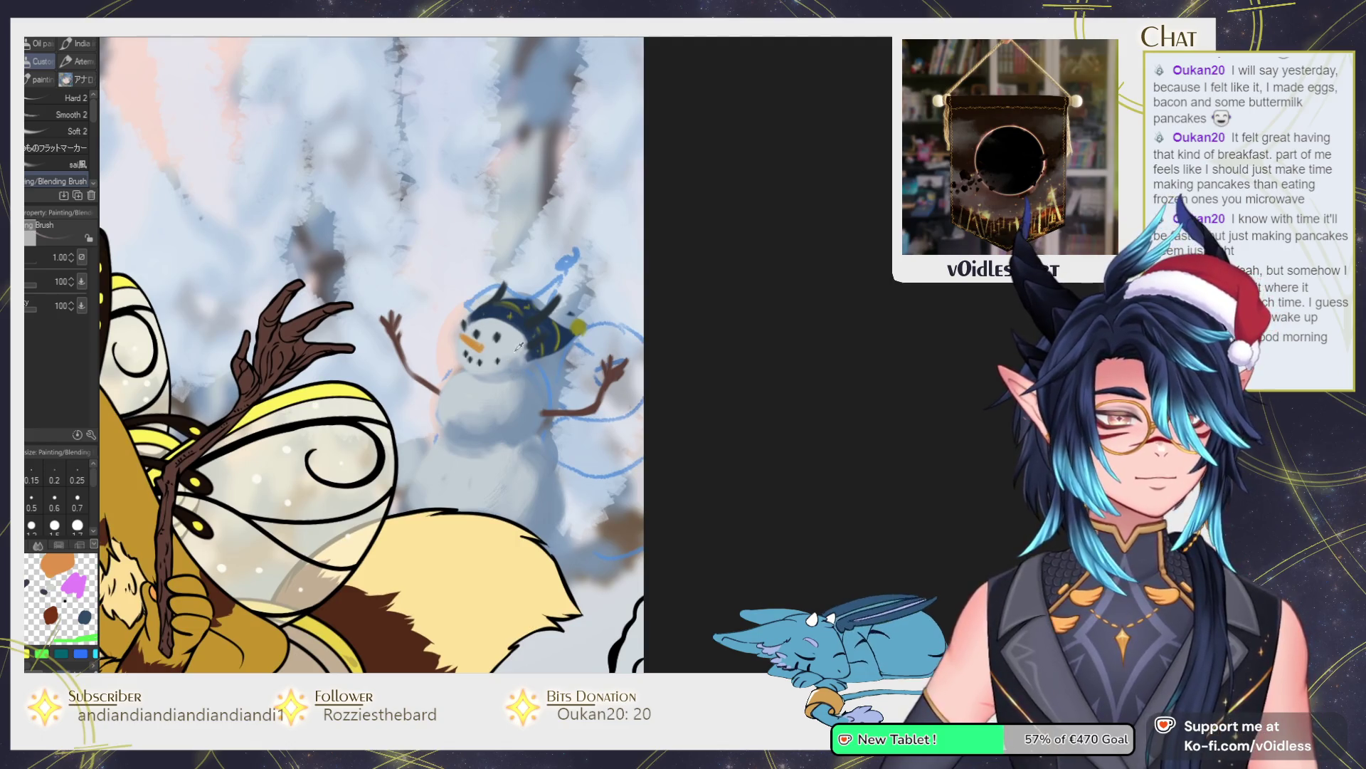
mouse_move(612, 335)
left_mouse_down()
mouse_move(591, 345)
mouse_move(614, 371)
mouse_move(570, 413)
mouse_move(599, 439)
mouse_move(563, 455)
mouse_move(661, 463)
mouse_move(531, 555)
mouse_move(604, 569)
mouse_move(569, 541)
mouse_move(612, 548)
left_mouse_up()
key("bracketright")
Shade the second snowman's body grey-blue and paint its carrot nose and an eye.
mouse_move(506, 483)
left_mouse_down()
mouse_move(609, 476)
mouse_move(619, 570)
mouse_move(653, 570)
mouse_move(640, 593)
mouse_move(627, 534)
mouse_move(605, 512)
mouse_move(555, 509)
mouse_move(590, 484)
mouse_move(576, 541)
mouse_move(612, 462)
mouse_move(562, 469)
mouse_move(598, 470)
mouse_move(637, 444)
mouse_move(622, 415)
mouse_move(562, 422)
mouse_move(614, 412)
left_mouse_up()
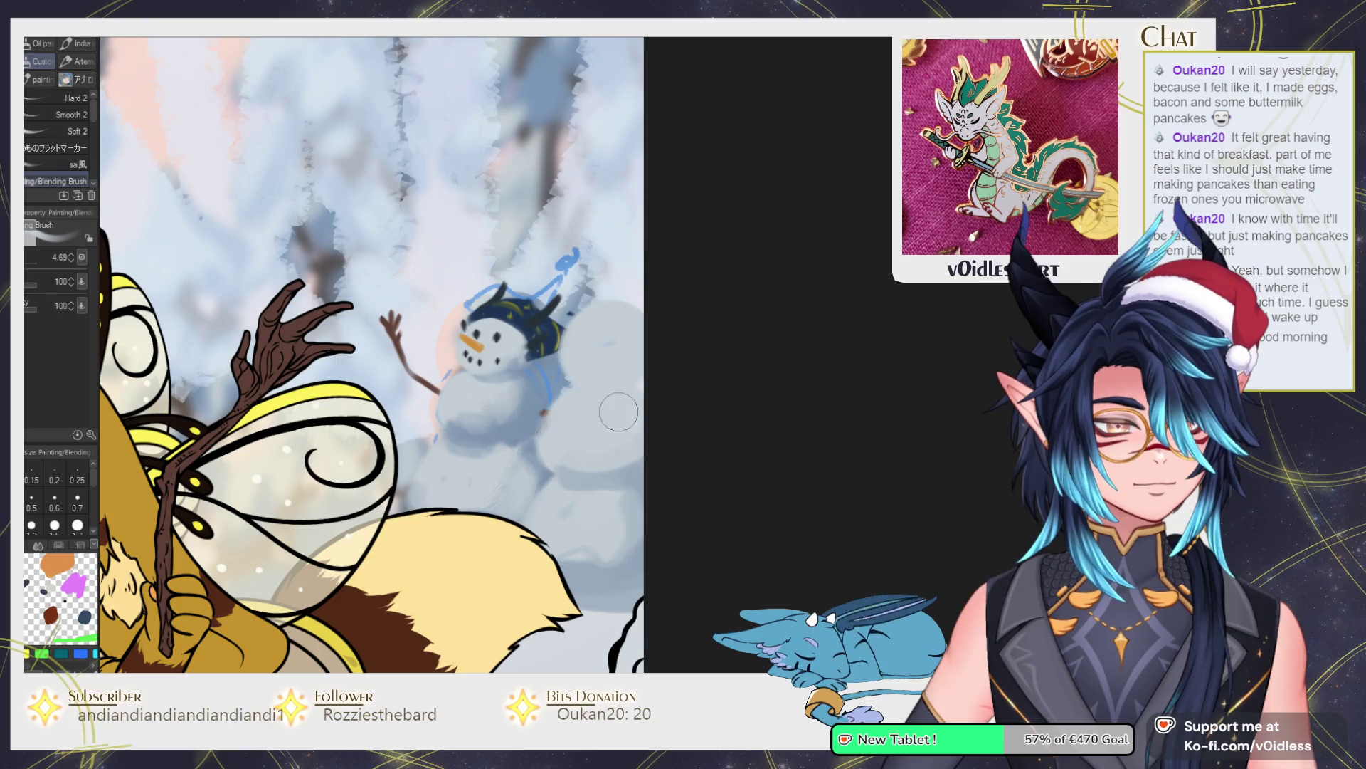
key("bracketleft")
key("bracketleft")
key("bracketleft")
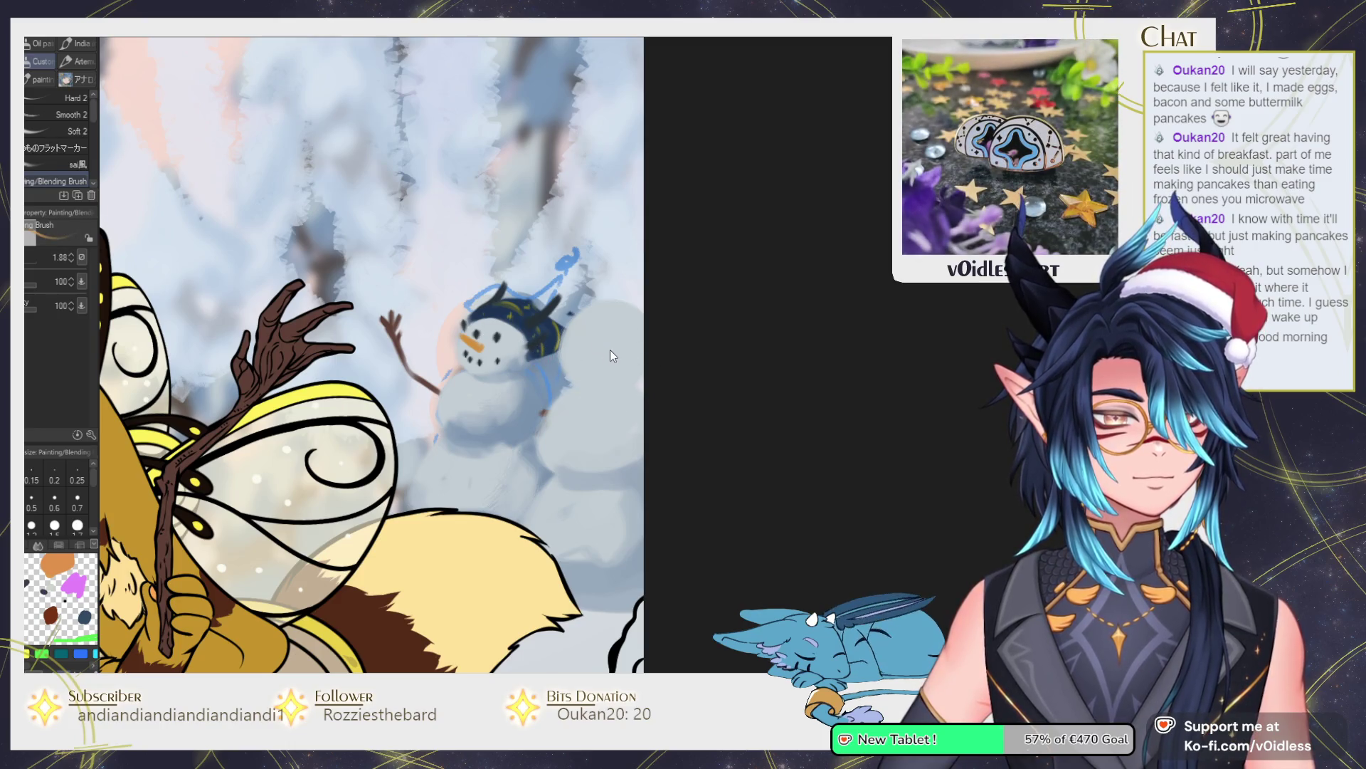
key("bracketleft")
left_click_drag(615, 346, 634, 327)
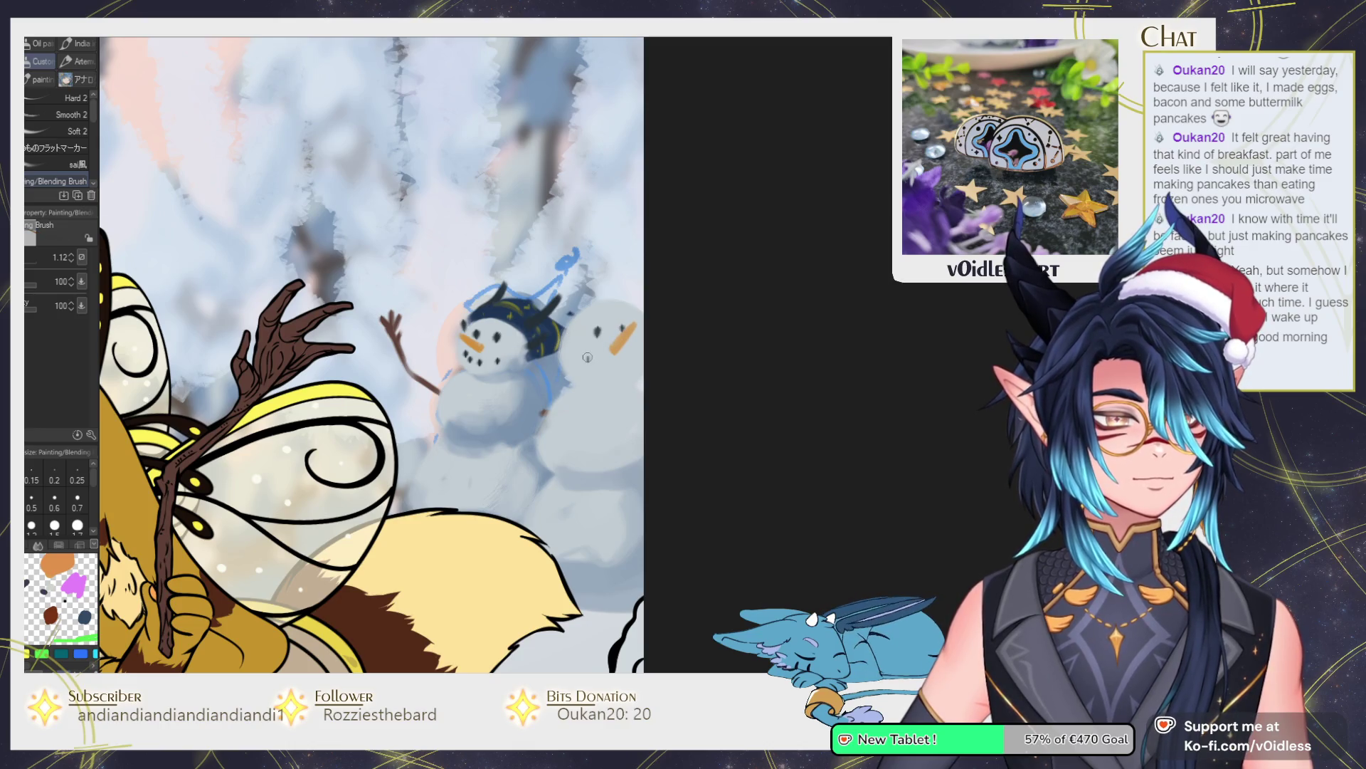
left_click_drag(595, 328, 628, 330)
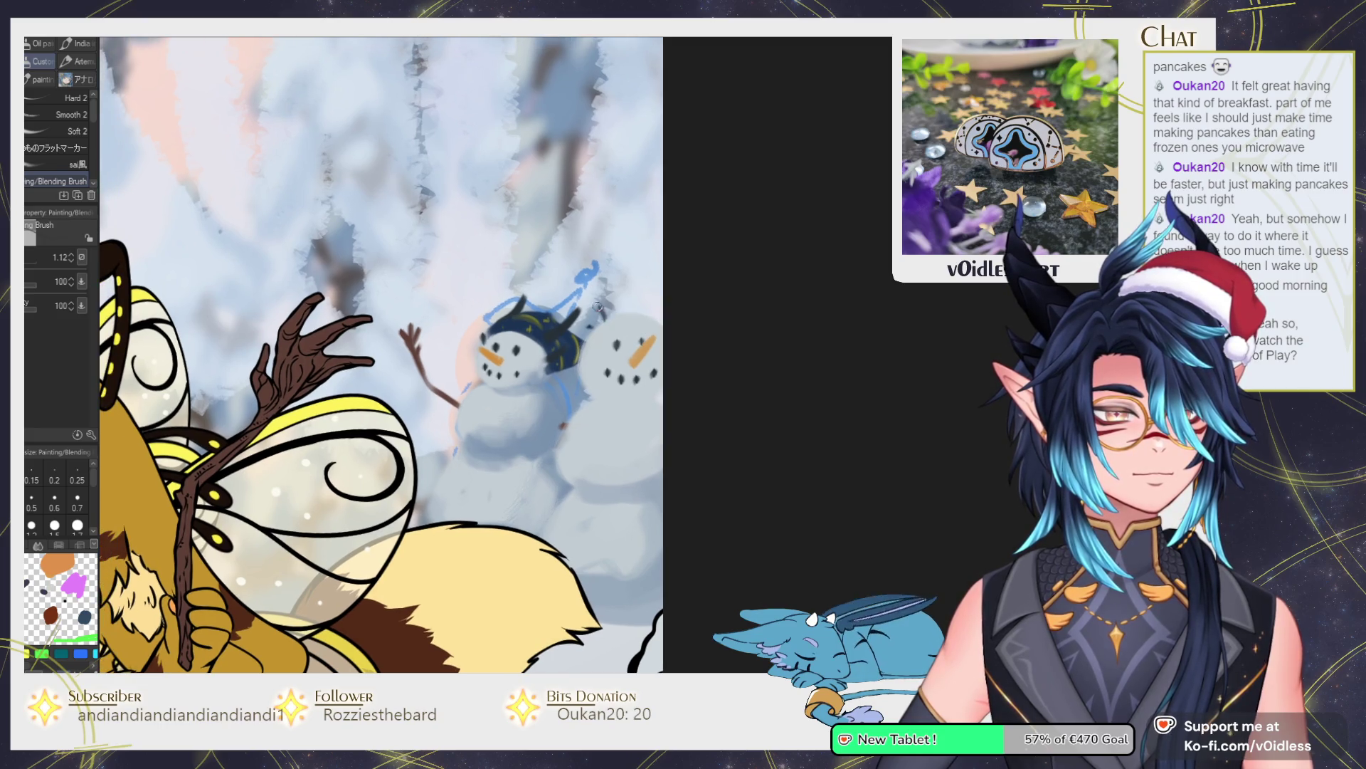
Sketch dark curved feathery strokes atop the right snowman's head.
scroll(600, 313, "up", 2)
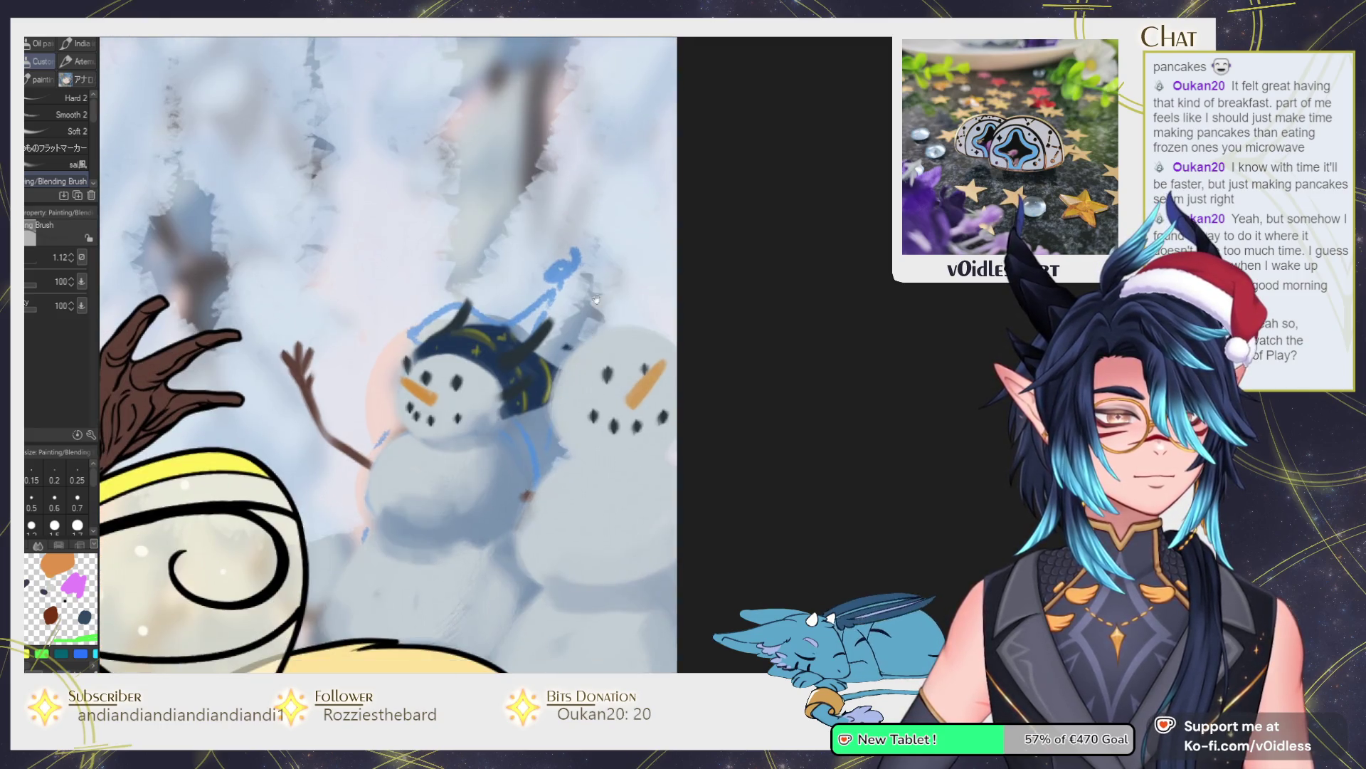
left_click_drag(588, 338, 539, 276)
left_click_drag(665, 334, 651, 270)
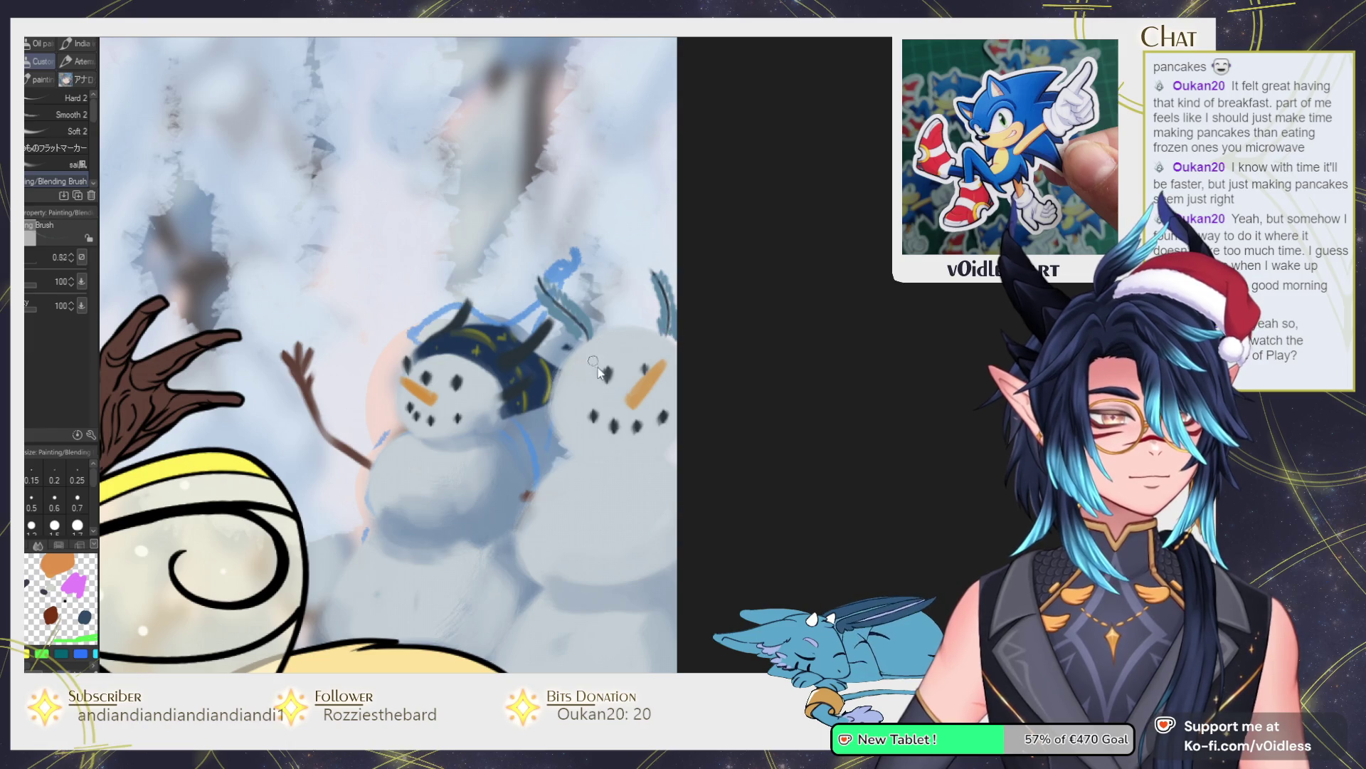
key("bracketright")
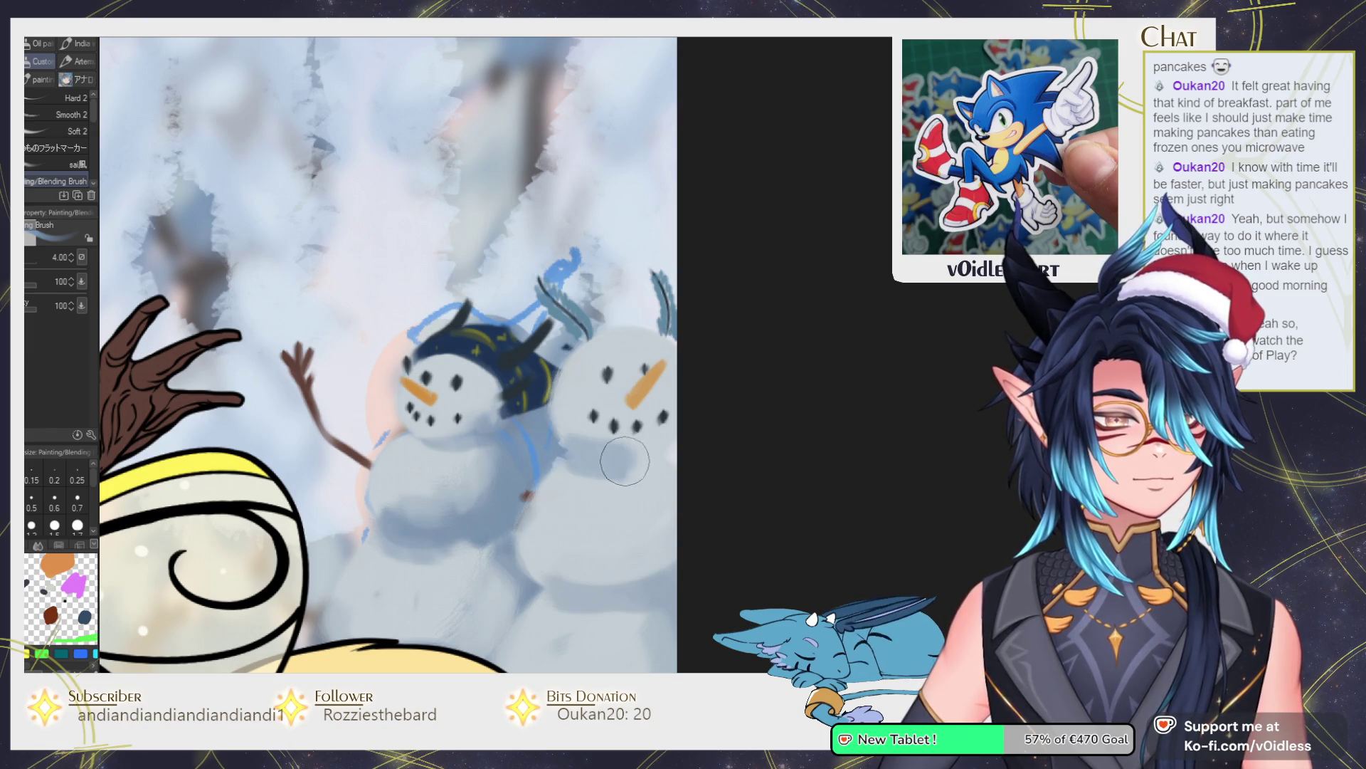
key("bracketleft")
scroll(565, 481, "down", 2)
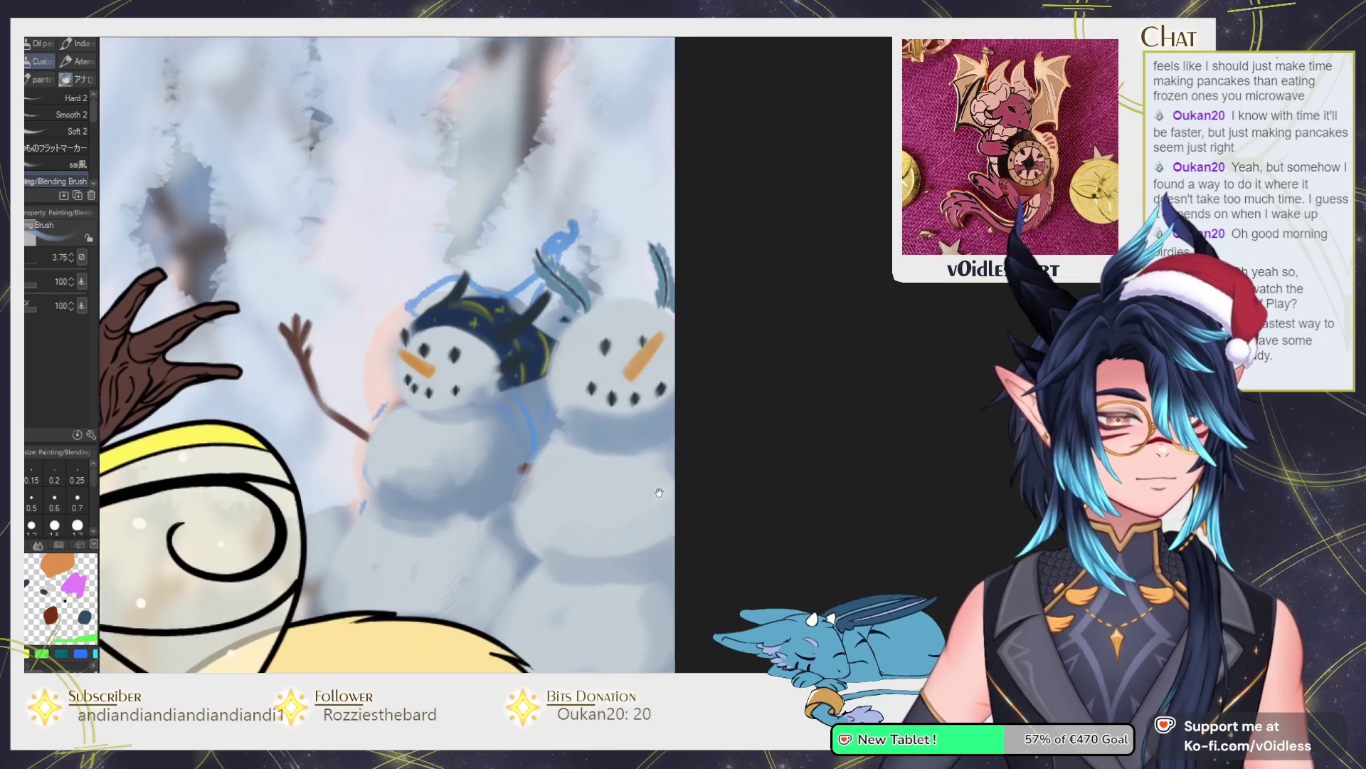
scroll(565, 481, "down", 1)
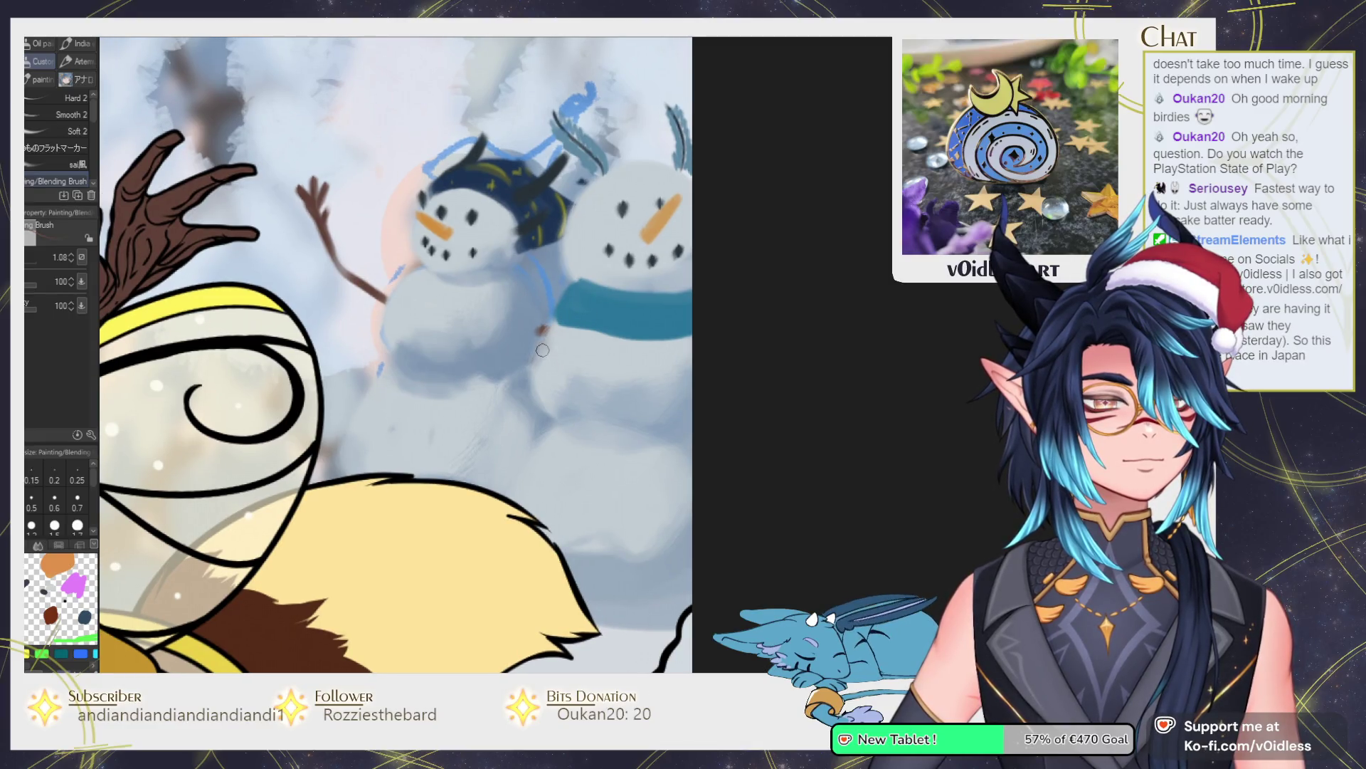
Paint a brown forked stick arm across the left snowman, redoing a failed attempt, then enlarge the brush.
mouse_move(549, 349)
left_mouse_down()
mouse_move(452, 310)
mouse_move(421, 279)
mouse_move(428, 268)
mouse_move(432, 300)
mouse_move(555, 344)
mouse_move(436, 375)
mouse_move(410, 306)
left_mouse_up()
key("ctrl+z")
key("ctrl+z")
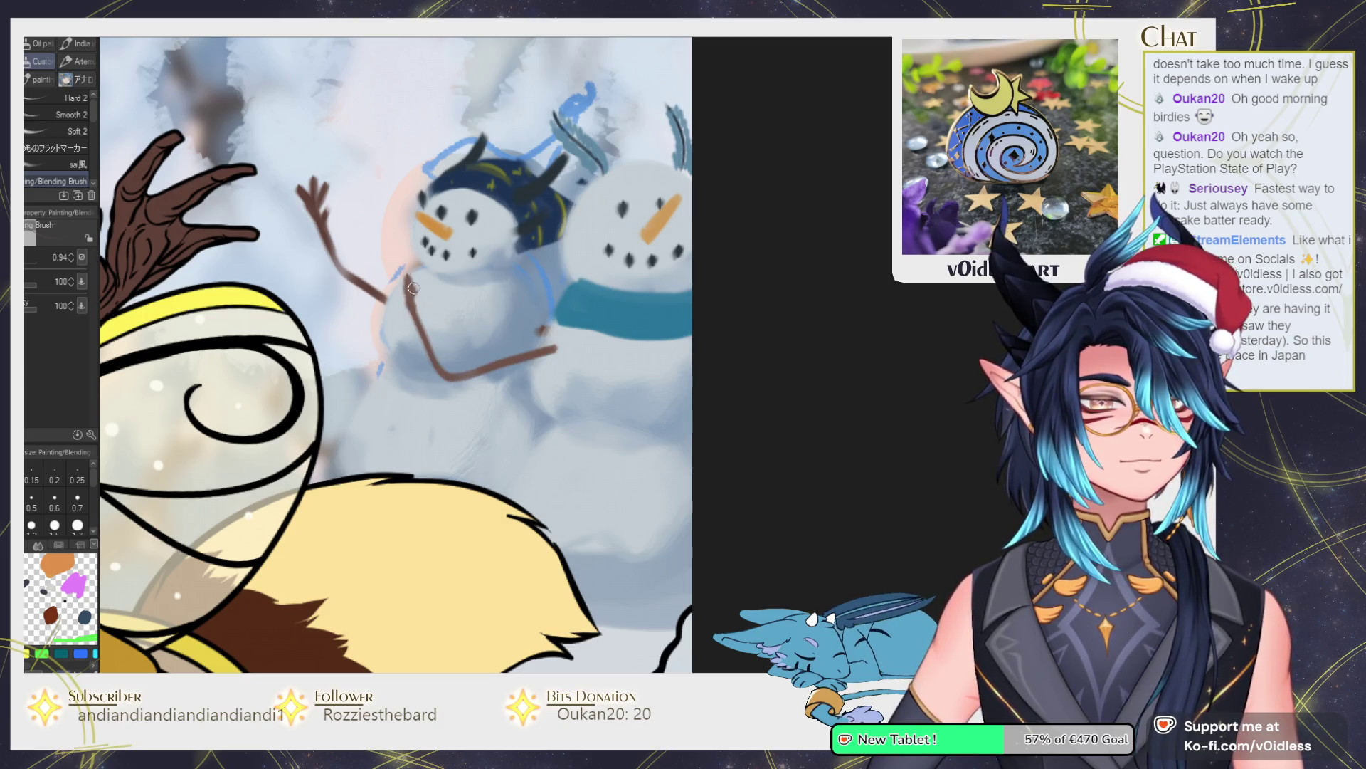
key("ctrl+z")
mouse_move(548, 347)
left_mouse_down()
mouse_move(441, 356)
mouse_move(391, 276)
mouse_move(414, 288)
left_mouse_up()
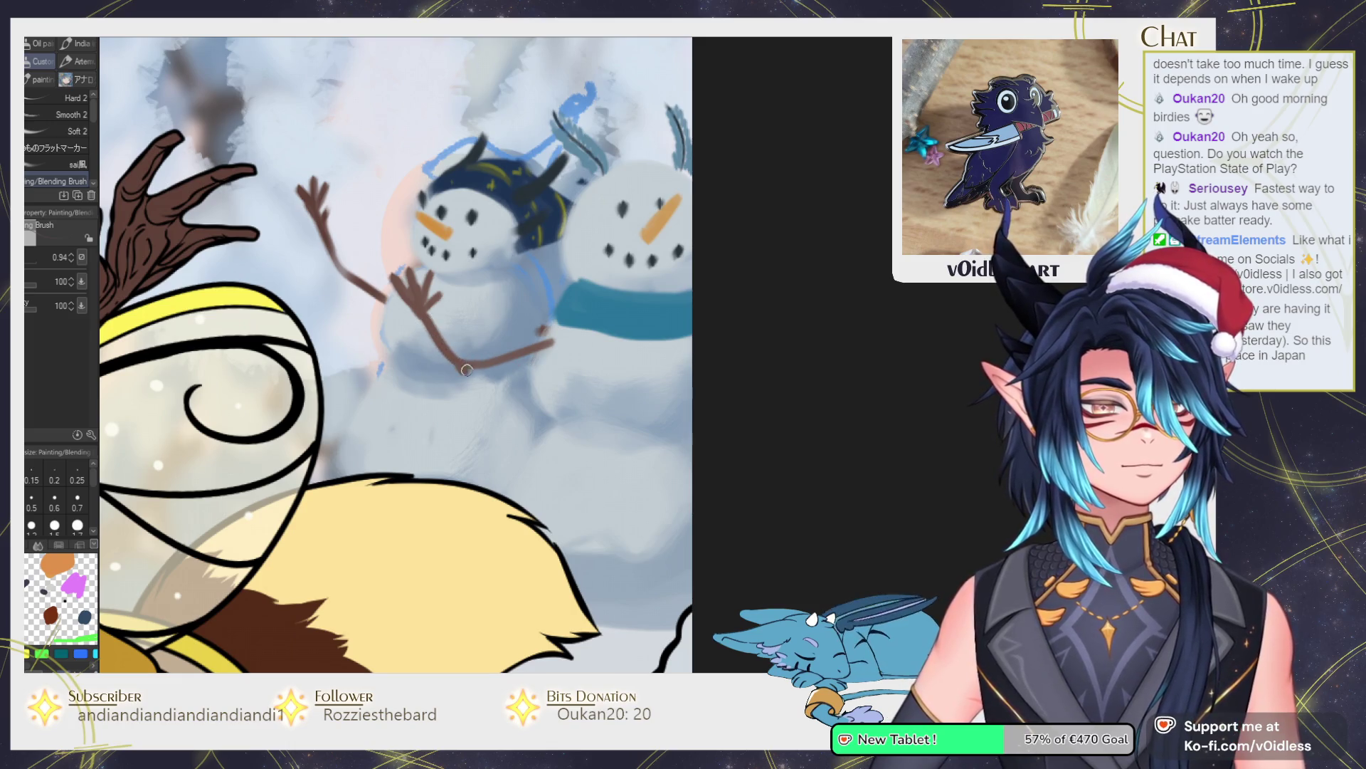
left_click_drag(592, 311, 610, 306)
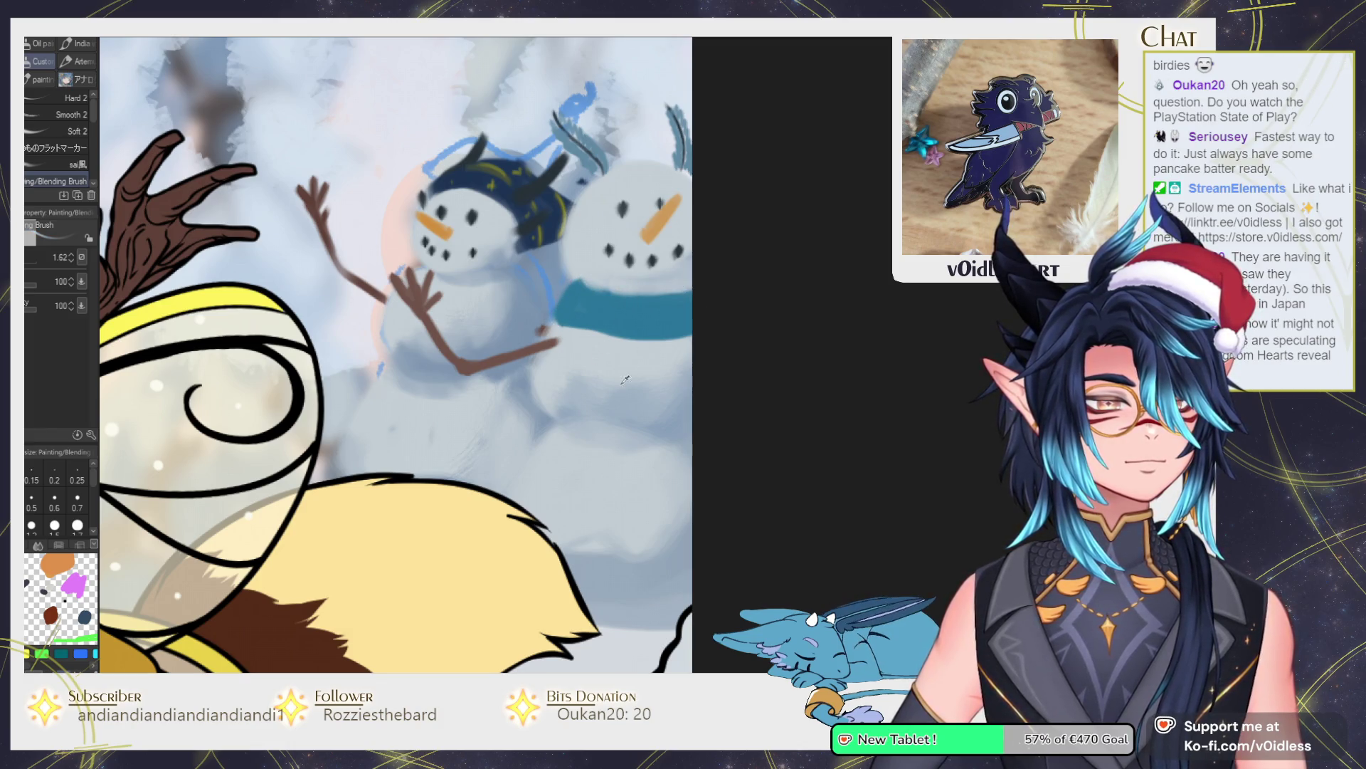
mouse_move(582, 275)
left_mouse_down()
mouse_move(578, 294)
mouse_move(649, 294)
left_mouse_up()
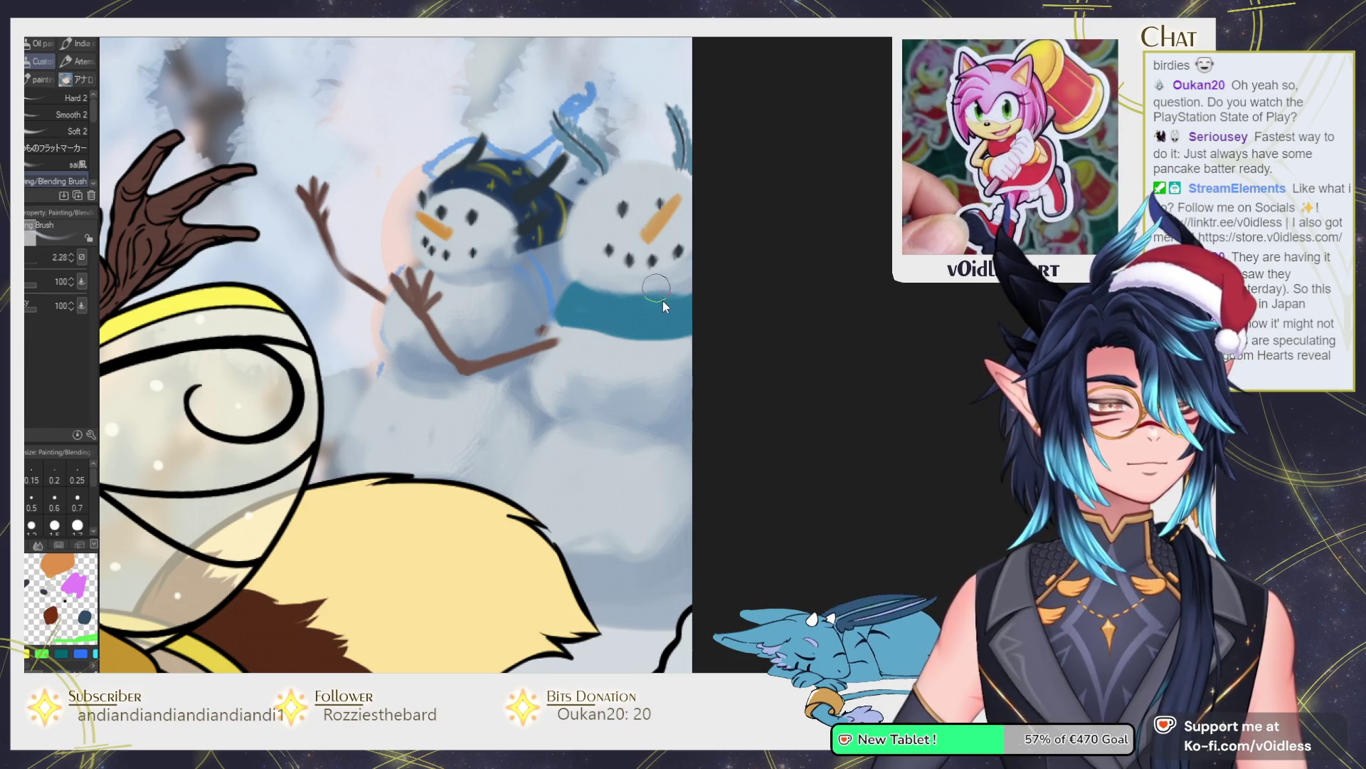
scroll(660, 235, "down", 3)
scroll(593, 254, "up", 3)
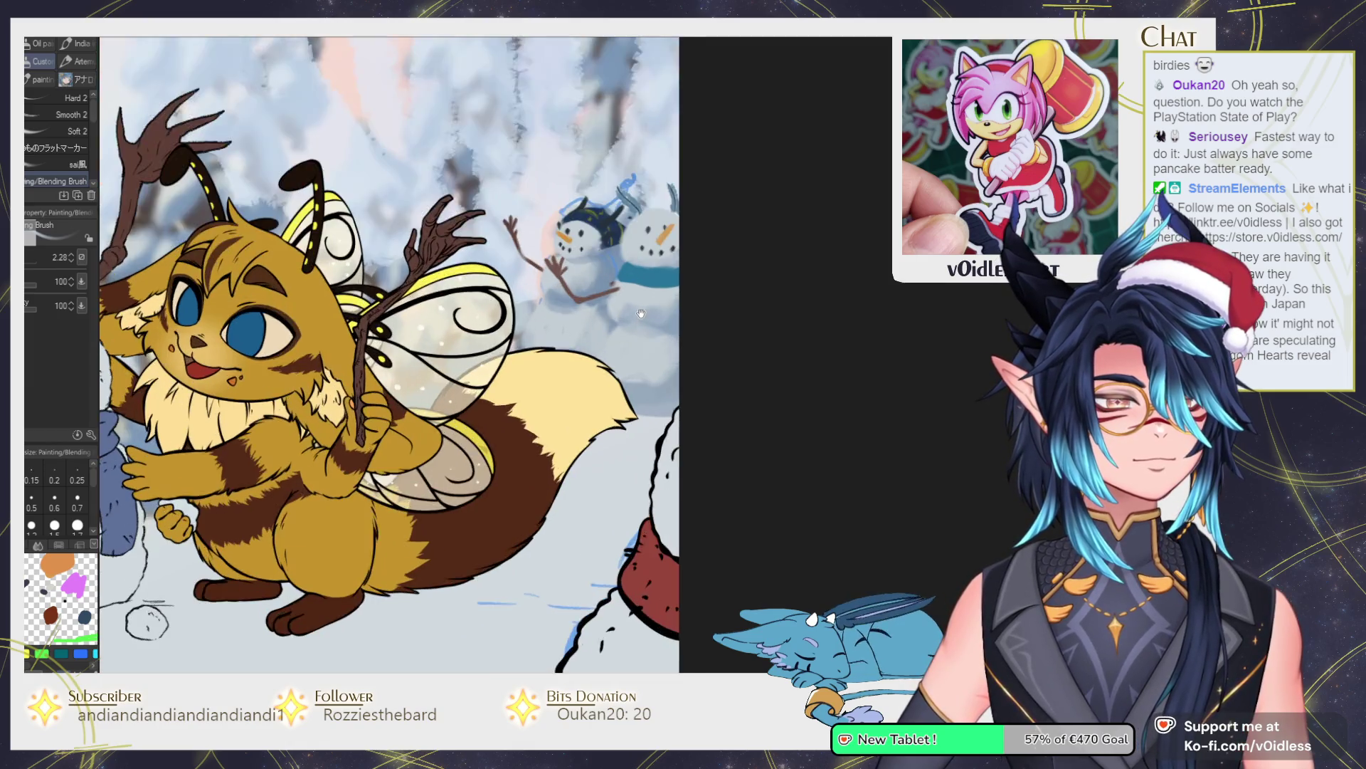
With a fine brush, cover the small scarf highlight and dab a white dot on the teal scarf.
key("]")
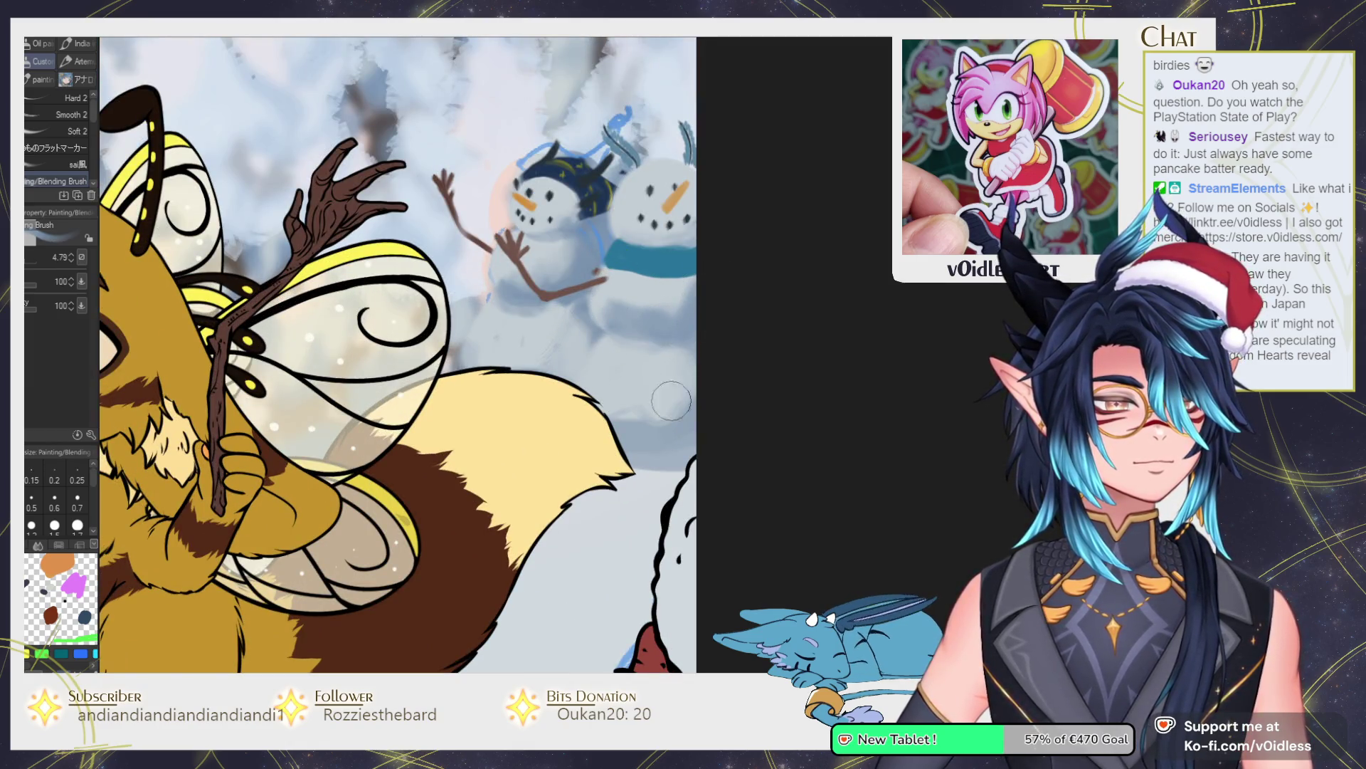
key("bracketright")
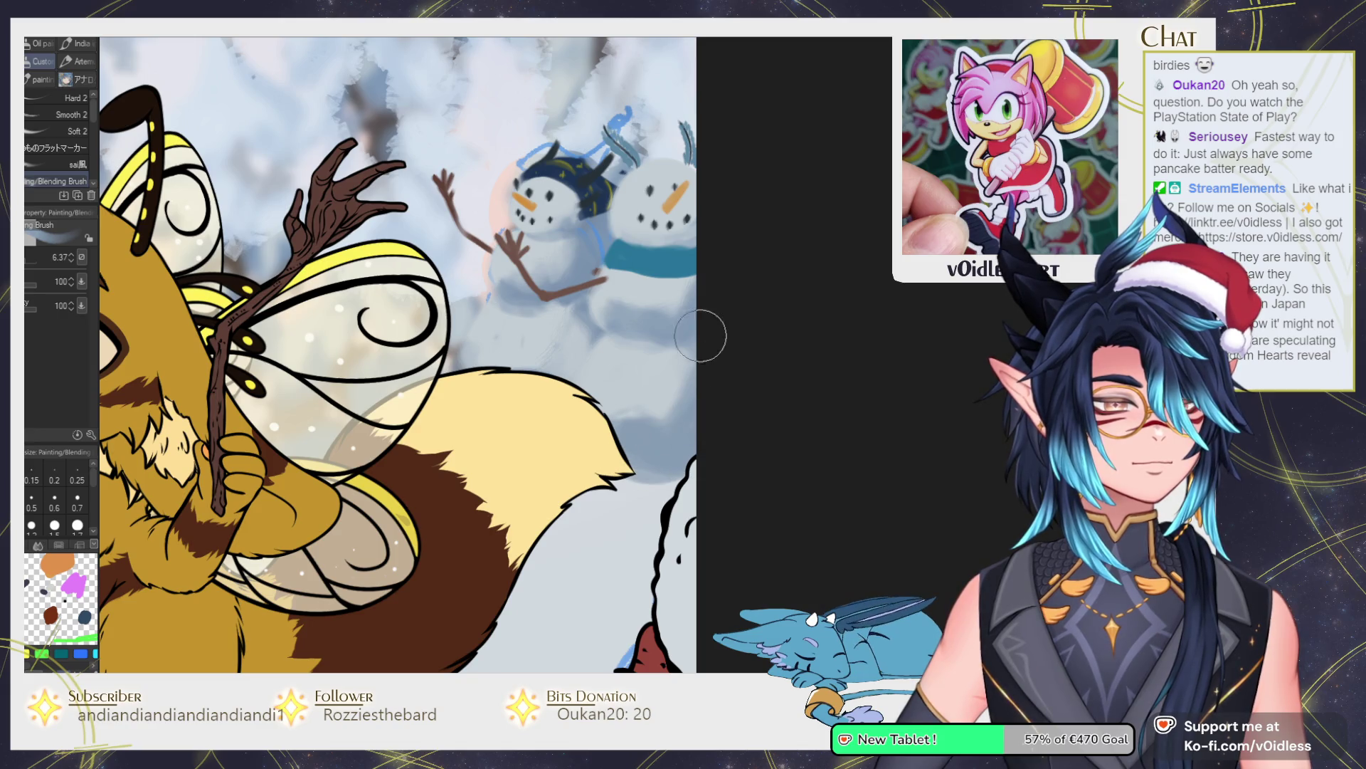
key("bracketleft")
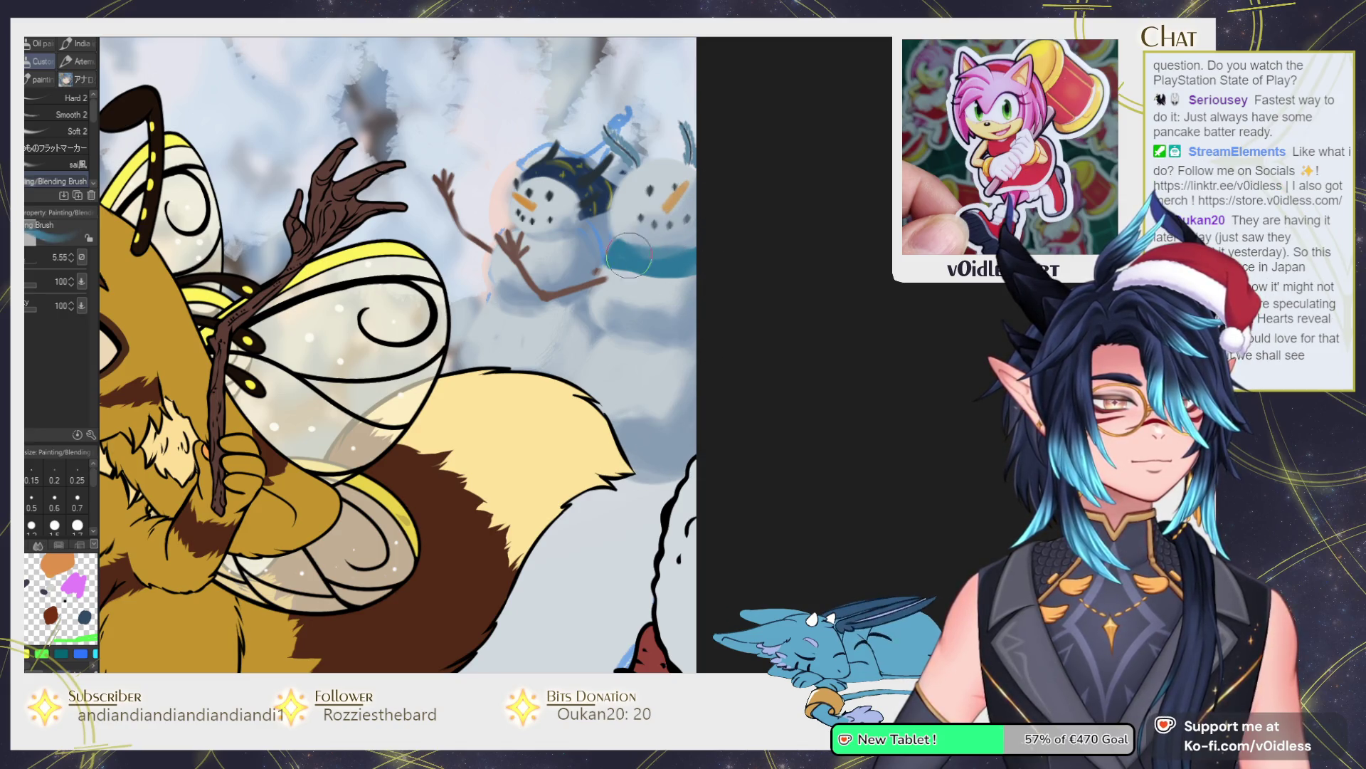
key("bracketleft")
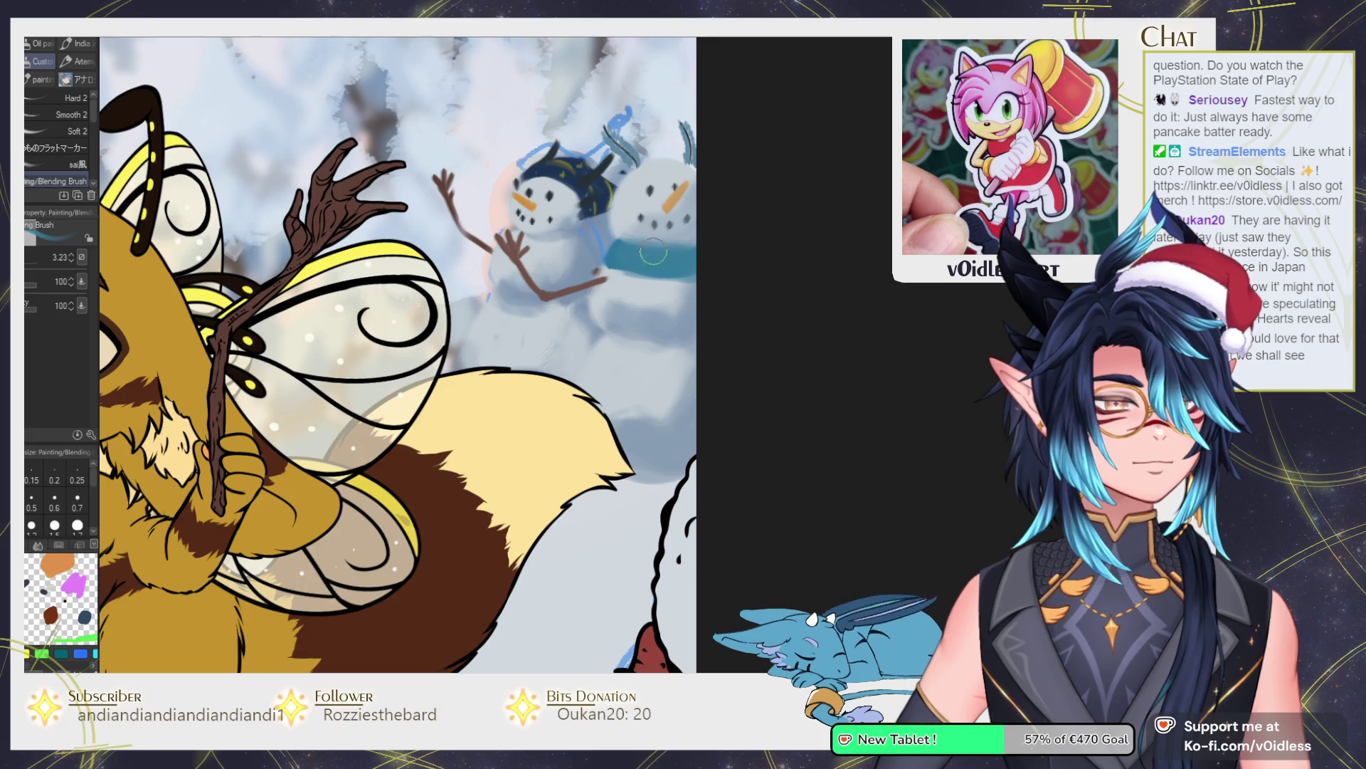
scroll(662, 251, "up", 2)
key("bracketleft")
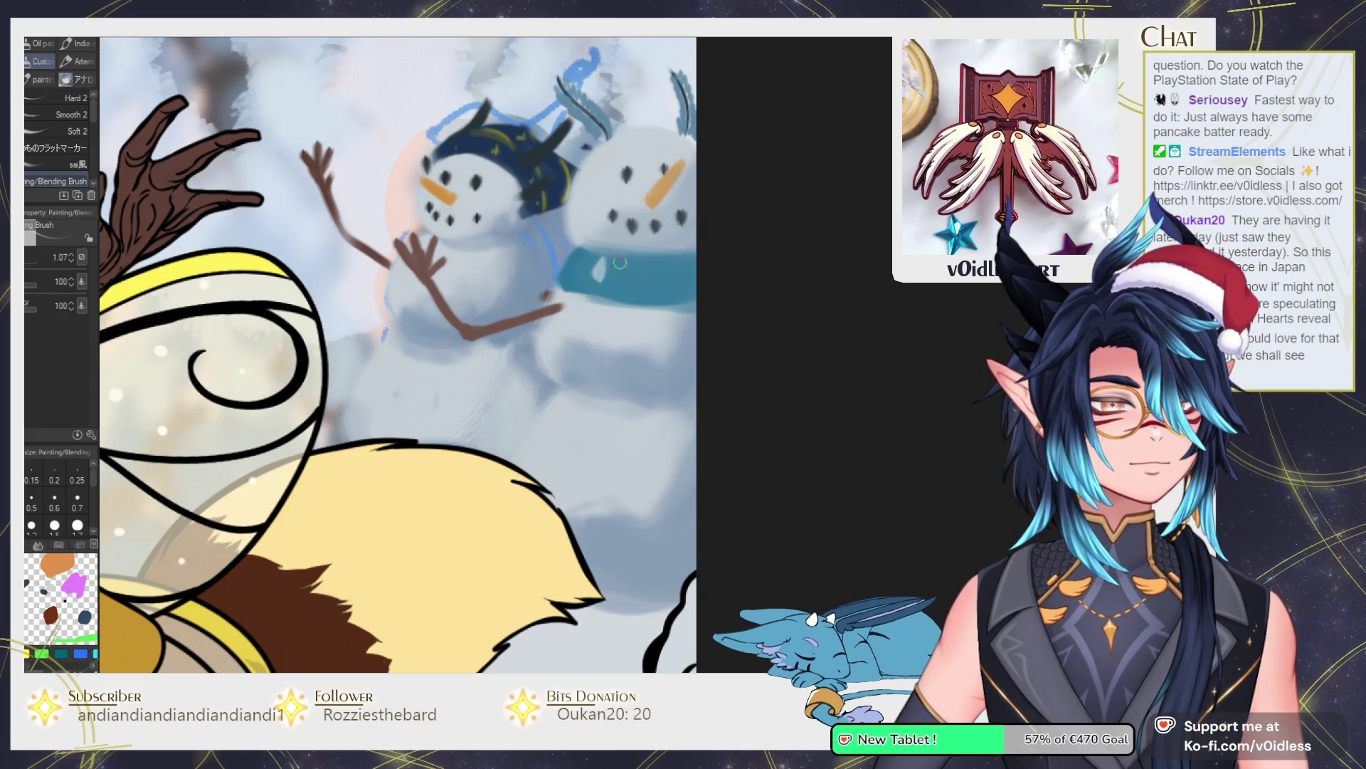
left_click_drag(602, 277, 598, 257)
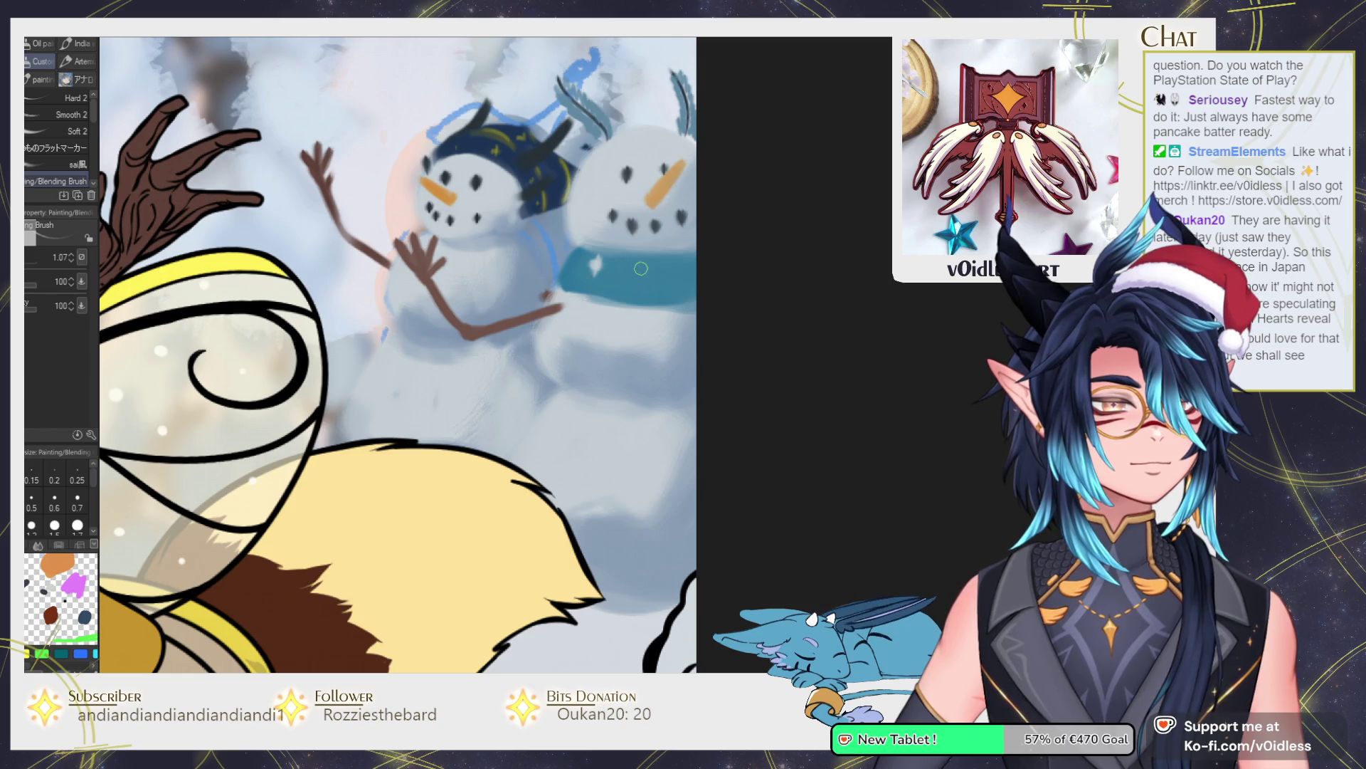
left_click(630, 264)
Paint the teal scarf tail hanging down the snowman's body and refine its right edge.
key("bracketright")
mouse_move(601, 281)
left_mouse_down()
mouse_move(591, 427)
mouse_move(612, 399)
mouse_move(597, 426)
mouse_move(619, 413)
mouse_move(598, 299)
mouse_move(691, 299)
mouse_move(613, 298)
mouse_move(626, 306)
mouse_move(623, 420)
mouse_move(608, 445)
mouse_move(603, 408)
left_mouse_up()
key("bracketleft")
key("bracketleft")
key("bracketleft")
mouse_move(621, 322)
left_mouse_down()
mouse_move(601, 342)
mouse_move(612, 402)
mouse_move(579, 436)
left_mouse_up()
Blend the scarf tail's bottom edge lighter with a small brush.
key("ctrl+0")
scroll(579, 436, "down", 2)
scroll(608, 376, "up", 1)
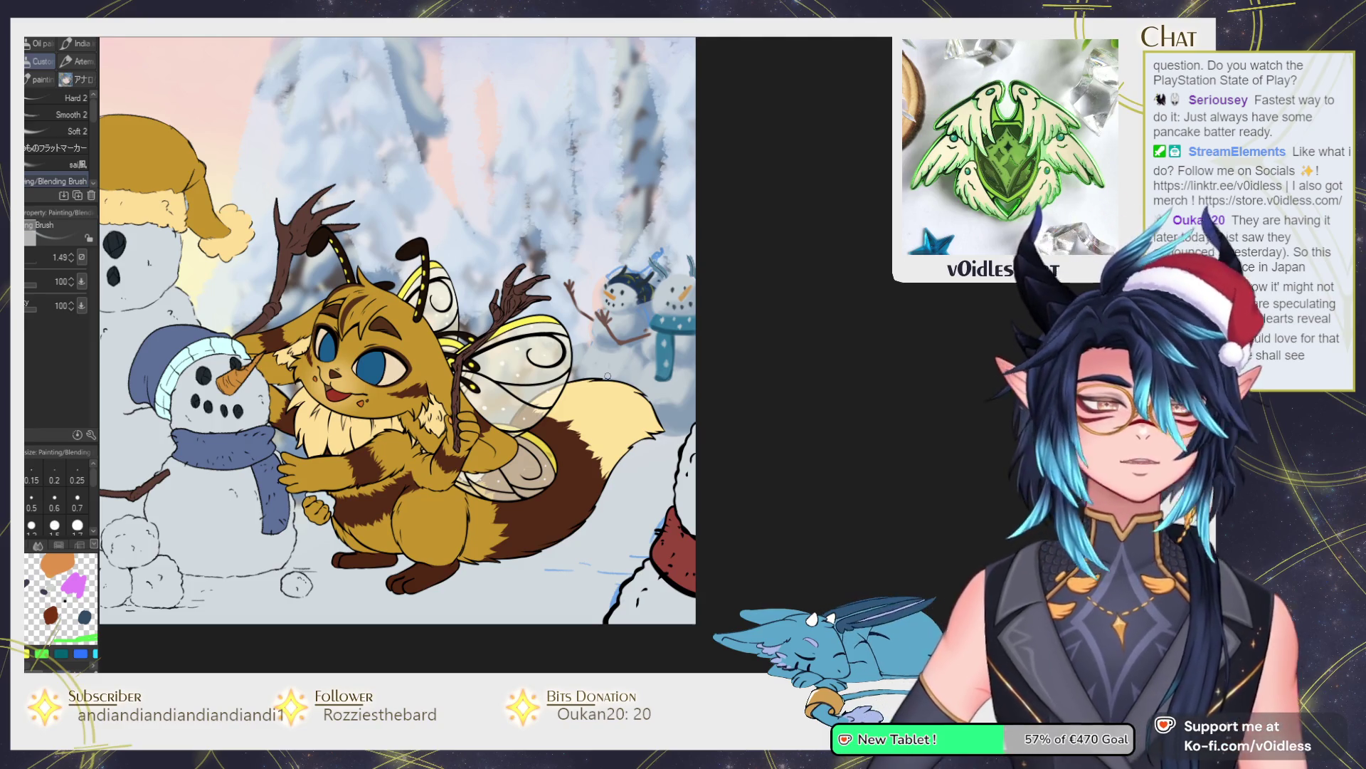
scroll(665, 338, "up", 5)
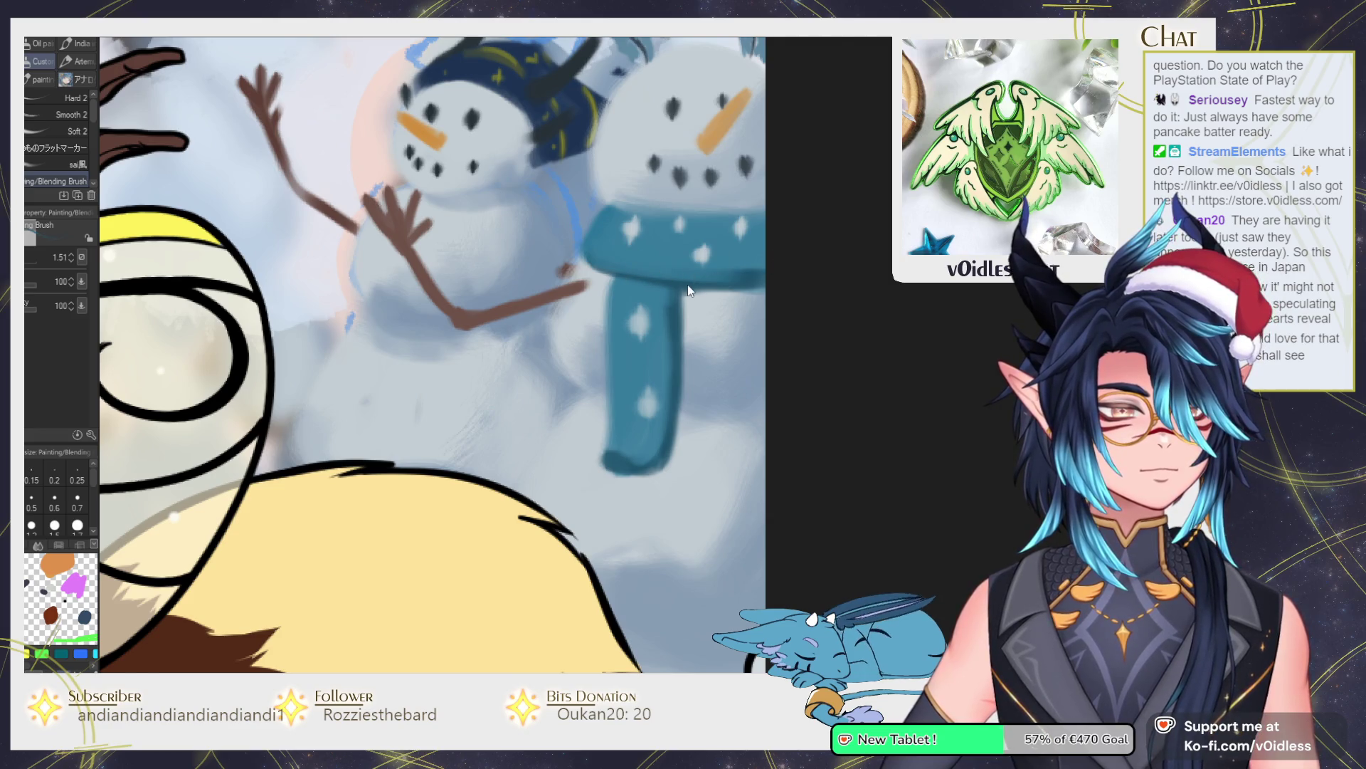
key("bracketleft")
key("bracketleft")
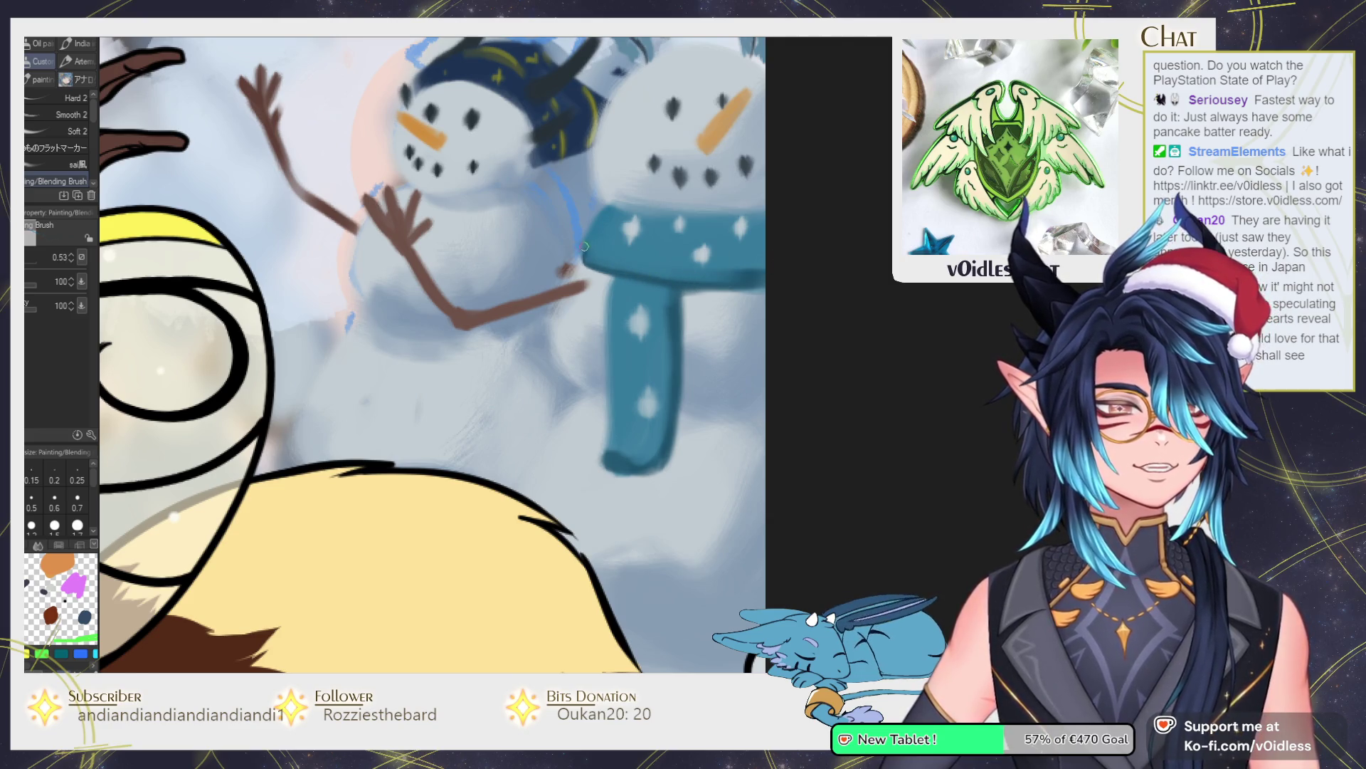
key("bracketright")
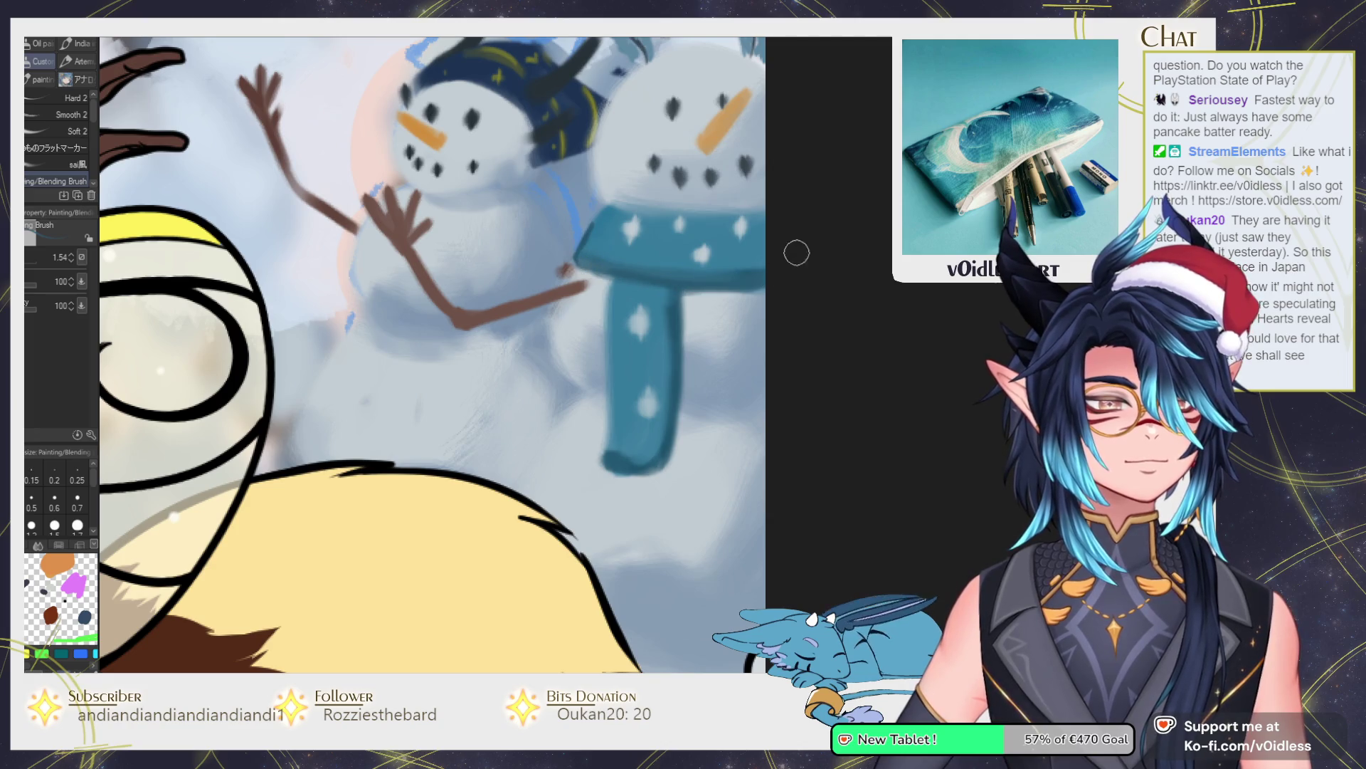
left_click_drag(709, 272, 668, 271)
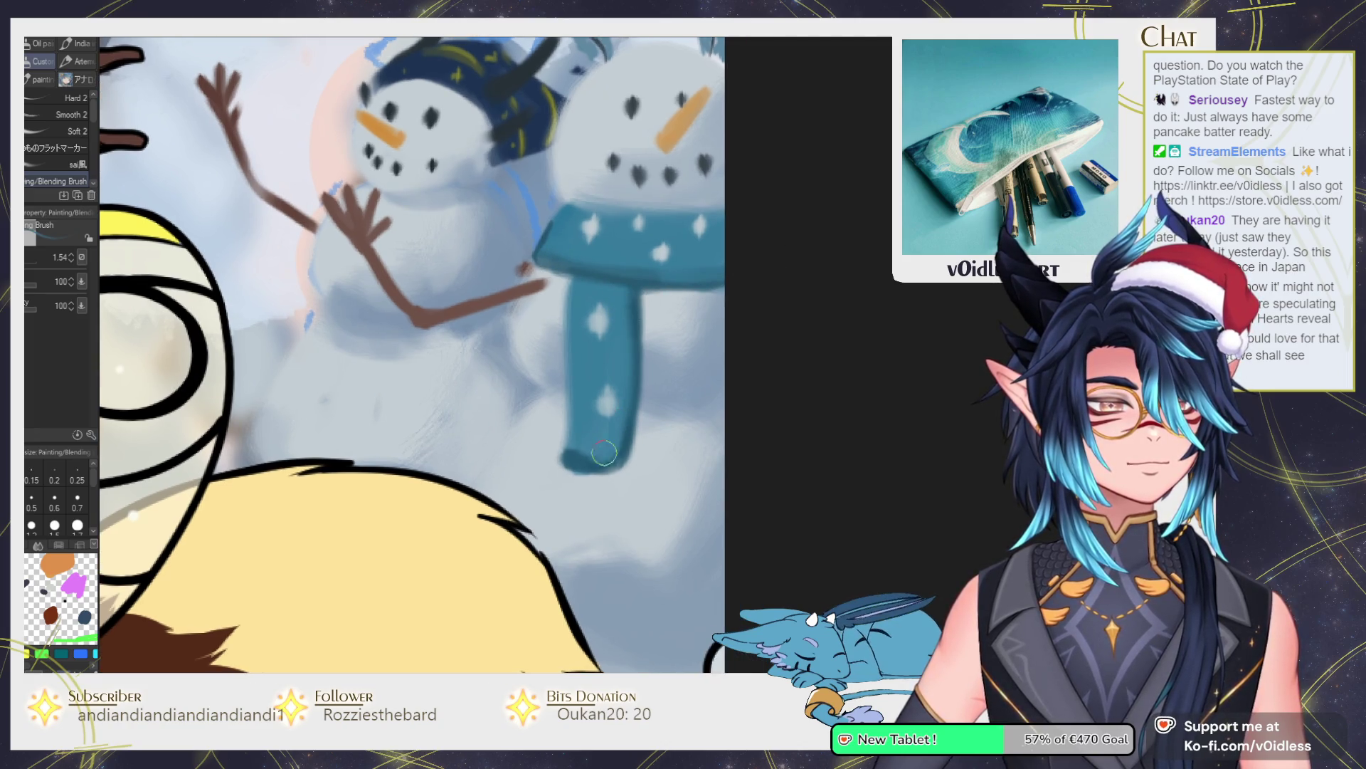
key("bracketleft")
key("bracketleft")
key("bracketleft")
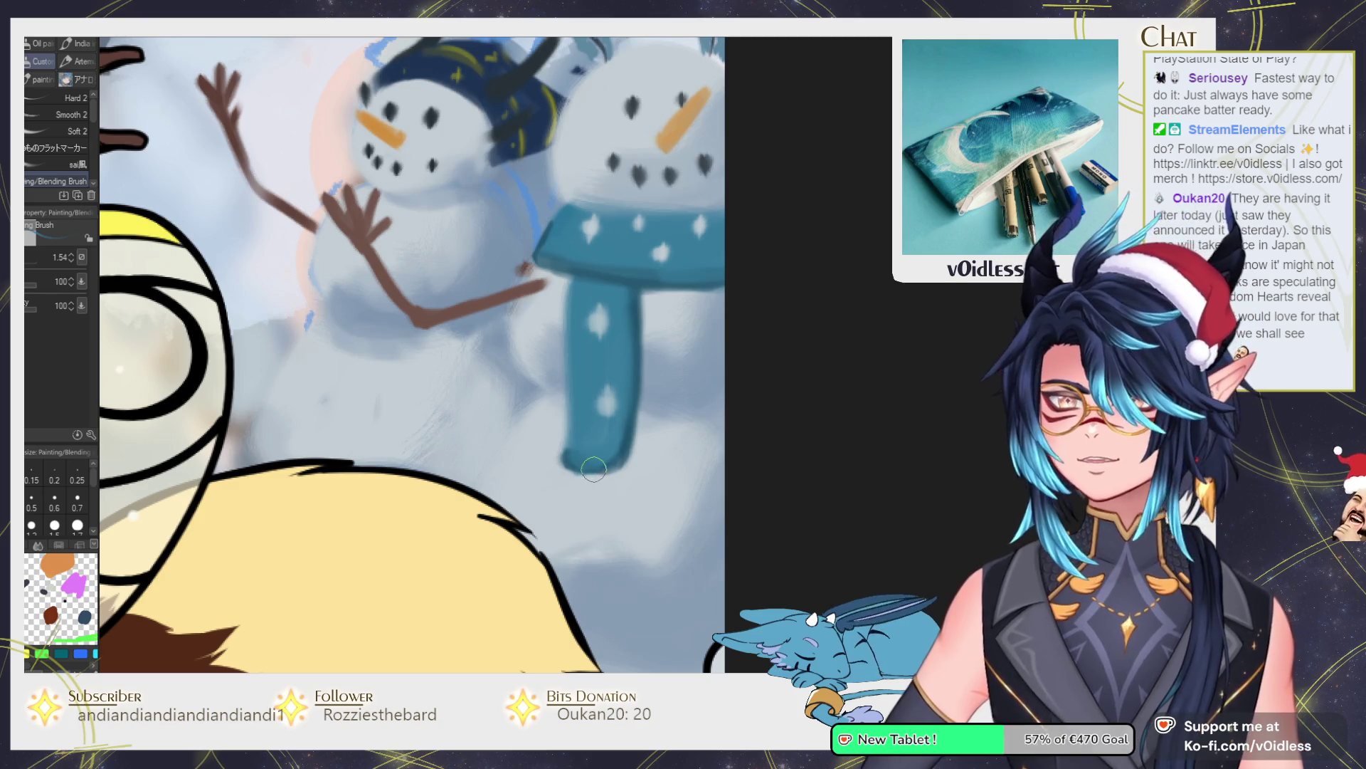
key("bracketleft")
key("bracketleft")
key("bracketleft")
key("bracketright")
key("bracketright")
key("bracketright")
mouse_move(616, 473)
left_mouse_down()
mouse_move(570, 475)
mouse_move(627, 466)
mouse_move(563, 470)
mouse_move(639, 398)
mouse_move(641, 341)
mouse_move(624, 454)
mouse_move(625, 316)
left_mouse_up()
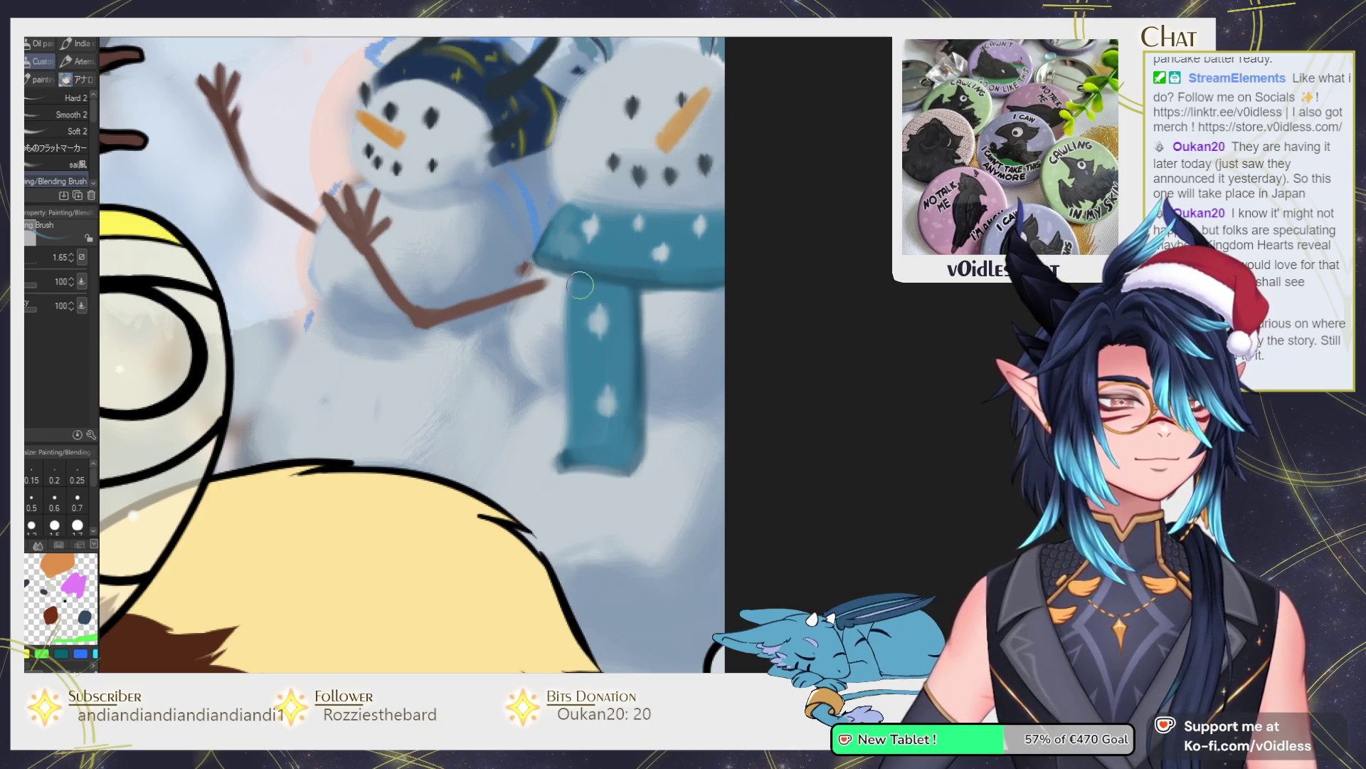
Shade both branch arms darker brown, undoing and repainting the stray left-arm stroke.
scroll(589, 363, "down", 5)
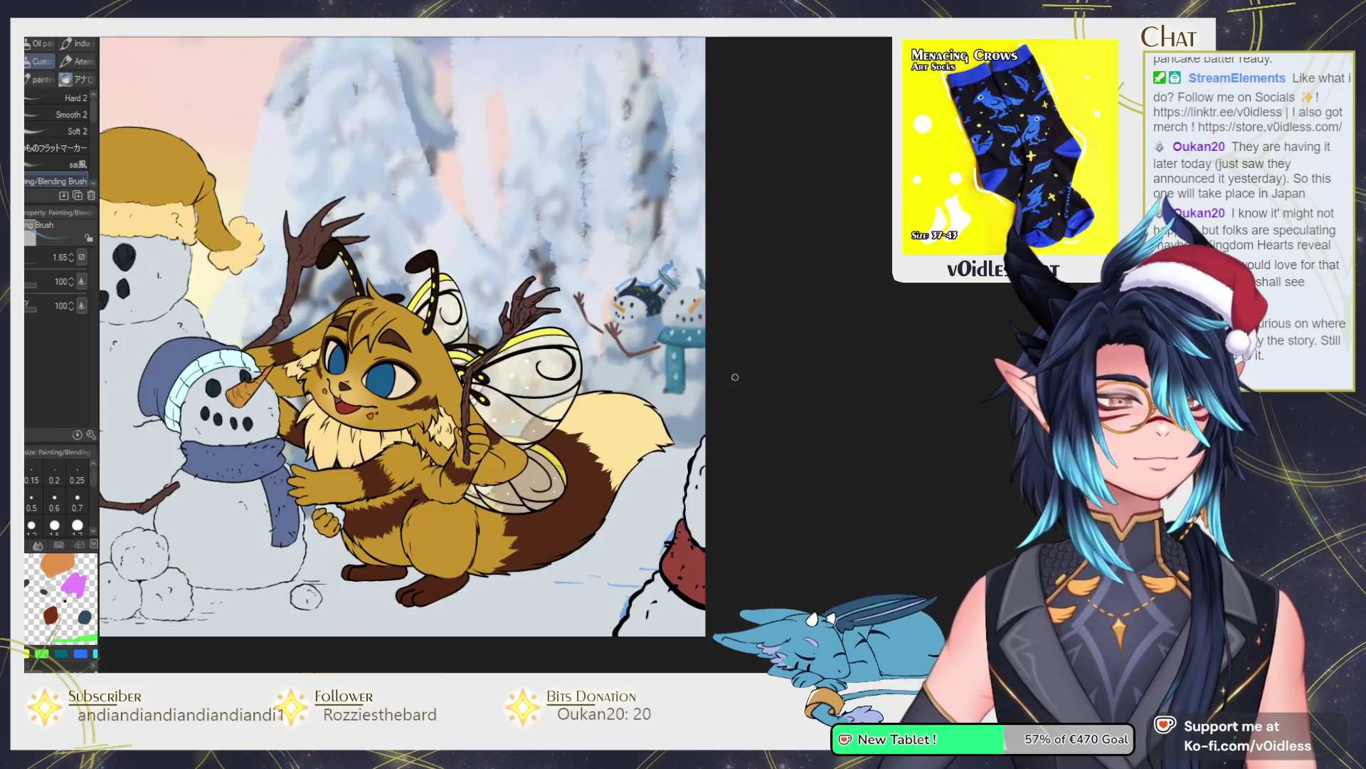
scroll(719, 372, "up", 3)
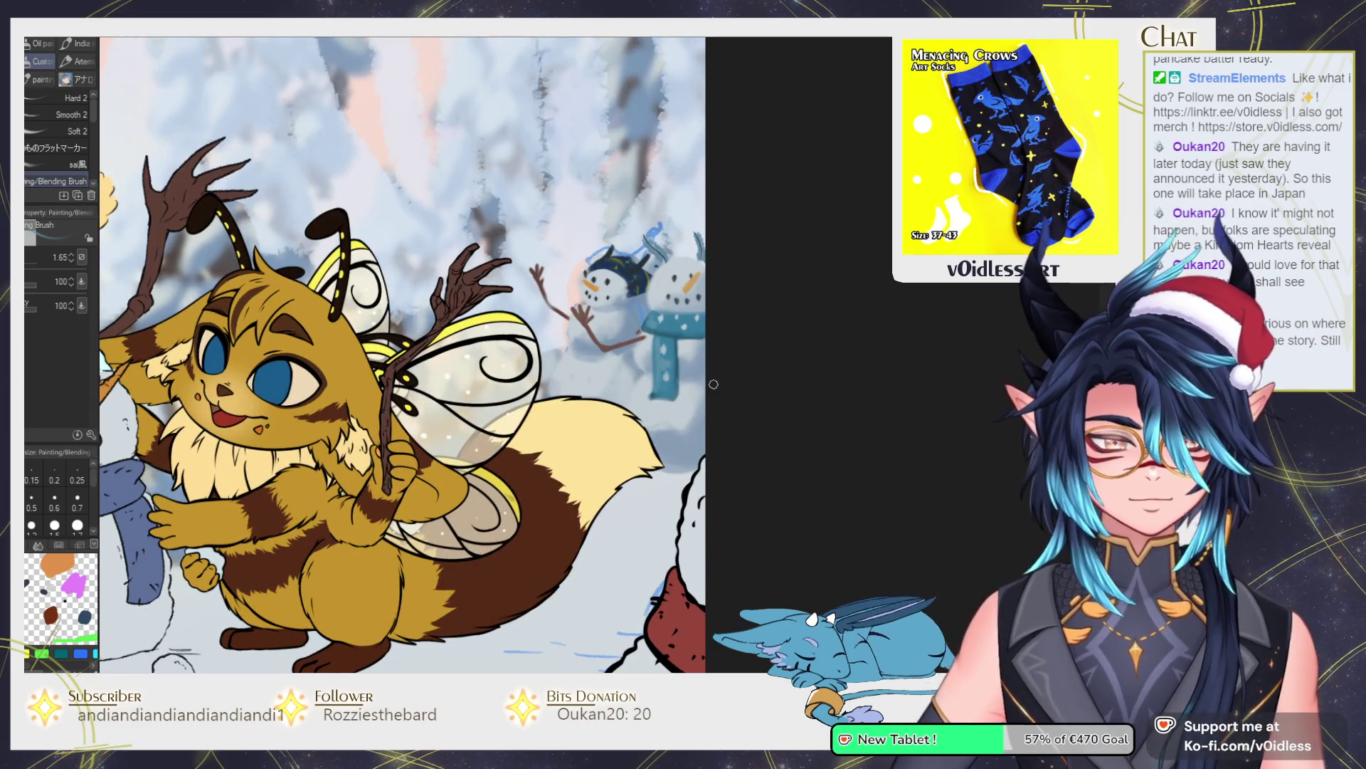
scroll(680, 363, "up", 5)
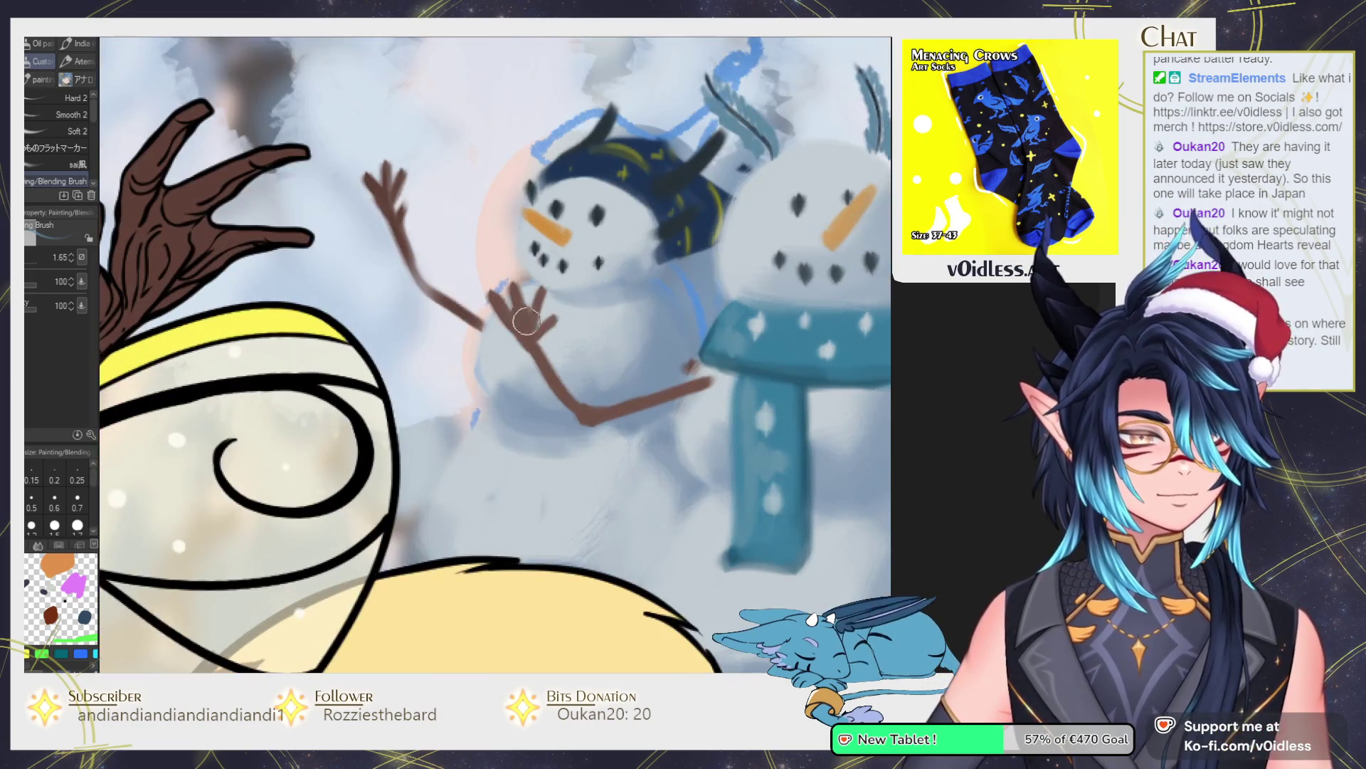
left_click_drag(593, 420, 696, 388)
mouse_move(582, 418)
left_mouse_down()
mouse_move(519, 317)
mouse_move(416, 284)
mouse_move(394, 231)
left_mouse_up()
key("ctrl+z")
mouse_move(459, 316)
left_mouse_down()
mouse_move(426, 288)
mouse_move(395, 224)
left_mouse_up()
Toggle the snowman's painted strokes off and on to compare, leaving them visible.
key("ctrl+0")
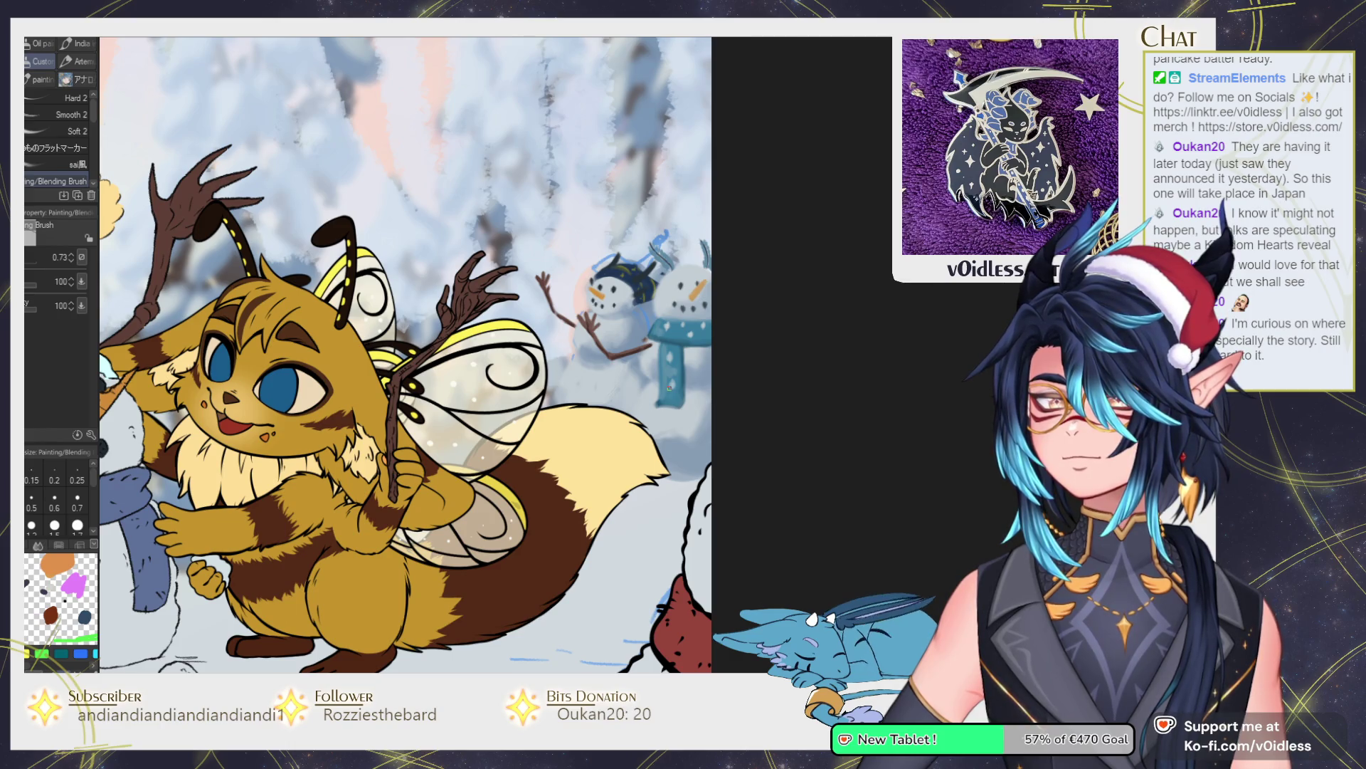
scroll(541, 285, "up", 3)
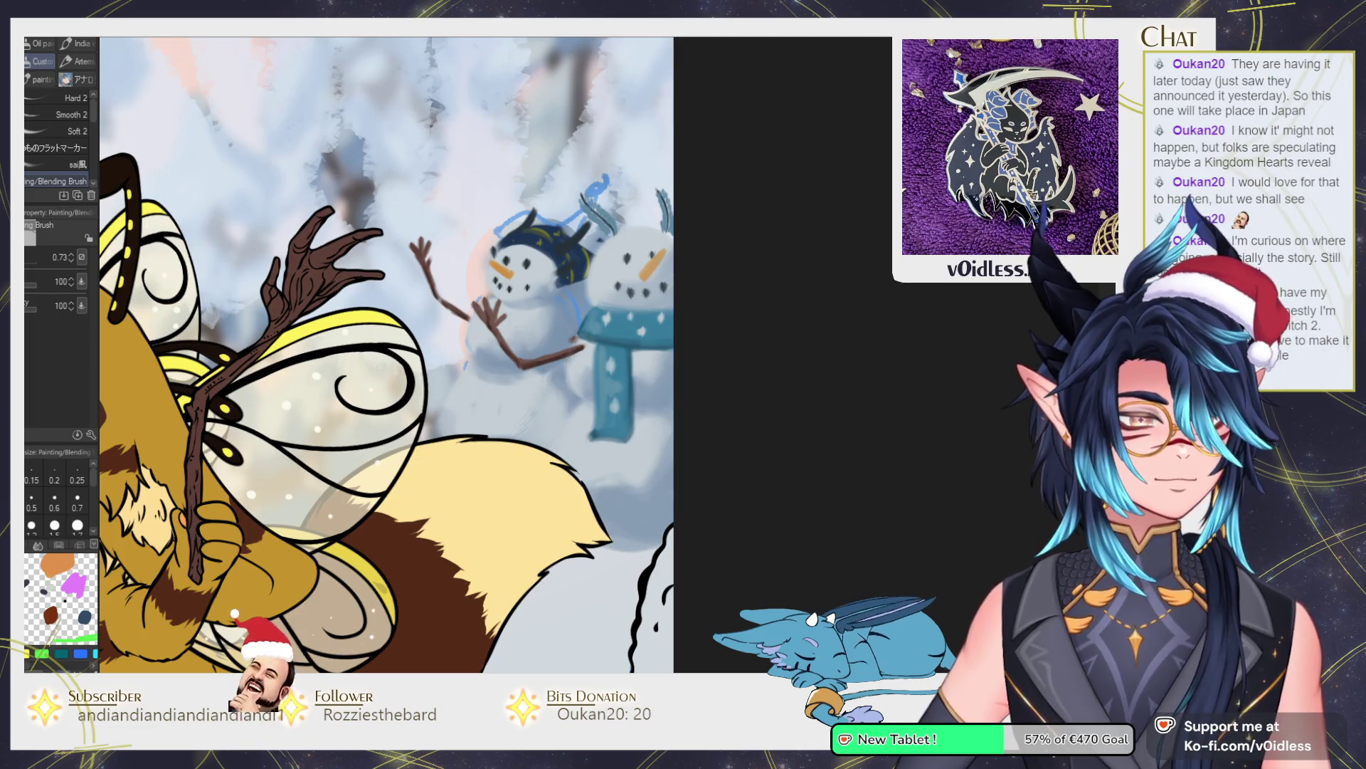
key("ctrl+z")
key("ctrl+y")
key("ctrl+z")
key("ctrl+y")
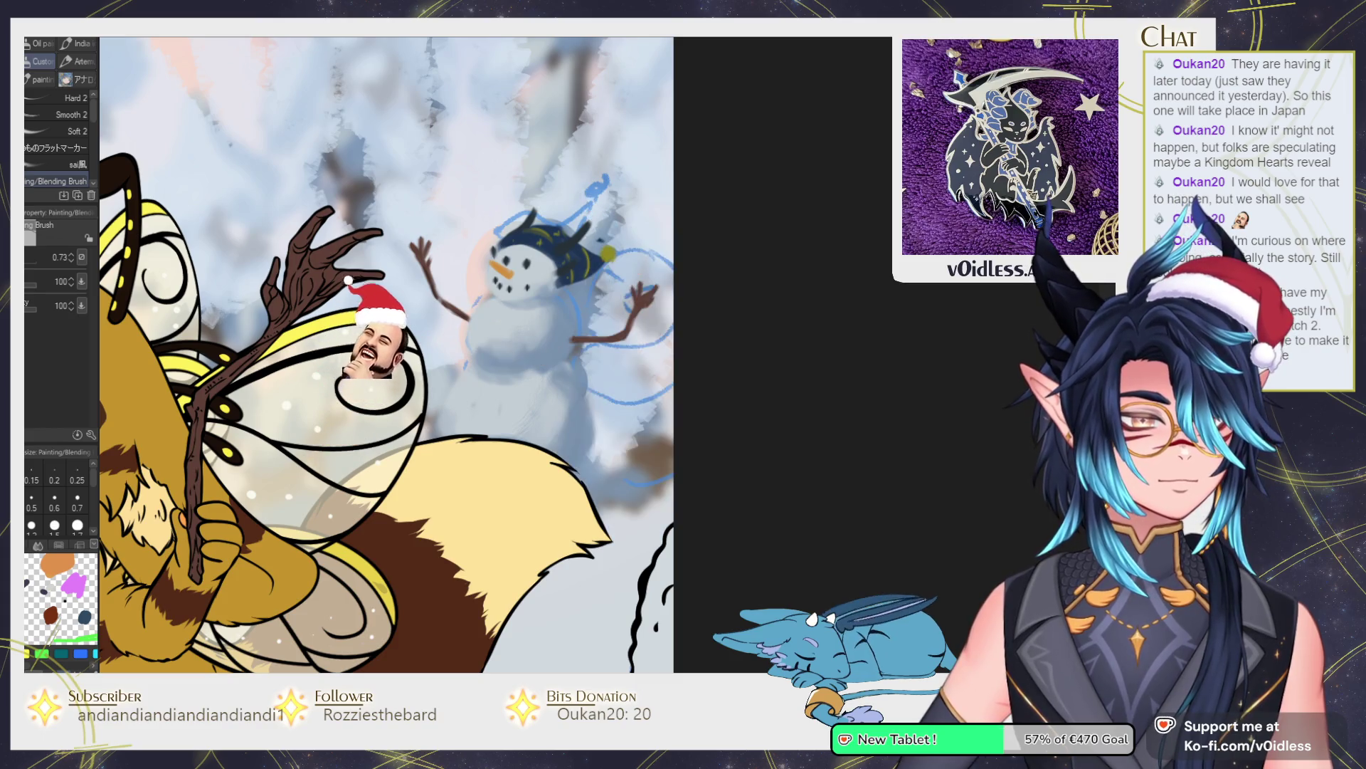
scroll(899, 476, "down", 5)
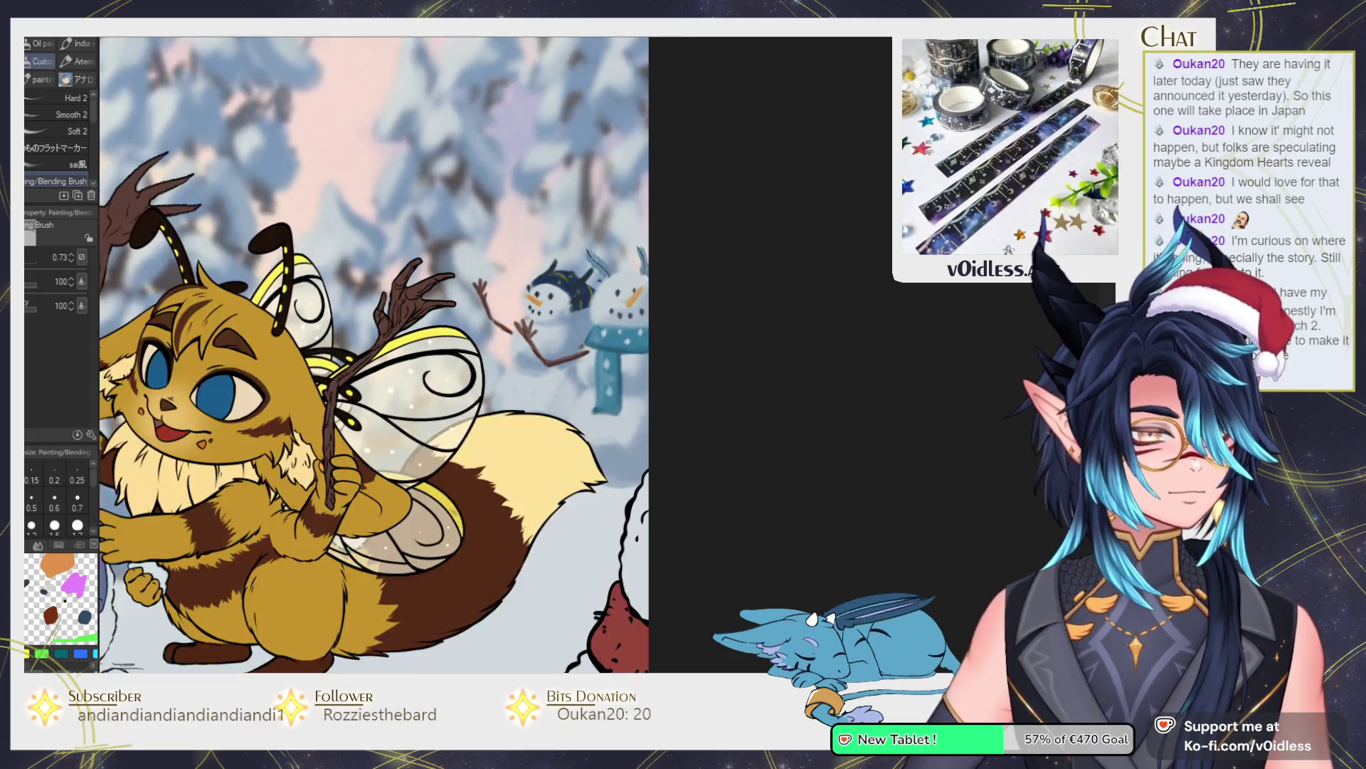
Paint golden yellow over the small background snowman's red scarf and hat.
left_click_drag(899, 476, 915, 473)
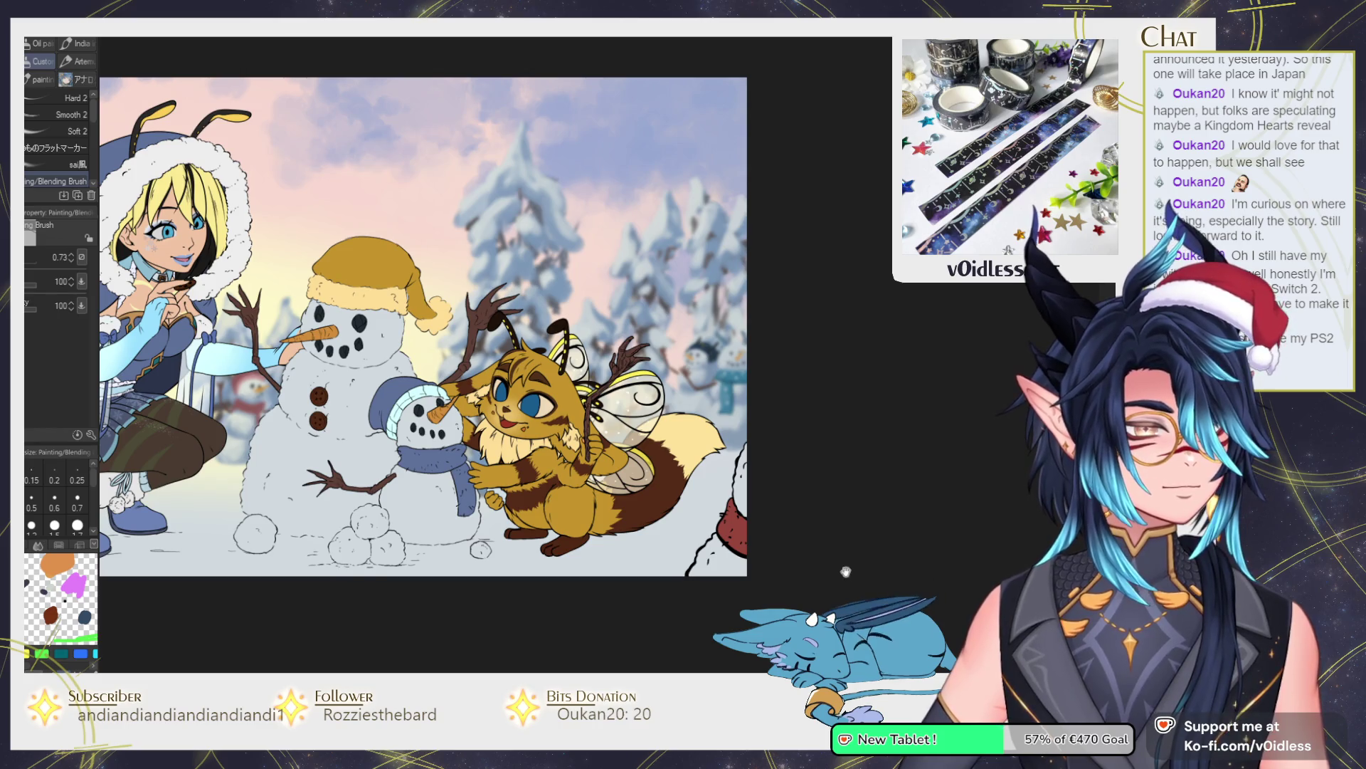
left_click_drag(848, 570, 973, 525)
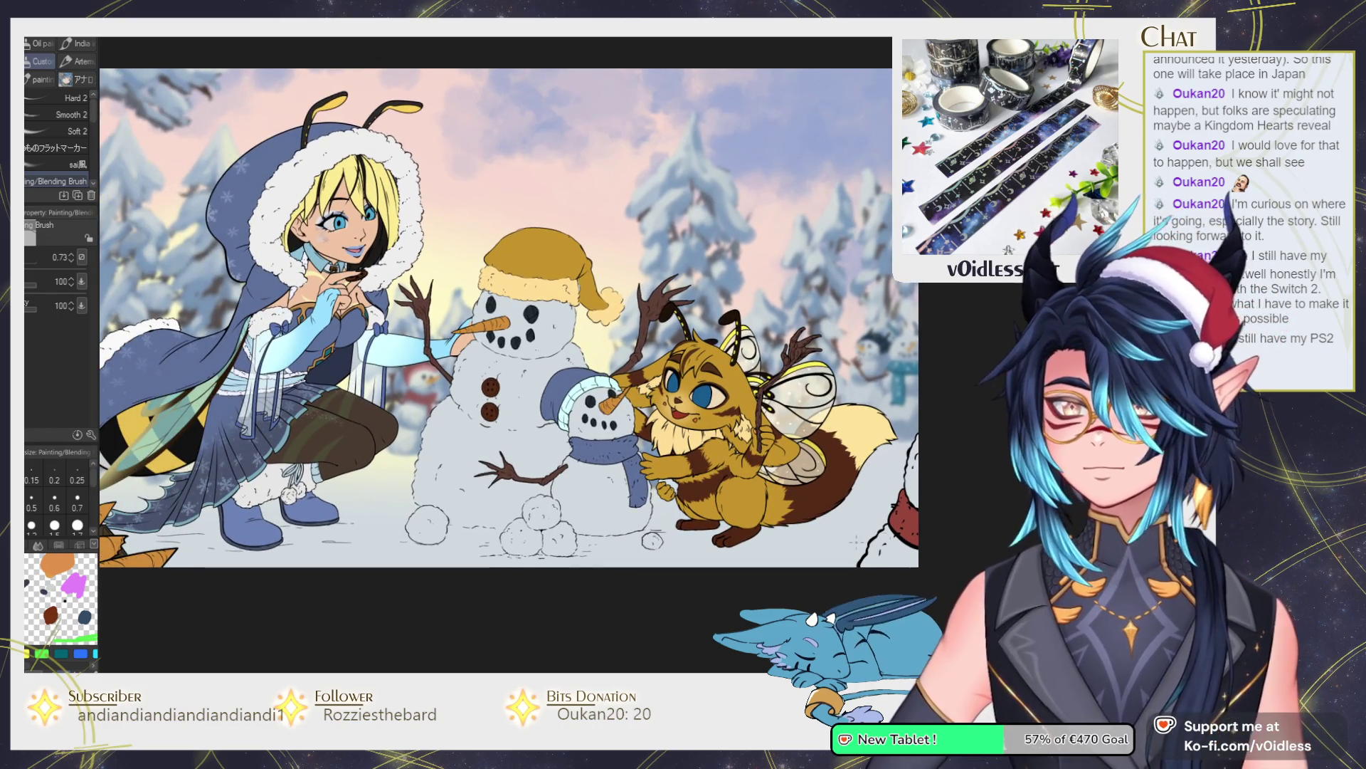
scroll(953, 518, "down", 2)
scroll(750, 513, "up", 5)
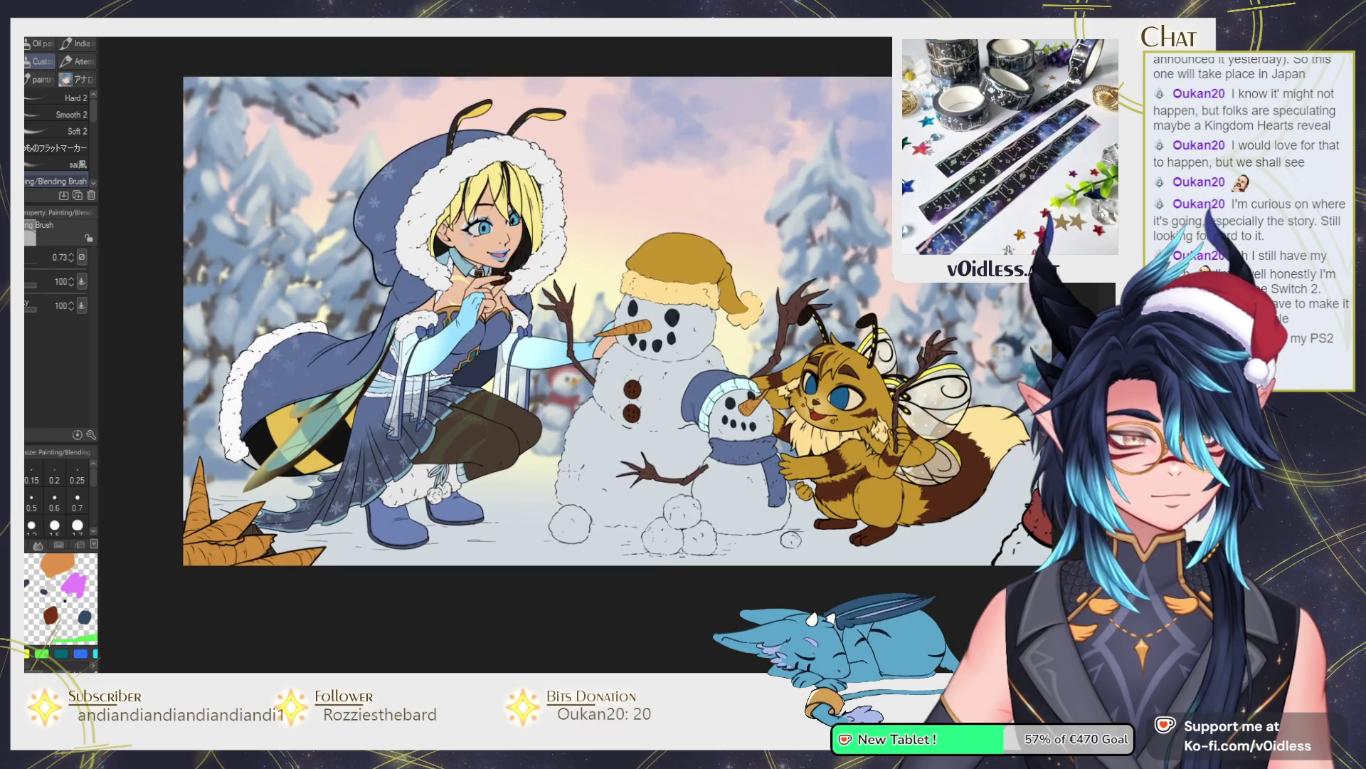
key("ctrl+0")
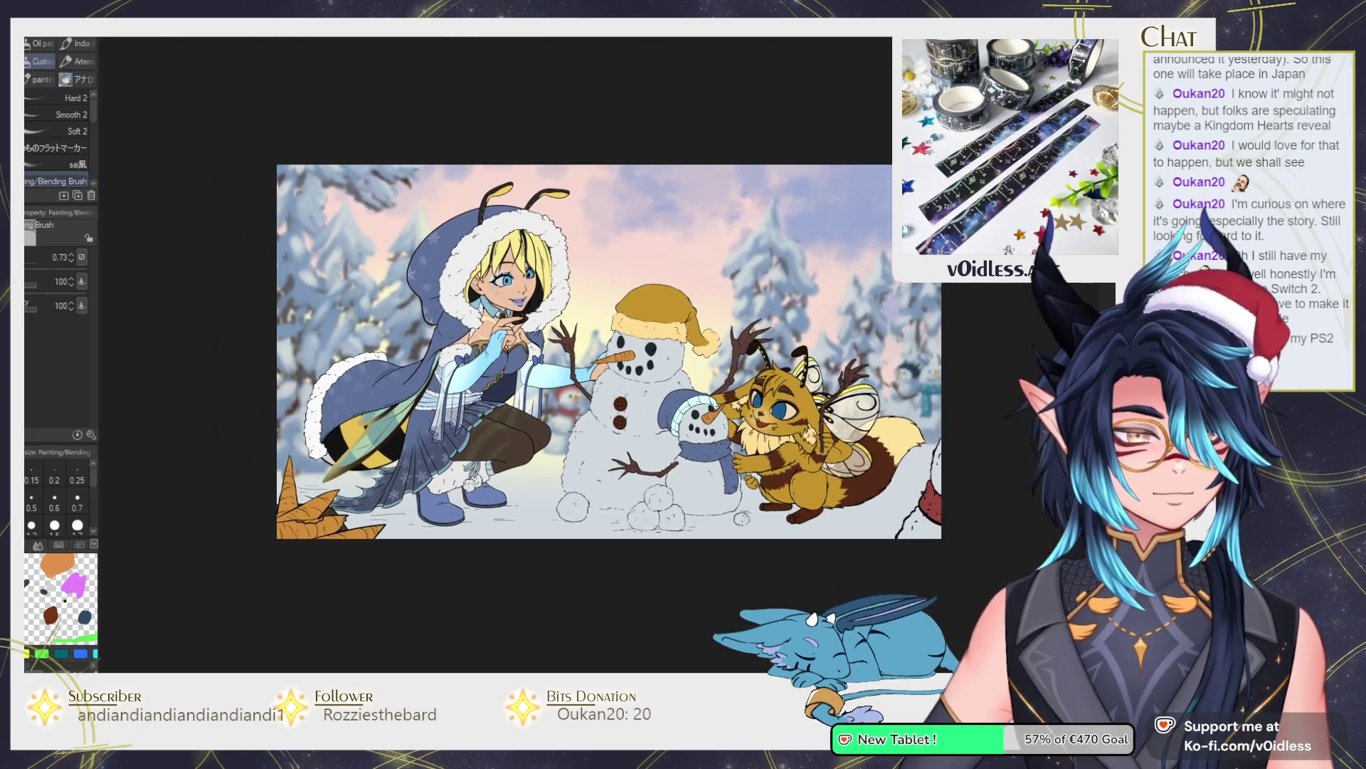
scroll(561, 419, "up", 9)
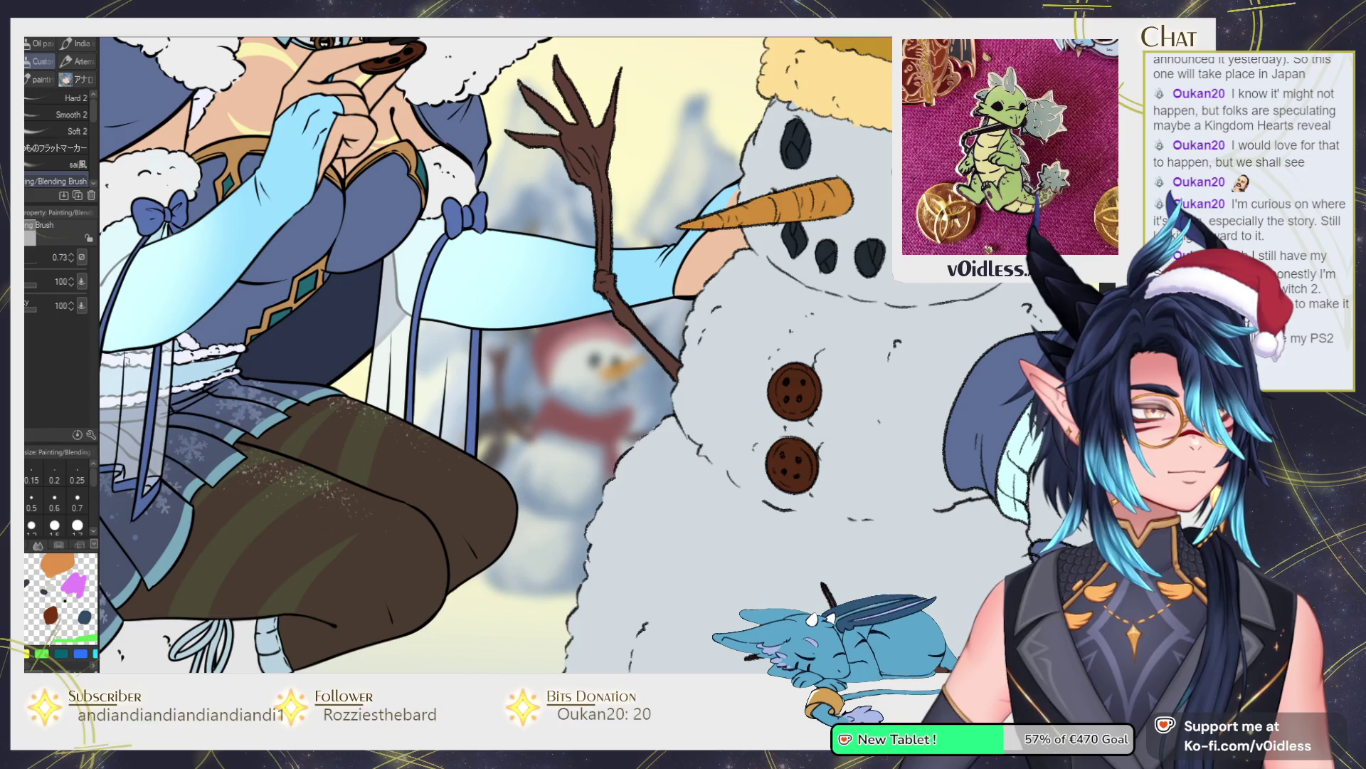
key("bracketright")
left_click_drag(552, 409, 615, 427)
key("bracketleft")
left_click_drag(551, 356, 572, 320)
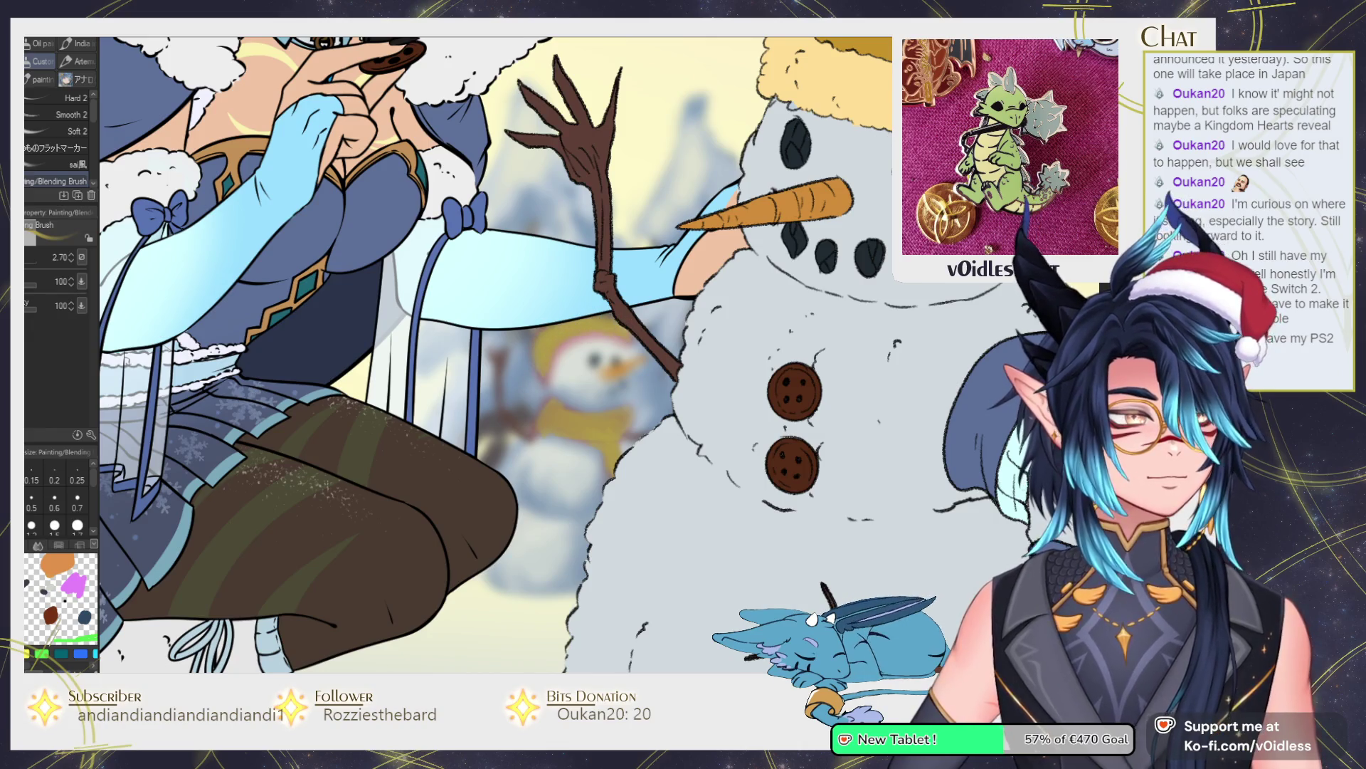
mouse_move(569, 349)
left_mouse_down()
mouse_move(548, 367)
mouse_move(598, 341)
mouse_move(644, 353)
left_mouse_up()
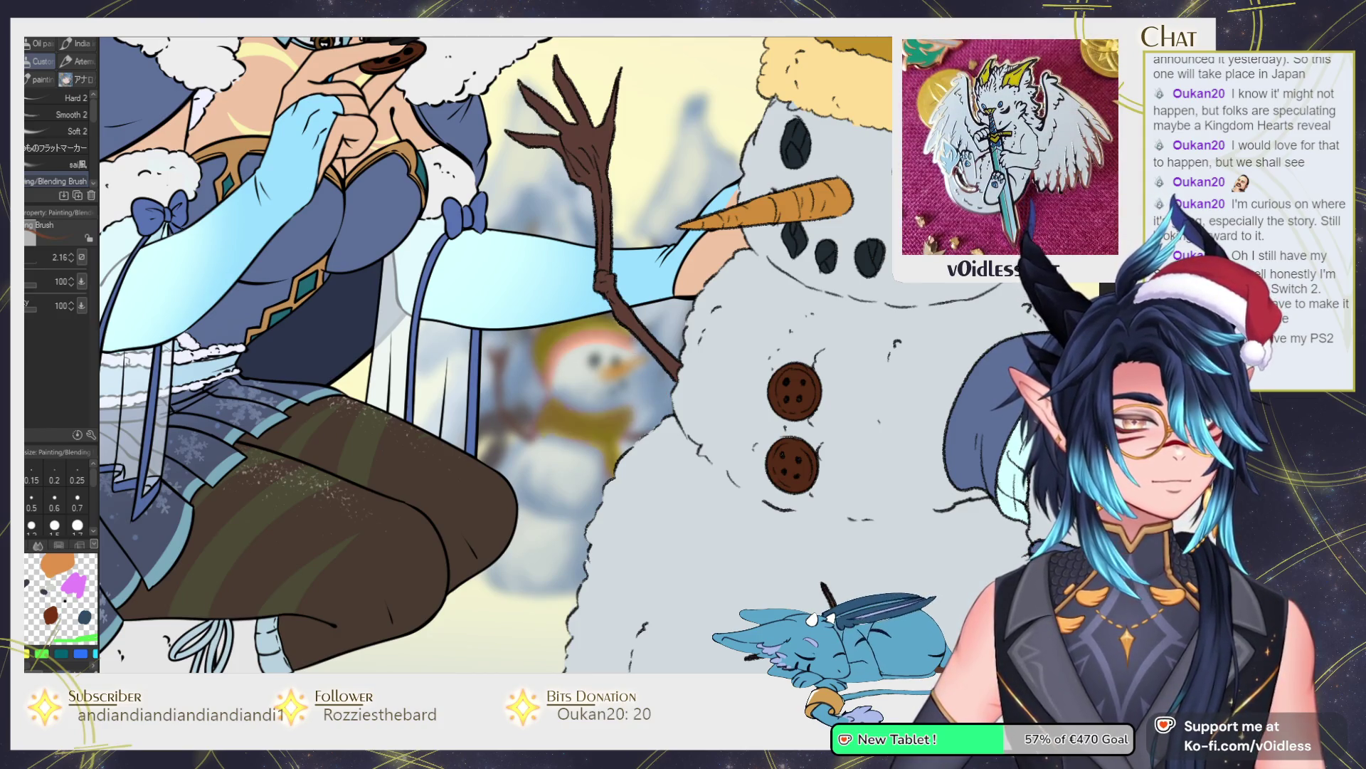
scroll(494, 356, "down", 5)
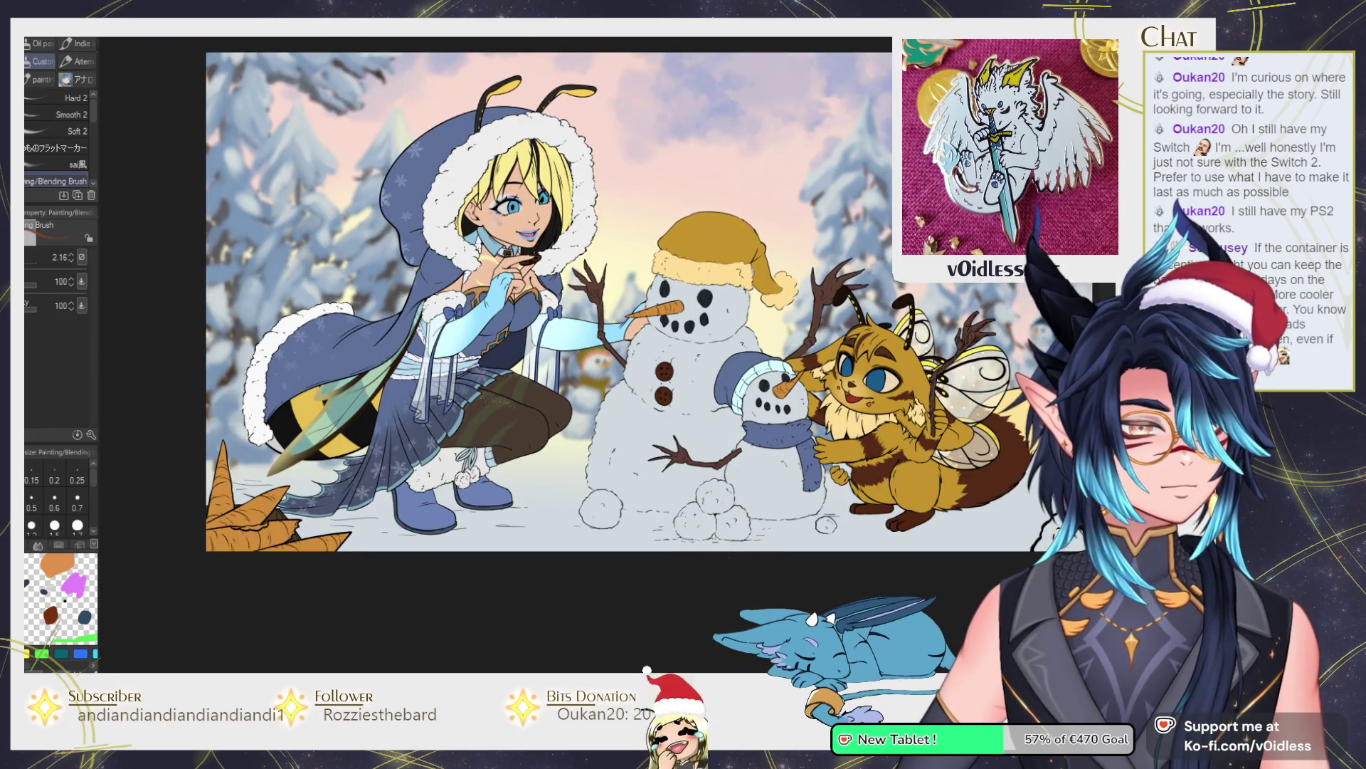
left_click_drag(818, 512, 864, 489)
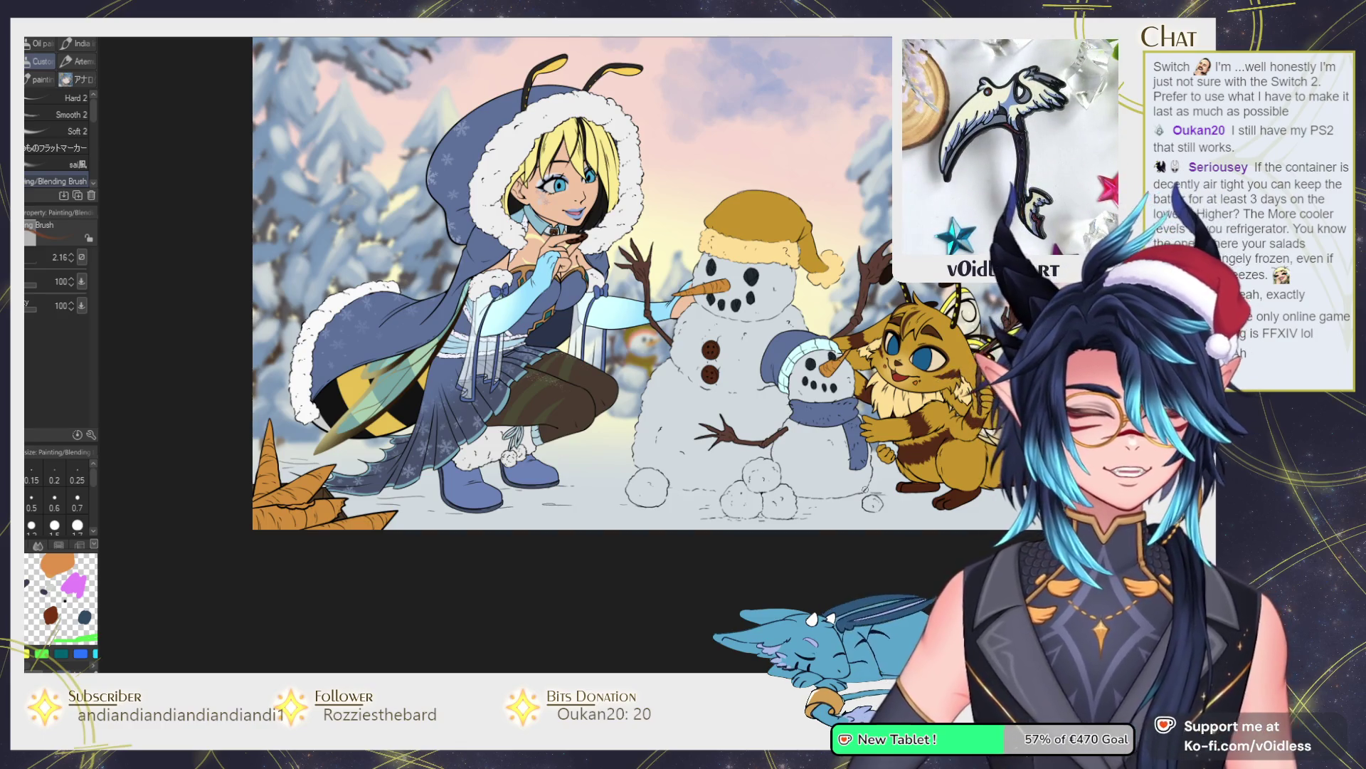
scroll(640, 285, "down", 2)
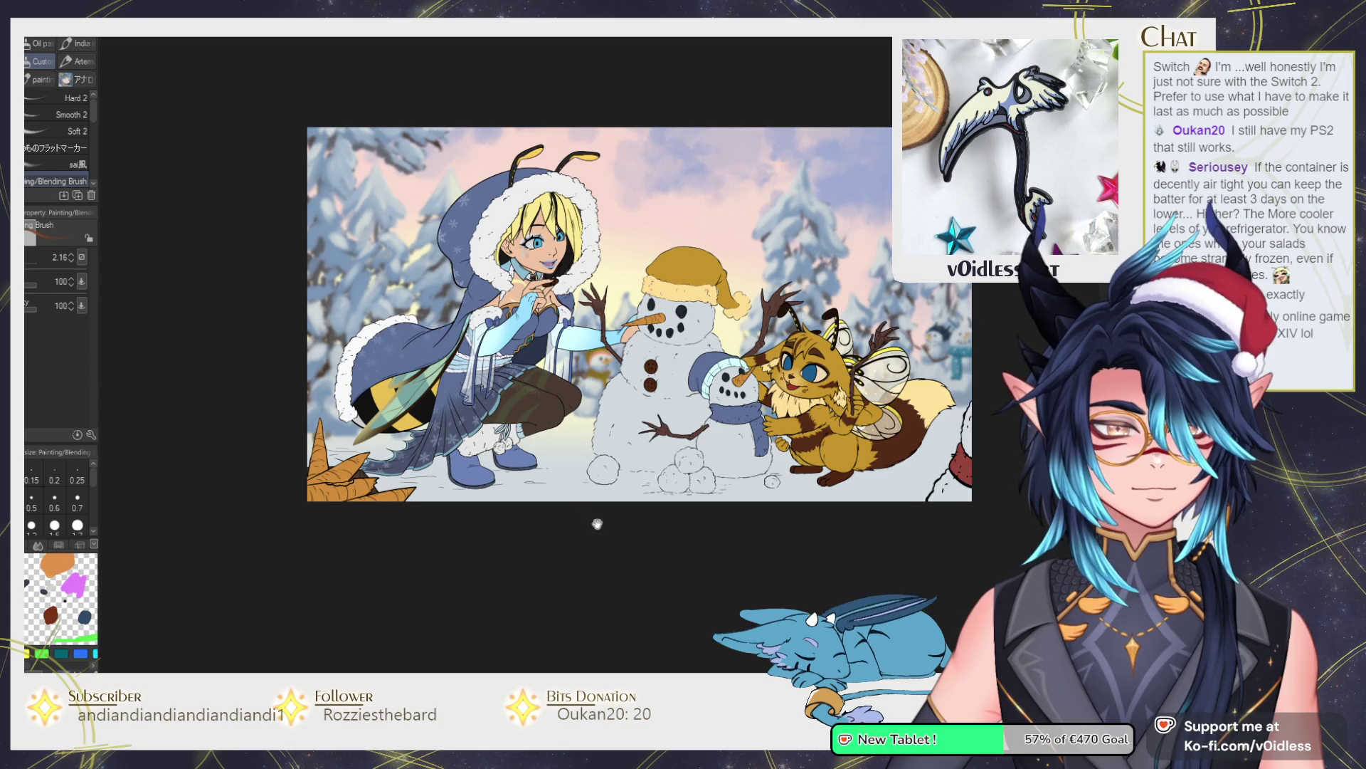
Shade broad grey snow around the girl's feet and the snowball.
scroll(596, 526, "up", 2)
mouse_move(595, 525)
left_mouse_down()
mouse_move(561, 540)
mouse_move(580, 450)
left_mouse_up()
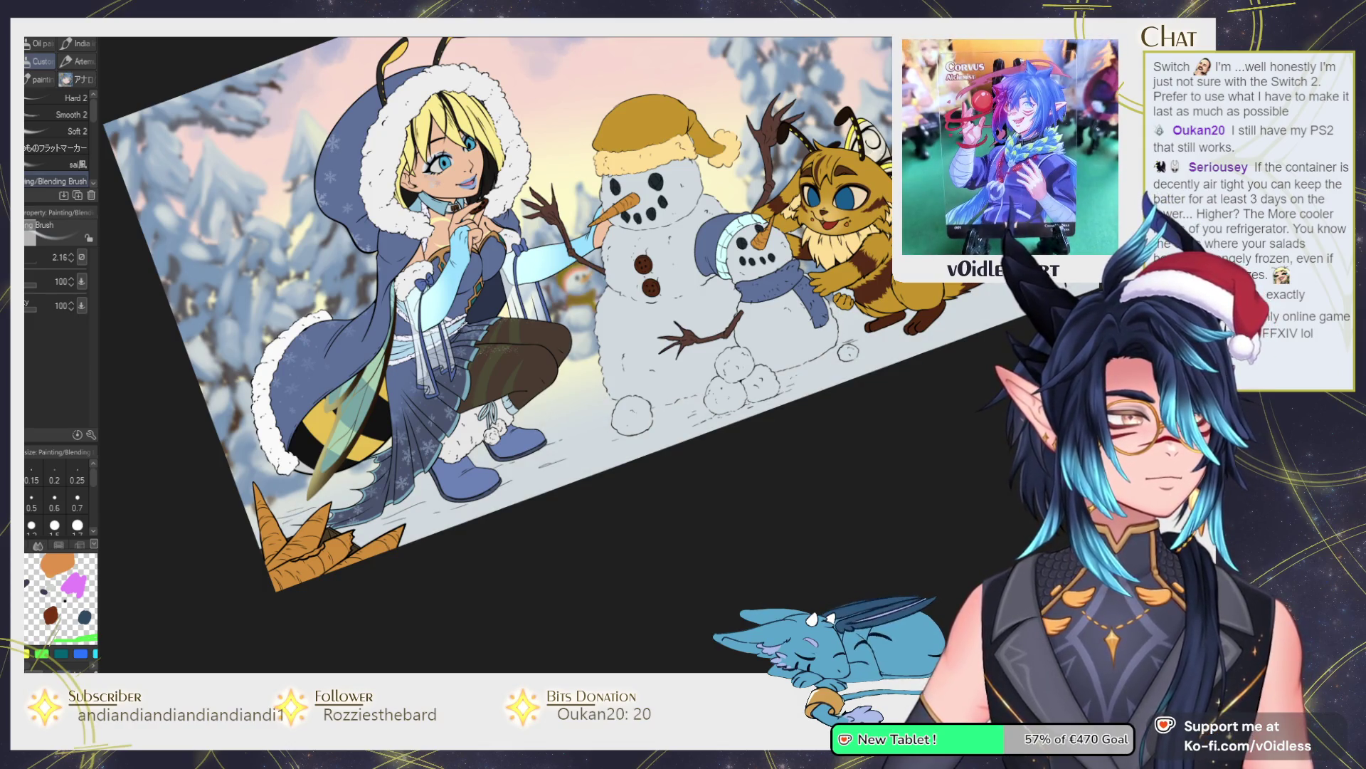
key("bracketright")
mouse_move(662, 427)
left_mouse_down()
mouse_move(463, 509)
mouse_move(513, 469)
mouse_move(427, 502)
mouse_move(461, 519)
left_mouse_up()
key("bracketleft")
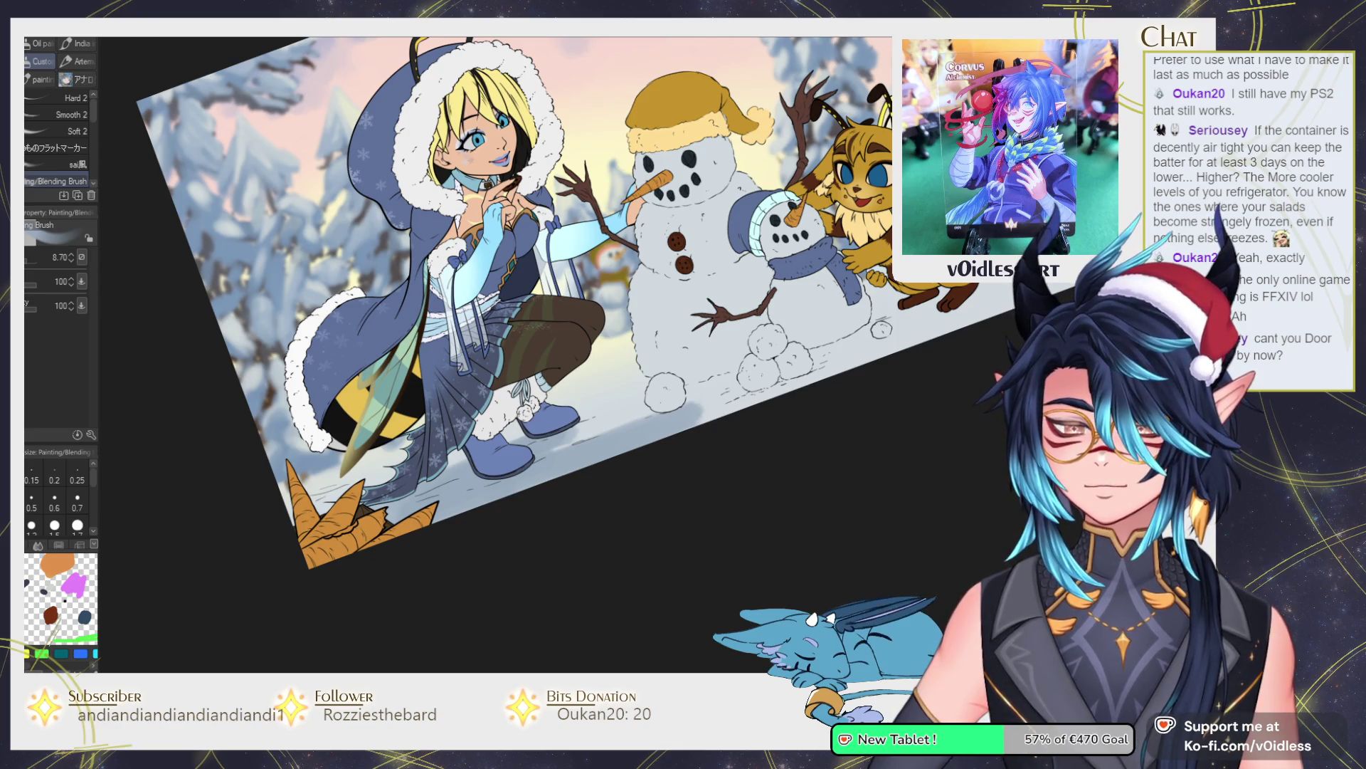
key("bracketleft")
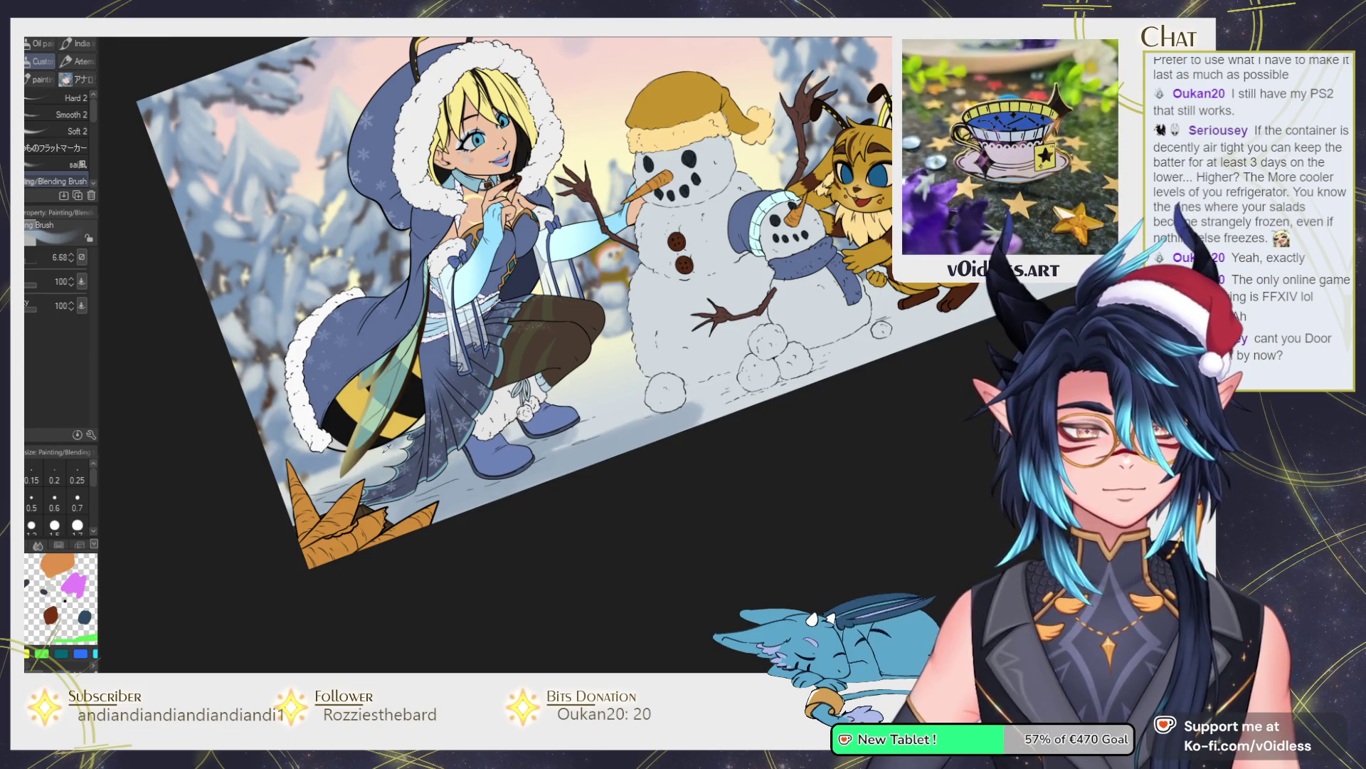
key("bracketright")
key("bracketright")
key("bracketright")
key("bracketright")
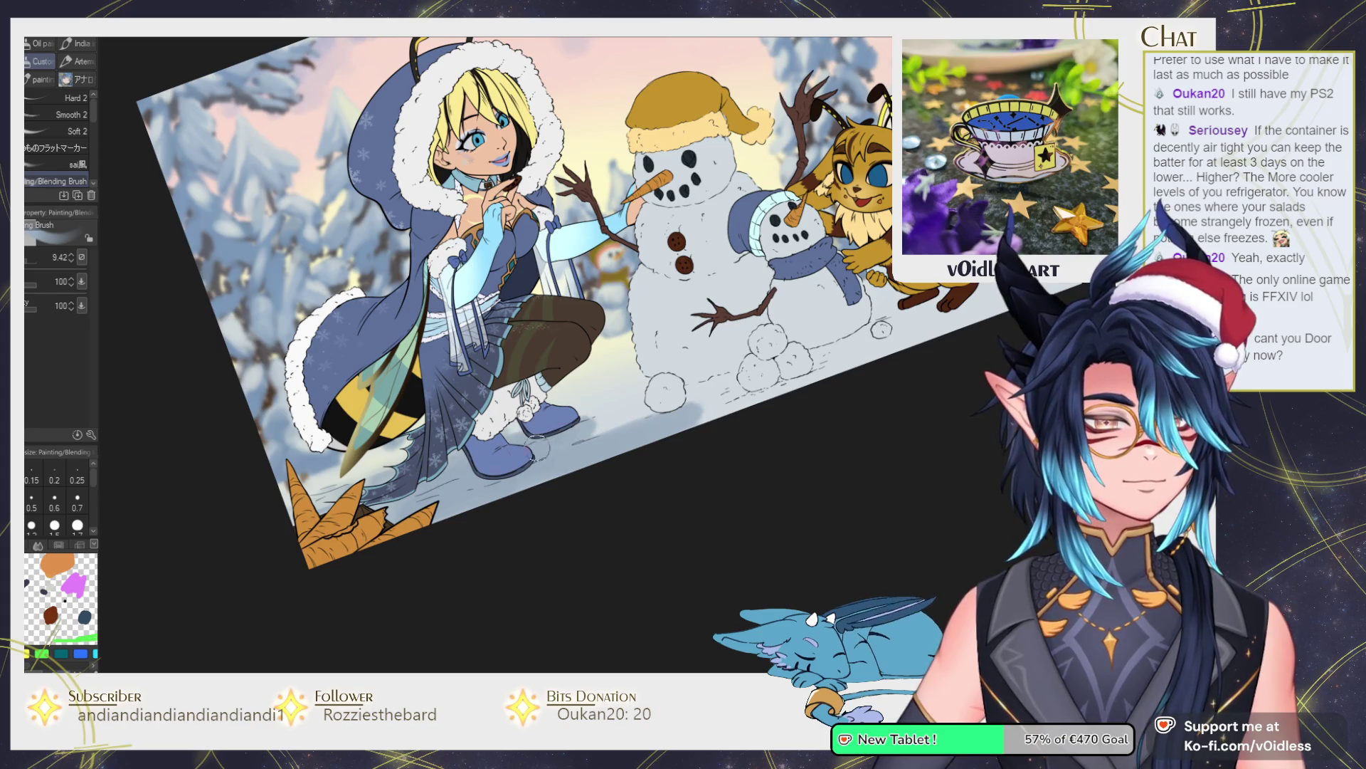
key("bracketright")
key("bracketright")
key("bracketright")
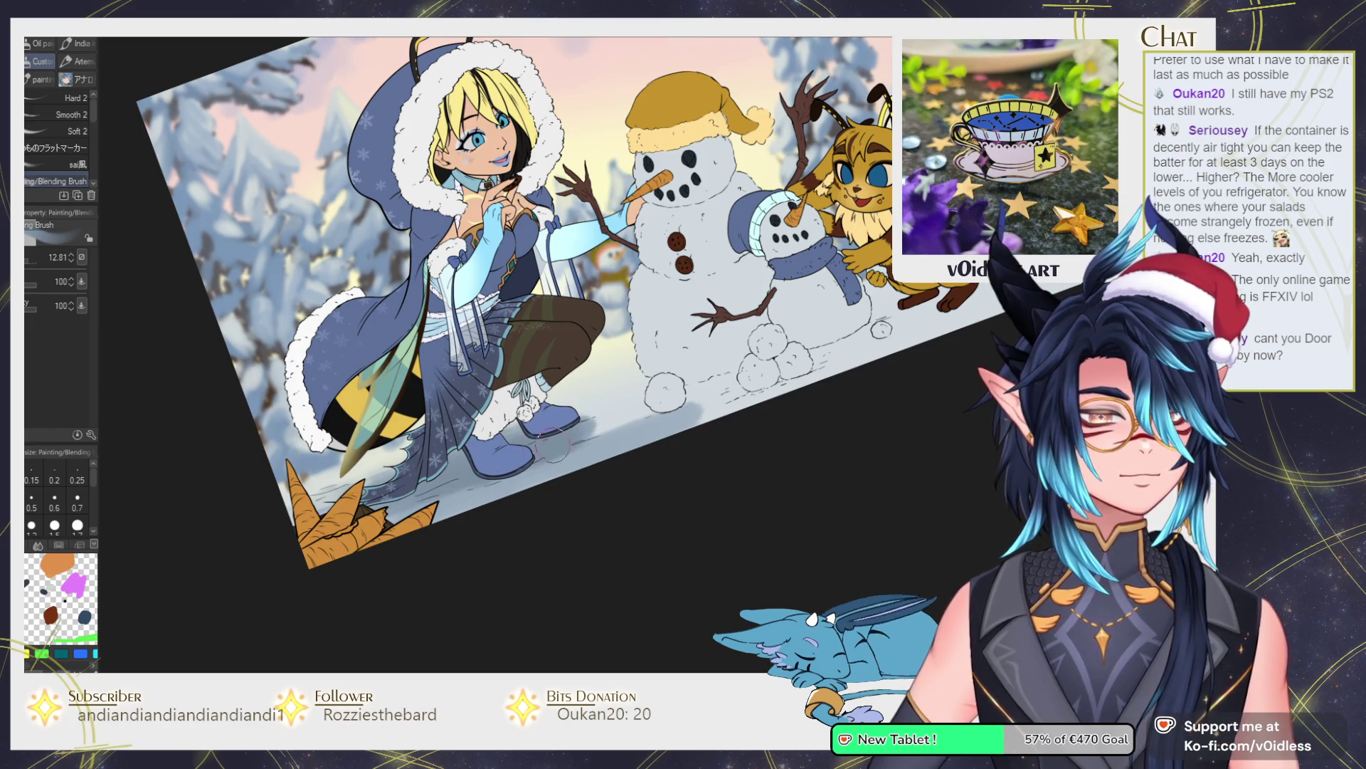
left_click_drag(648, 416, 472, 464)
key("bracketright")
key("bracketright")
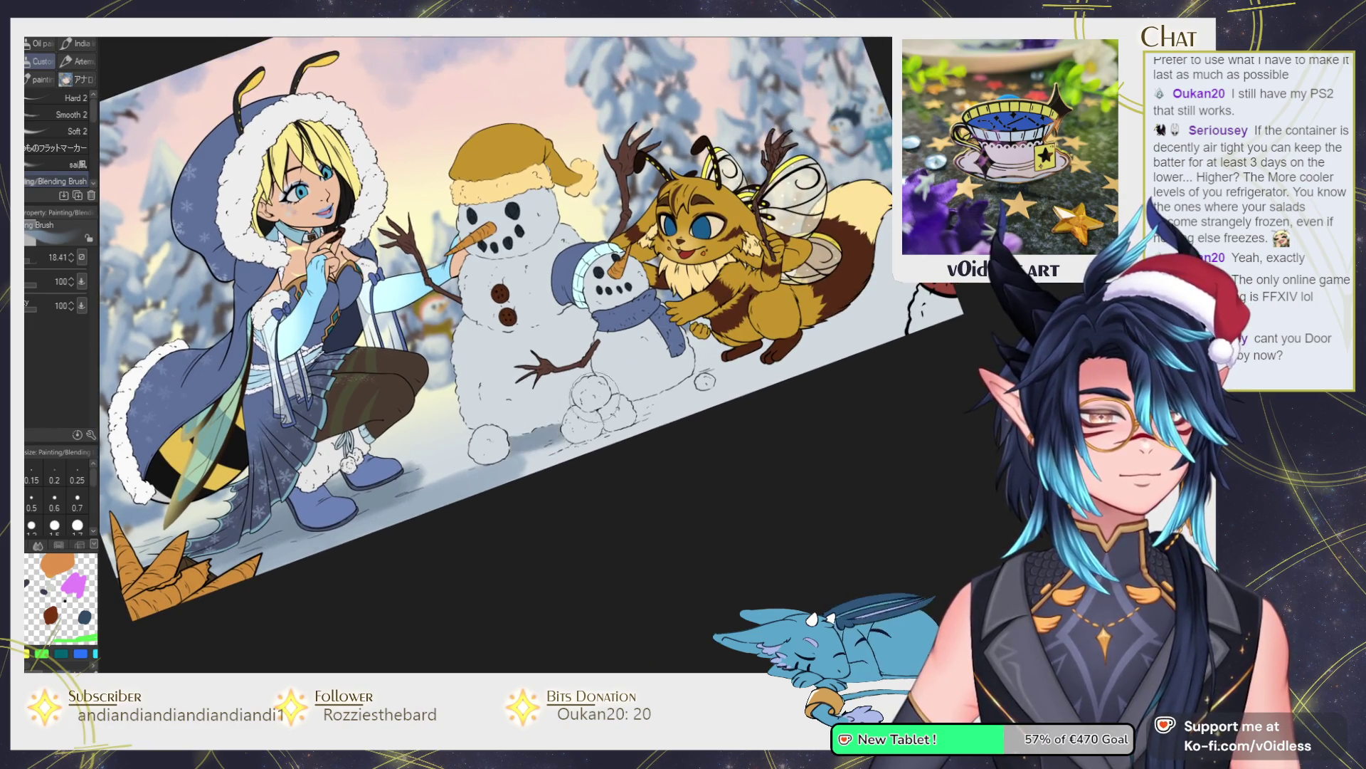
key("bracketleft")
key("bracketleft")
key("bracketleft")
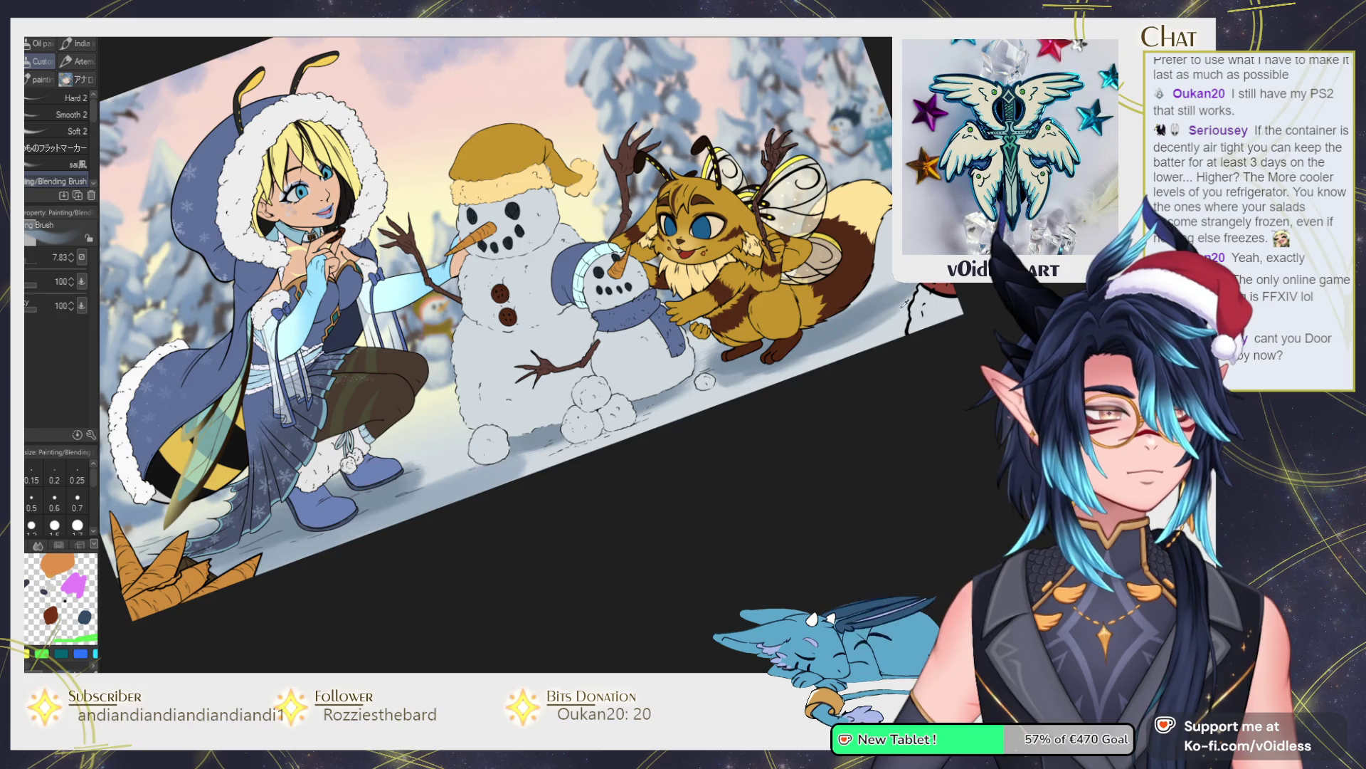
key("bracketleft")
key("bracketleft")
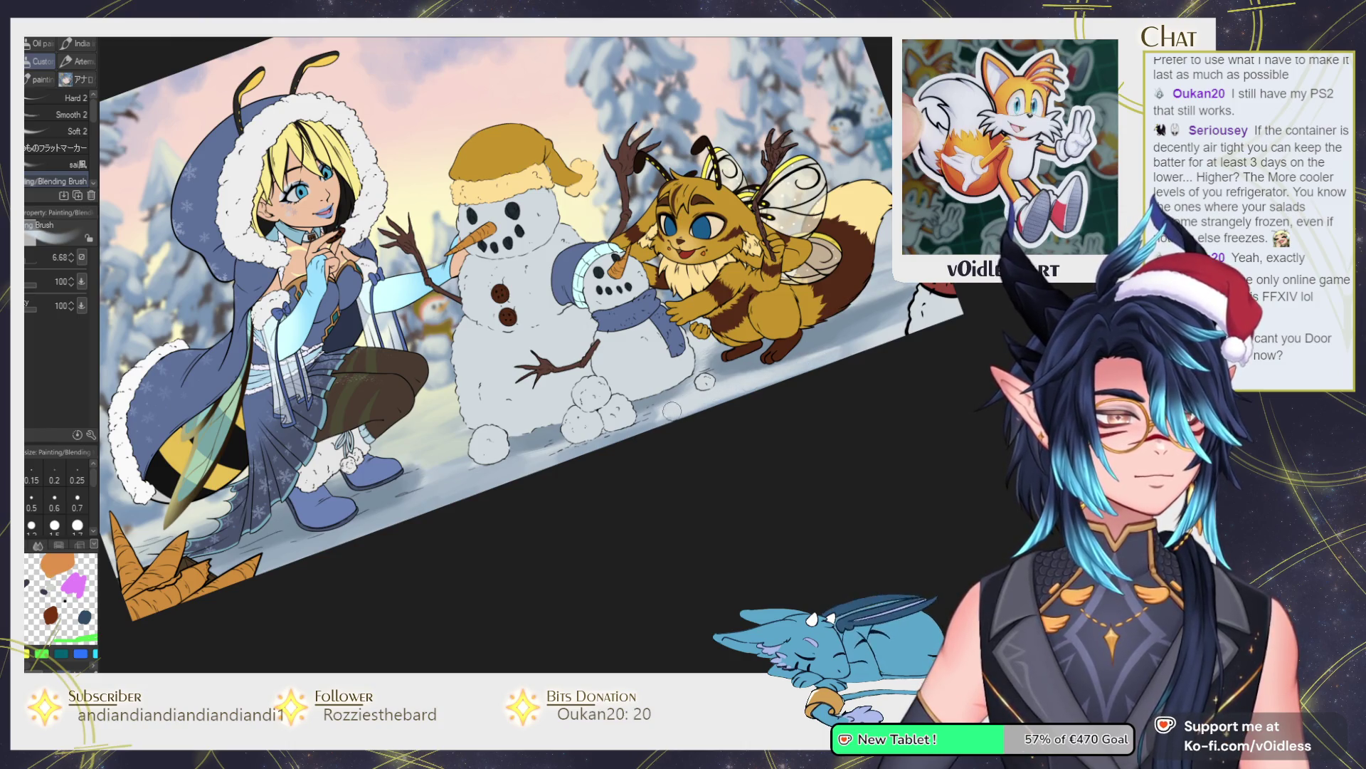
Add faint white snow strokes below the girl's boots with a small brush.
scroll(651, 413, "left", 3)
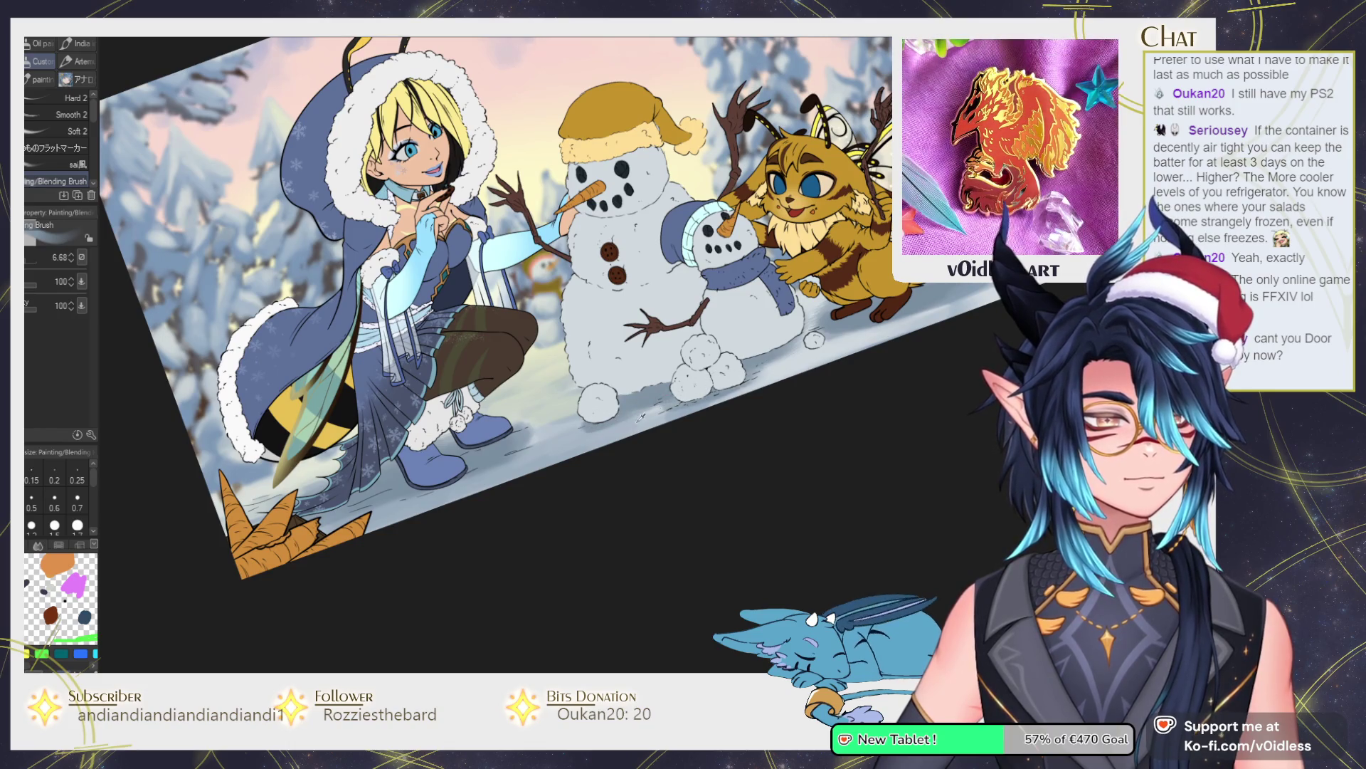
key("bracketleft")
key("bracketleft")
key("bracketleft")
key("bracketleft")
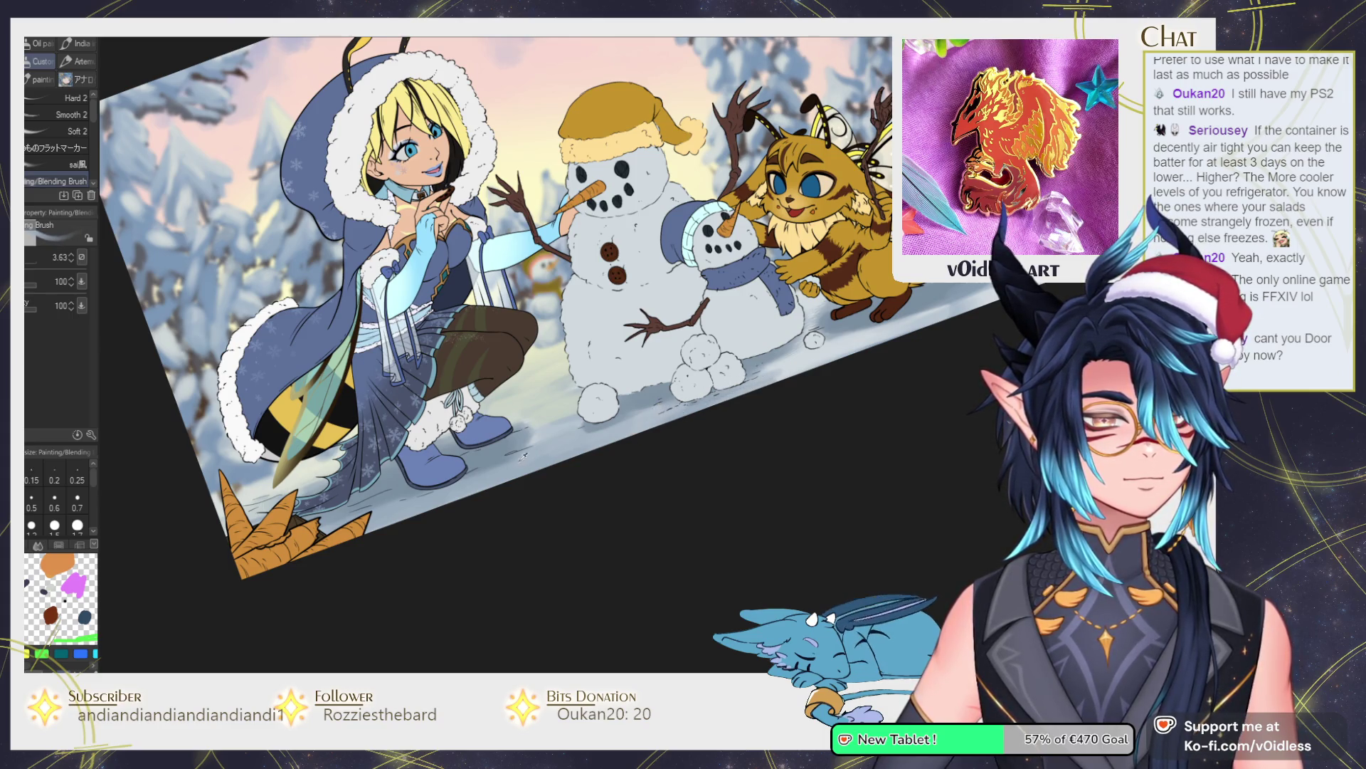
left_click_drag(444, 530, 531, 484)
key("bracketleft")
key("bracketleft")
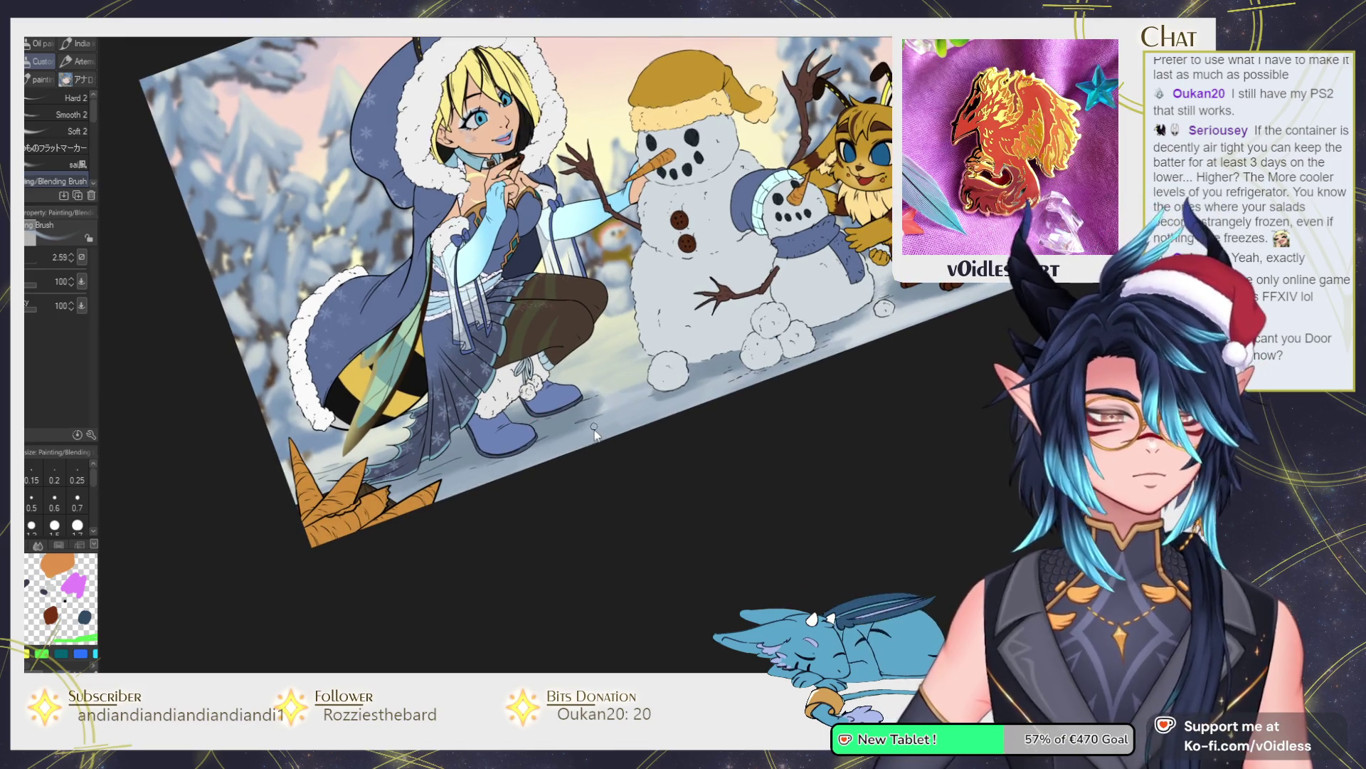
left_click_drag(601, 422, 575, 425)
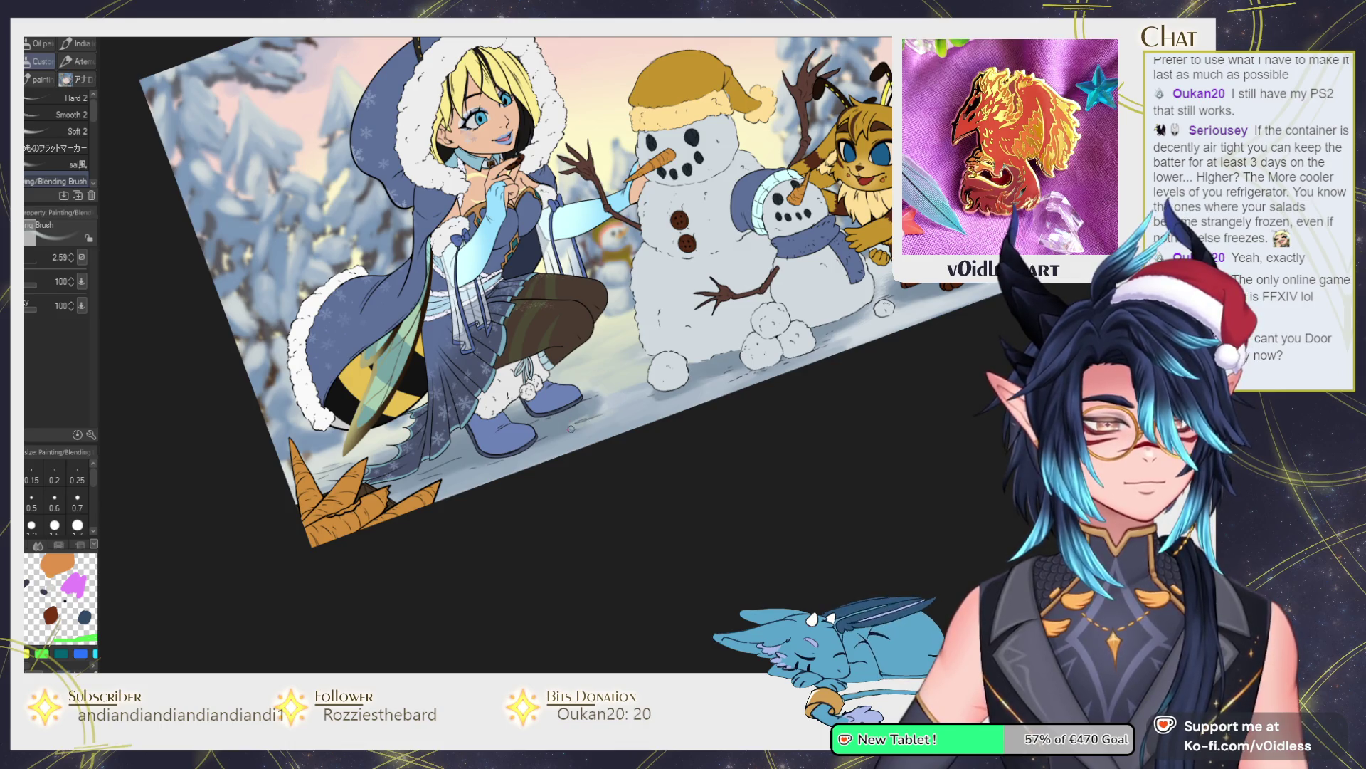
left_click_drag(575, 426, 598, 420)
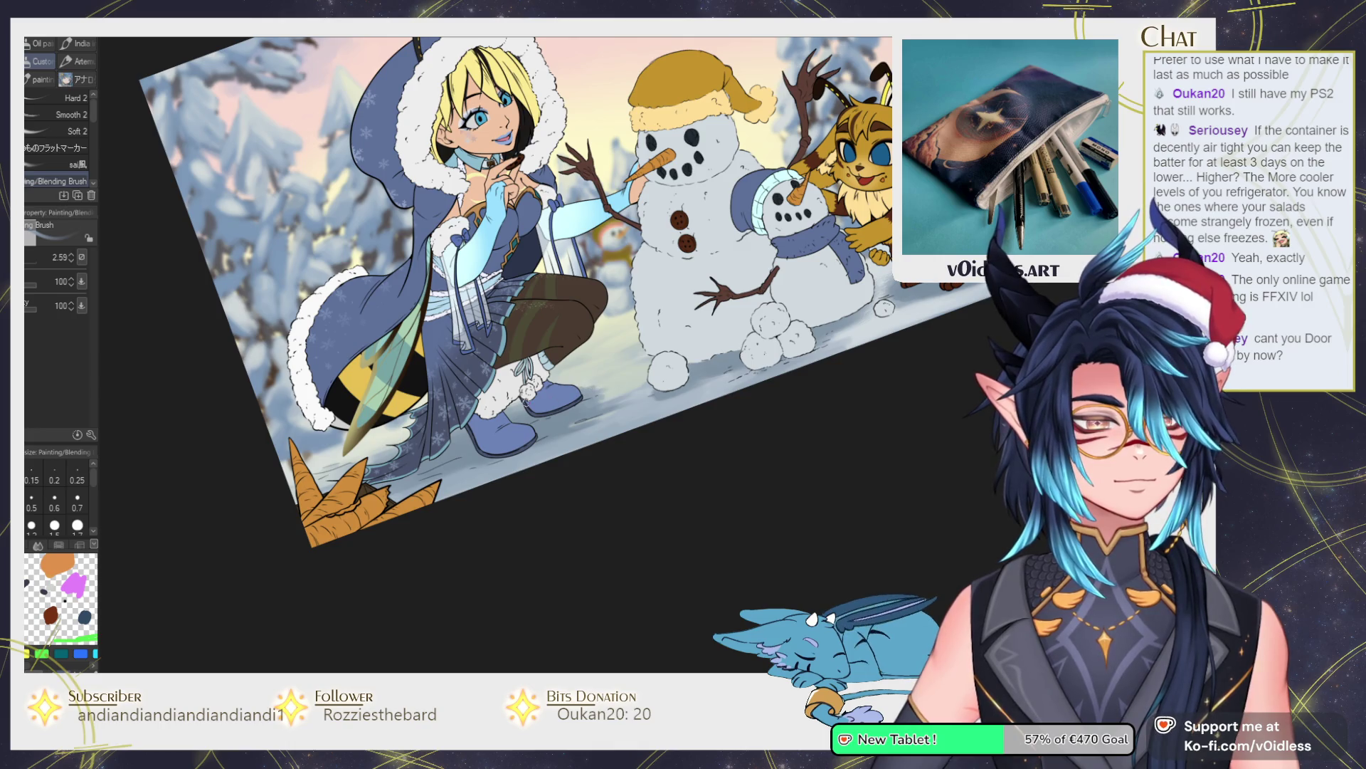
left_click_drag(429, 477, 463, 450)
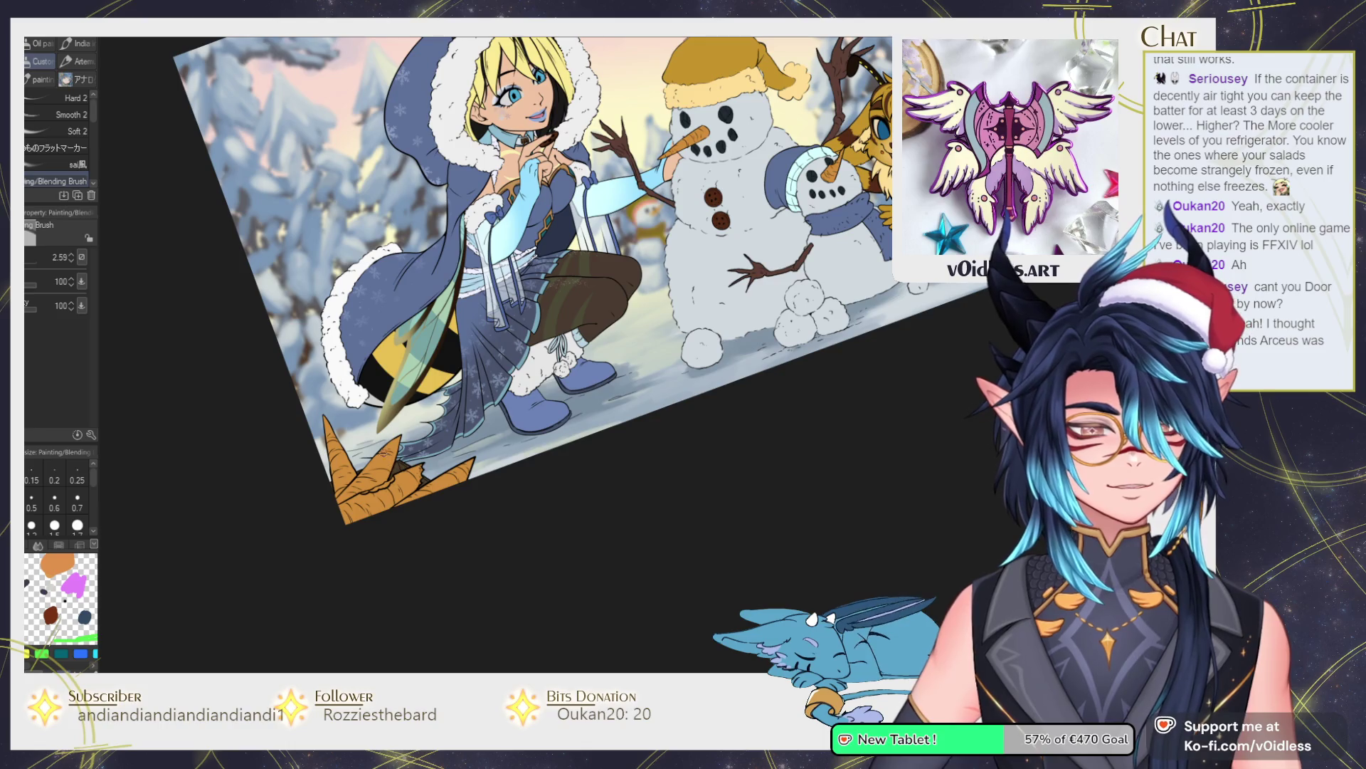
scroll(458, 444, "down", 5)
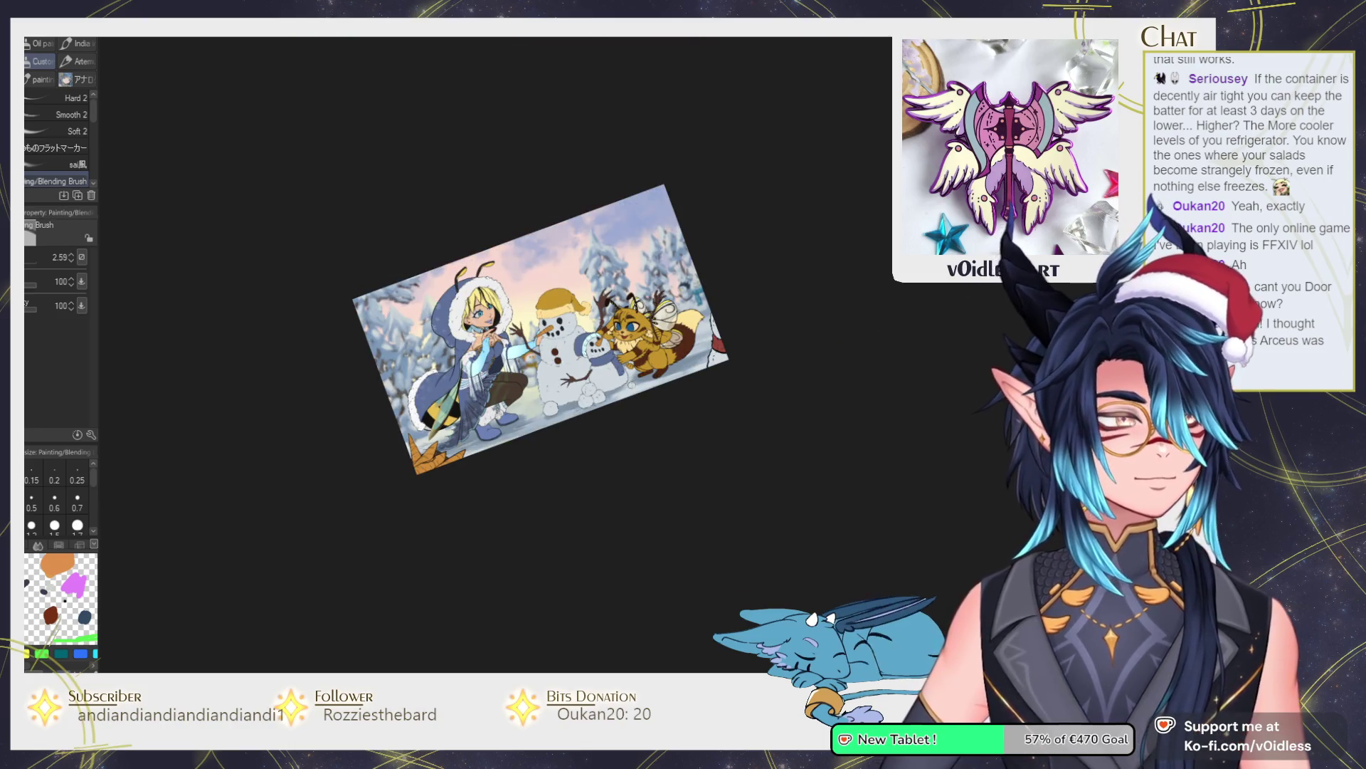
key("ctrl+0")
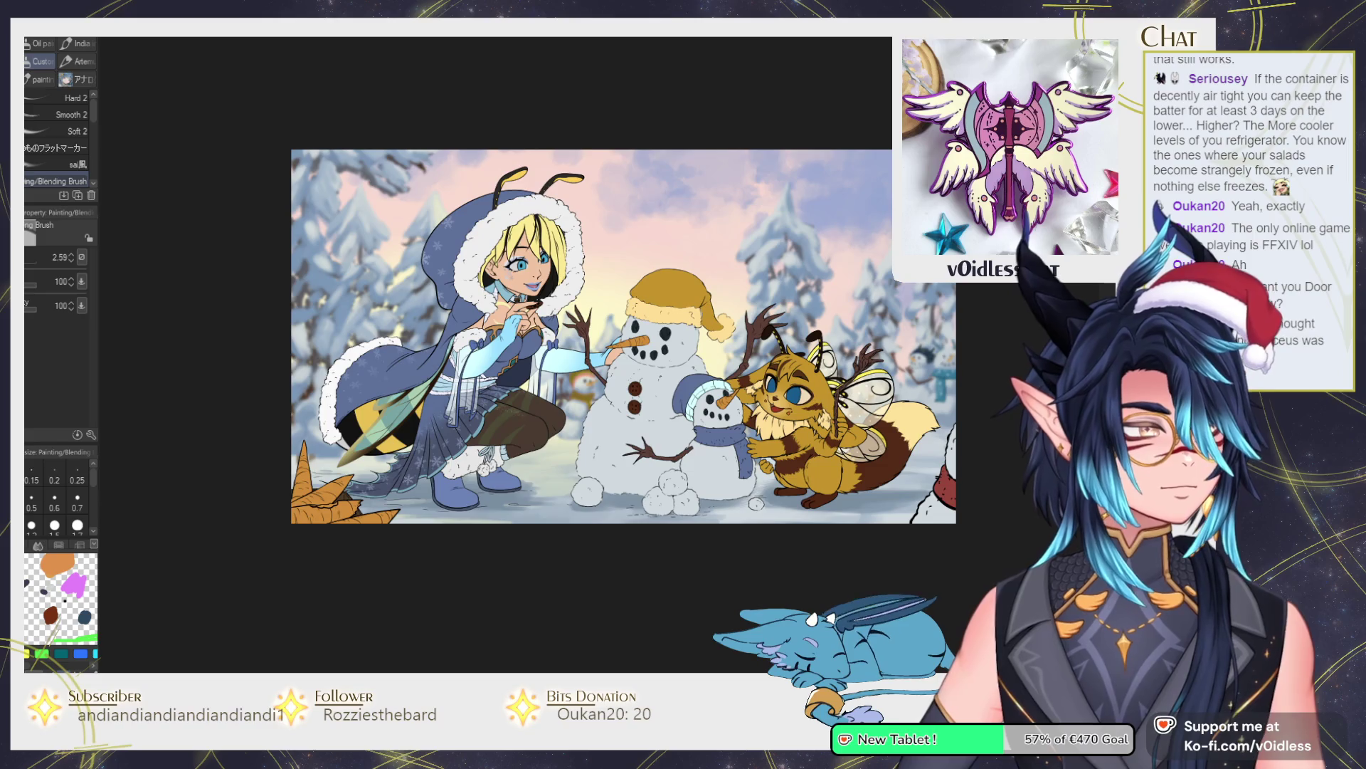
scroll(508, 504, "up", 3)
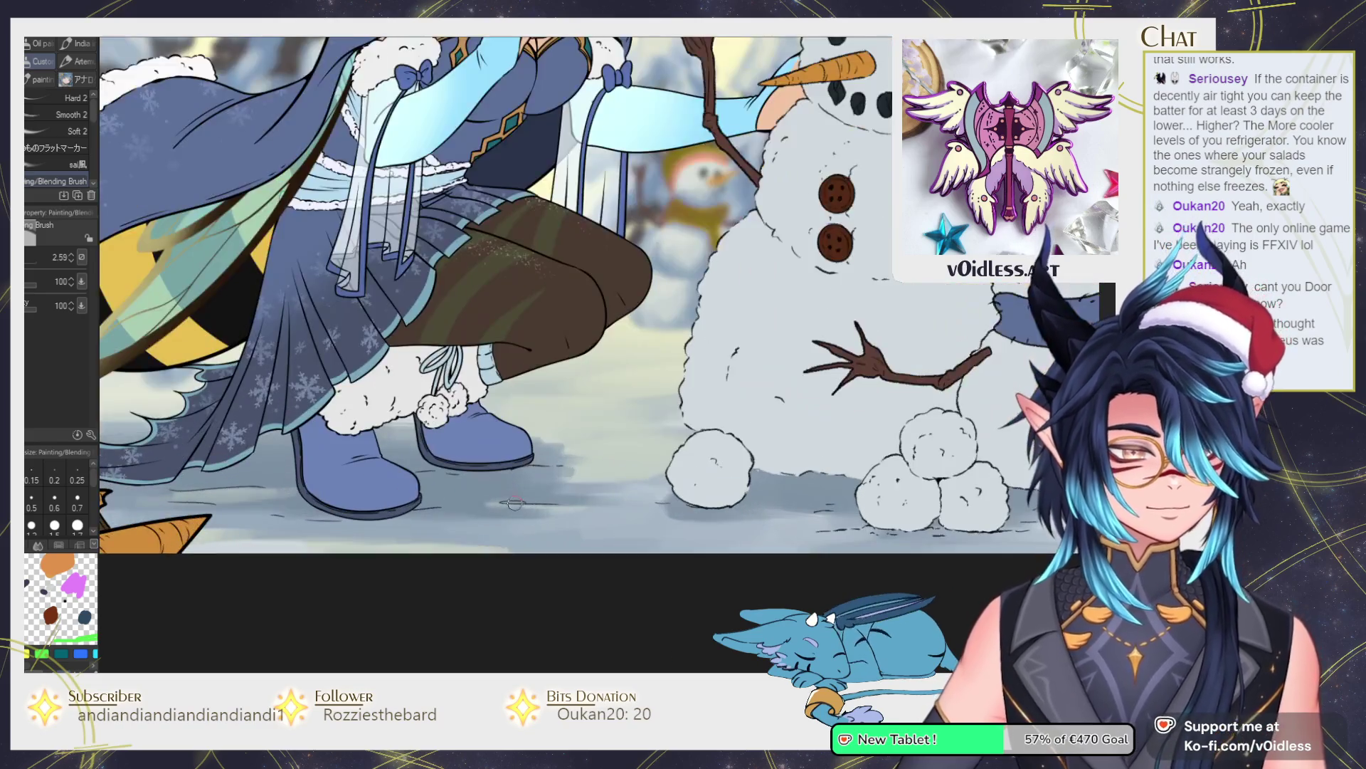
scroll(508, 504, "down", 2)
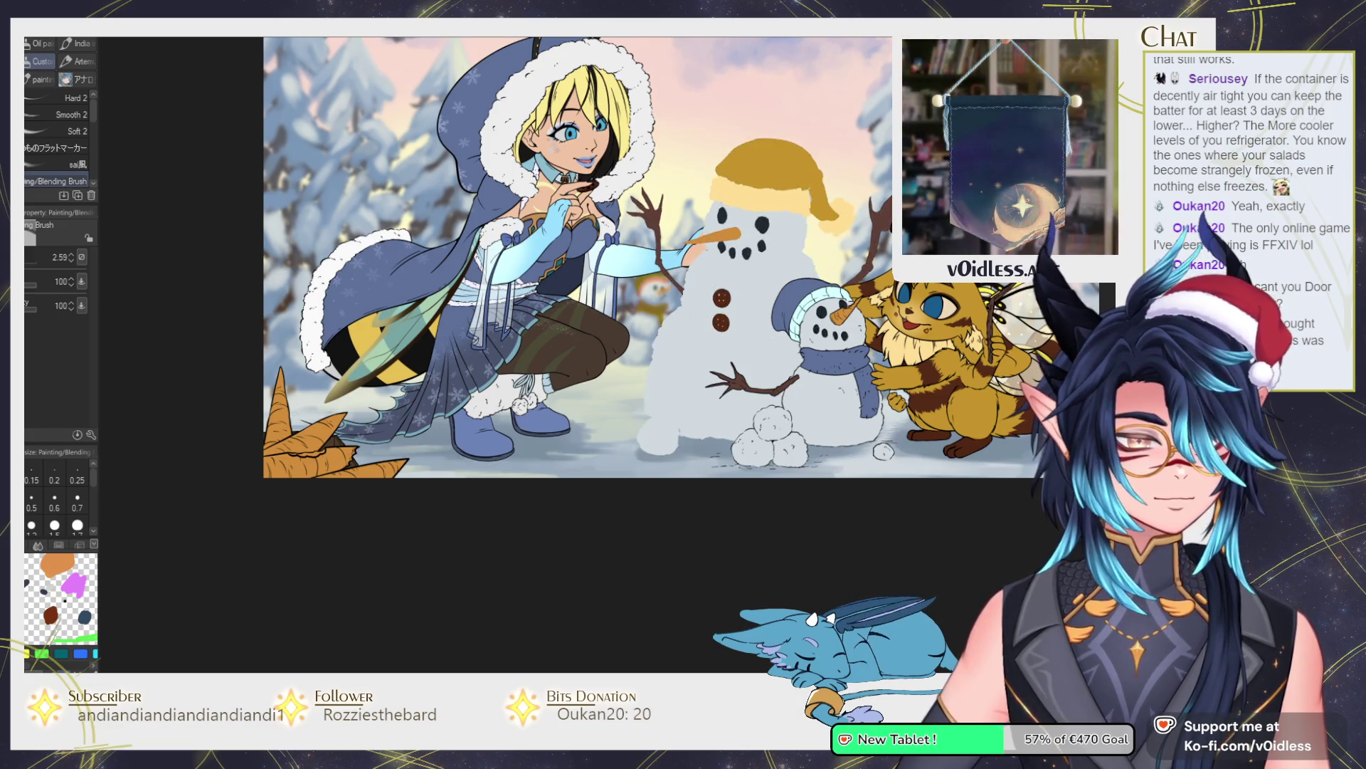
left_click_drag(640, 285, 585, 308)
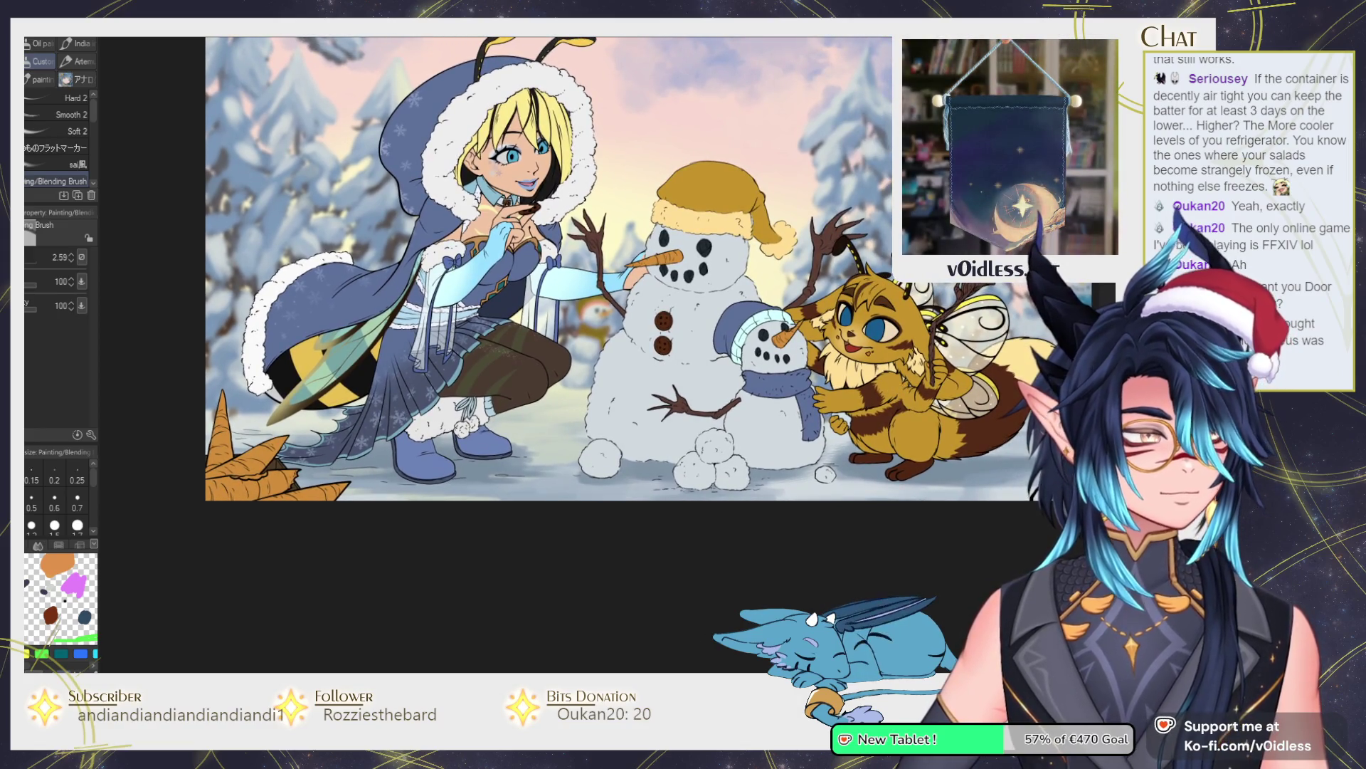
key("bracketright")
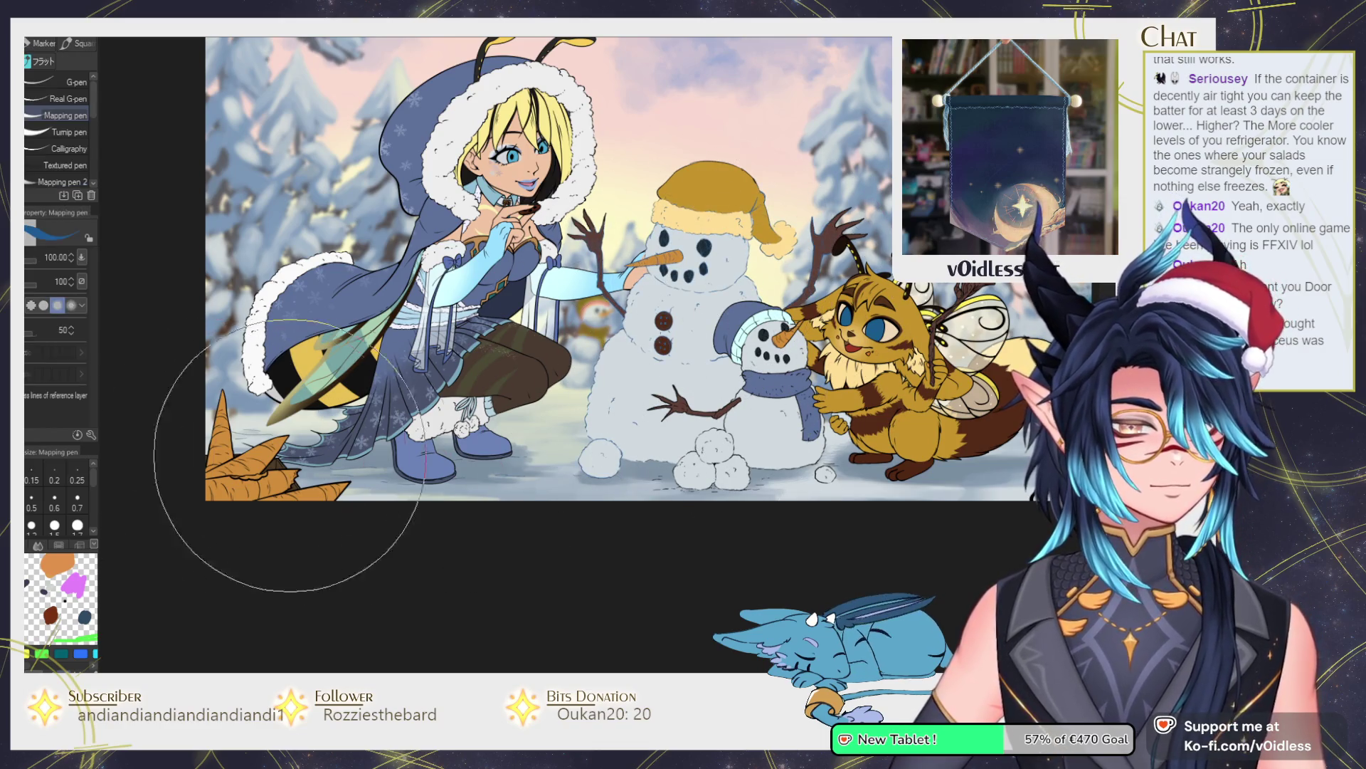
scroll(722, 466, "right", 4)
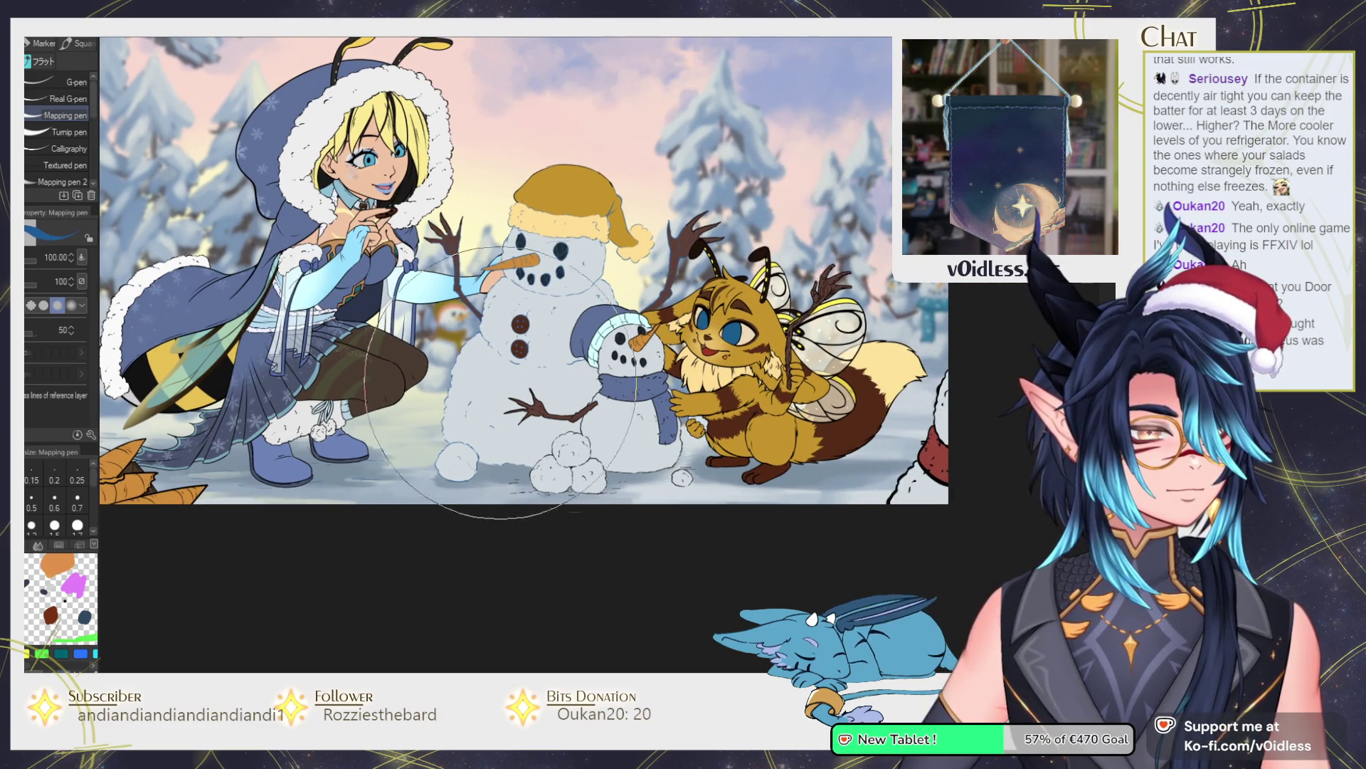
scroll(712, 441, "left", 6)
key("b")
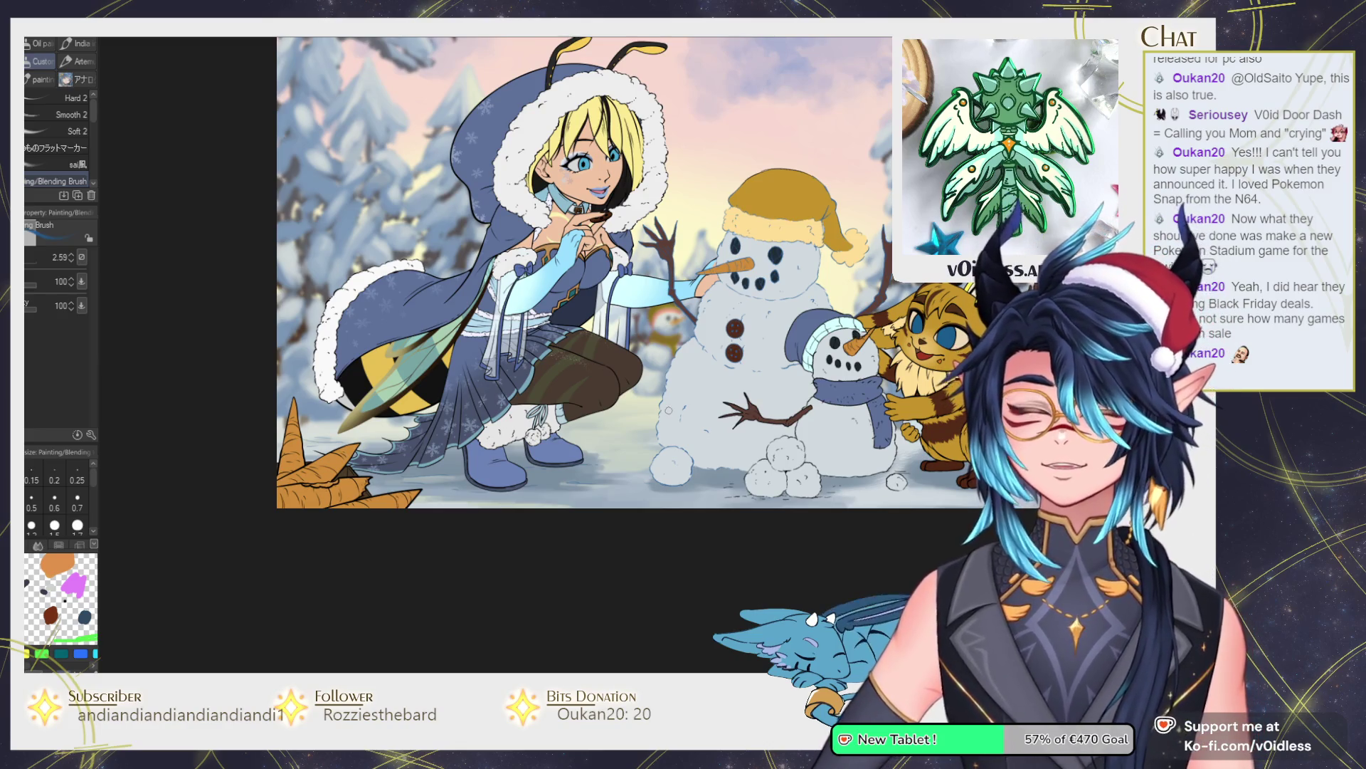
scroll(634, 404, "down", 1)
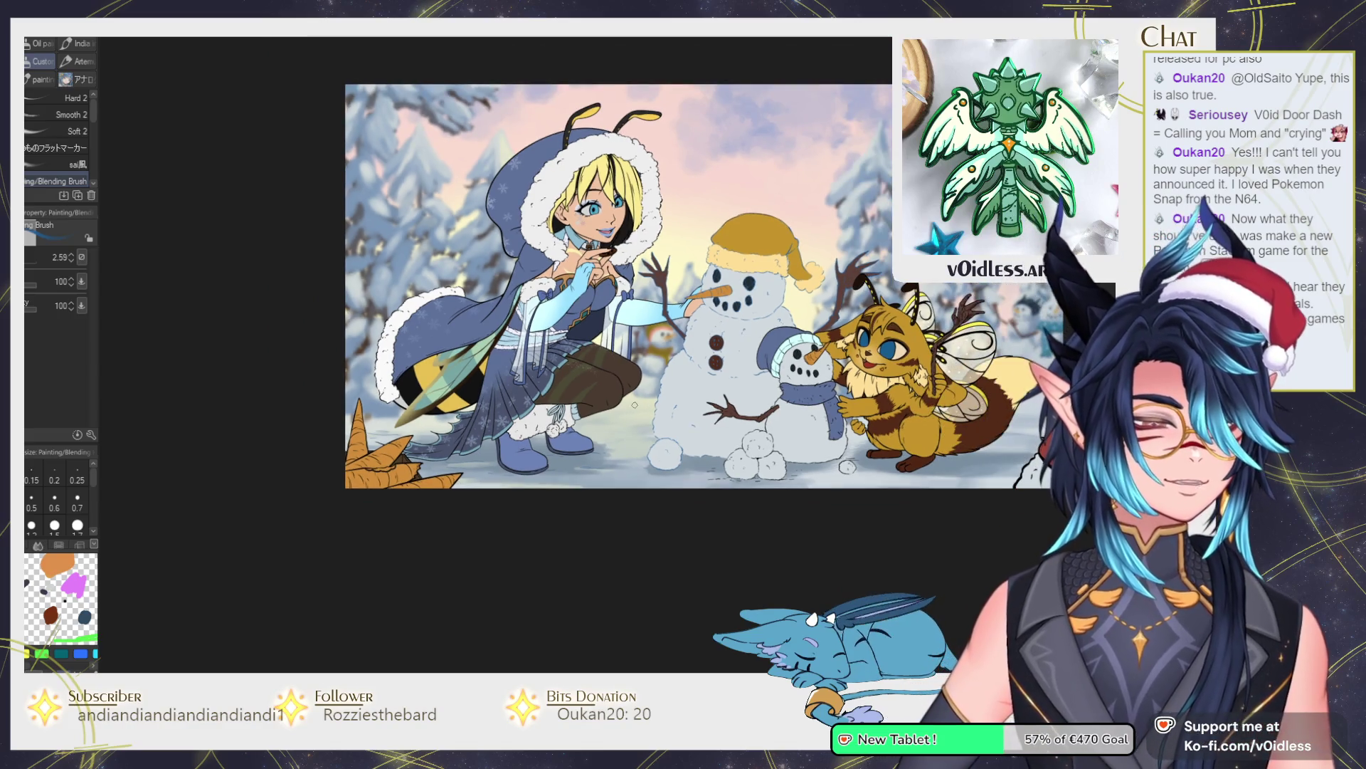
scroll(634, 404, "up", 2)
mouse_move(613, 430)
left_mouse_down()
mouse_move(532, 510)
mouse_move(636, 441)
left_mouse_up()
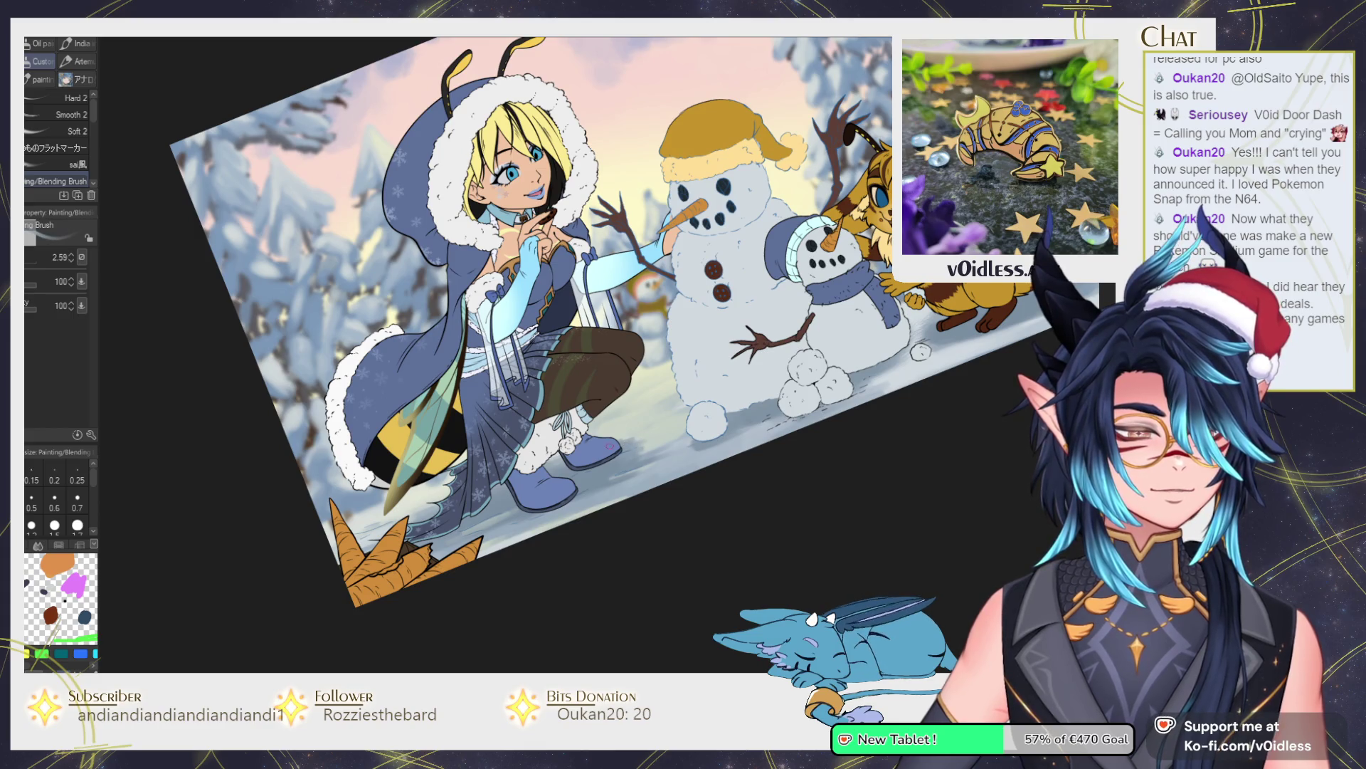
Return to the painting and blending brushes at a size of about 7.6.
key("b")
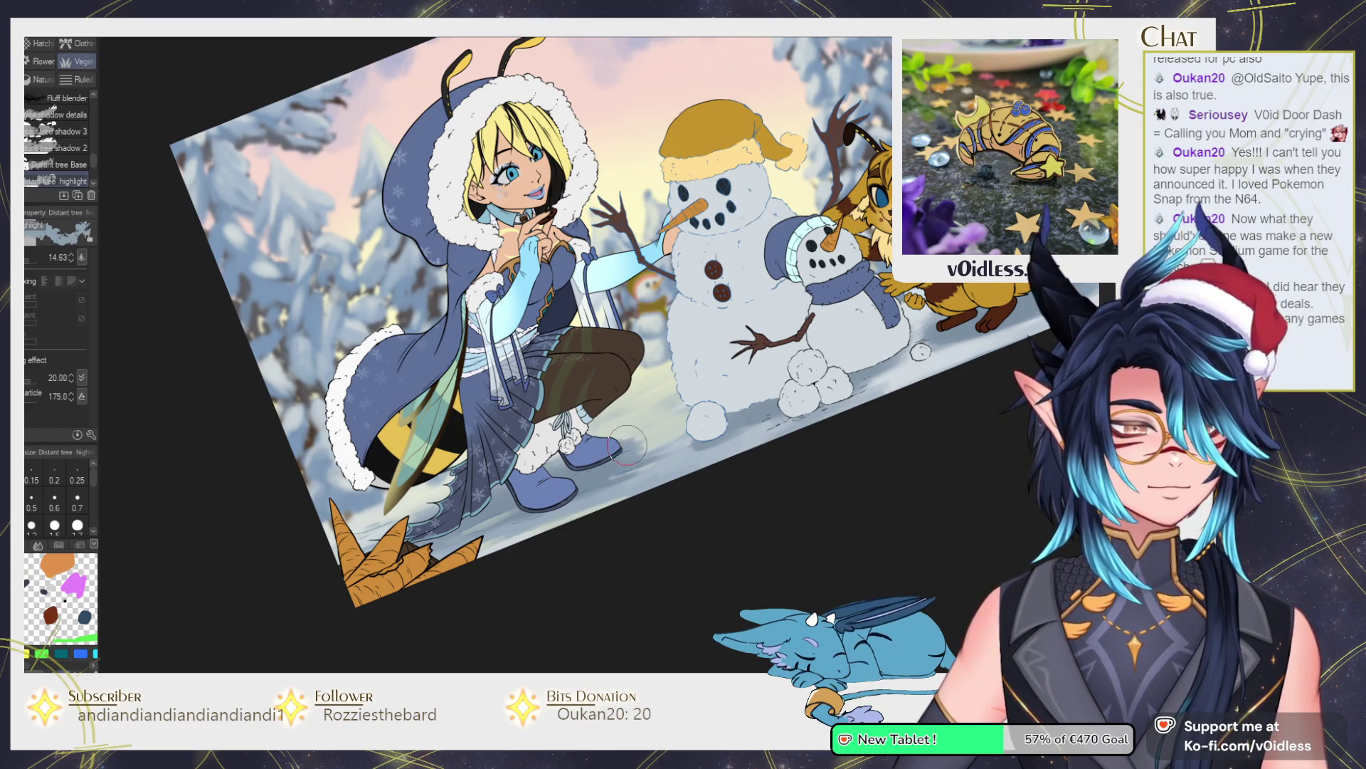
scroll(627, 444, "up", 2)
key("b")
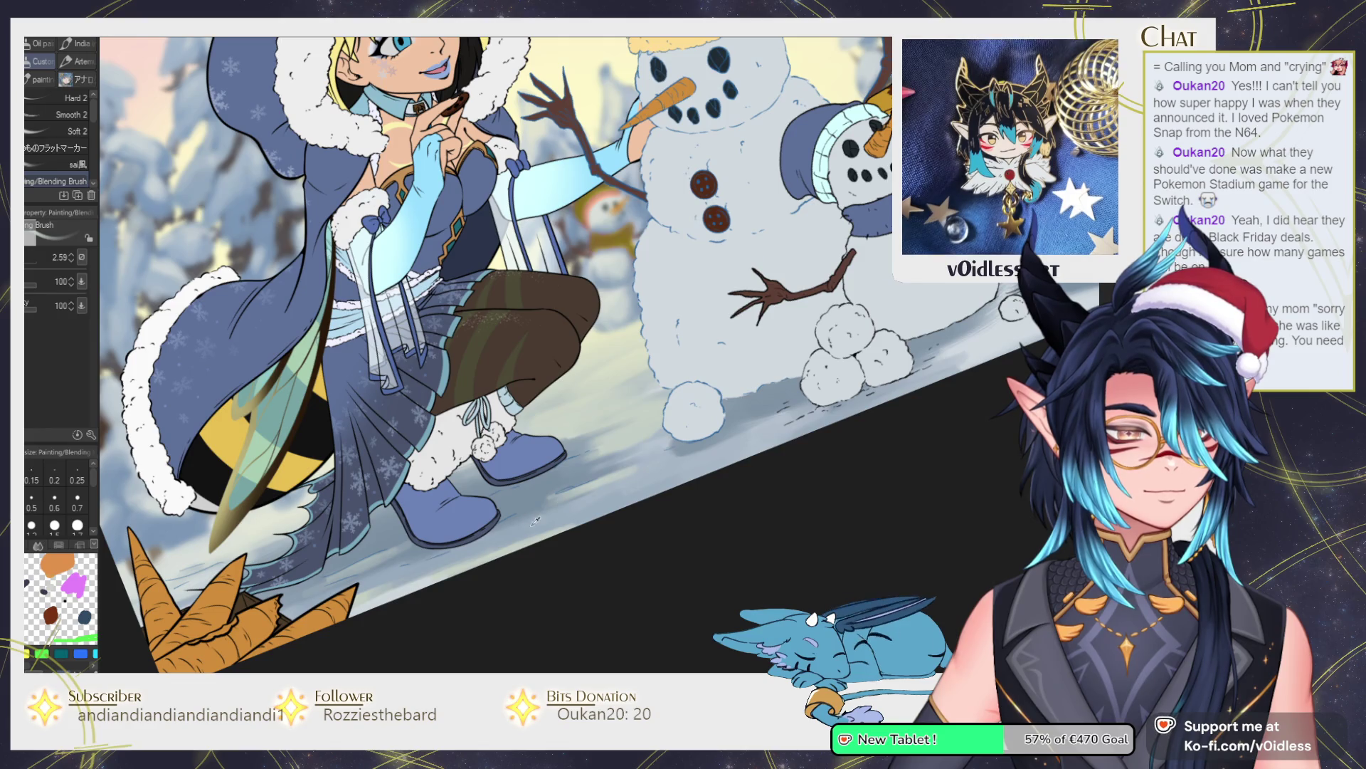
left_click_drag(548, 516, 565, 519)
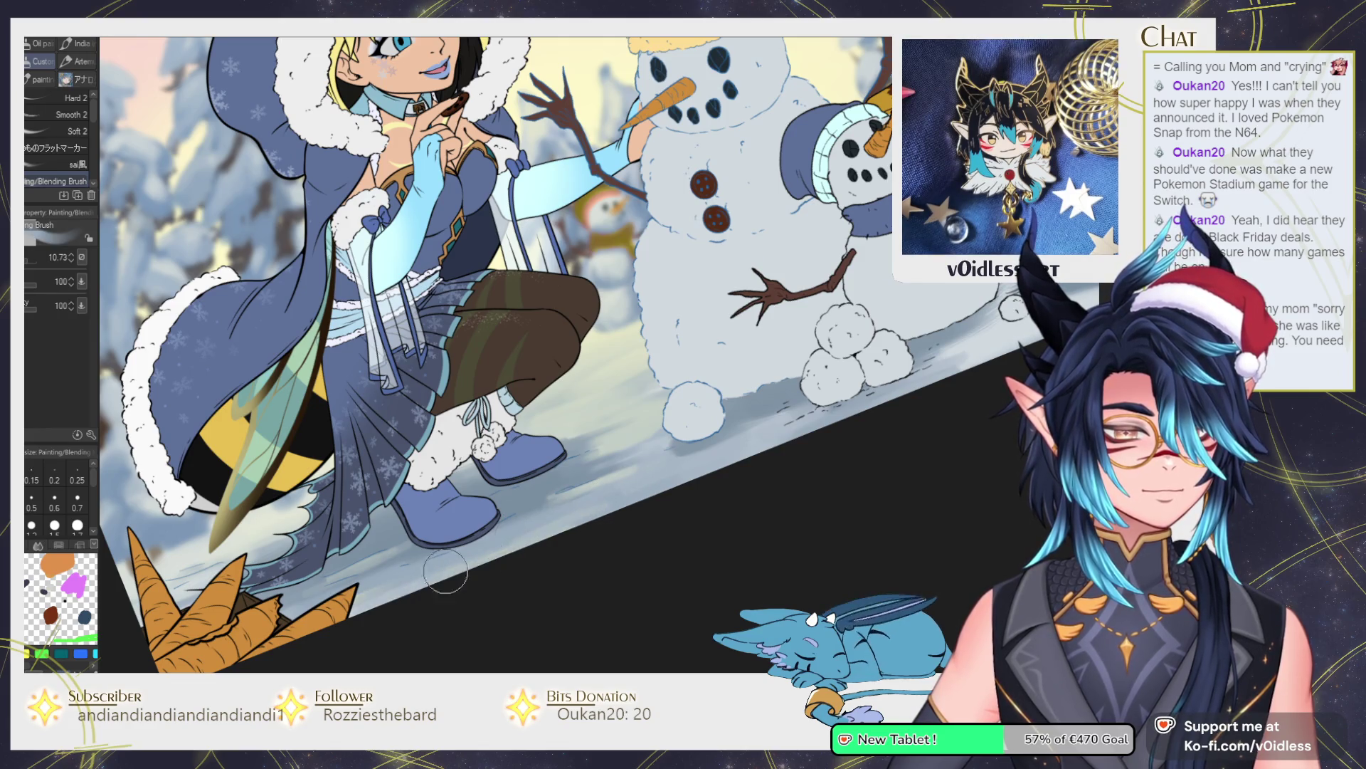
key("bracketleft")
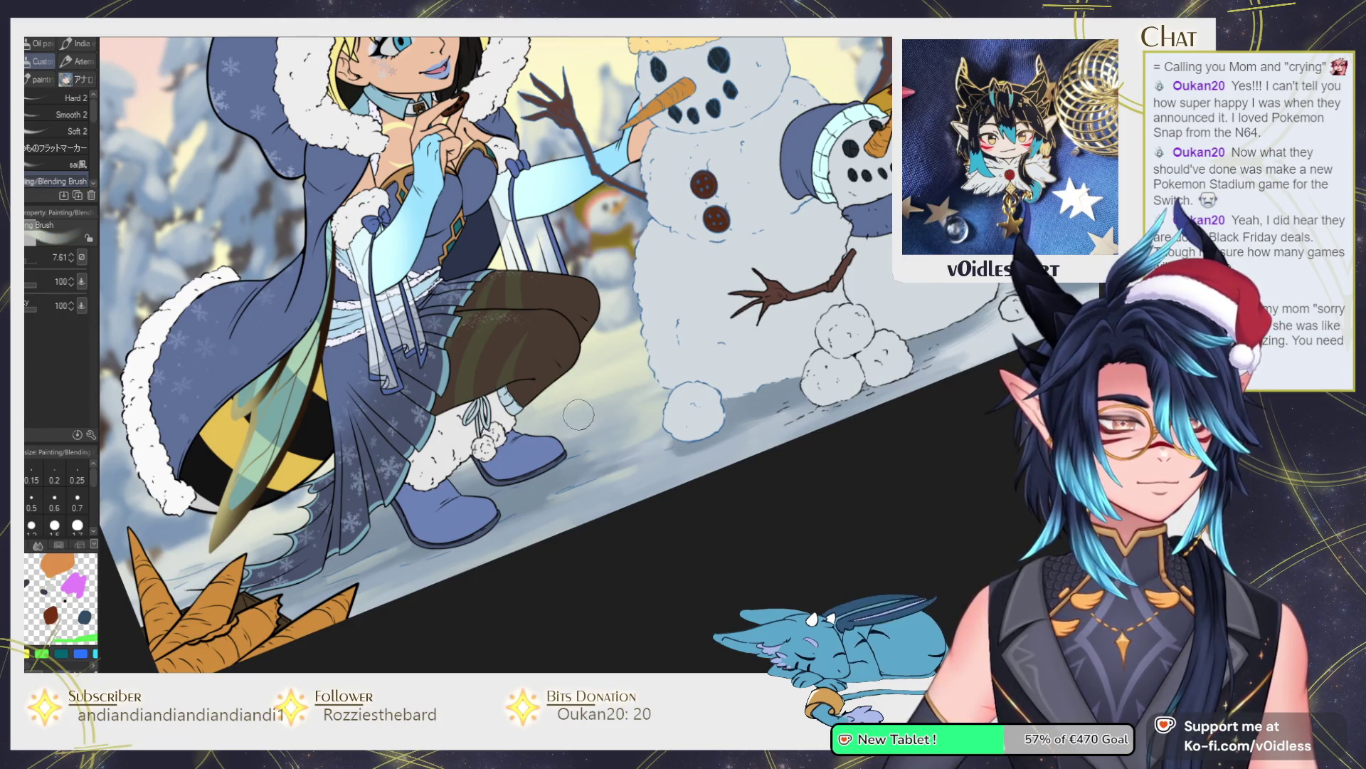
Show only the sky and snow background layer, hiding characters and line art.
key("ctrl+0")
key("ctrl+plus")
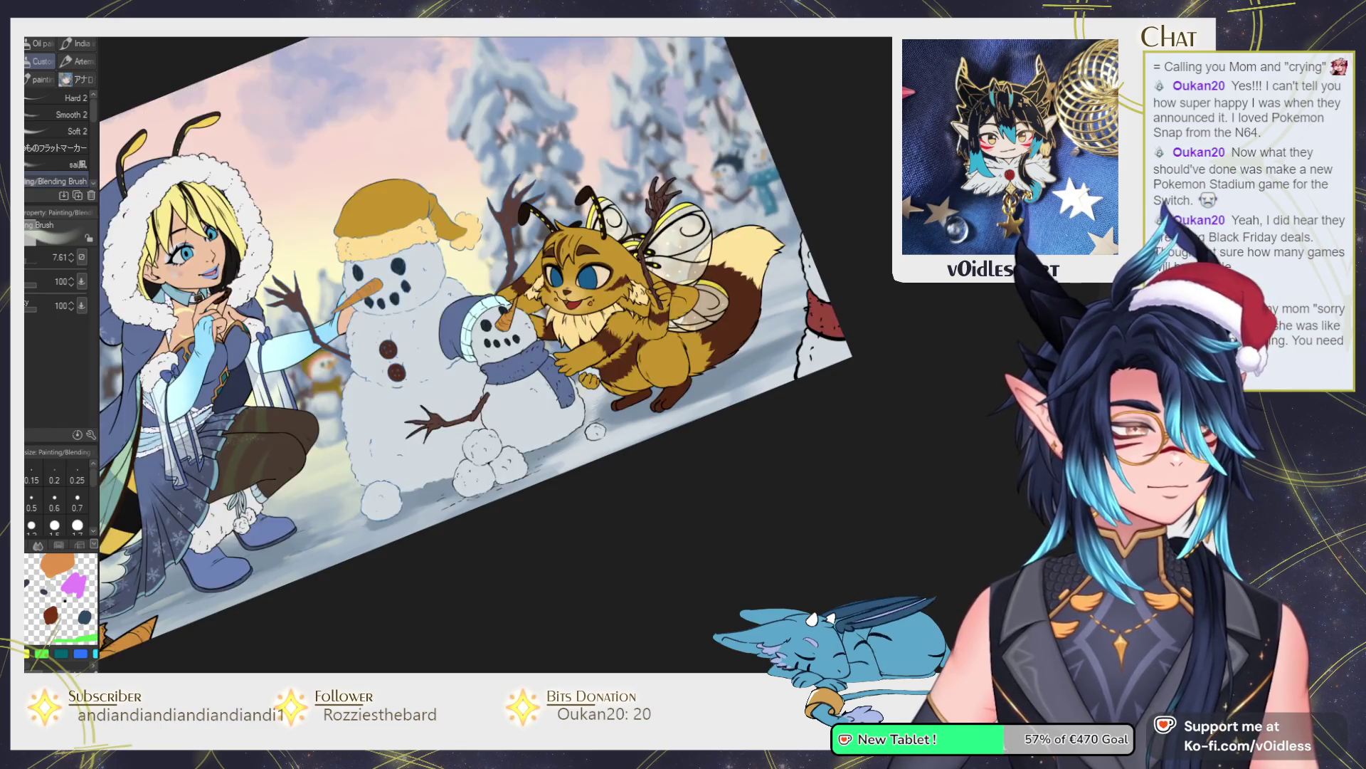
key("ctrl+alt+h")
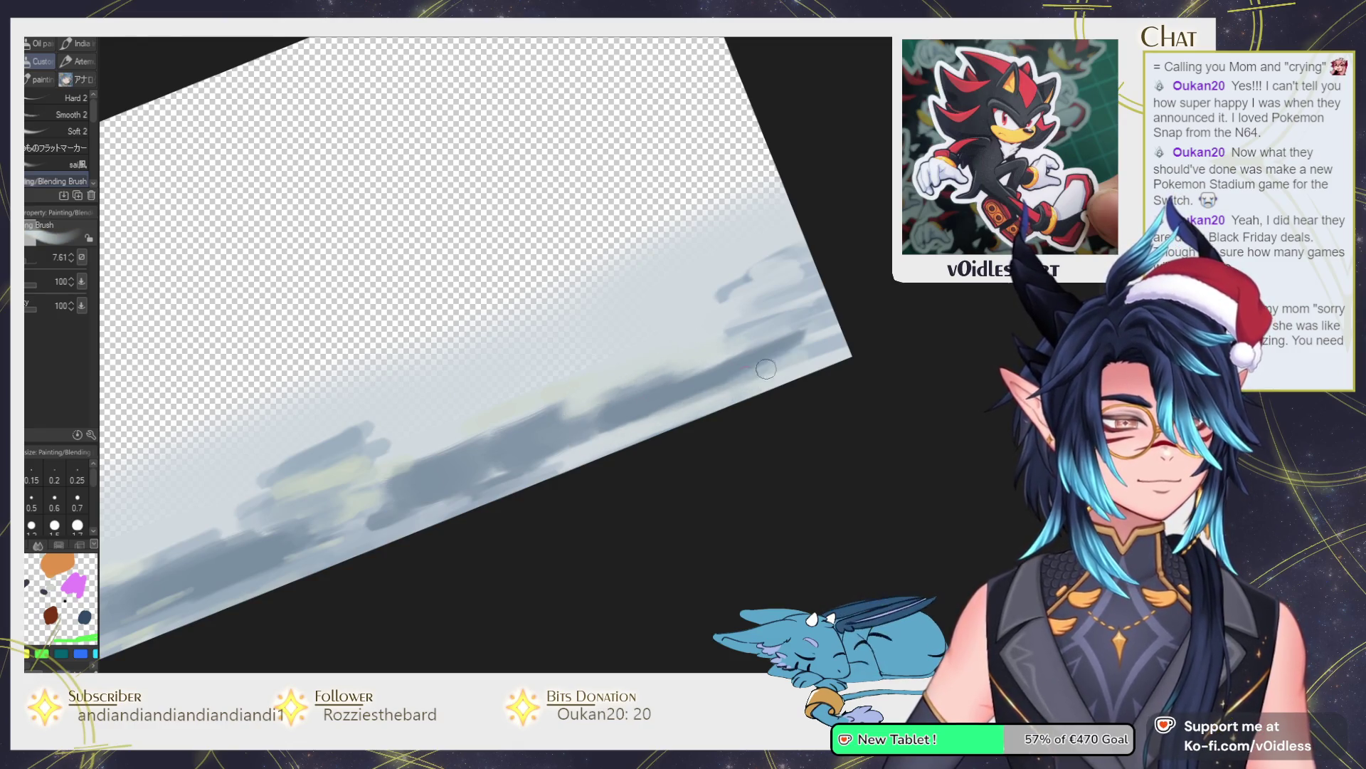
Paint dark grey strokes across the cloud band, then level and fit the view.
left_click_drag(824, 327, 836, 321)
mouse_move(696, 380)
left_mouse_down()
mouse_move(797, 333)
mouse_move(796, 316)
mouse_move(647, 363)
mouse_move(795, 299)
left_mouse_up()
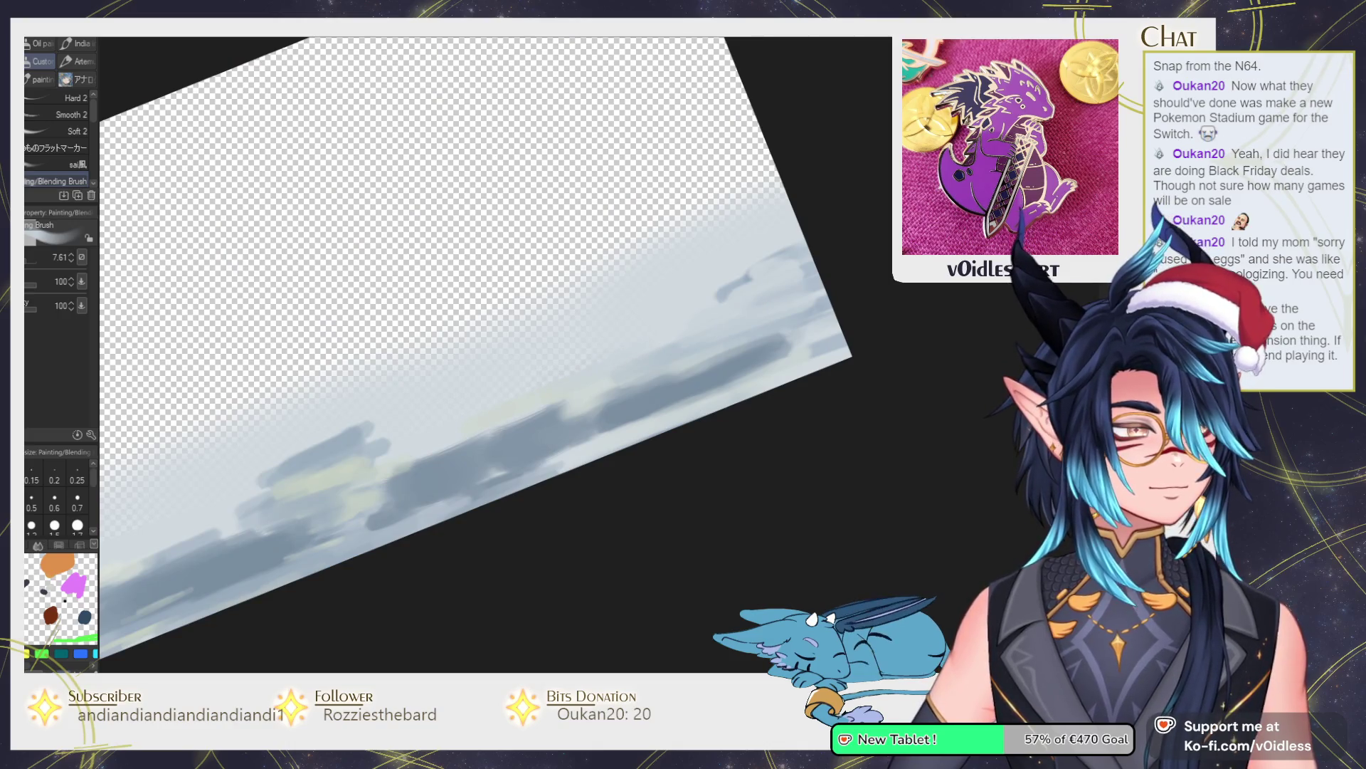
key("ctrl+@")
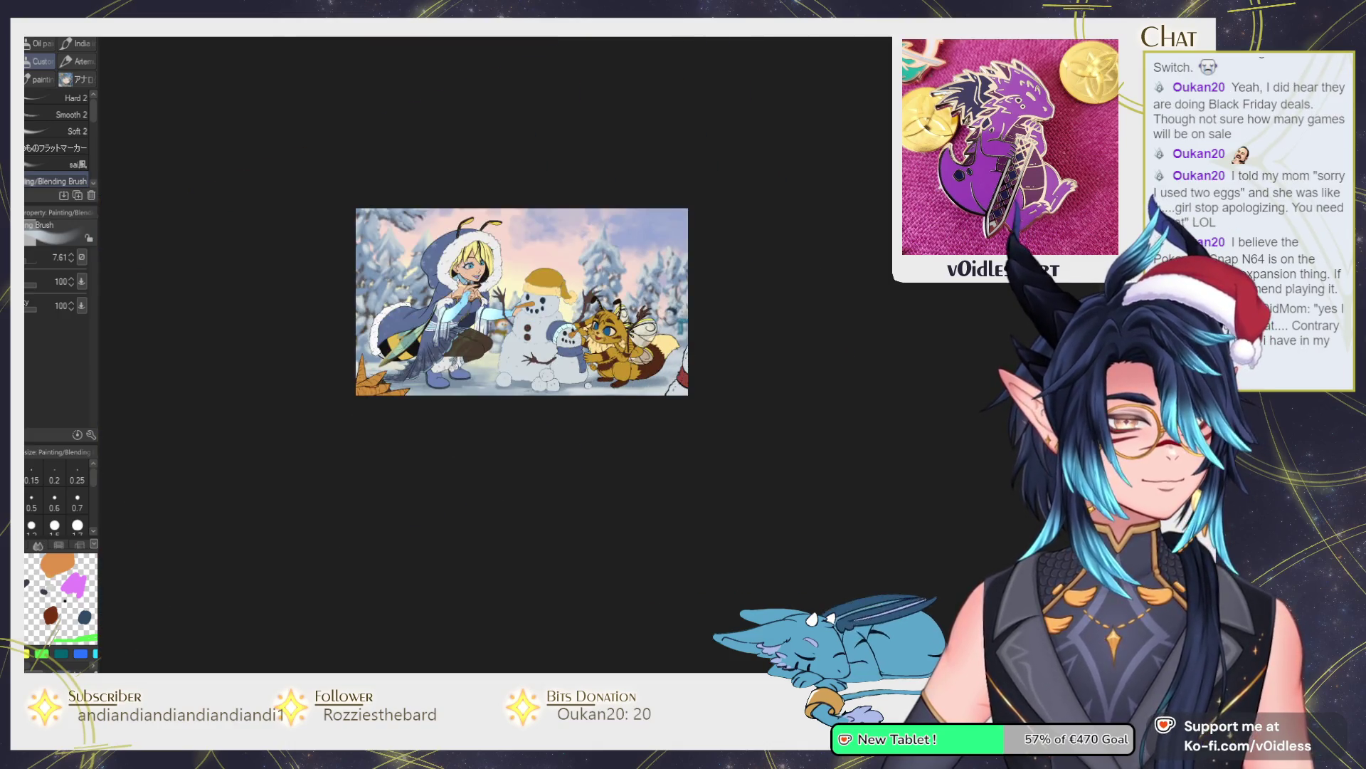
key("ctrl+0")
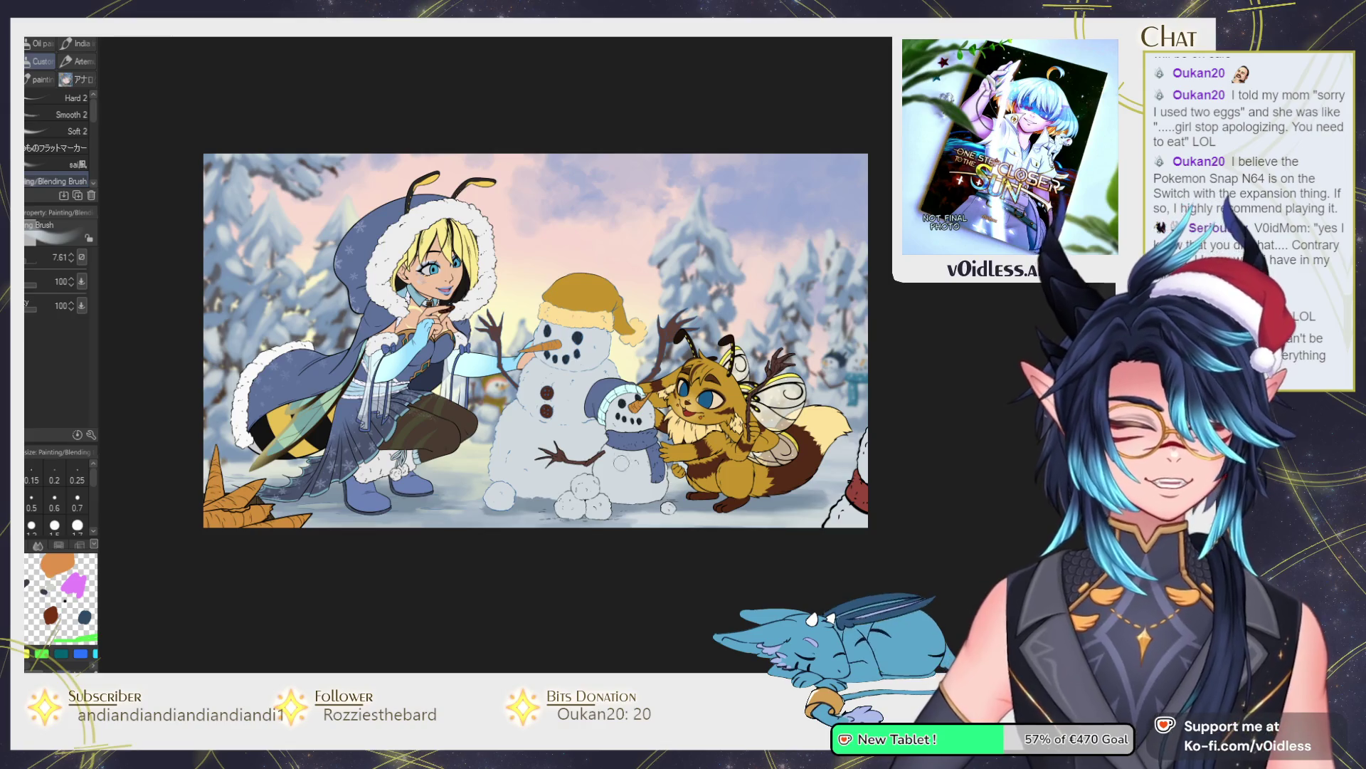
left_click_drag(854, 320, 890, 335)
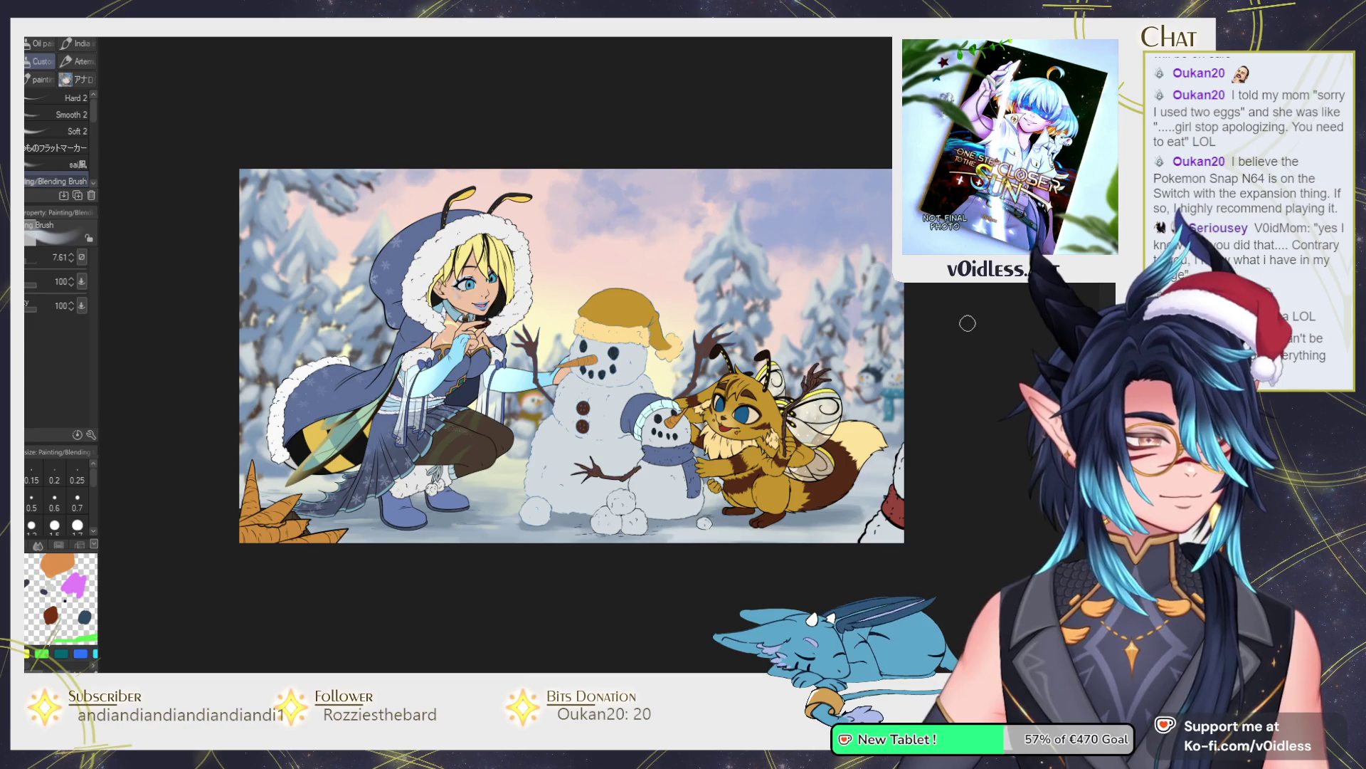
mouse_move(464, 564)
left_mouse_down()
mouse_move(437, 580)
mouse_move(471, 613)
left_mouse_up()
scroll(388, 607, "up", 2)
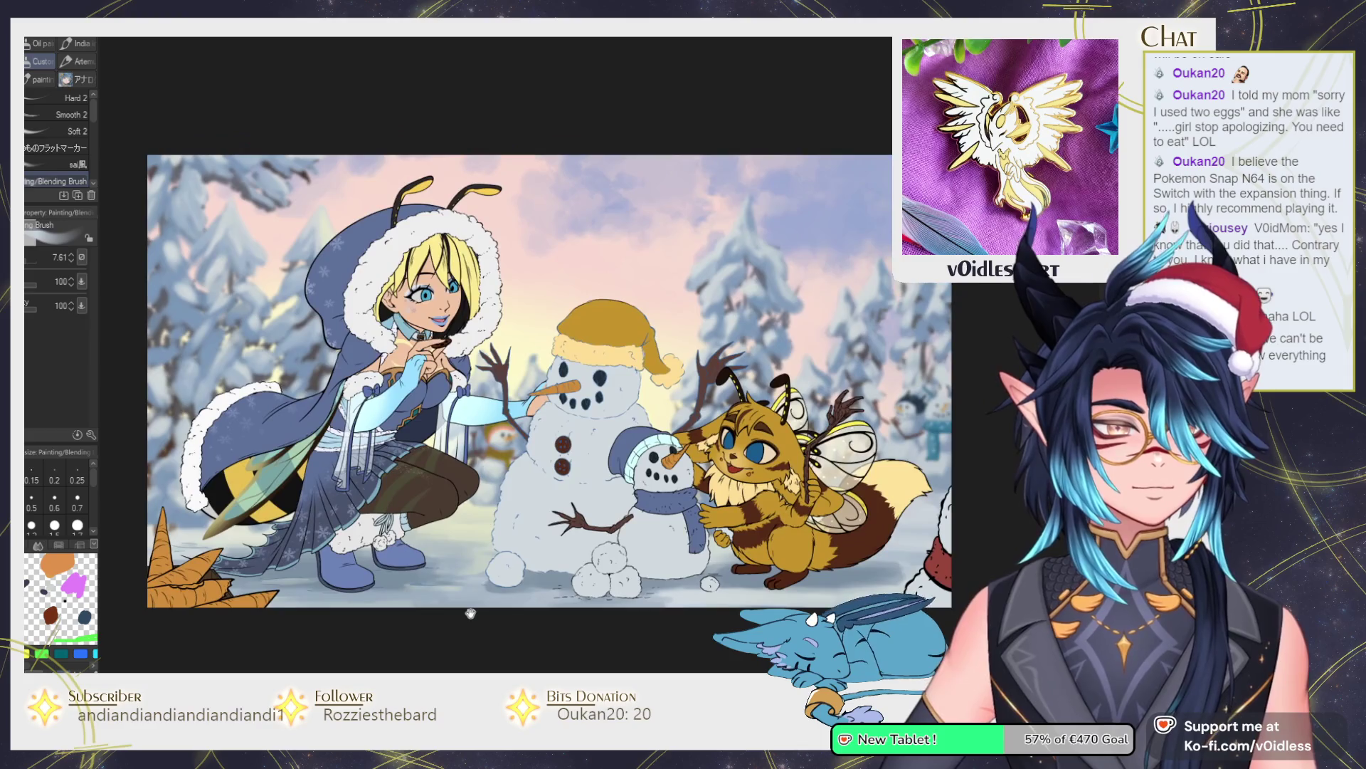
scroll(470, 614, "down", 1)
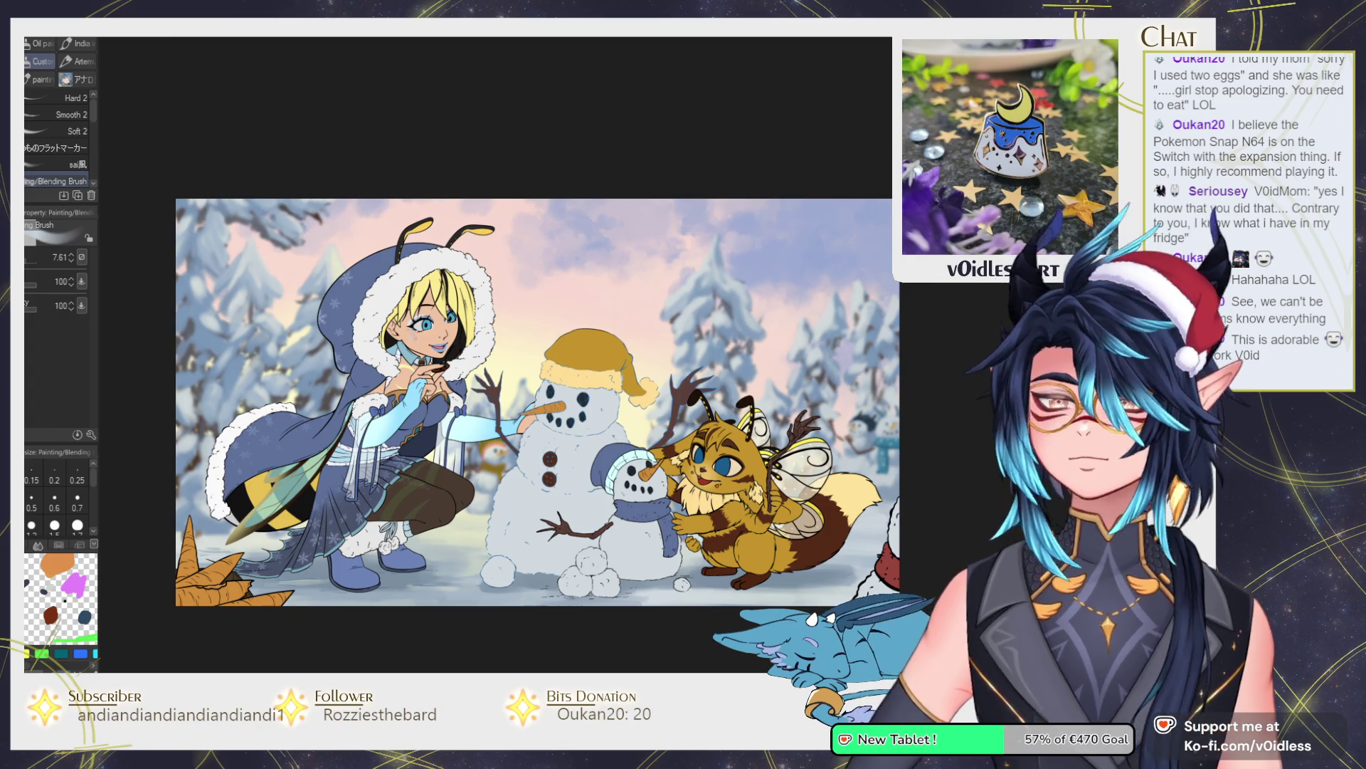
scroll(388, 305, "up", 1)
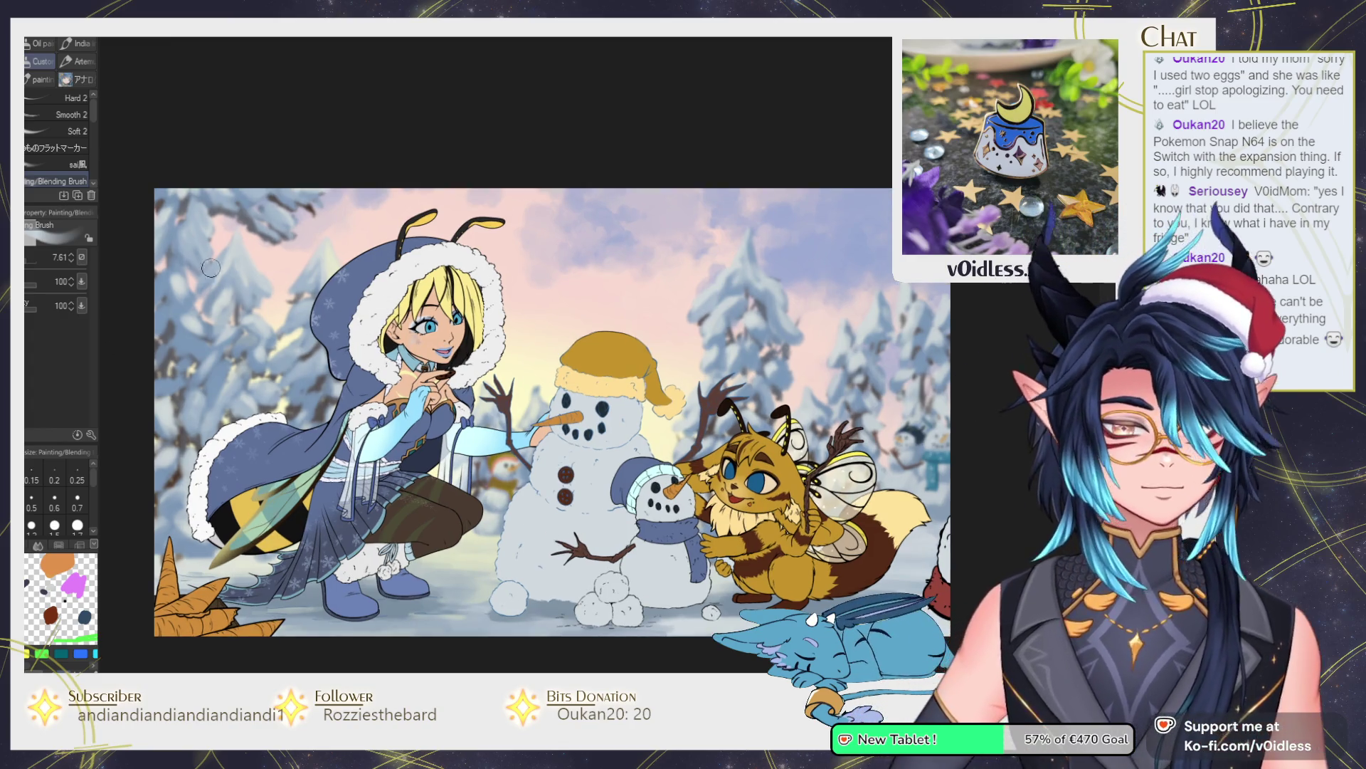
left_click_drag(198, 348, 256, 344)
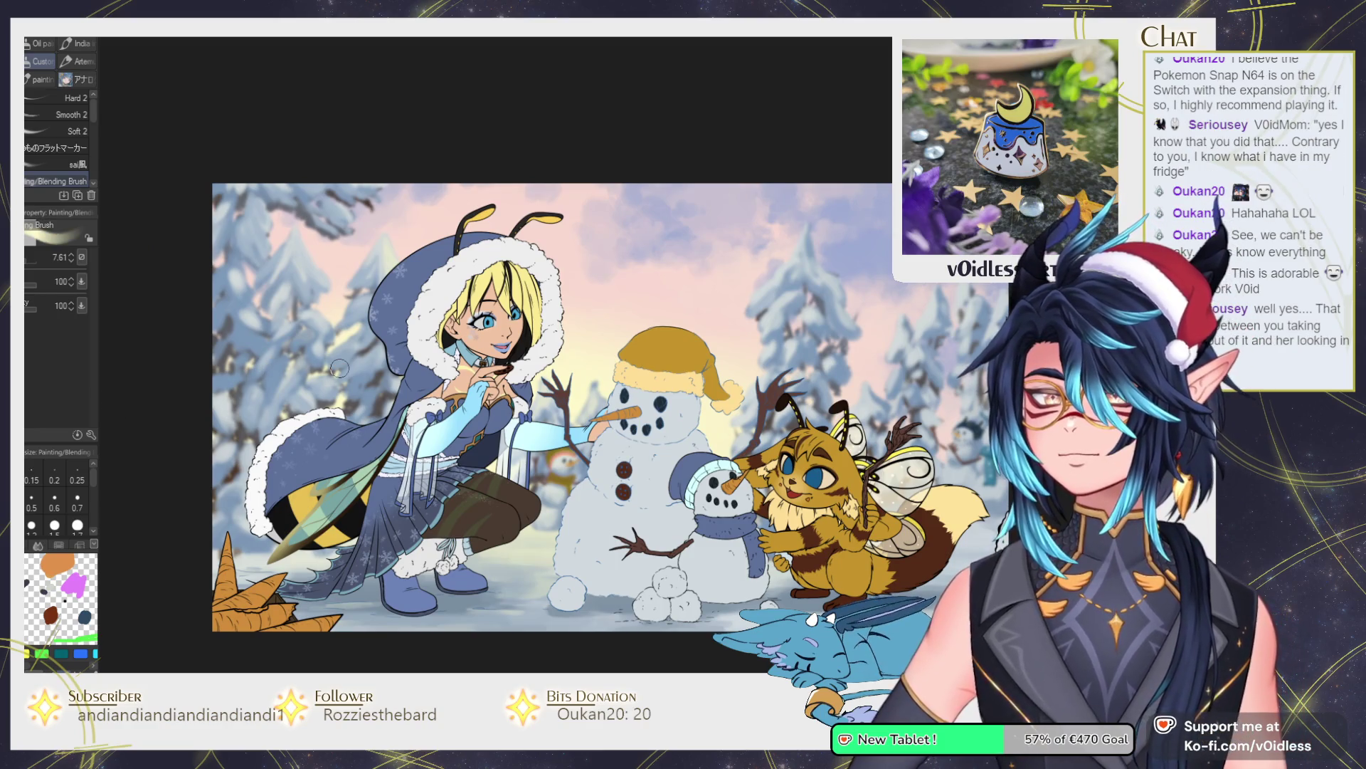
left_click_drag(583, 388, 573, 379)
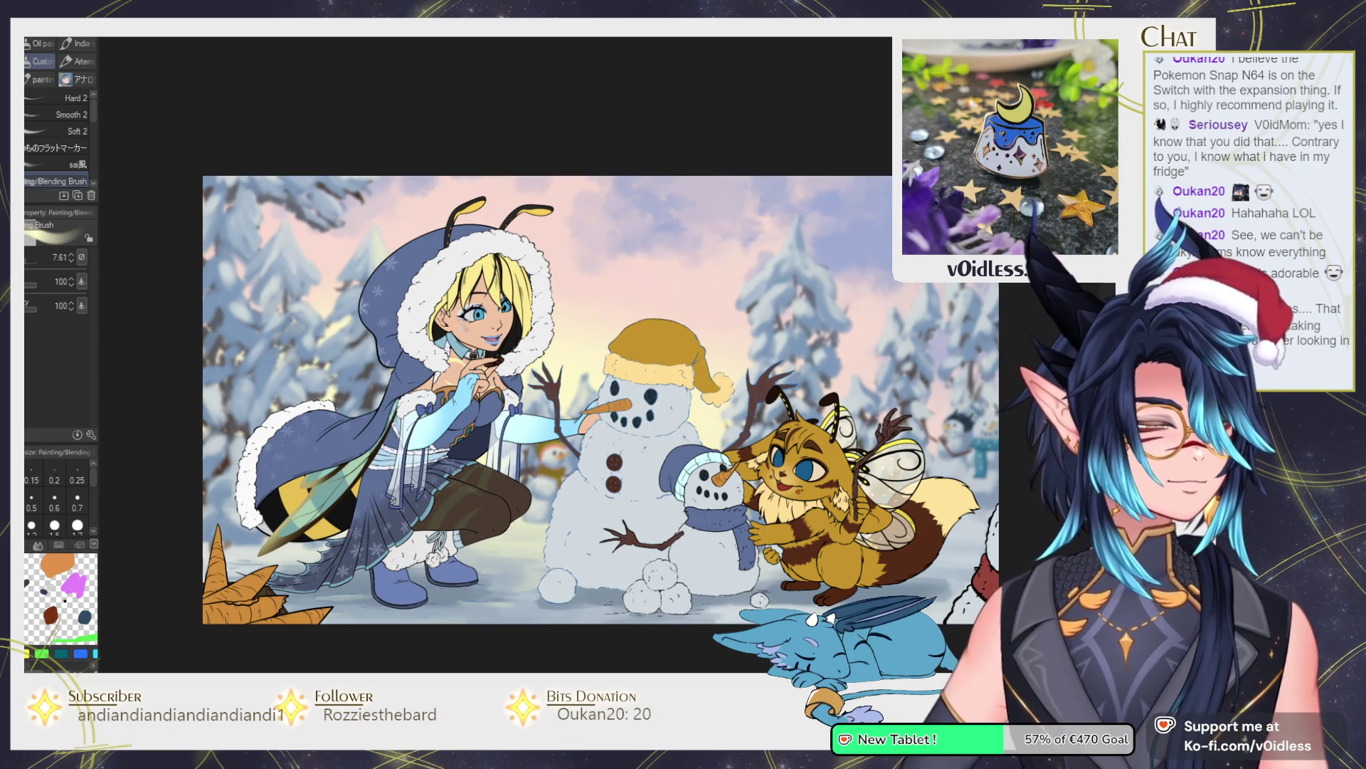
key("b")
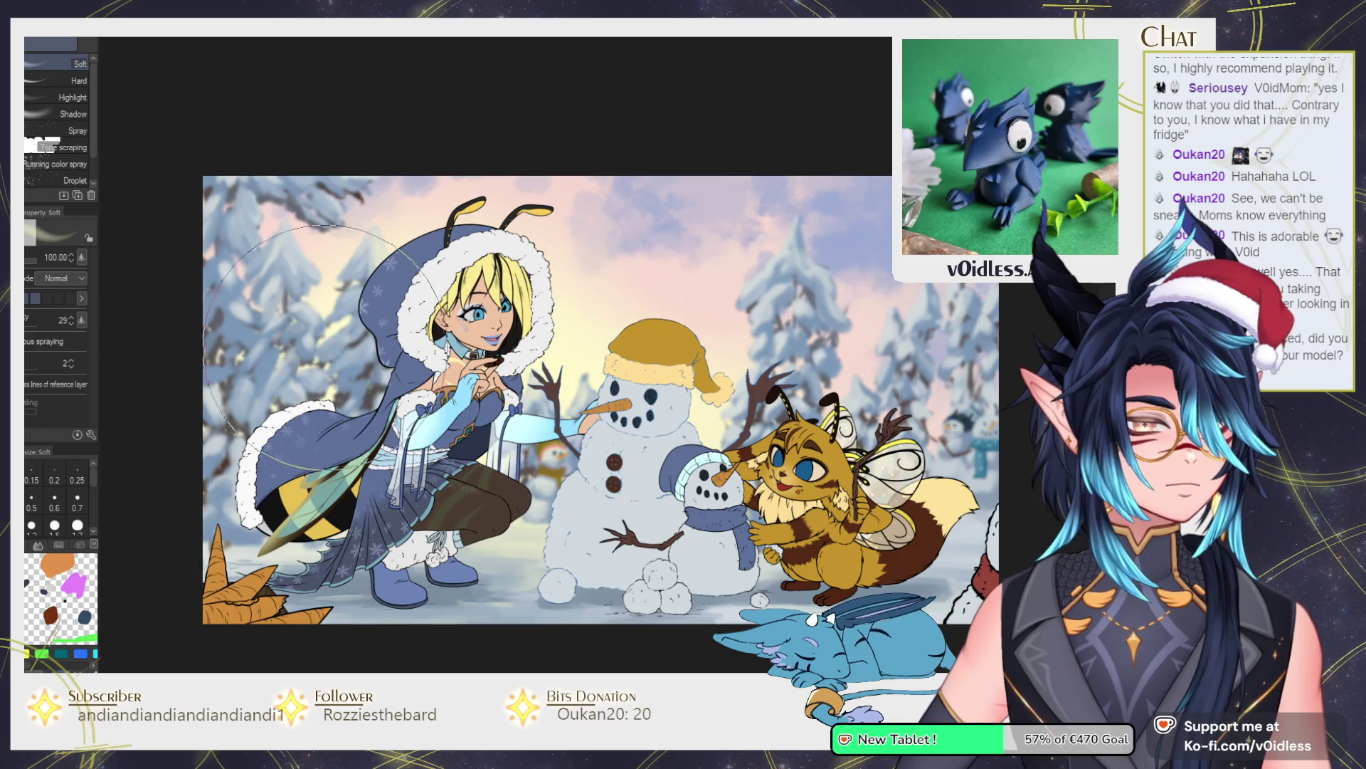
left_click_drag(503, 434, 533, 449)
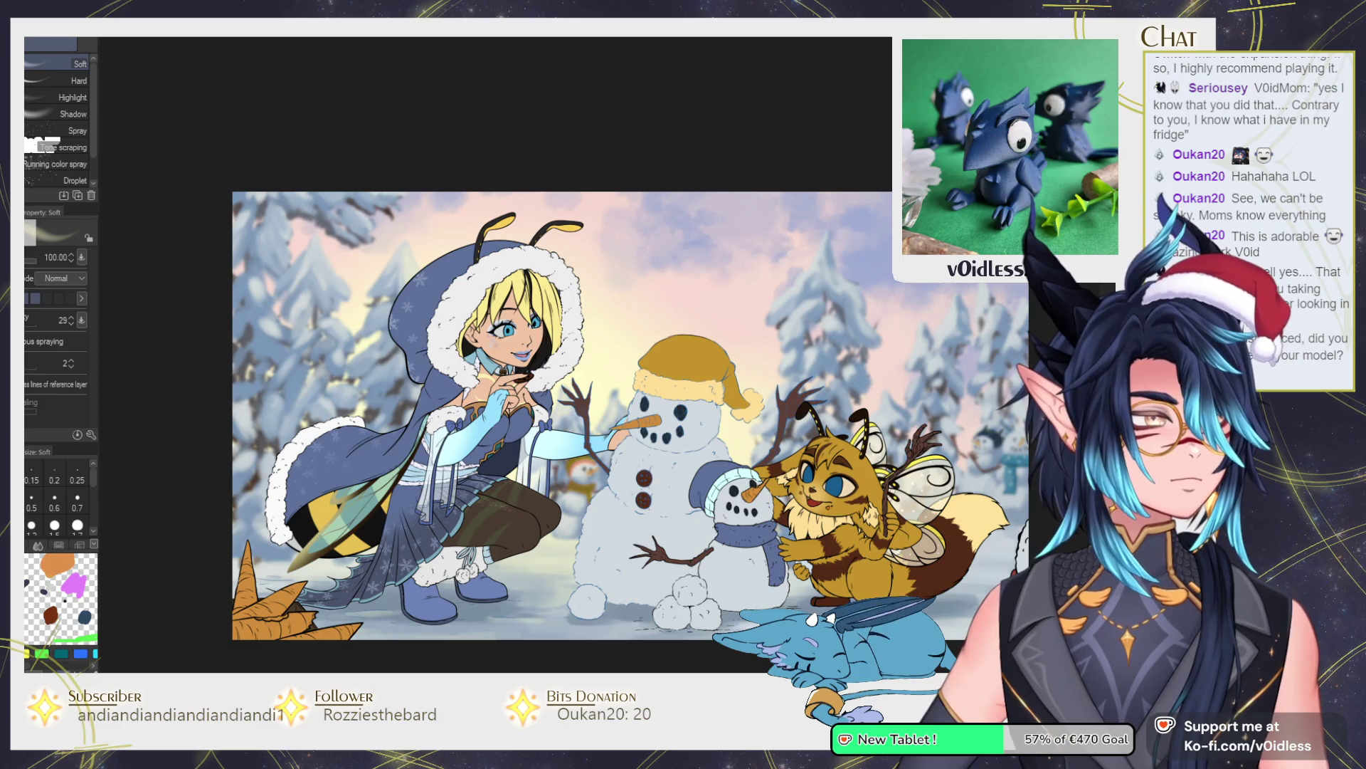
left_click_drag(330, 251, 370, 251)
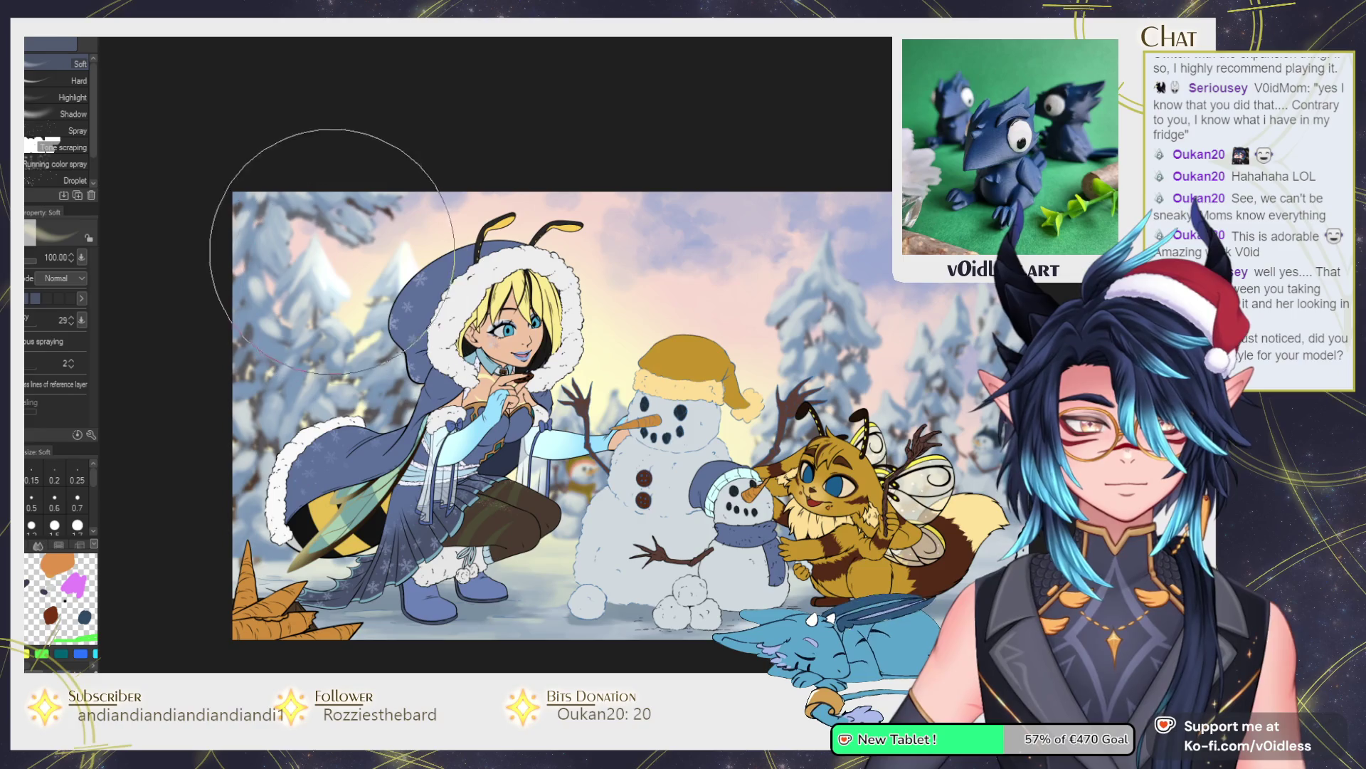
left_click_drag(330, 252, 396, 160)
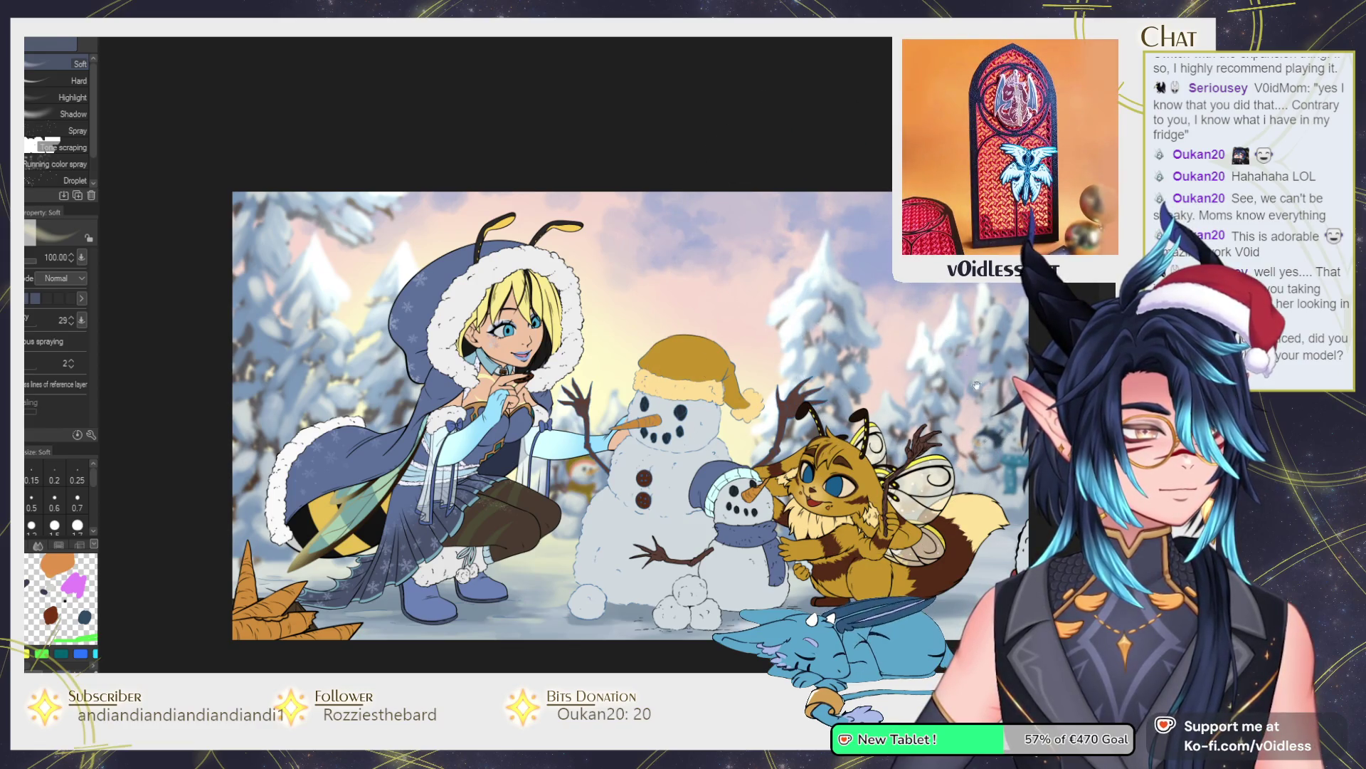
left_click_drag(950, 357, 884, 325)
scroll(623, 444, "down", 2)
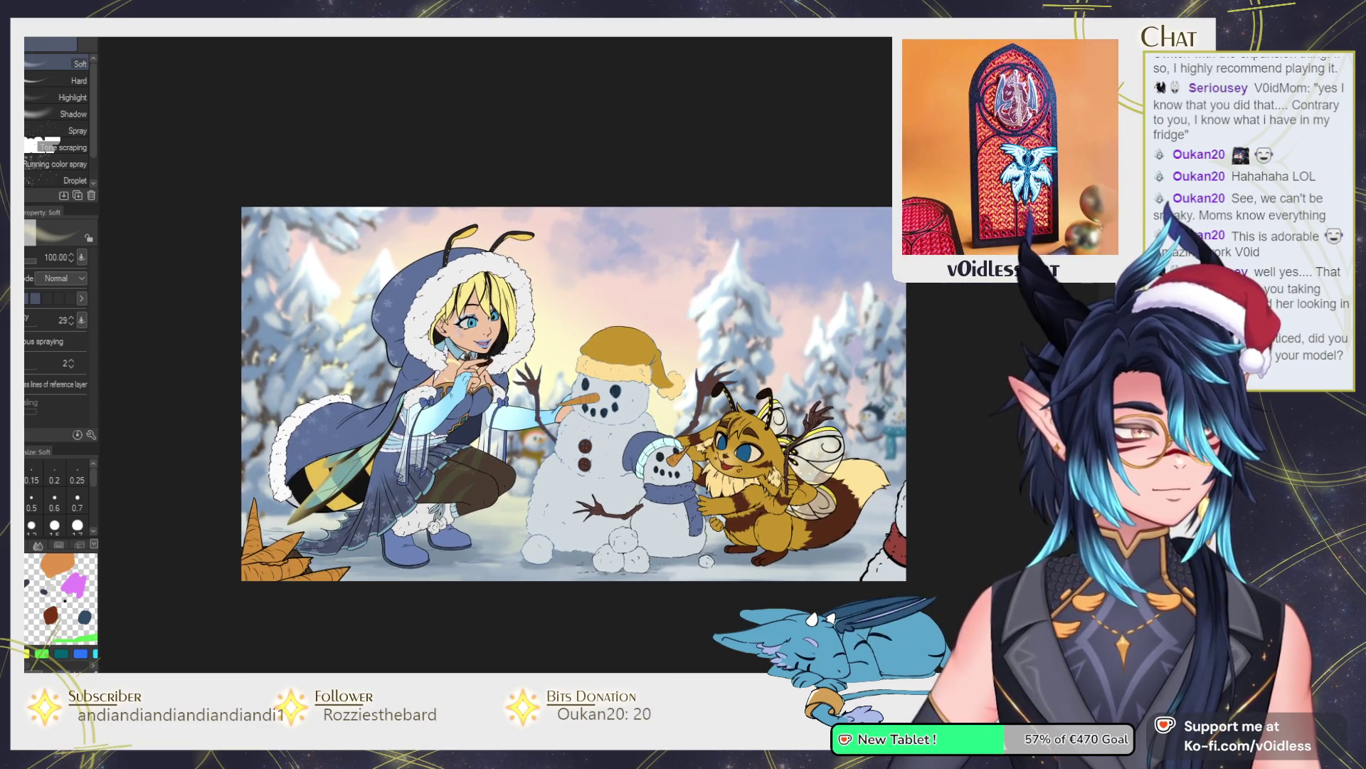
scroll(600, 361, "down", 2)
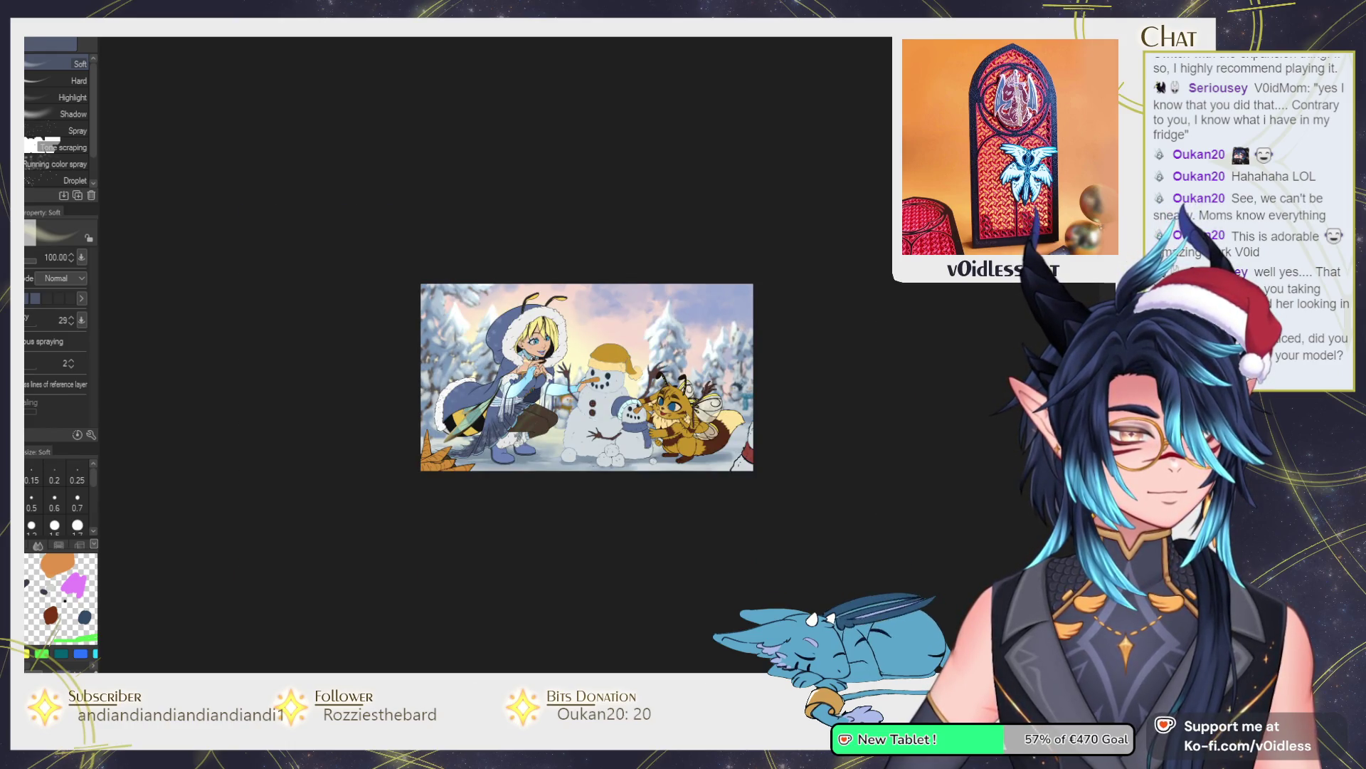
scroll(685, 448, "up", 2)
left_click_drag(685, 449, 631, 457)
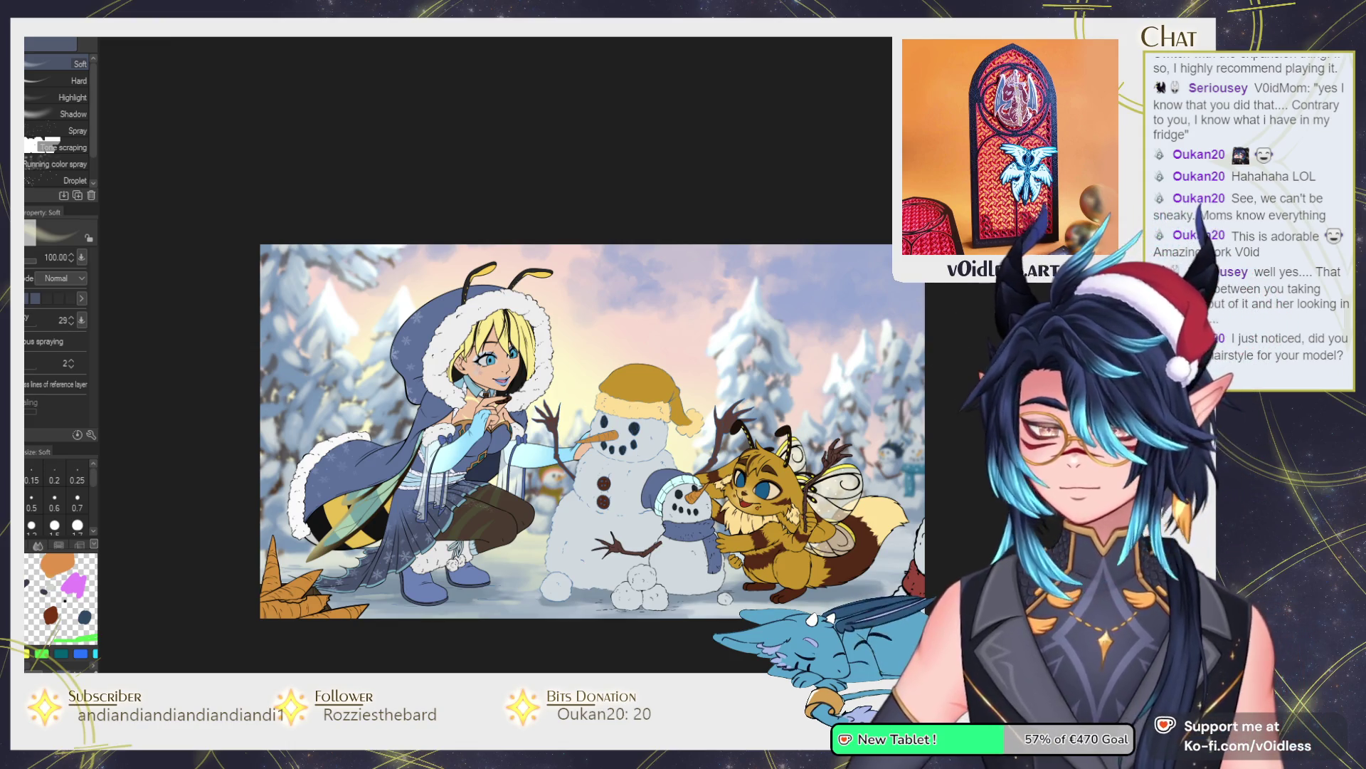
left_click(1068, 299)
key("ctrl+z")
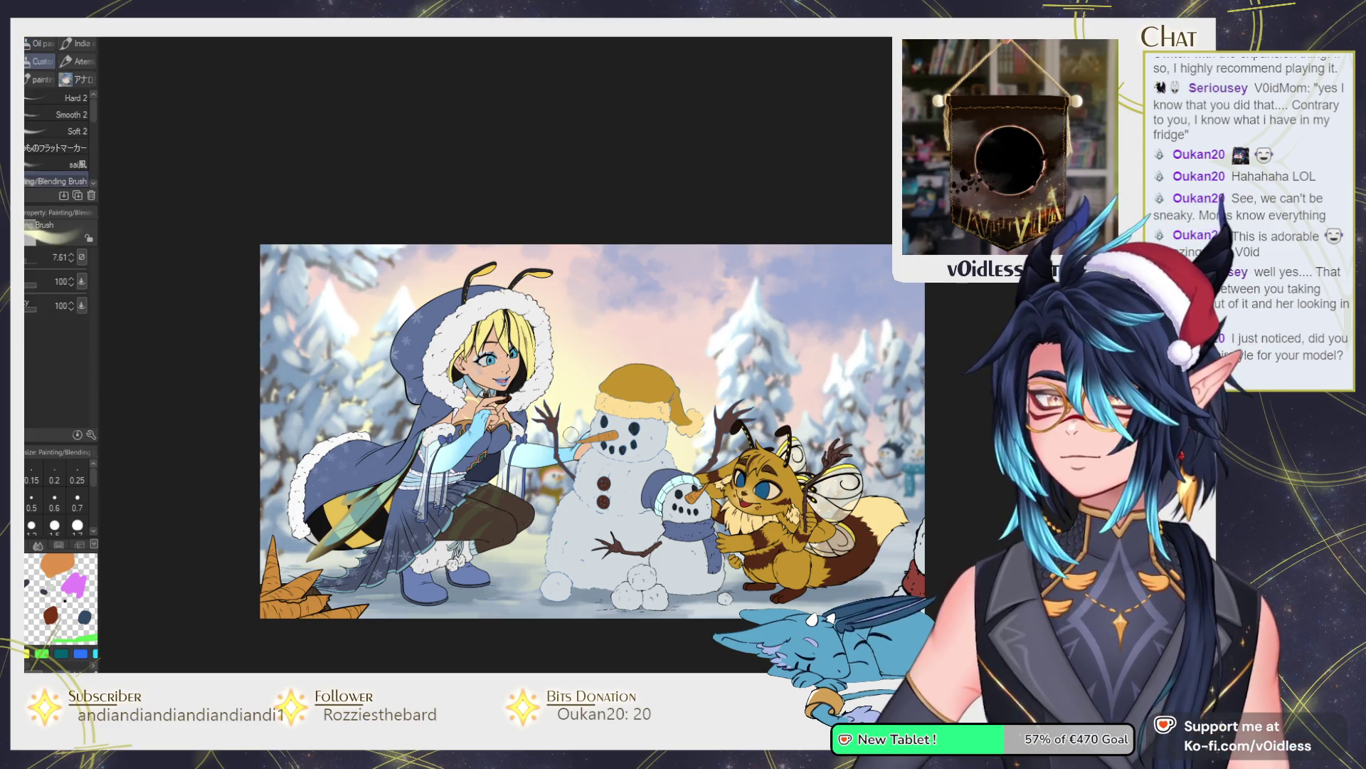
key("b")
scroll(566, 438, "up", 2)
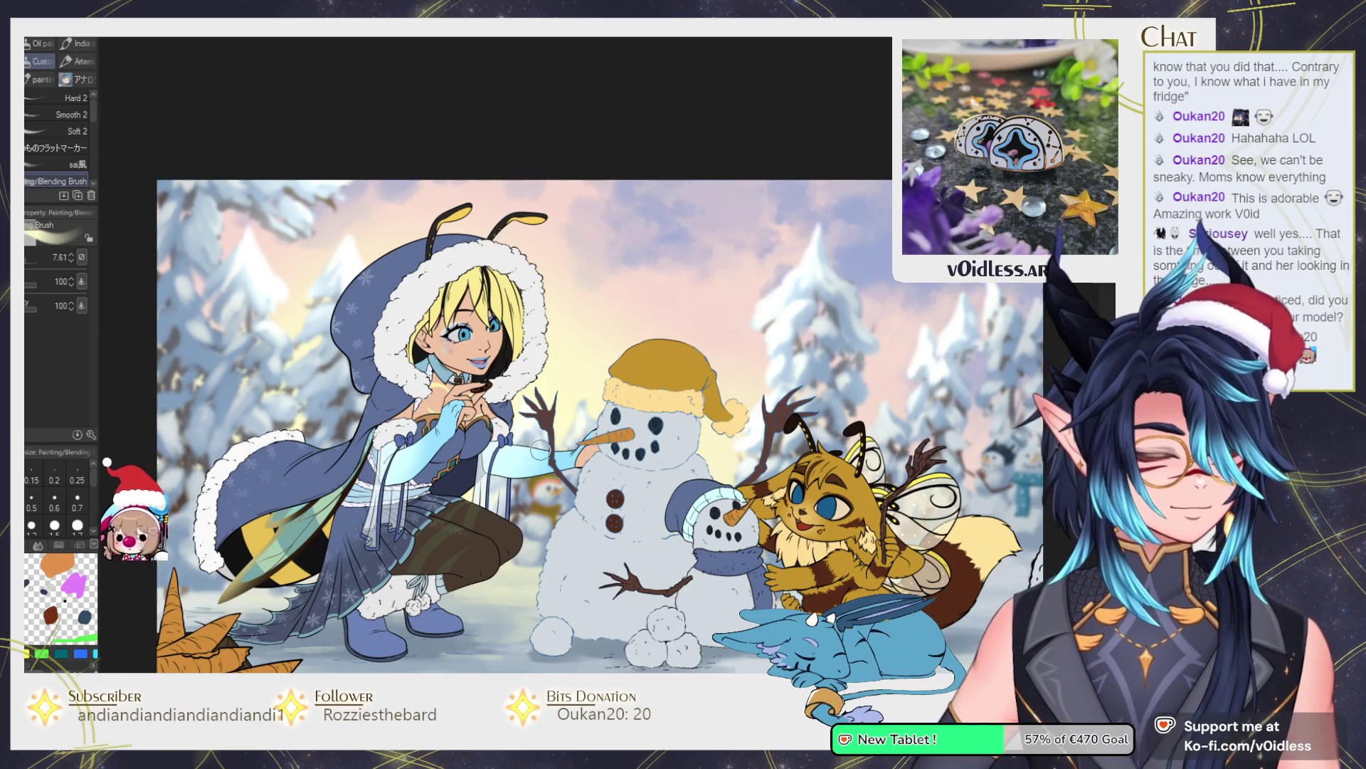
Zoom the winter scene view in and out with the mouse wheel.
scroll(807, 481, "down", 2)
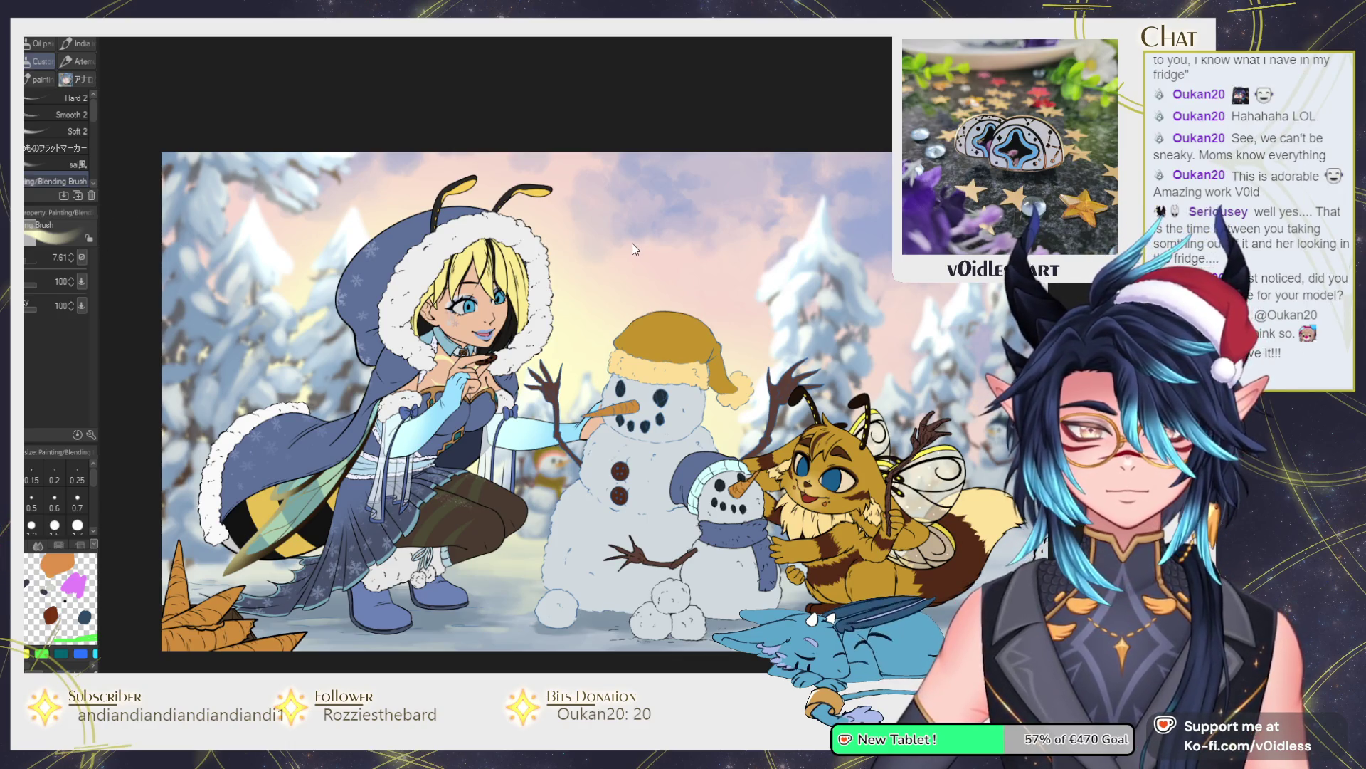
scroll(733, 333, "down", 1)
scroll(712, 327, "up", 1)
scroll(683, 316, "down", 3)
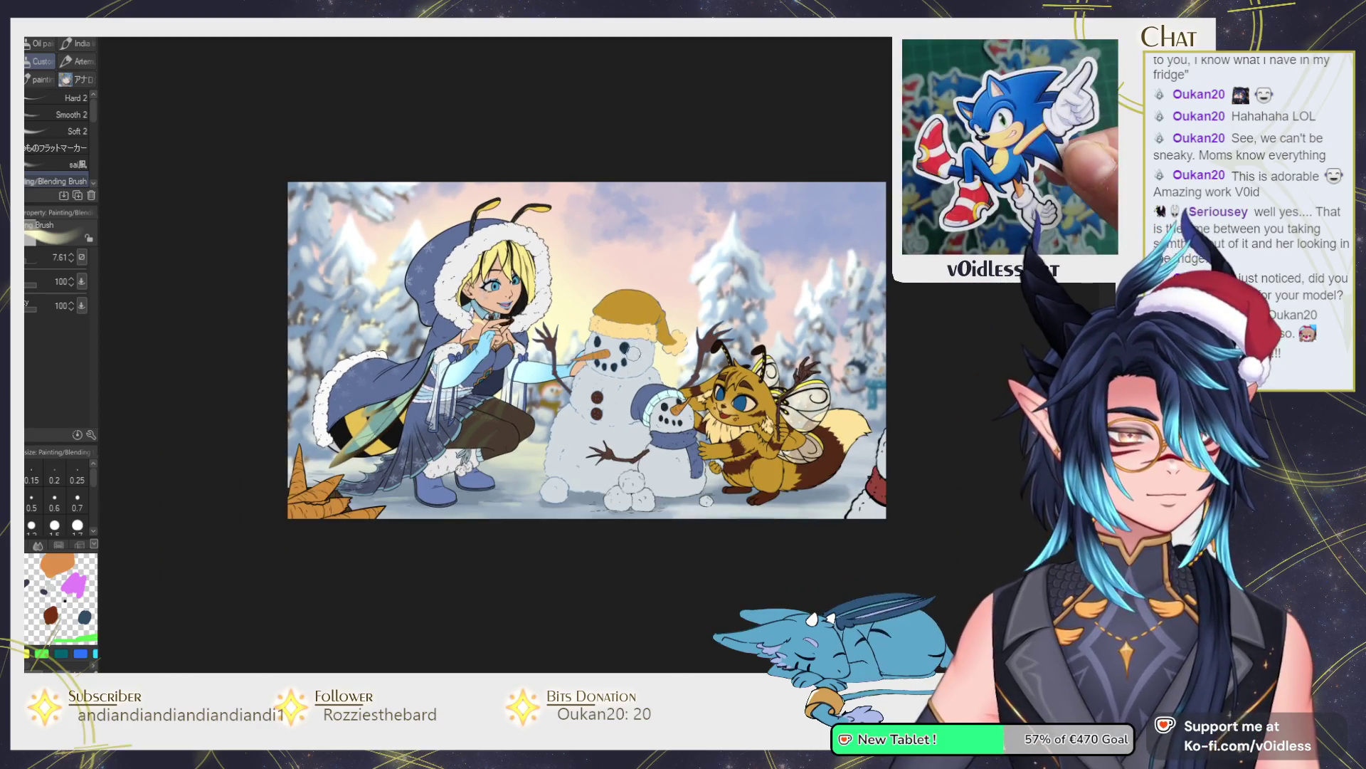
scroll(605, 328, "up", 3)
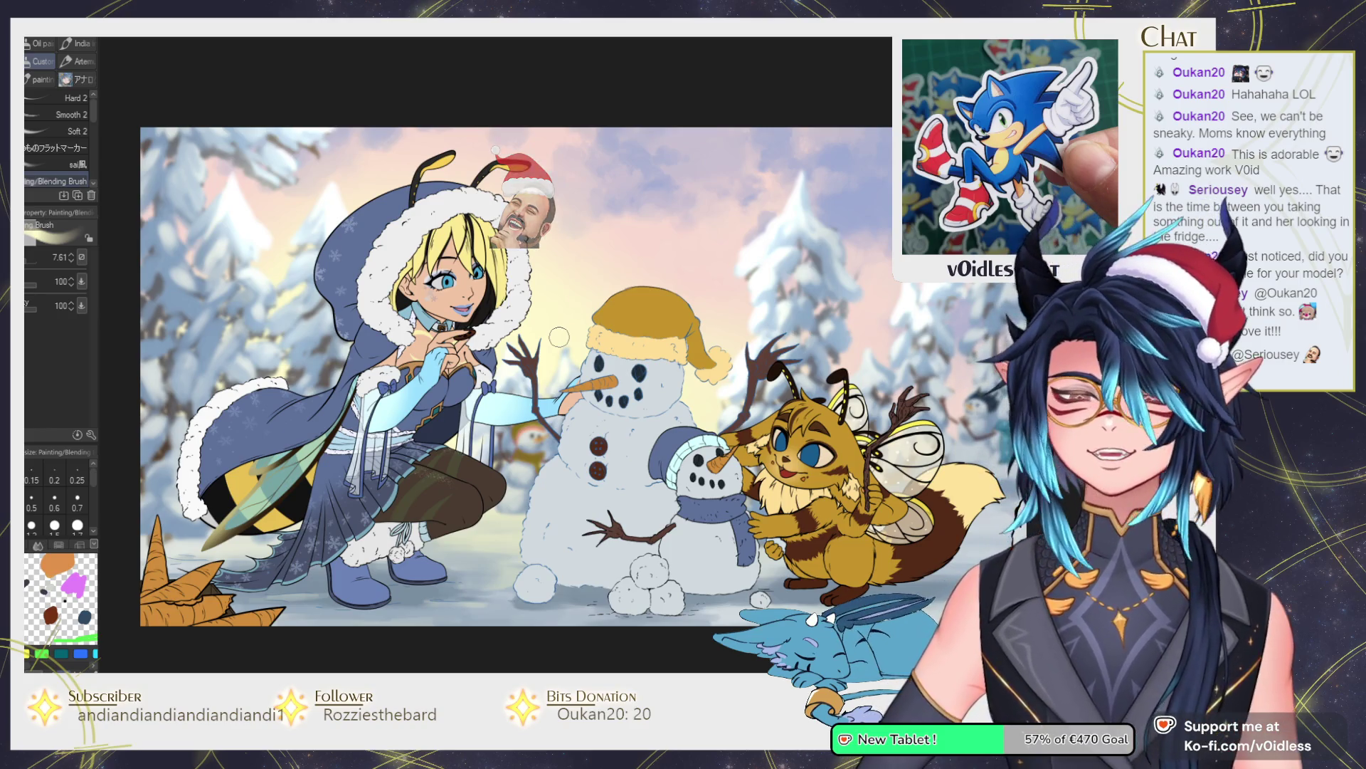
Switch to the inking pen, resize it from about 14 to 21.27, and zoom out.
key("p")
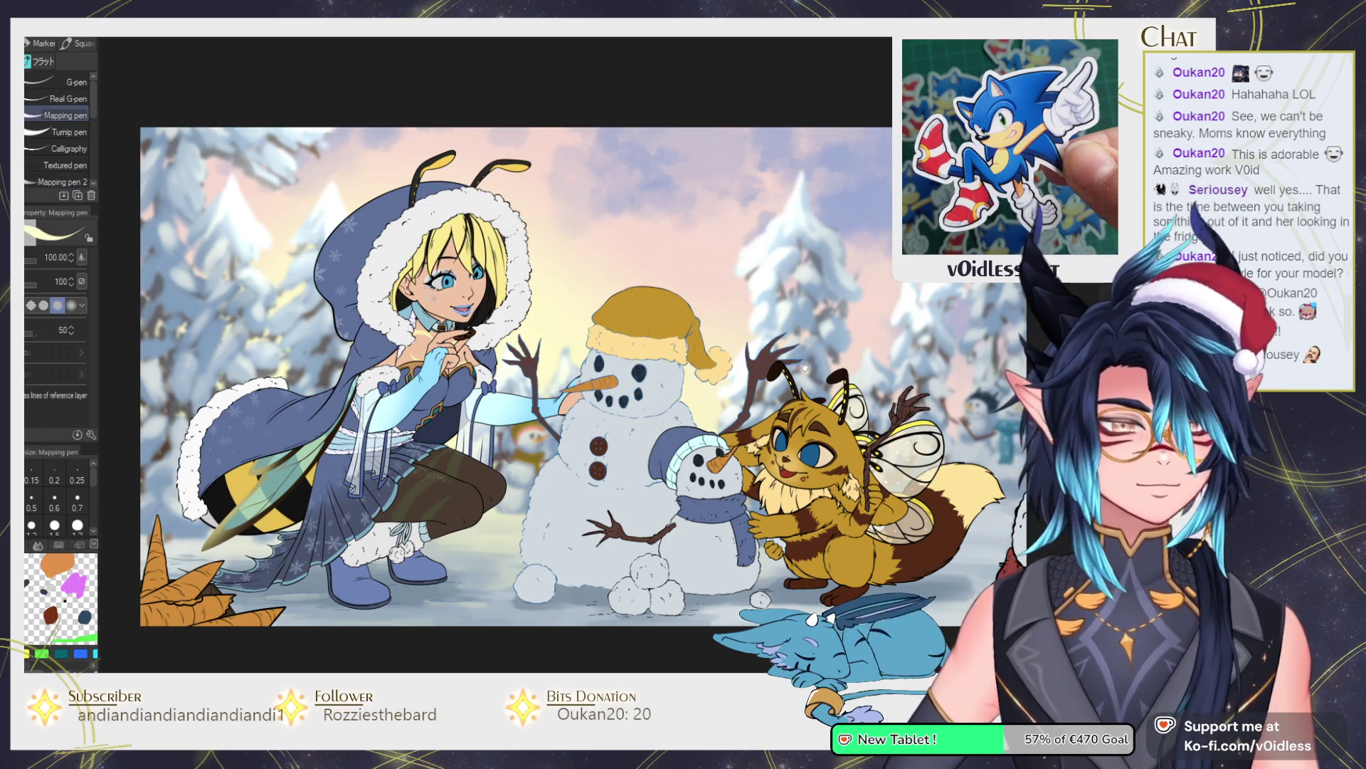
scroll(578, 386, "up", 1)
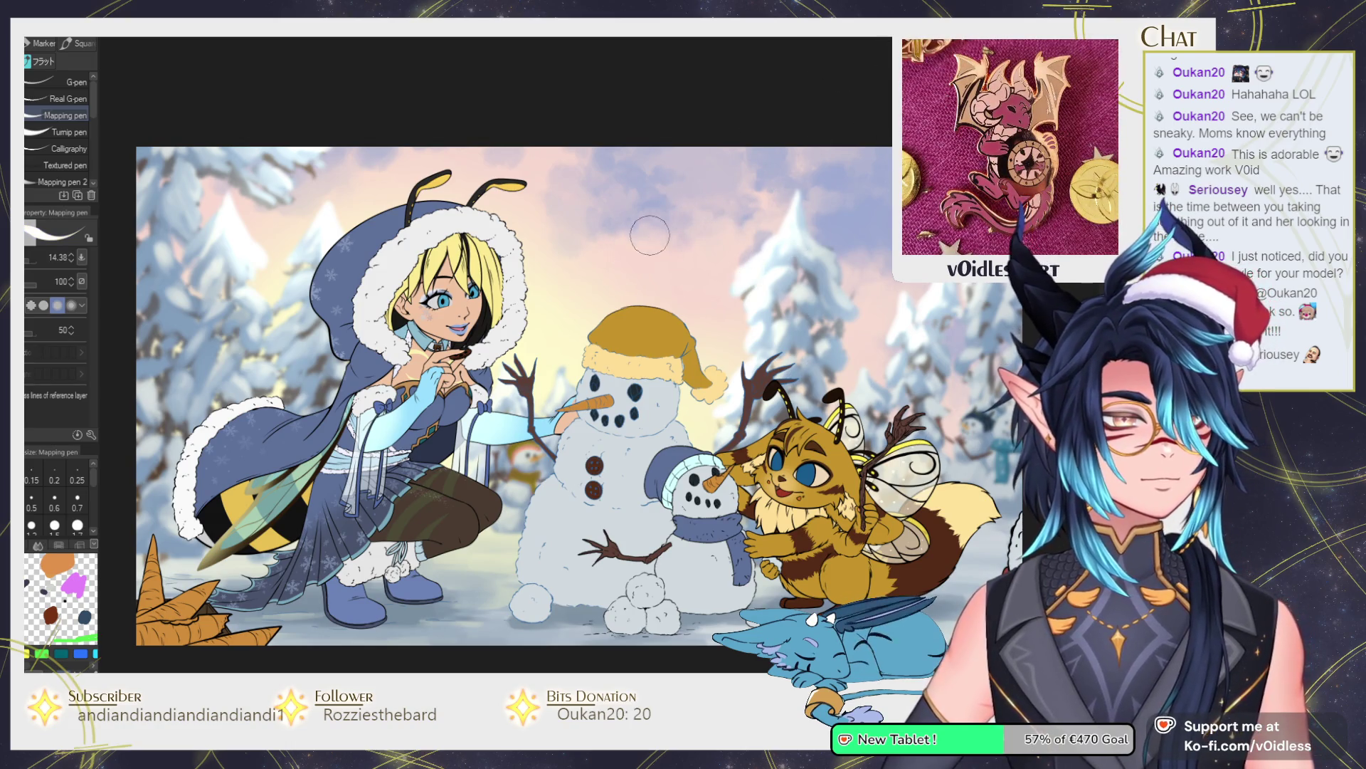
key("bracketleft")
key("bracketleft")
key("bracketright")
key("bracketright")
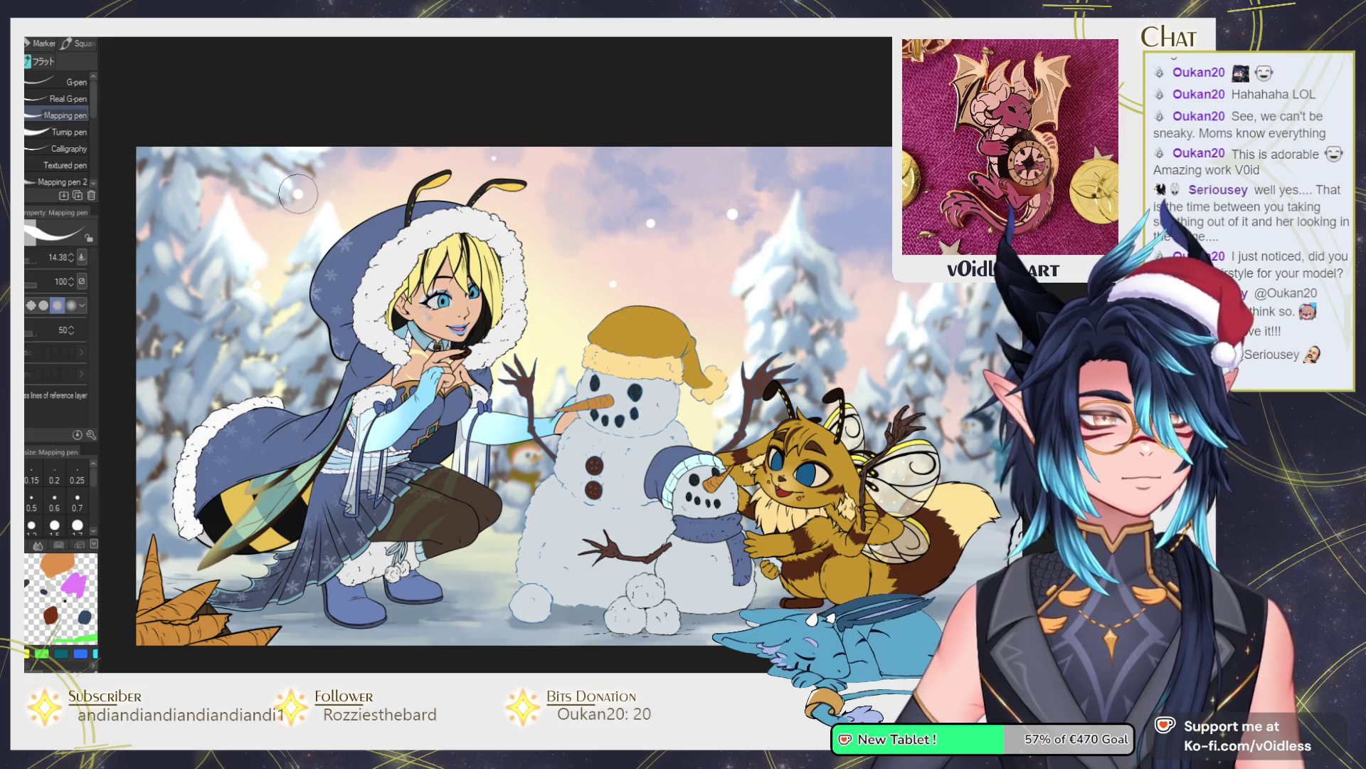
key("bracketleft")
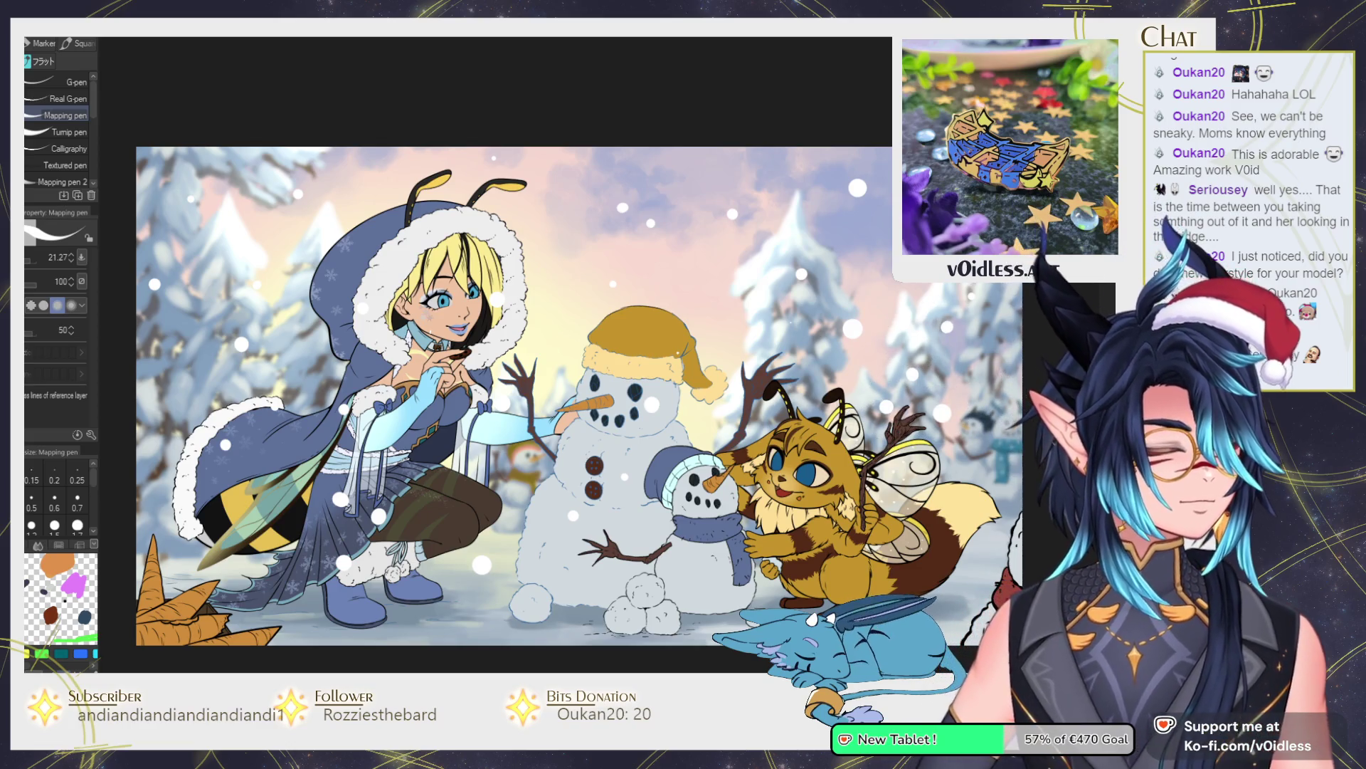
key("ctrl+minus")
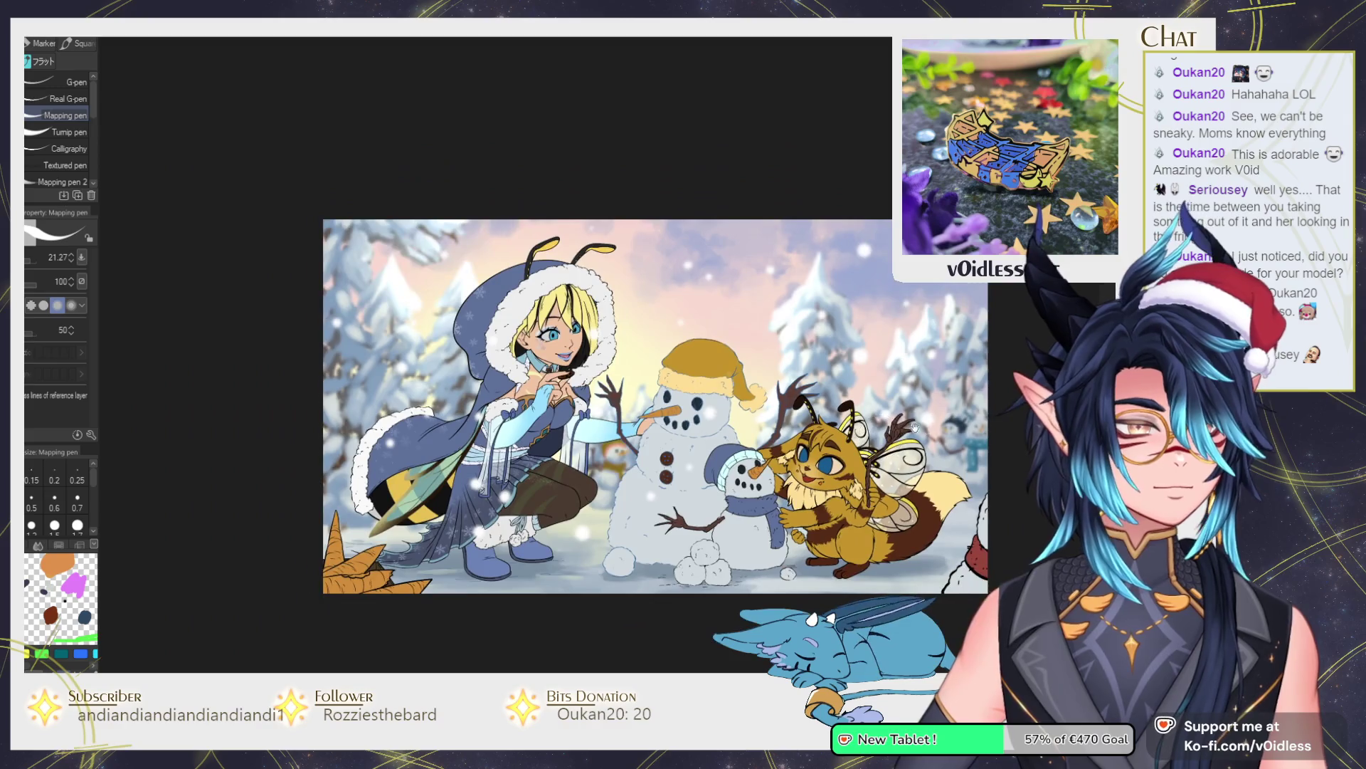
Pick the Distant tree highlight brush, zoom slightly, then switch to the silver-haired character artwork.
key("b")
key("ctrl+plus")
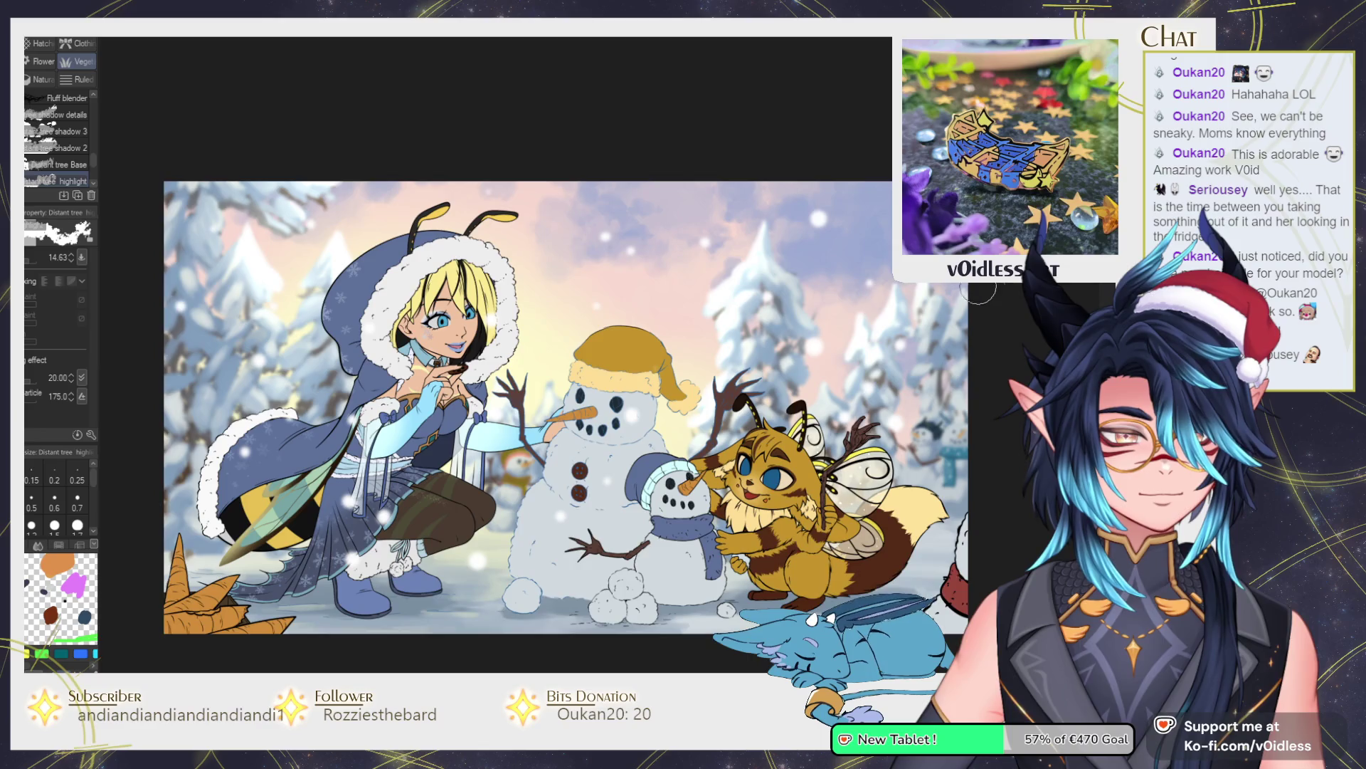
scroll(917, 328, "up", 1)
scroll(918, 333, "down", 1)
scroll(919, 335, "up", 1)
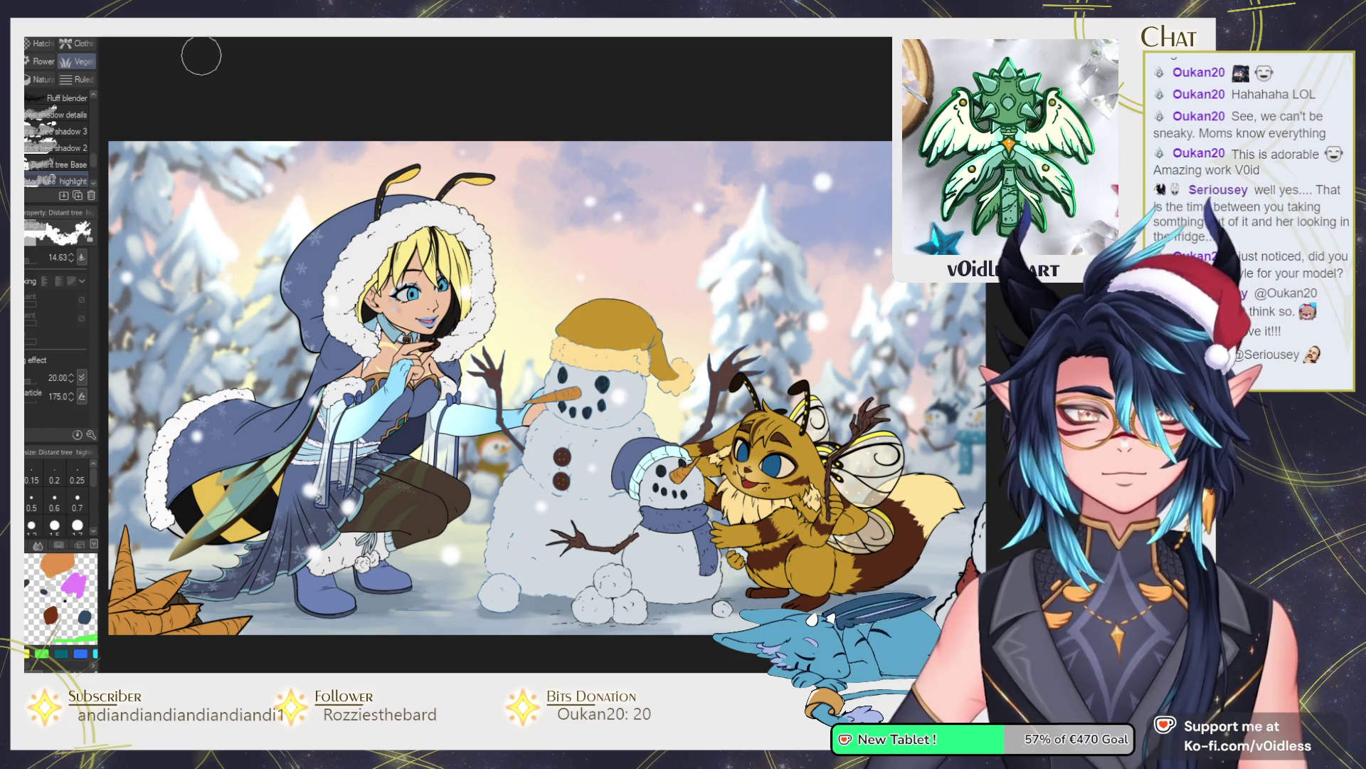
left_click(200, 37)
Flip between the snowman and silver-haired character documents, ending on the character.
scroll(473, 159, "up", 3)
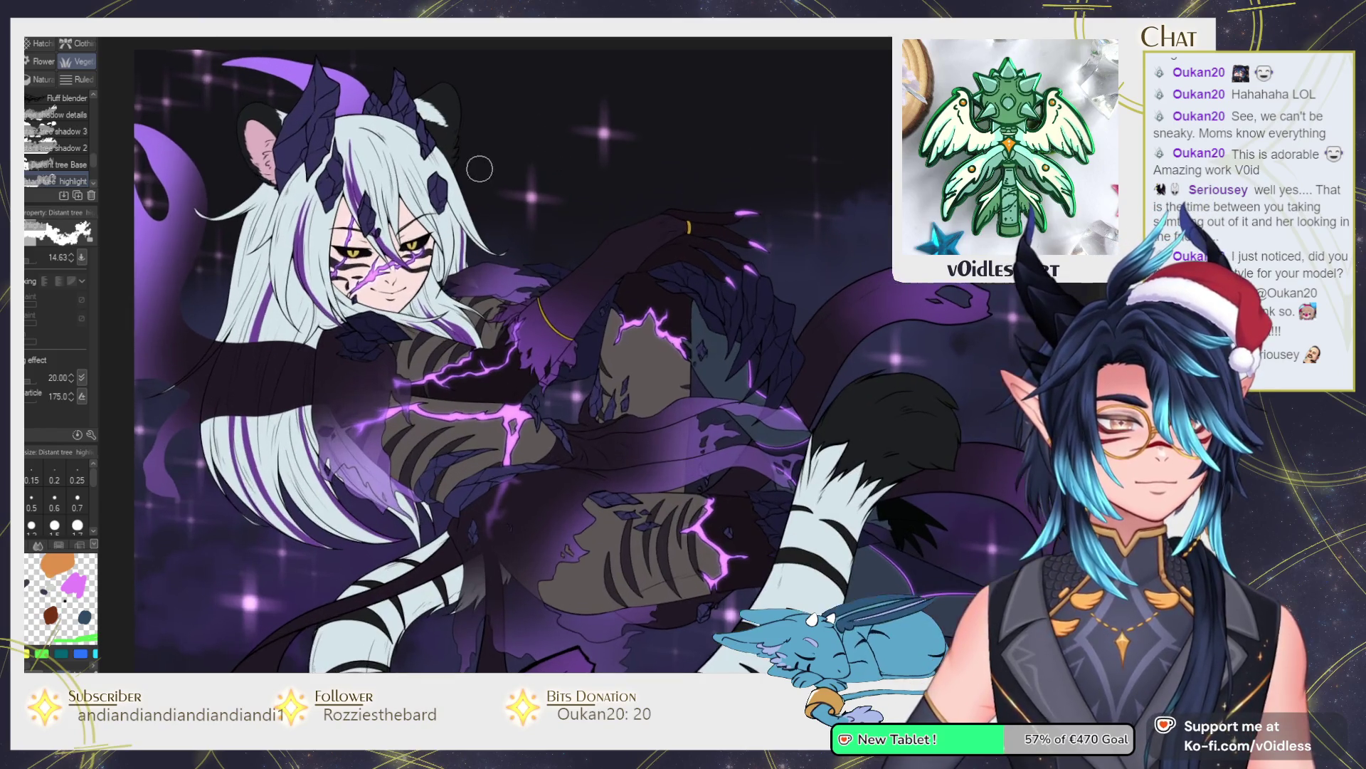
scroll(572, 366, "right", 1)
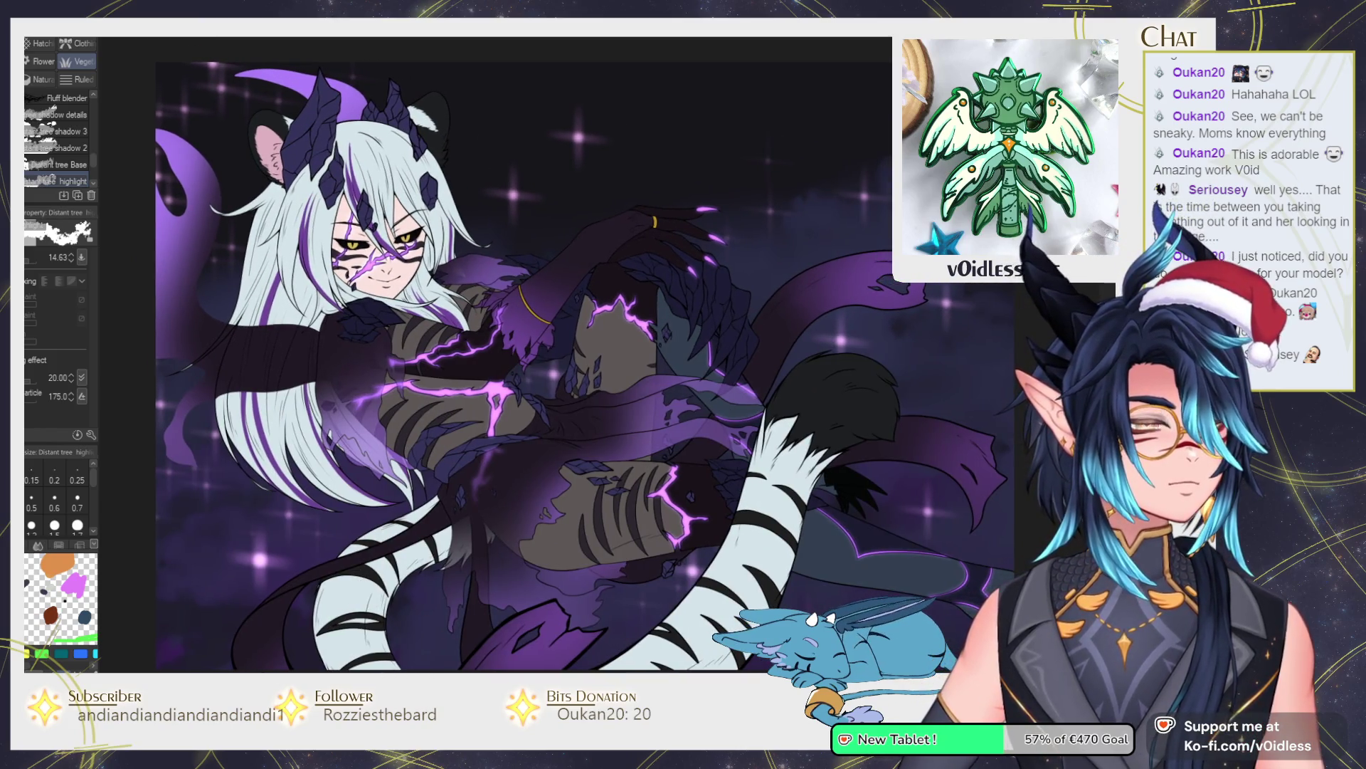
left_click(147, 41)
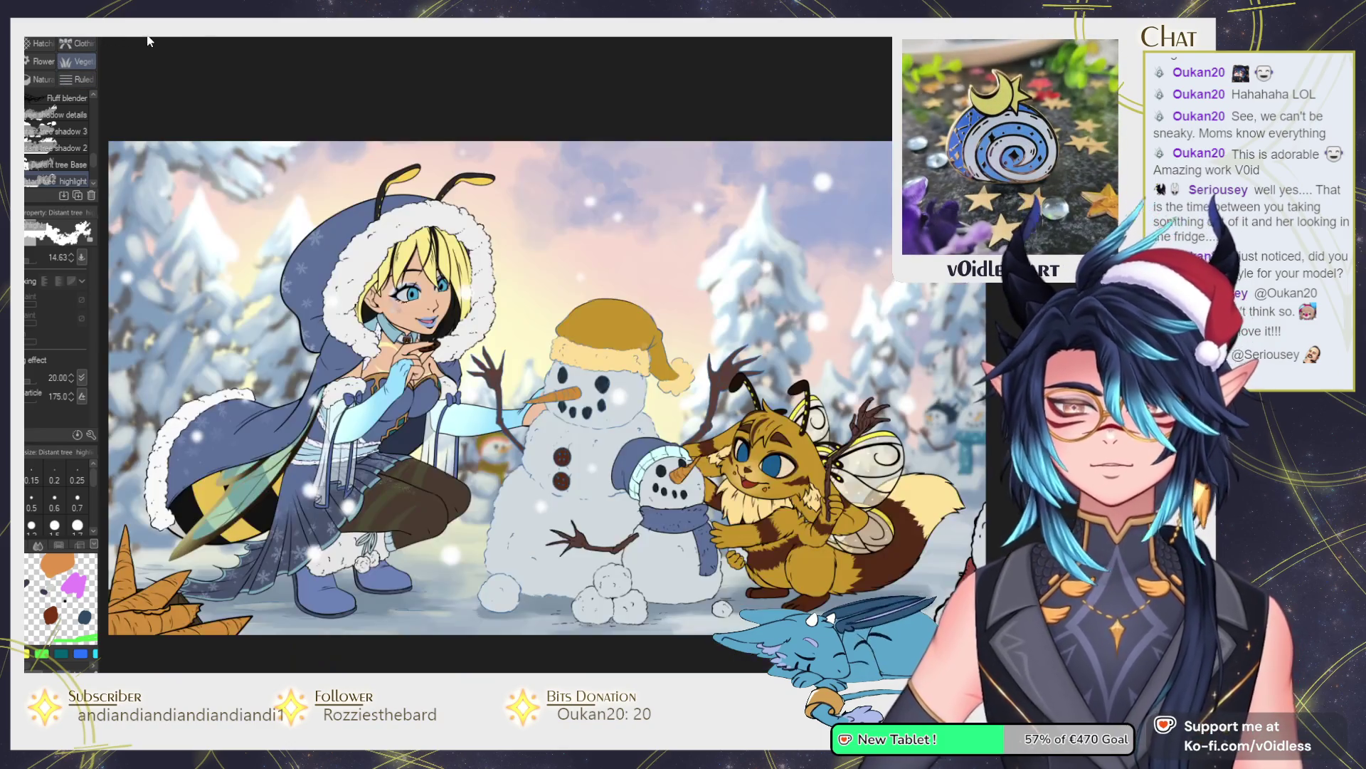
left_click(205, 37)
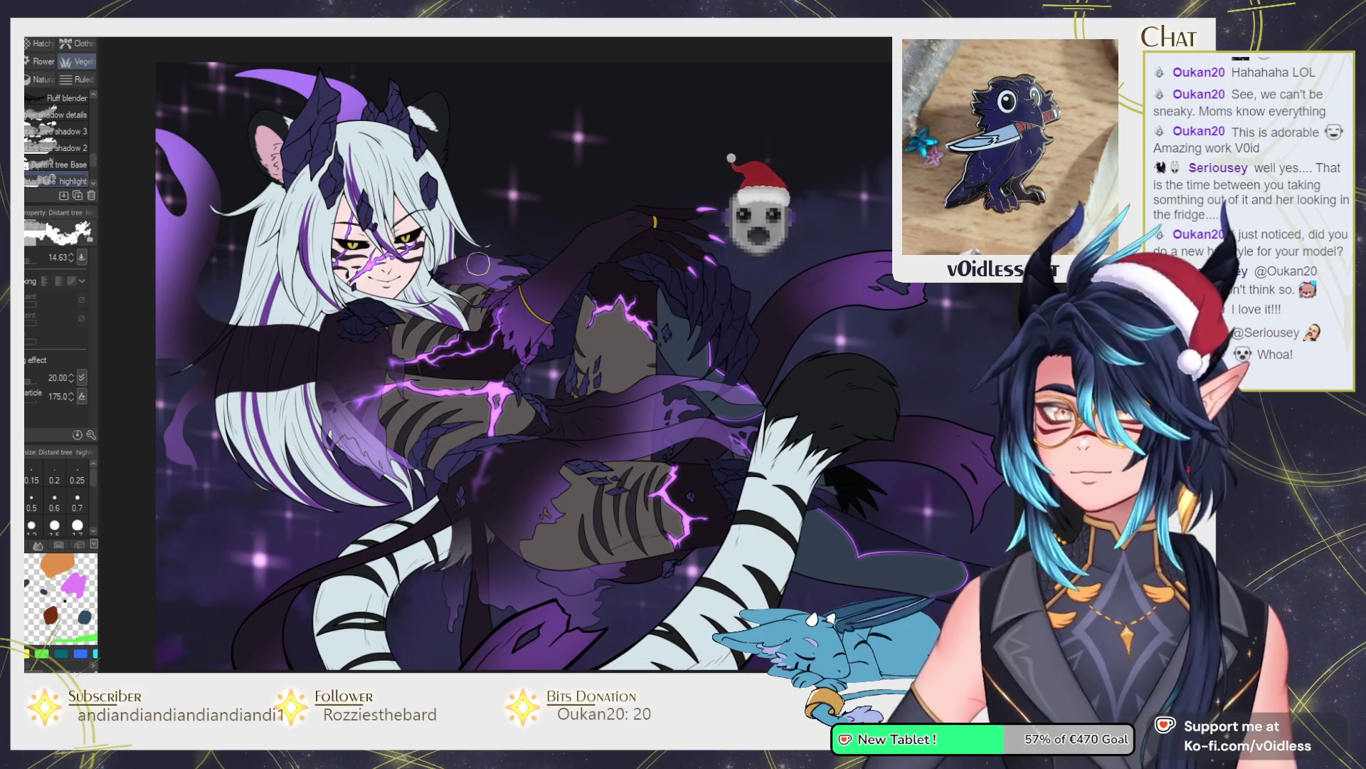
Select the sai風 brush from the Custom brush group.
scroll(191, 207, "up", 1)
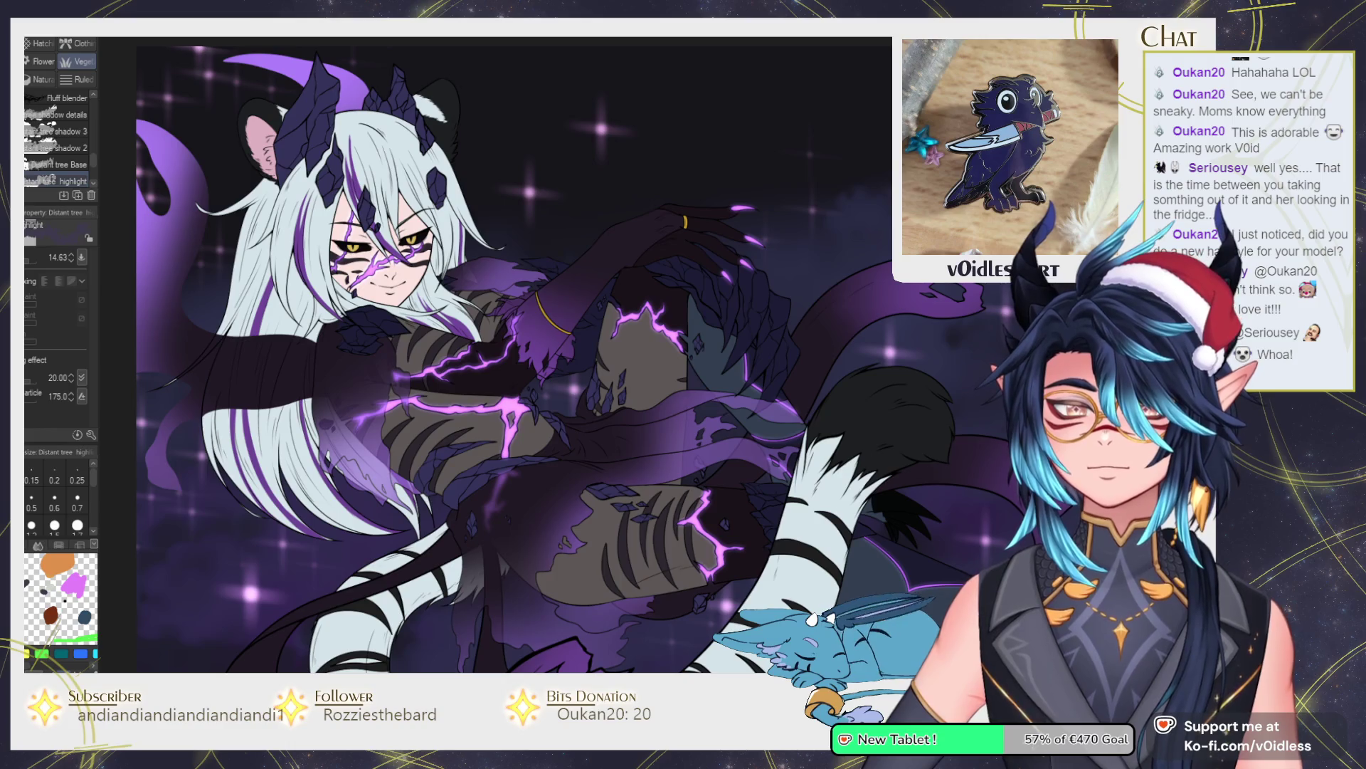
key("b")
left_click(42, 79)
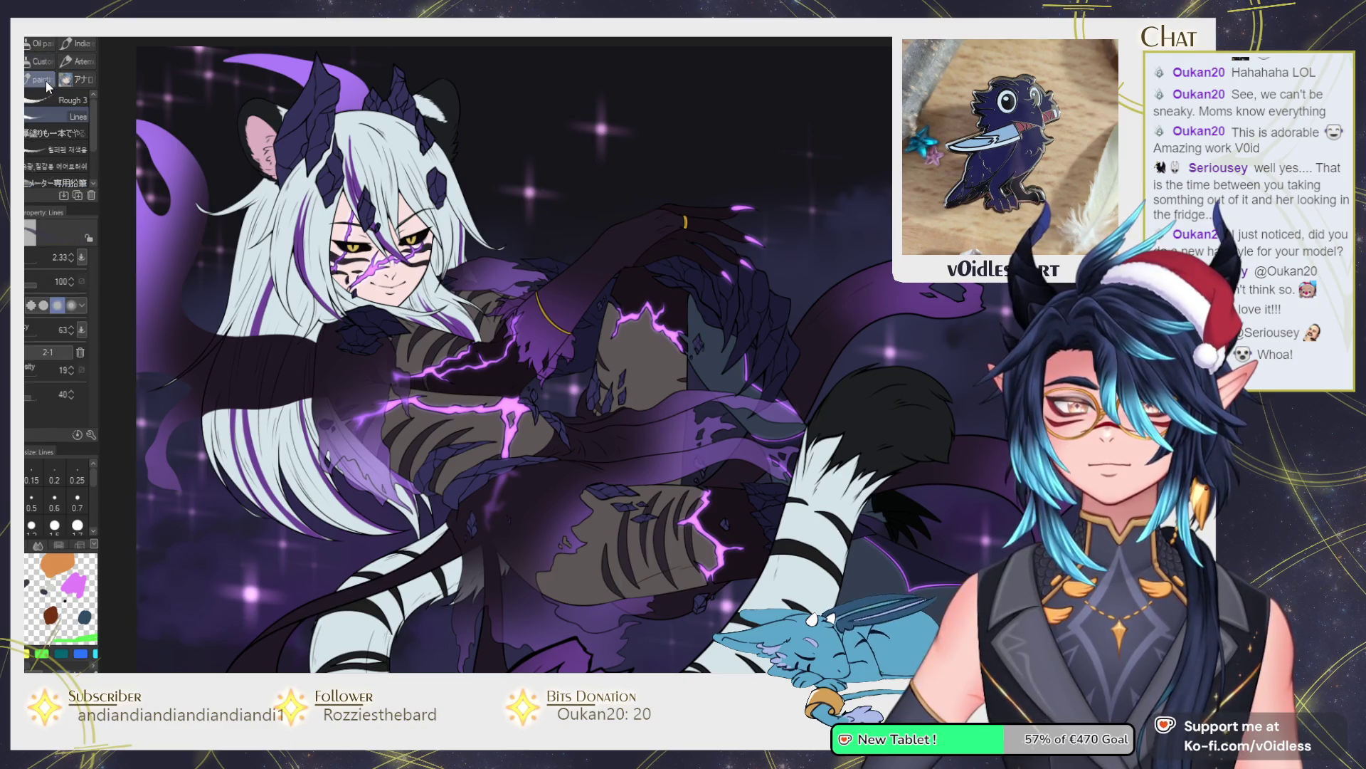
left_click(41, 61)
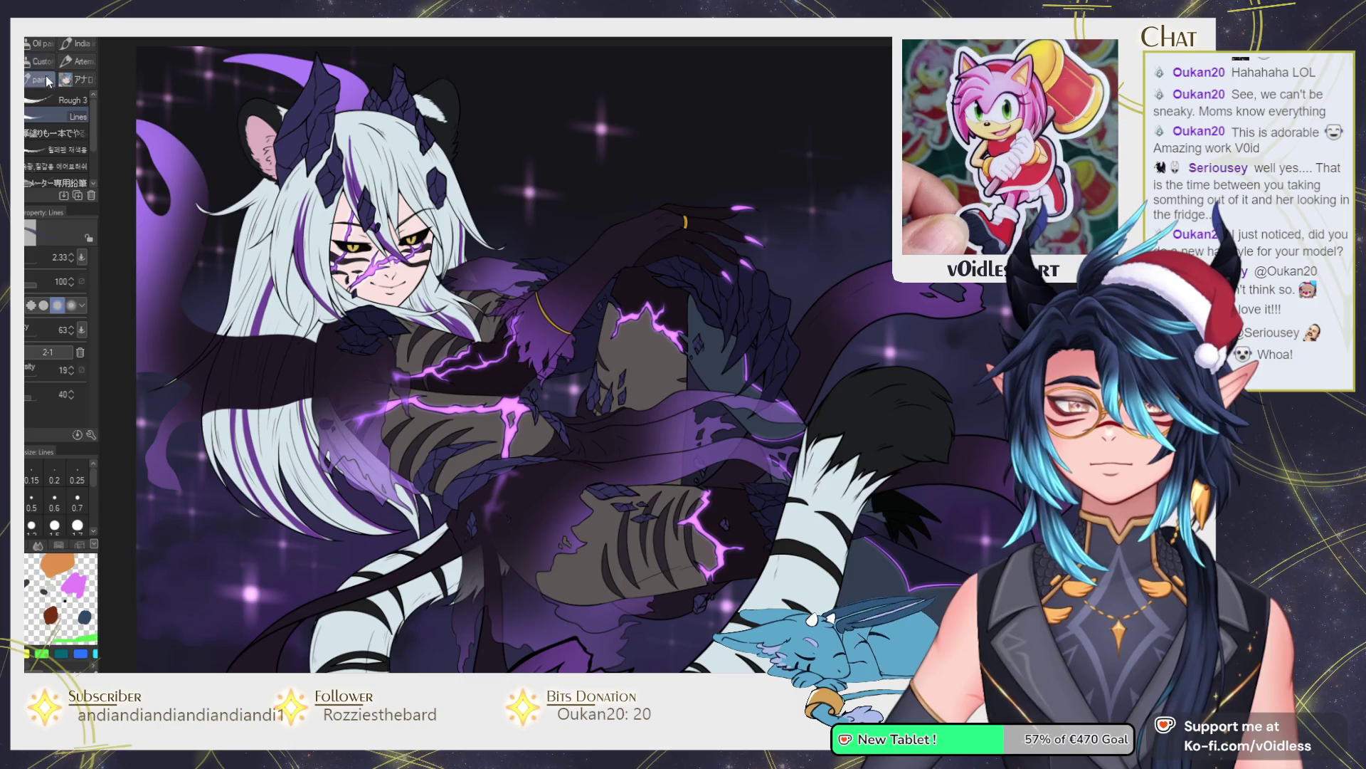
left_click(62, 164)
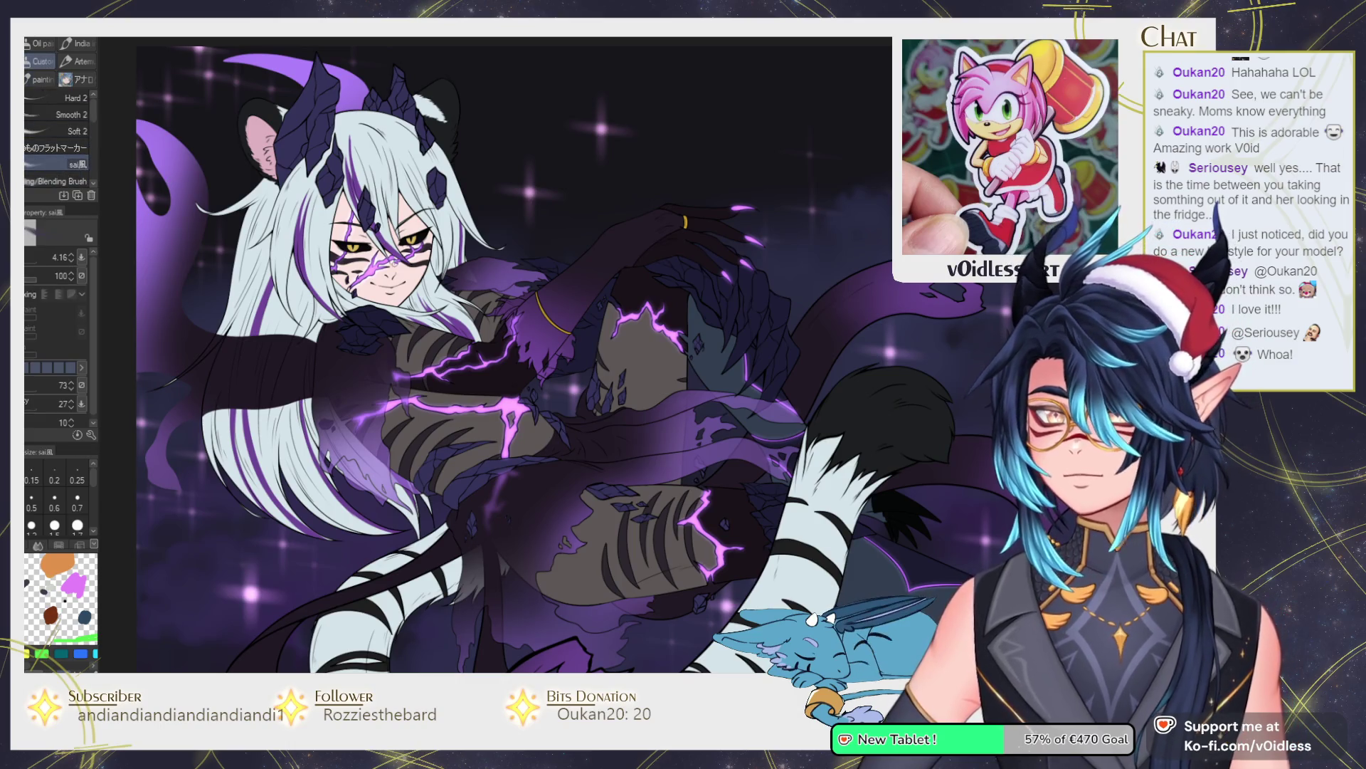
scroll(419, 275, "up", 1)
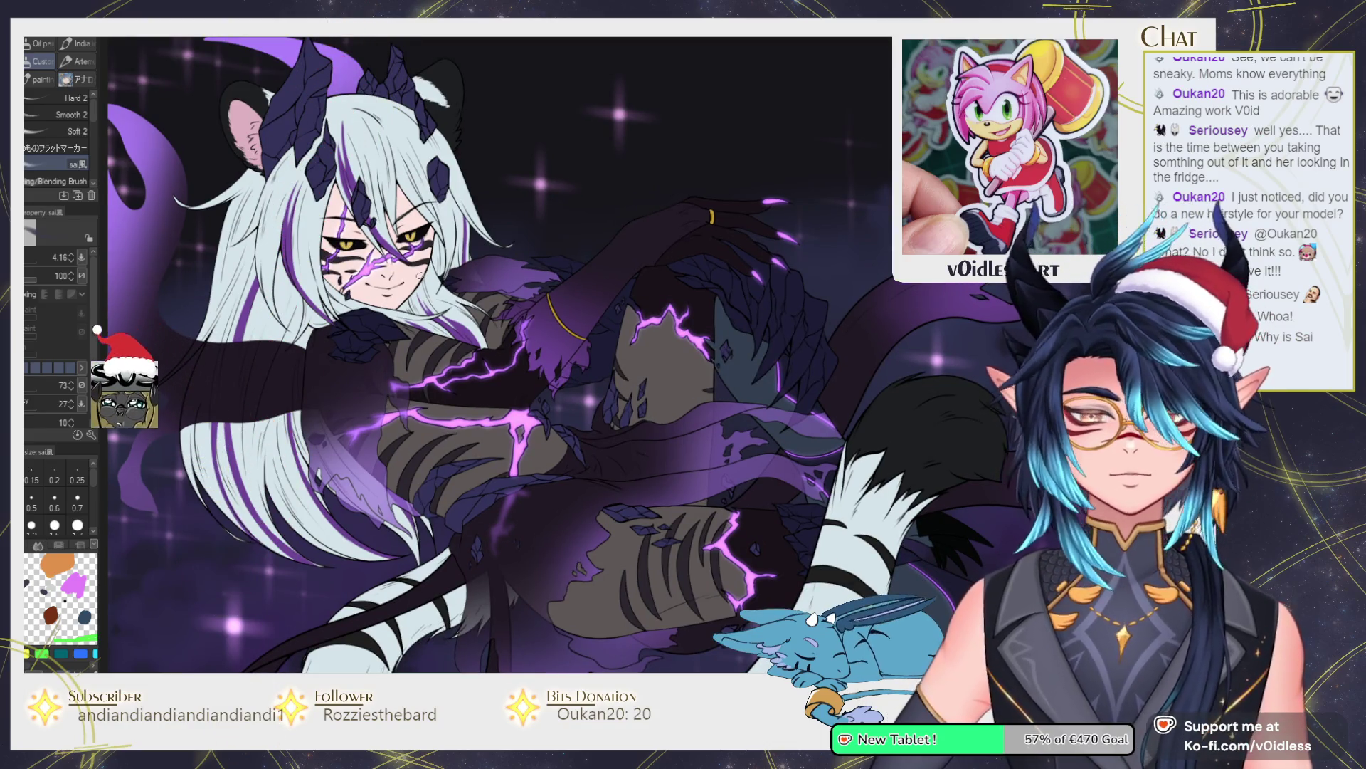
scroll(420, 275, "up", 2)
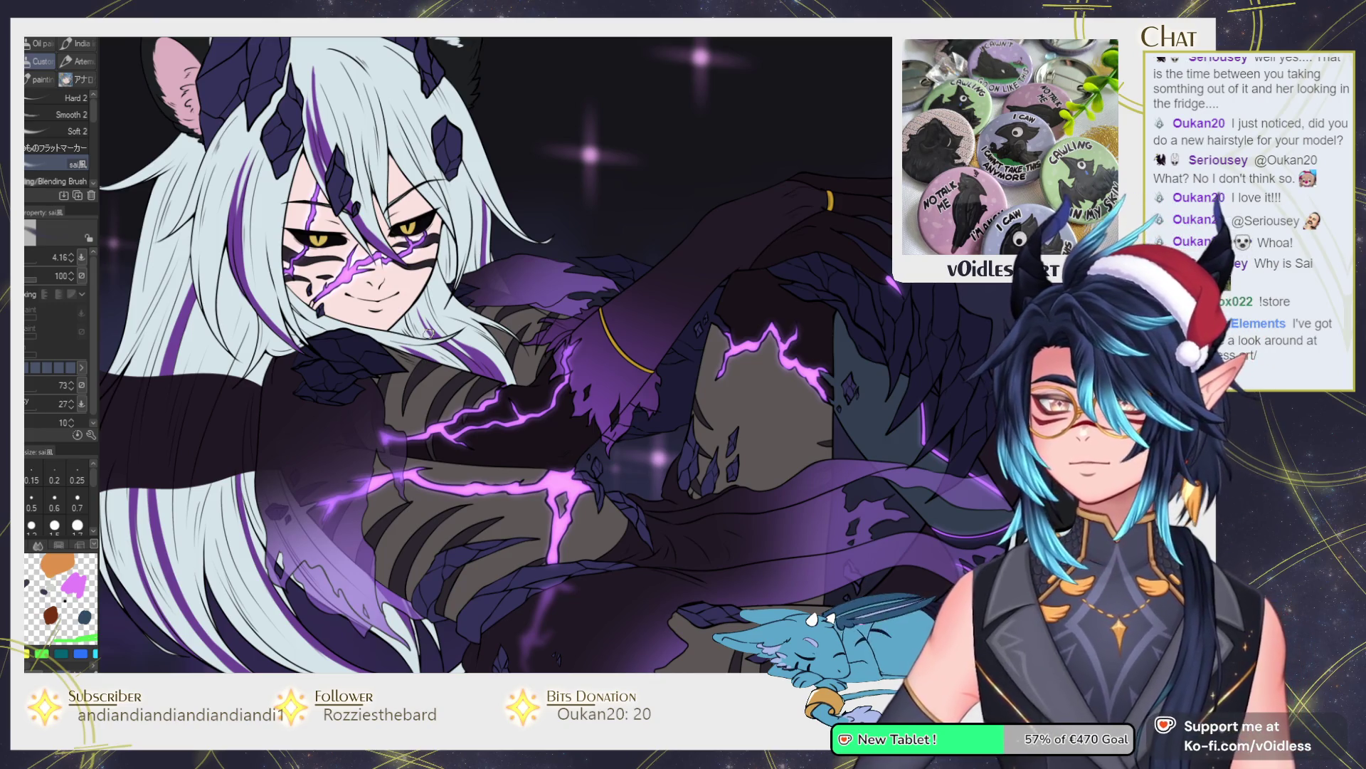
Paint thin dark strands along the left edge of the silver hair, from cheek upward.
scroll(326, 213, "up", 5)
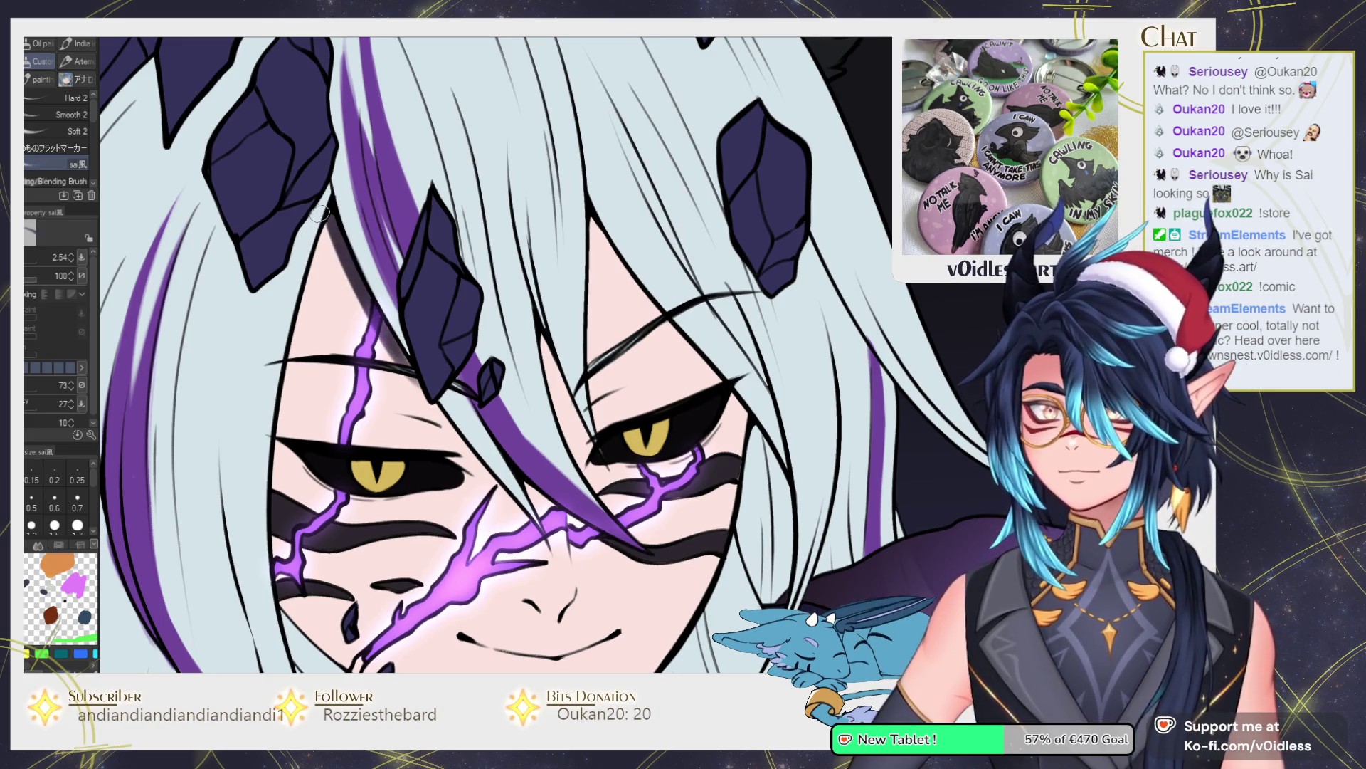
left_click_drag(324, 253, 289, 392)
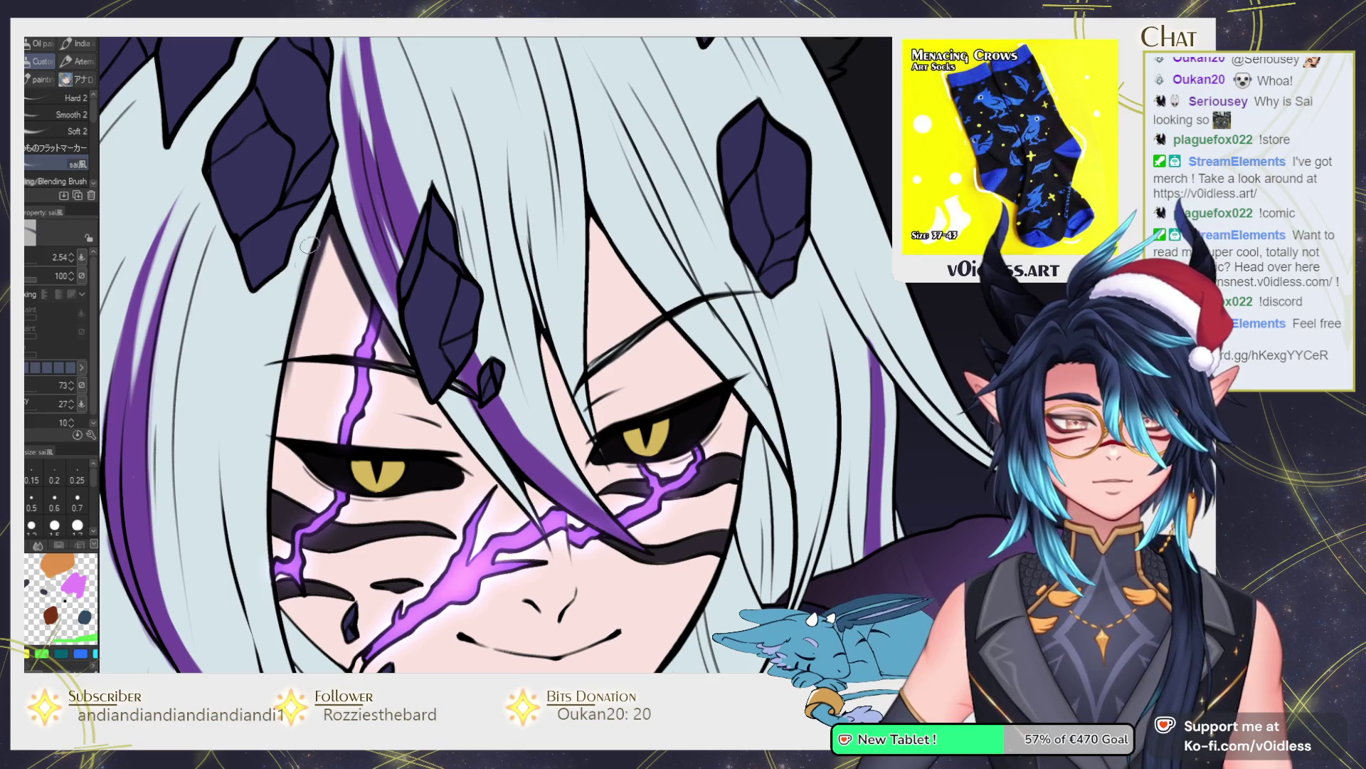
mouse_move(328, 199)
left_mouse_down()
mouse_move(288, 299)
mouse_move(275, 448)
left_mouse_up()
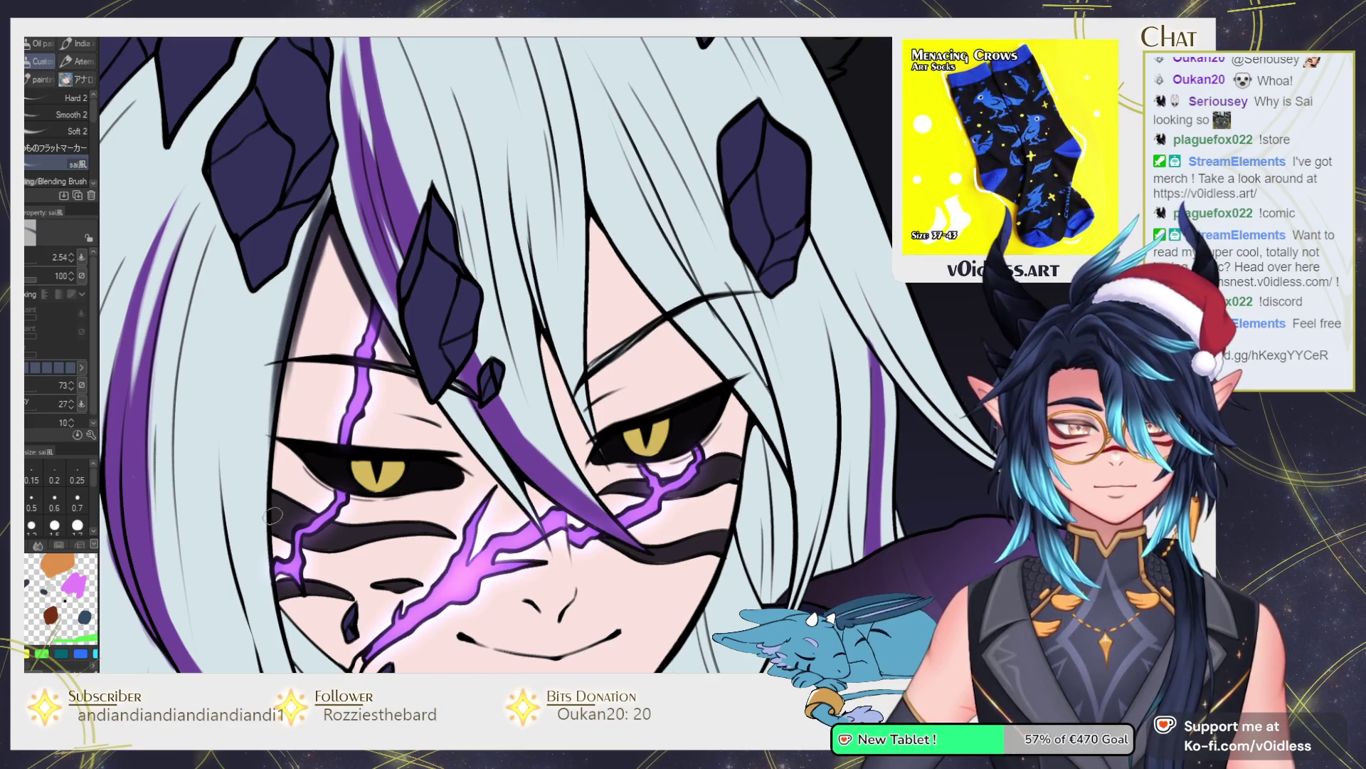
scroll(273, 511, "down", 3)
mouse_move(318, 253)
left_mouse_down()
mouse_move(324, 424)
mouse_move(331, 406)
left_mouse_up()
scroll(328, 391, "up", 2)
left_click_drag(385, 463, 331, 405)
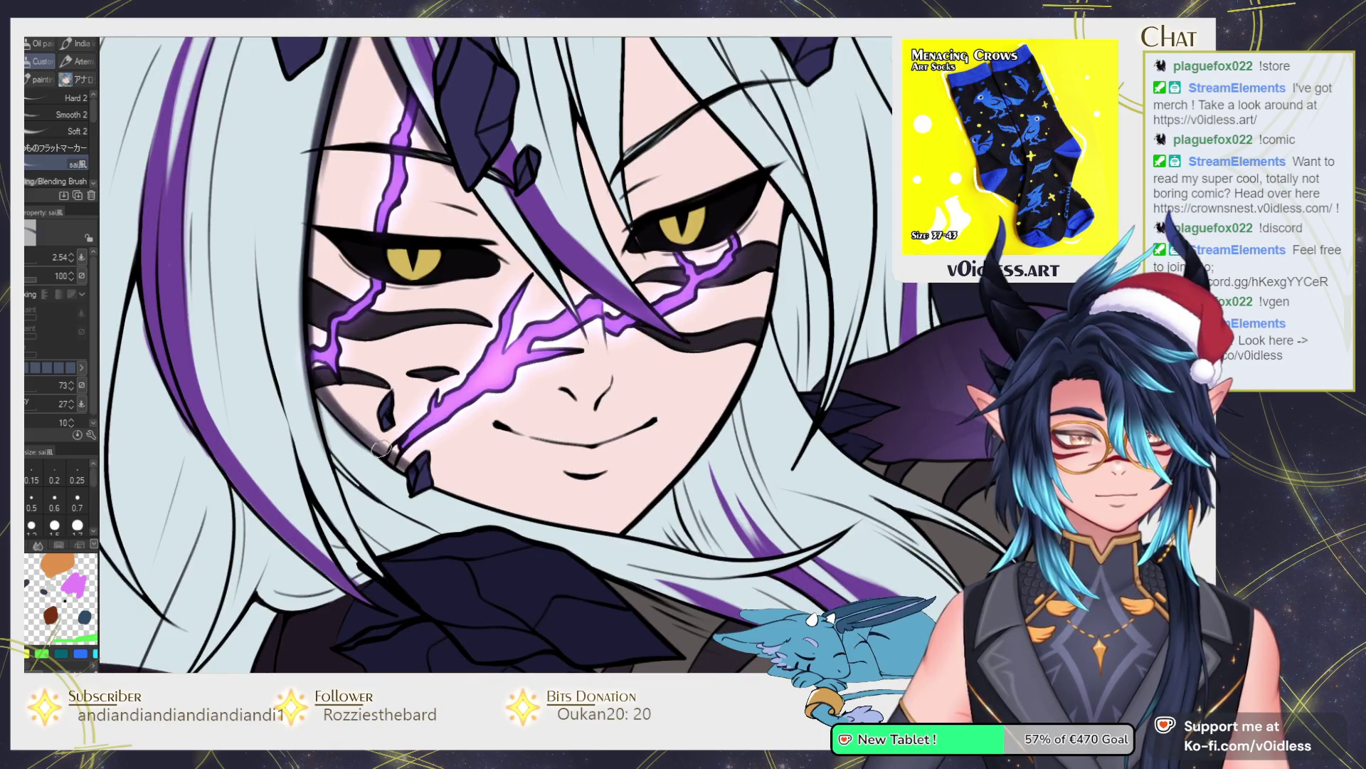
left_click_drag(312, 271, 324, 374)
mouse_move(312, 325)
left_mouse_down()
mouse_move(403, 463)
mouse_move(328, 400)
left_mouse_up()
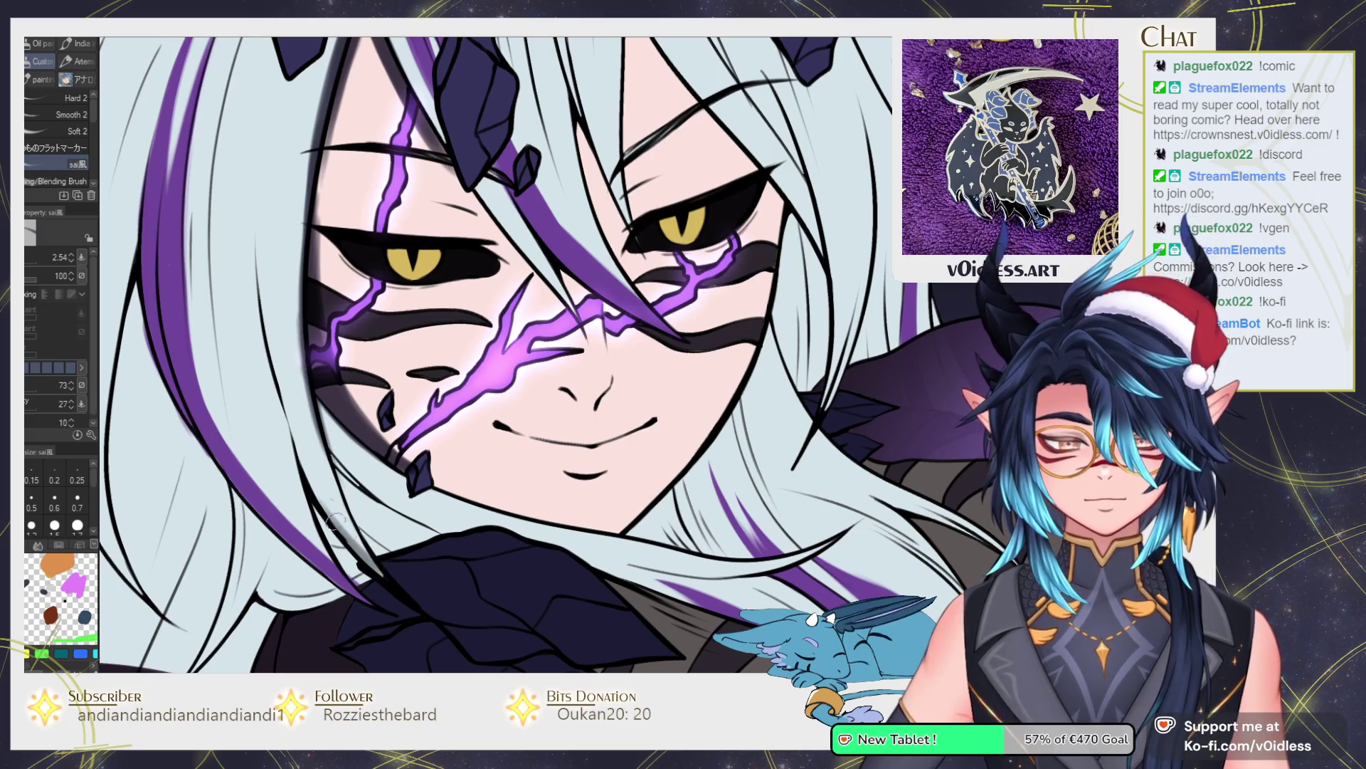
Redraw and add more dark strands beside the left cheek.
scroll(286, 343, "down", 2)
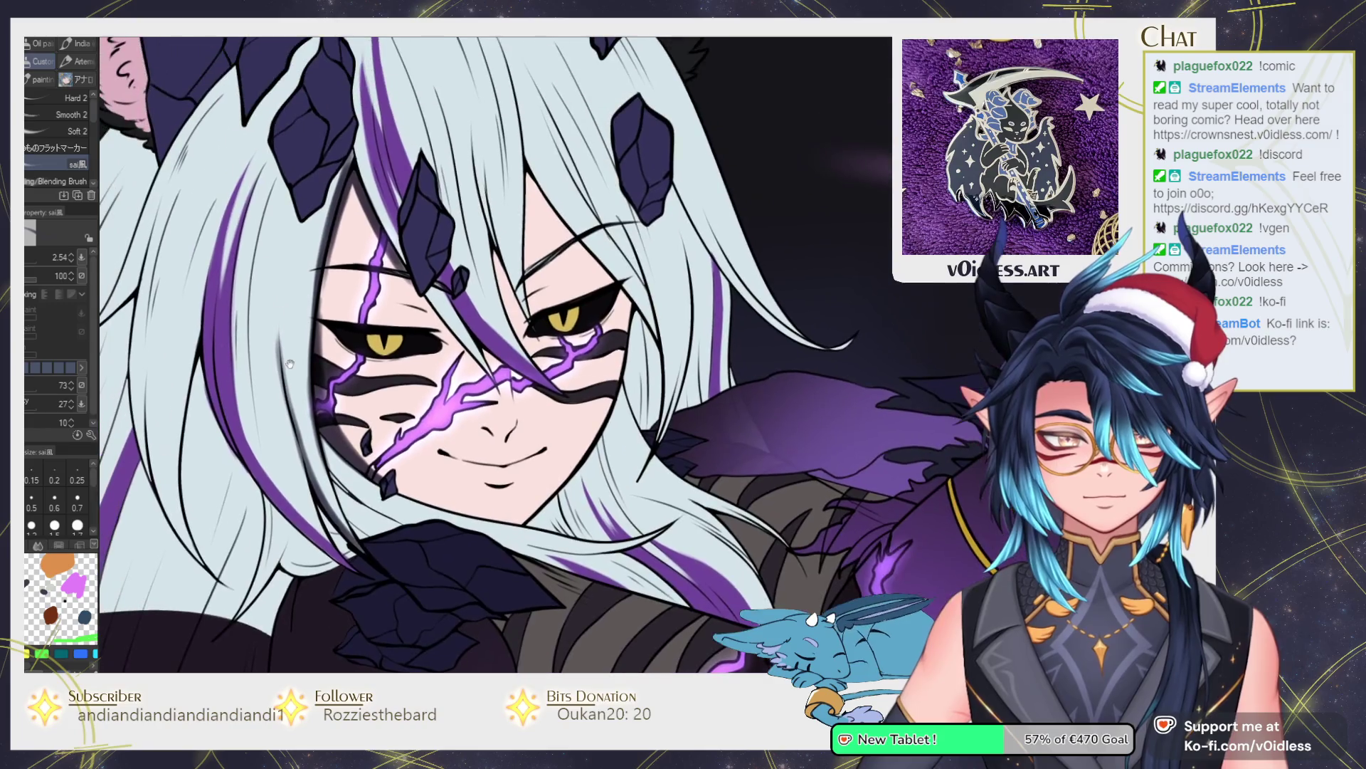
mouse_move(304, 457)
left_mouse_down()
mouse_move(279, 285)
mouse_move(284, 213)
left_mouse_up()
mouse_move(280, 299)
left_mouse_down()
mouse_move(306, 456)
mouse_move(290, 413)
left_mouse_up()
scroll(461, 377, "up", 2)
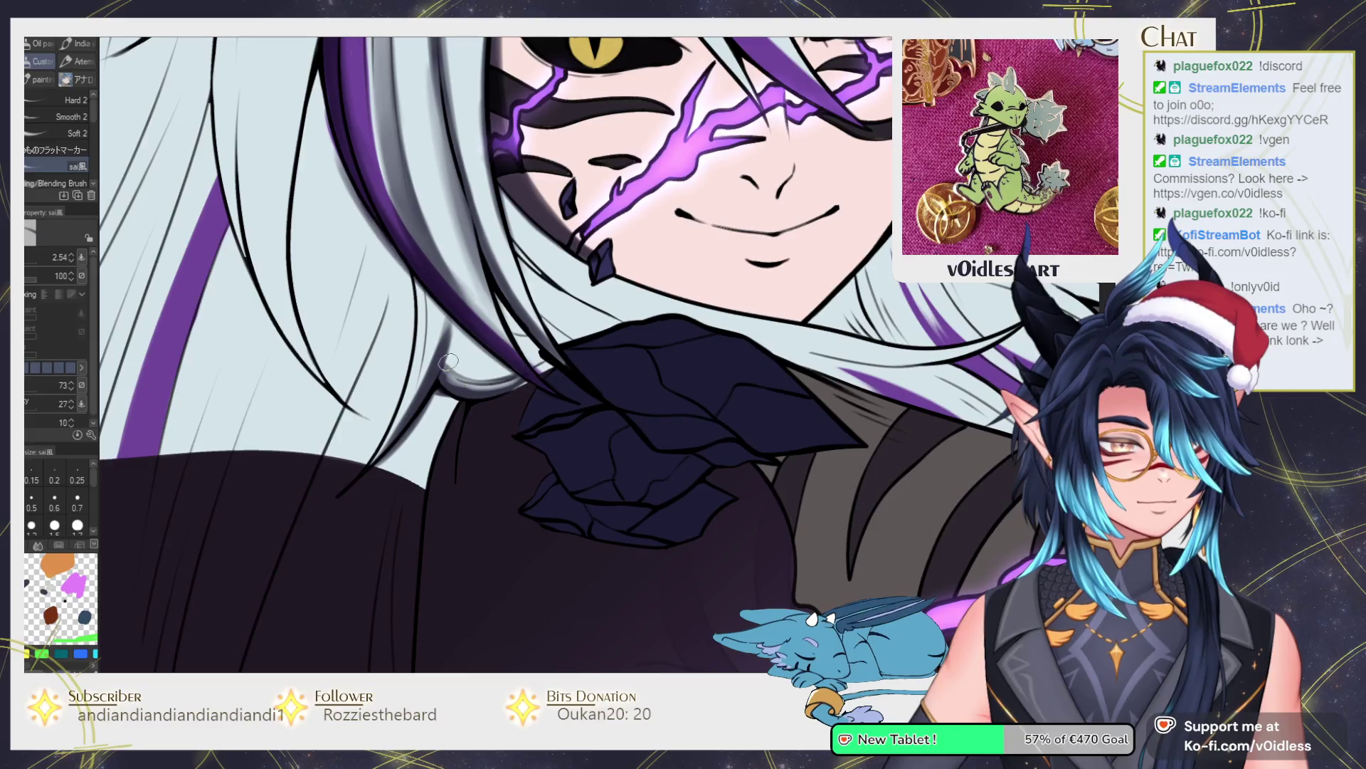
scroll(461, 378, "up", 2)
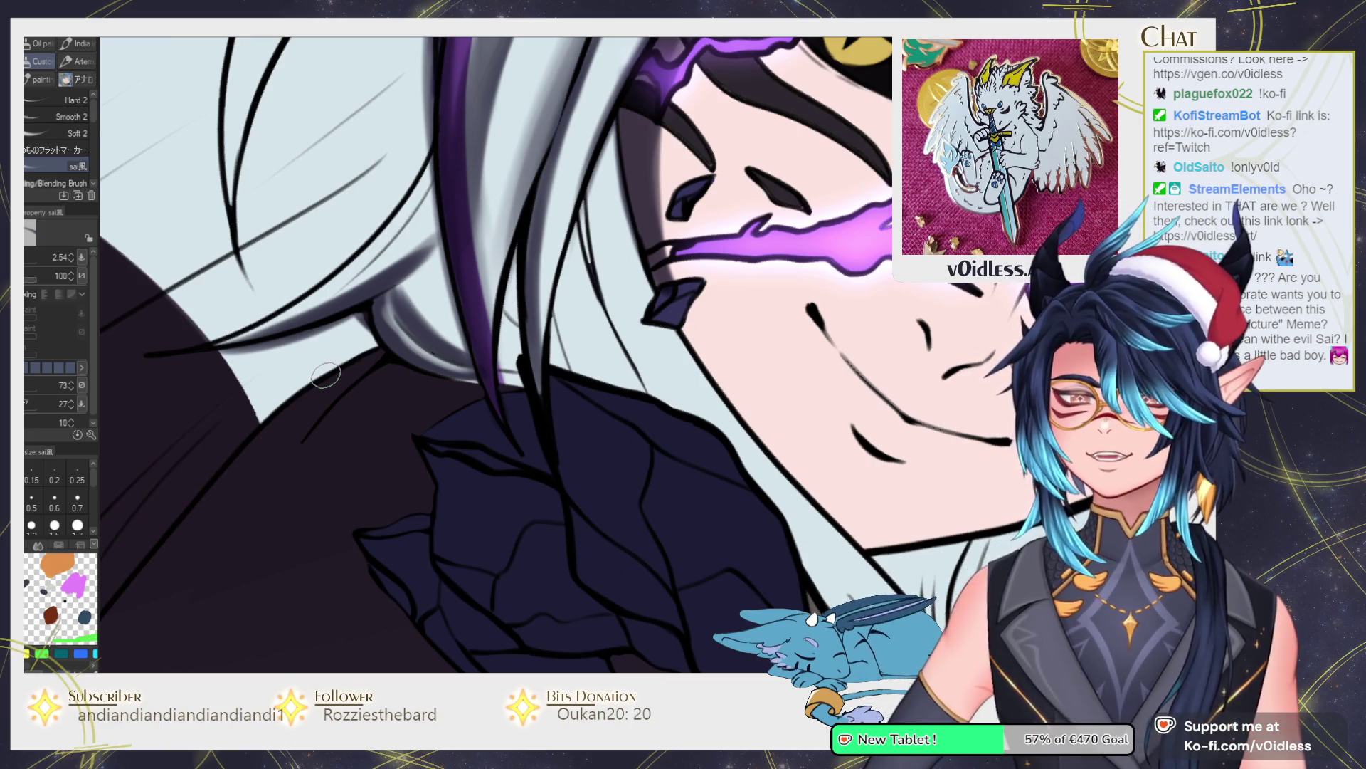
Smooth the grey hair shading with The Good Blend and darken the grey patch by the collar.
key("j")
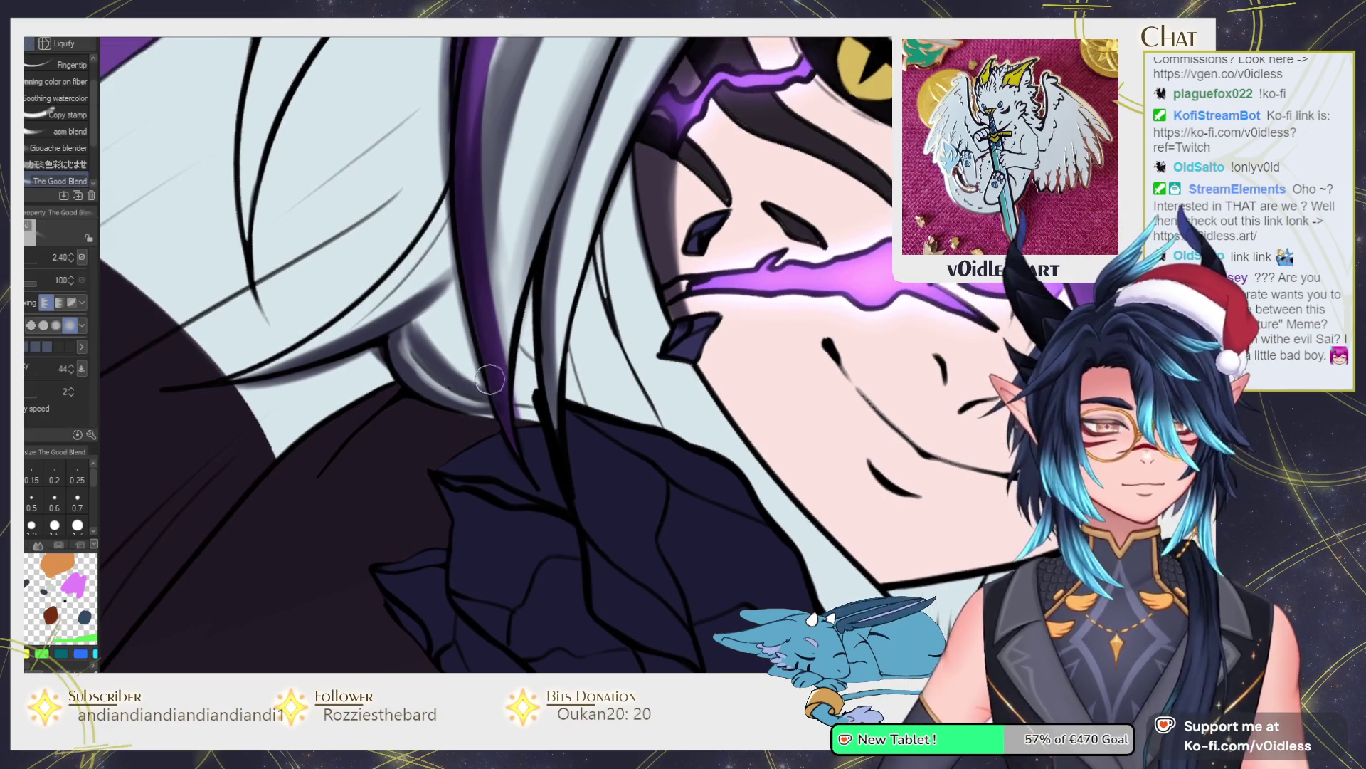
mouse_move(420, 322)
left_mouse_down()
mouse_move(455, 377)
mouse_move(398, 342)
mouse_move(455, 413)
mouse_move(535, 408)
left_mouse_up()
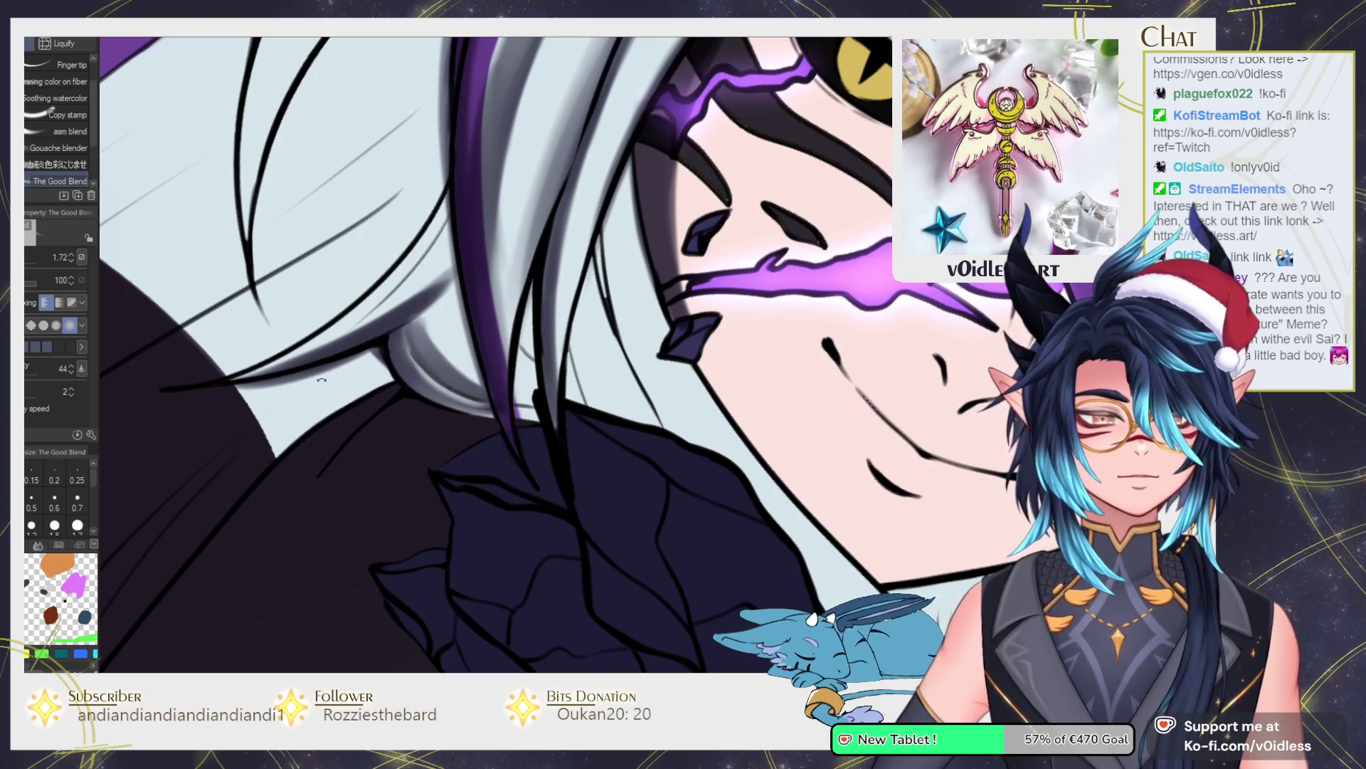
key("b")
scroll(453, 396, "down", 3)
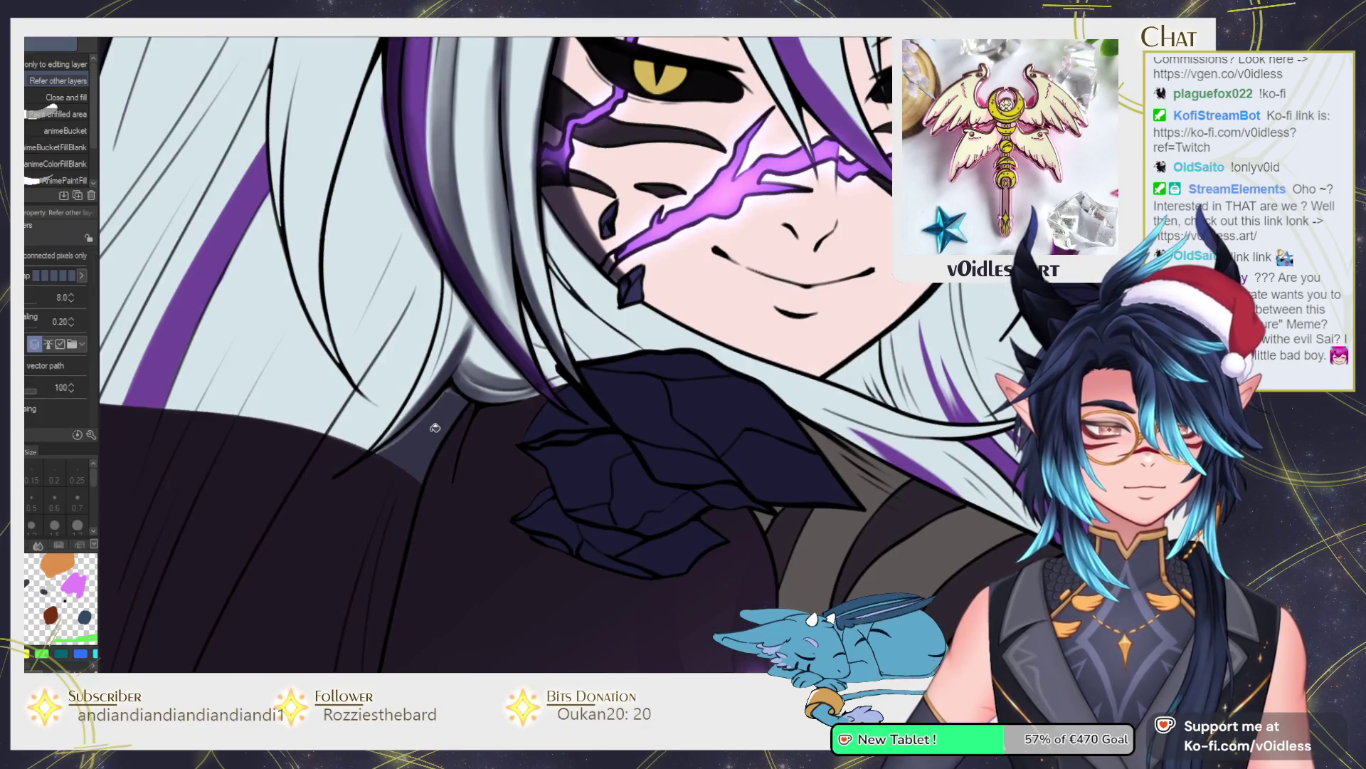
left_click_drag(390, 456, 367, 465)
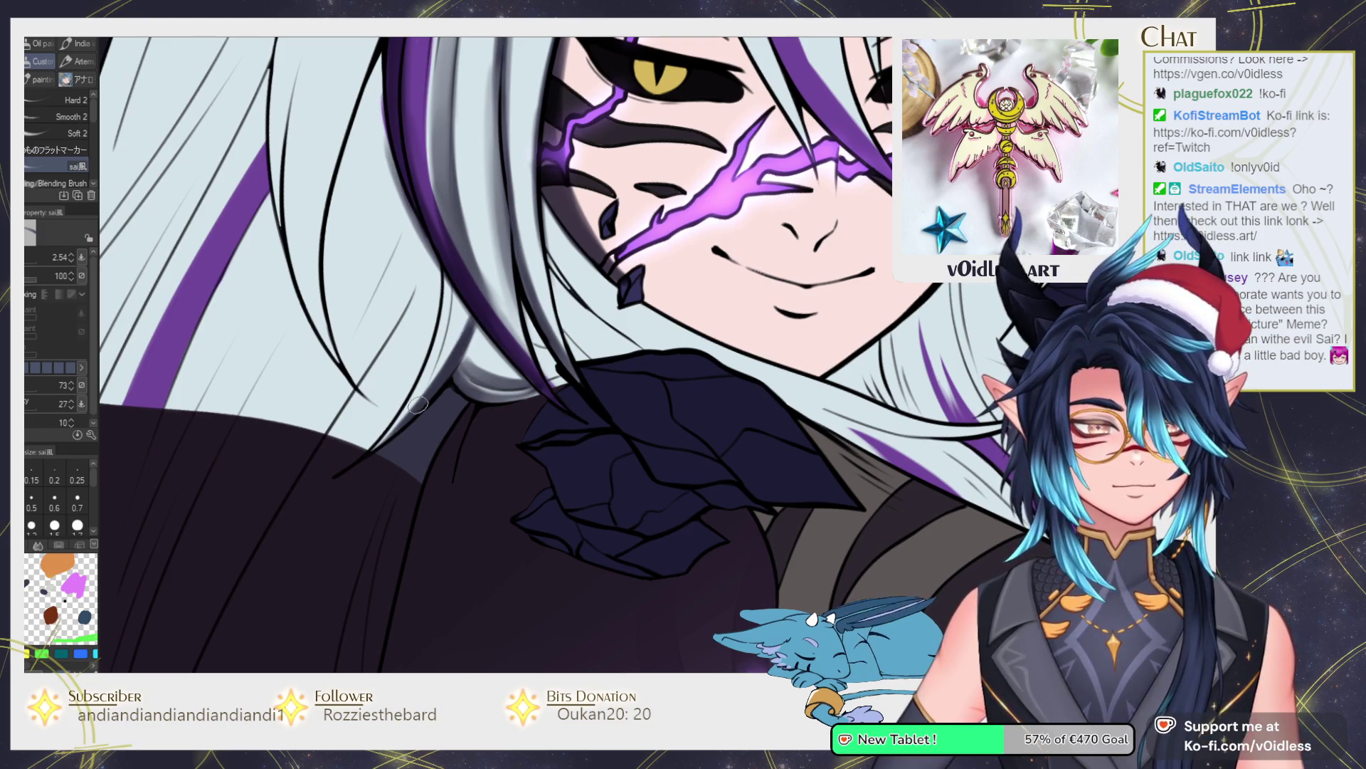
mouse_move(415, 411)
left_mouse_down()
mouse_move(463, 334)
mouse_move(441, 336)
left_mouse_up()
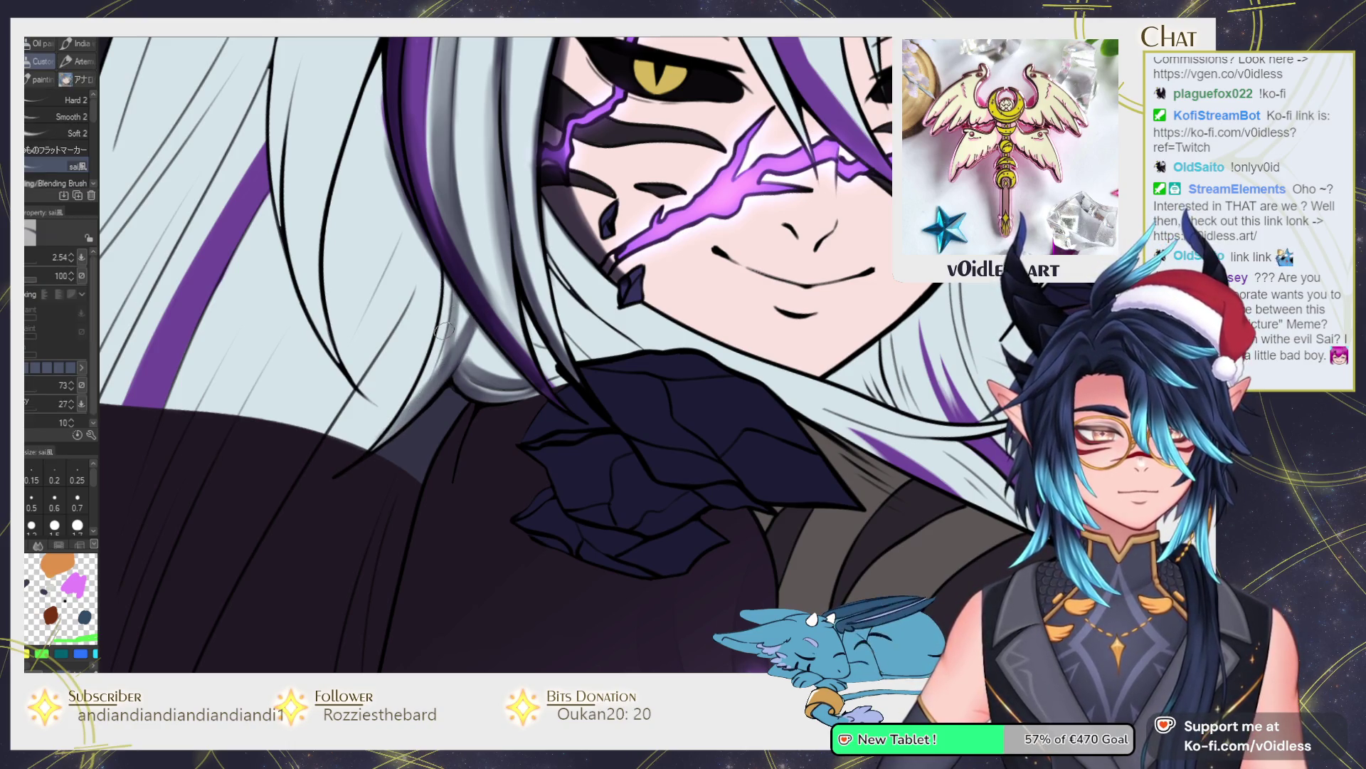
key("j")
scroll(369, 431, "down", 3)
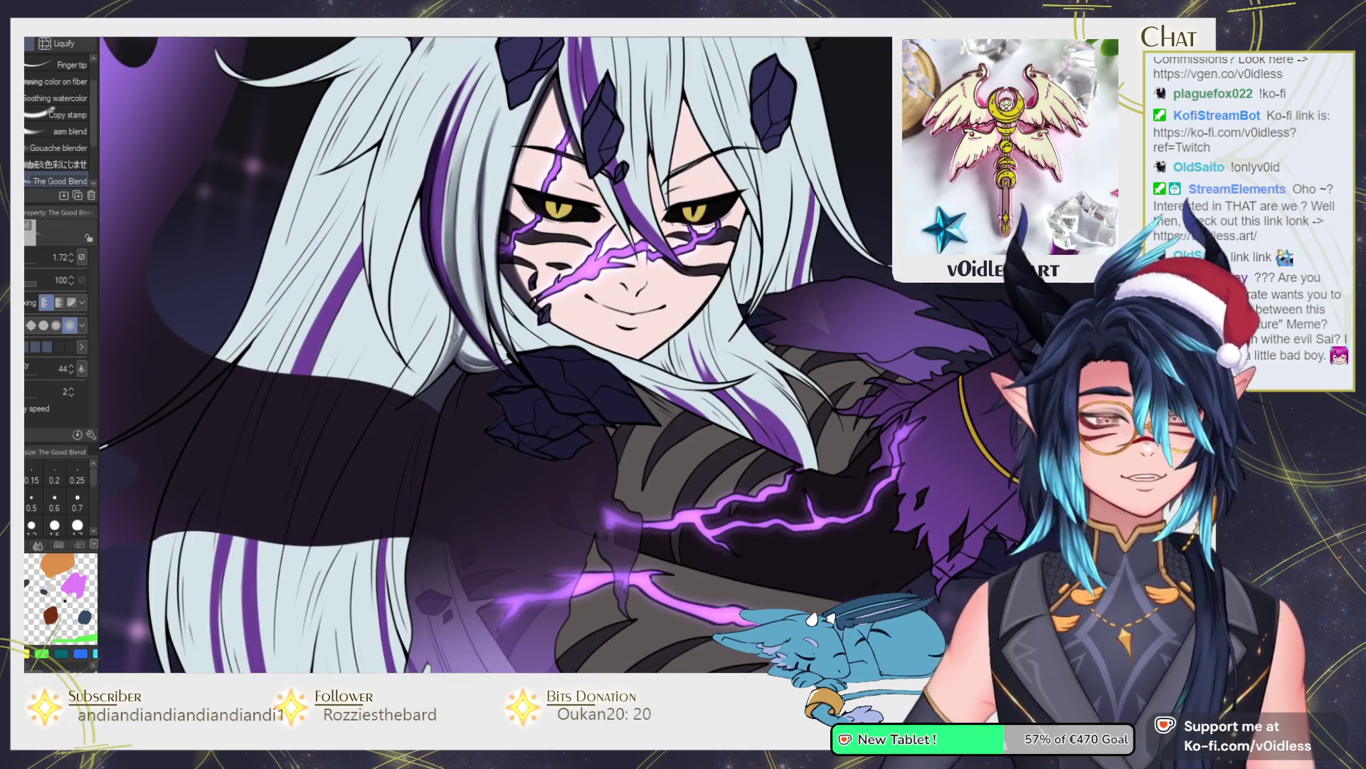
Draw a faint dark strand along the hair edge and soften it with The Good Blend.
scroll(453, 335, "up", 5)
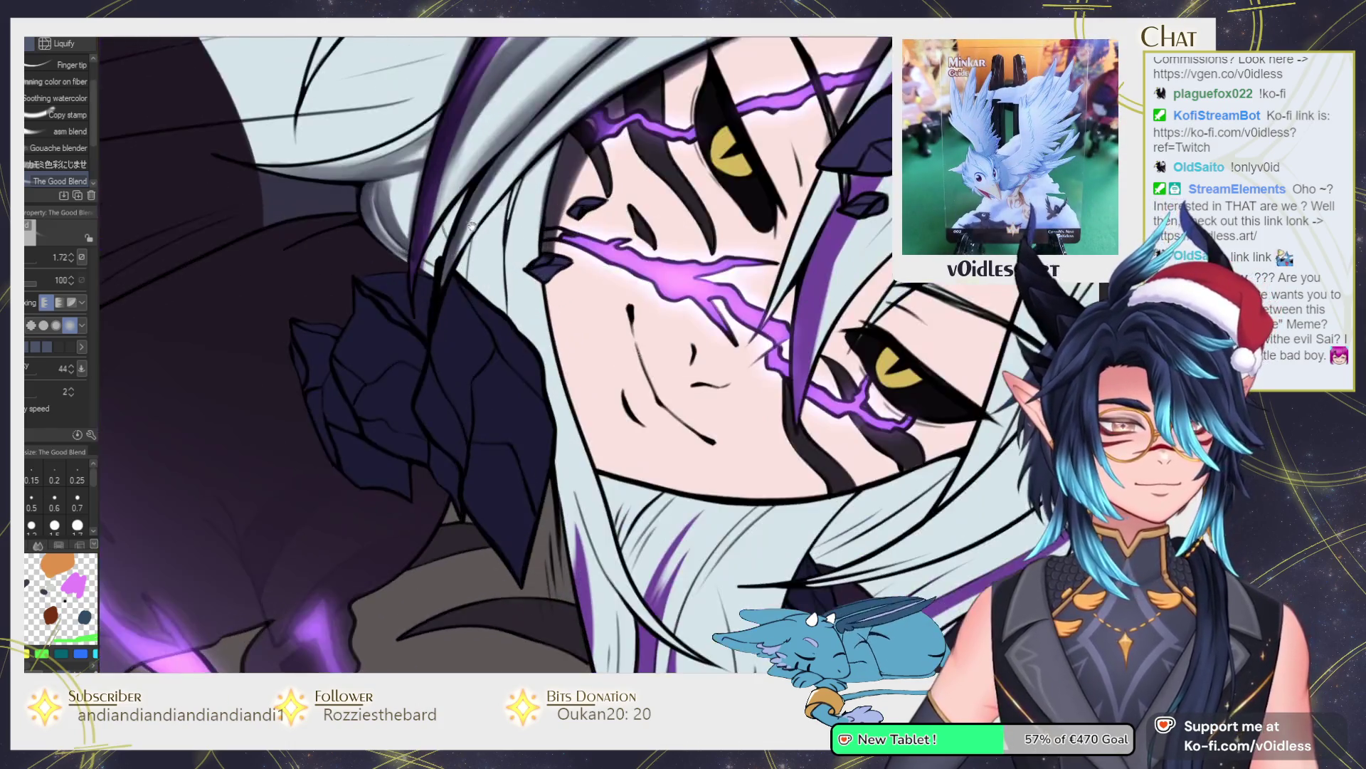
left_click_drag(471, 224, 403, 375)
key("b")
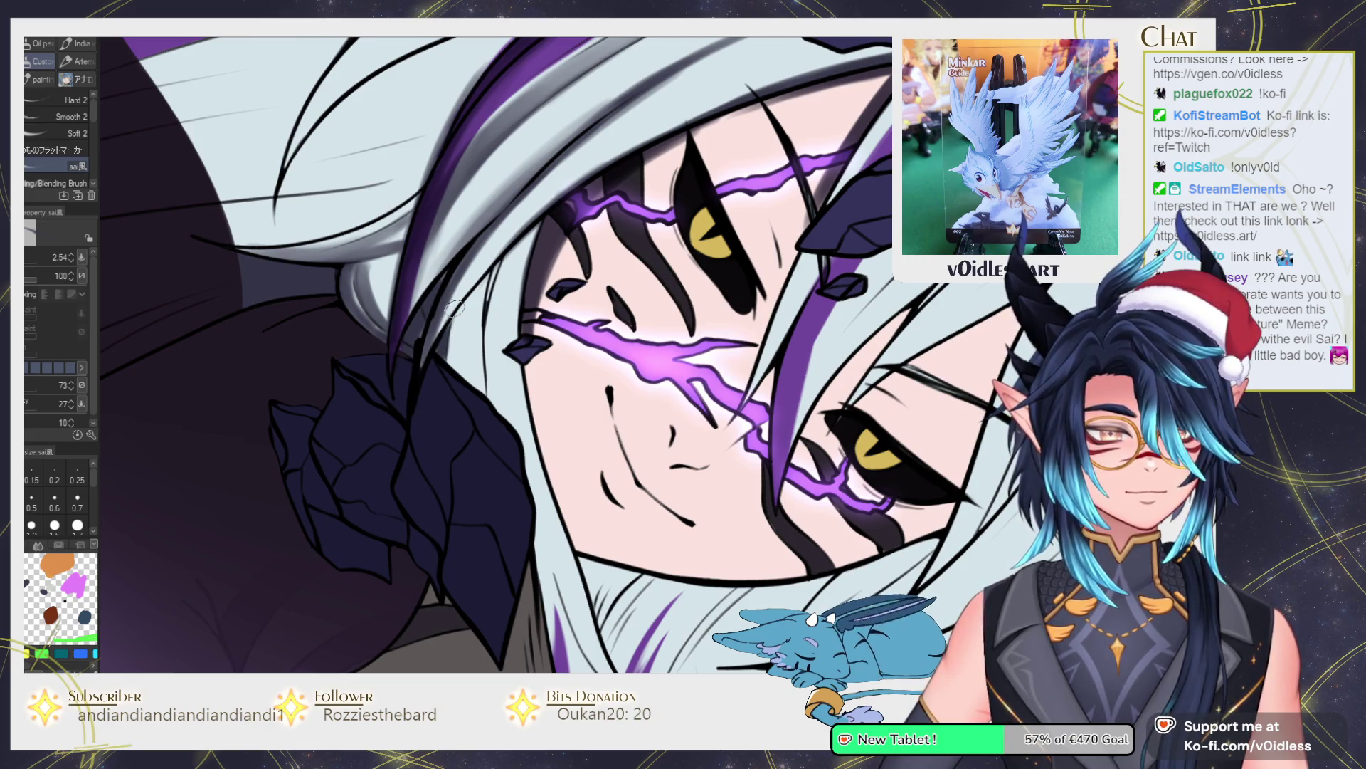
mouse_move(484, 399)
left_mouse_down()
mouse_move(482, 295)
mouse_move(513, 249)
left_mouse_up()
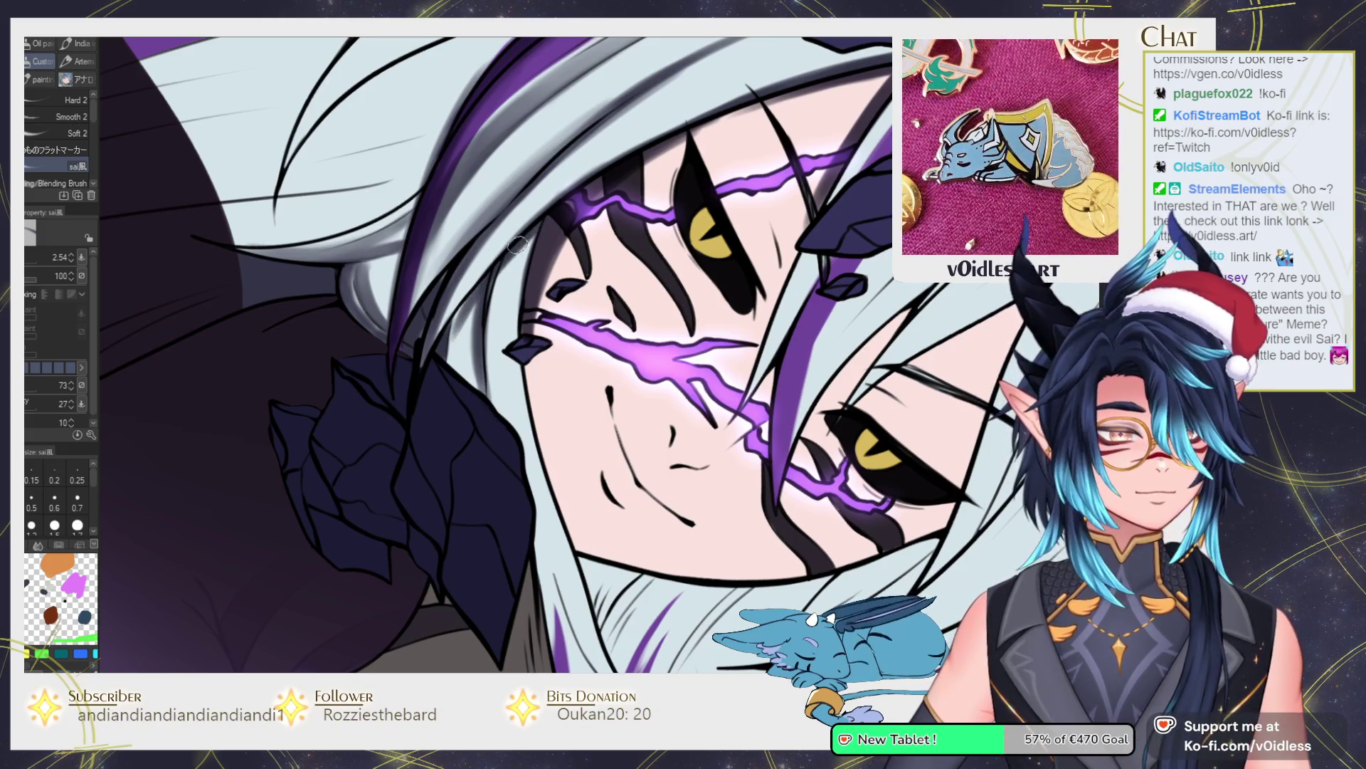
key("j")
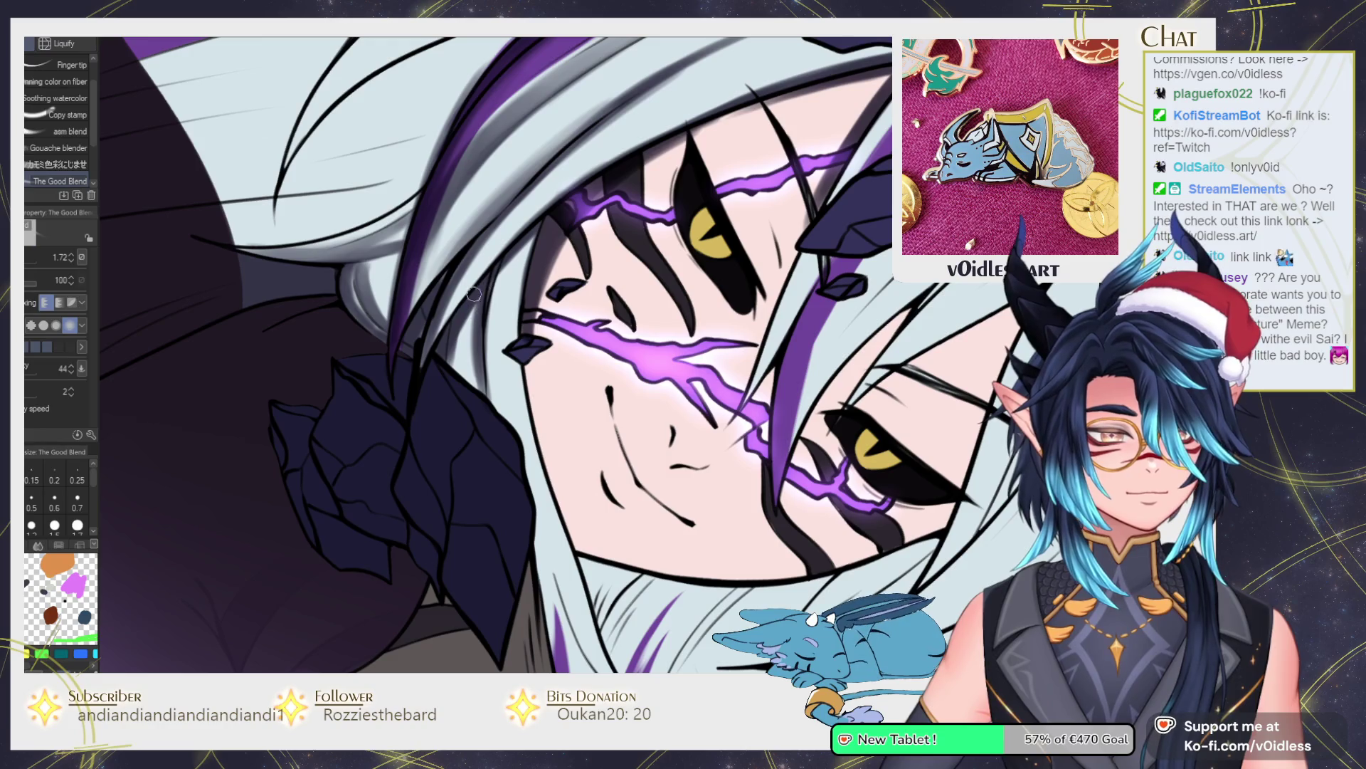
mouse_move(453, 342)
left_mouse_down()
mouse_move(477, 356)
mouse_move(498, 235)
mouse_move(513, 242)
left_mouse_up()
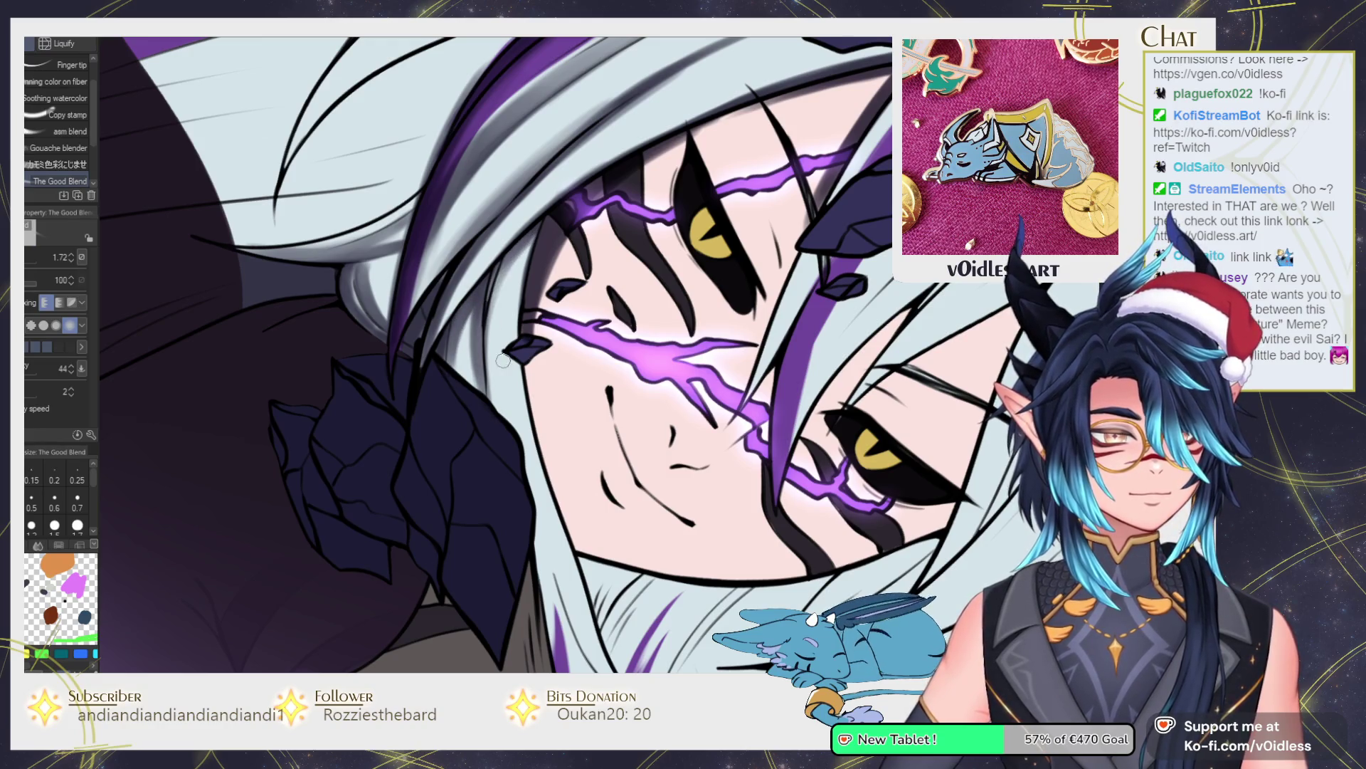
key("b")
Paint dark shading down the hair strand beside the face and purple lightning.
left_click_drag(494, 437, 398, 313)
left_click_drag(688, 384, 504, 466)
left_click_drag(516, 399, 496, 478)
left_click_drag(519, 425, 460, 557)
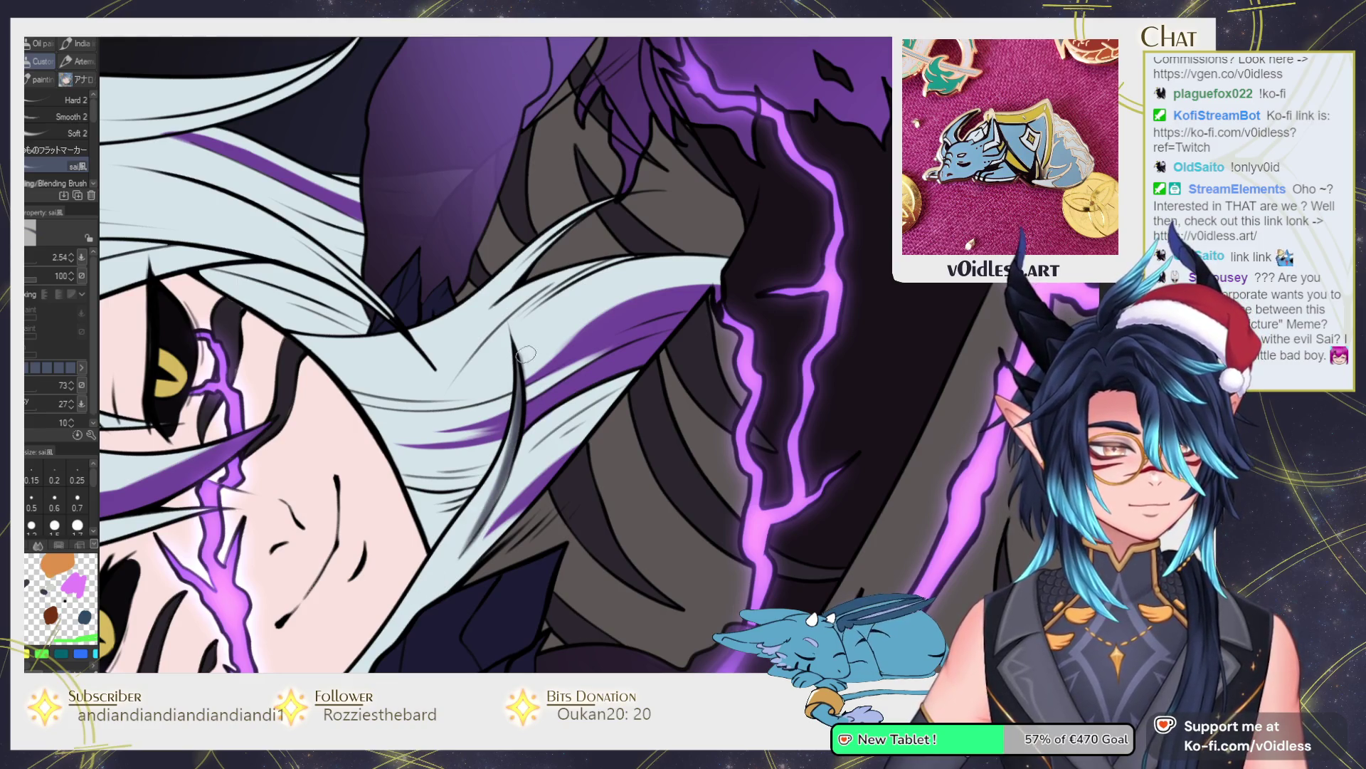
mouse_move(626, 388)
left_mouse_down()
mouse_move(502, 488)
mouse_move(559, 438)
mouse_move(630, 331)
left_mouse_up()
left_click_drag(541, 456, 547, 430)
Smooth the dark shading on the hair strand with The Good Blend.
key("j")
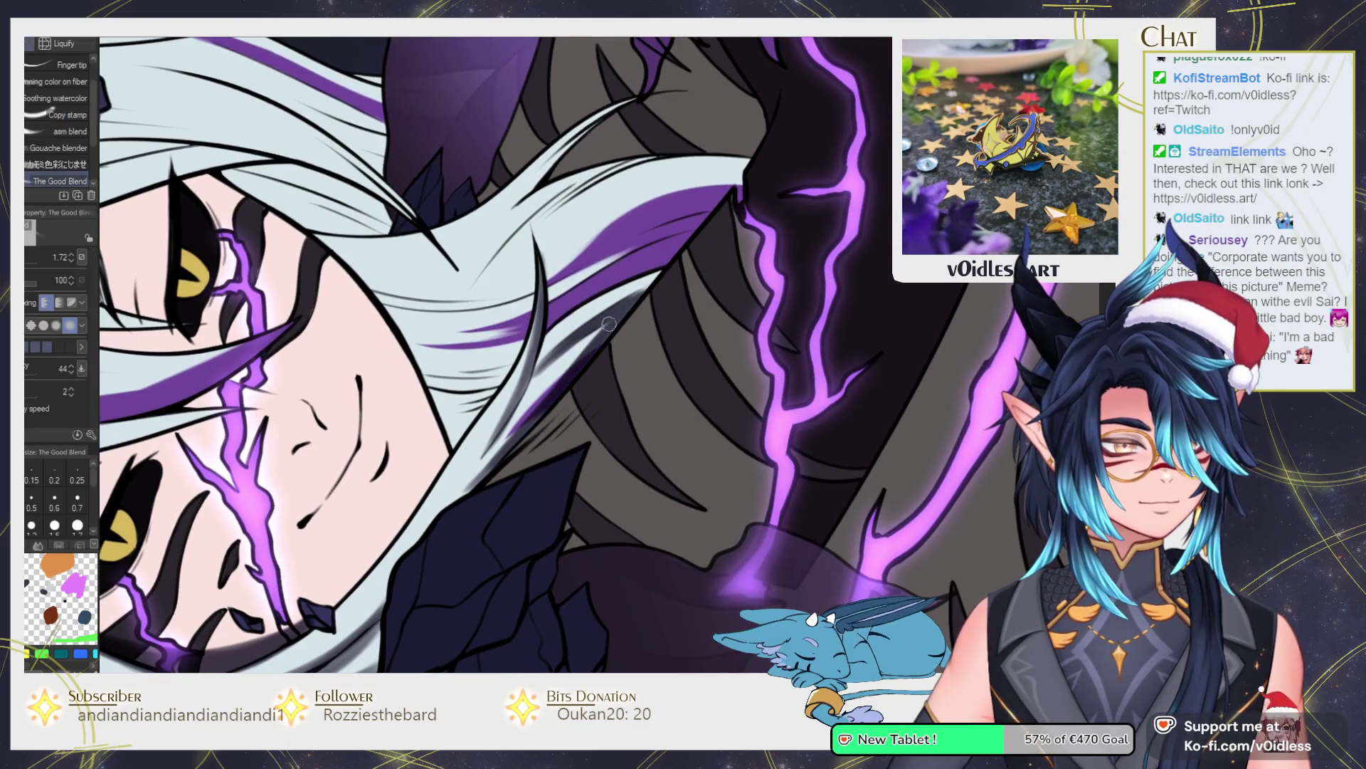
left_click_drag(616, 316, 498, 463)
left_click_drag(569, 377, 470, 487)
left_click_drag(626, 313, 527, 395)
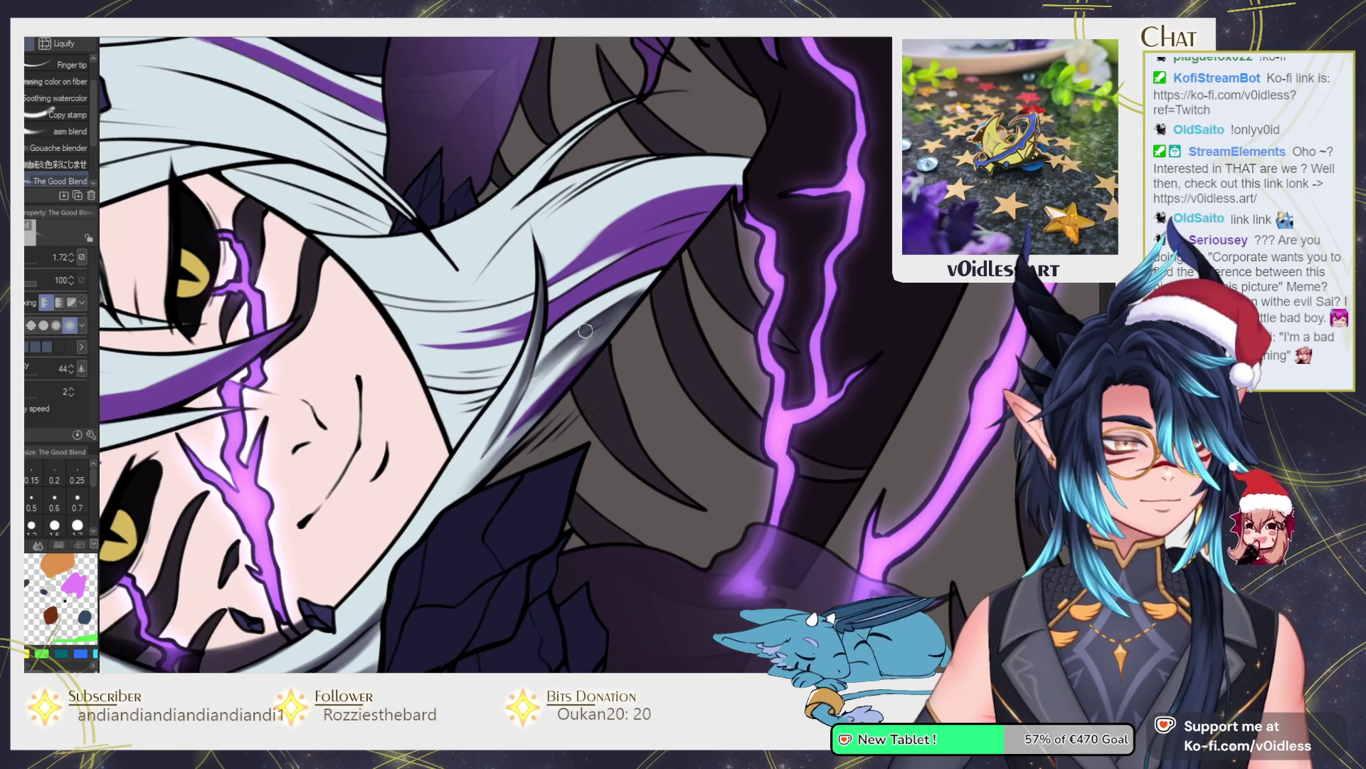
key("b")
mouse_move(620, 308)
left_mouse_down()
mouse_move(380, 456)
mouse_move(504, 417)
left_mouse_up()
scroll(504, 418, "up", 2)
key("g")
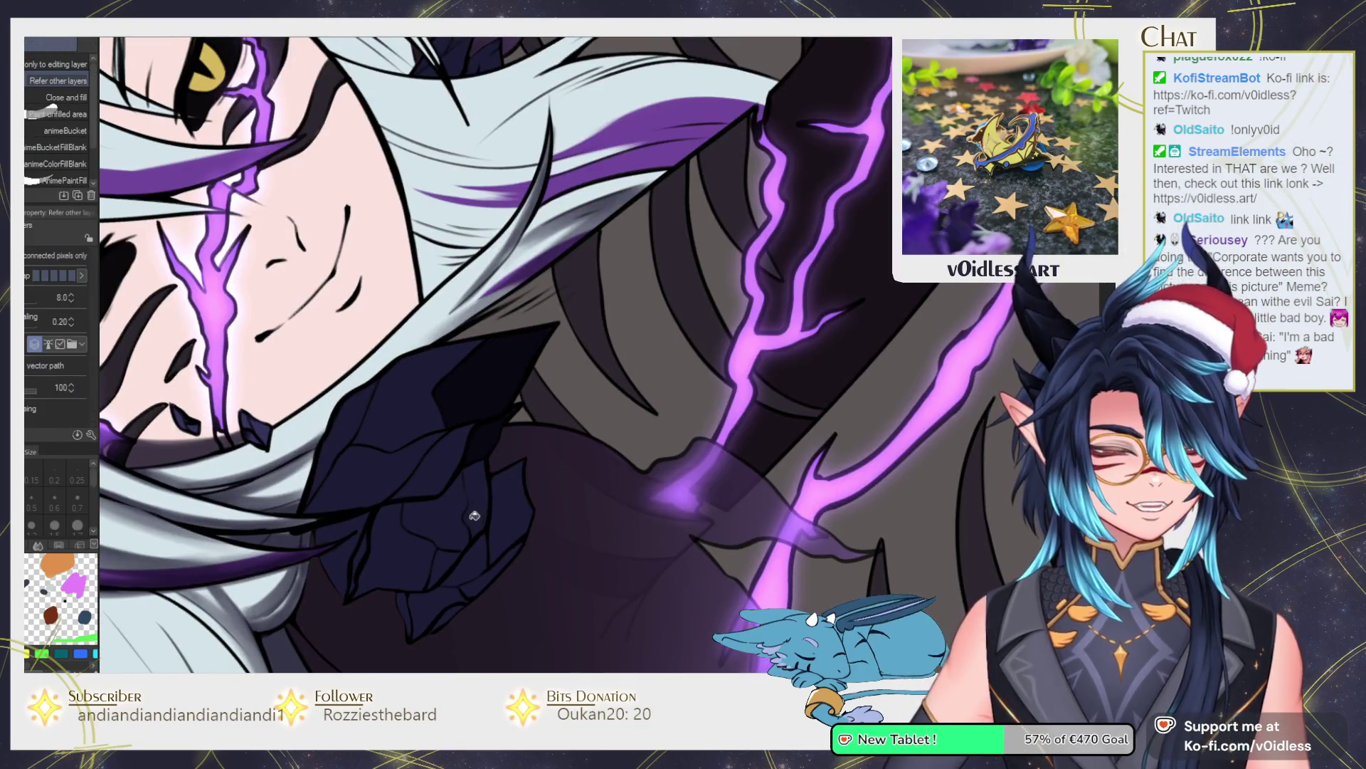
Zoom into the crystal collar and make the sai風 brush slightly larger.
key("b")
scroll(469, 528, "up", 2)
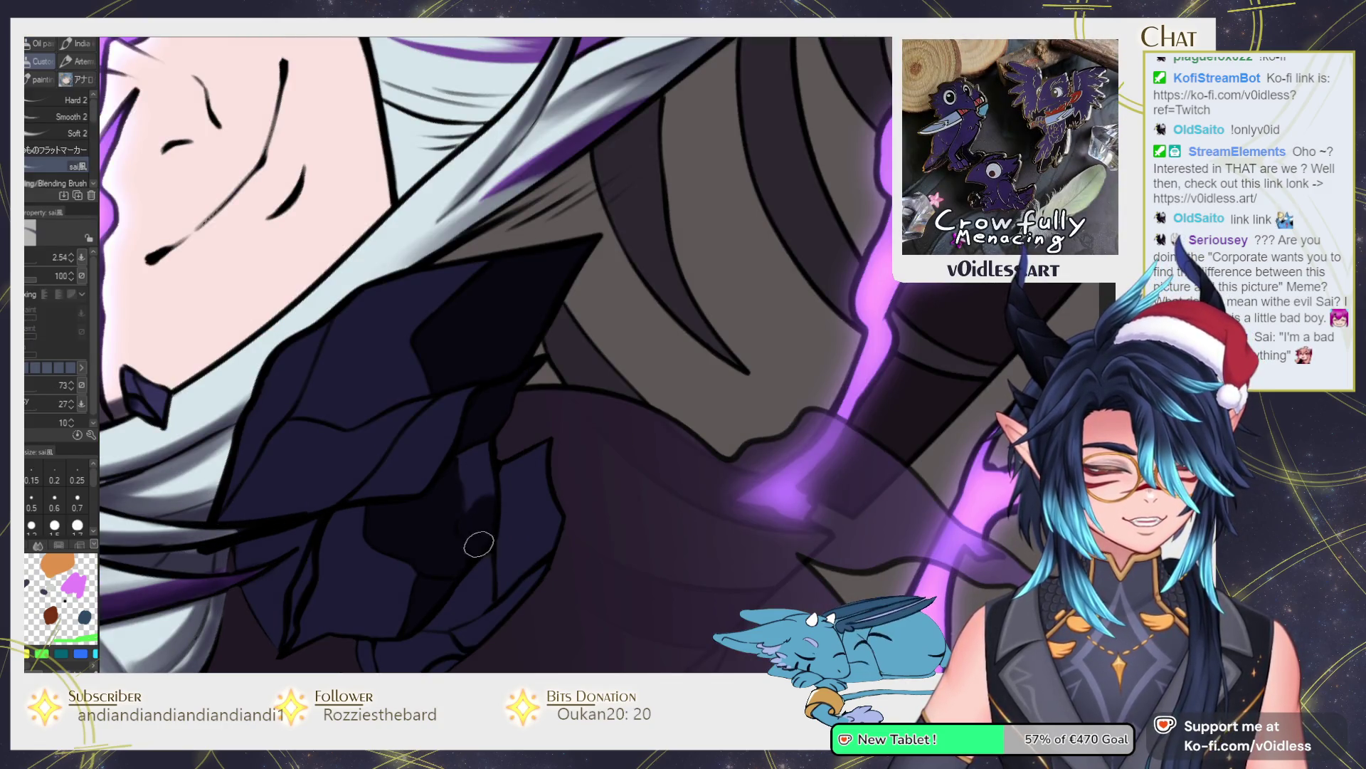
key("j")
key("b")
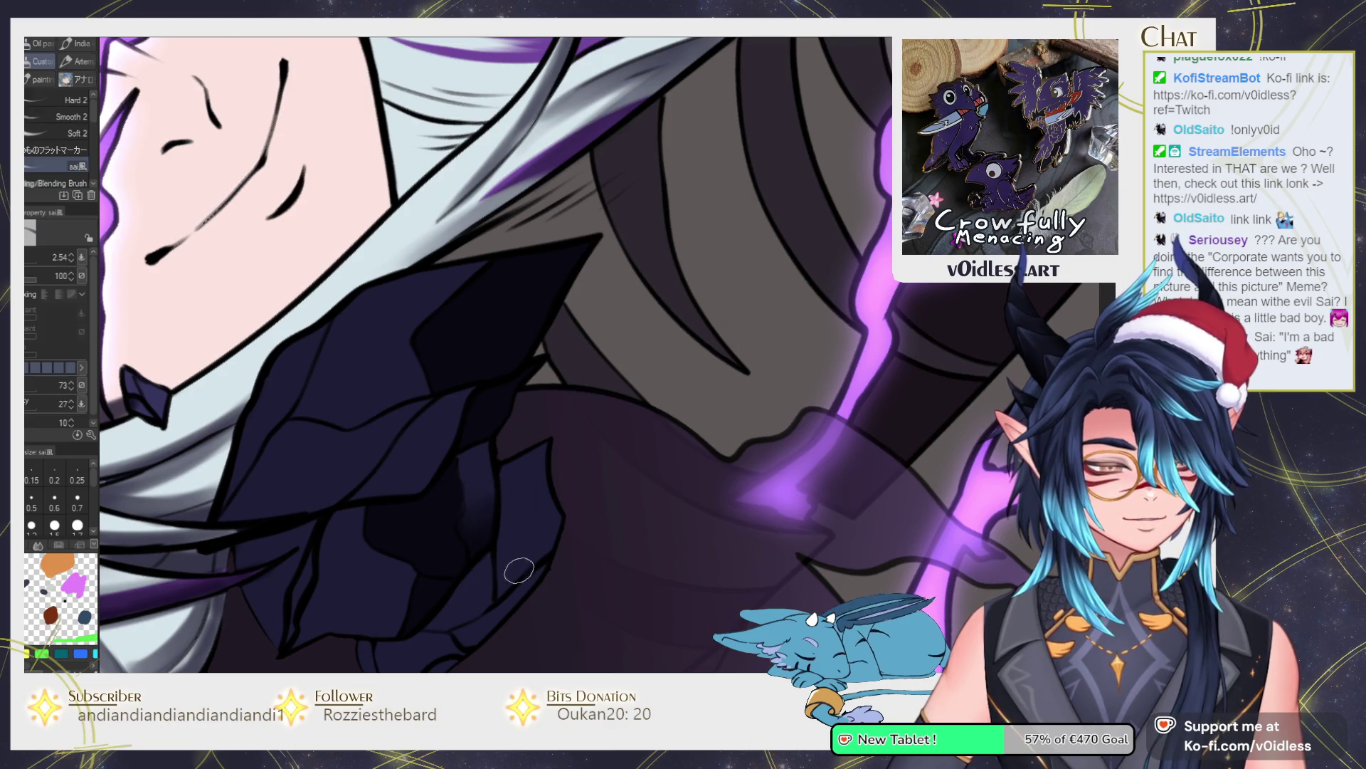
scroll(511, 581, "up", 2)
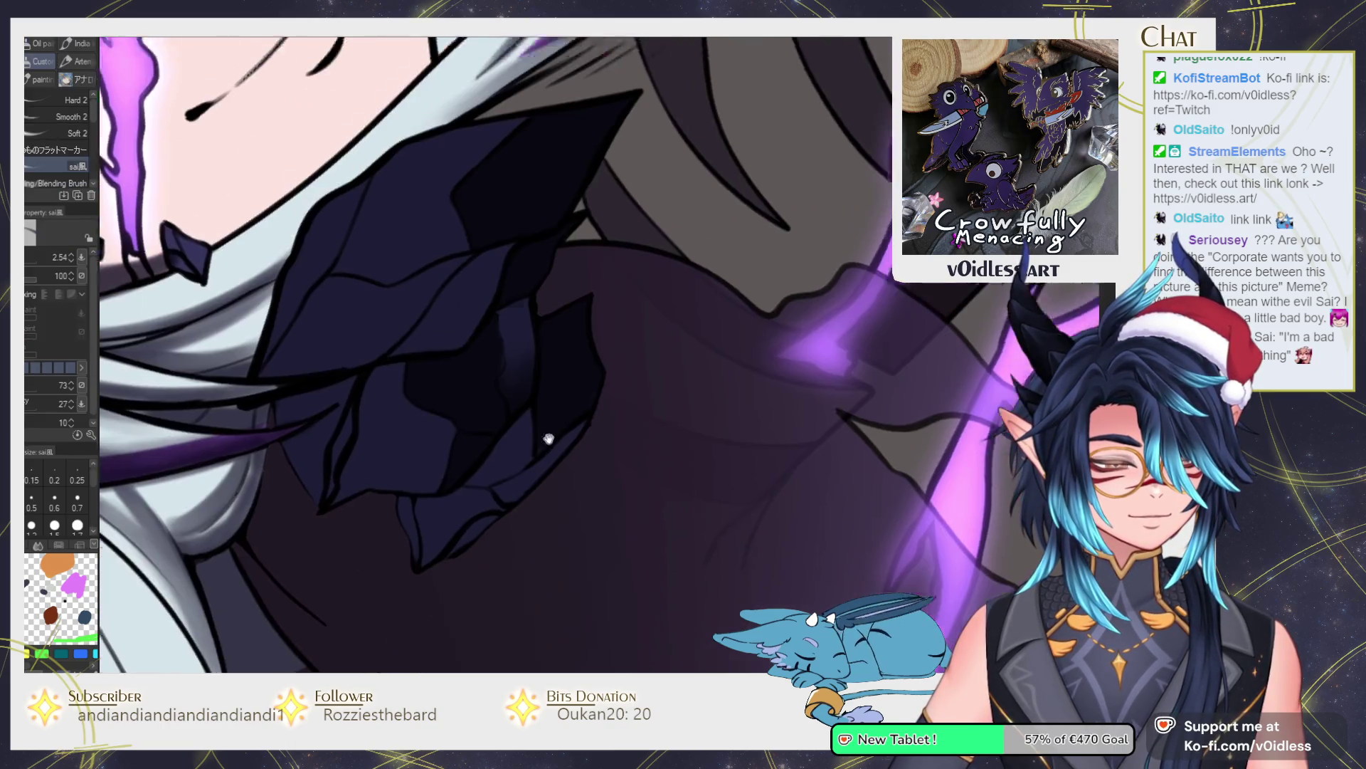
key("g")
key("b")
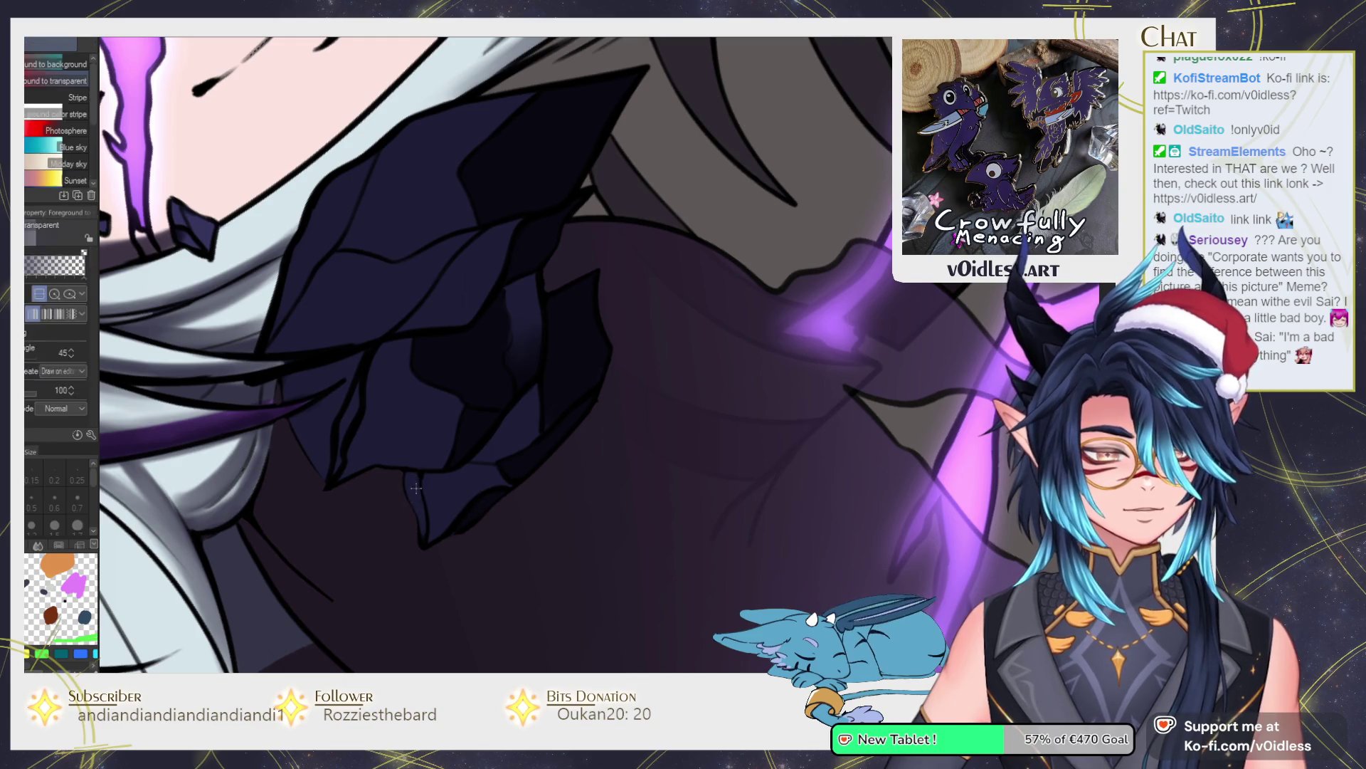
left_click_drag(408, 474, 458, 473)
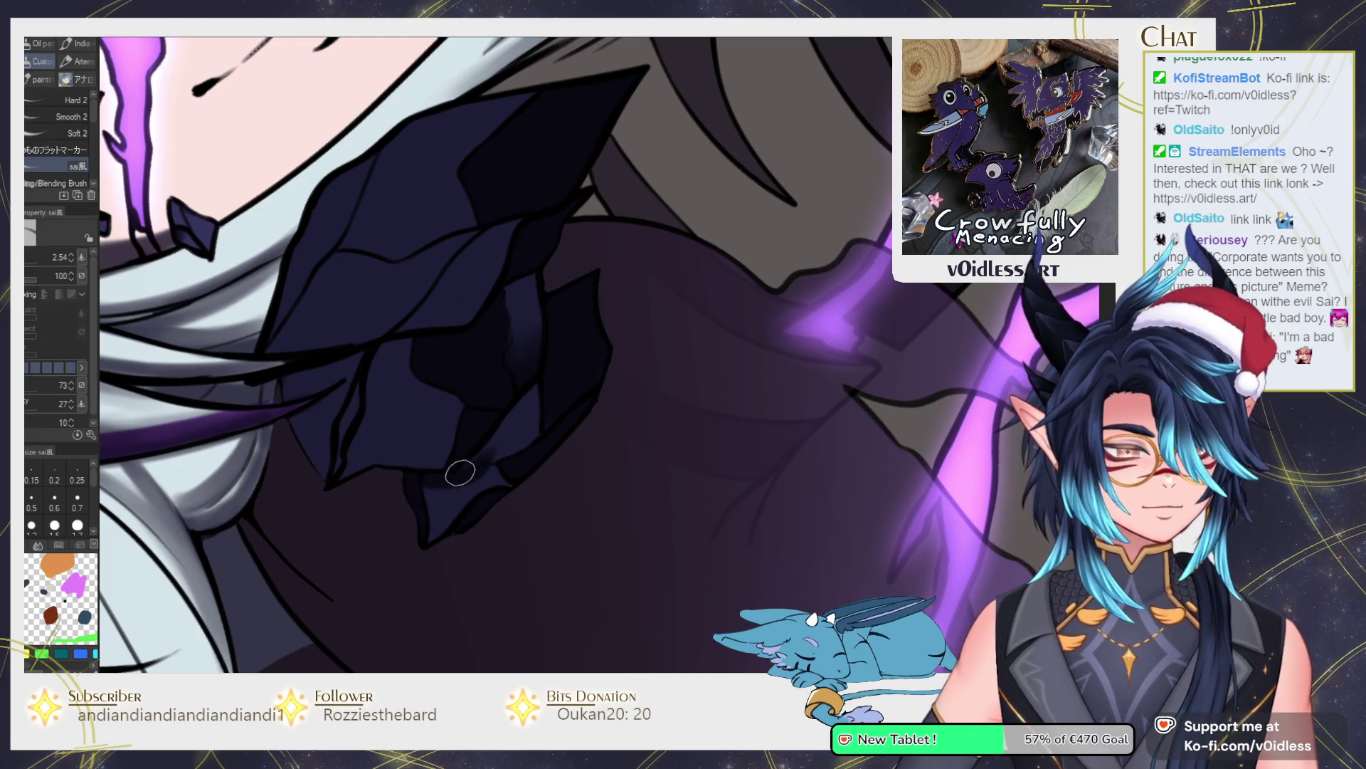
Ink a line joining the crystal collar edges, then blend its shading.
key("j")
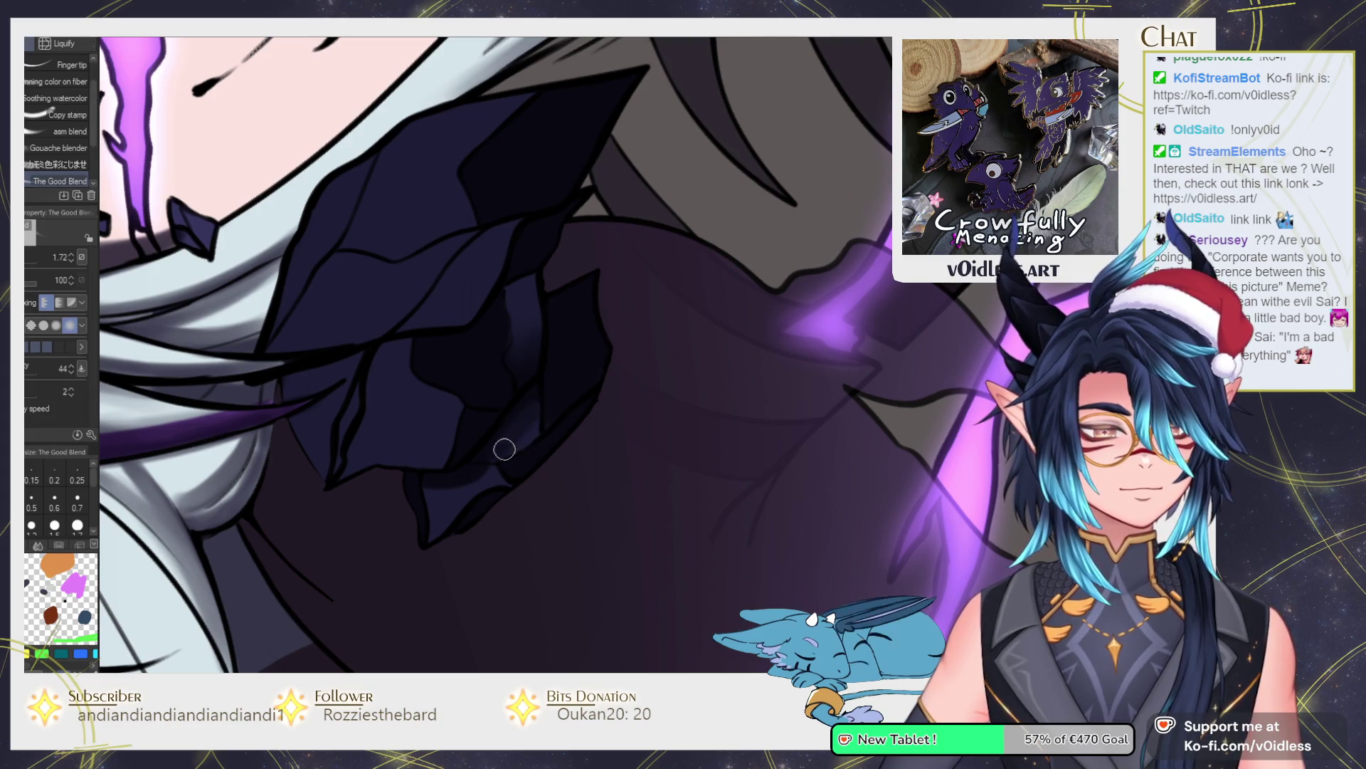
scroll(453, 479, "up", 2)
key("b")
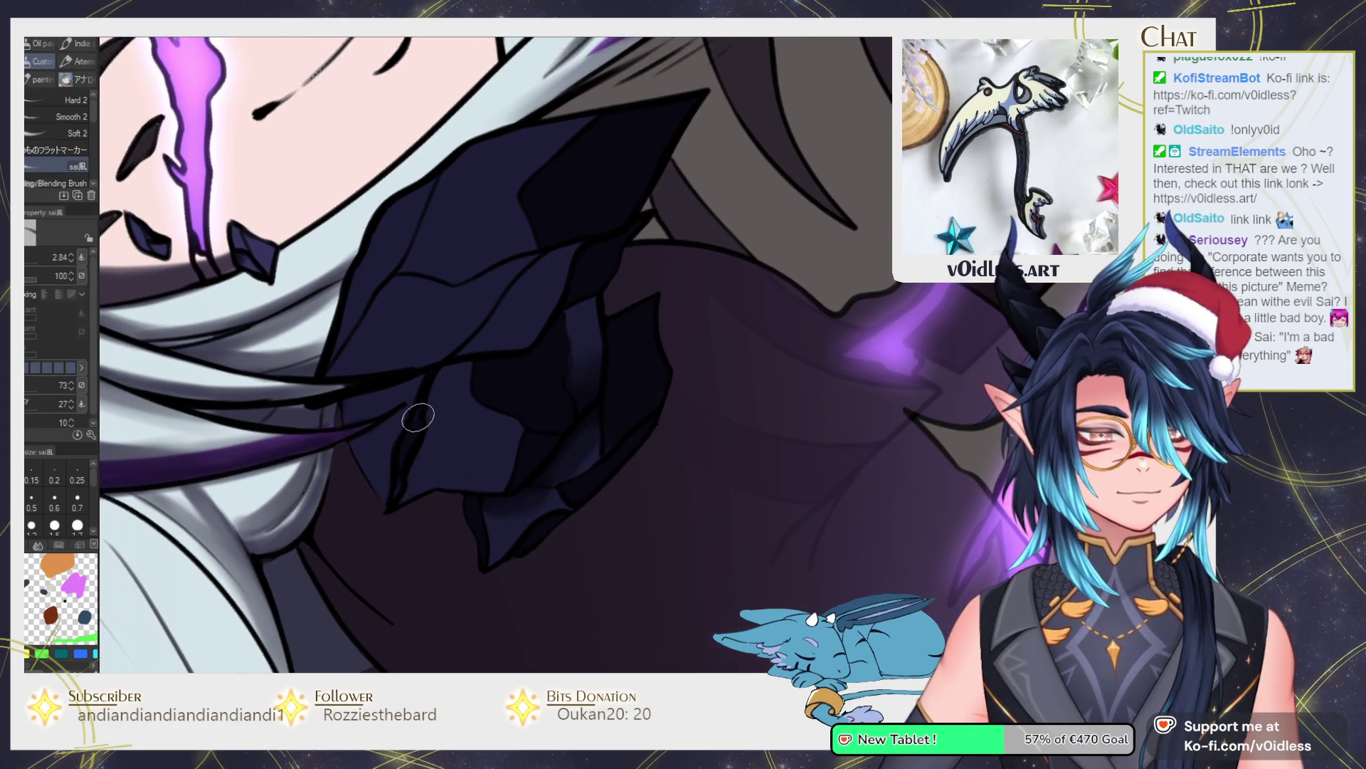
mouse_move(346, 402)
left_mouse_down()
mouse_move(436, 367)
mouse_move(443, 425)
left_mouse_up()
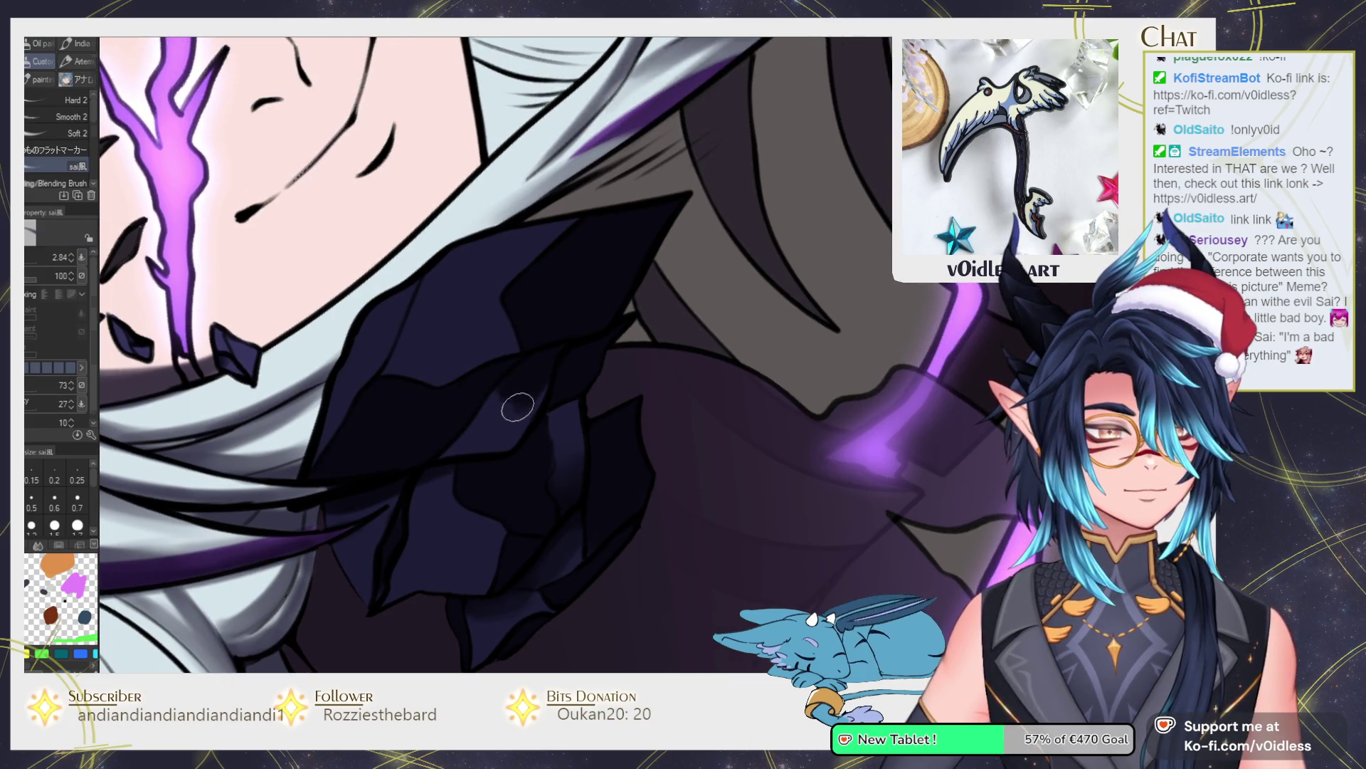
key("j")
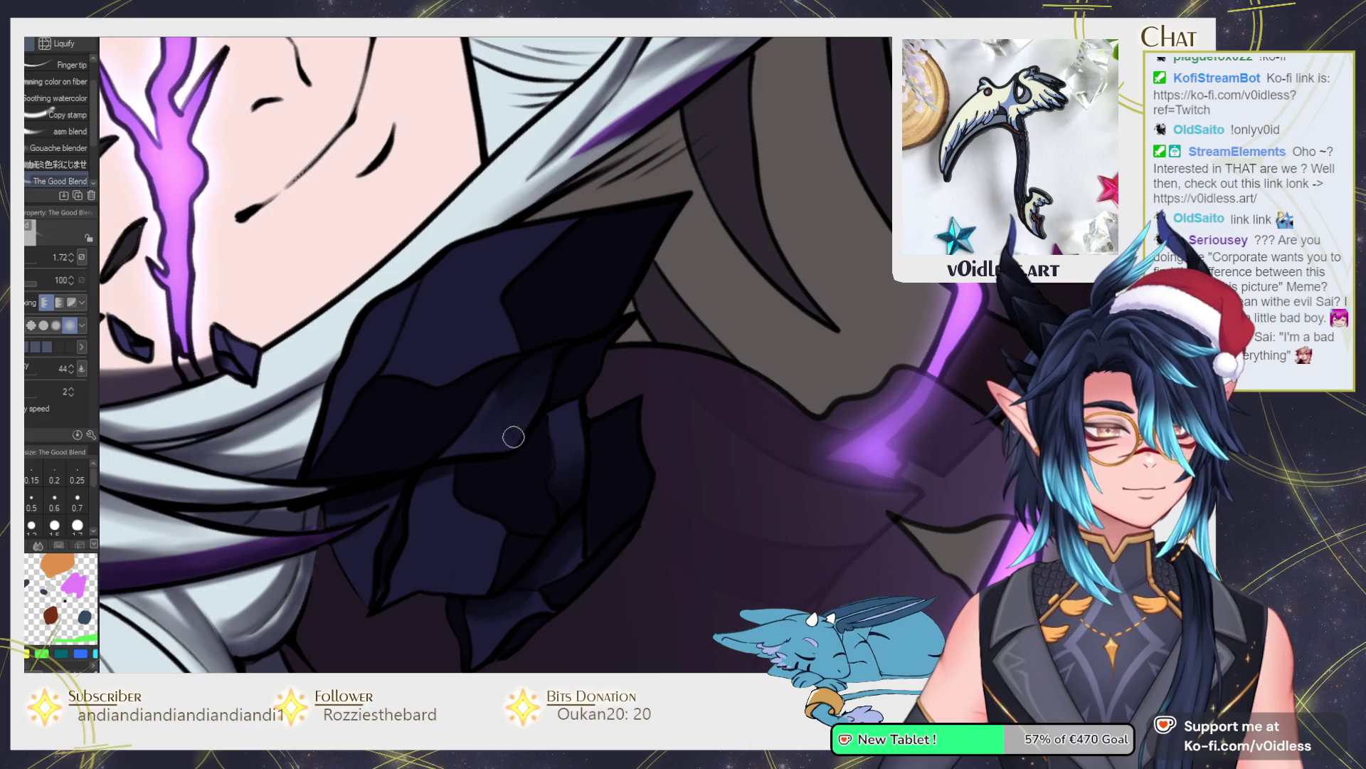
key("b")
scroll(496, 358, "down", 5)
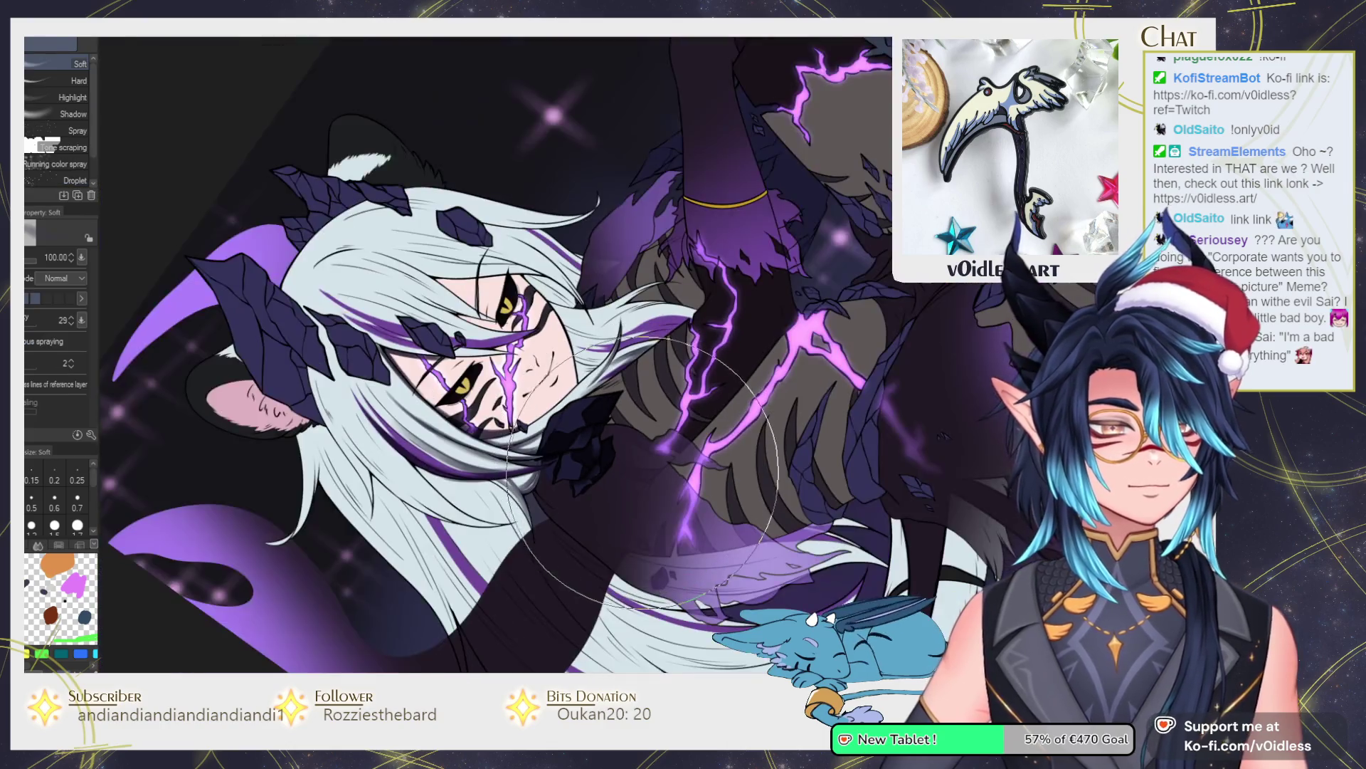
scroll(592, 454, "up", 4)
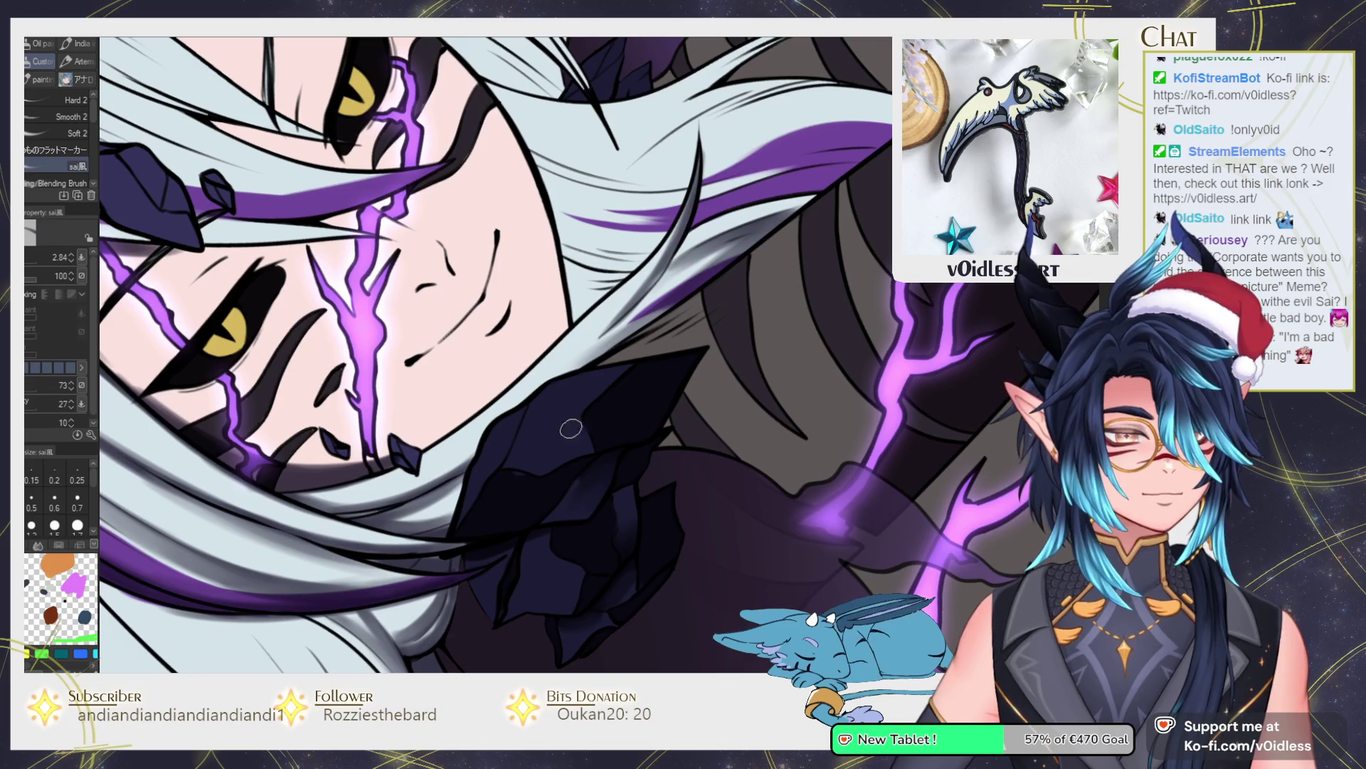
key("j")
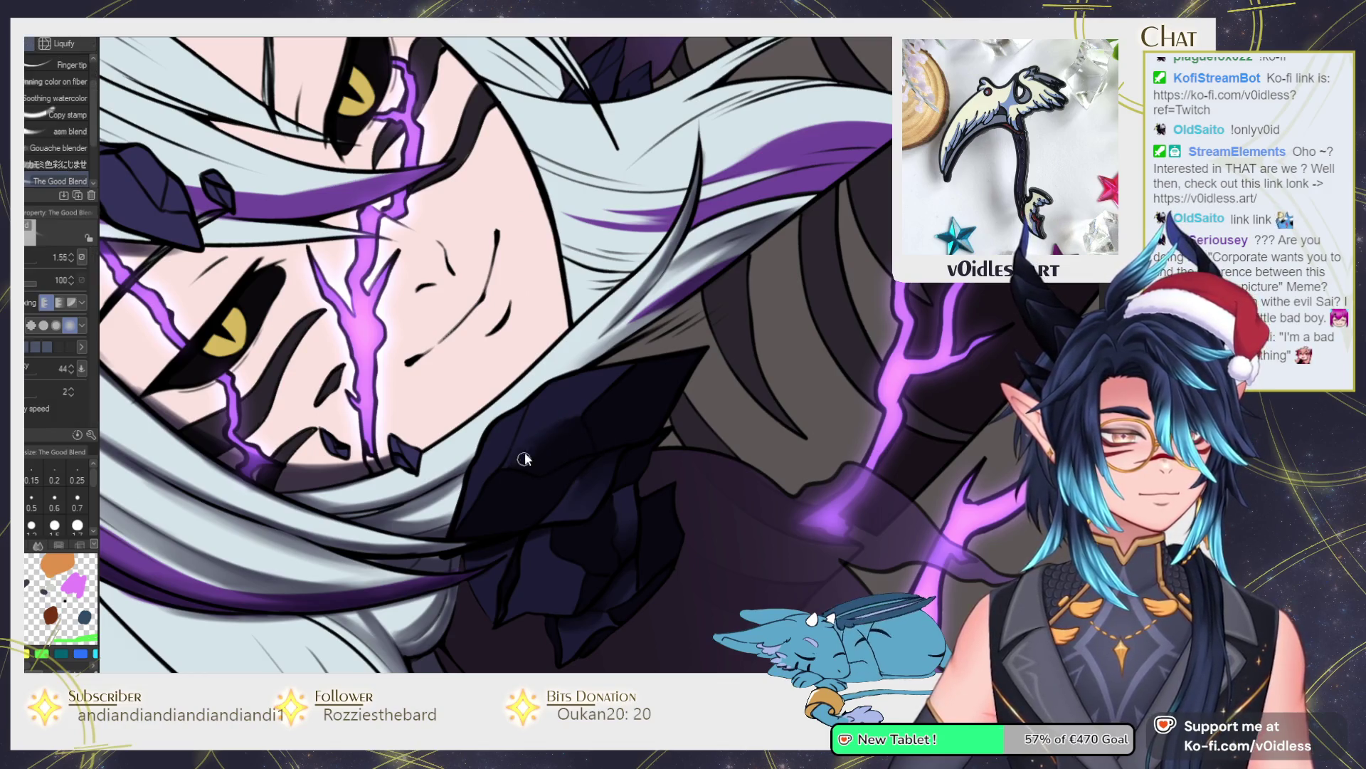
key("b")
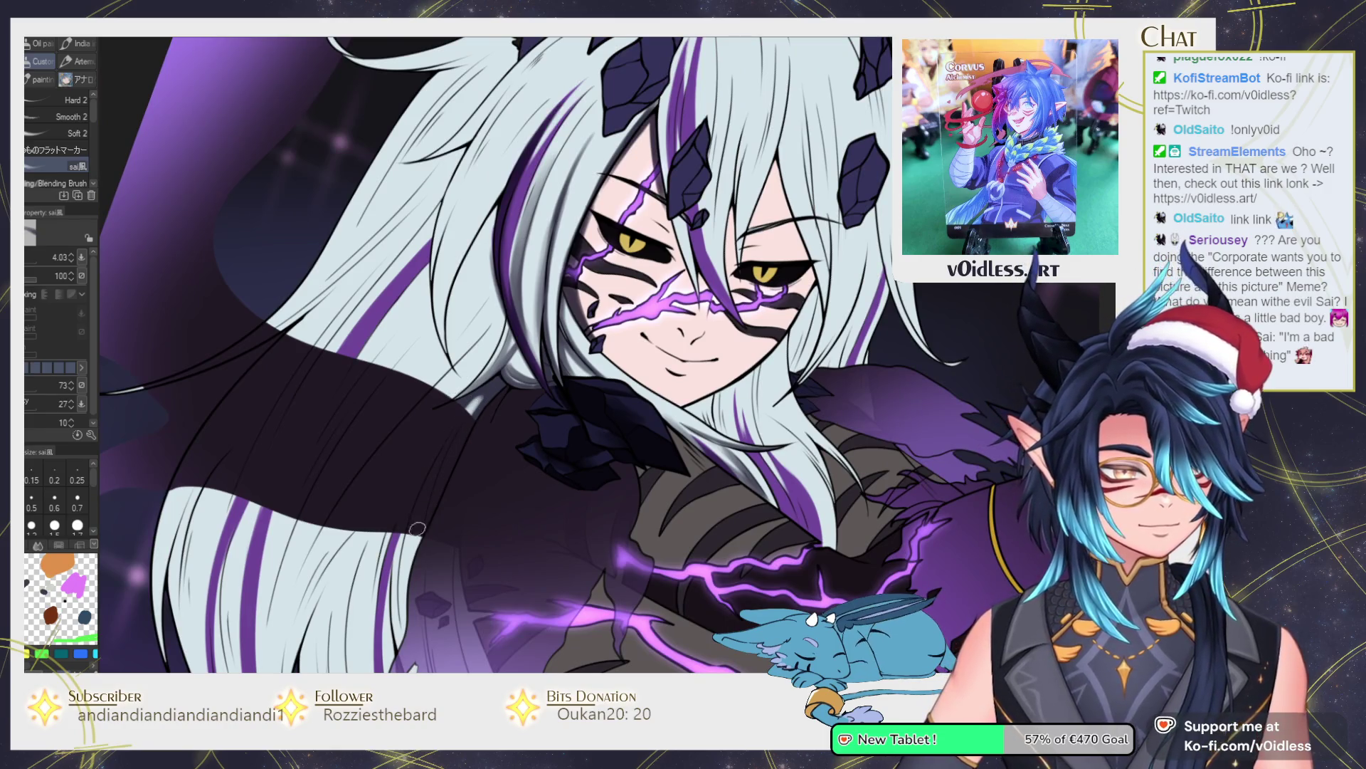
Draw dark lines along the lower hair edge above the chest.
mouse_move(407, 593)
left_mouse_down()
mouse_move(432, 472)
mouse_move(425, 518)
left_mouse_up()
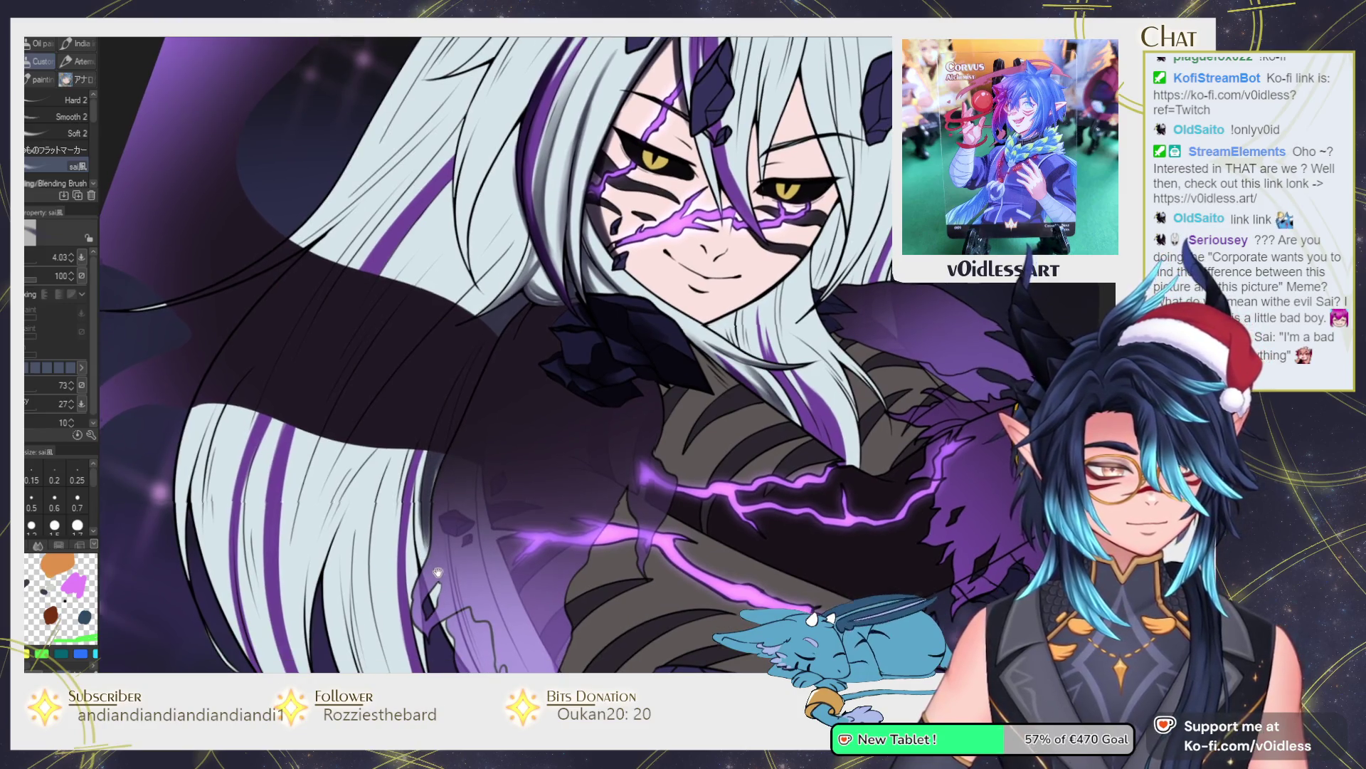
left_click_drag(438, 575, 426, 436)
mouse_move(491, 562)
left_mouse_down()
mouse_move(424, 395)
mouse_move(433, 455)
left_mouse_up()
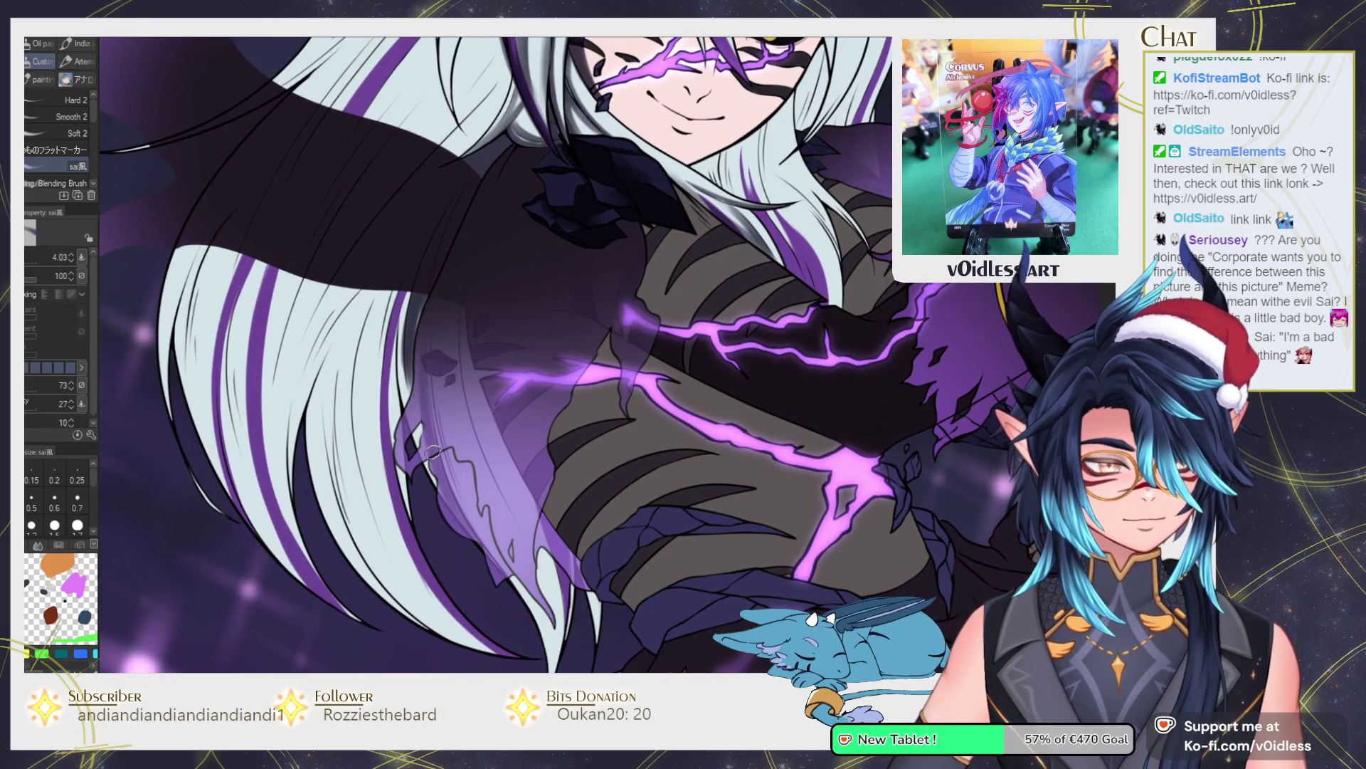
left_click_drag(451, 369, 421, 352)
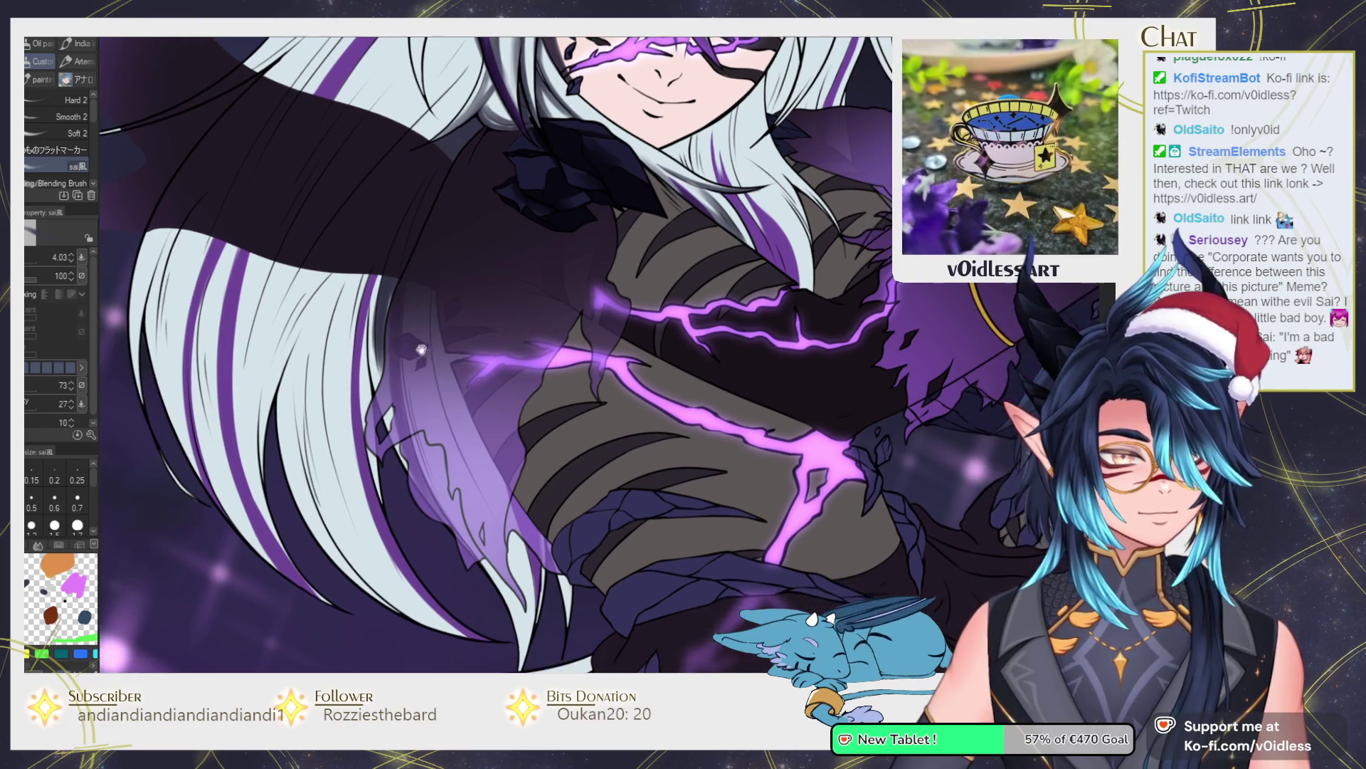
left_click_drag(411, 465, 493, 577)
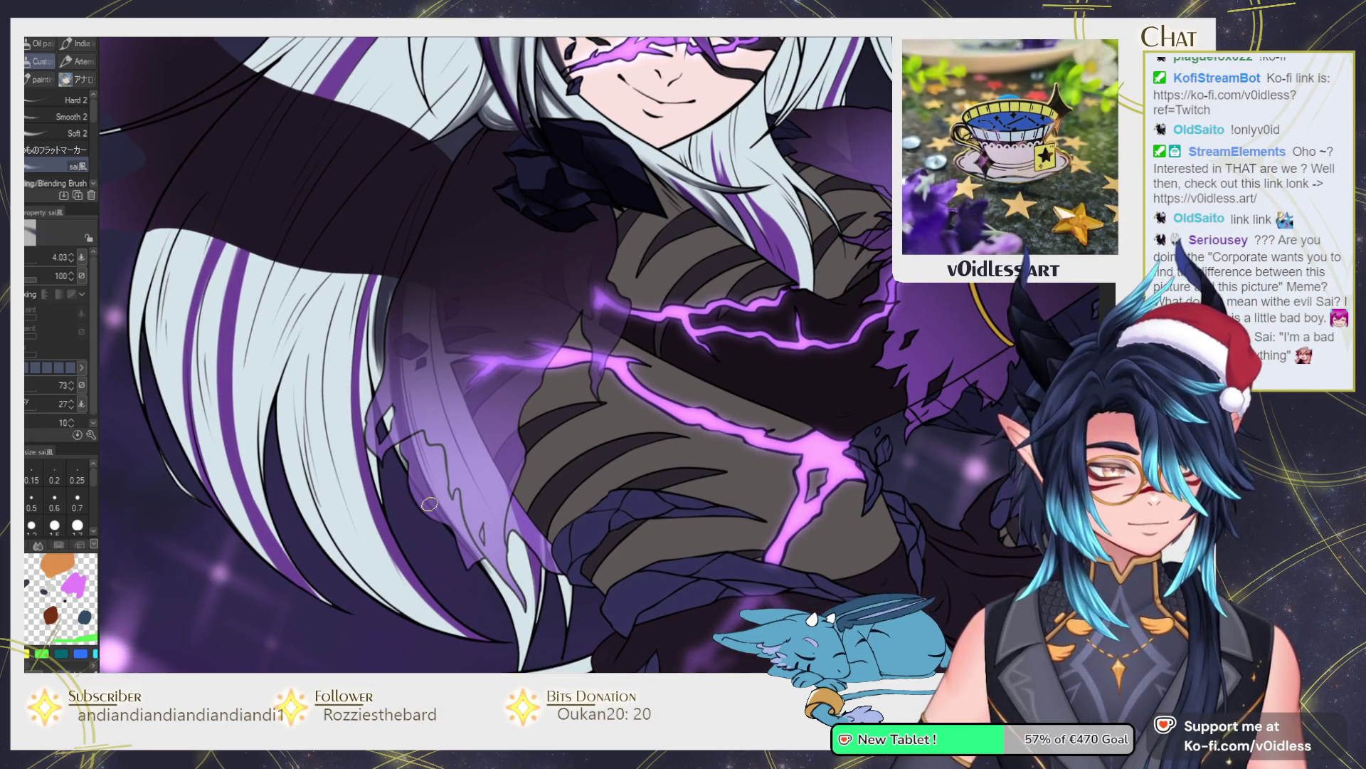
key("j")
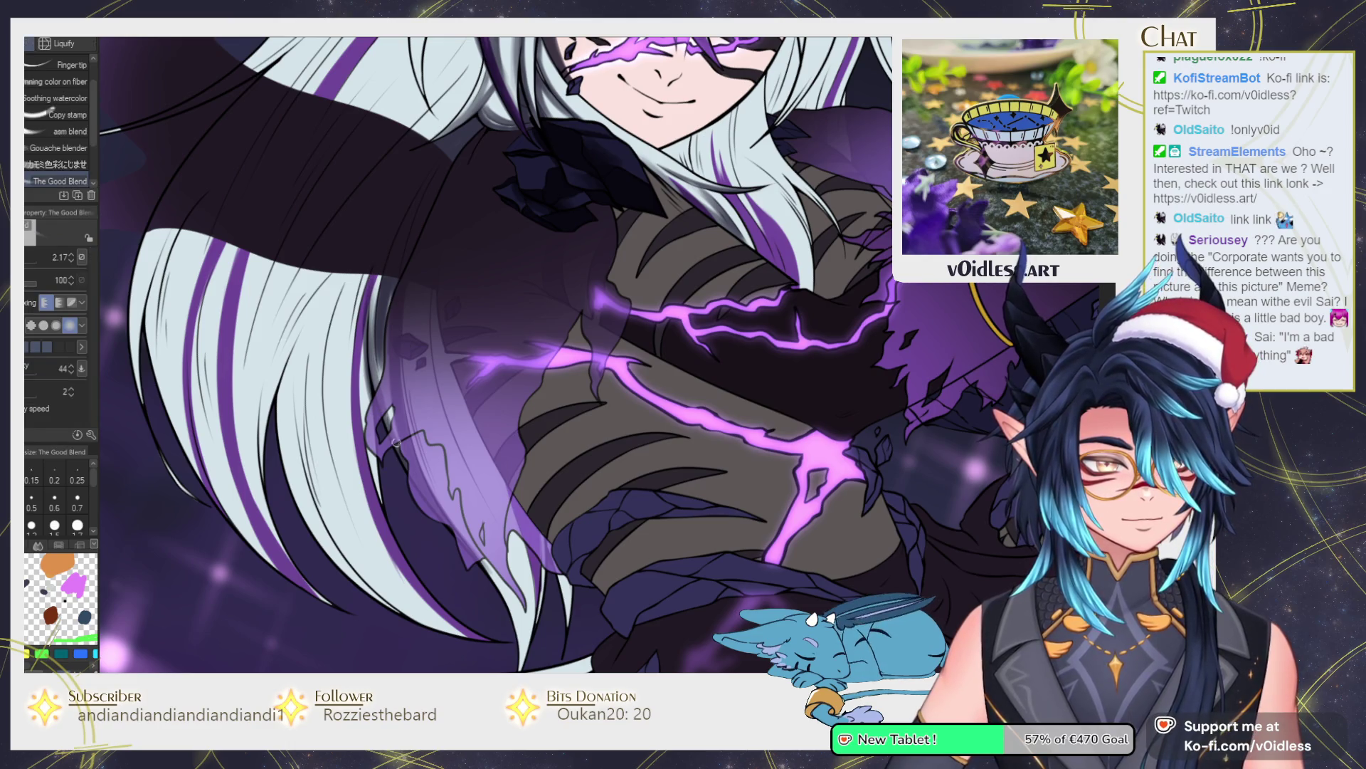
key("b")
Add dark strokes along the white hair edge, undoing one misplaced stroke.
mouse_move(370, 491)
left_mouse_down()
mouse_move(369, 342)
mouse_move(367, 366)
left_mouse_up()
left_click_drag(370, 462, 378, 258)
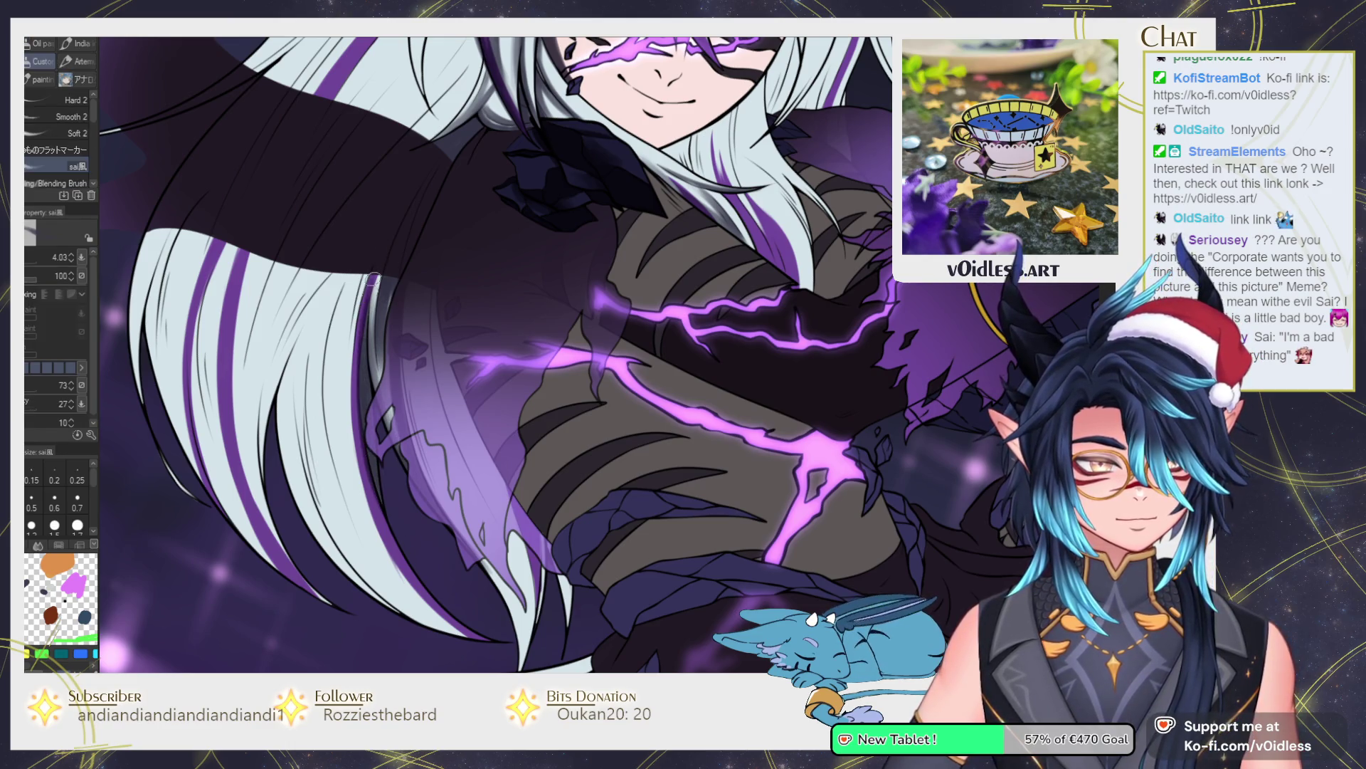
scroll(376, 247, "down", 1)
mouse_move(437, 588)
left_mouse_down()
mouse_move(348, 523)
mouse_move(288, 398)
mouse_move(284, 313)
mouse_move(304, 464)
left_mouse_up()
key("ctrl+z")
key("ctrl+z")
mouse_move(402, 574)
left_mouse_down()
mouse_move(278, 370)
mouse_move(271, 321)
mouse_move(285, 299)
left_mouse_up()
Blend the dark strokes into the hair edge and strands with The Good Blend.
key("j")
mouse_move(273, 361)
left_mouse_down()
mouse_move(291, 314)
mouse_move(292, 372)
left_mouse_up()
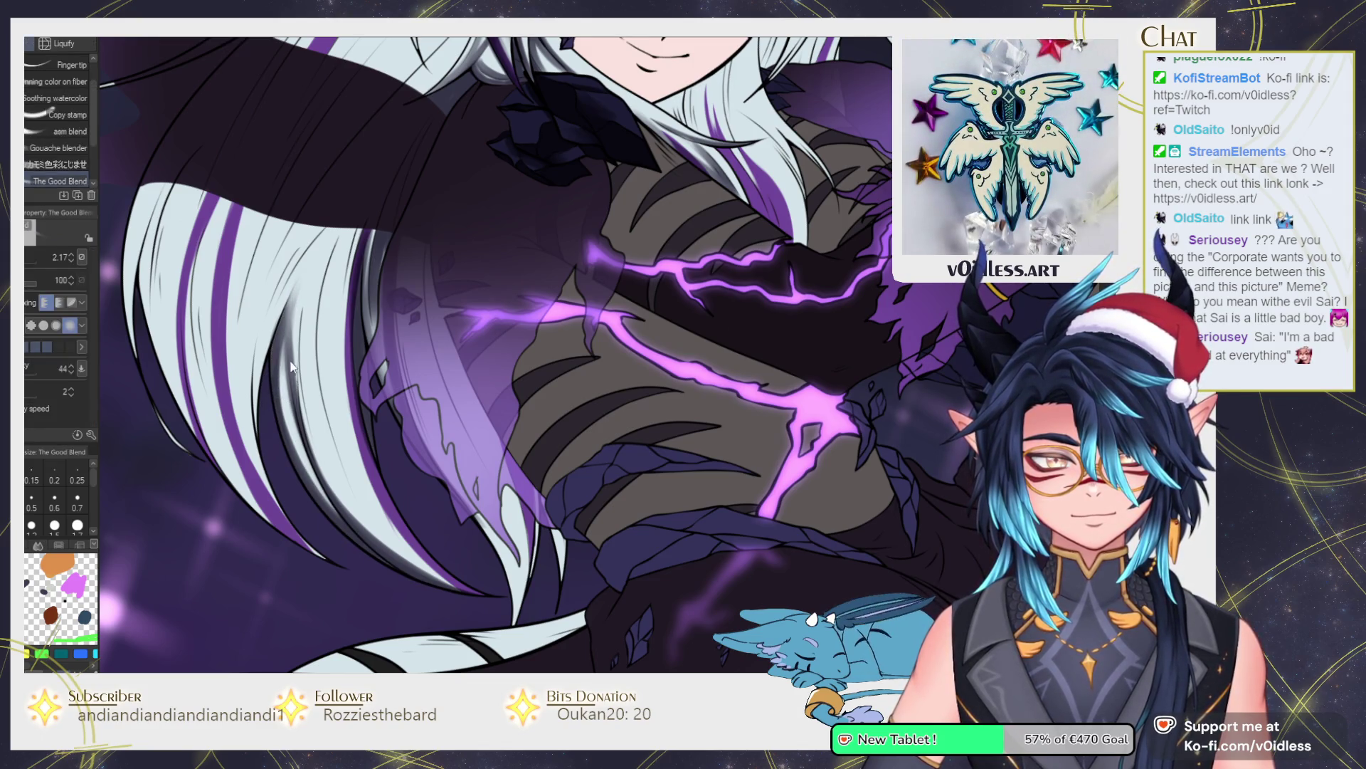
left_click_drag(297, 453, 284, 437)
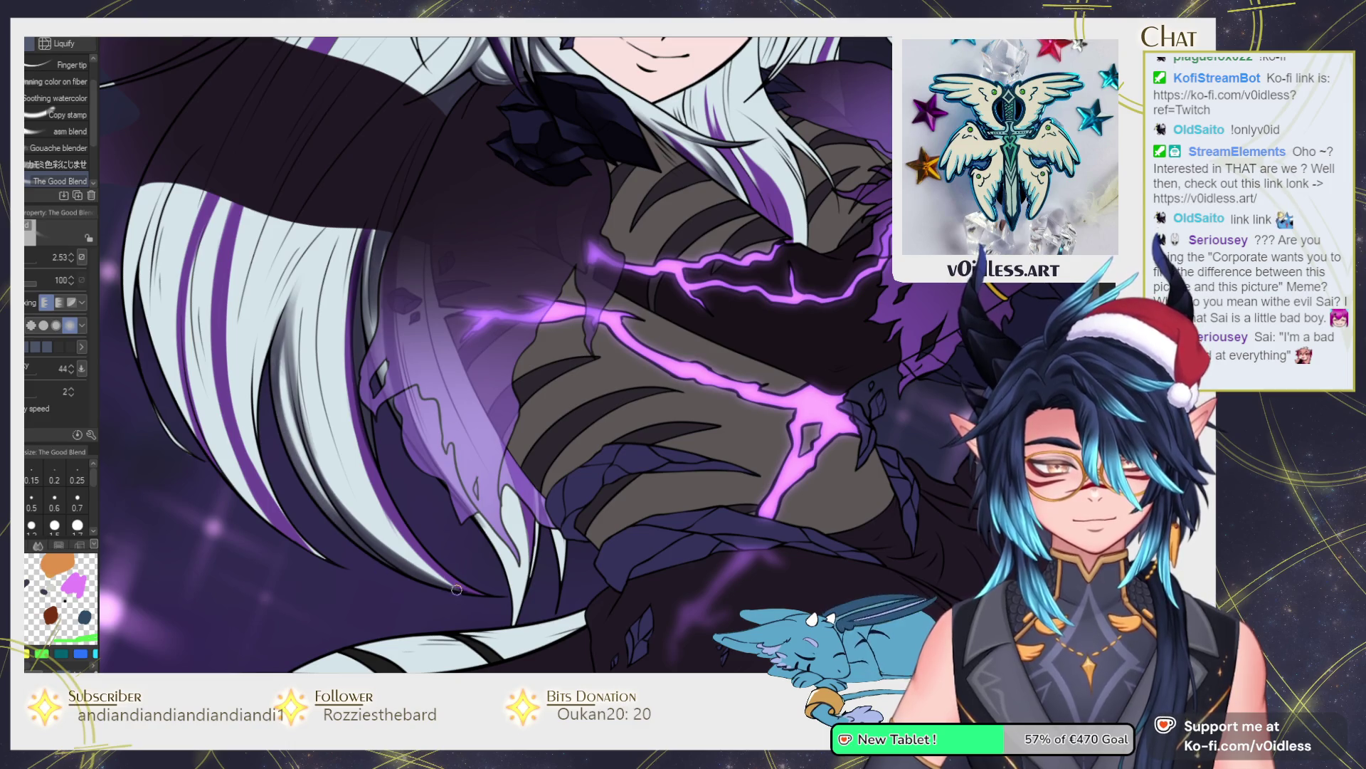
key("b")
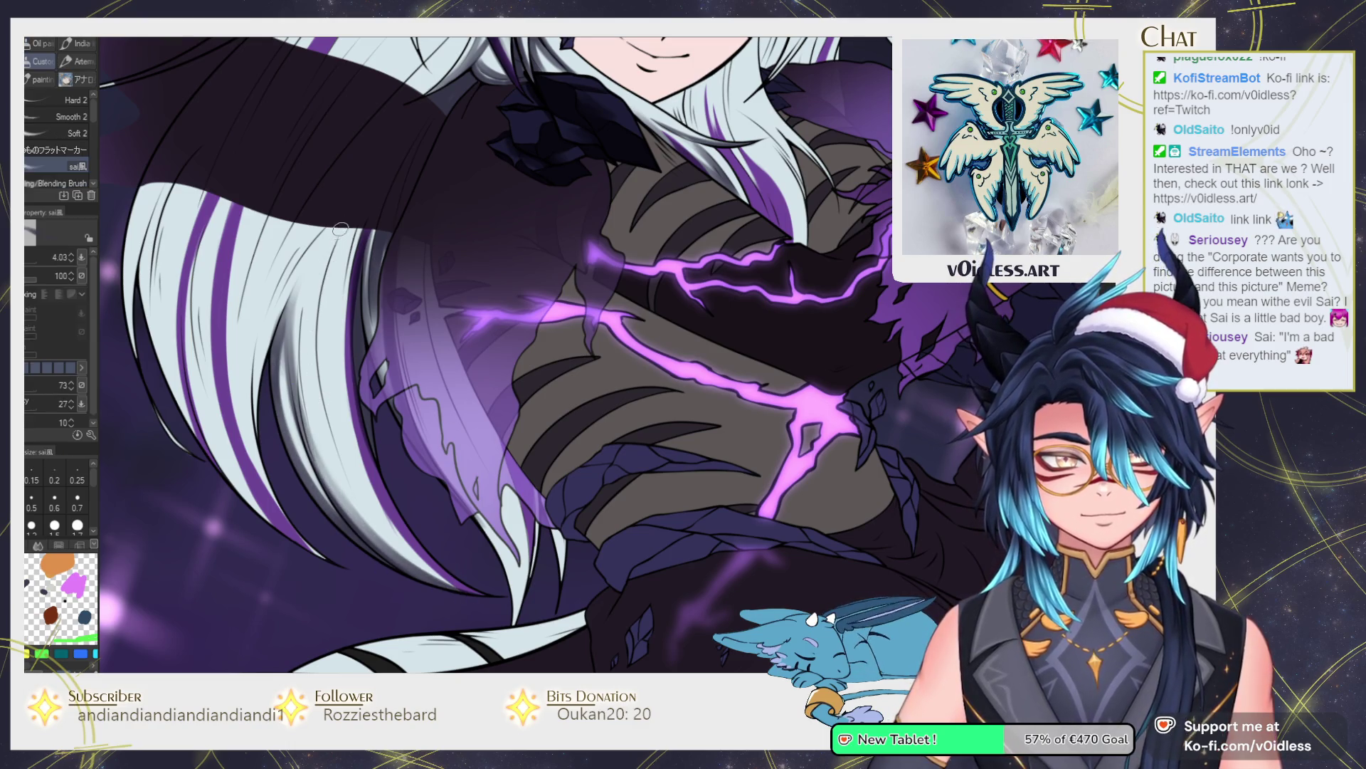
key("j")
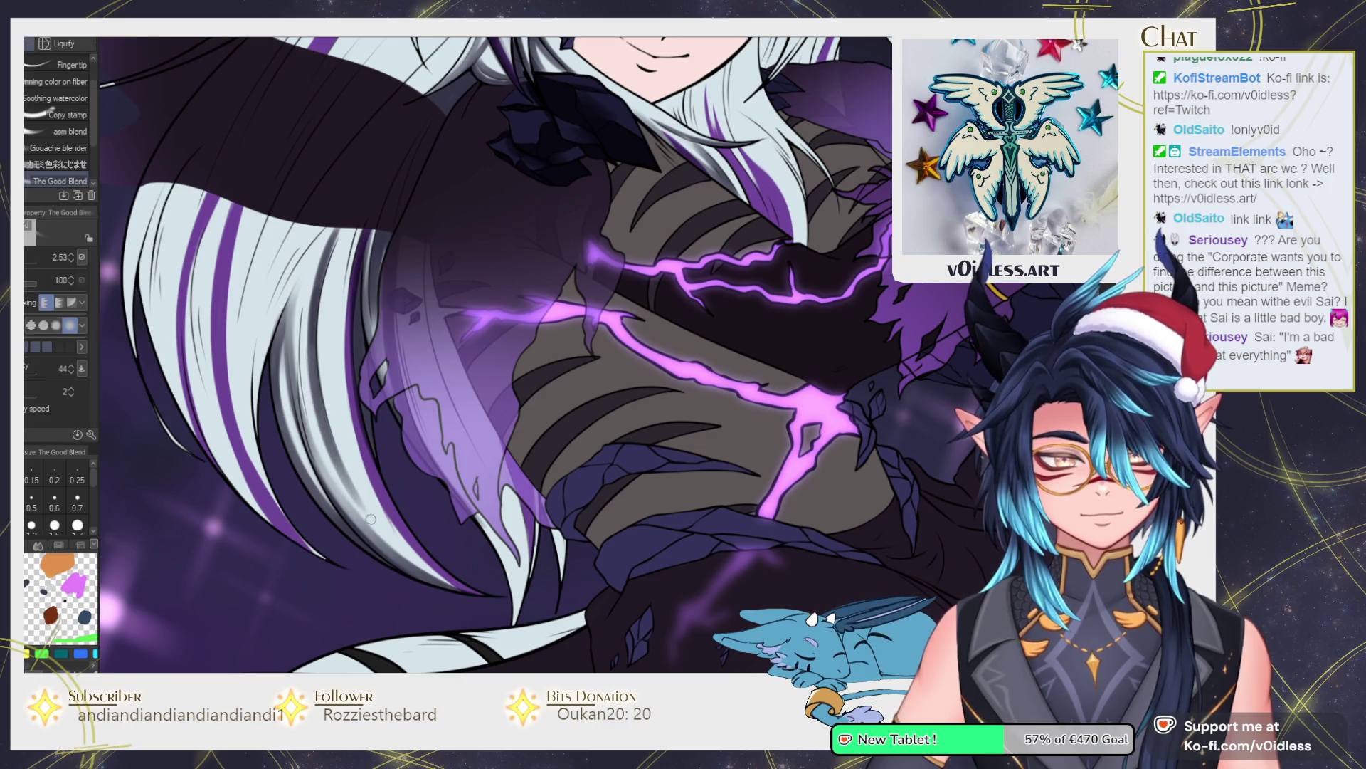
mouse_move(314, 356)
left_mouse_down()
mouse_move(335, 235)
mouse_move(262, 421)
mouse_move(299, 228)
left_mouse_up()
key("b")
Paint and blend more hair strokes, then darken the lower hair edge over the armor.
mouse_move(260, 427)
left_mouse_down()
mouse_move(303, 228)
mouse_move(249, 348)
left_mouse_up()
key("j")
left_click_drag(314, 213, 256, 392)
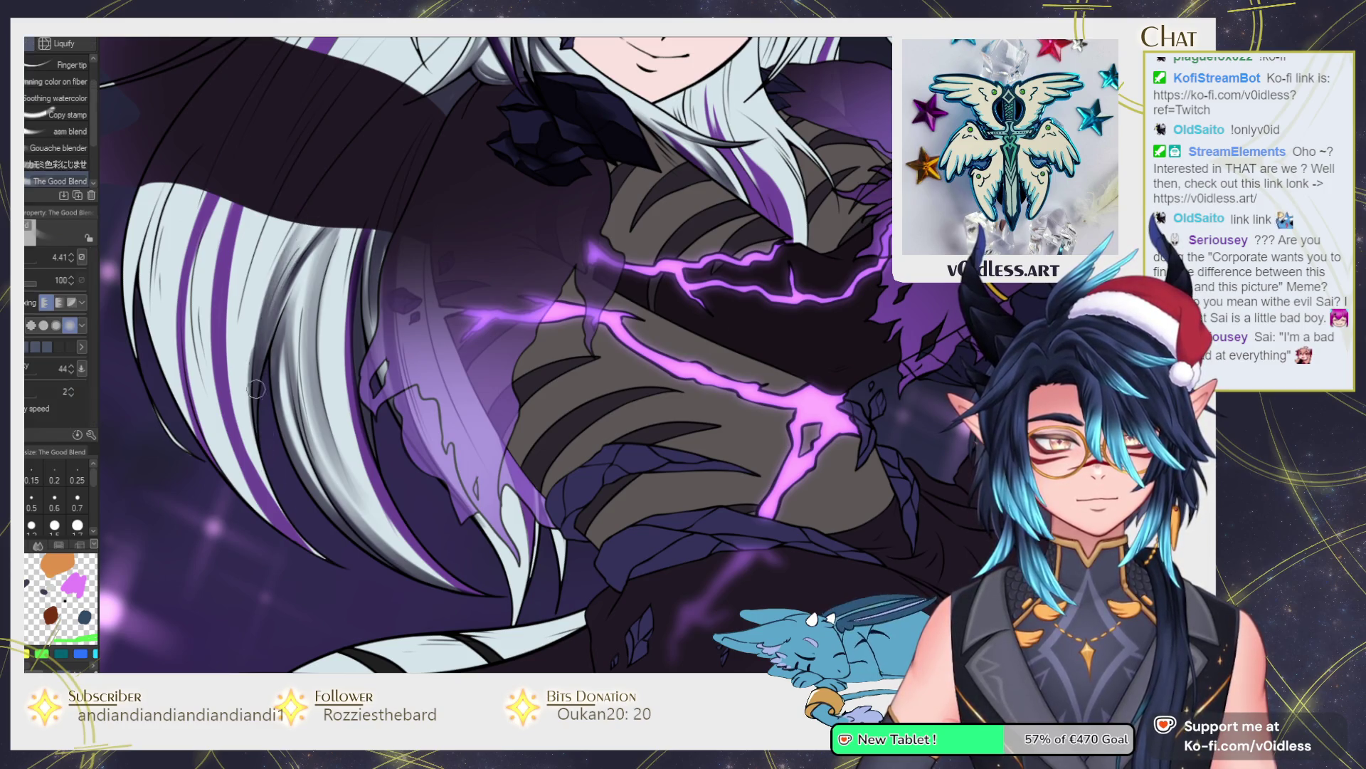
key("b")
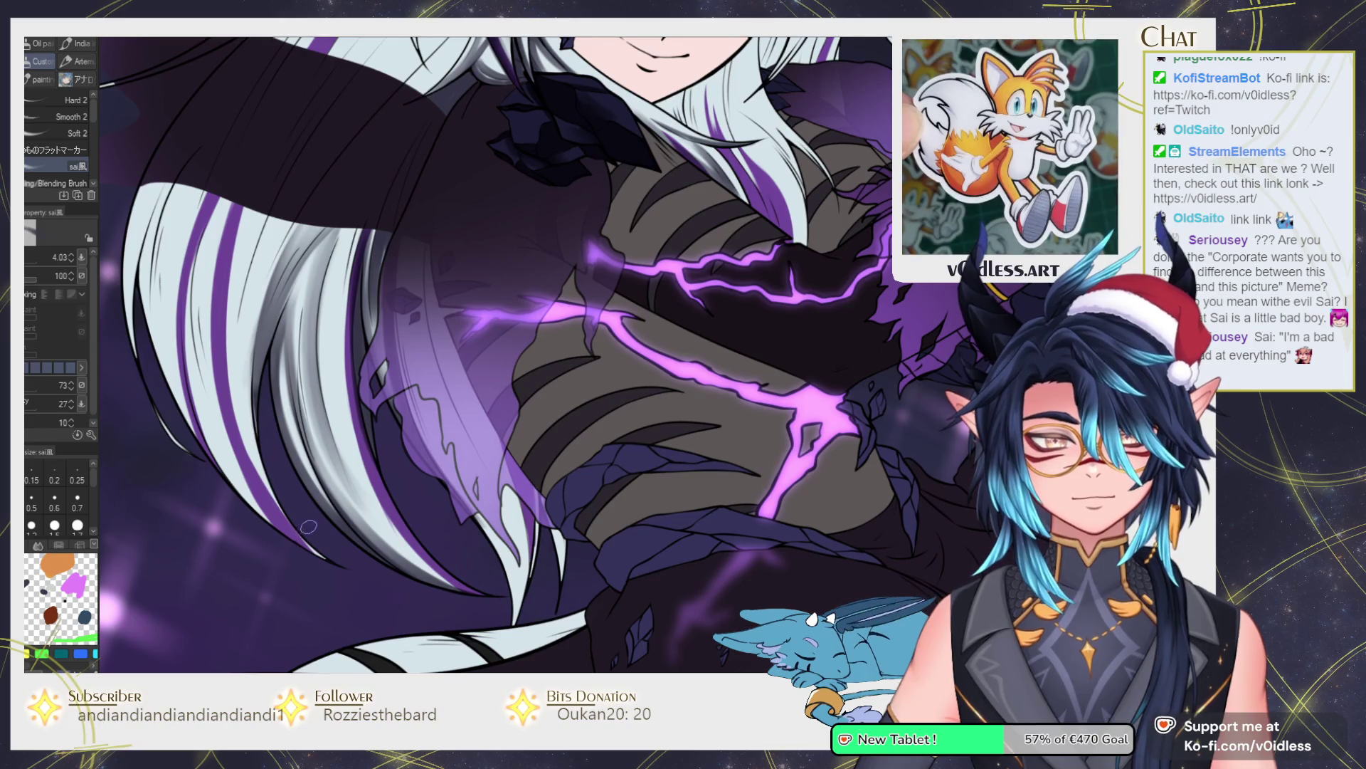
left_click_drag(330, 562, 210, 449)
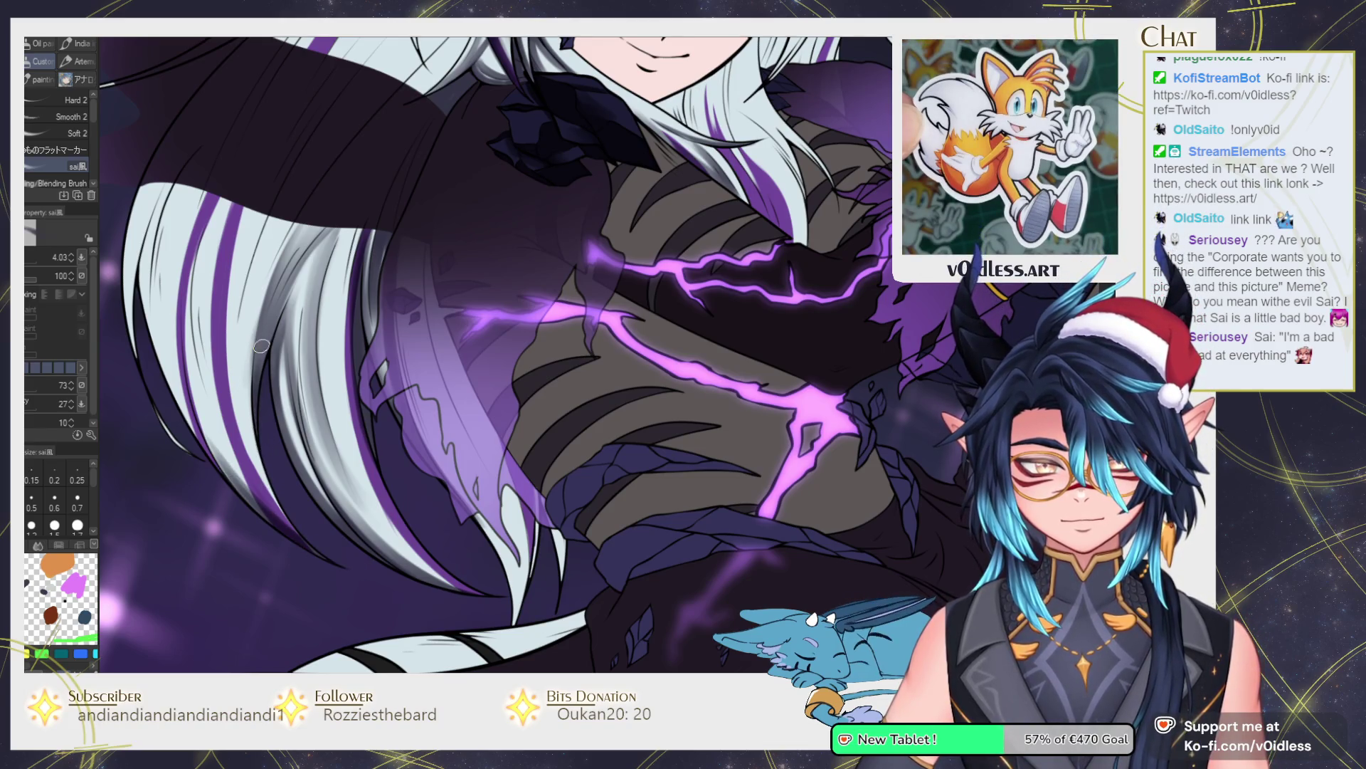
mouse_move(330, 553)
left_mouse_down()
mouse_move(192, 427)
mouse_move(262, 493)
left_mouse_up()
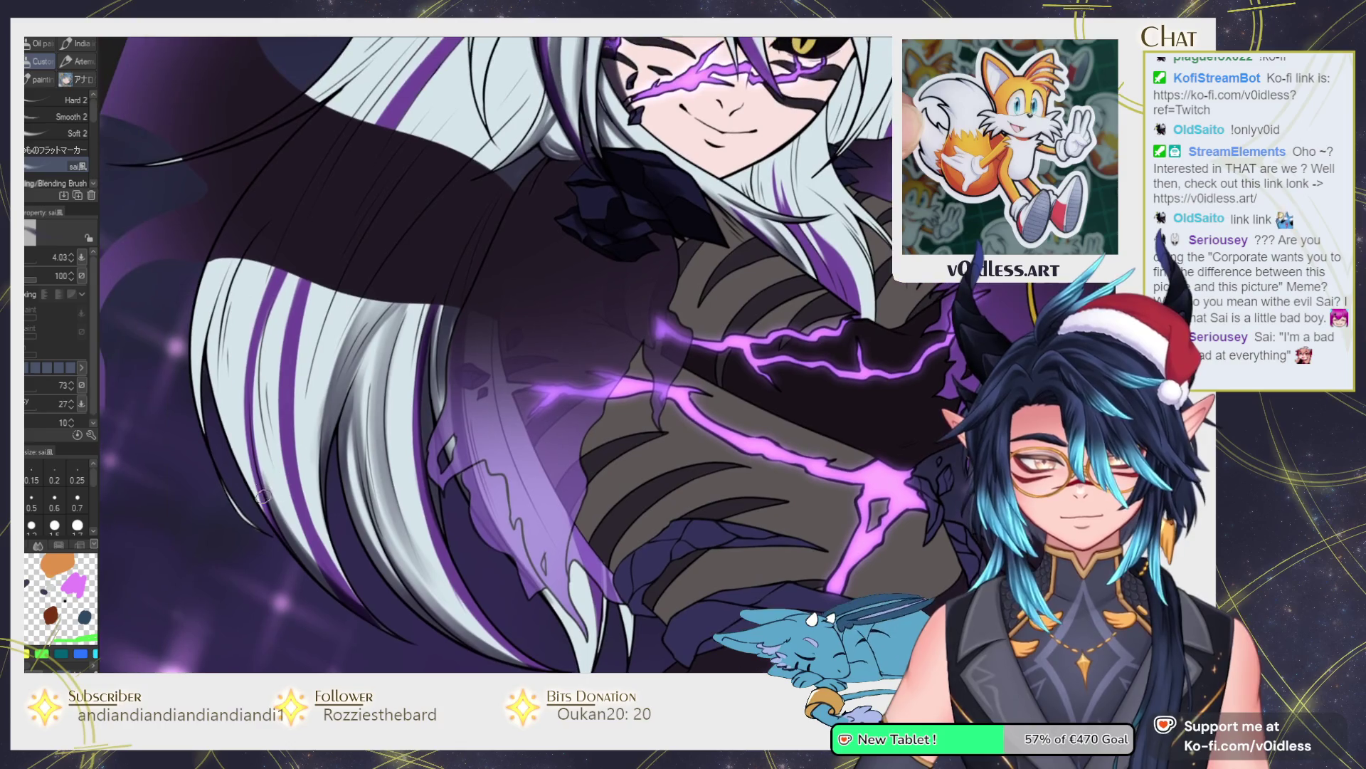
Paint and deepen dark shading strokes down the left hair edge.
mouse_move(201, 405)
left_mouse_down()
mouse_move(213, 260)
mouse_move(197, 363)
left_mouse_up()
mouse_move(272, 195)
left_mouse_down()
mouse_move(323, 363)
mouse_move(297, 456)
left_mouse_up()
key("j")
key("b")
left_click_drag(360, 343, 302, 545)
mouse_move(310, 435)
left_mouse_down()
mouse_move(292, 573)
mouse_move(297, 513)
left_mouse_up()
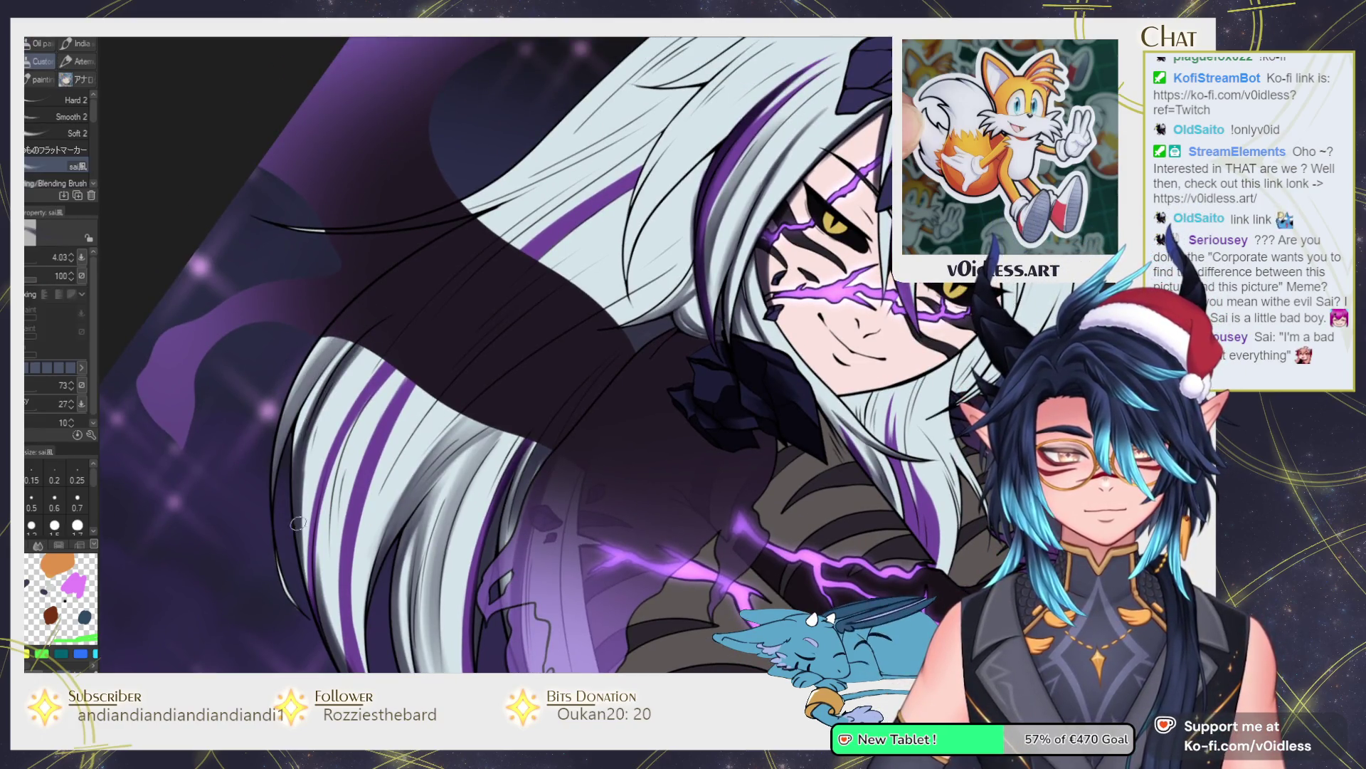
mouse_move(342, 355)
left_mouse_down()
mouse_move(302, 448)
mouse_move(297, 555)
left_mouse_up()
mouse_move(310, 420)
left_mouse_down()
mouse_move(296, 465)
mouse_move(302, 597)
mouse_move(302, 580)
left_mouse_up()
left_click_drag(352, 400, 308, 562)
left_click_drag(388, 350, 313, 502)
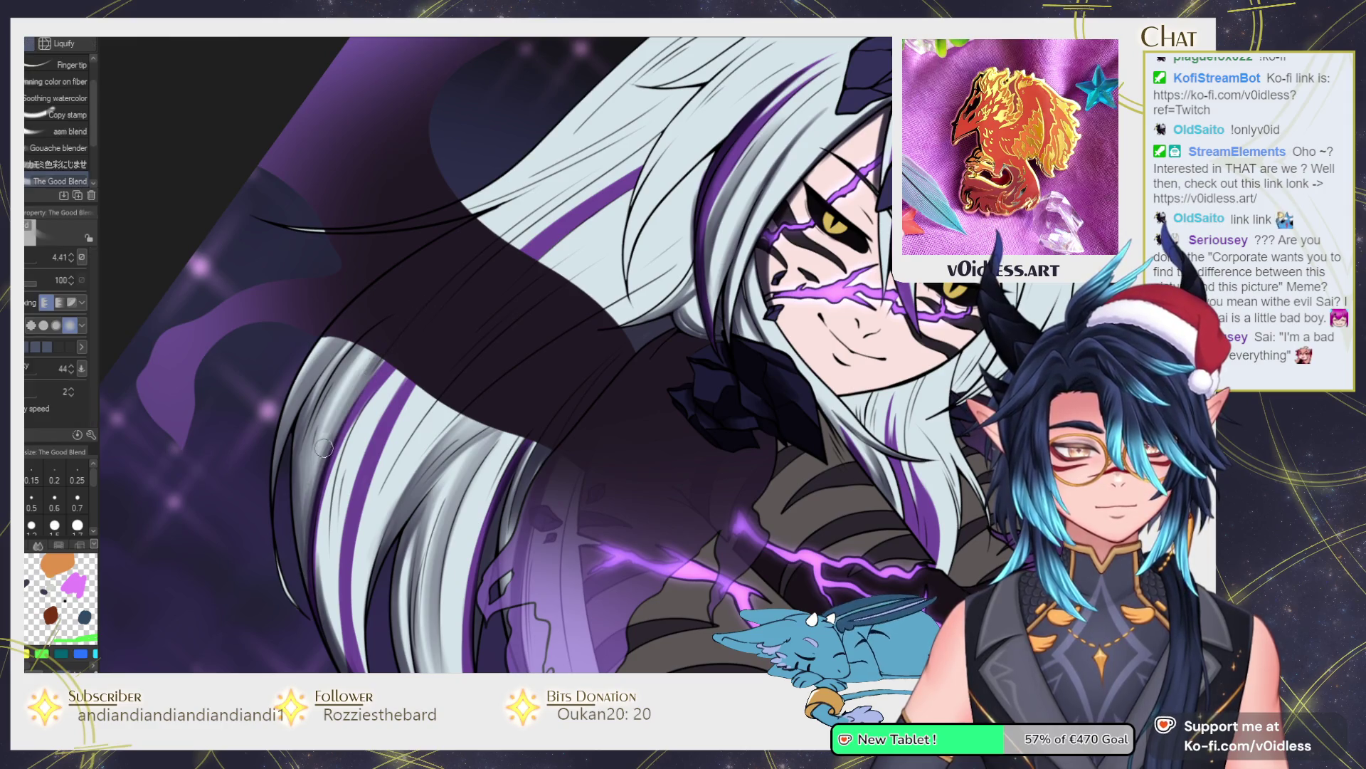
Add more dark strokes on the left edge and soften them with The Good Blend.
scroll(360, 385, "down", 3)
left_click_drag(366, 352, 341, 513)
left_click_drag(363, 328, 338, 506)
left_click_drag(388, 281, 340, 477)
key("j")
left_click_drag(371, 324, 356, 548)
key("b")
Alternate painting and blending further dark strokes on the left hair edge.
mouse_move(380, 356)
left_mouse_down()
mouse_move(367, 563)
mouse_move(367, 541)
left_mouse_up()
left_click_drag(420, 277, 363, 444)
key("j")
mouse_move(438, 253)
left_mouse_down()
mouse_move(363, 448)
mouse_move(360, 520)
left_mouse_up()
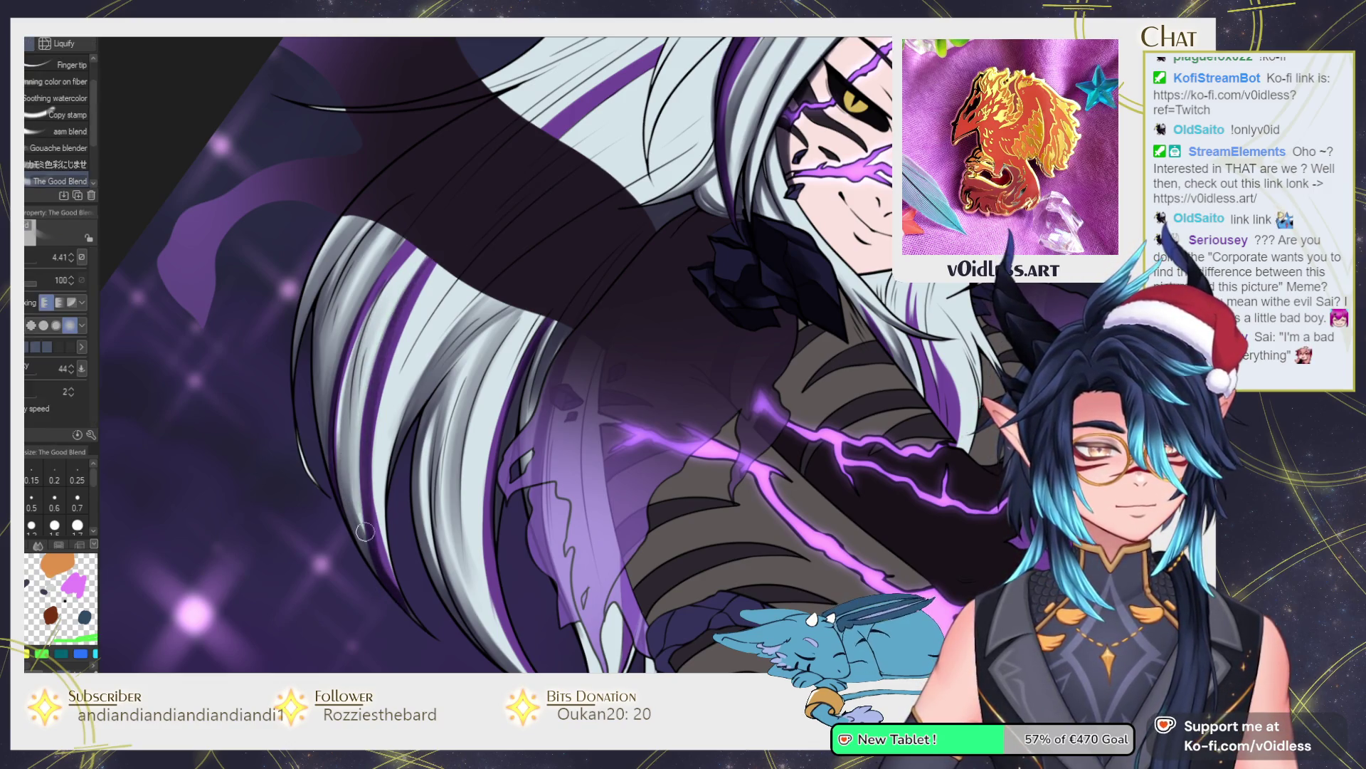
left_click_drag(377, 384, 352, 570)
key("b")
Darken and blend the lower left hair edge, then add faint shading across the hair.
left_click_drag(455, 264, 329, 452)
mouse_move(292, 512)
left_mouse_down()
mouse_move(355, 412)
mouse_move(270, 580)
left_mouse_up()
key("j")
mouse_move(374, 398)
left_mouse_down()
mouse_move(277, 569)
mouse_move(289, 526)
left_mouse_up()
key("b")
mouse_move(343, 417)
left_mouse_down()
mouse_move(456, 321)
mouse_move(425, 346)
left_mouse_up()
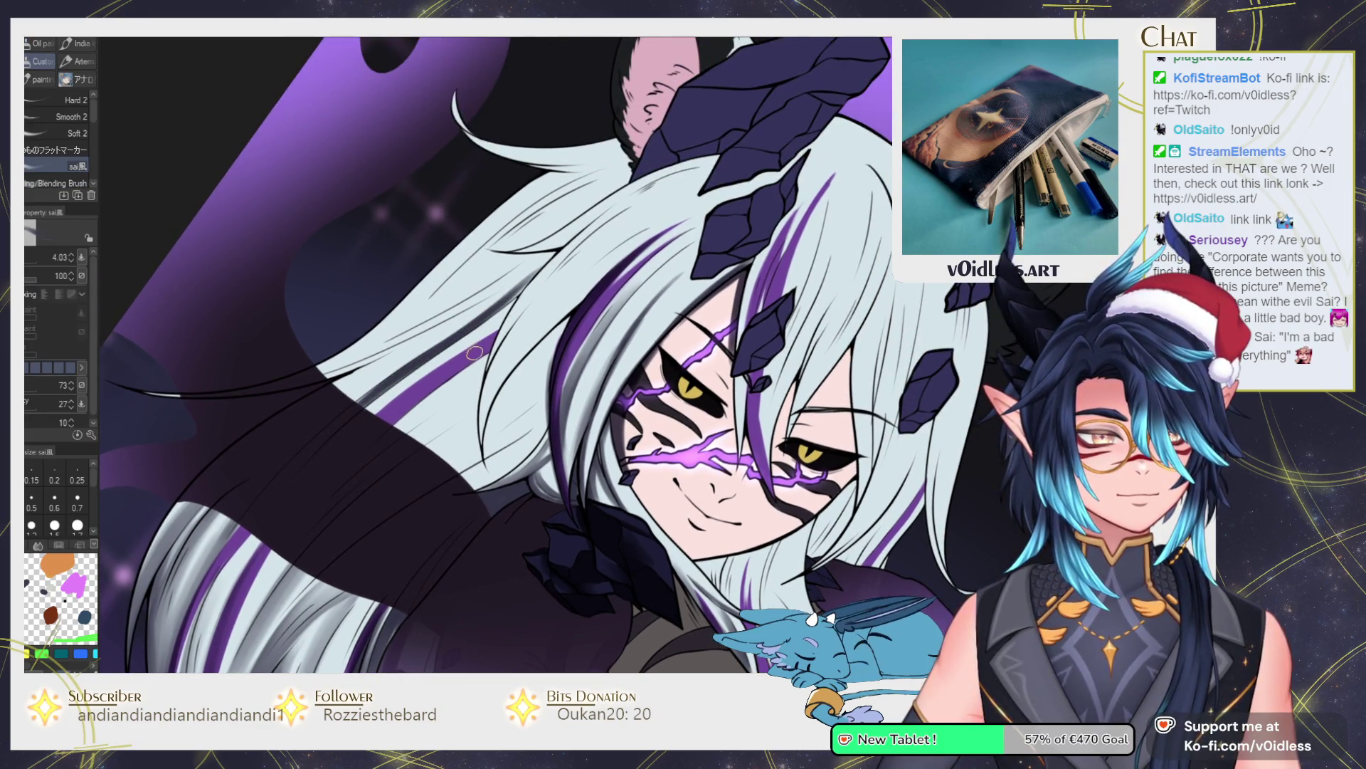
Turn the canvas so the head sits upright and paint a darker band along the hair edge.
key("j")
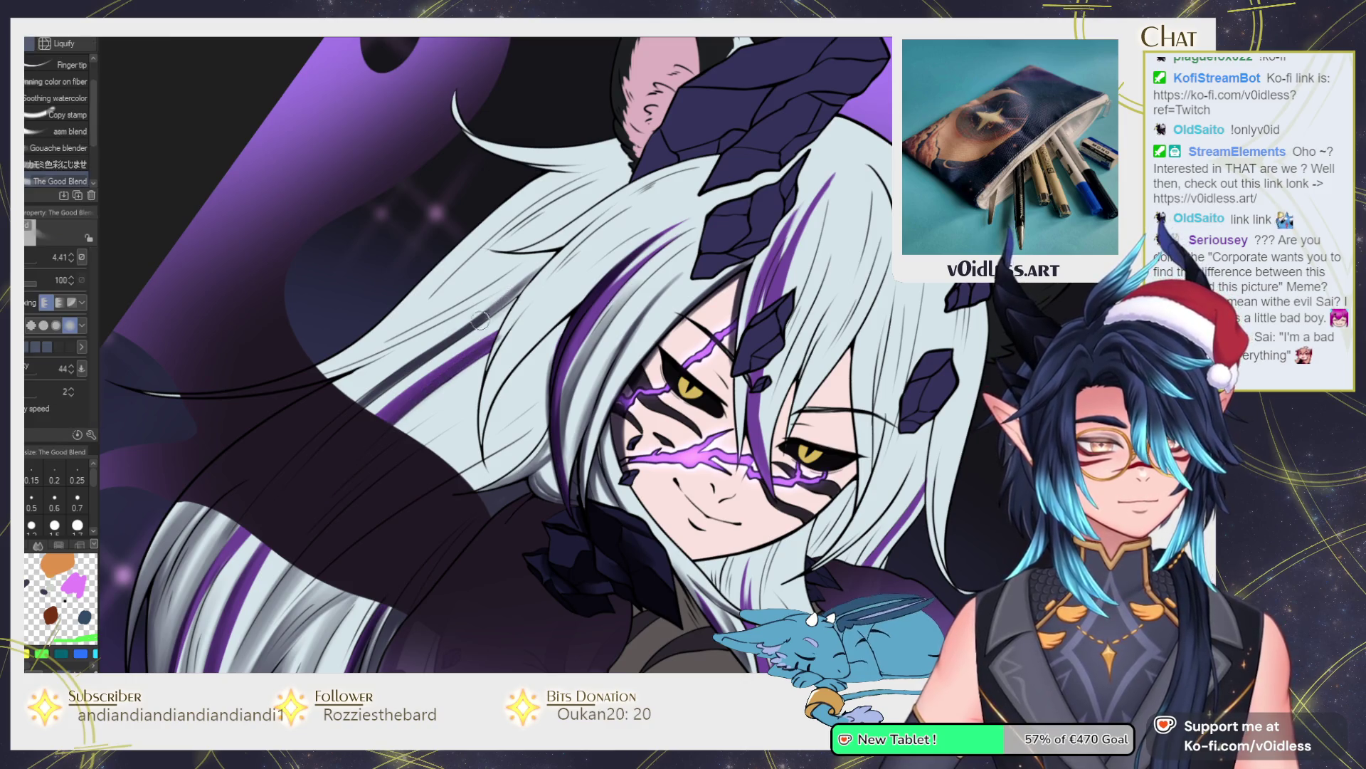
key("b")
left_click_drag(321, 388, 361, 421)
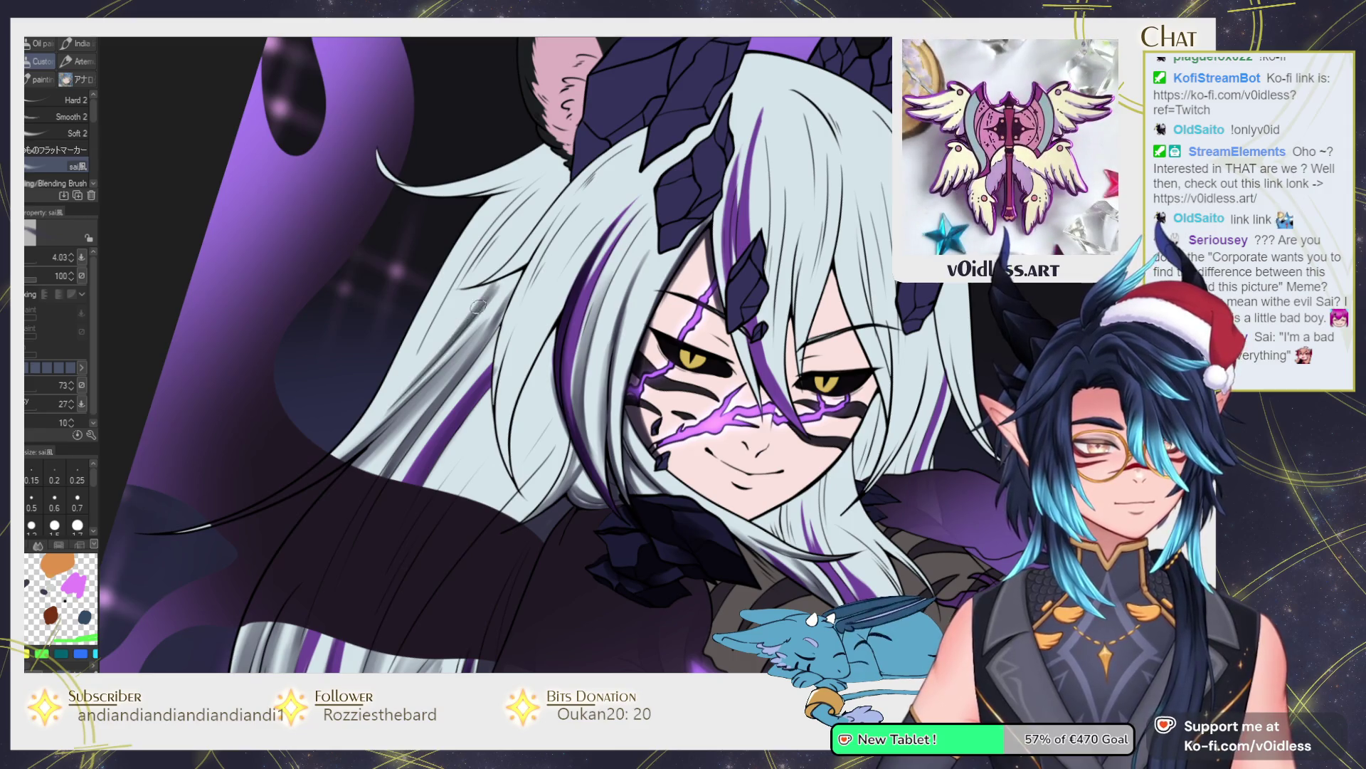
left_click_drag(507, 215, 421, 326)
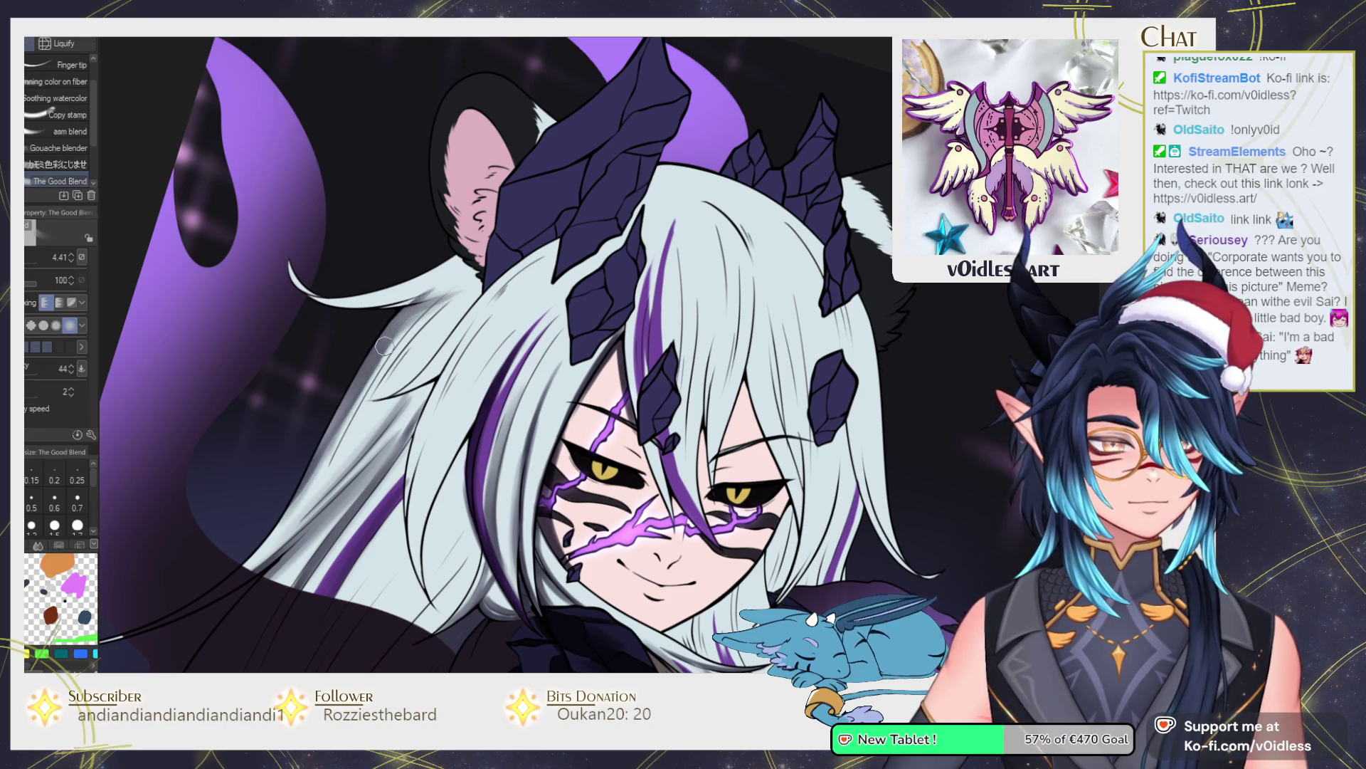
left_click_drag(296, 351, 417, 300)
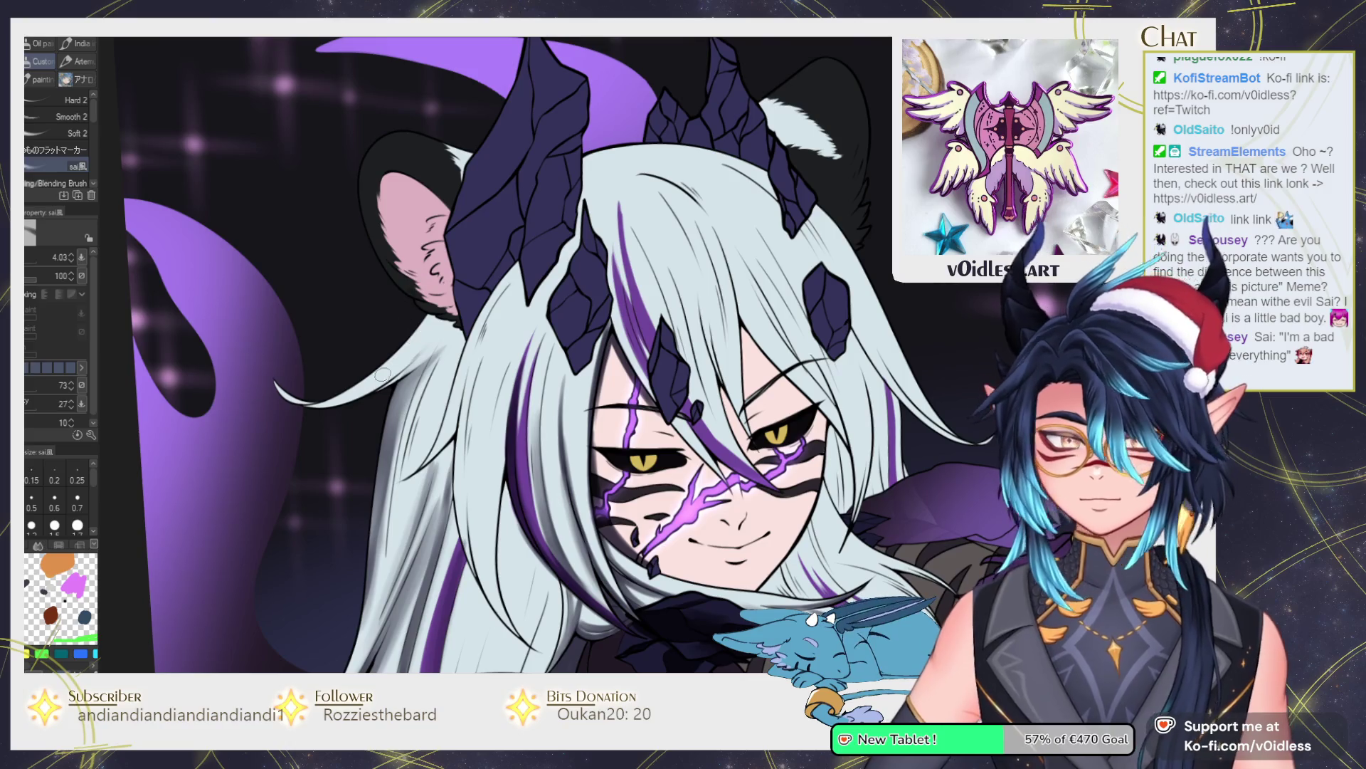
left_click_drag(380, 373, 436, 341)
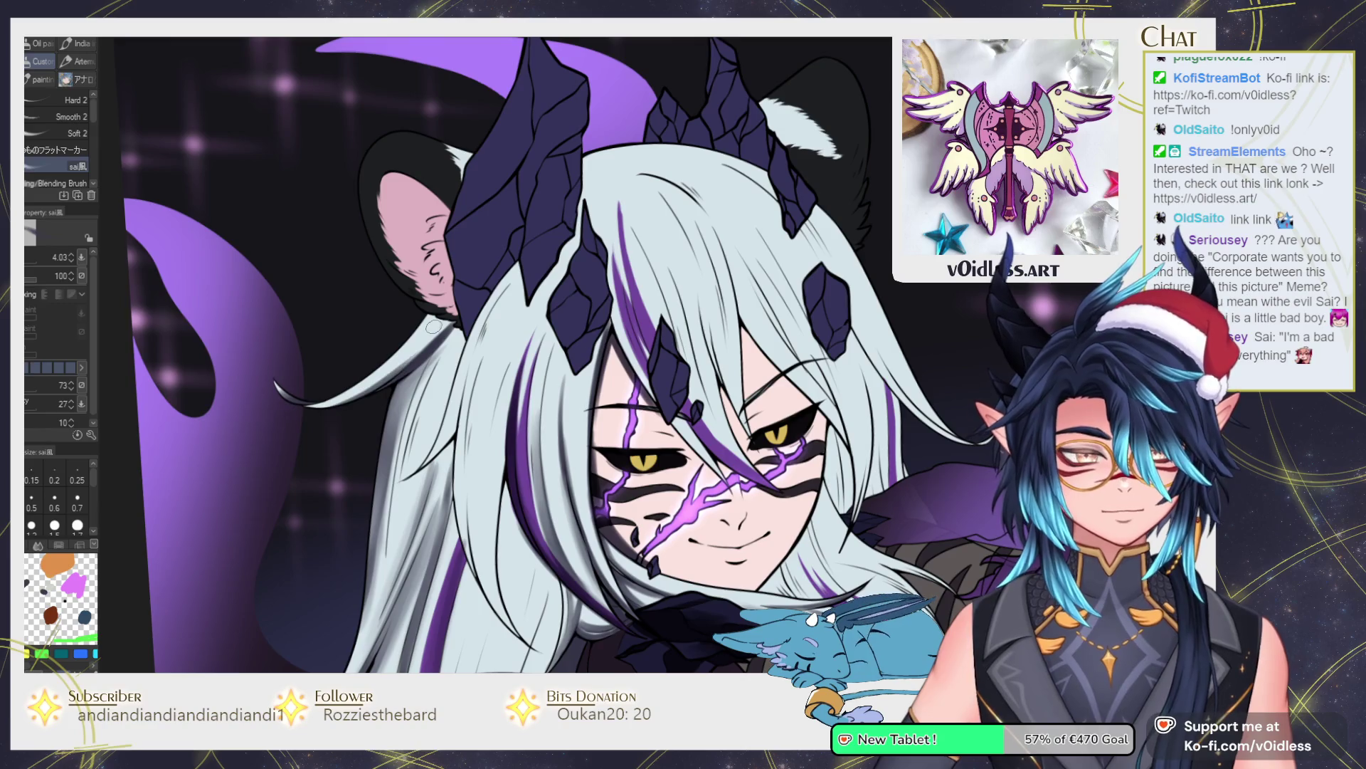
Draw dark strand lines through the hair beside the face, erasing and redrawing stray strokes.
key("j")
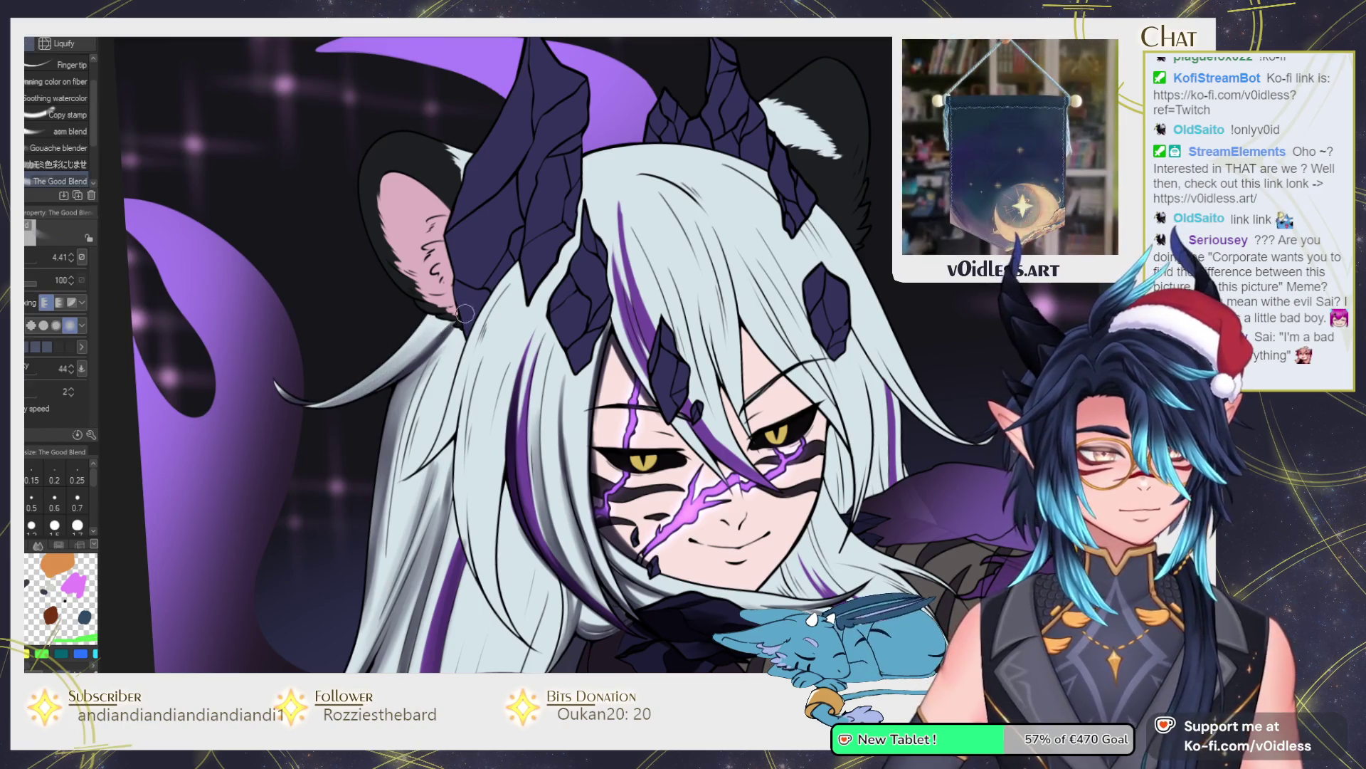
key("b")
mouse_move(408, 430)
left_mouse_down()
mouse_move(434, 370)
mouse_move(420, 427)
mouse_move(440, 379)
mouse_move(434, 441)
mouse_move(447, 432)
mouse_move(482, 333)
mouse_move(434, 448)
mouse_move(473, 349)
left_mouse_up()
key("e")
key("b")
key("e")
mouse_move(469, 427)
left_mouse_down()
mouse_move(498, 302)
mouse_move(479, 352)
left_mouse_up()
key("b")
left_click_drag(456, 459, 486, 326)
left_click_drag(453, 450, 491, 330)
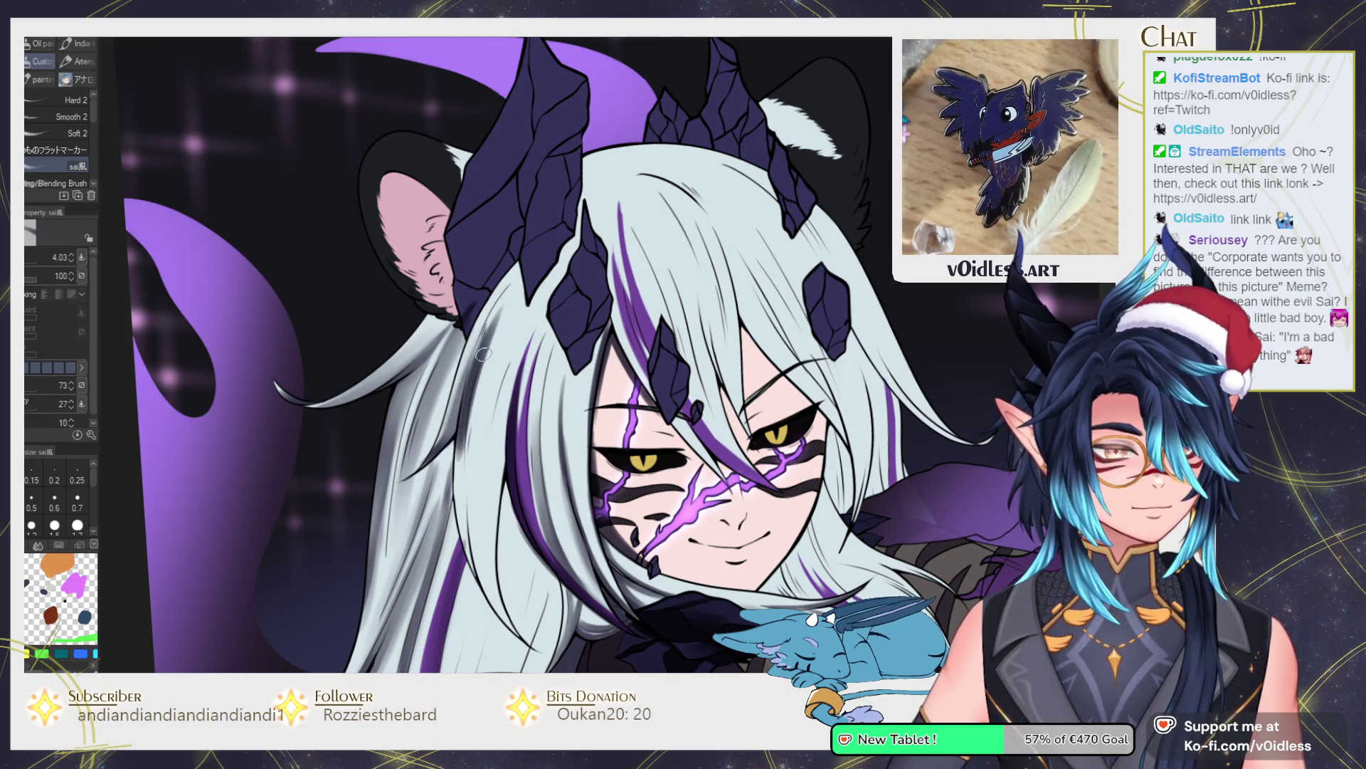
left_click_drag(462, 437, 488, 330)
Shade the hair left of the face with sai brush strokes, redoing one undone stroke.
left_click_drag(462, 544, 404, 402)
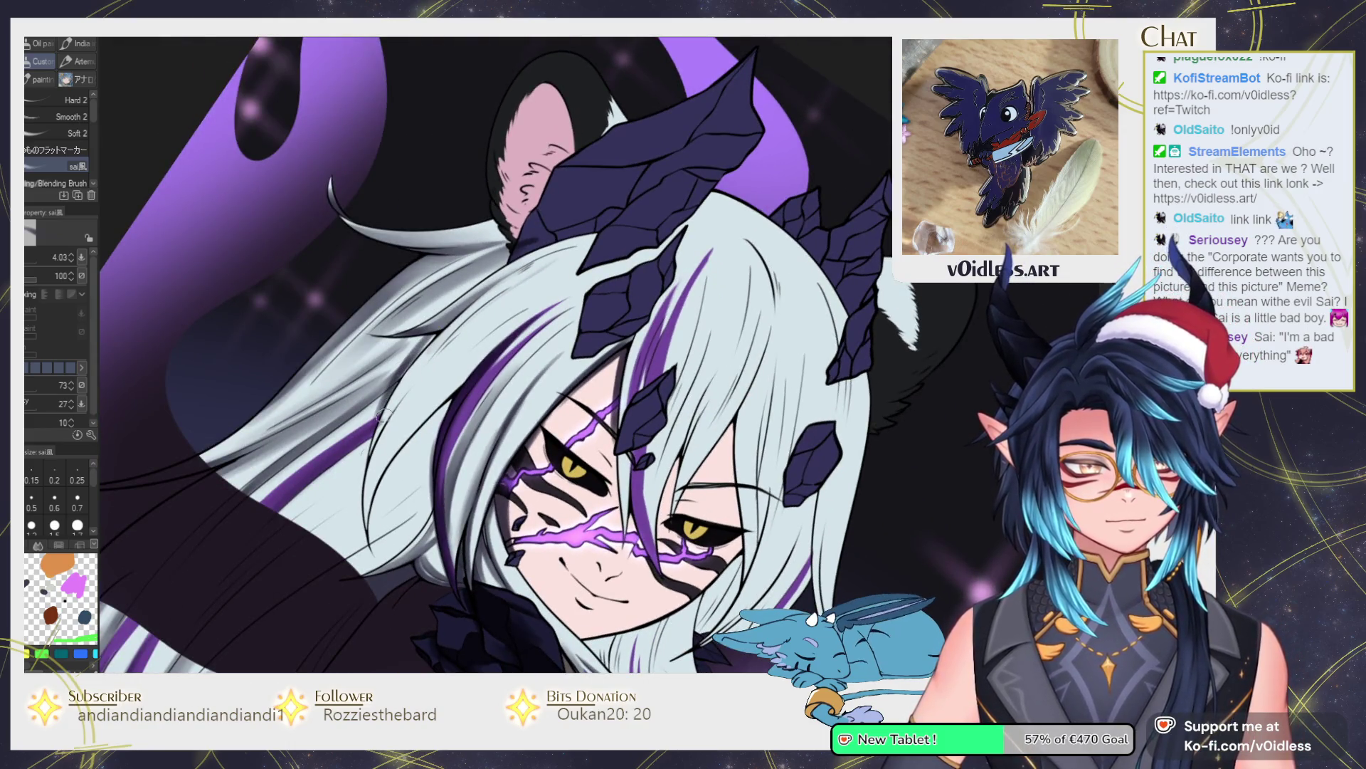
key("j")
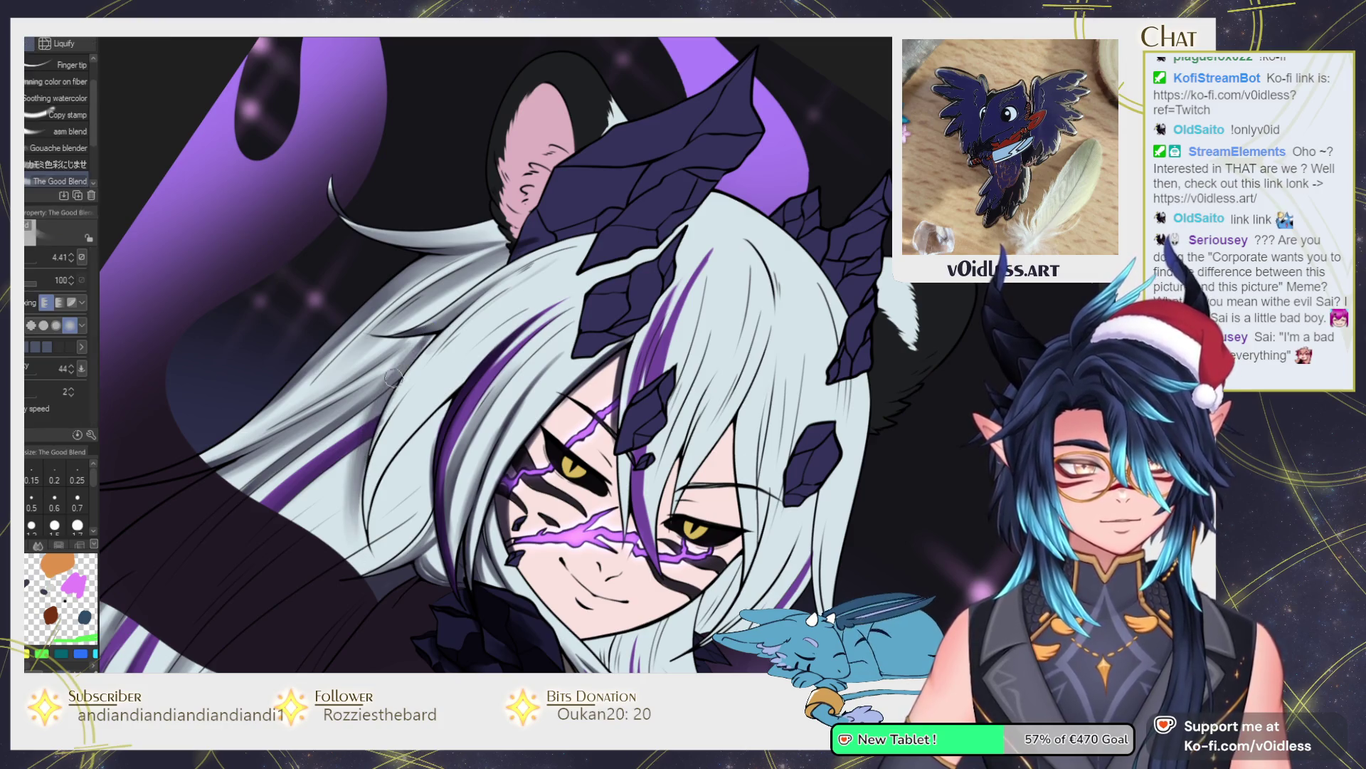
key("b")
mouse_move(376, 442)
left_mouse_down()
mouse_move(262, 401)
mouse_move(410, 347)
left_mouse_up()
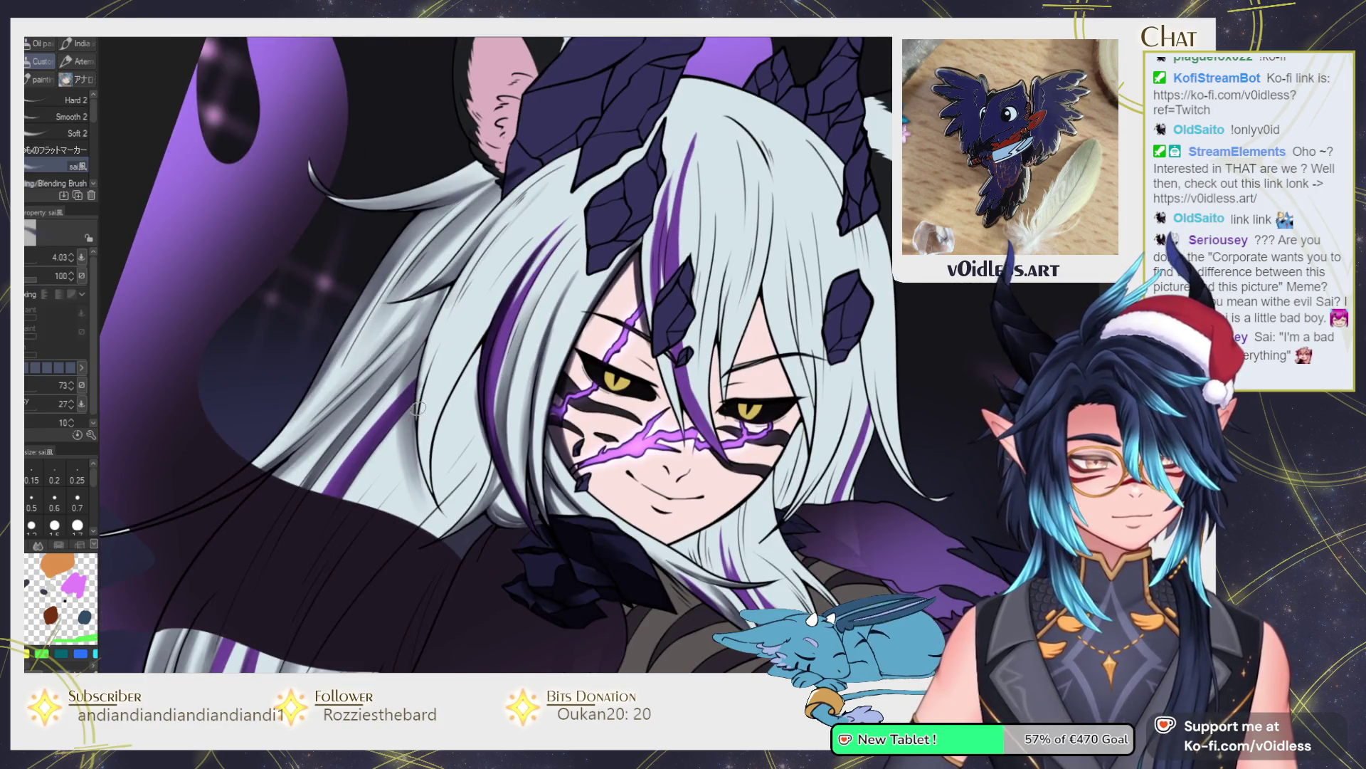
mouse_move(416, 410)
left_mouse_down()
mouse_move(441, 313)
mouse_move(418, 403)
mouse_move(446, 336)
left_mouse_up()
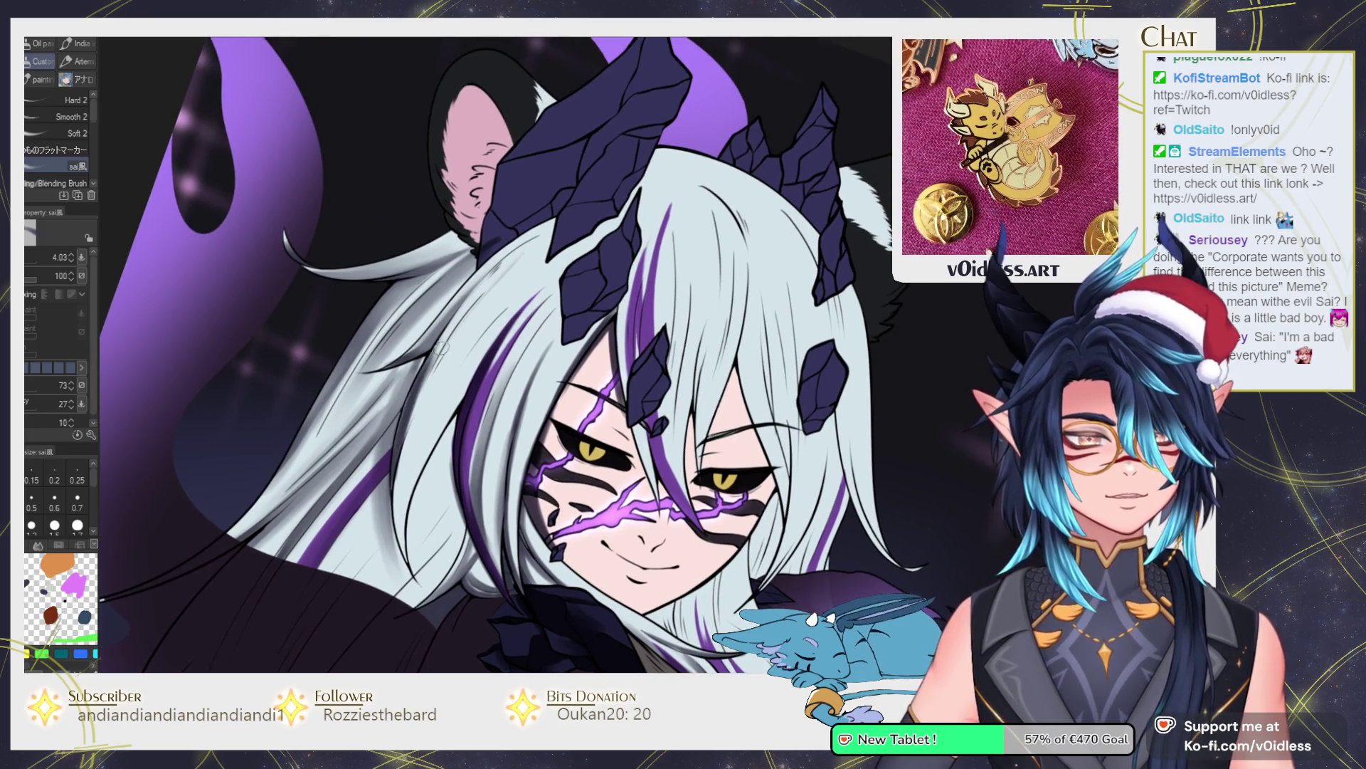
mouse_move(400, 450)
left_mouse_down()
mouse_move(456, 320)
mouse_move(502, 270)
left_mouse_up()
key("ctrl+z")
left_click_drag(445, 331, 418, 458)
left_click_drag(405, 566, 449, 390)
mouse_move(395, 535)
left_mouse_down()
mouse_move(484, 326)
mouse_move(427, 434)
mouse_move(396, 547)
left_mouse_up()
Add a dark shading stroke to the hair and smooth it with The Good Blend.
key("j")
key("b")
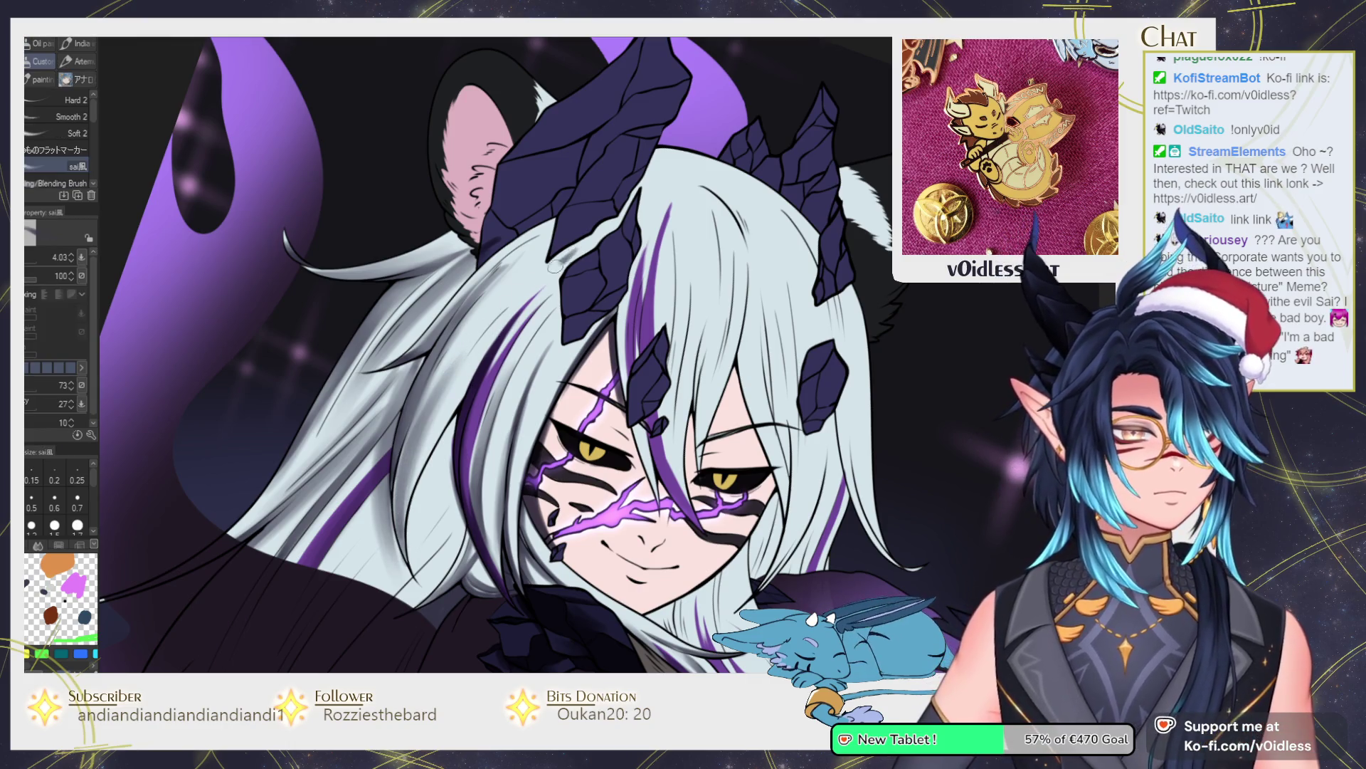
left_click_drag(567, 257, 438, 426)
key("j")
left_click_drag(541, 285, 448, 409)
left_click_drag(583, 242, 462, 331)
key("b")
scroll(427, 331, "up", 2)
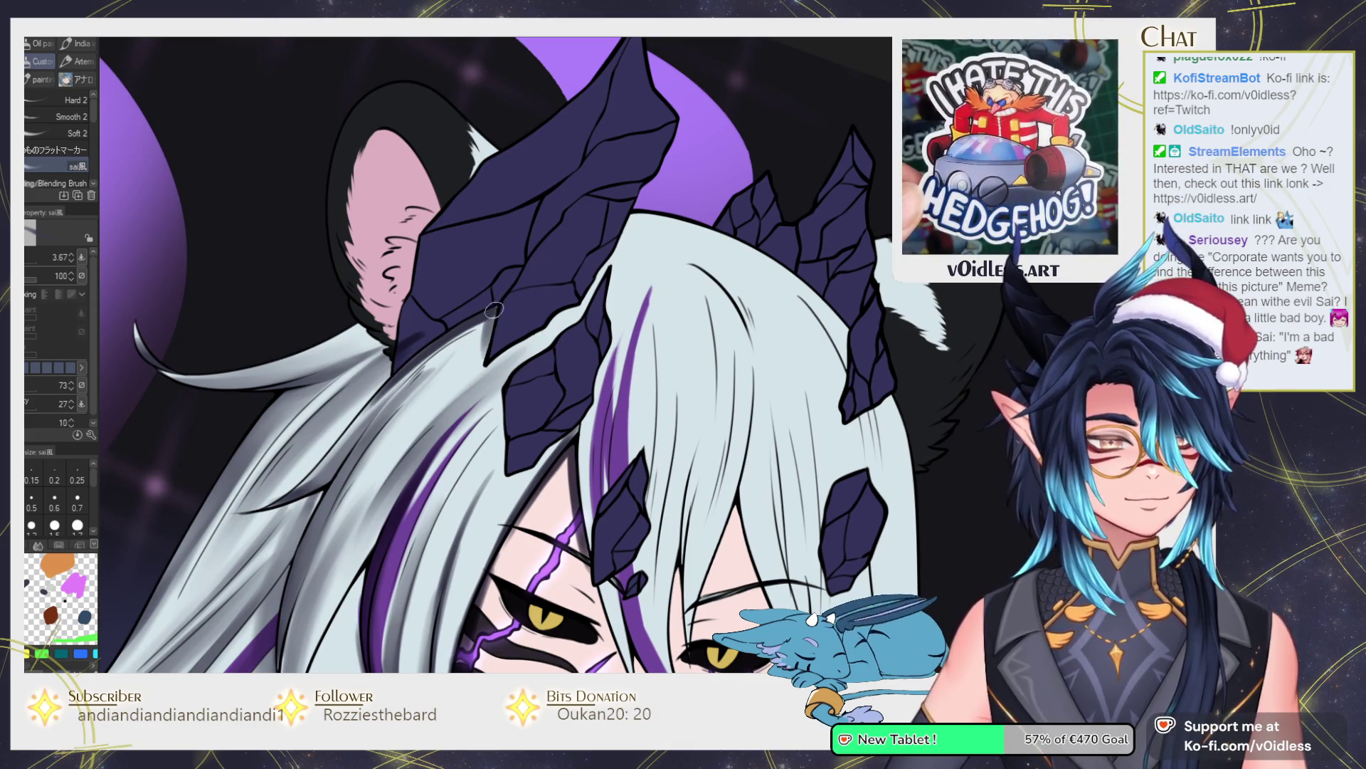
Darken the crystal horn's left face with a sai brush stroke, then smooth it with The Good Blend.
left_click_drag(555, 318, 523, 382)
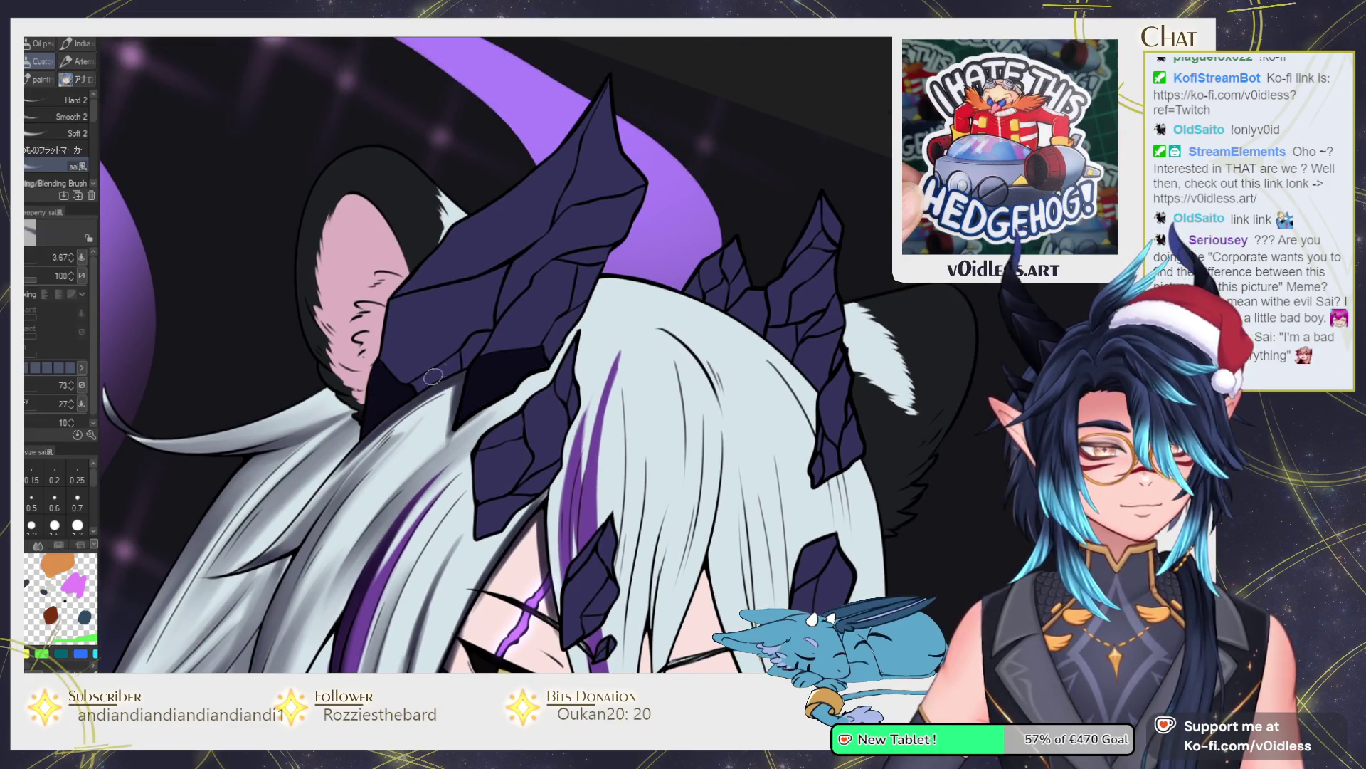
key("g")
key("j")
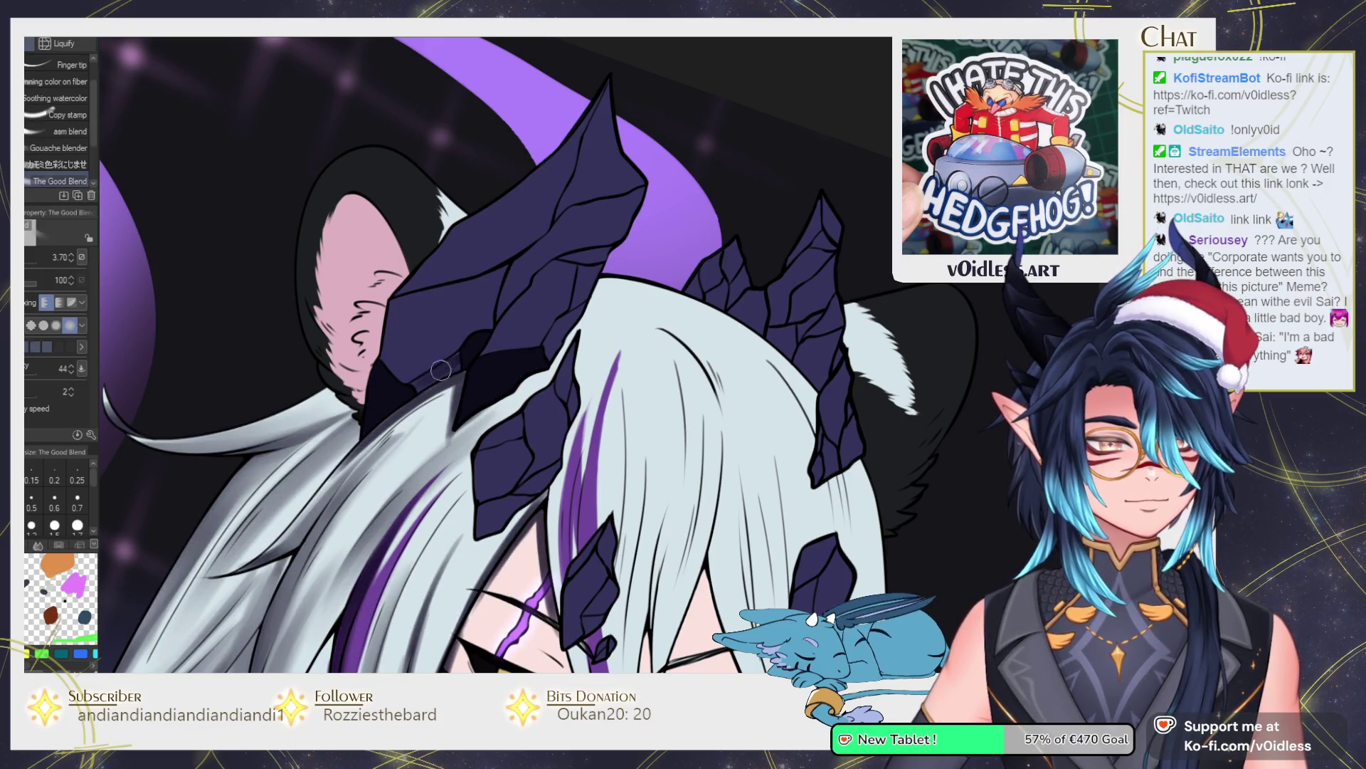
key("b")
key("minus")
key("minus")
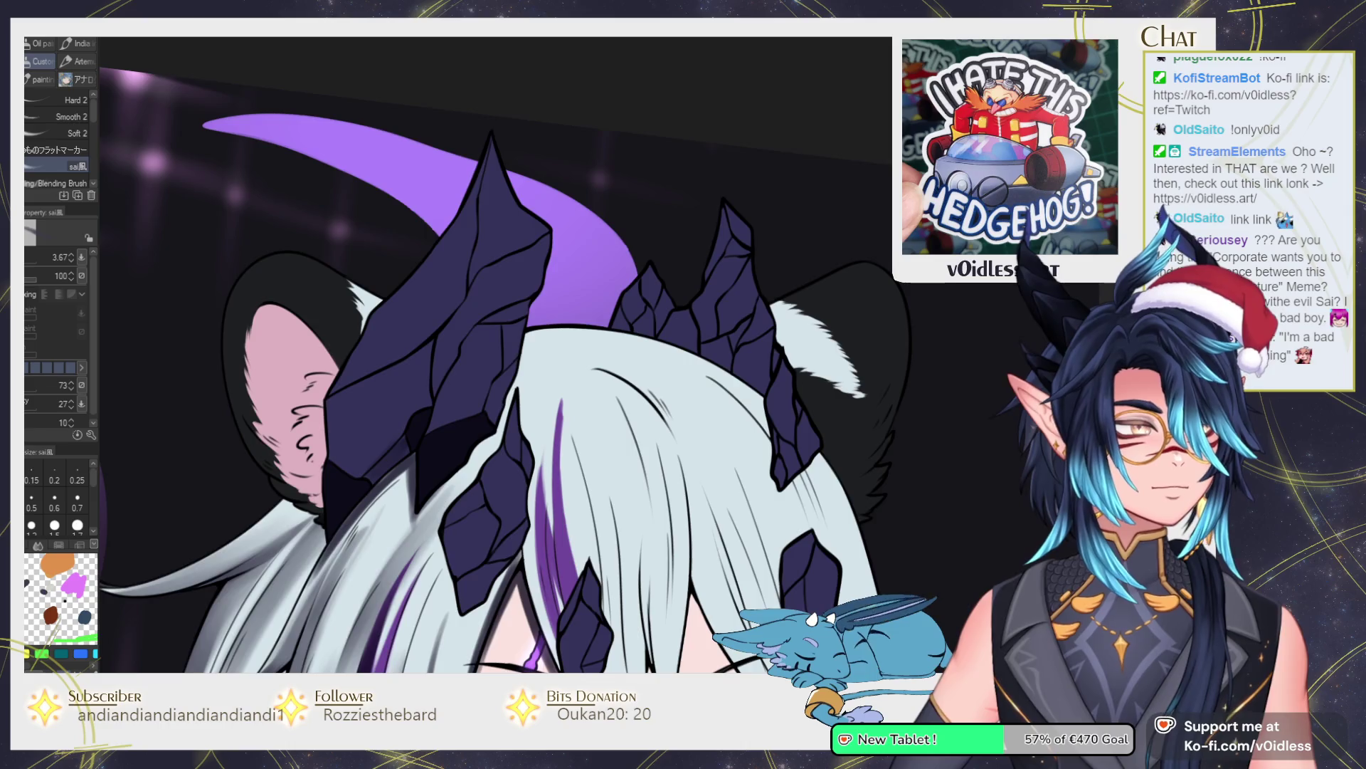
key("g")
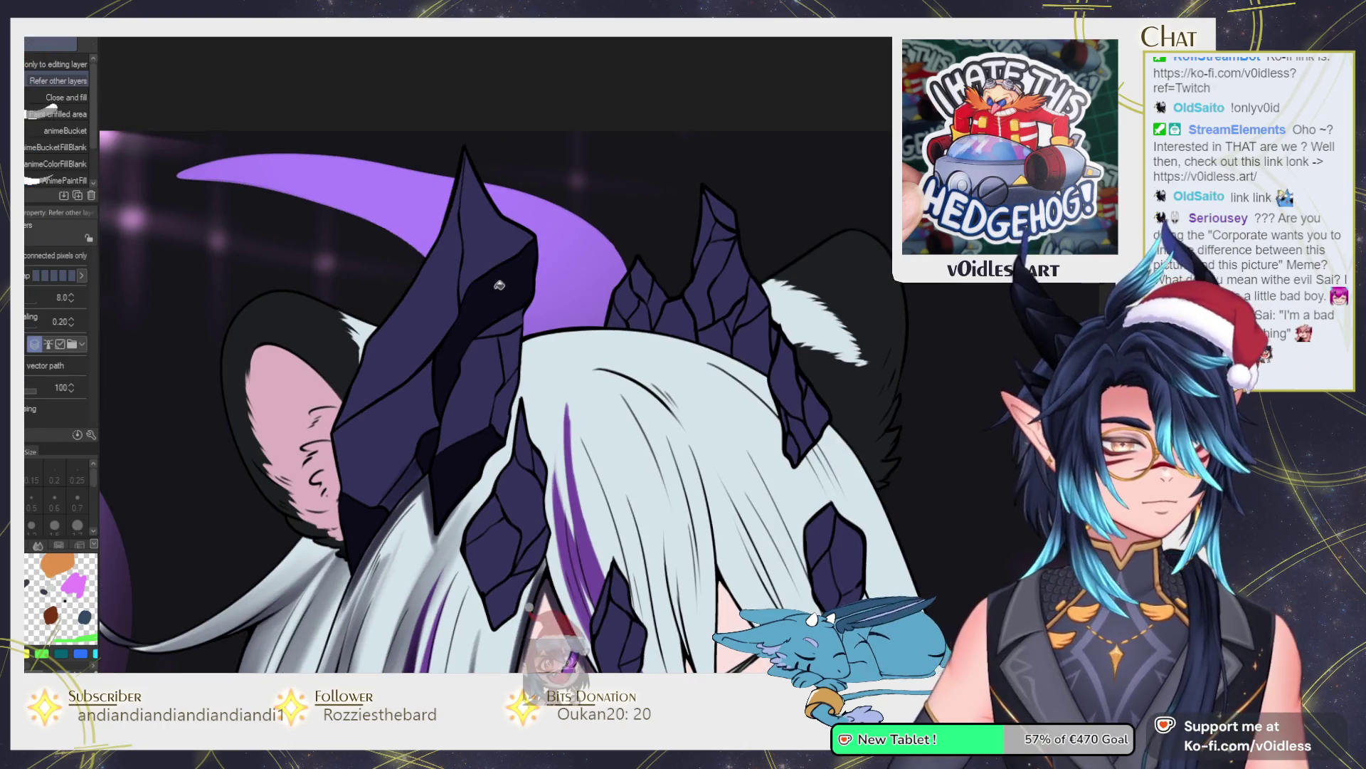
key("b")
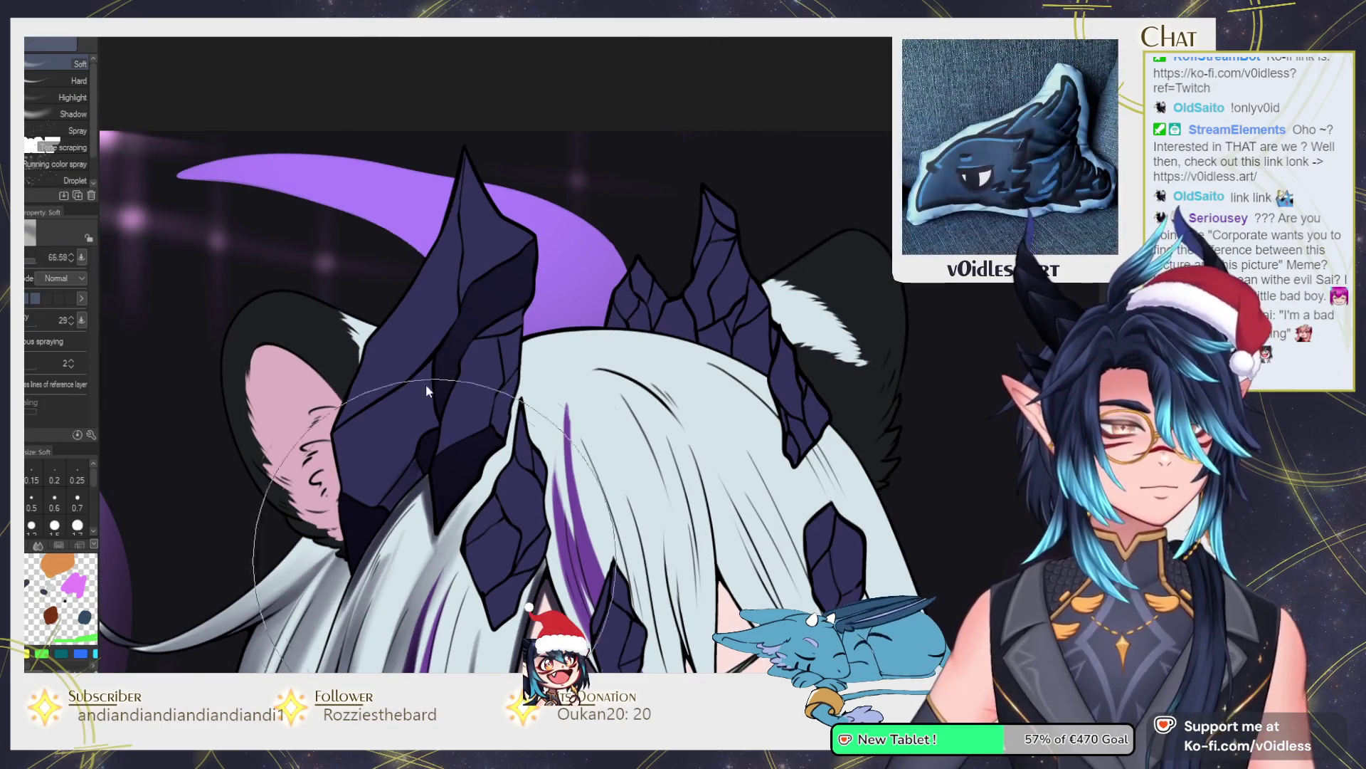
key("b")
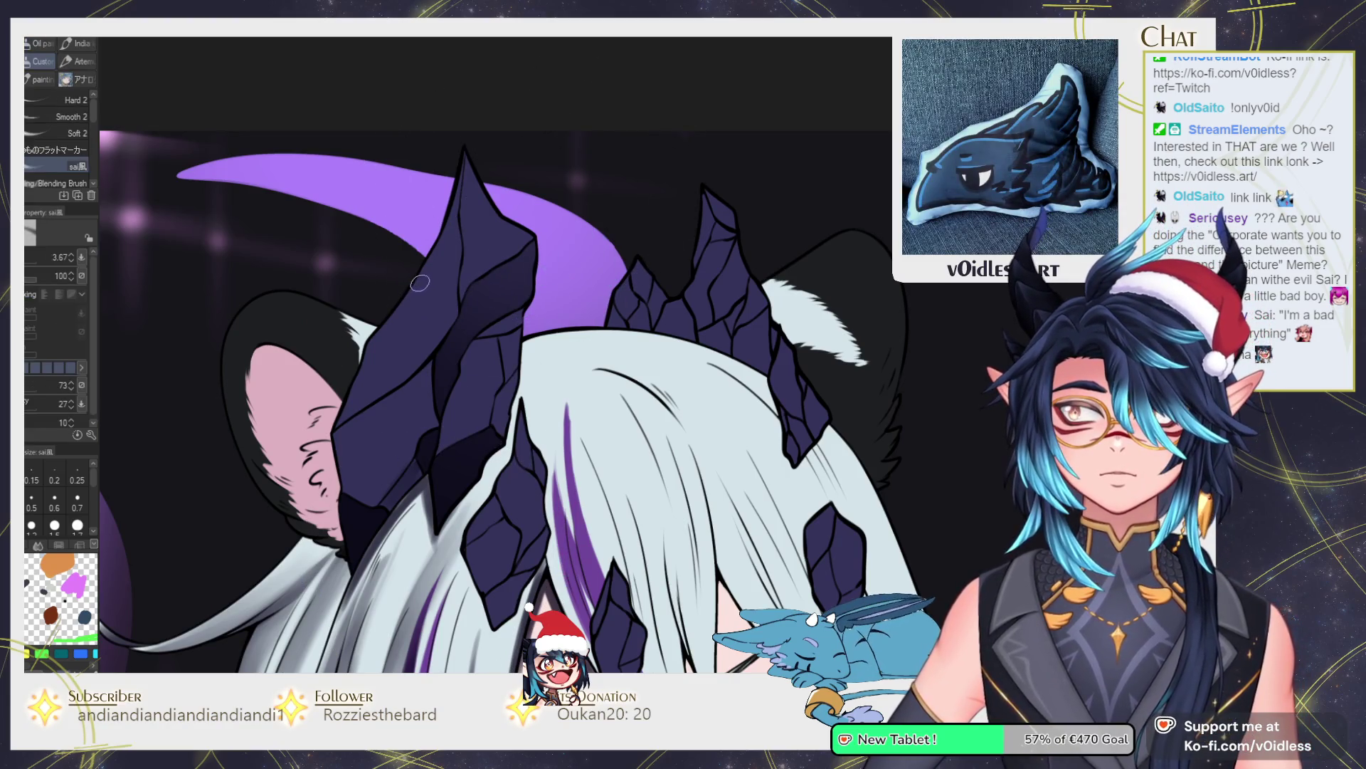
left_click_drag(441, 251, 426, 362)
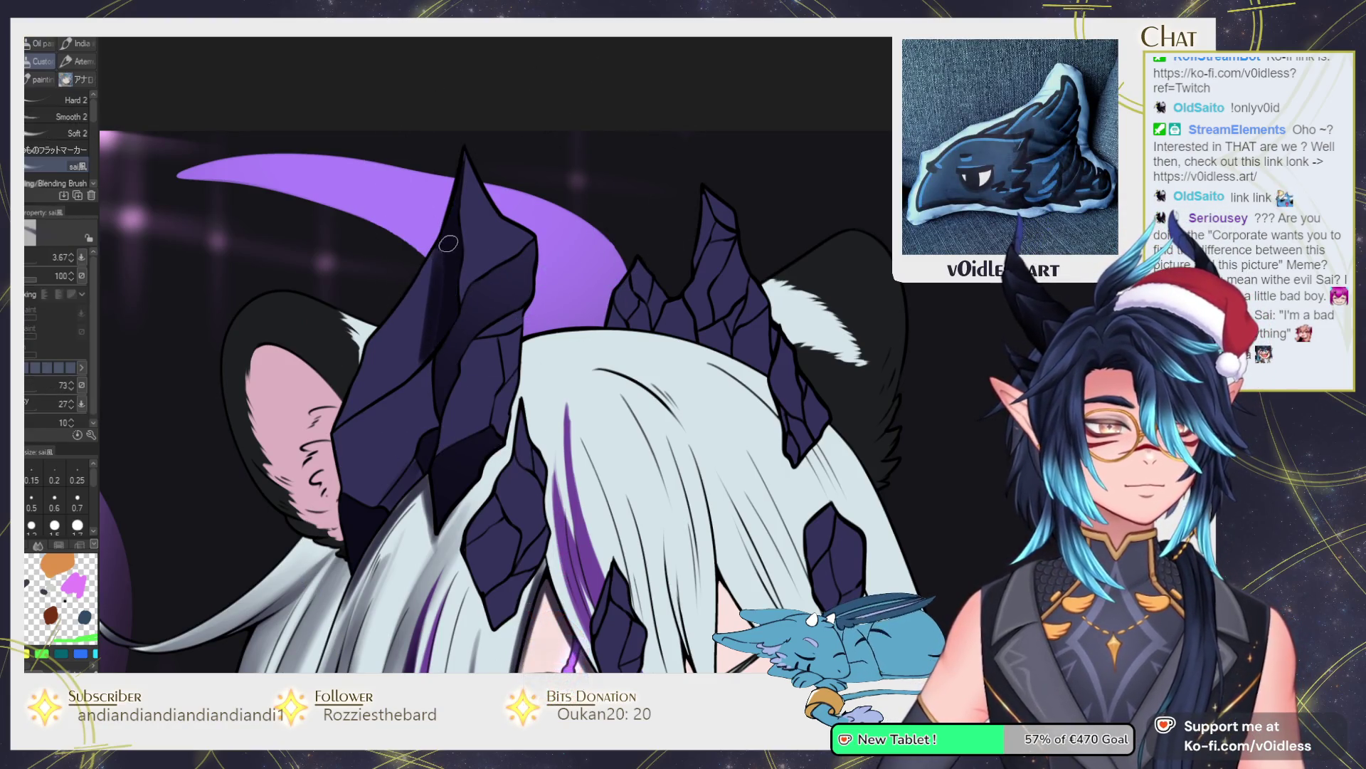
key("j")
mouse_move(422, 308)
left_mouse_down()
mouse_move(405, 356)
mouse_move(443, 271)
mouse_move(378, 418)
left_mouse_up()
key("b")
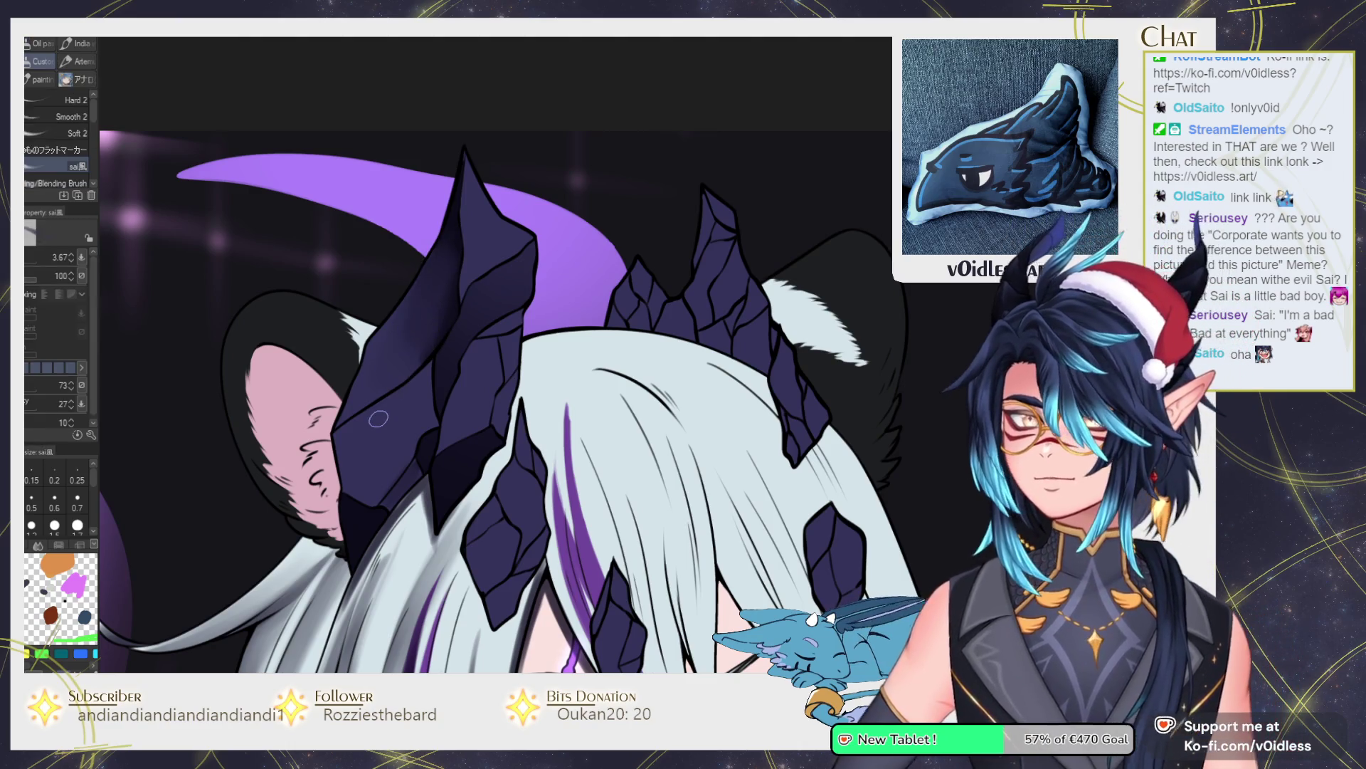
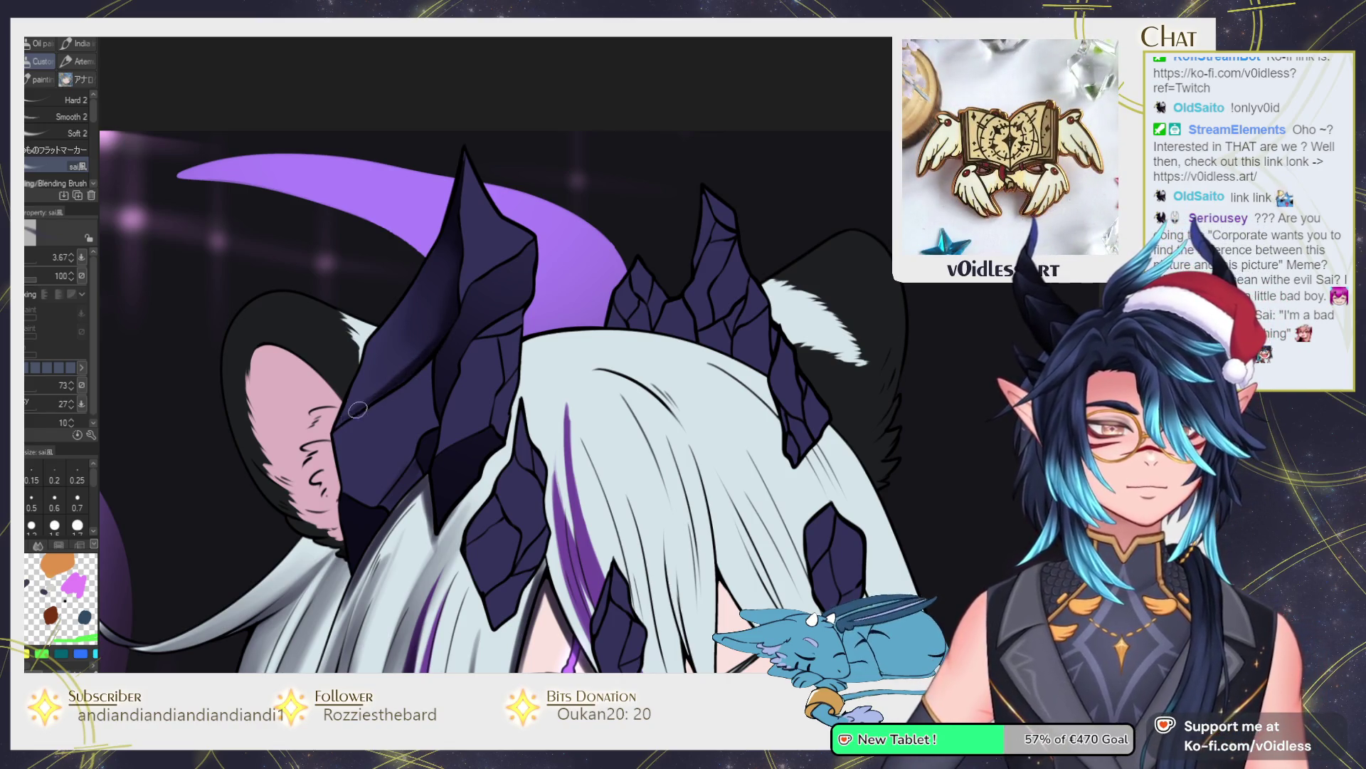
Alternate painting and blending darker shading on the crystal horns.
key("j")
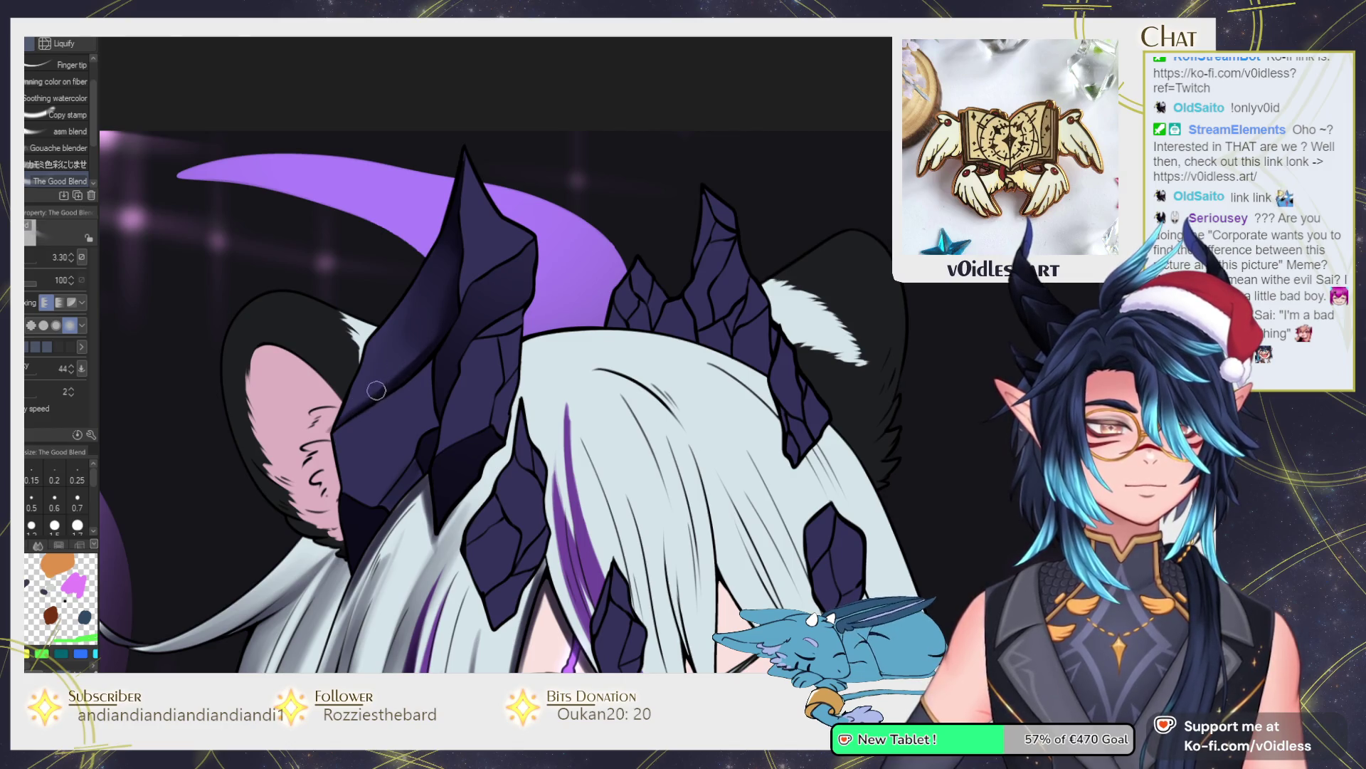
key("b")
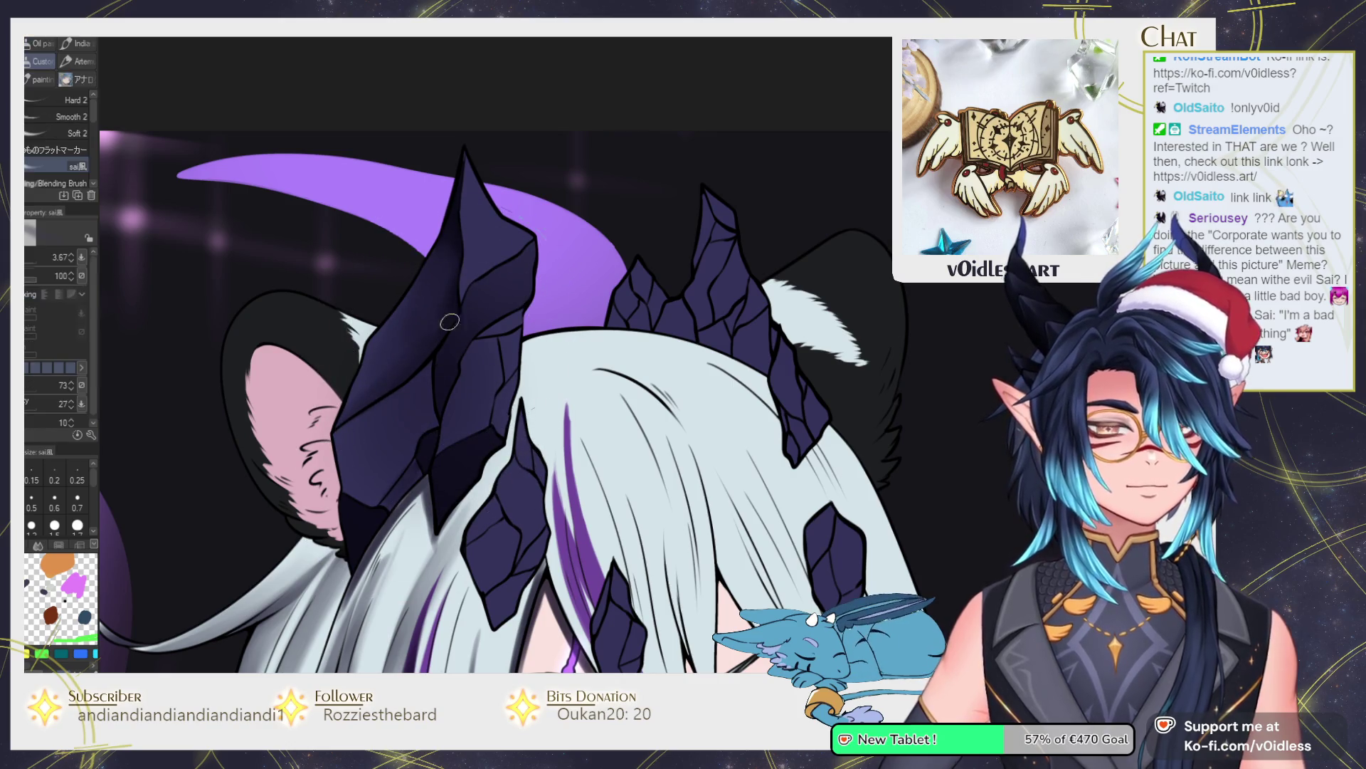
left_click_drag(481, 403, 434, 384)
key("b")
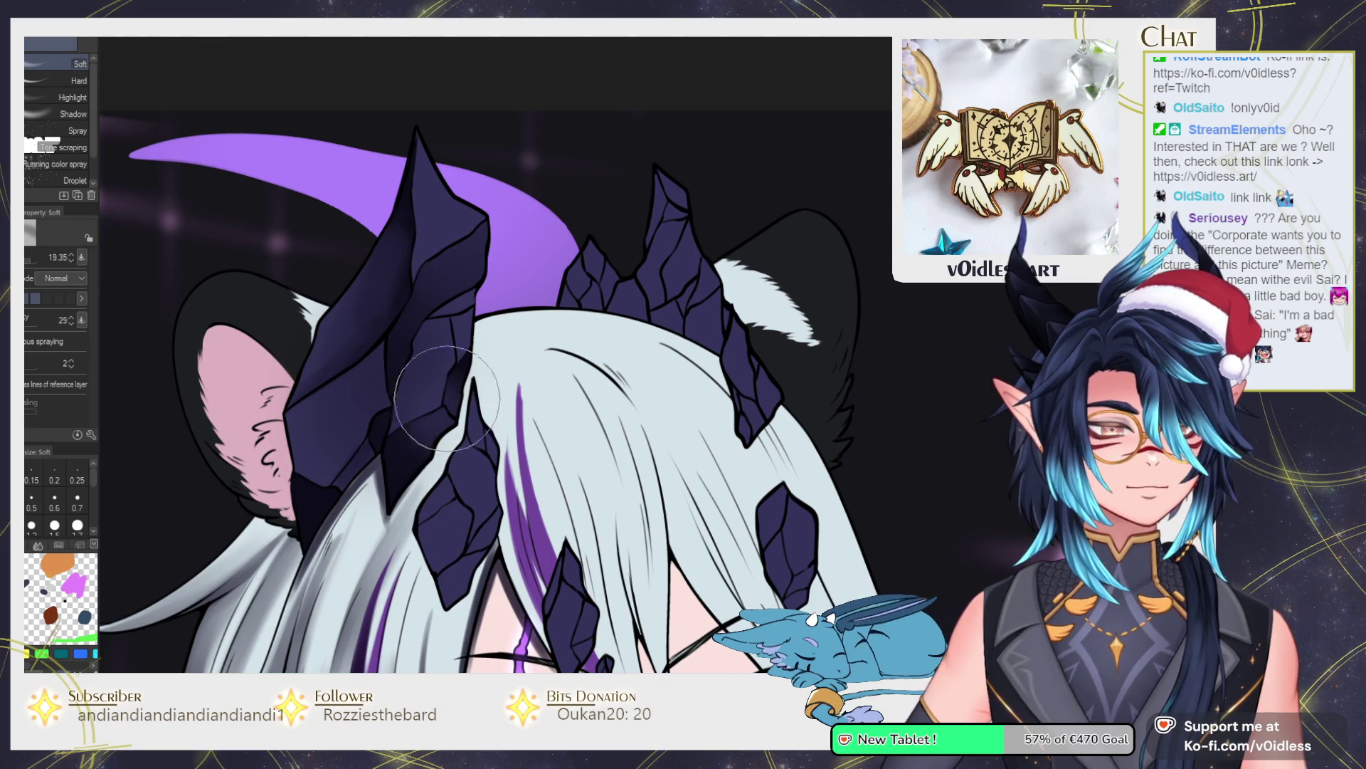
key("b")
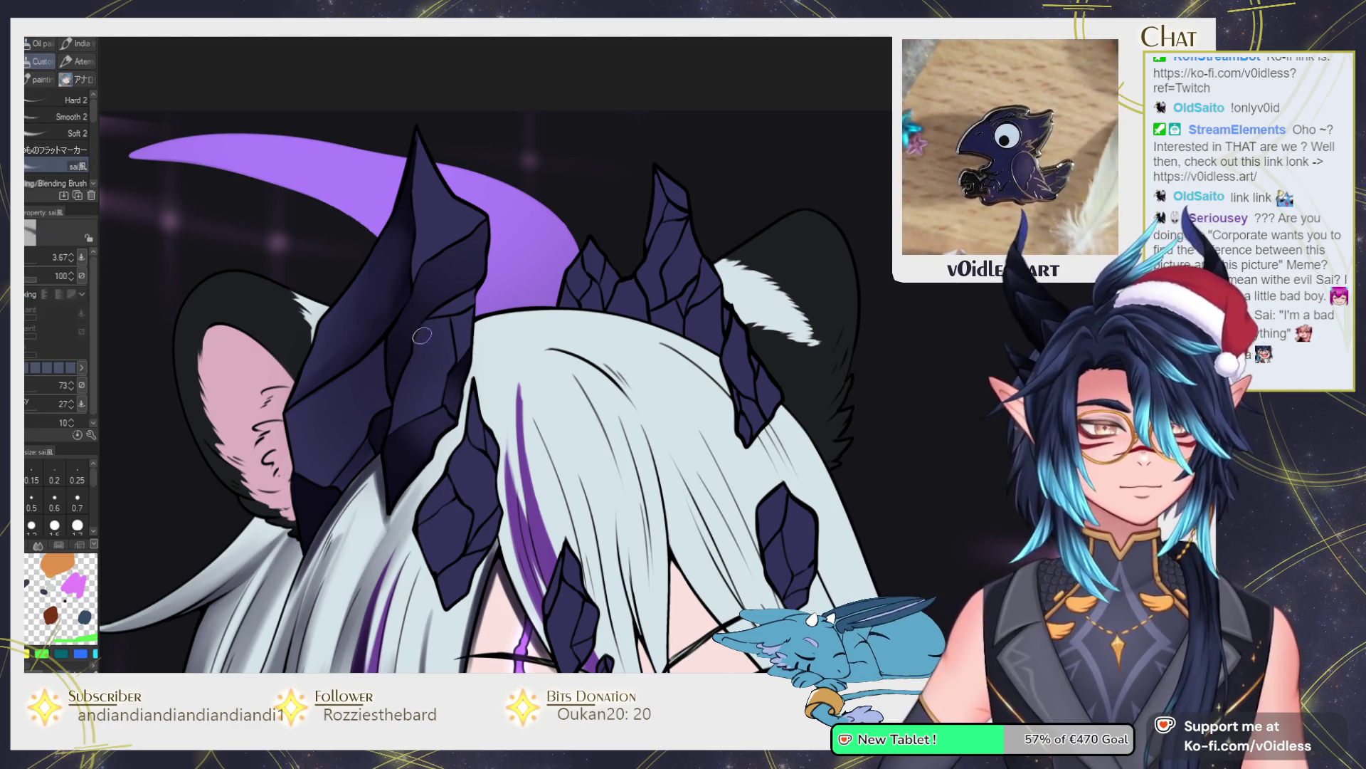
key("j")
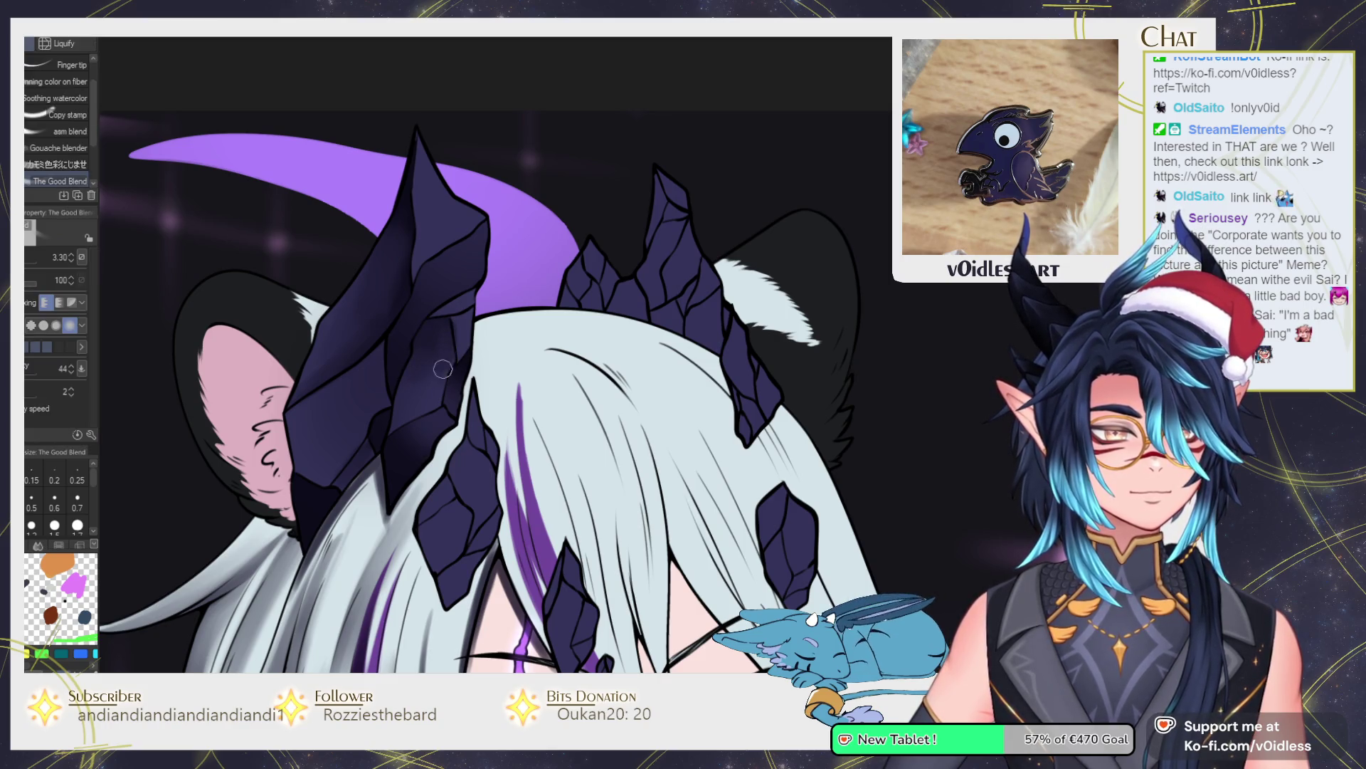
key("b")
Darken the crystal shard on top of the head and blend the new strokes.
left_click_drag(513, 297, 370, 316)
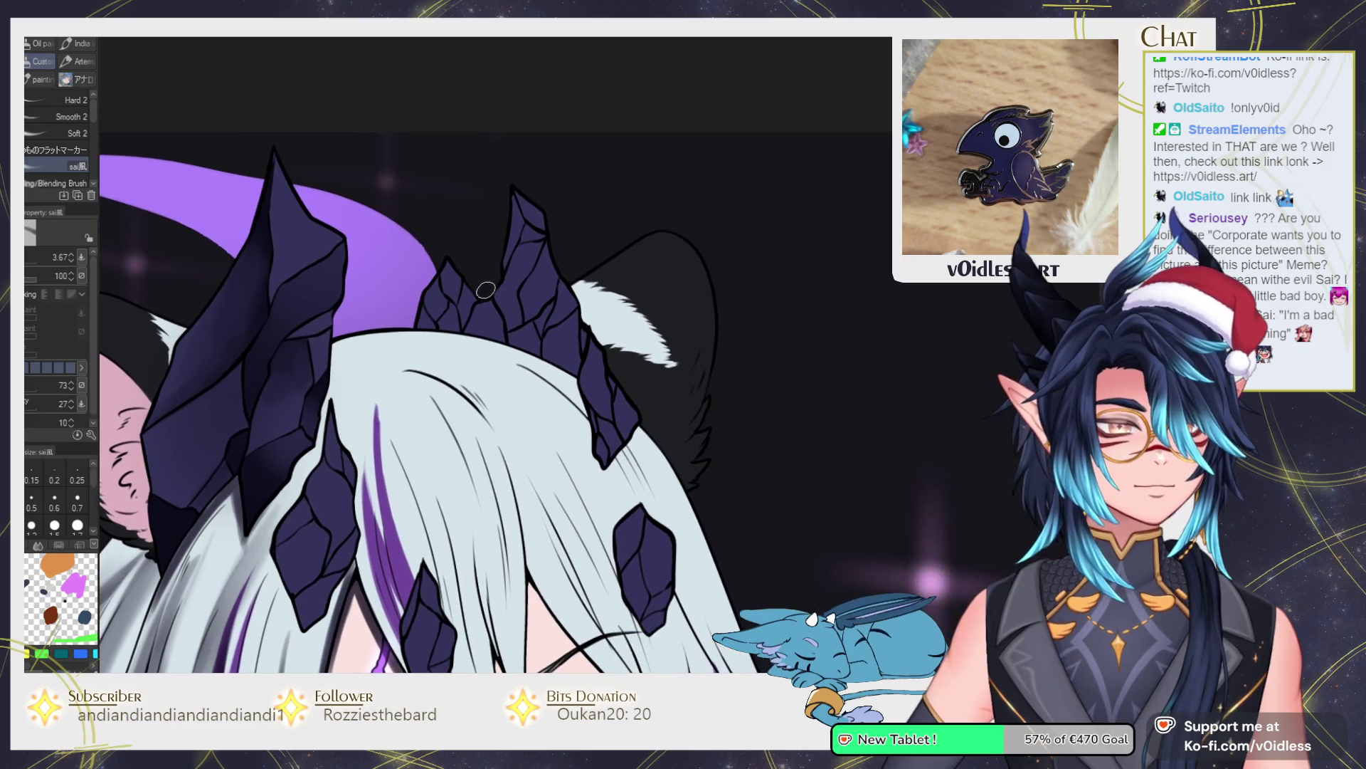
key("g")
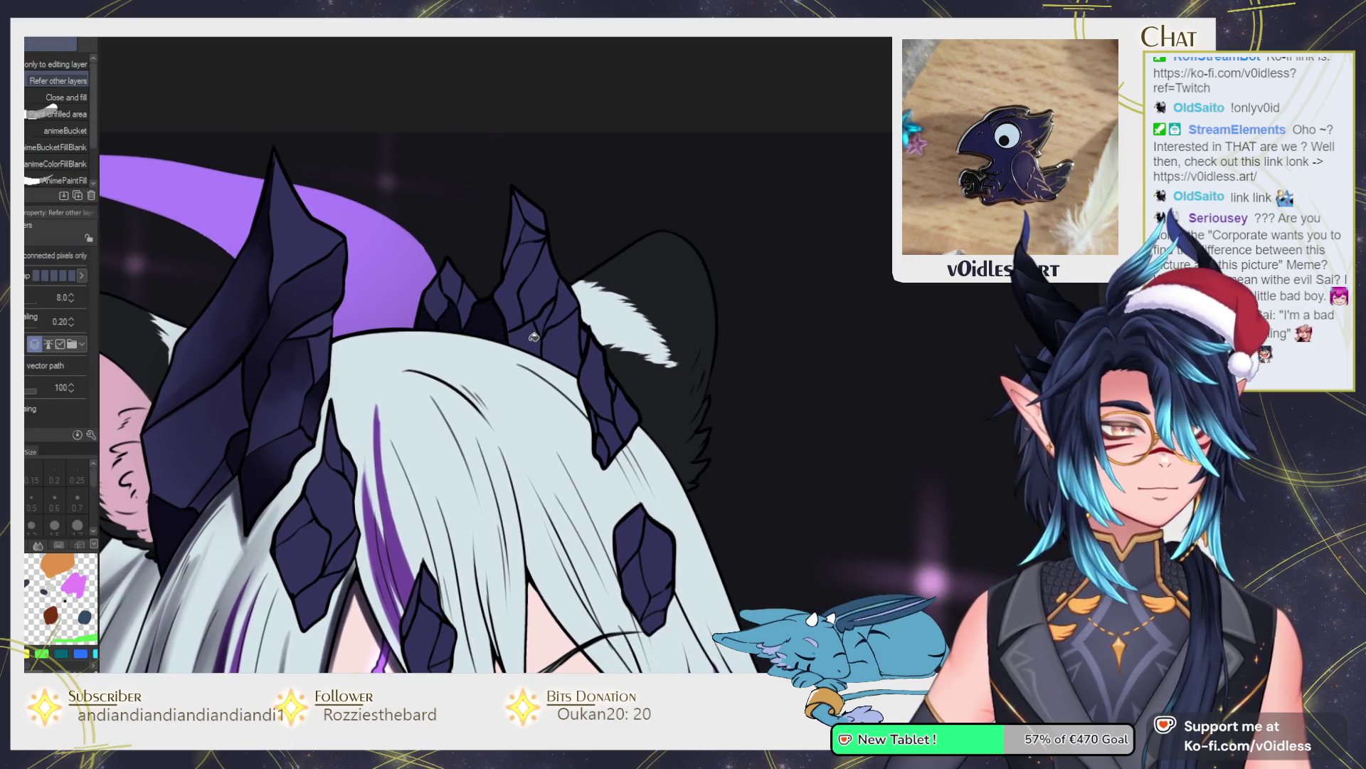
key("b")
mouse_move(546, 237)
left_mouse_down()
mouse_move(516, 281)
mouse_move(569, 335)
left_mouse_up()
key("j")
key("b")
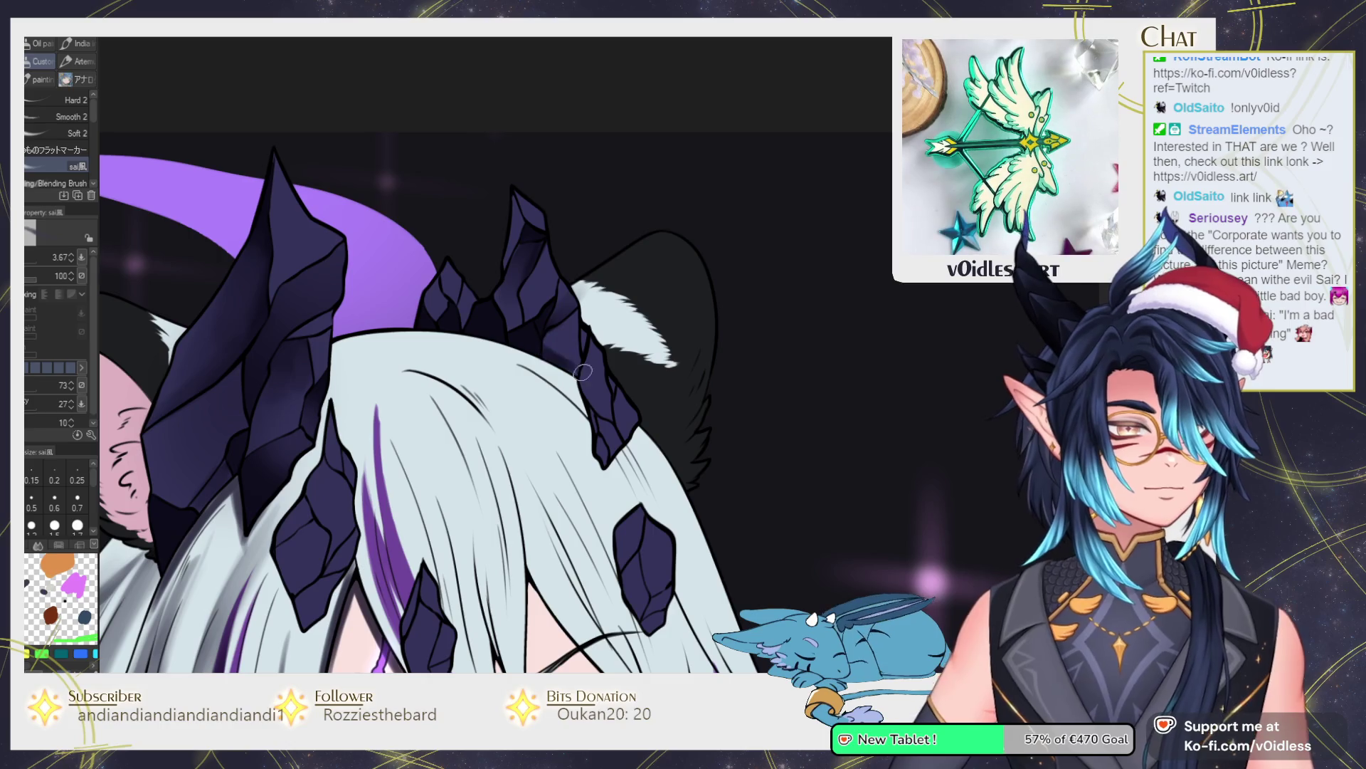
key("j")
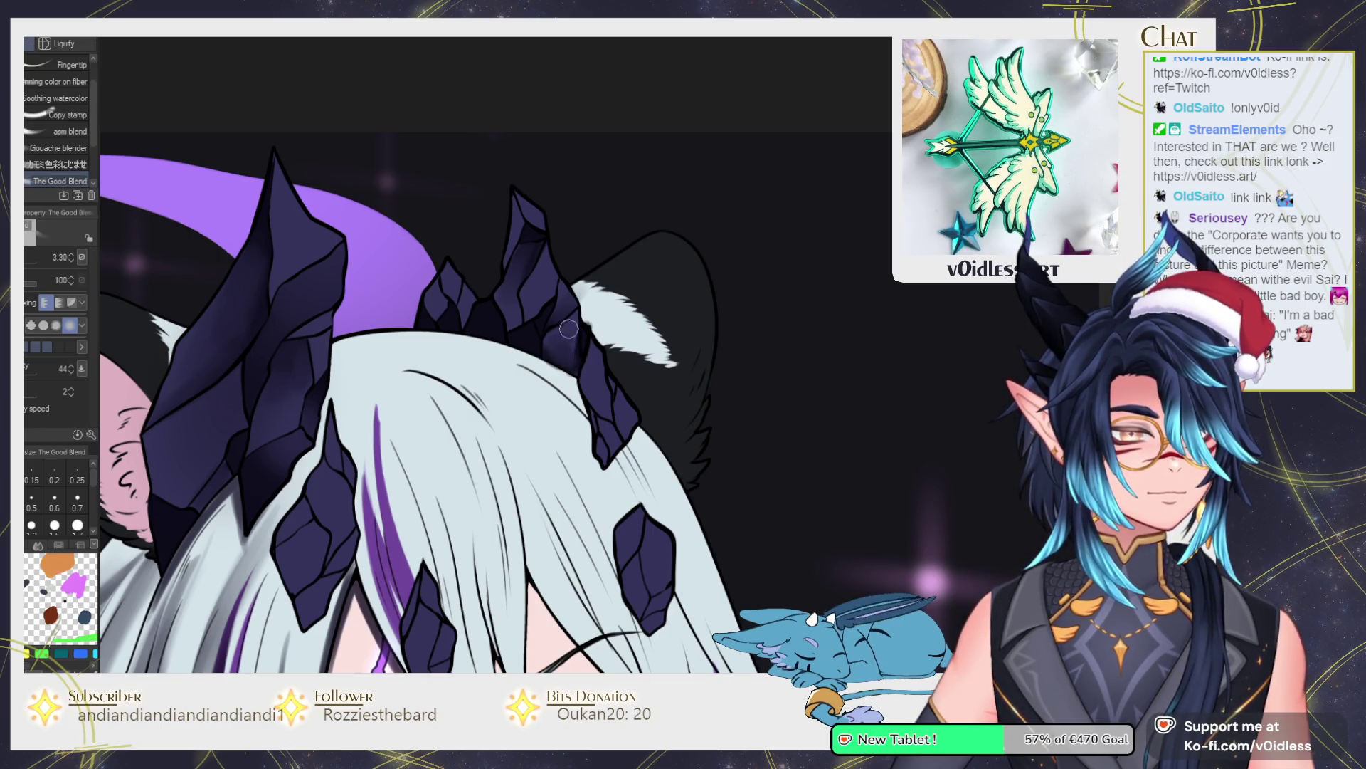
key("b")
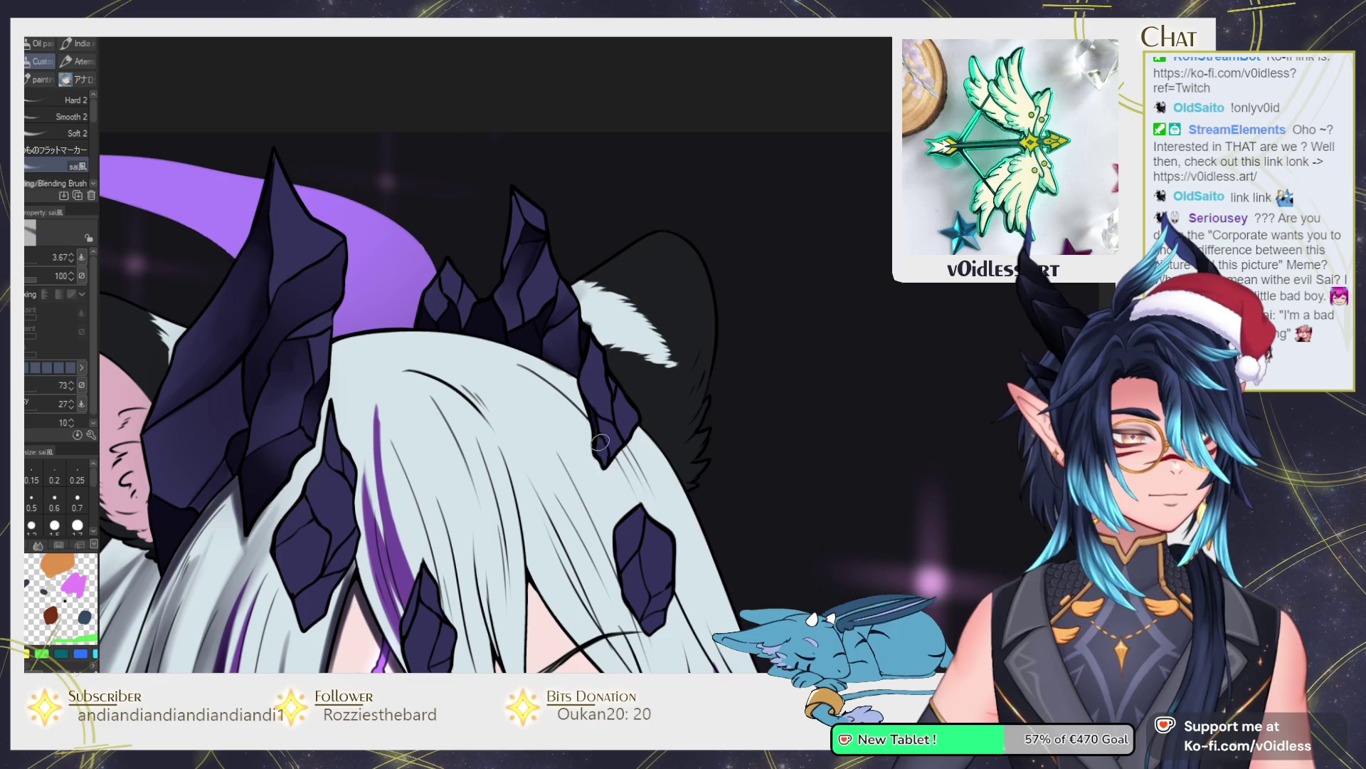
Add and blend dark strokes on another shard, then shade the ear's inner pink edge.
mouse_move(625, 425)
left_mouse_down()
mouse_move(620, 378)
mouse_move(616, 407)
left_mouse_up()
key("j")
key("b")
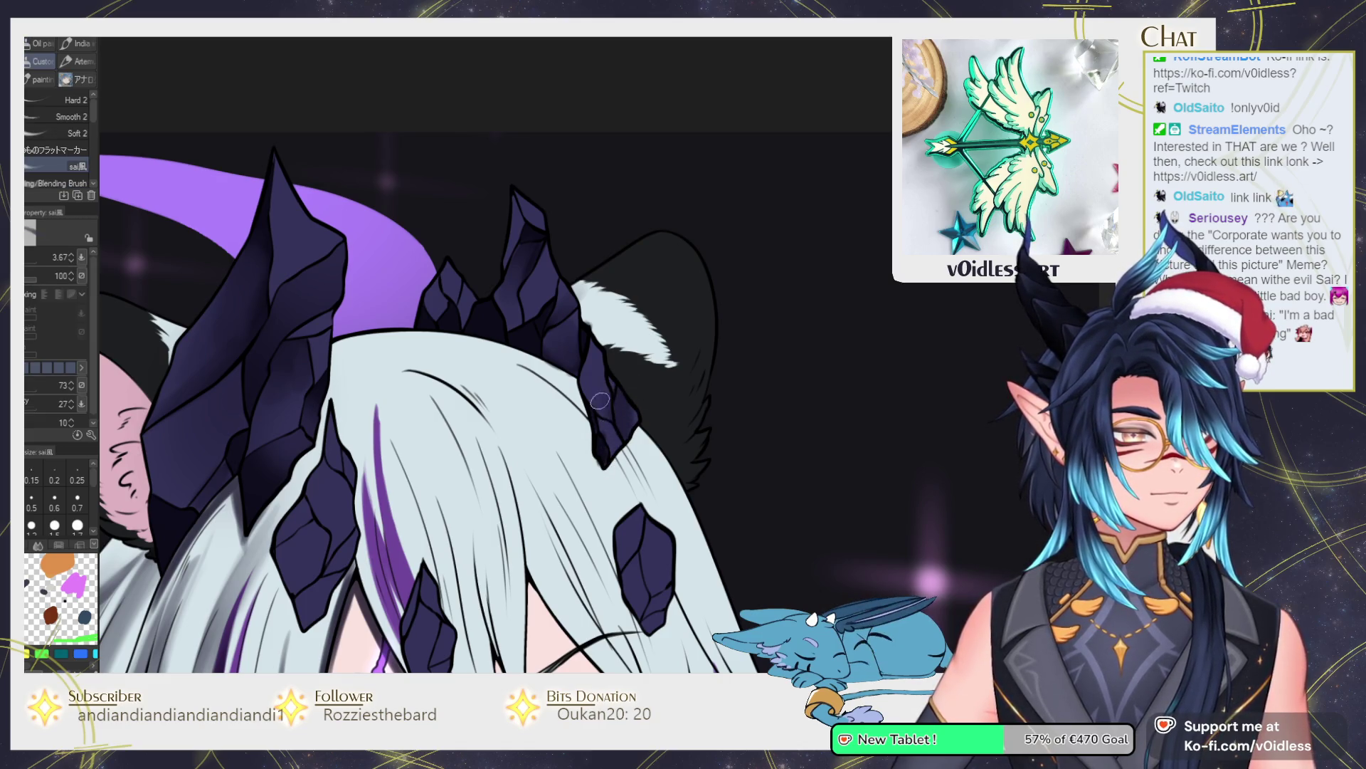
key("j")
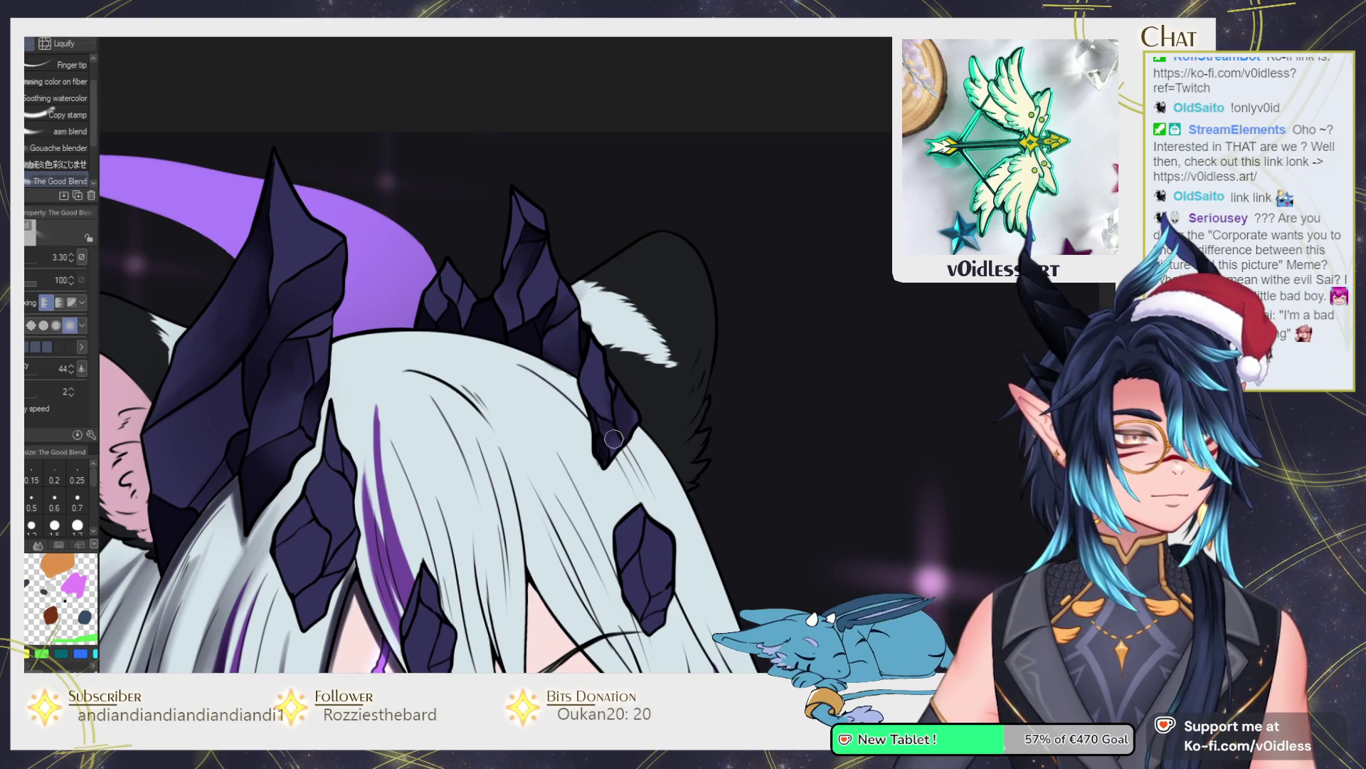
key("b")
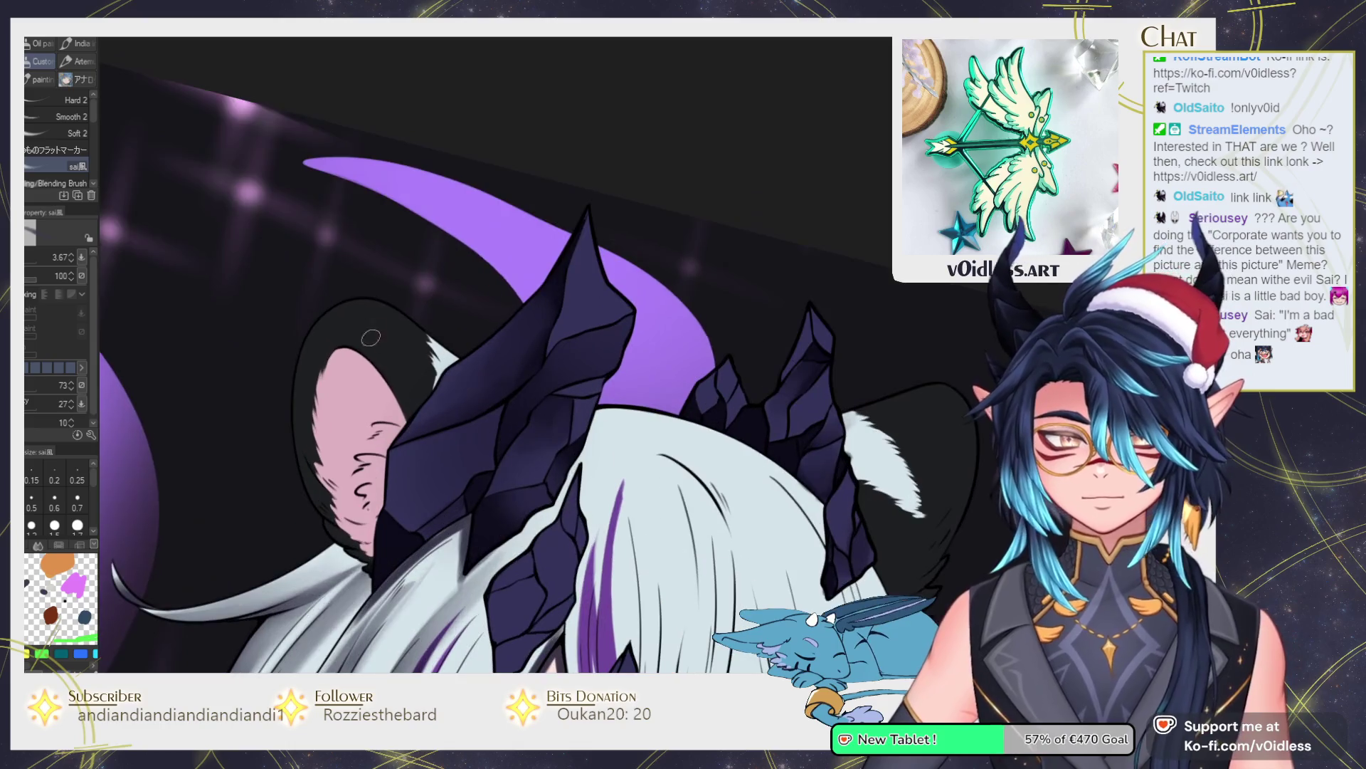
mouse_move(371, 337)
left_mouse_down()
mouse_move(348, 359)
mouse_move(398, 431)
mouse_move(380, 451)
left_mouse_up()
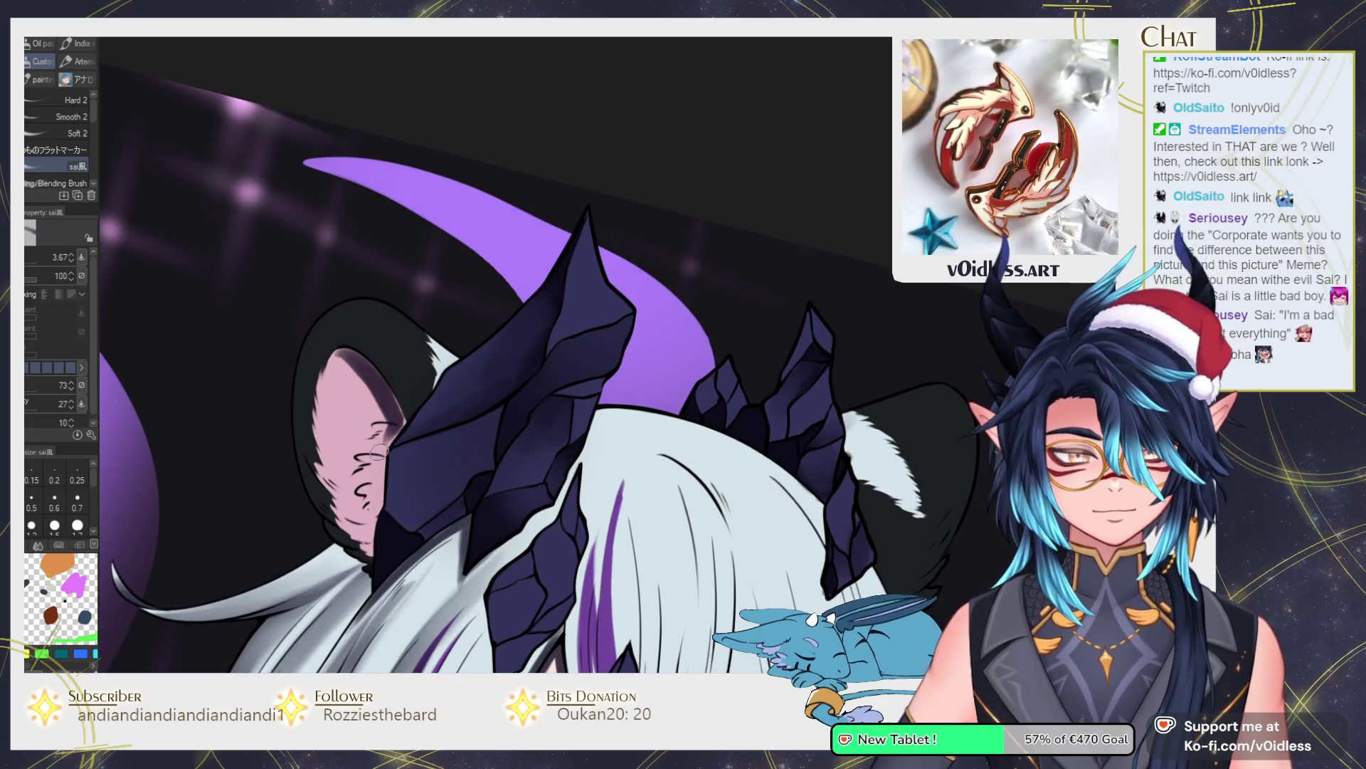
Extend dark shading up the inner ear edge and along its lower outline, then blend.
mouse_move(378, 512)
left_mouse_down()
mouse_move(396, 421)
mouse_move(360, 398)
mouse_move(345, 363)
mouse_move(368, 391)
mouse_move(377, 445)
mouse_move(363, 520)
mouse_move(377, 456)
left_mouse_up()
key("j")
key("b")
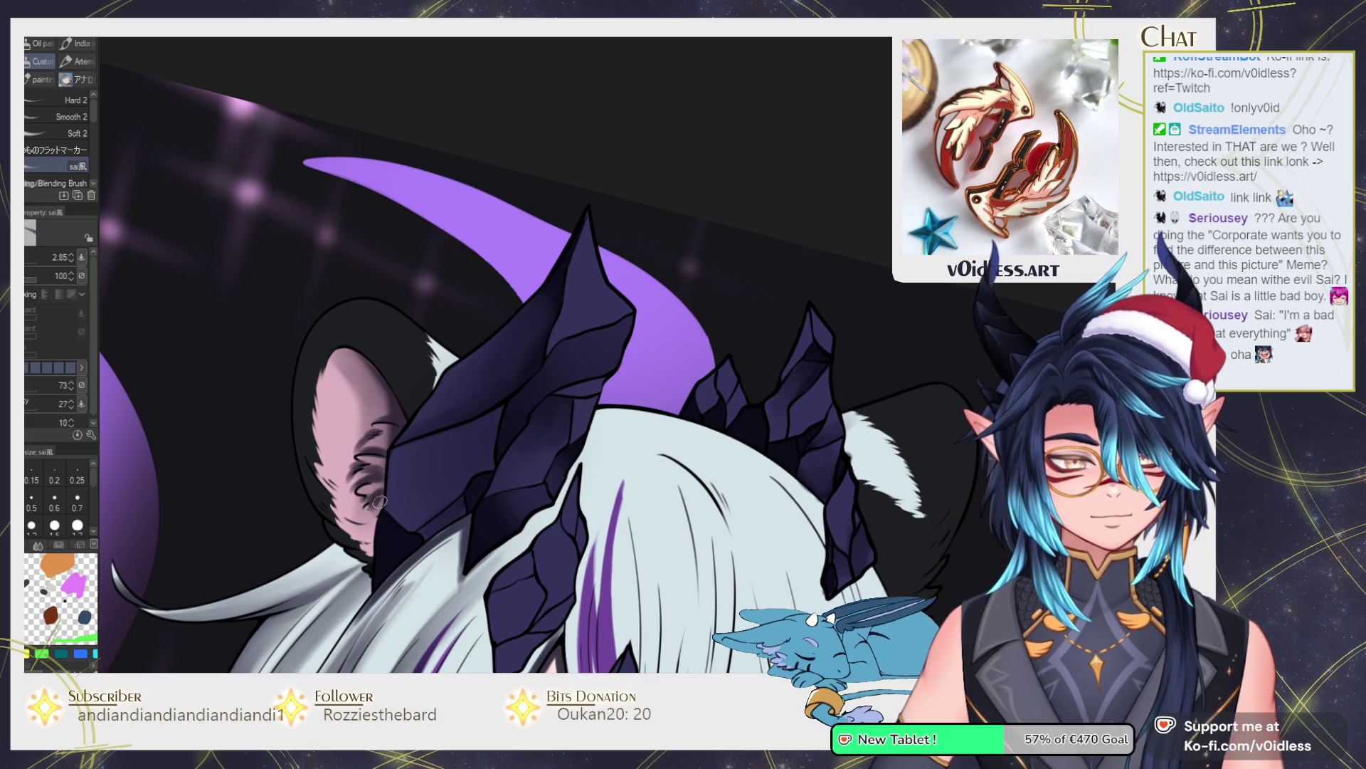
scroll(370, 527, "up", 3)
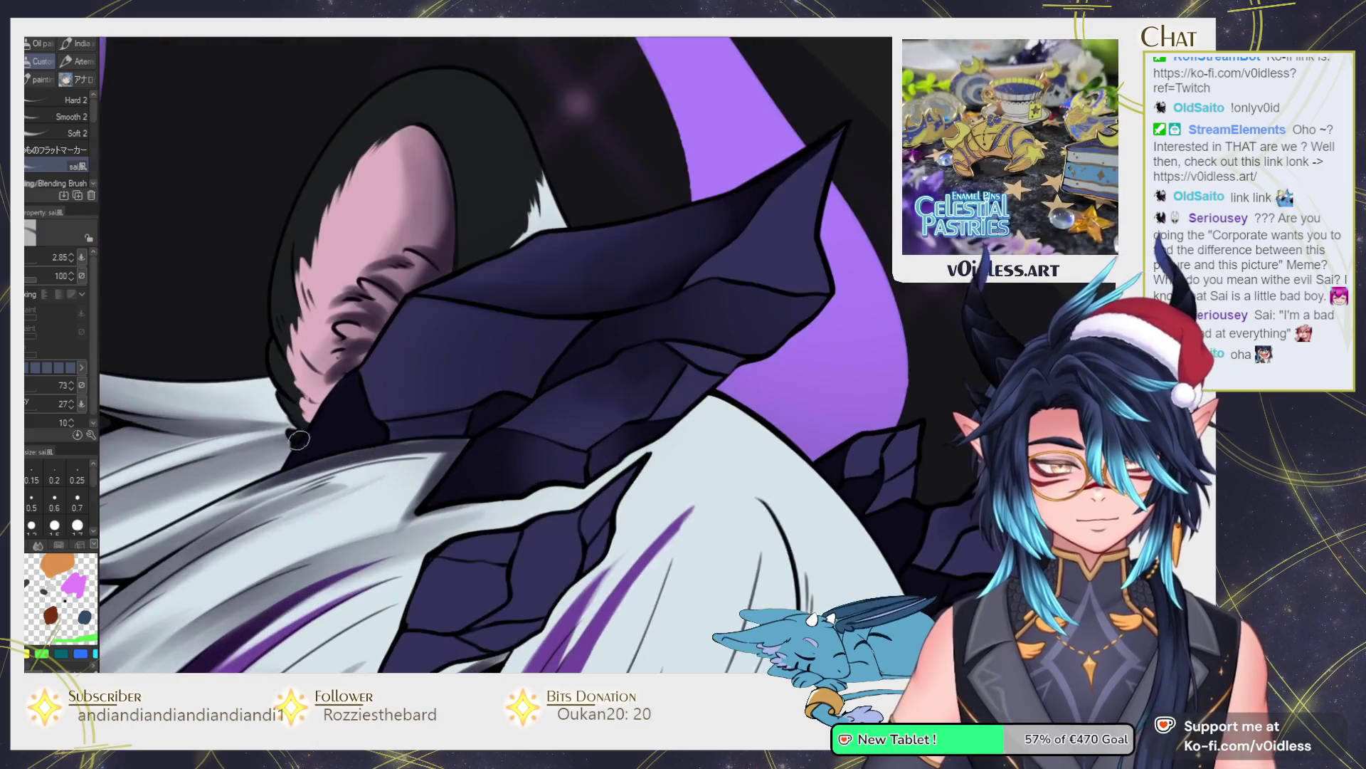
left_click_drag(301, 430, 266, 323)
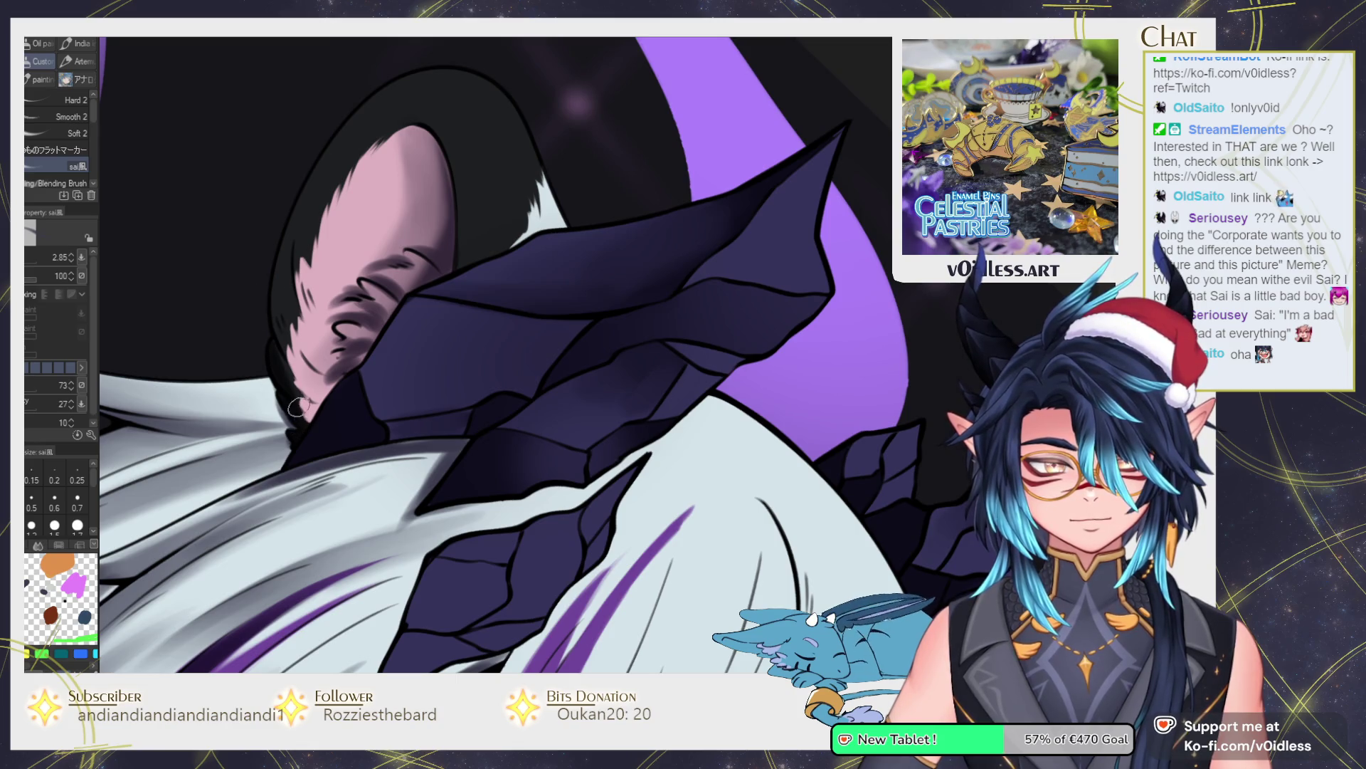
scroll(297, 405, "up", 2)
mouse_move(320, 441)
left_mouse_down()
mouse_move(292, 384)
mouse_move(312, 469)
mouse_move(388, 348)
mouse_move(413, 334)
left_mouse_up()
key("j")
key("b")
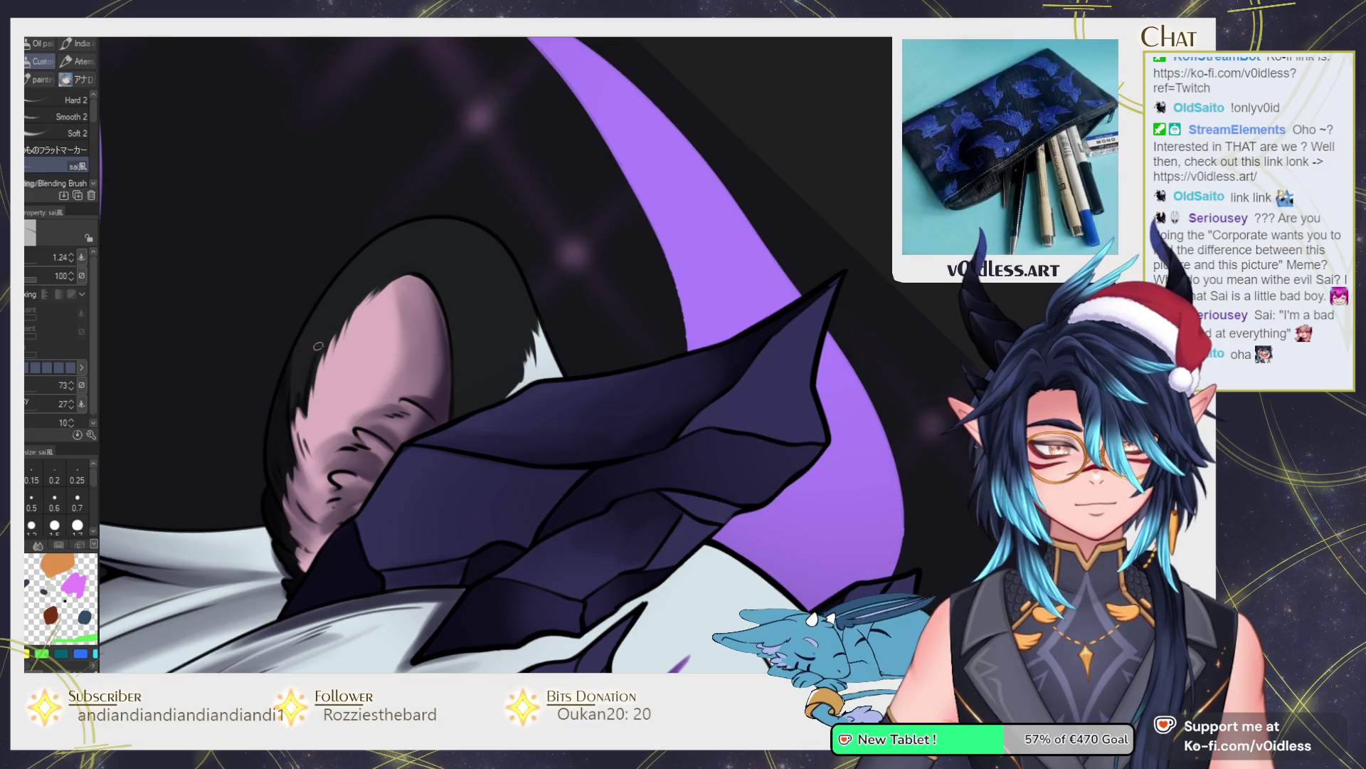
Paint and blend dark fur strokes along the ear's upper-left and inner edges.
mouse_move(334, 337)
left_mouse_down()
mouse_move(295, 384)
mouse_move(423, 205)
left_mouse_up()
key("j")
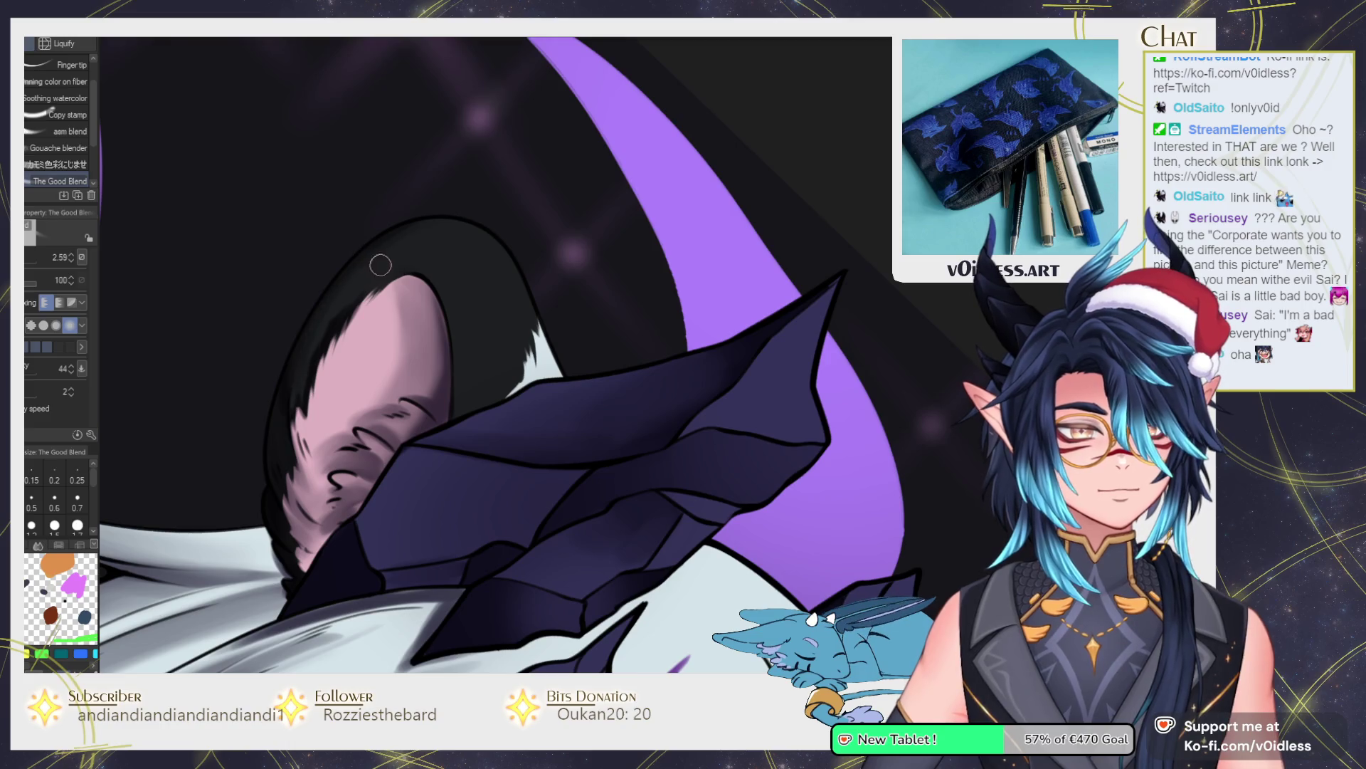
key("b")
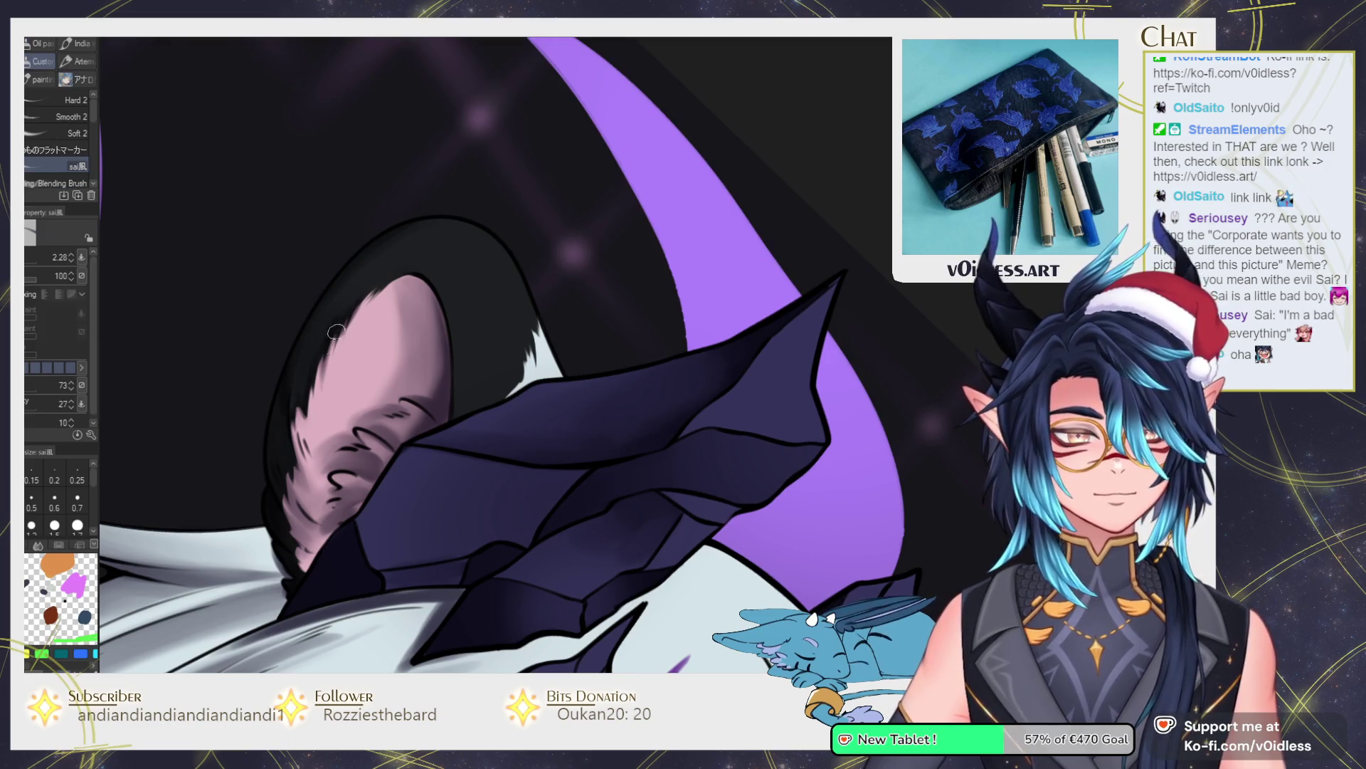
mouse_move(356, 291)
left_mouse_down()
mouse_move(338, 356)
mouse_move(366, 306)
left_mouse_up()
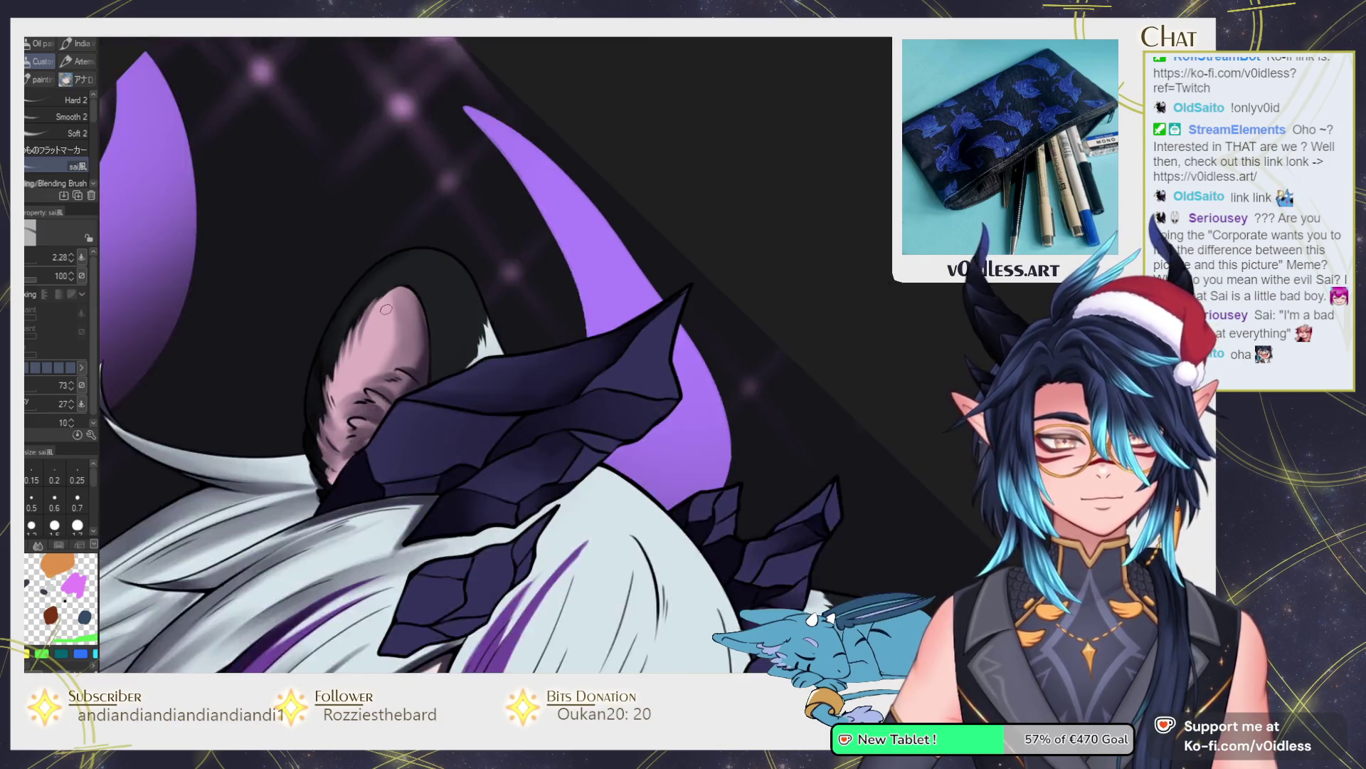
scroll(289, 401, "down", 3)
left_click_drag(289, 400, 554, 411)
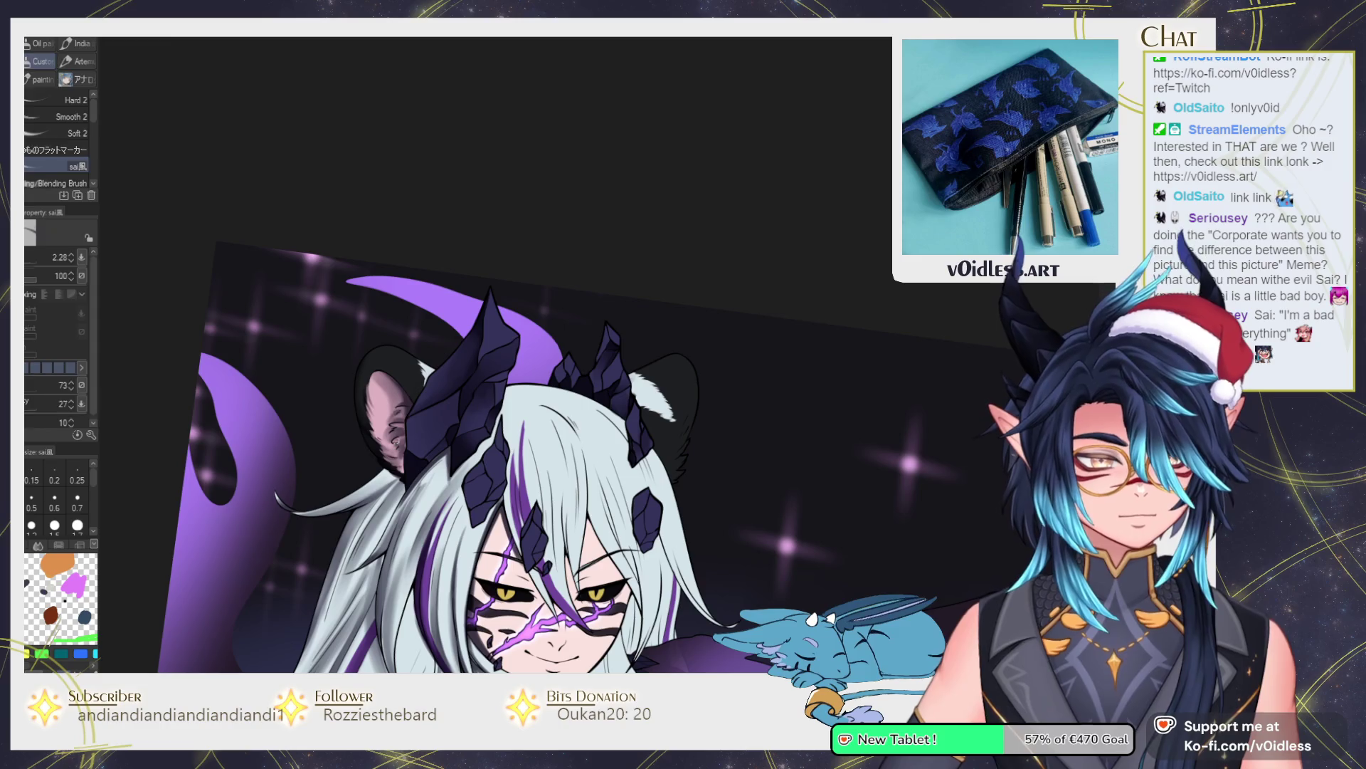
Zoom and rotate the view to bring the ear's underside and fur tuft into reach.
key("b")
scroll(581, 341, "up", 3)
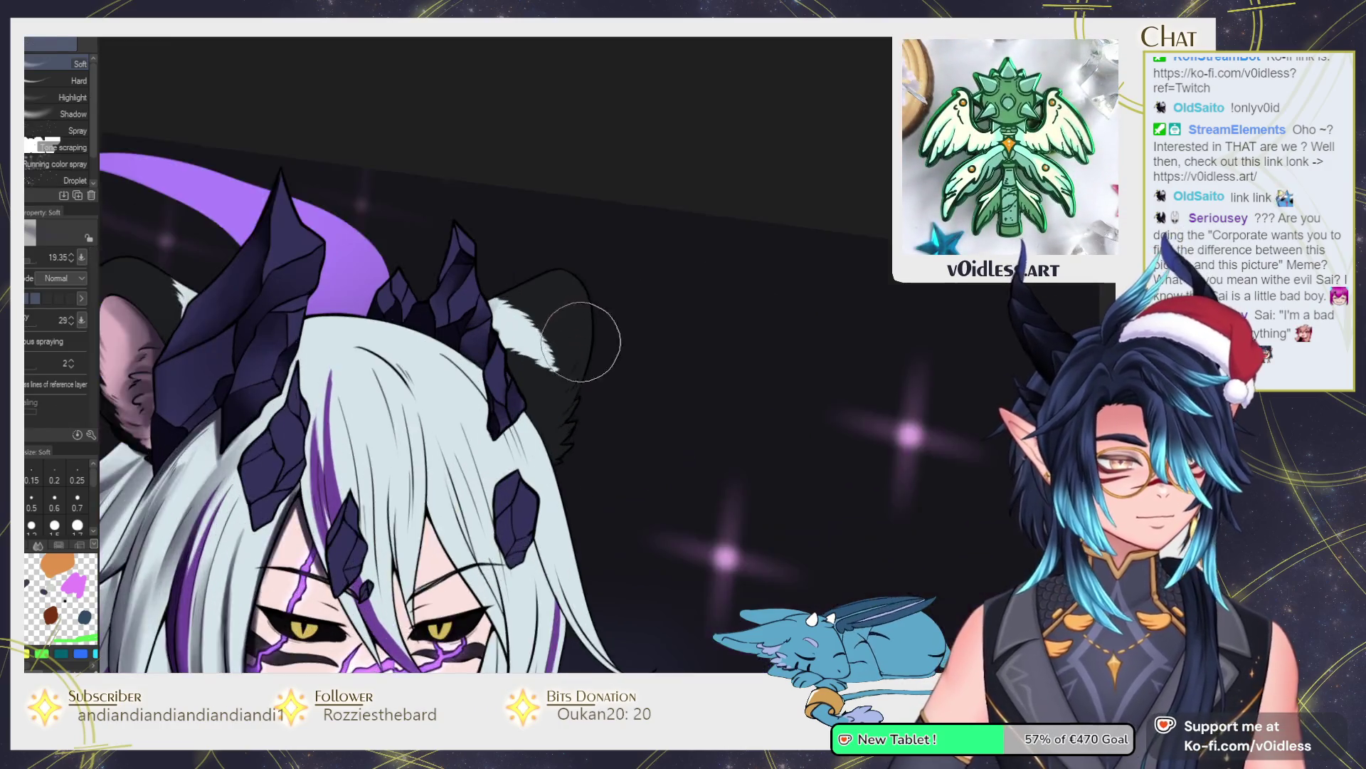
key("b")
scroll(556, 374, "up", 2)
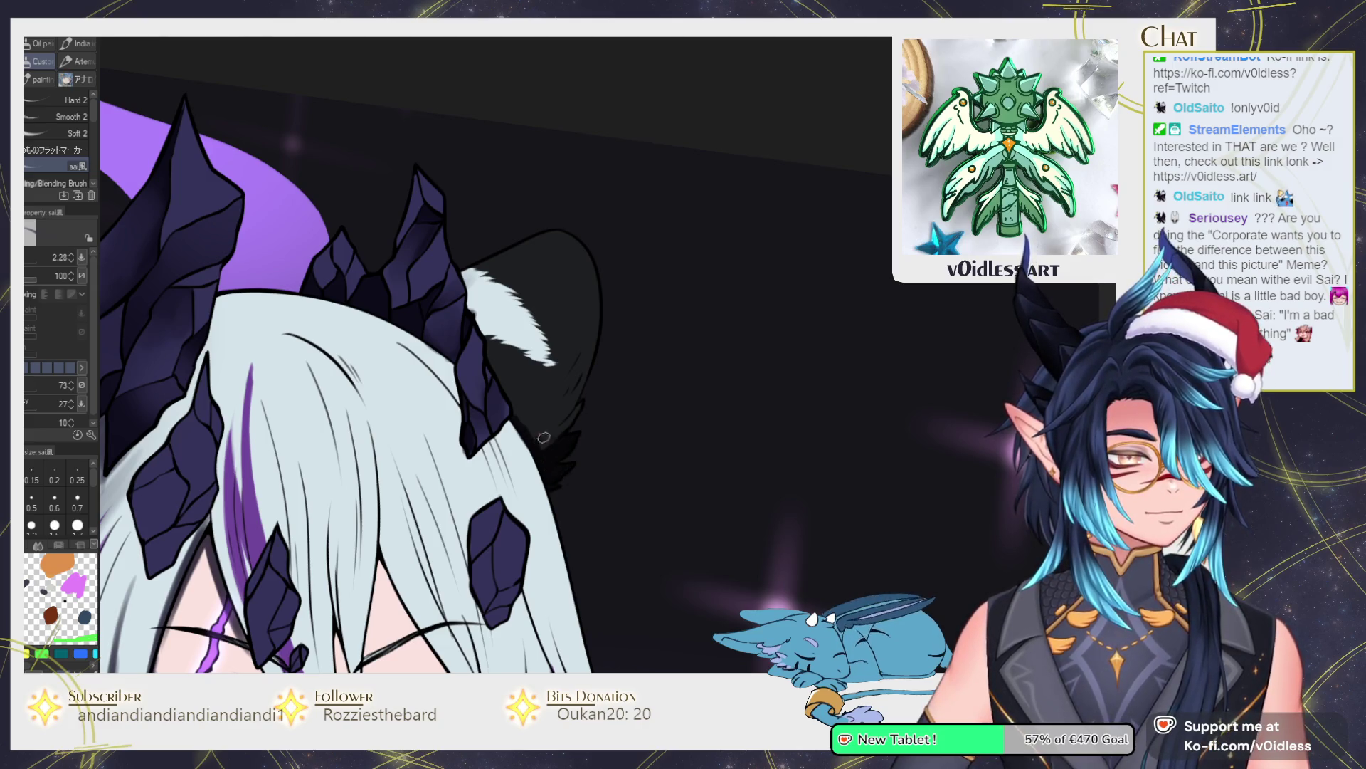
key("j")
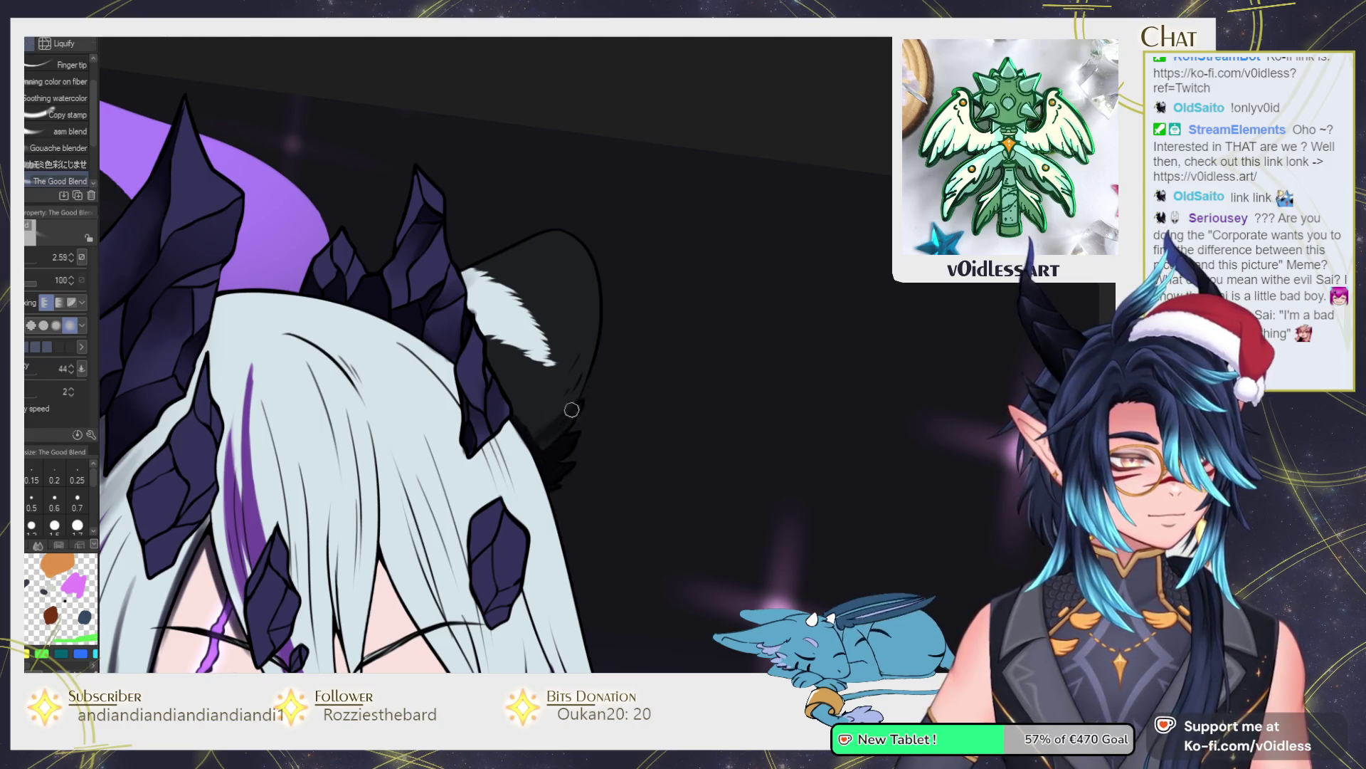
key("b")
mouse_move(463, 511)
left_mouse_down()
mouse_move(420, 427)
mouse_move(394, 488)
mouse_move(373, 279)
mouse_move(385, 350)
left_mouse_up()
scroll(373, 280, "up", 2)
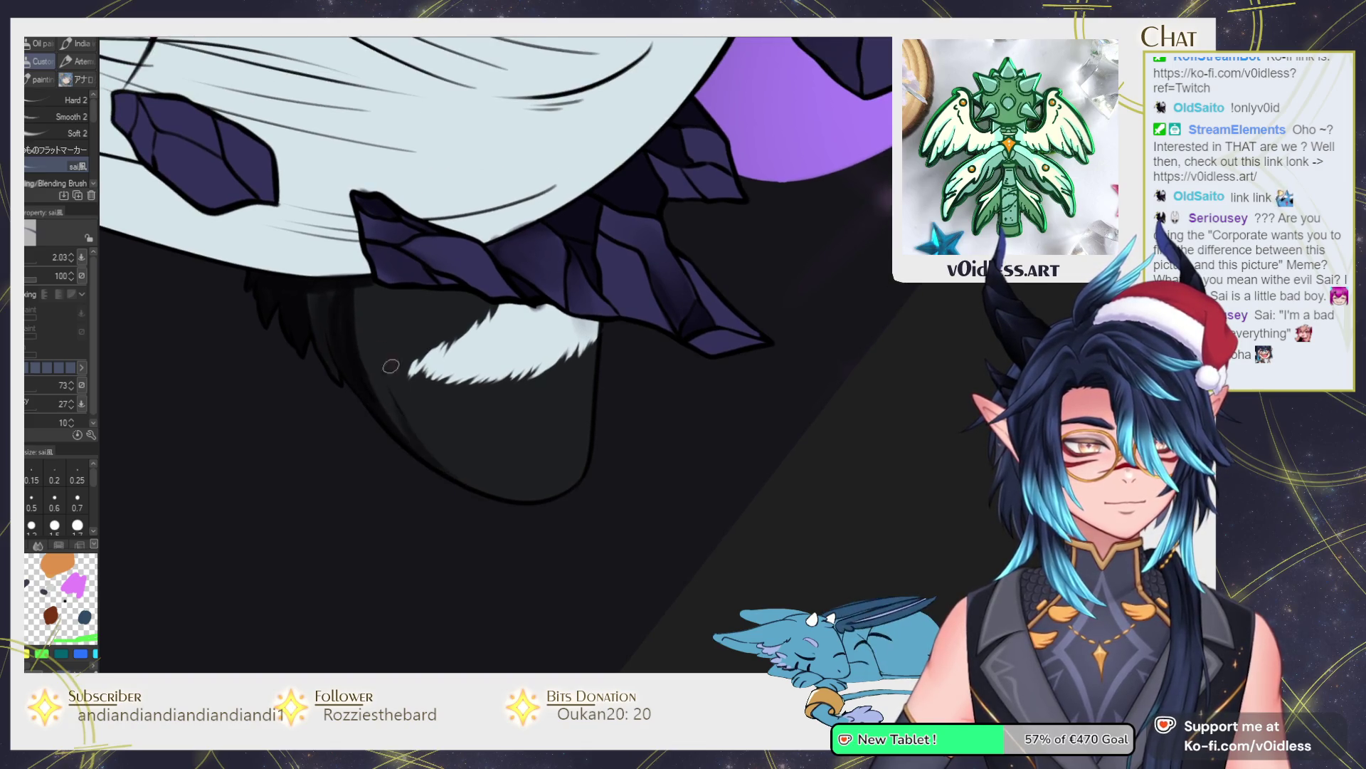
key("j")
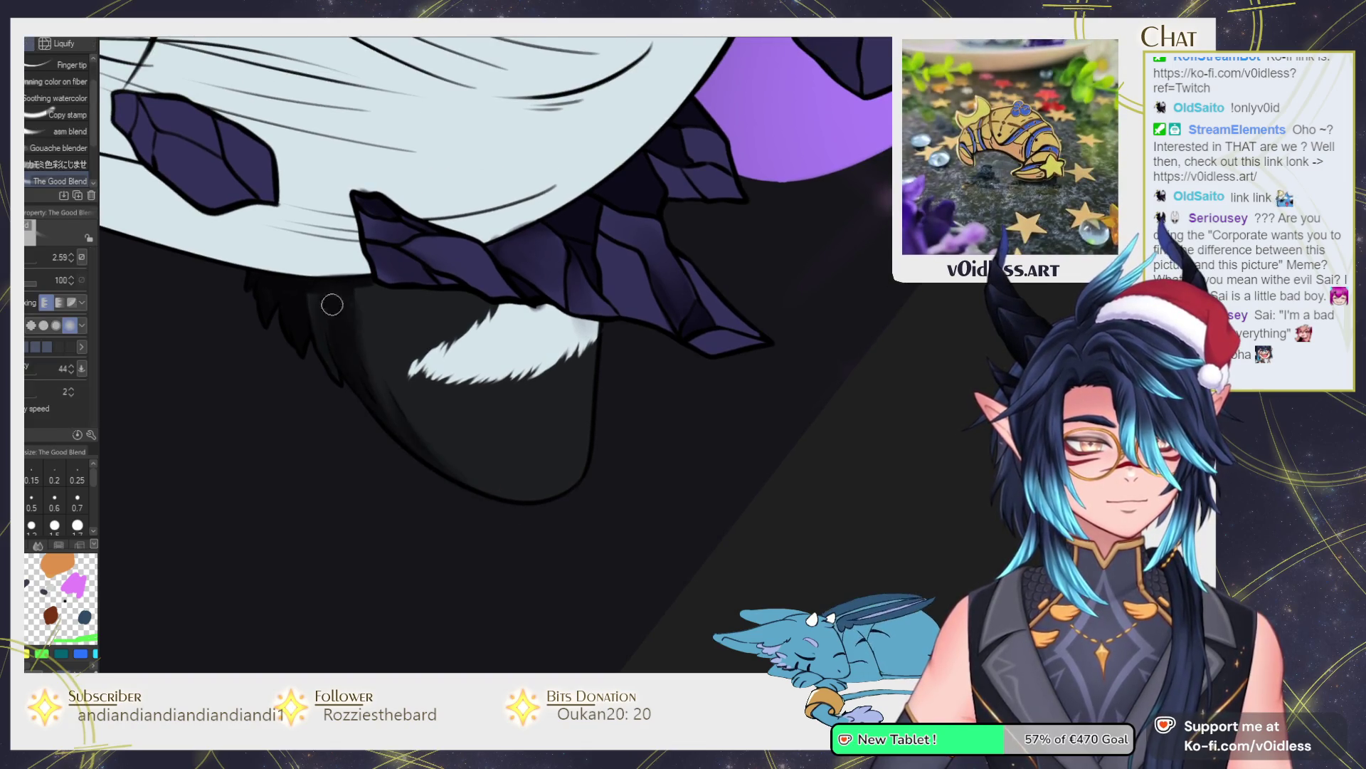
scroll(326, 309, "down", 2)
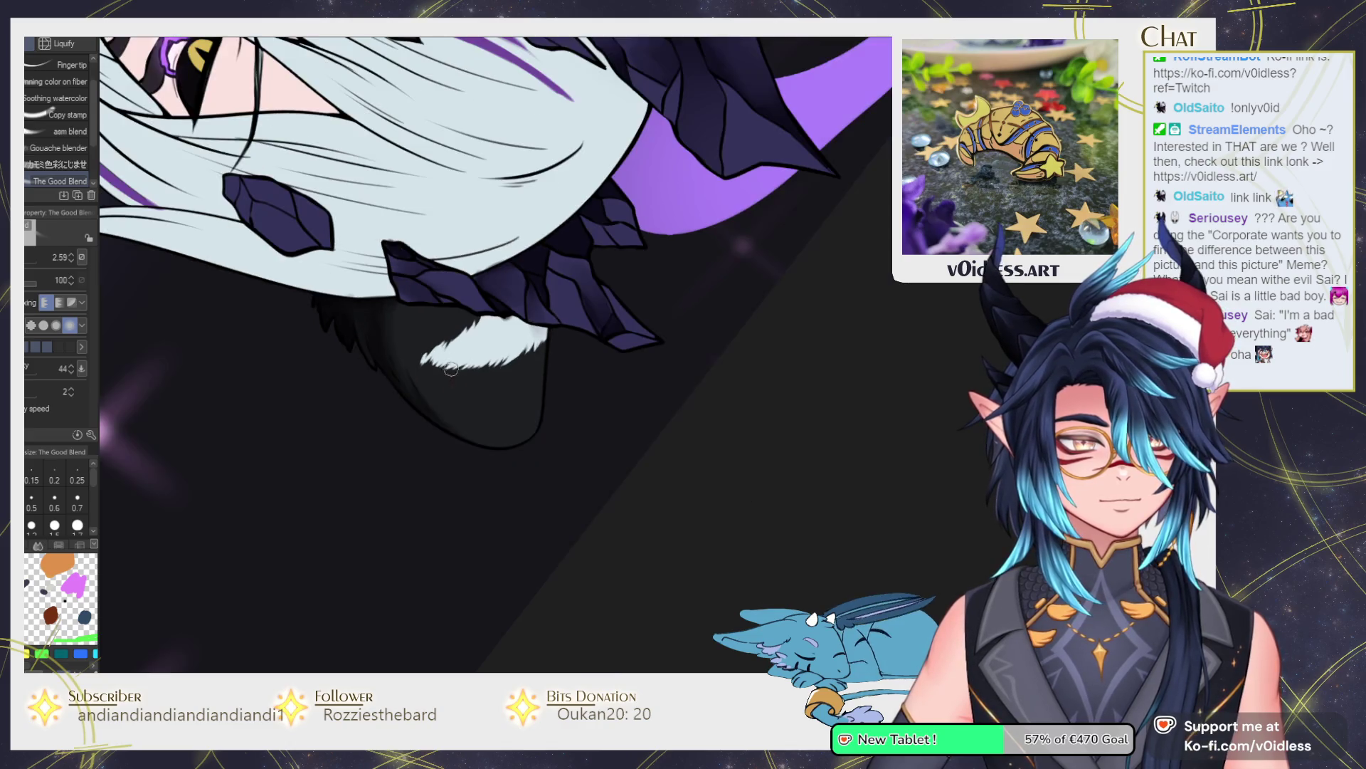
key("b")
mouse_move(574, 369)
left_mouse_down()
mouse_move(506, 543)
mouse_move(487, 396)
left_mouse_up()
Paint dark over the white tuft's left tip, blend it, and airbrush it darker.
key("p")
mouse_move(516, 459)
left_mouse_down()
mouse_move(484, 419)
mouse_move(515, 390)
left_mouse_up()
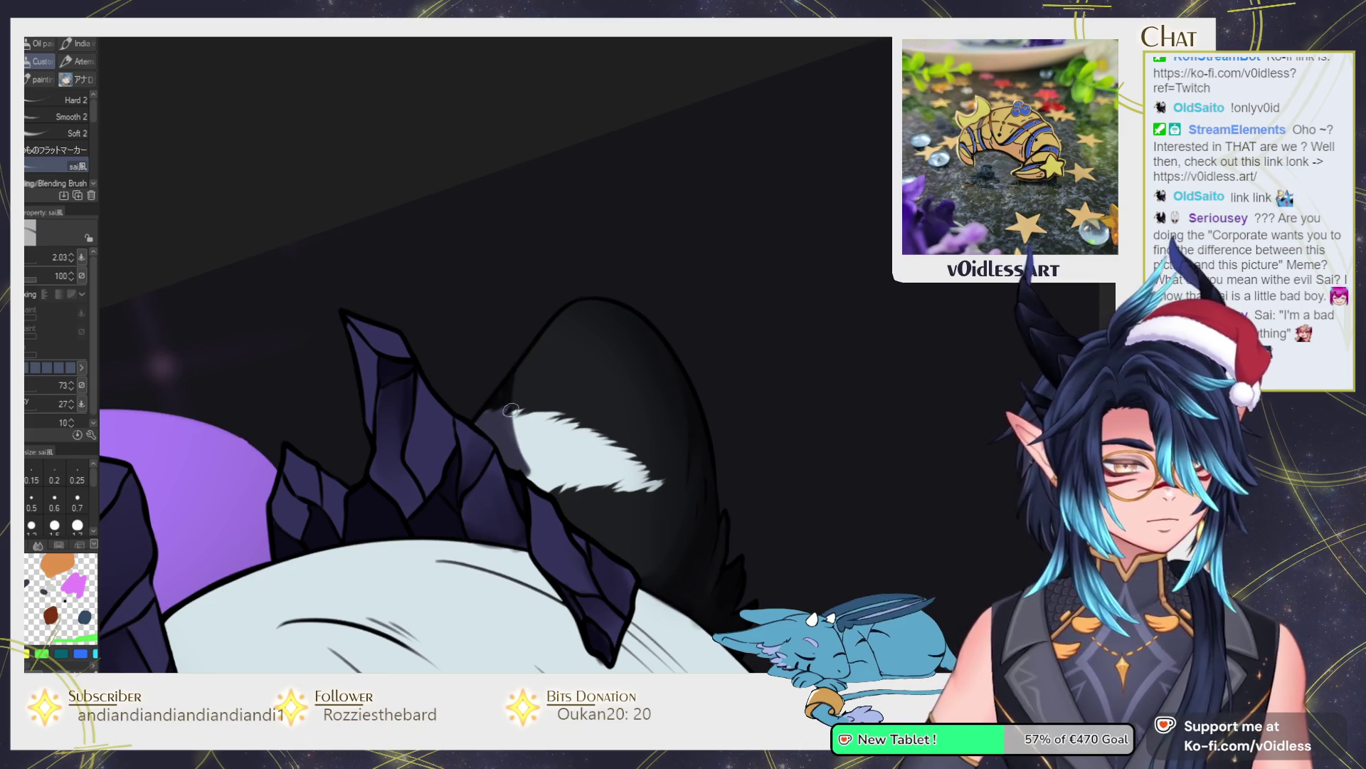
key("j")
mouse_move(523, 441)
left_mouse_down()
mouse_move(498, 416)
mouse_move(529, 377)
left_mouse_up()
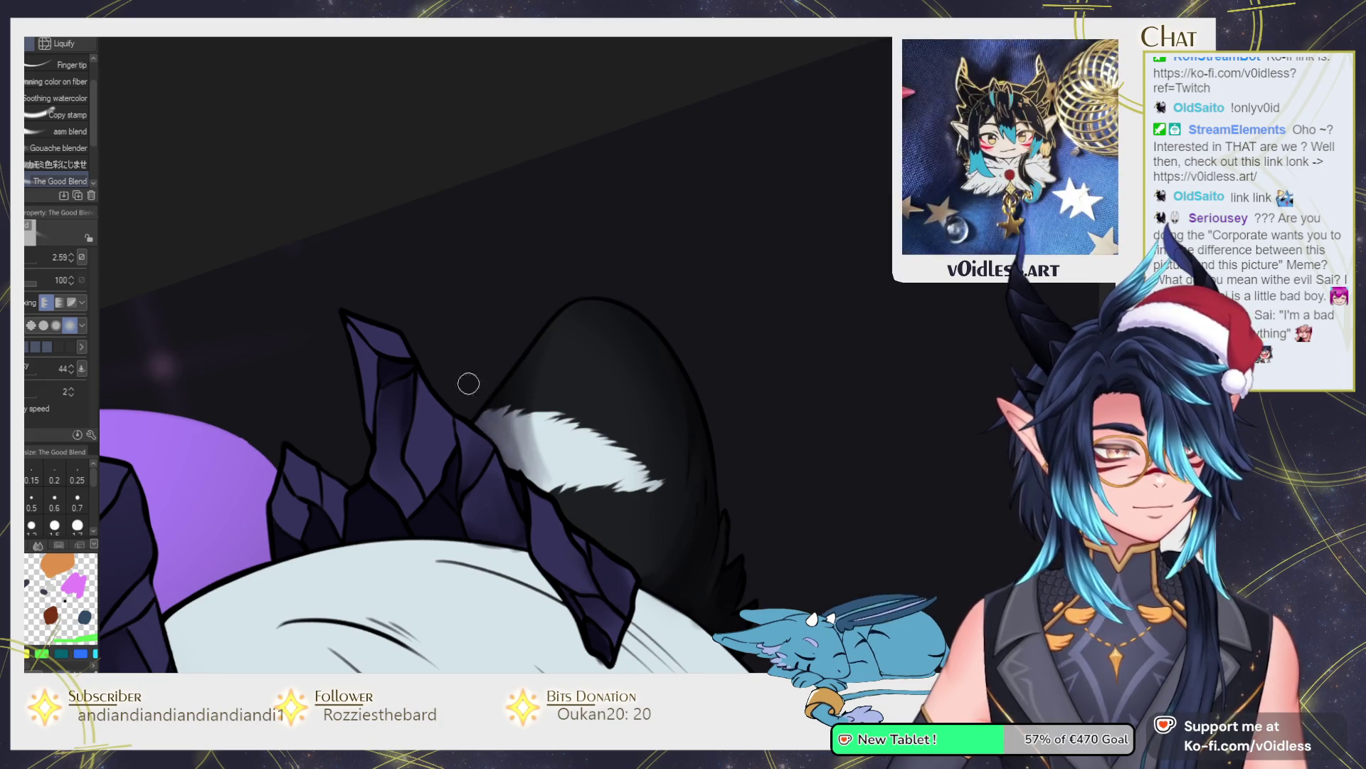
key("b")
mouse_move(535, 445)
left_mouse_down()
mouse_move(549, 305)
mouse_move(610, 381)
left_mouse_up()
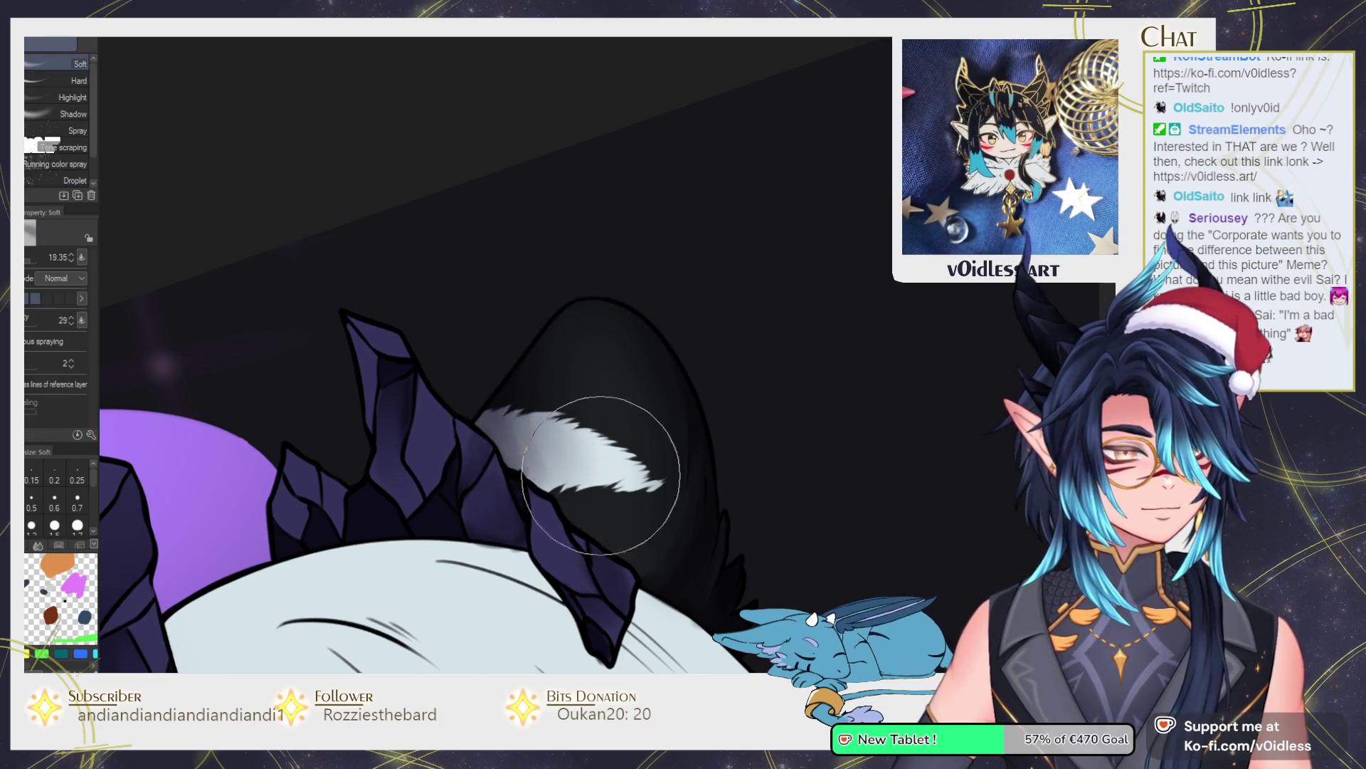
key("b")
scroll(672, 396, "down", 5)
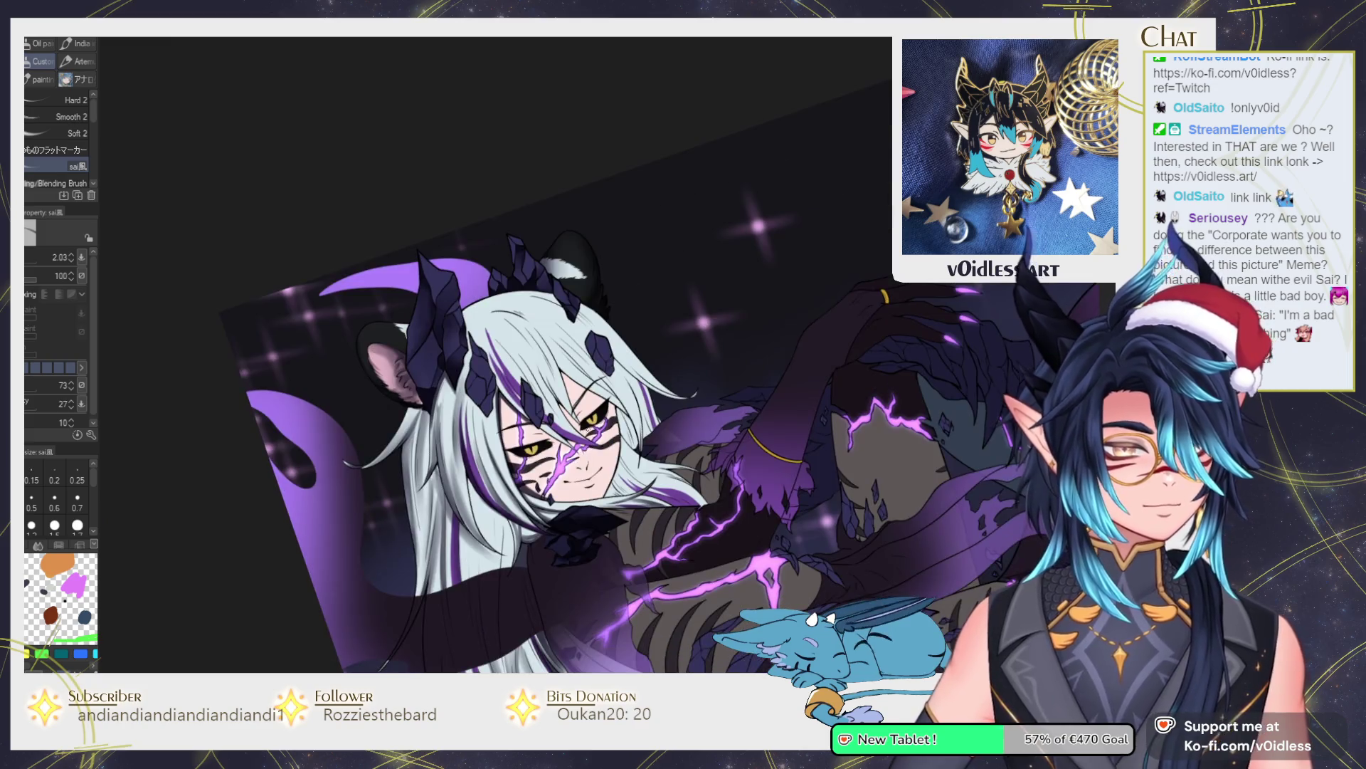
Add small dark fur strokes inside the cat ear.
scroll(300, 496, "up", 5)
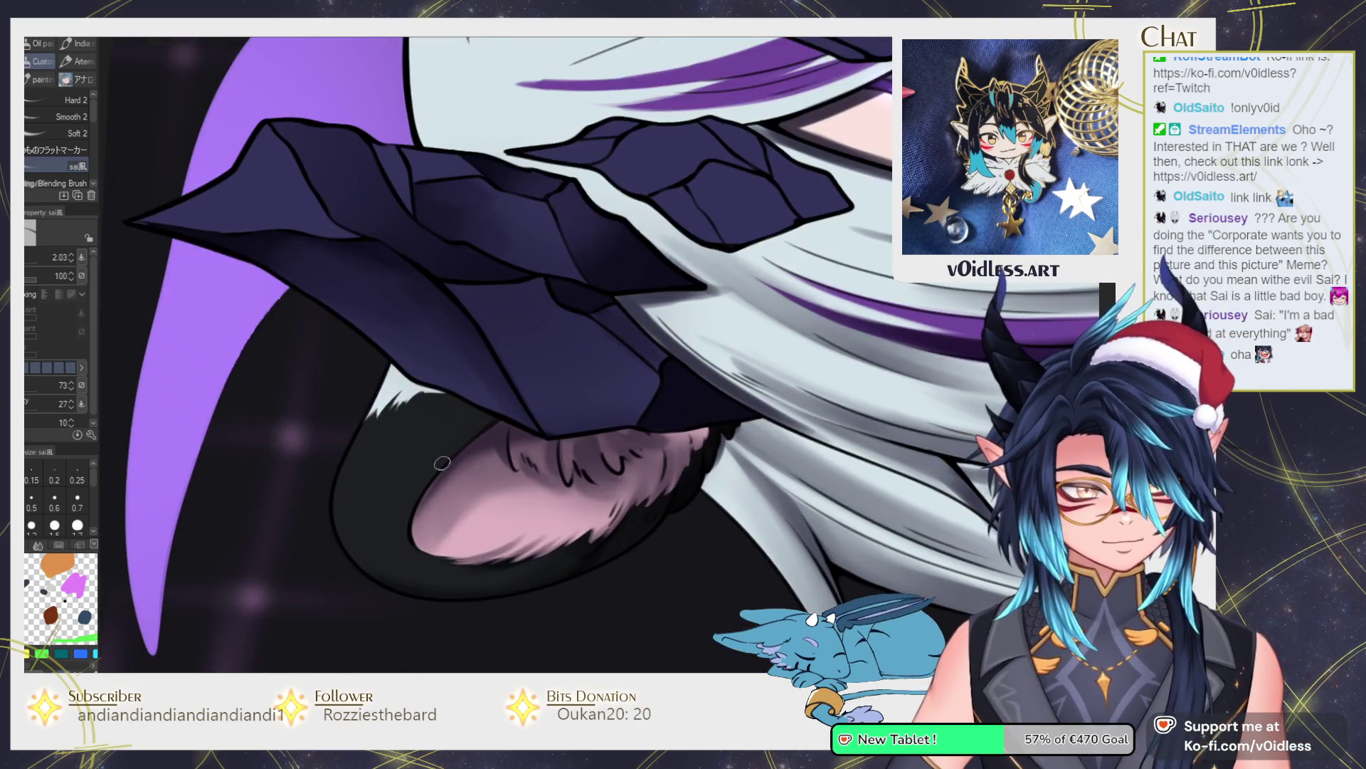
mouse_move(439, 457)
left_mouse_down()
mouse_move(456, 413)
mouse_move(471, 427)
left_mouse_up()
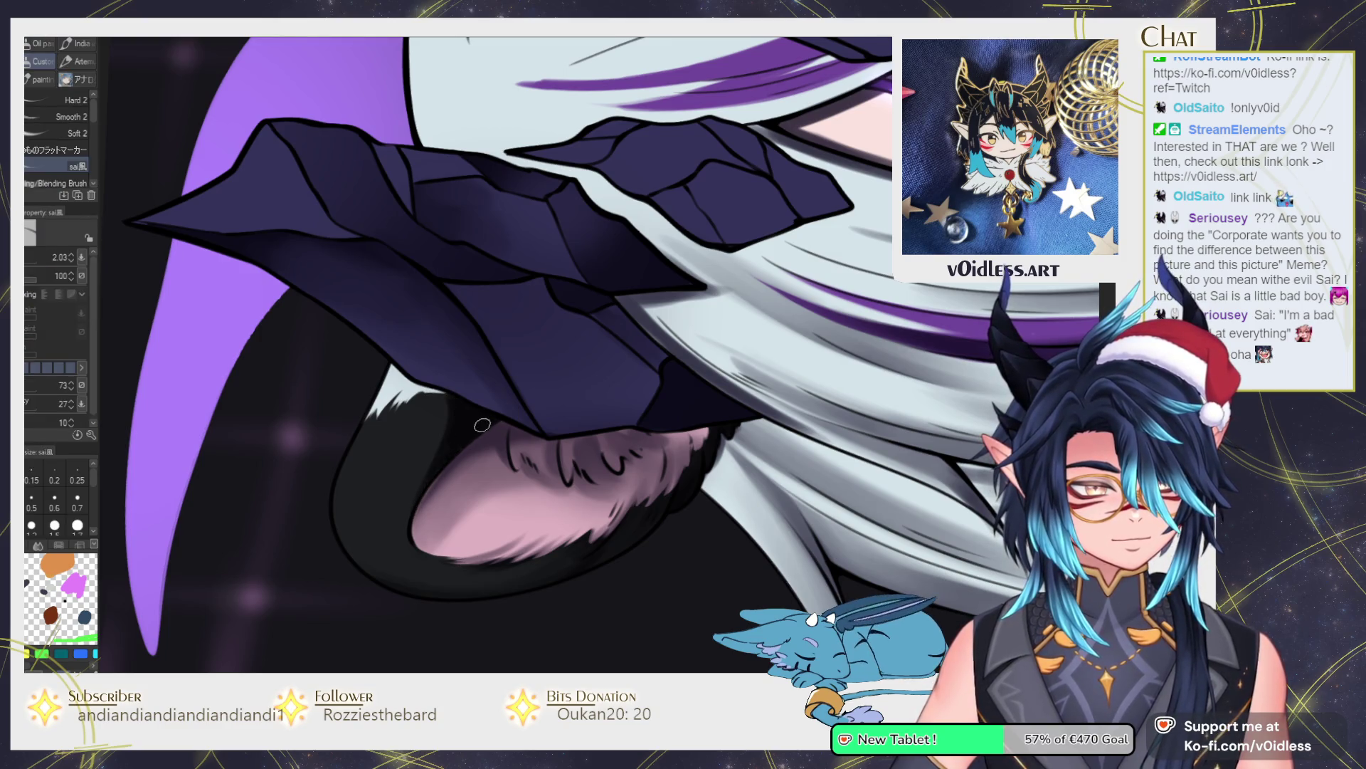
key("space")
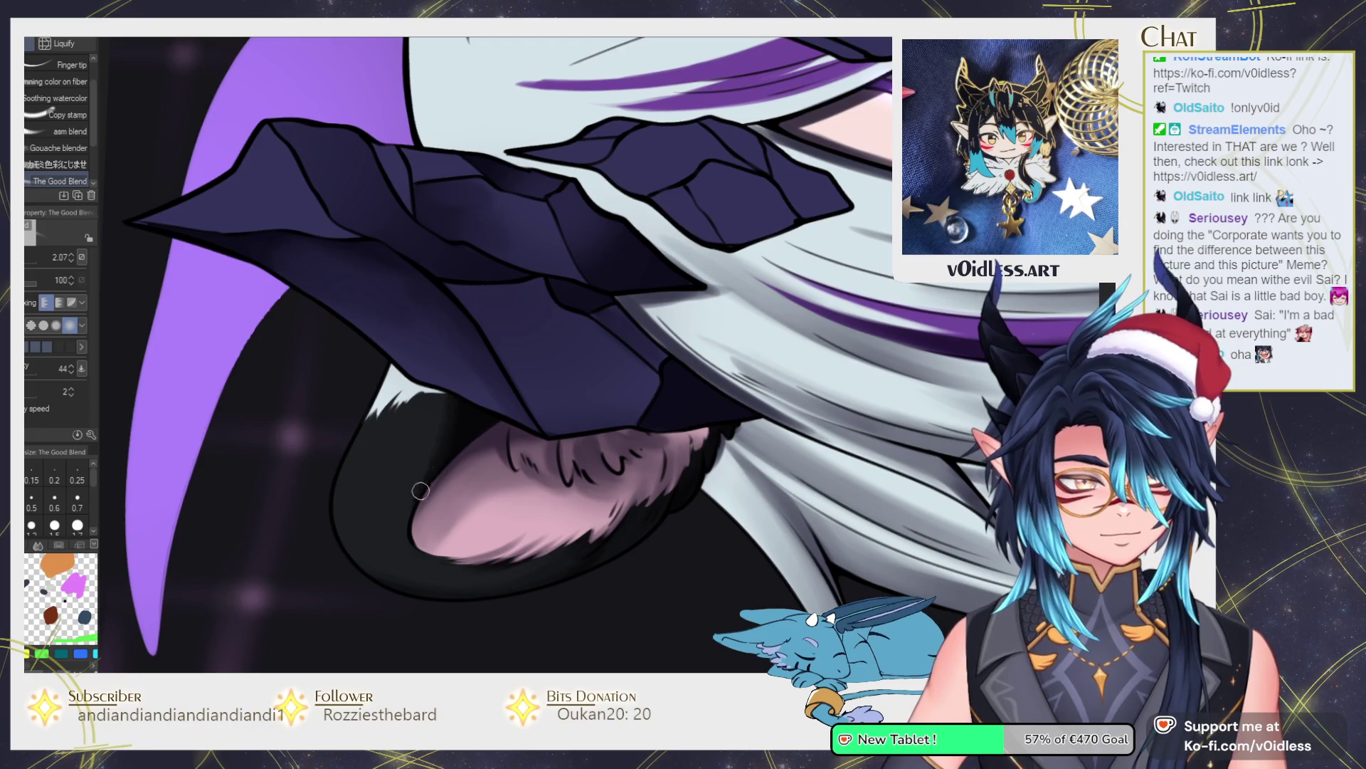
key("b")
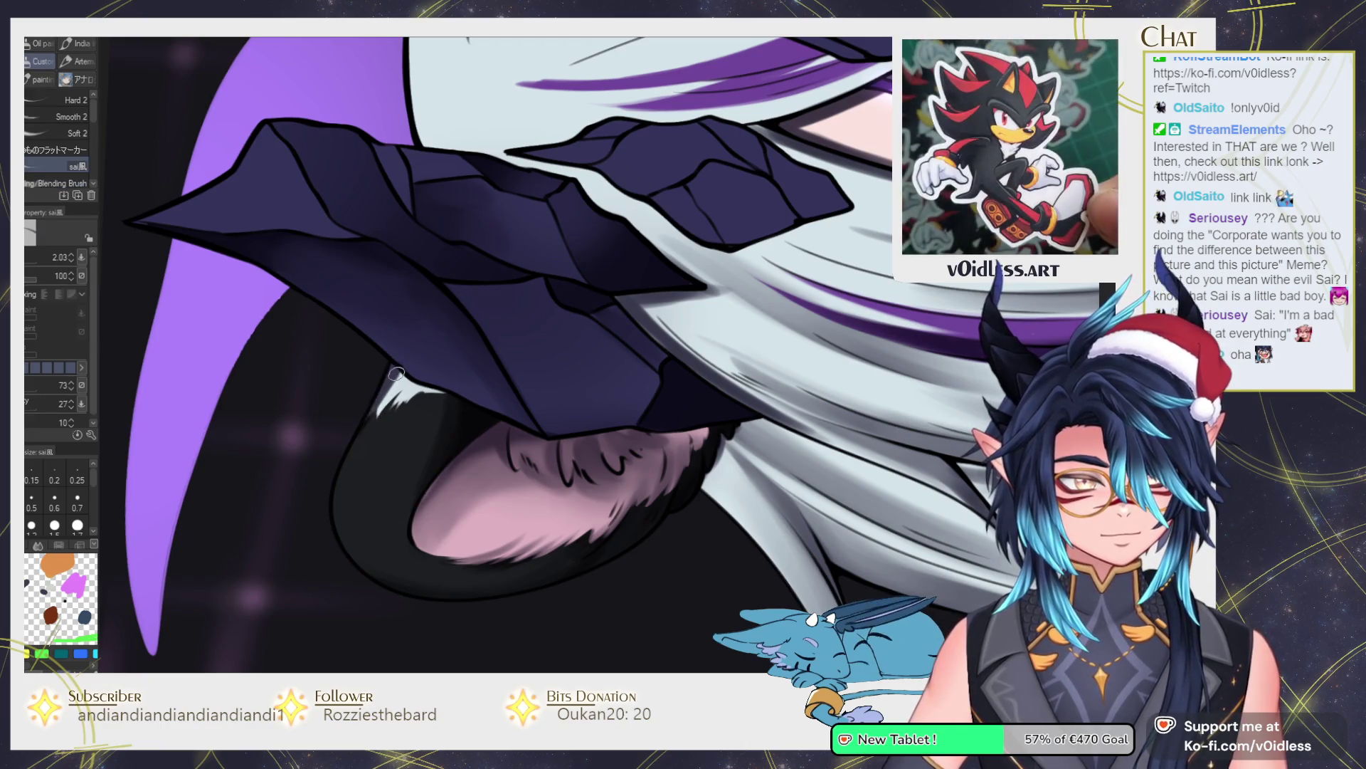
key("j")
scroll(420, 556, "down", 5)
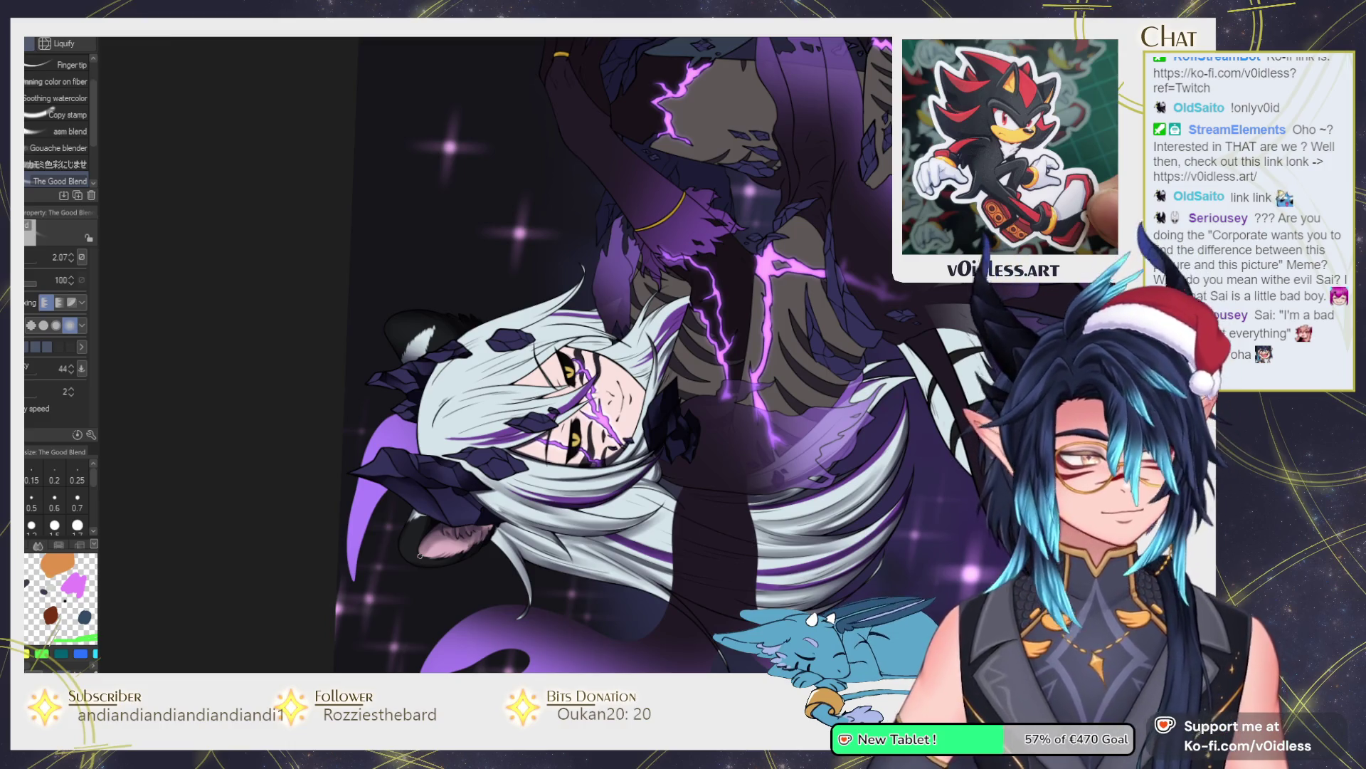
scroll(429, 398, "up", 6)
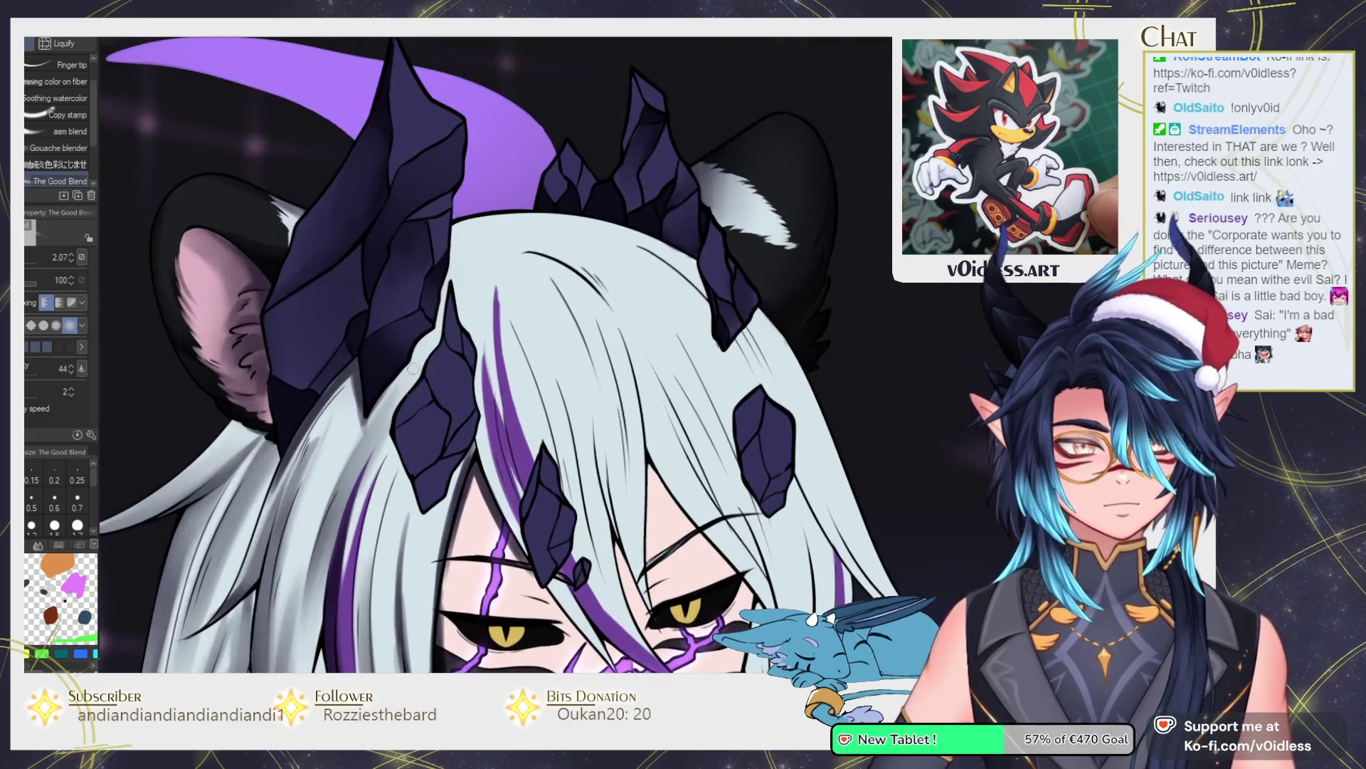
Darken a small hair-crystal area with brush strokes and a dark fill.
key("g")
key("b")
scroll(441, 434, "up", 2)
key("j")
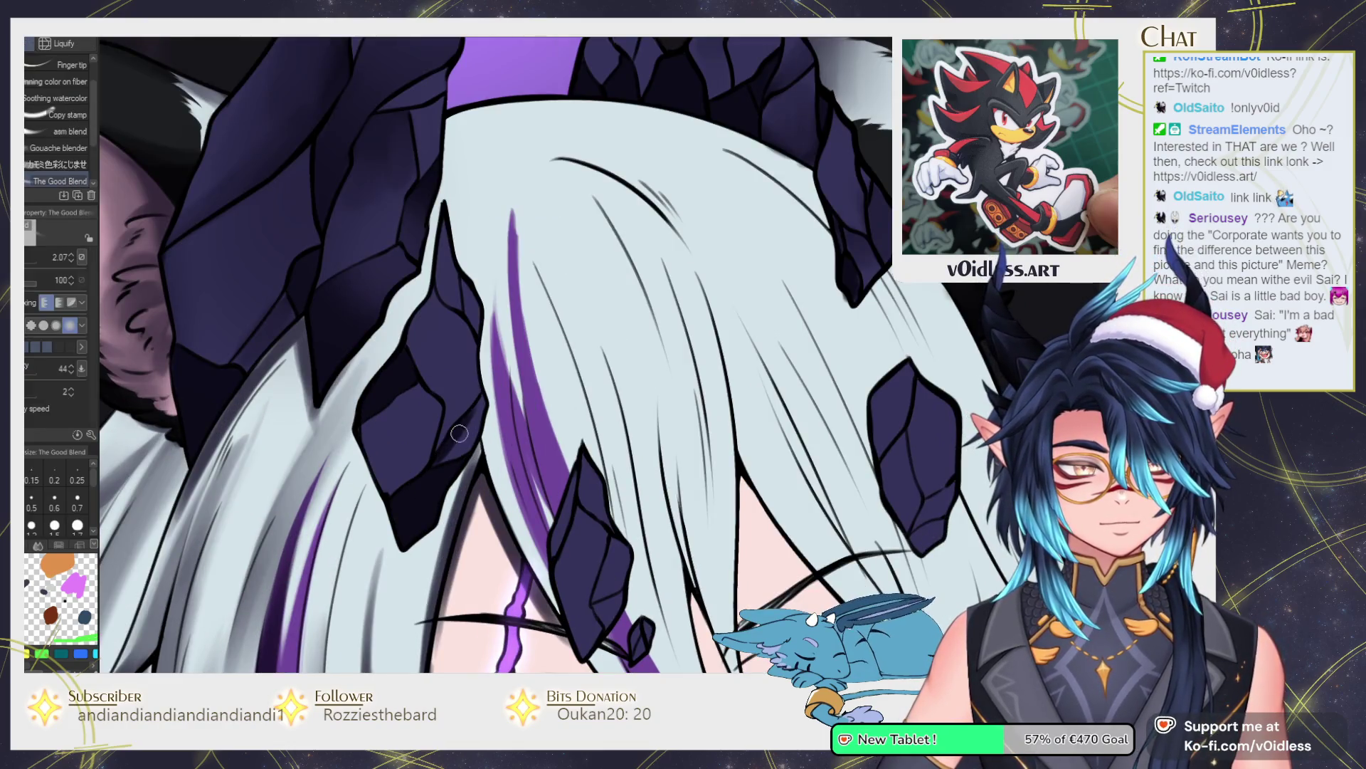
key("h")
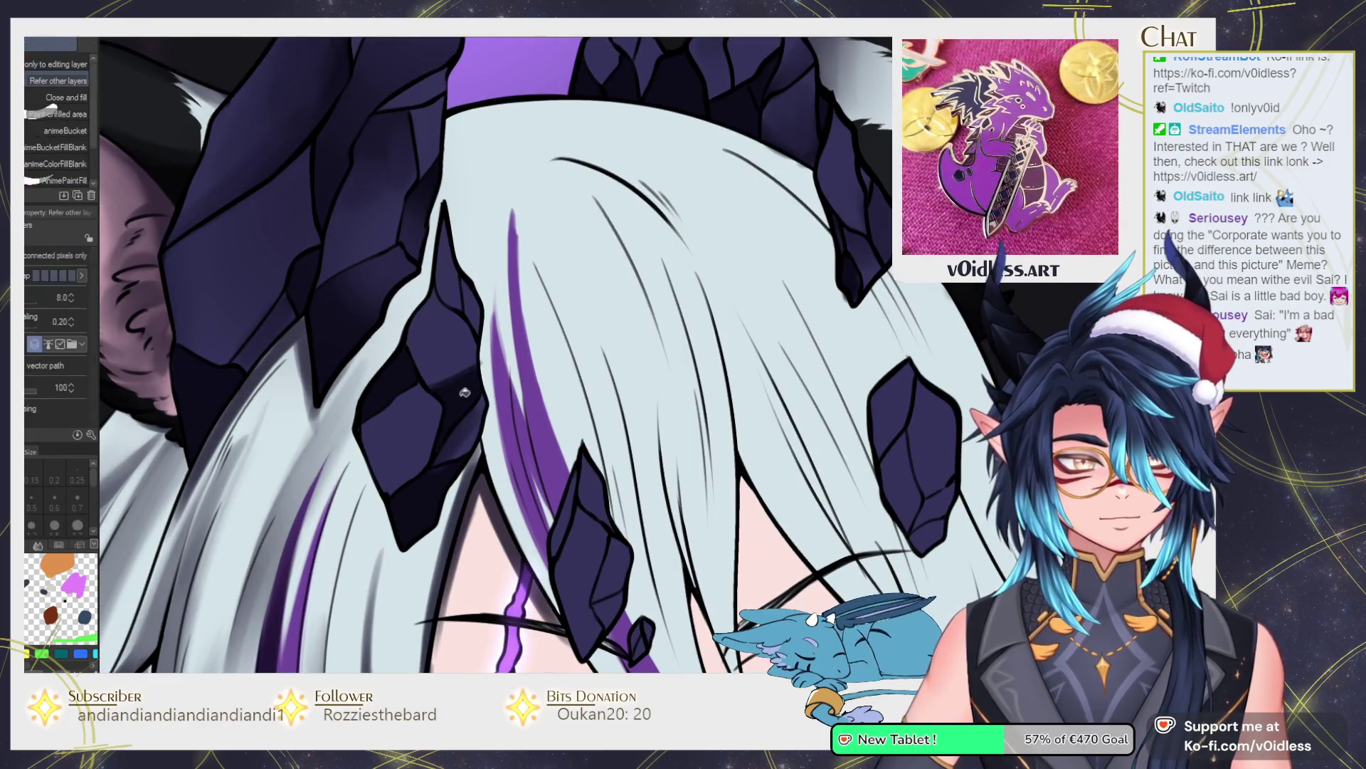
mouse_move(471, 339)
left_mouse_down()
mouse_move(469, 407)
mouse_move(427, 388)
mouse_move(455, 387)
mouse_move(465, 364)
left_mouse_up()
key("j")
key("b")
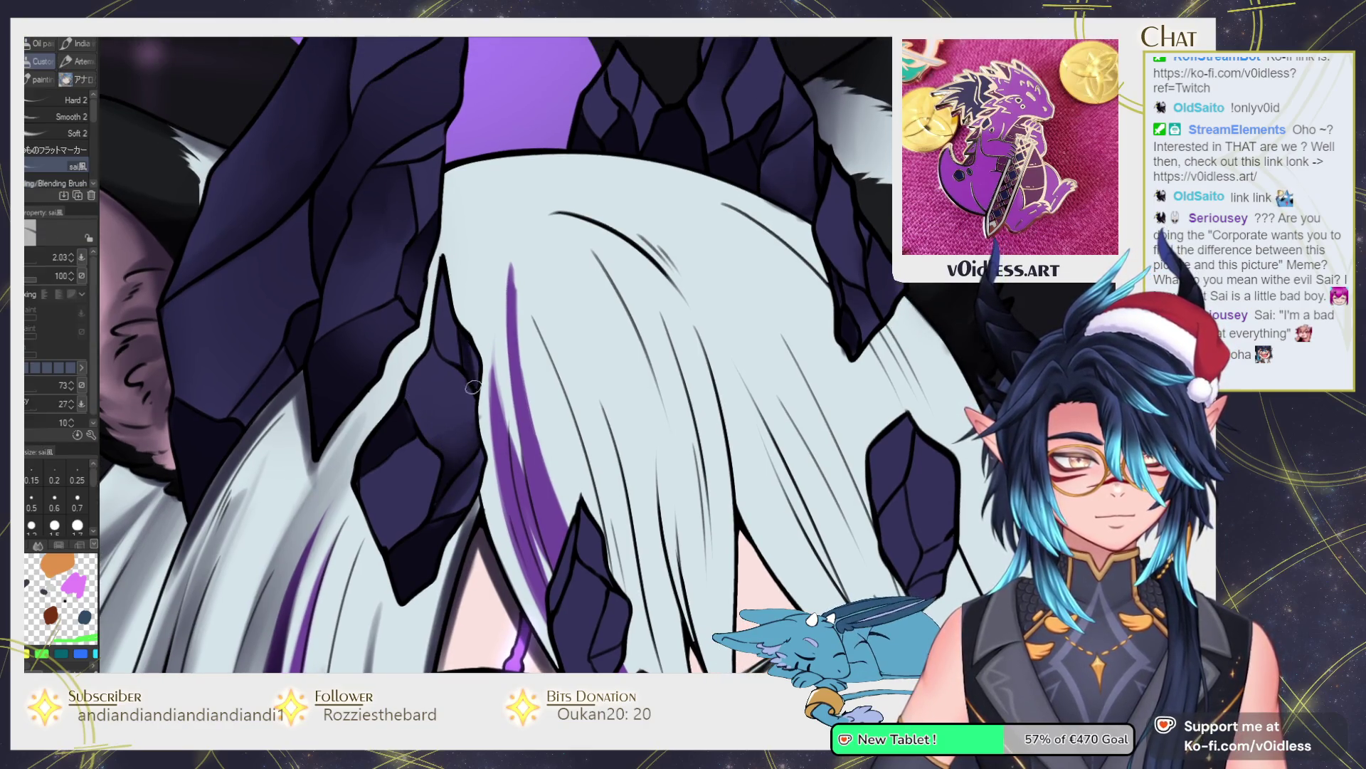
left_click_drag(456, 308, 491, 498)
key("g")
left_click(502, 461)
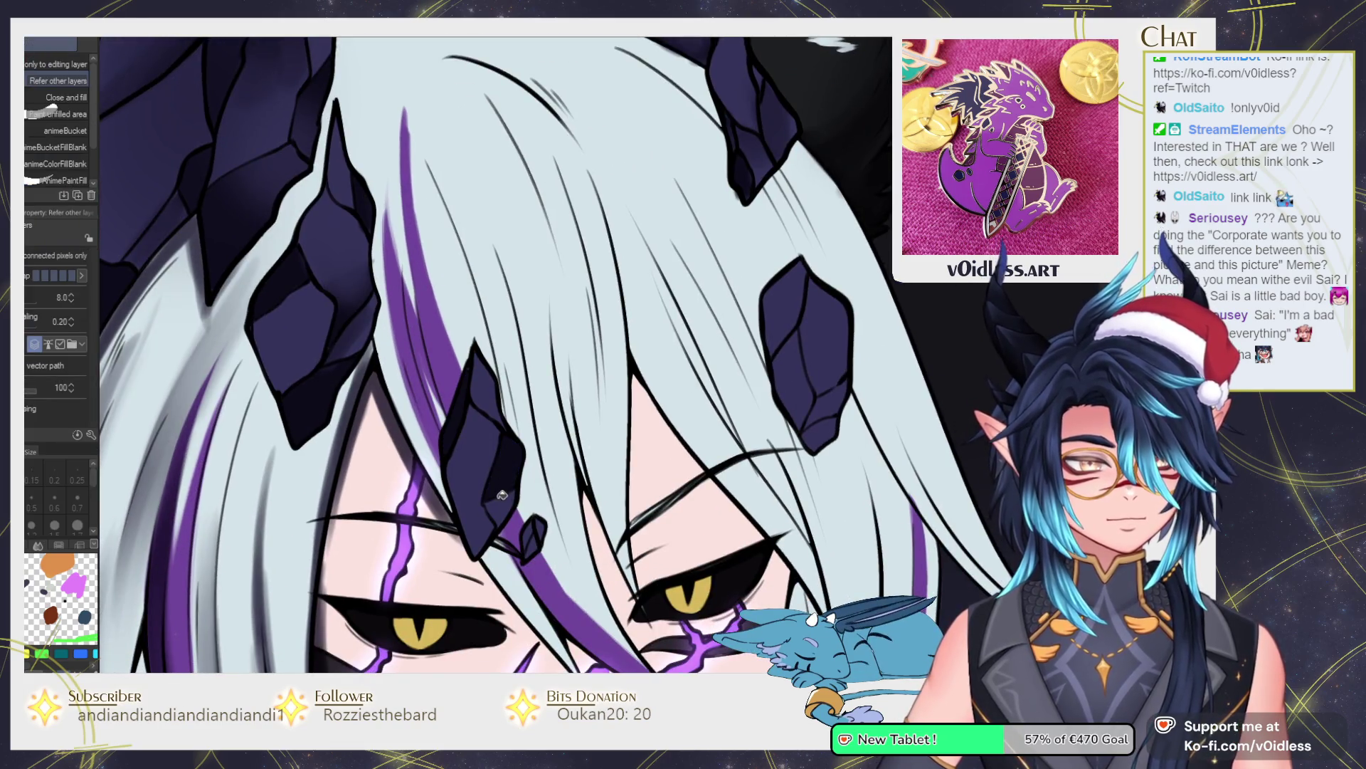
Darken the shading on the crystal above the eye.
key("b")
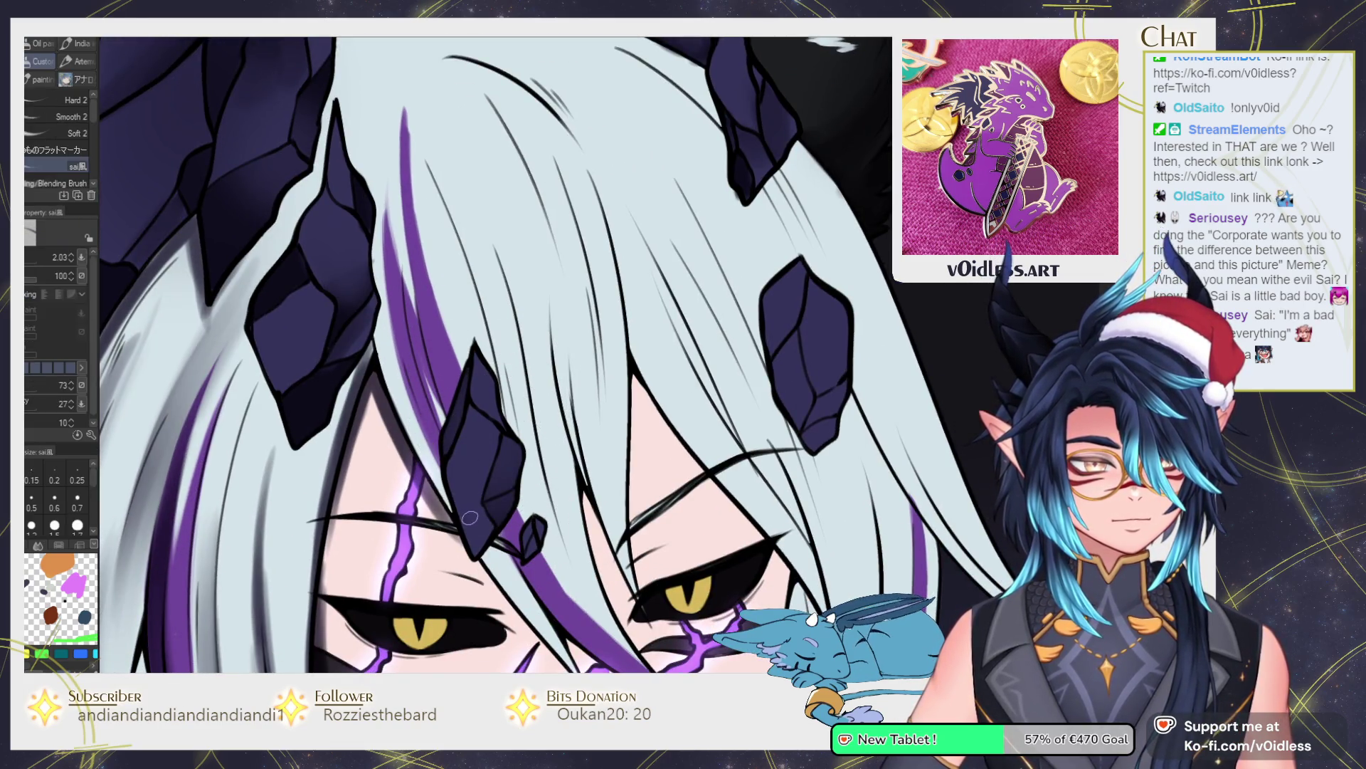
left_click_drag(474, 502, 452, 484)
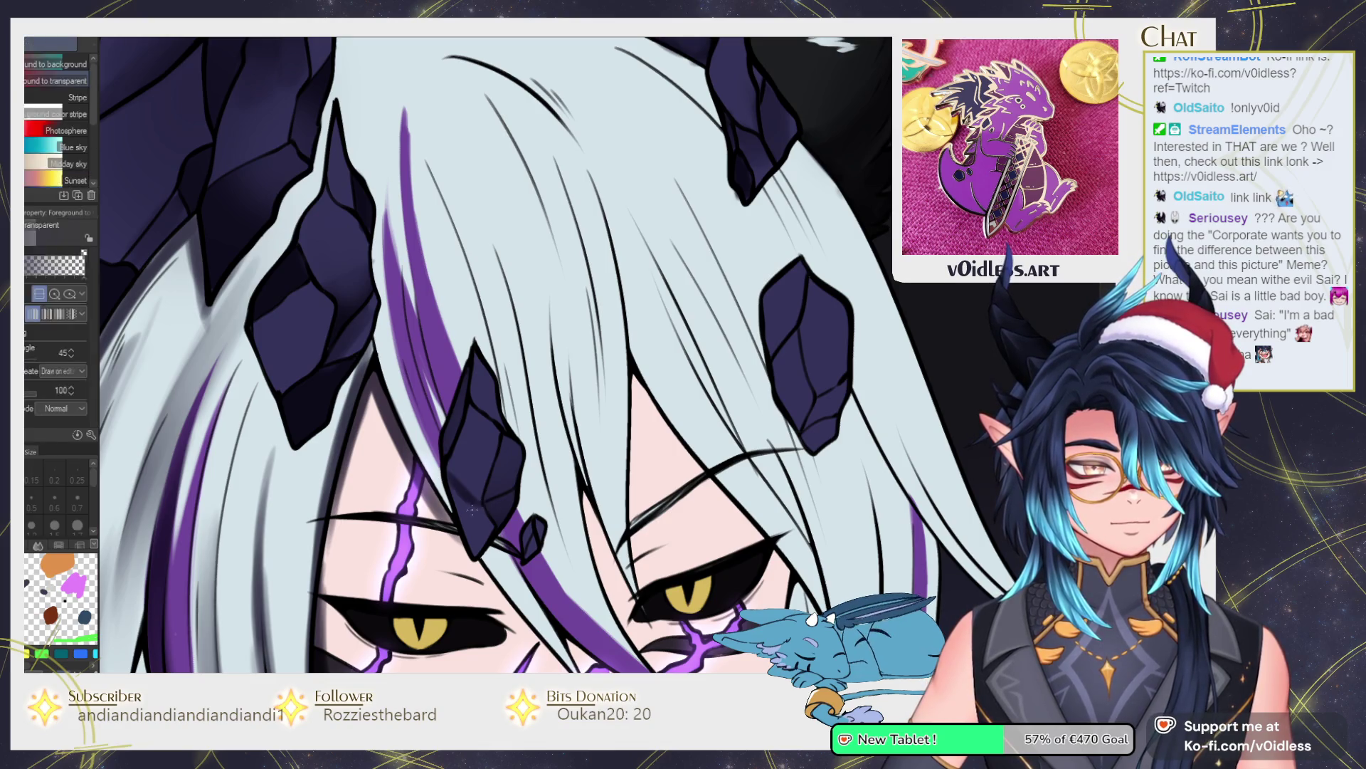
key("h")
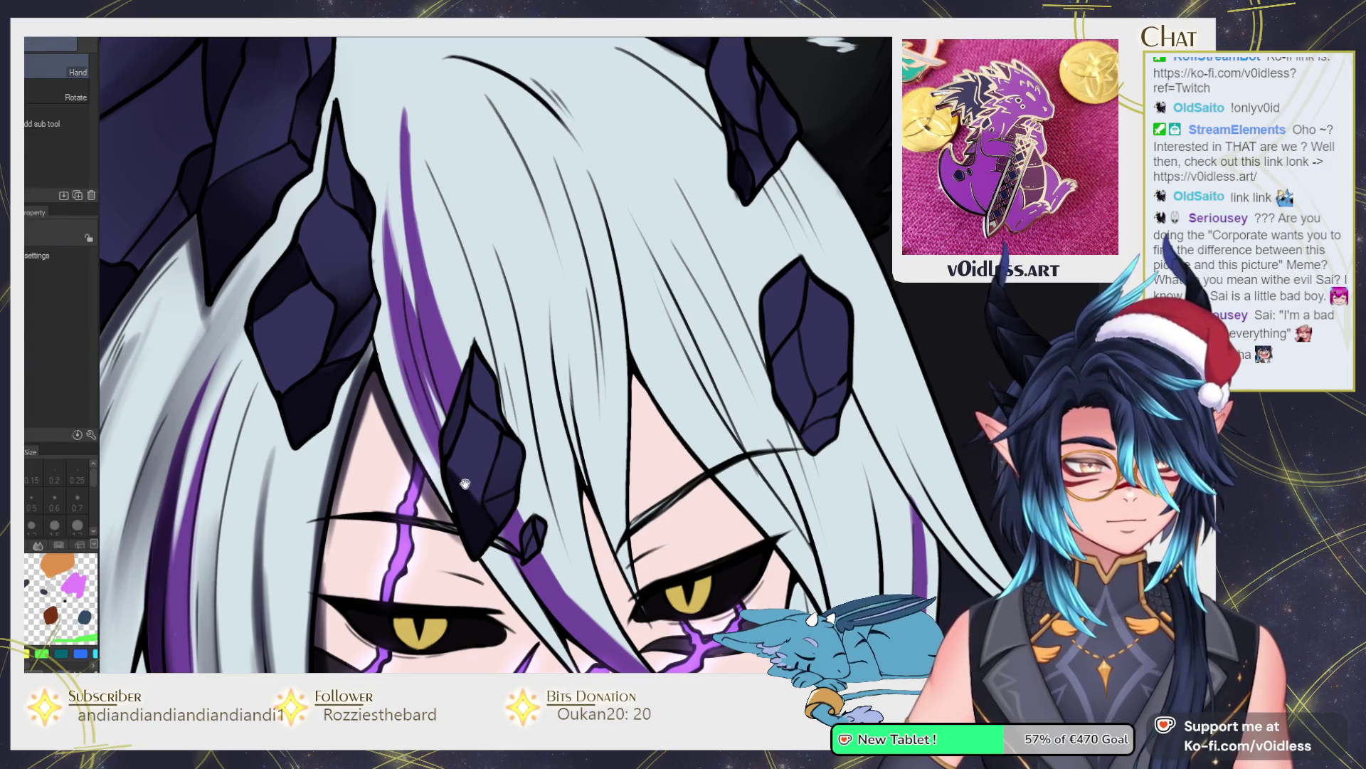
key("b")
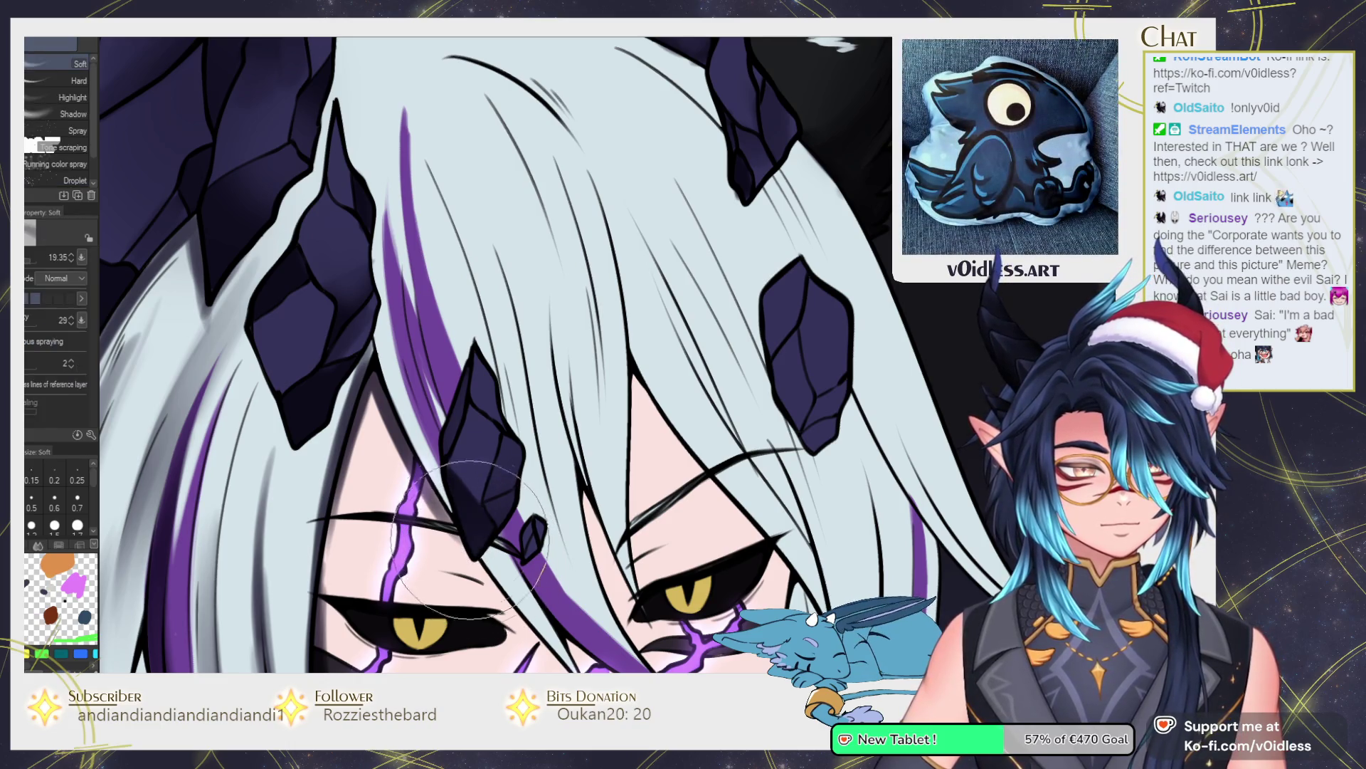
key("b")
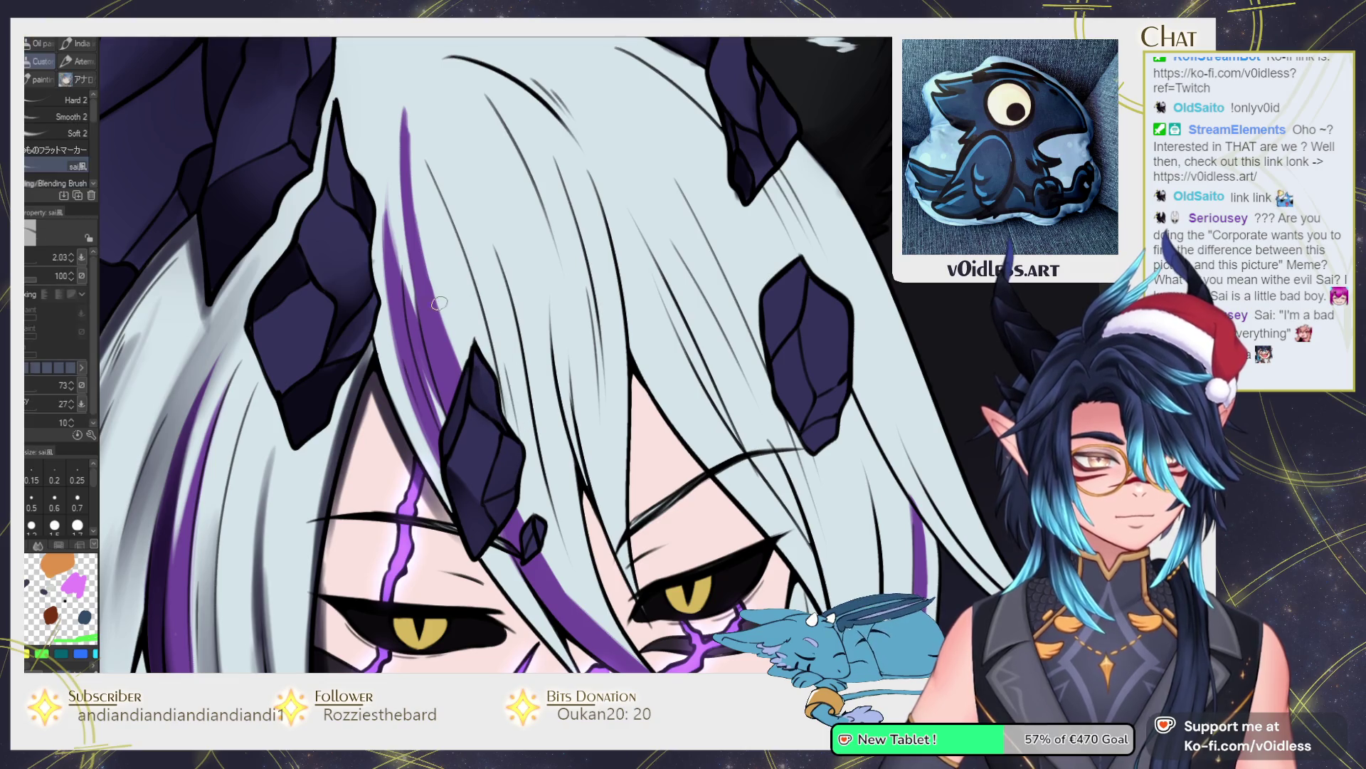
scroll(442, 302, "down", 3)
scroll(370, 431, "up", 4)
Paint dark shading strokes along the purple hair streak.
mouse_move(331, 525)
left_mouse_down()
mouse_move(382, 375)
mouse_move(369, 447)
mouse_move(427, 356)
left_mouse_up()
left_click_drag(372, 466, 455, 329)
left_click_drag(409, 384, 498, 288)
scroll(464, 304, "down", 3)
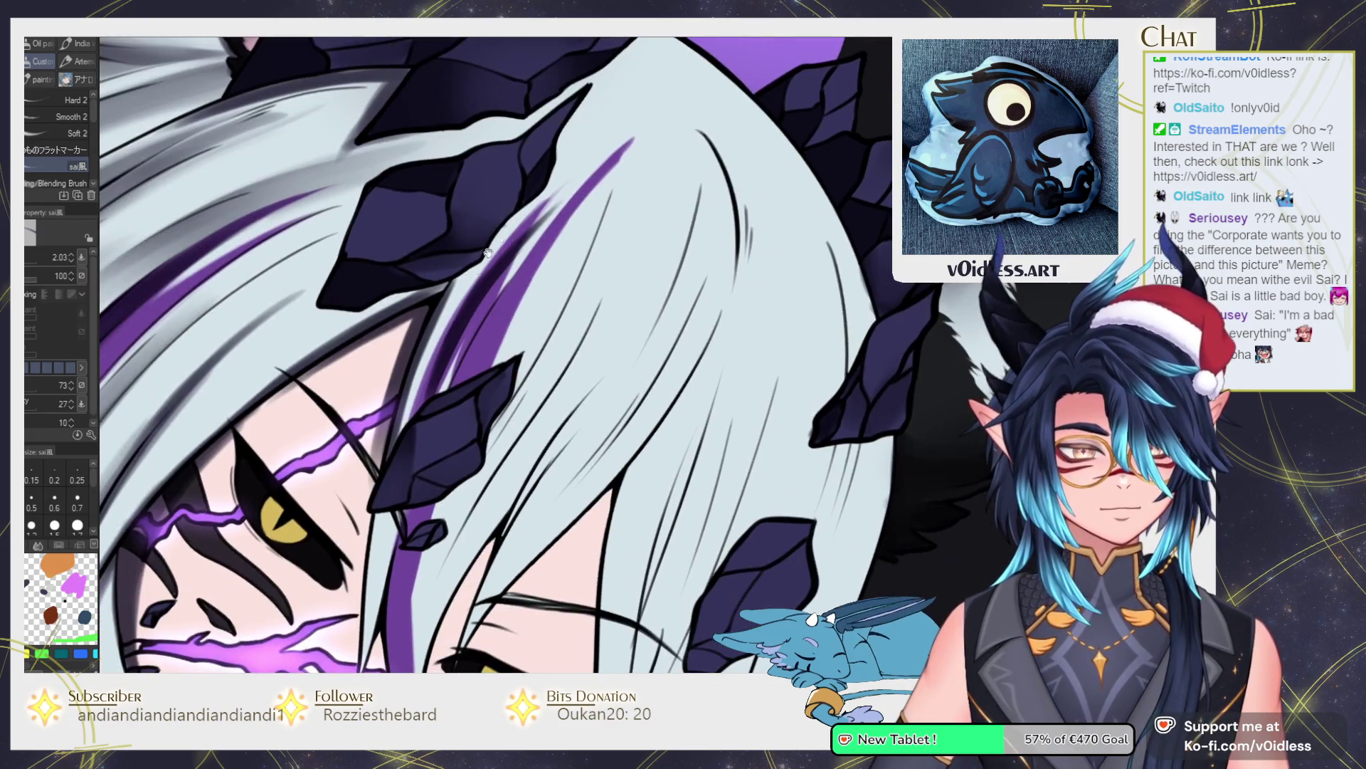
scroll(377, 456, "up", 4)
scroll(358, 626, "down", 3)
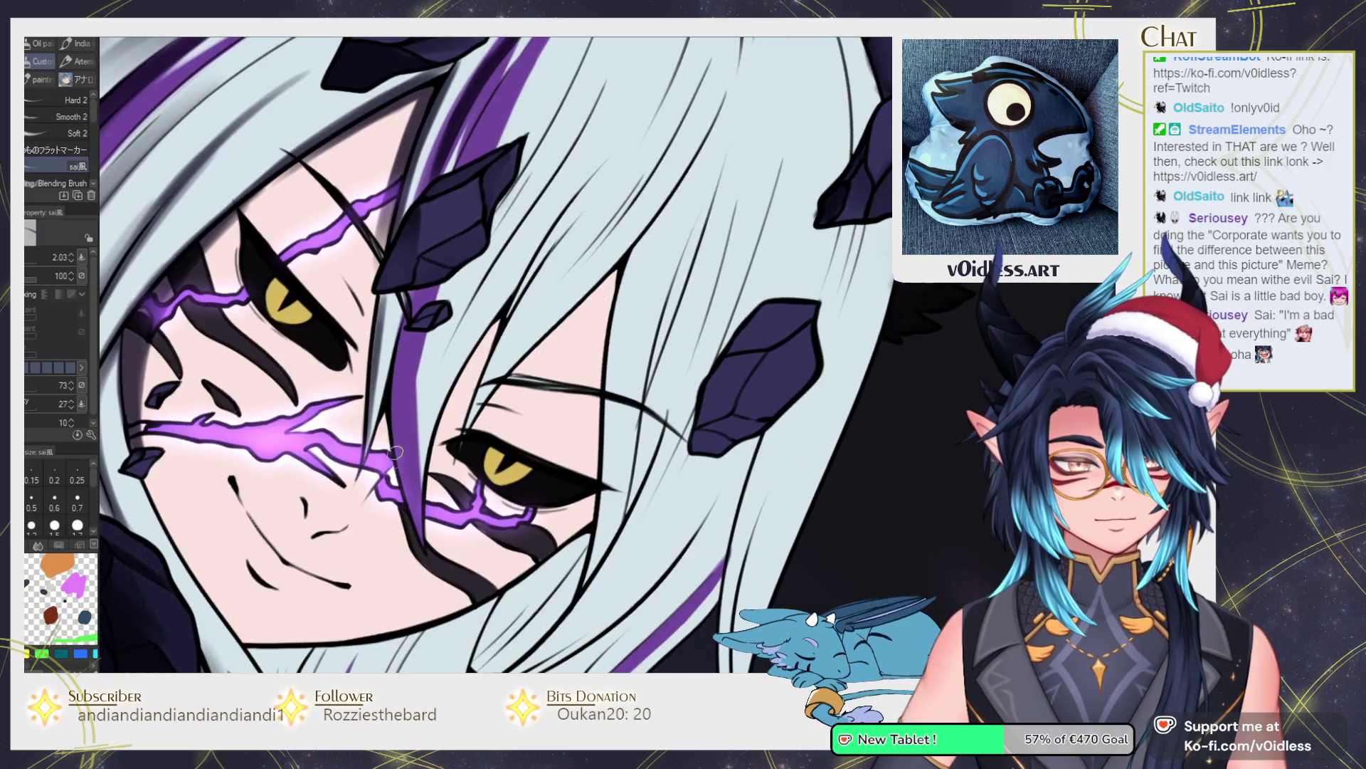
Draw a dark line beside the hair strand near the eye and soften it.
left_click_drag(356, 372, 439, 511)
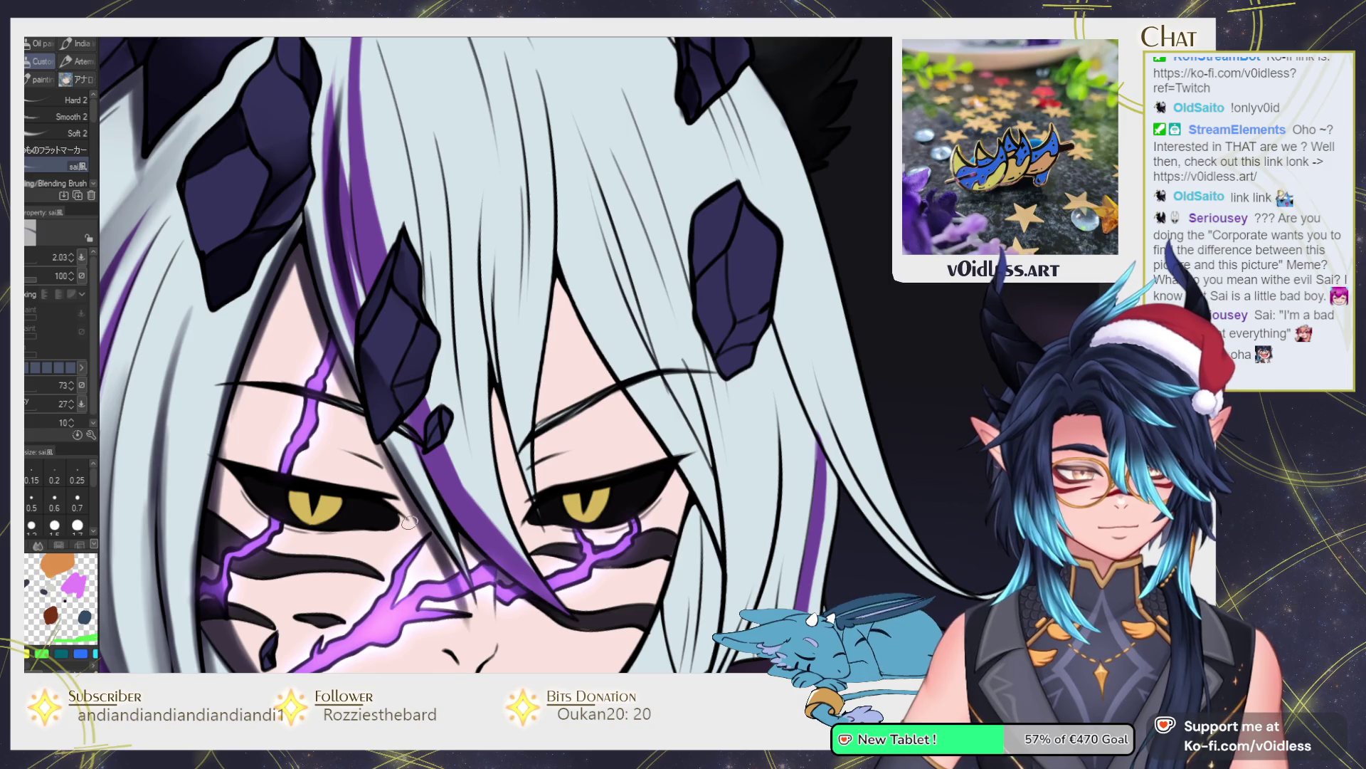
left_click_drag(432, 533, 362, 421)
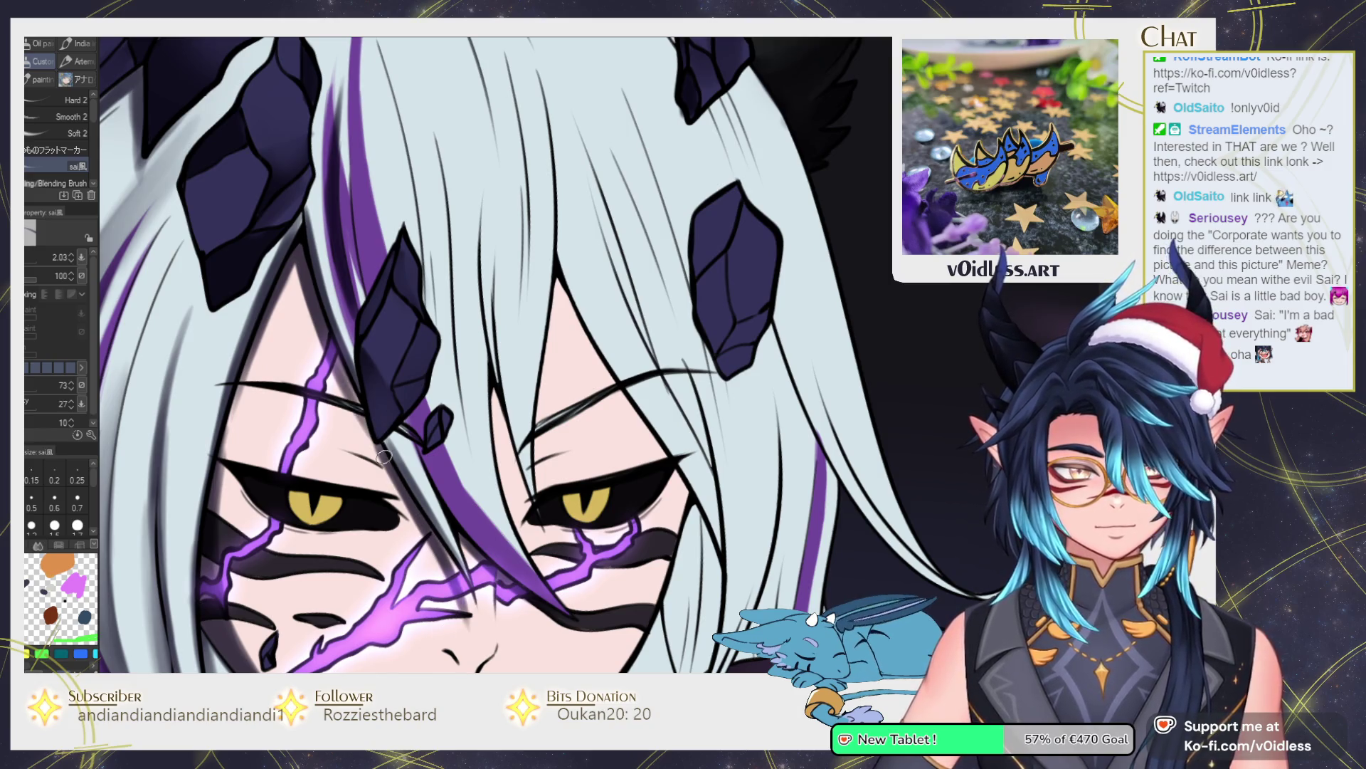
key("j")
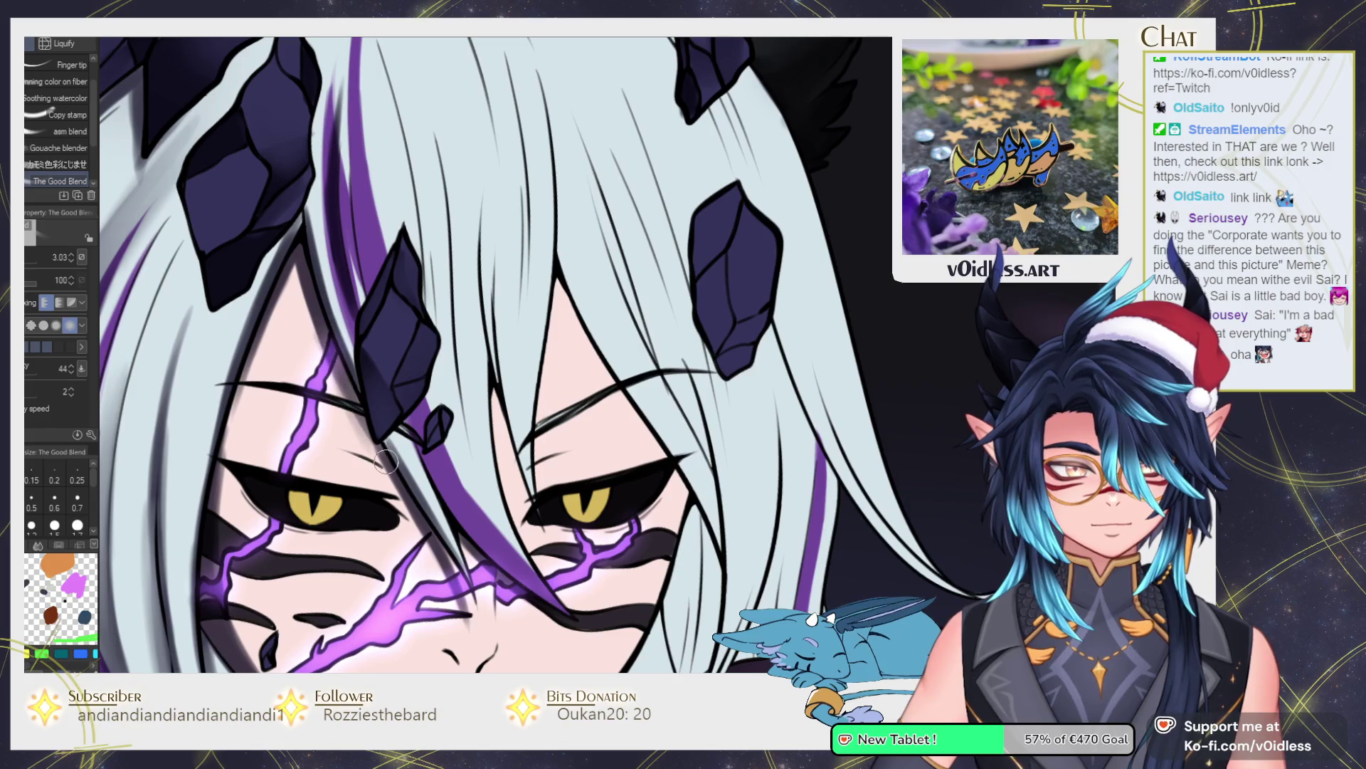
mouse_move(363, 420)
left_mouse_down()
mouse_move(434, 555)
mouse_move(427, 541)
left_mouse_up()
key("b")
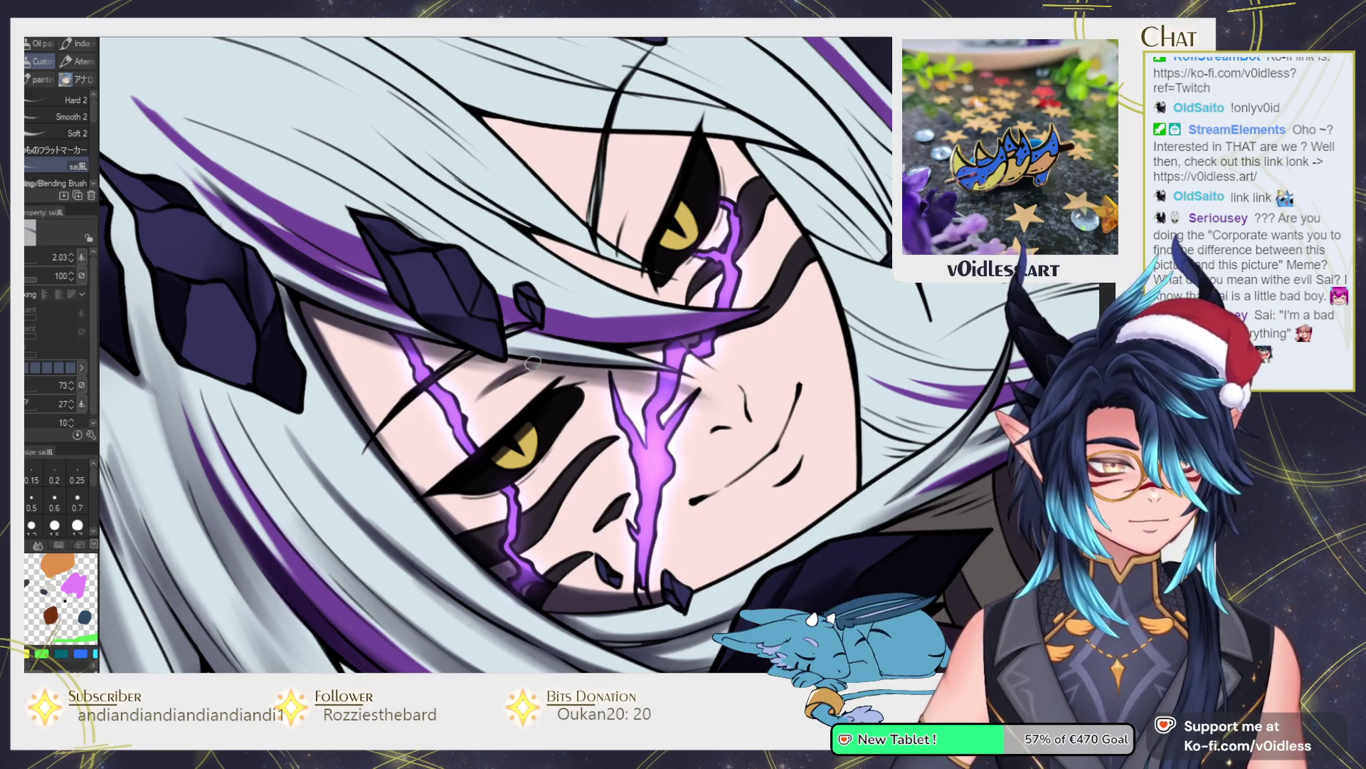
key("j")
key("bracketleft")
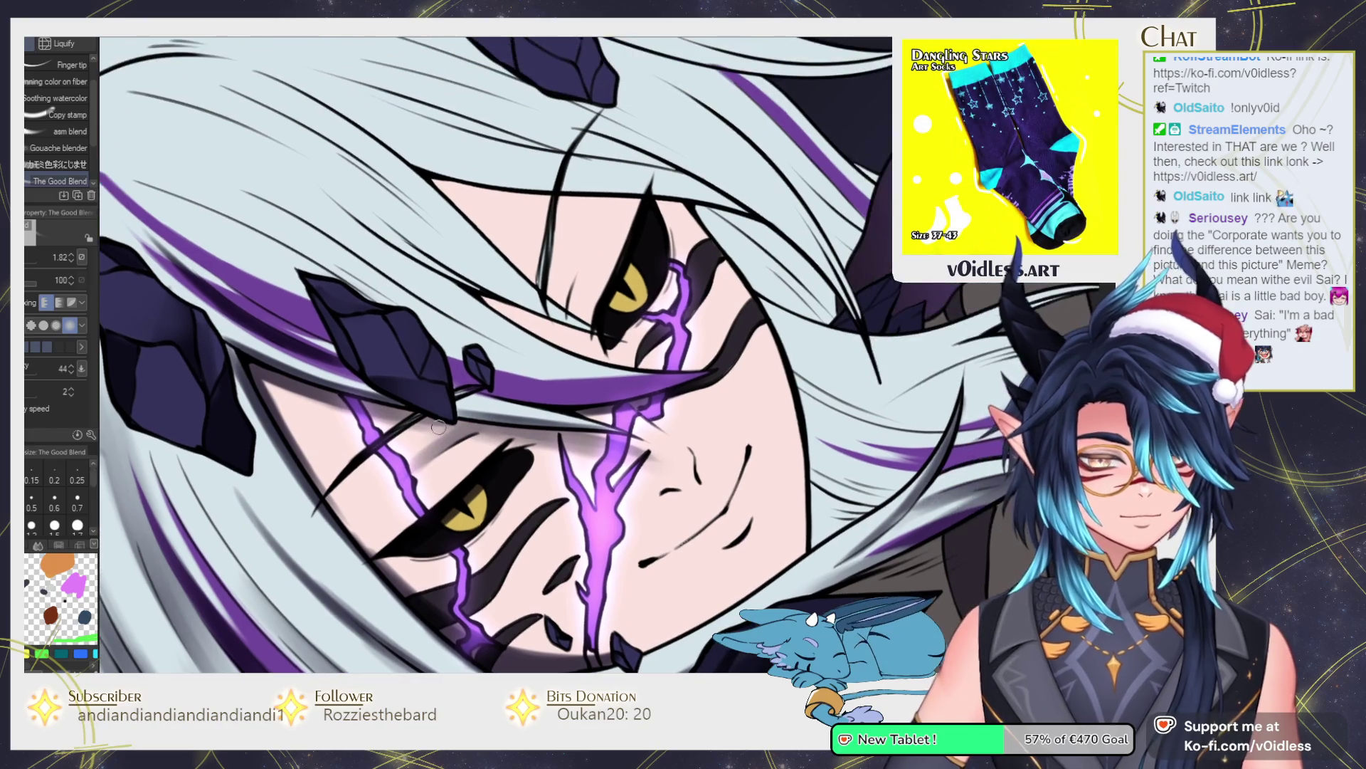
left_click_drag(489, 383, 440, 444)
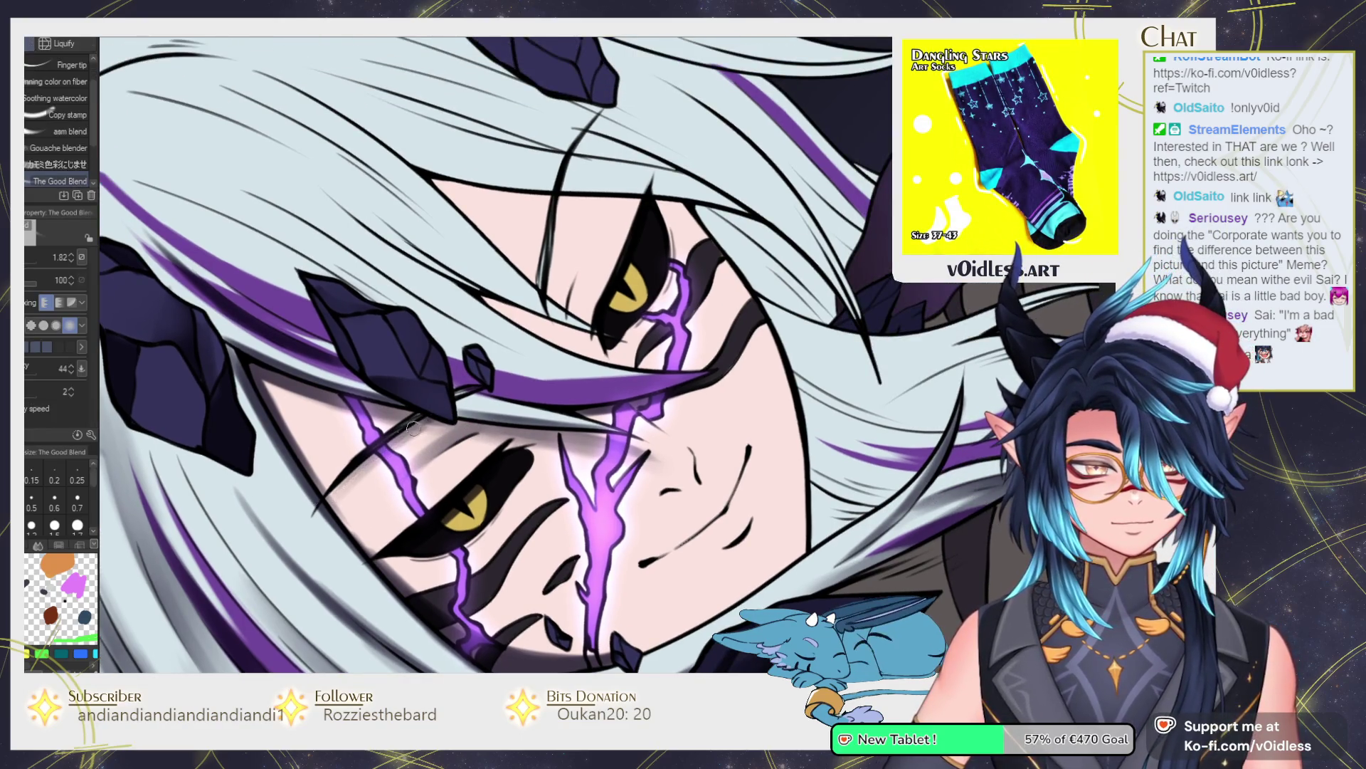
left_click_drag(472, 535, 478, 453)
key("b")
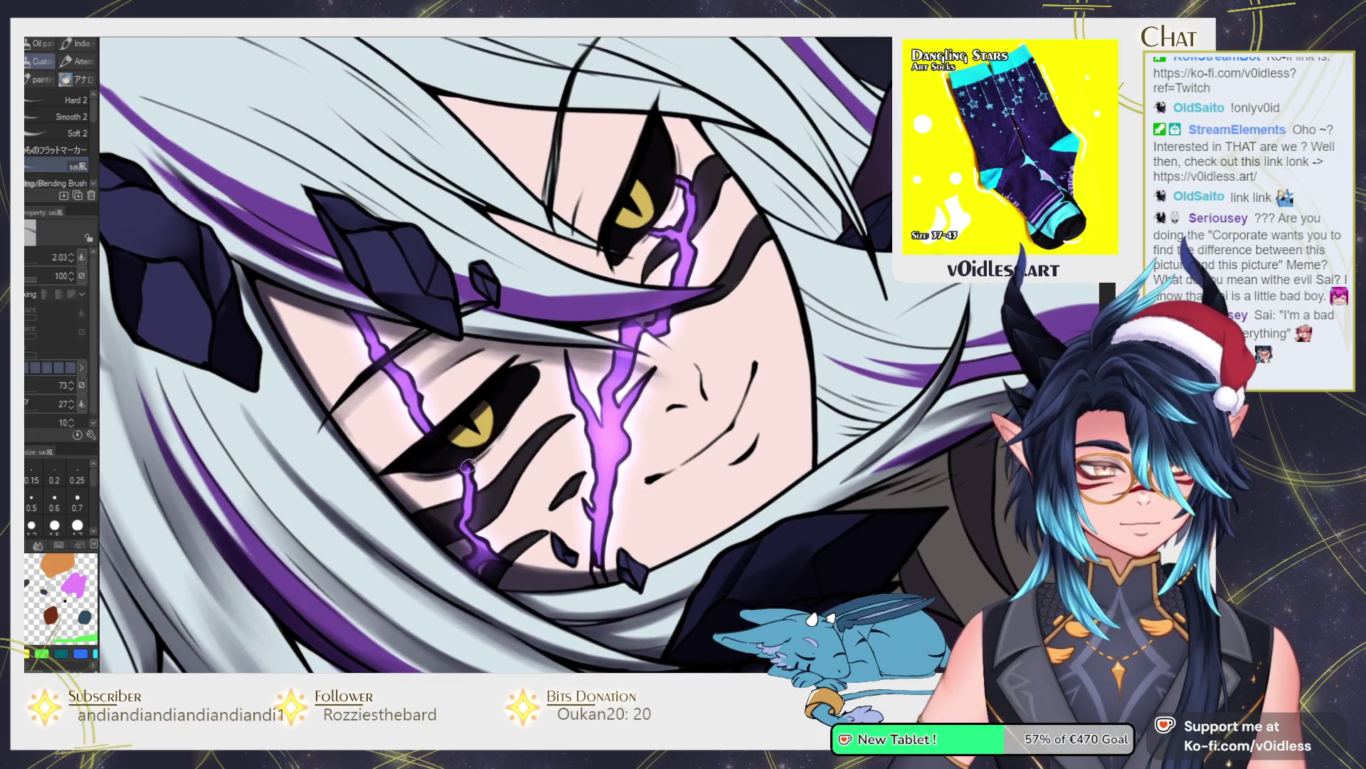
left_click_drag(558, 372, 430, 525)
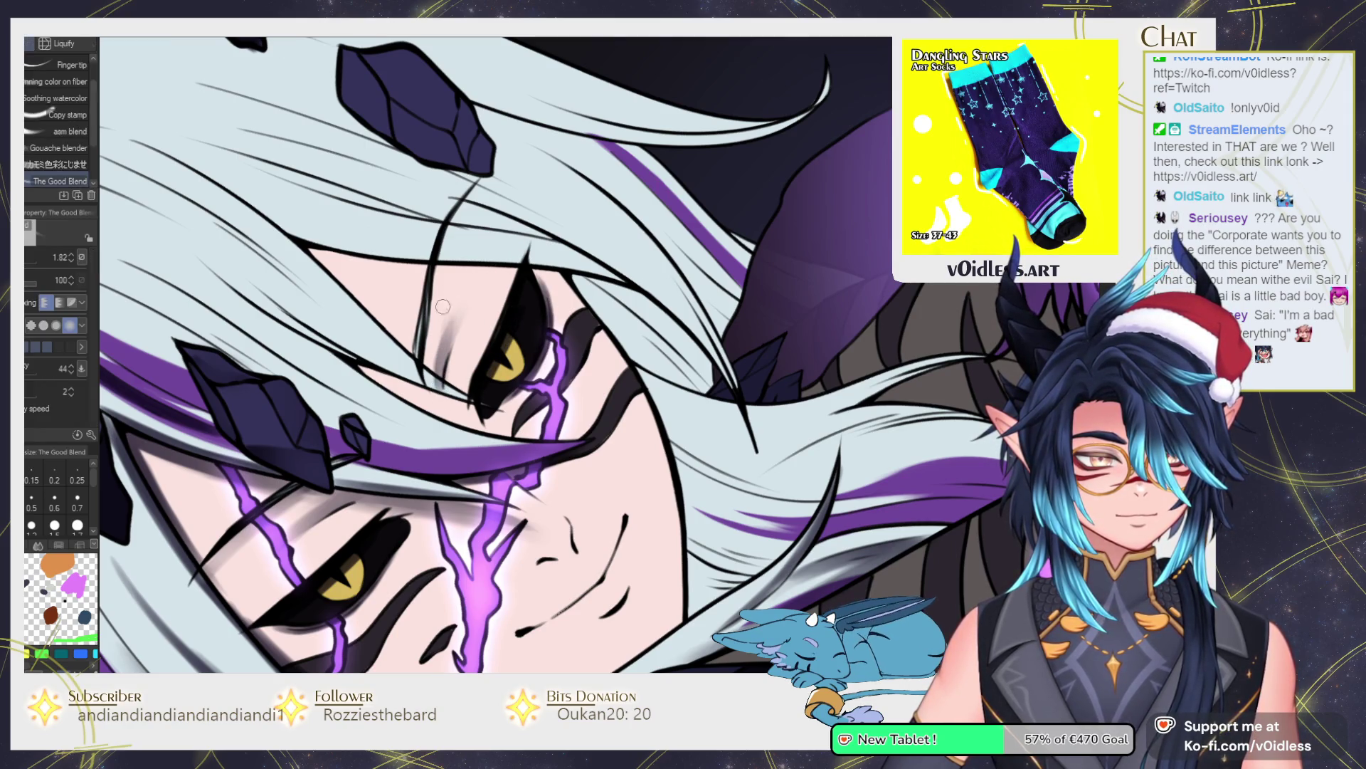
key("j")
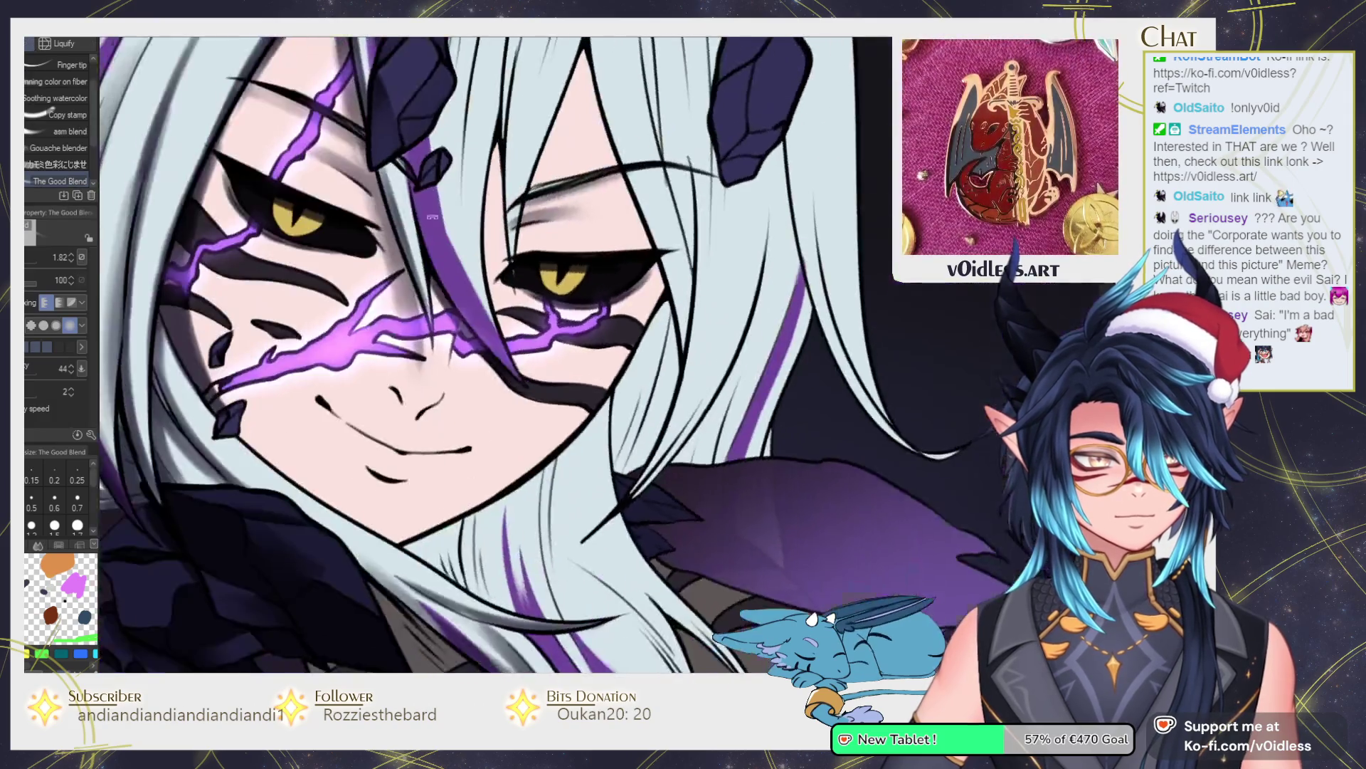
key("b")
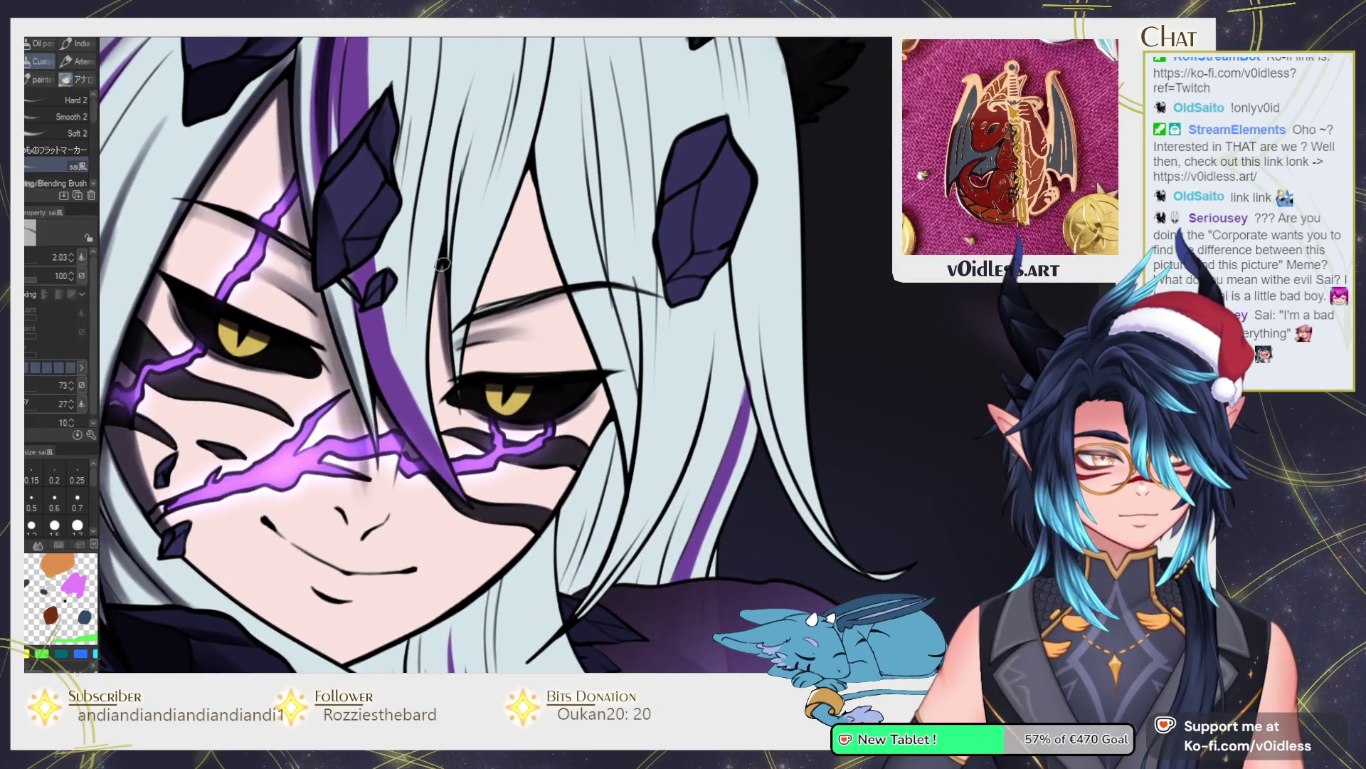
scroll(416, 447, "up", 2)
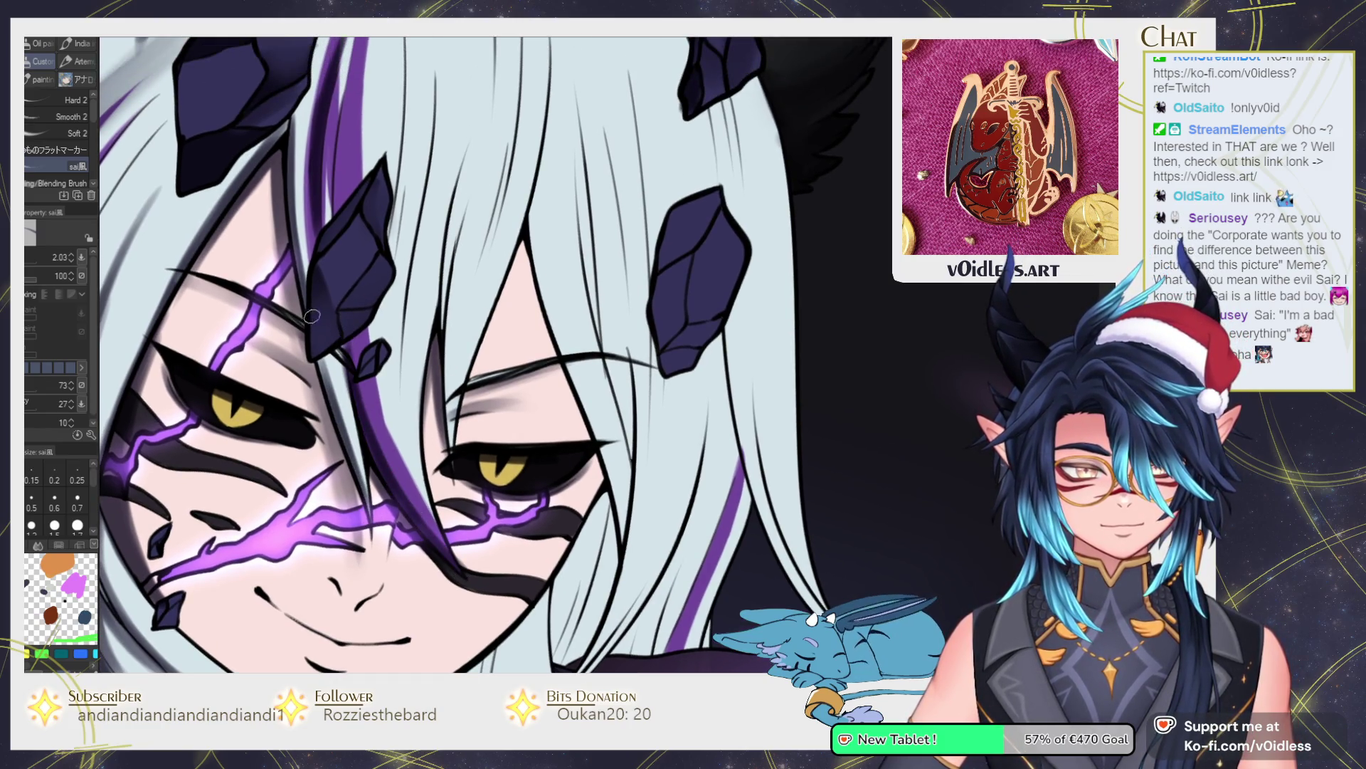
key("j")
scroll(431, 562, "up", 3)
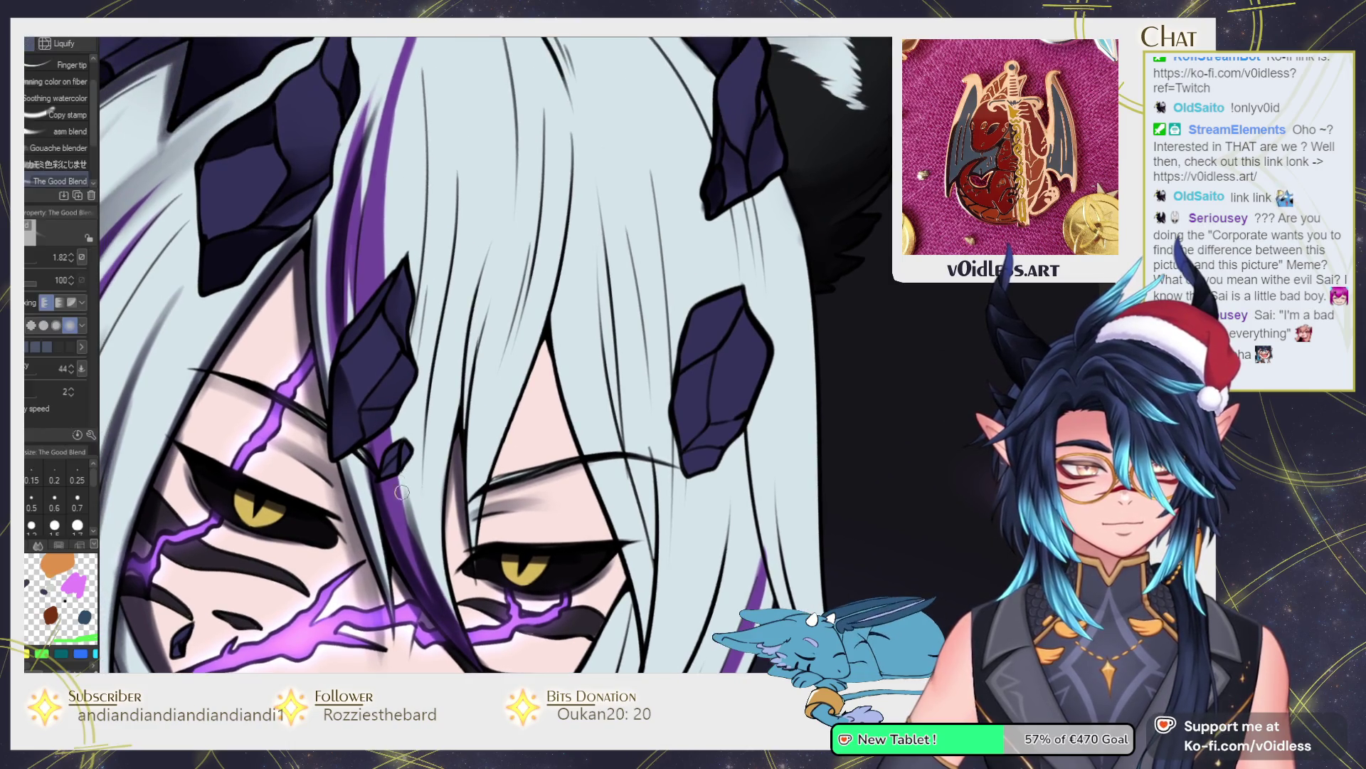
key("b")
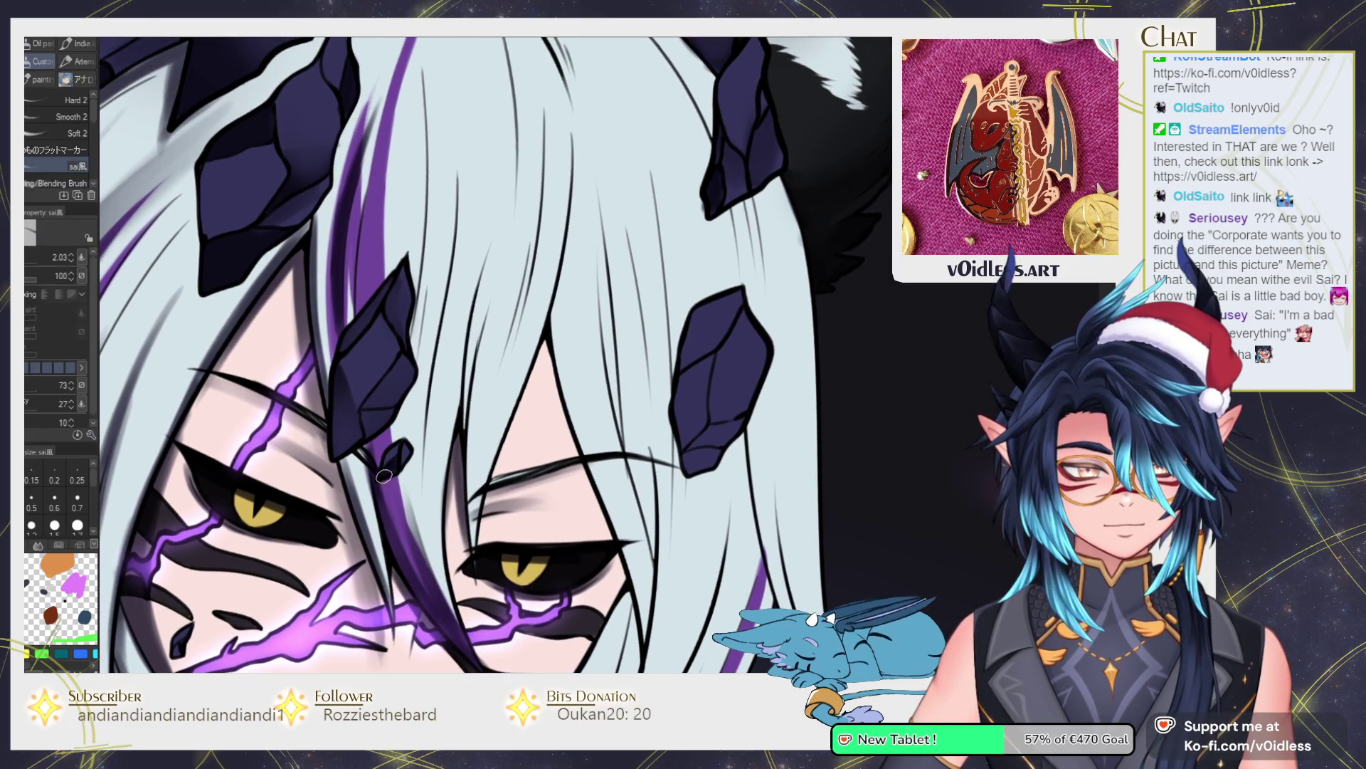
scroll(410, 426, "down", 3)
left_click_drag(411, 426, 361, 464)
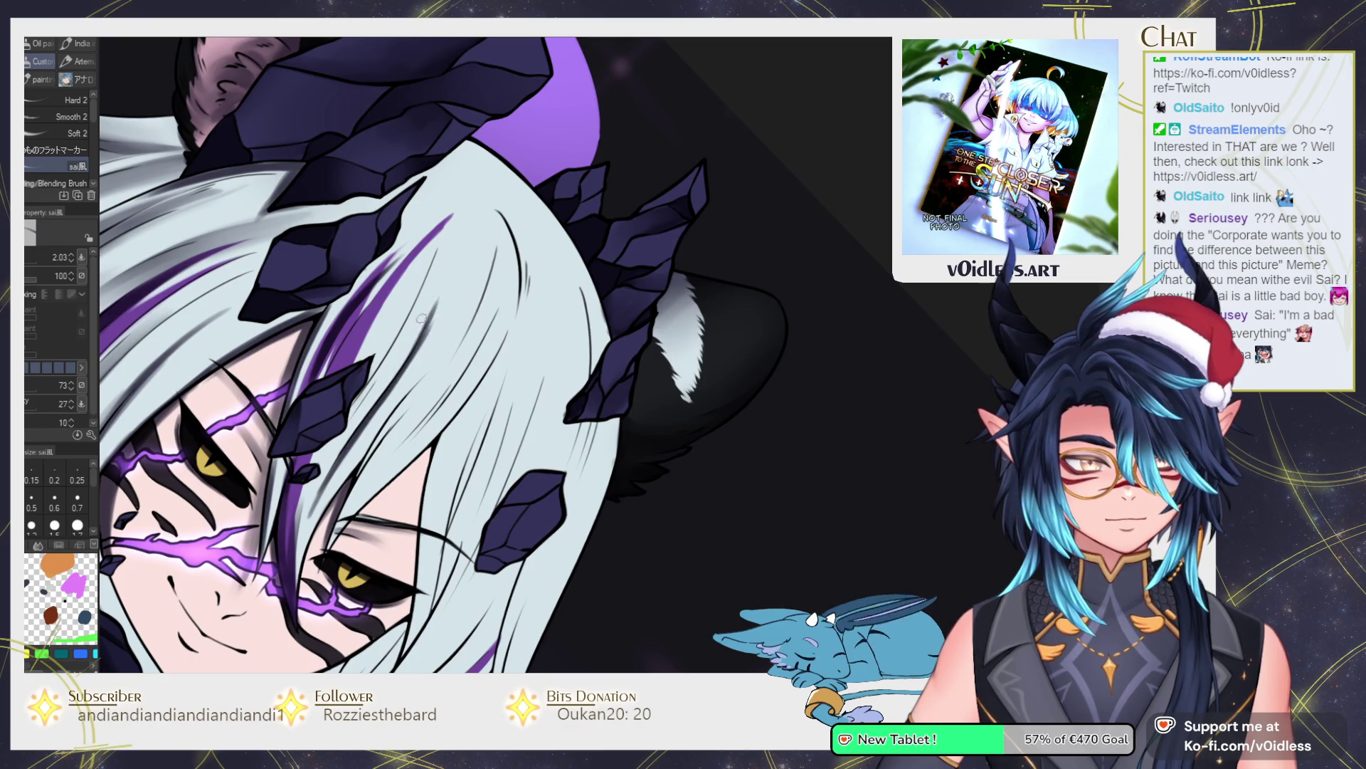
Soften the strands near the horns and draw dark strand lines in the hair.
key("j")
mouse_move(376, 453)
left_mouse_down()
mouse_move(459, 347)
mouse_move(413, 391)
mouse_move(381, 462)
left_mouse_up()
key("b")
scroll(398, 356, "up", 2)
mouse_move(420, 299)
left_mouse_down()
mouse_move(364, 378)
mouse_move(460, 198)
mouse_move(431, 260)
left_mouse_up()
key("j")
left_click_drag(370, 390, 434, 249)
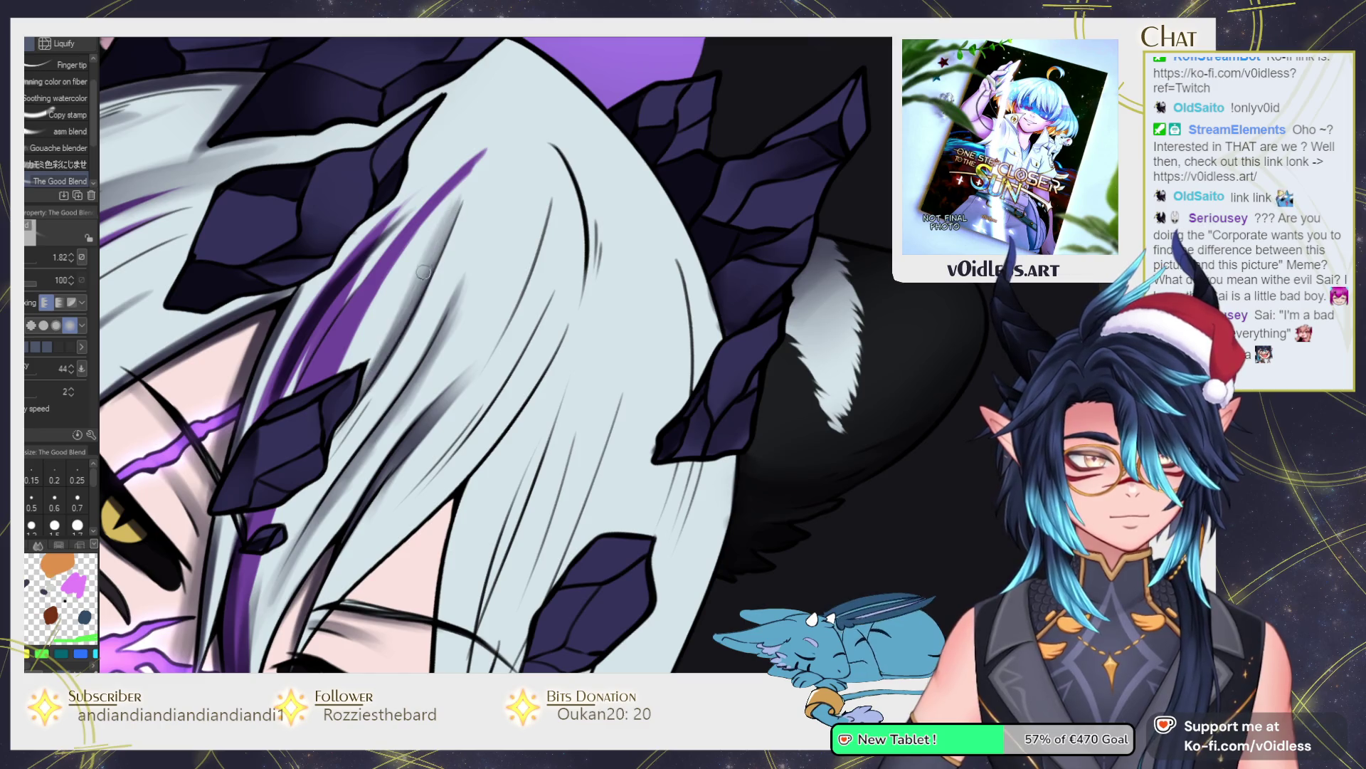
key("b")
scroll(355, 350, "down", 3)
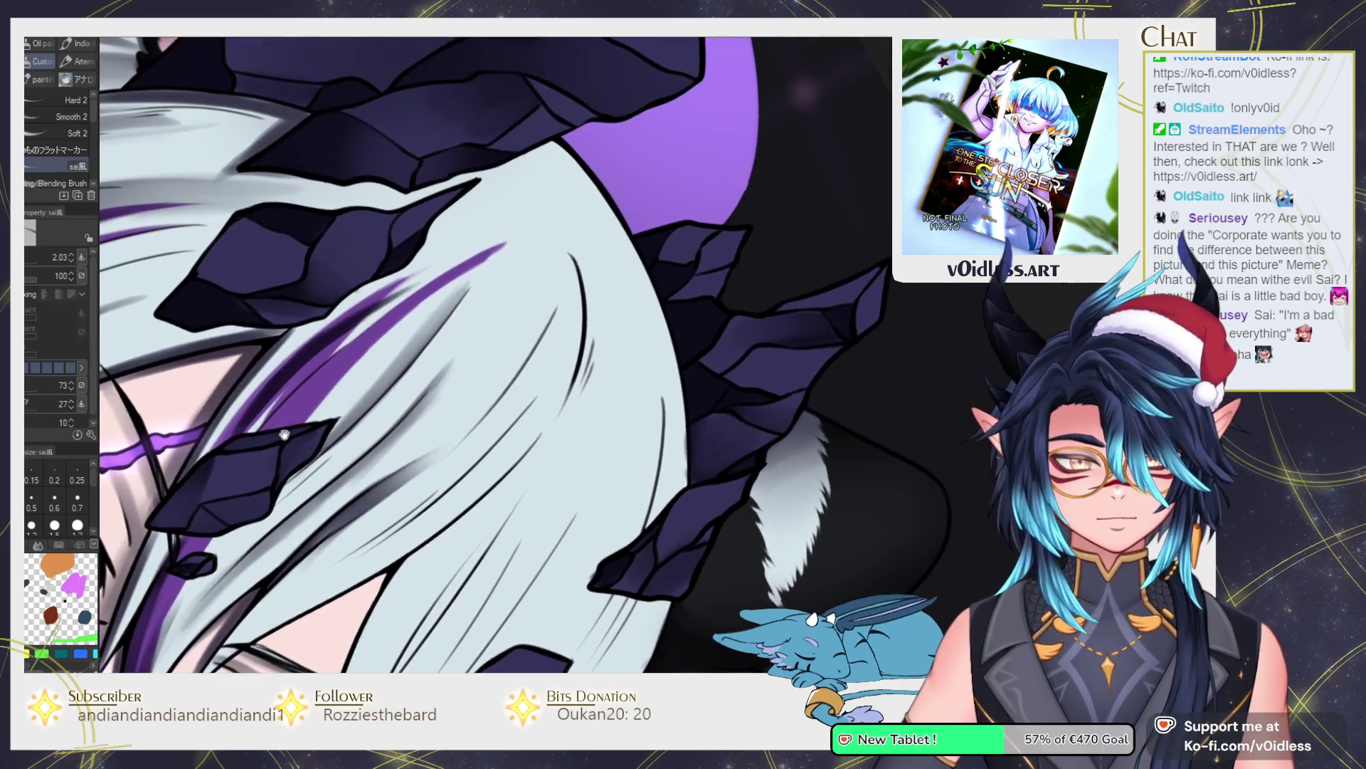
Add short dark hair strokes and smudge the purple streaks into the white hair.
left_click_drag(264, 427, 384, 318)
key("j")
left_click_drag(274, 427, 318, 371)
left_click_drag(417, 277, 312, 349)
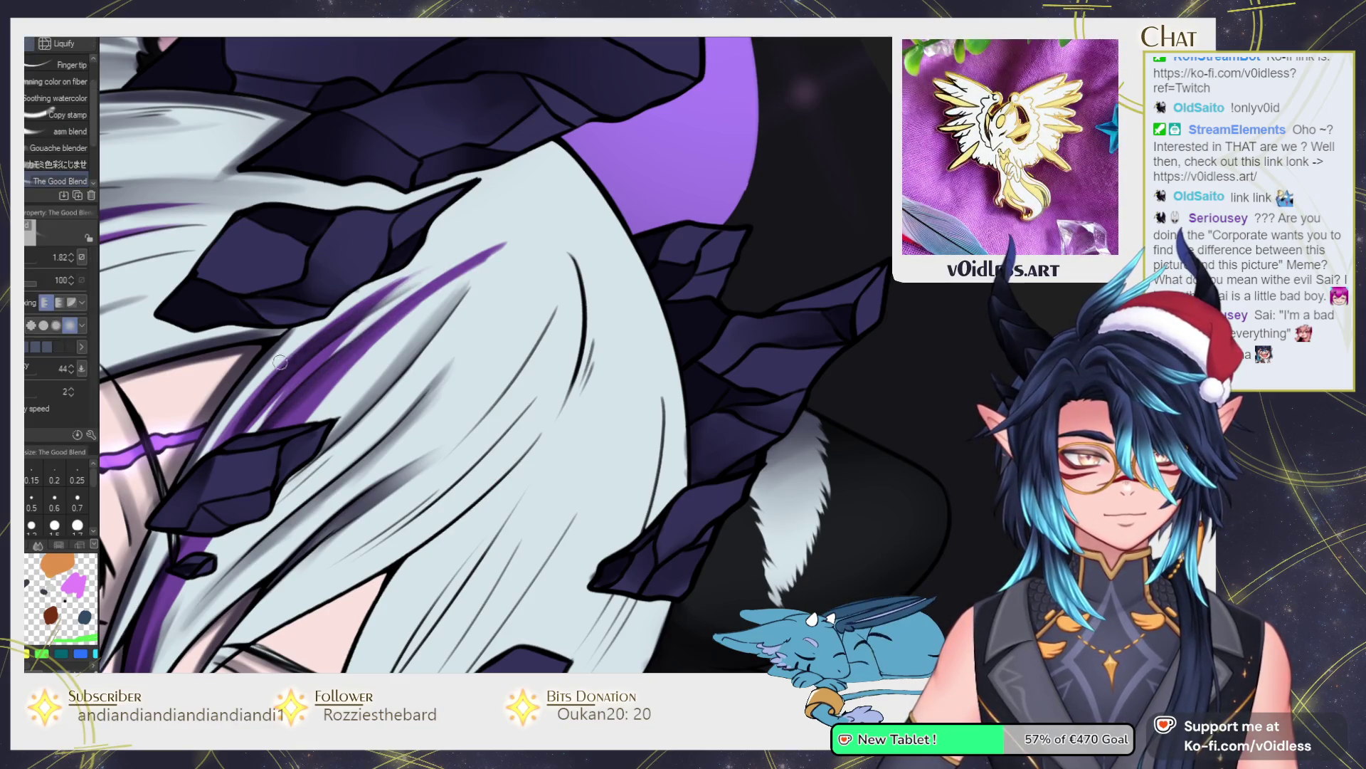
key("b")
key("j")
left_click_drag(294, 333, 214, 441)
Blend the hair strands below and beside the horns, then reset the canvas rotation.
scroll(288, 392, "down", 2)
scroll(287, 392, "down", 2)
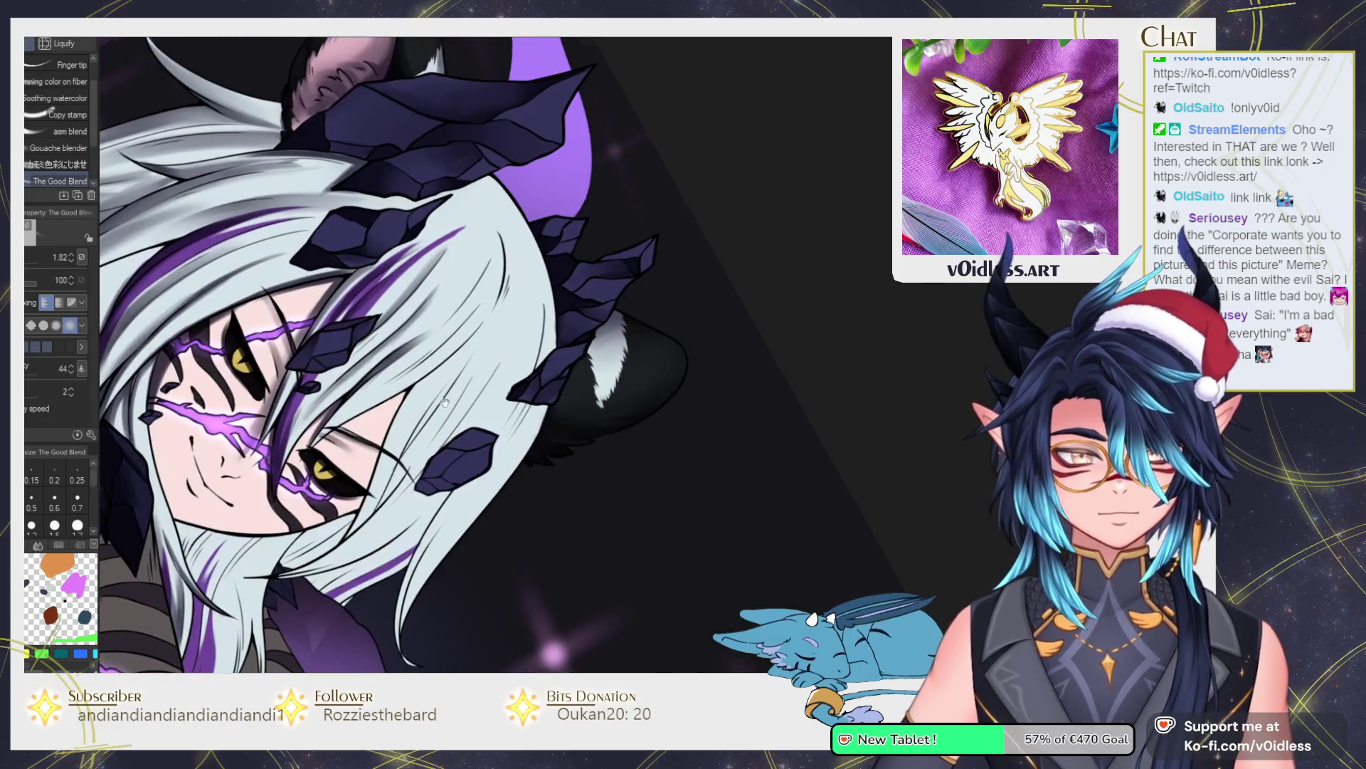
key("b")
scroll(361, 491, "up", 2)
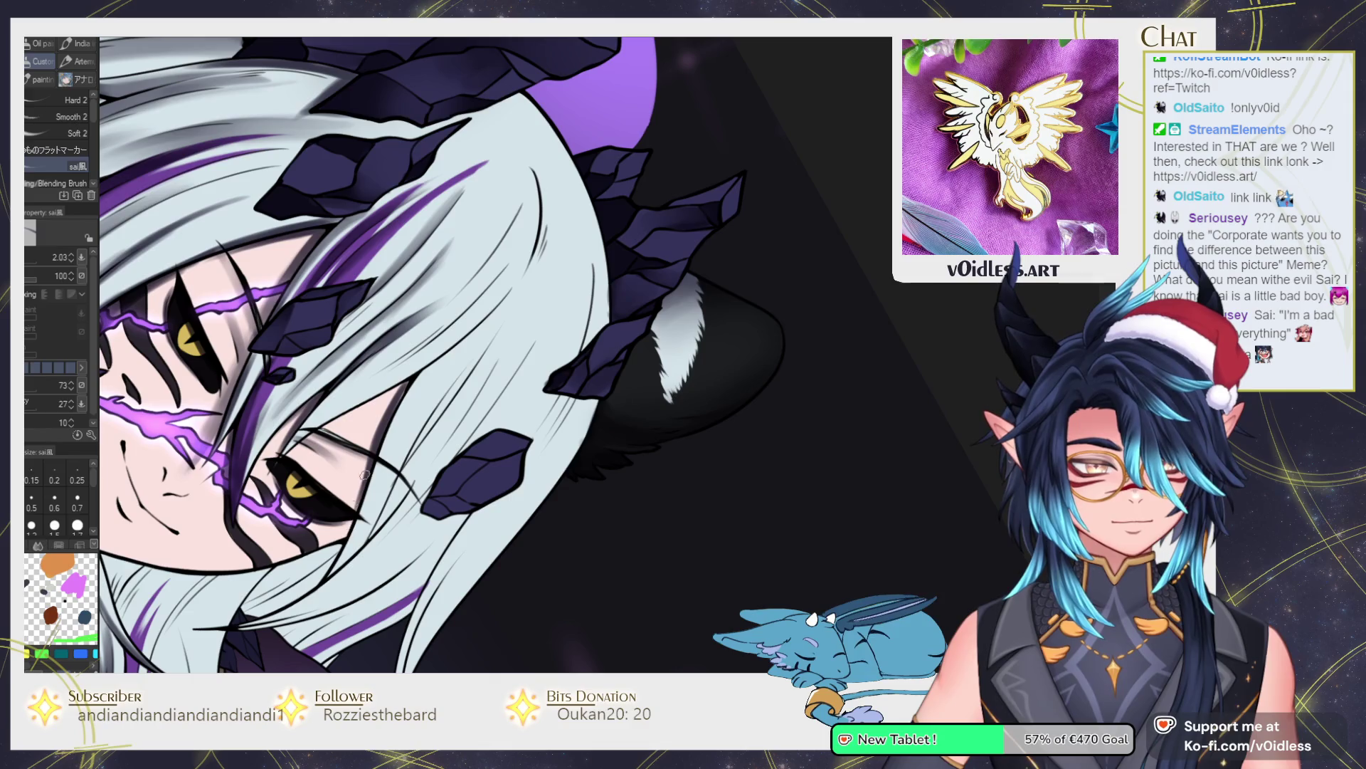
key("j")
mouse_move(344, 530)
left_mouse_down()
mouse_move(398, 391)
mouse_move(360, 491)
left_mouse_up()
key("b")
key("j")
mouse_move(342, 415)
left_mouse_down()
mouse_move(410, 380)
mouse_move(363, 484)
left_mouse_up()
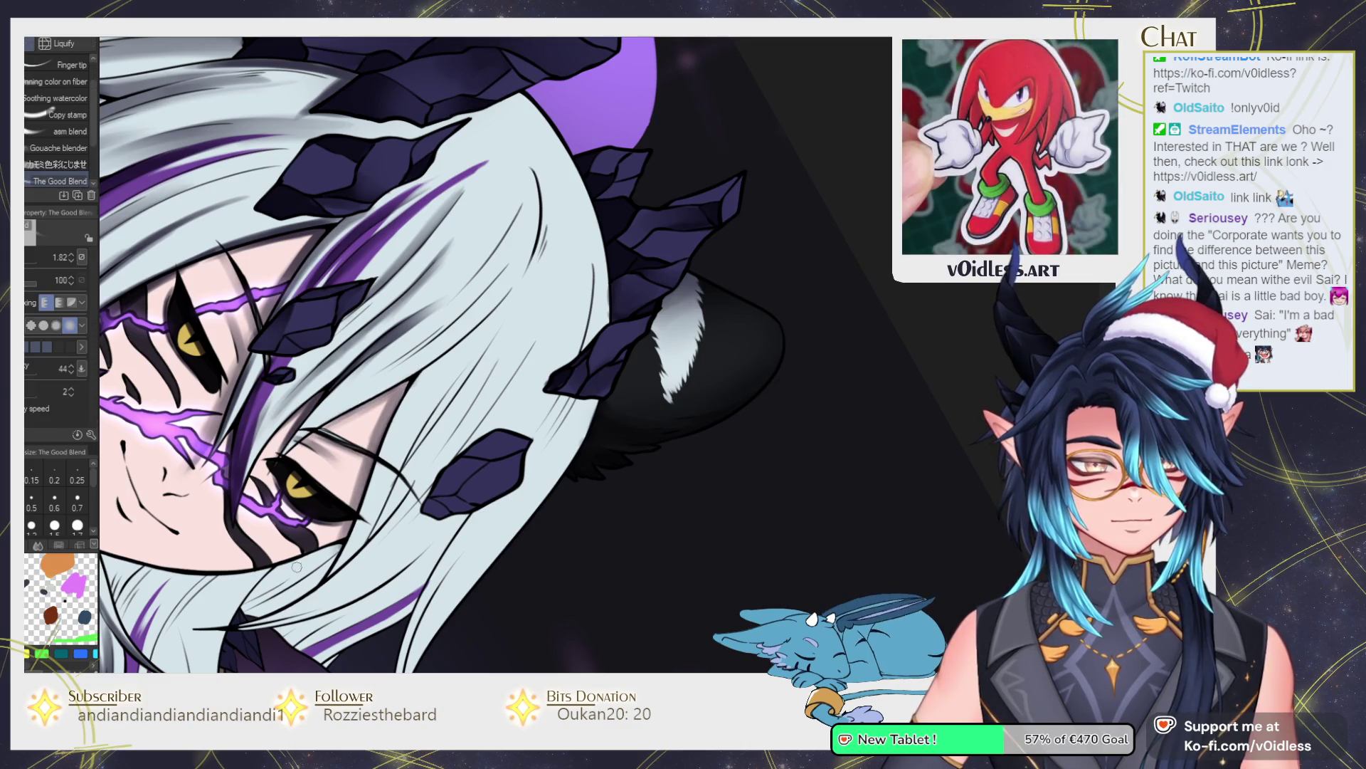
key("ctrl+at")
Paint dark lines along the hair edge beside the face and blend them in.
key("g")
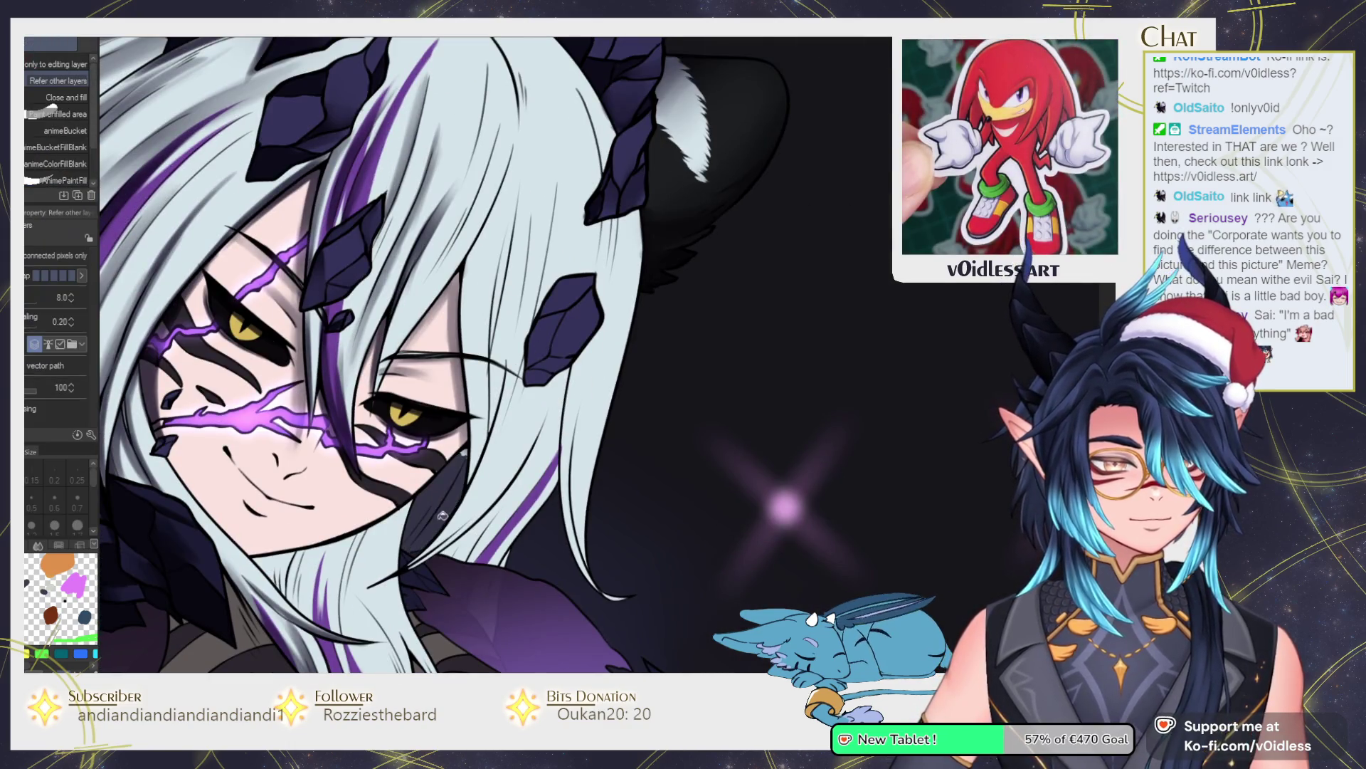
key("b")
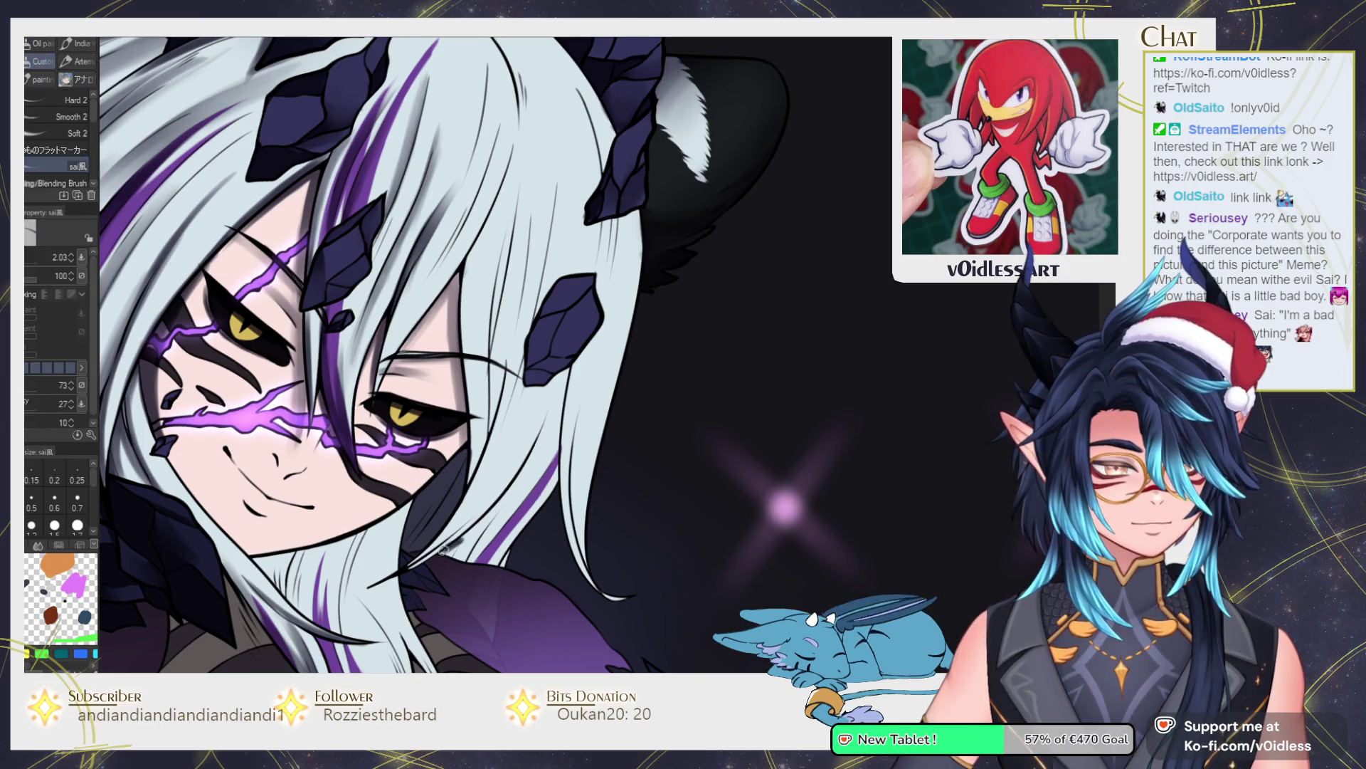
scroll(468, 533, "down", 3)
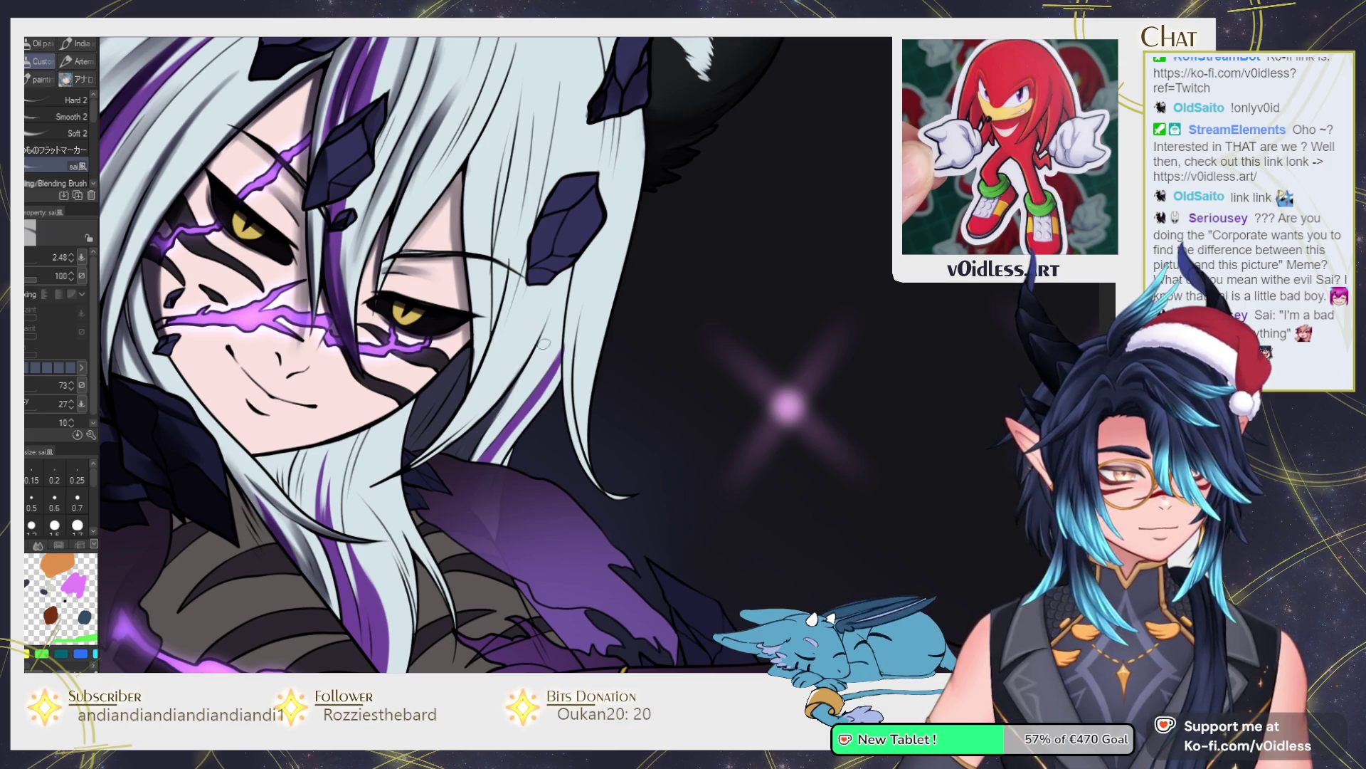
scroll(488, 547, "up", 2)
key("j")
key("b")
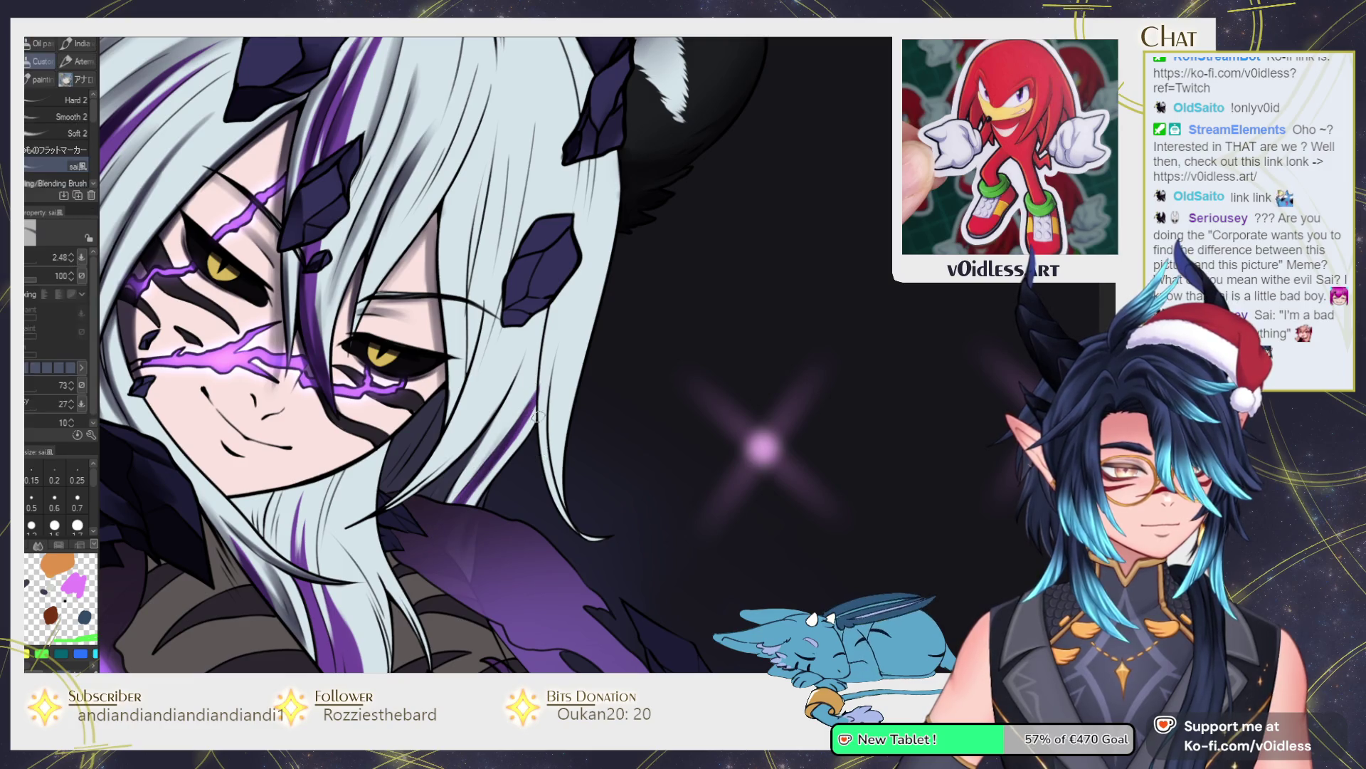
mouse_move(541, 302)
left_mouse_down()
mouse_move(532, 427)
mouse_move(533, 409)
left_mouse_up()
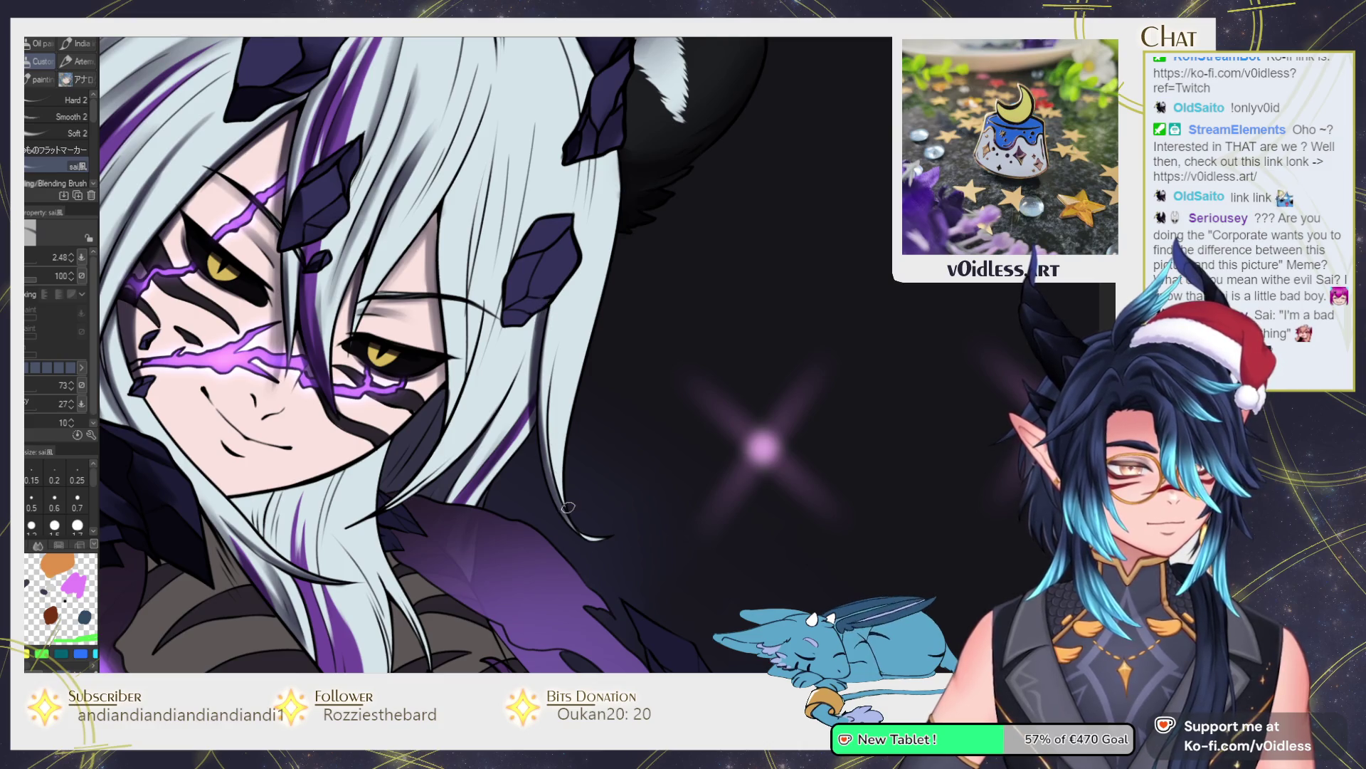
key("j")
left_click_drag(565, 299, 561, 463)
left_click_drag(544, 309, 531, 430)
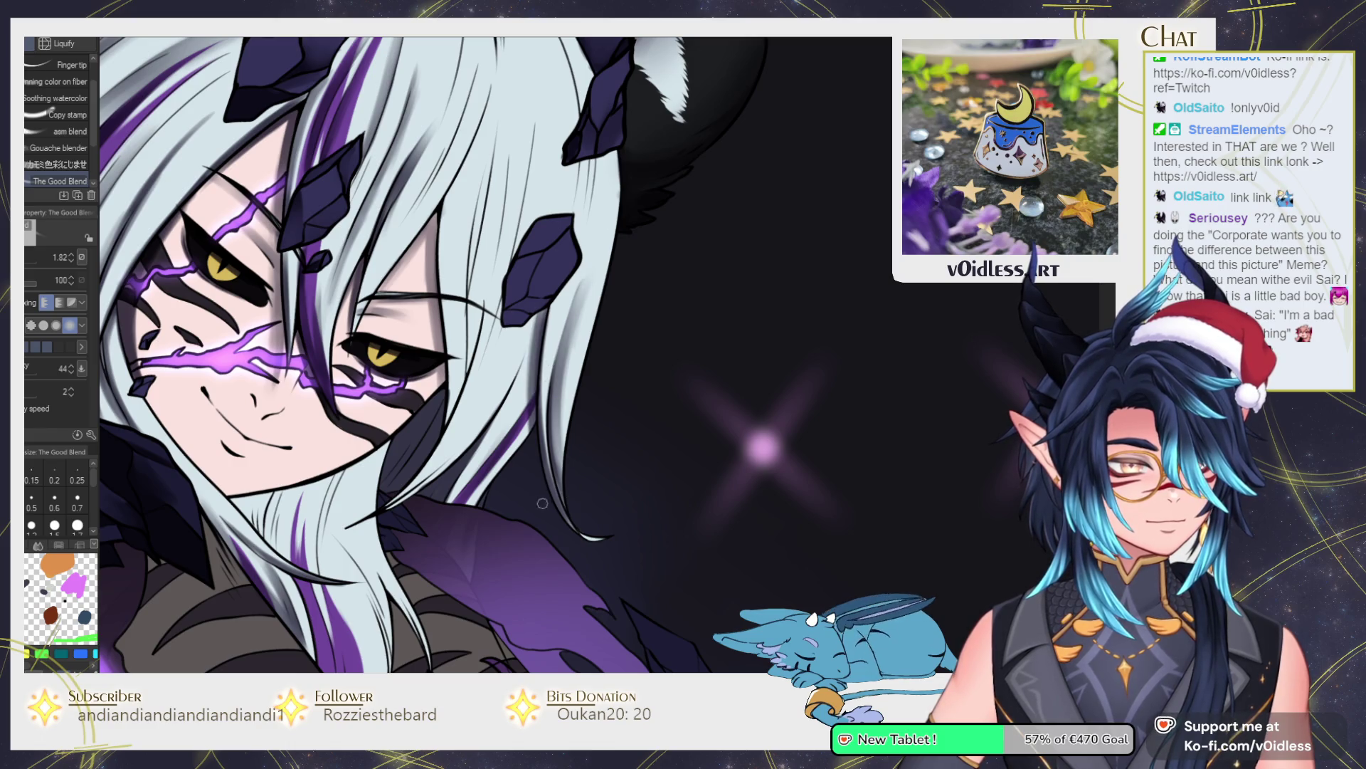
Draw dark strands up through the middle of the hair and smooth them with The Good Blend.
key("b")
left_click_drag(484, 317, 445, 409)
mouse_move(478, 260)
left_mouse_down()
mouse_move(440, 430)
mouse_move(447, 356)
left_mouse_up()
left_click_drag(441, 427, 466, 260)
left_click_drag(459, 349, 475, 217)
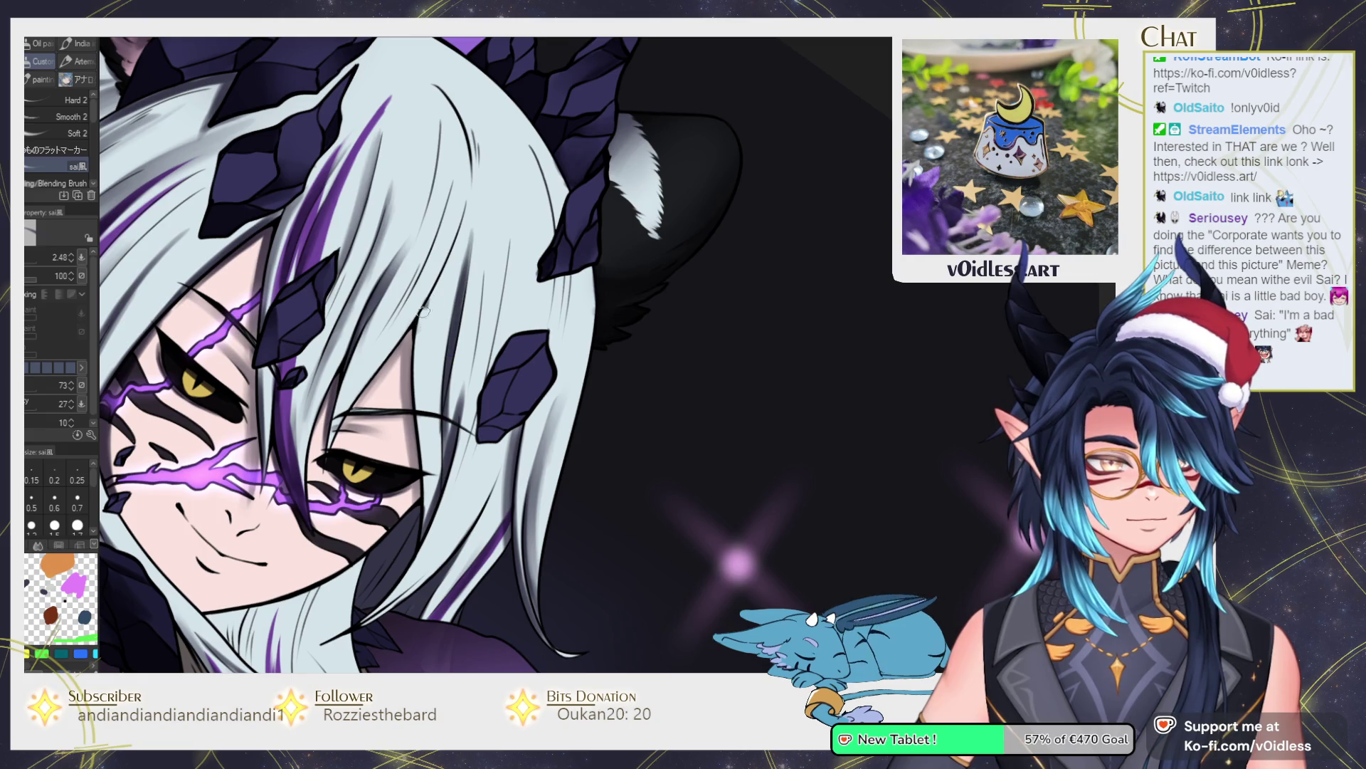
left_click_drag(426, 304, 420, 473)
mouse_move(420, 412)
left_mouse_down()
mouse_move(424, 510)
mouse_move(420, 321)
mouse_move(459, 203)
left_mouse_up()
mouse_move(434, 282)
left_mouse_down()
mouse_move(430, 420)
mouse_move(426, 338)
left_mouse_up()
key("j")
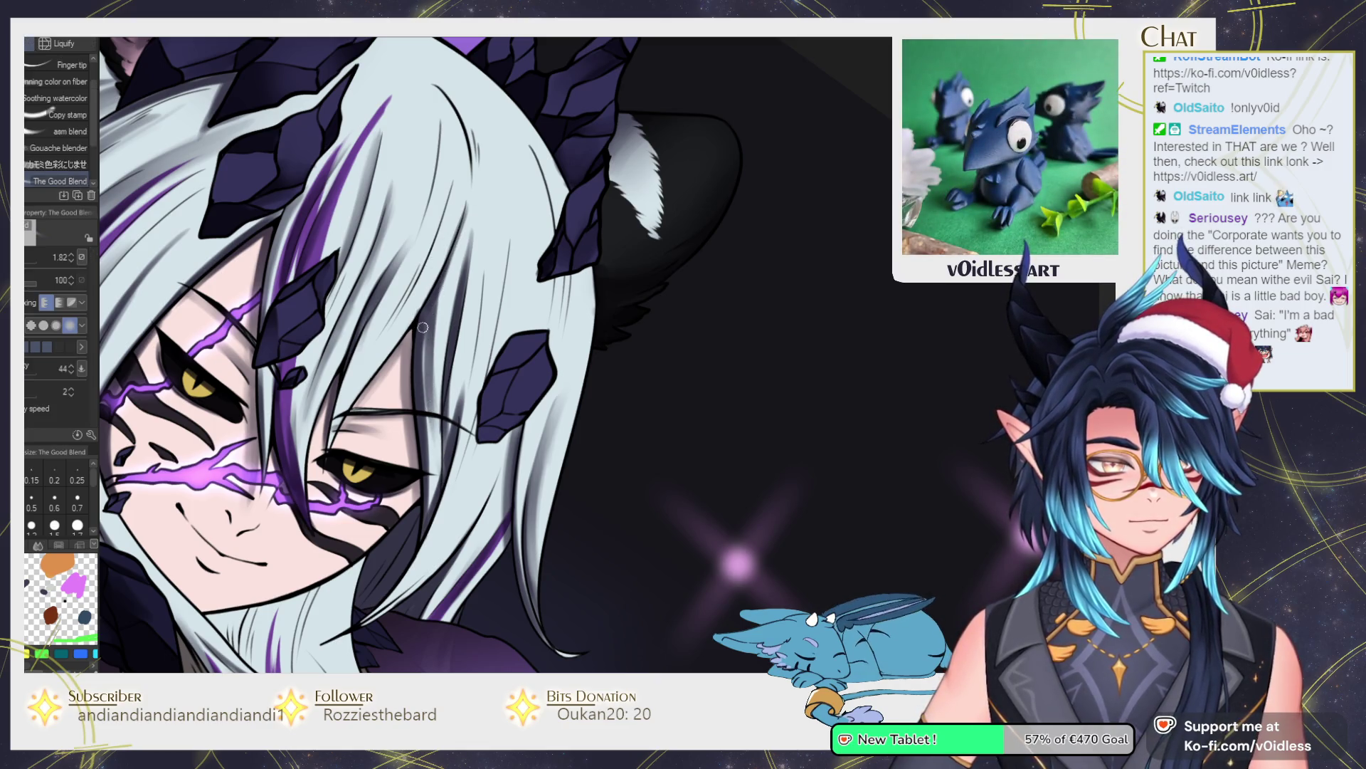
mouse_move(425, 531)
left_mouse_down()
mouse_move(441, 319)
mouse_move(455, 384)
left_mouse_up()
left_click_drag(459, 235, 448, 385)
mouse_move(339, 410)
left_mouse_down()
mouse_move(358, 530)
mouse_move(388, 441)
left_mouse_up()
Add grey shadow strokes through the lower white hair and soften them.
key("b")
left_click_drag(361, 513, 436, 380)
mouse_move(369, 478)
left_mouse_down()
mouse_move(456, 335)
mouse_move(416, 424)
left_mouse_up()
left_click_drag(362, 520, 417, 425)
key("j")
mouse_move(455, 334)
left_mouse_down()
mouse_move(384, 473)
mouse_move(422, 404)
left_mouse_up()
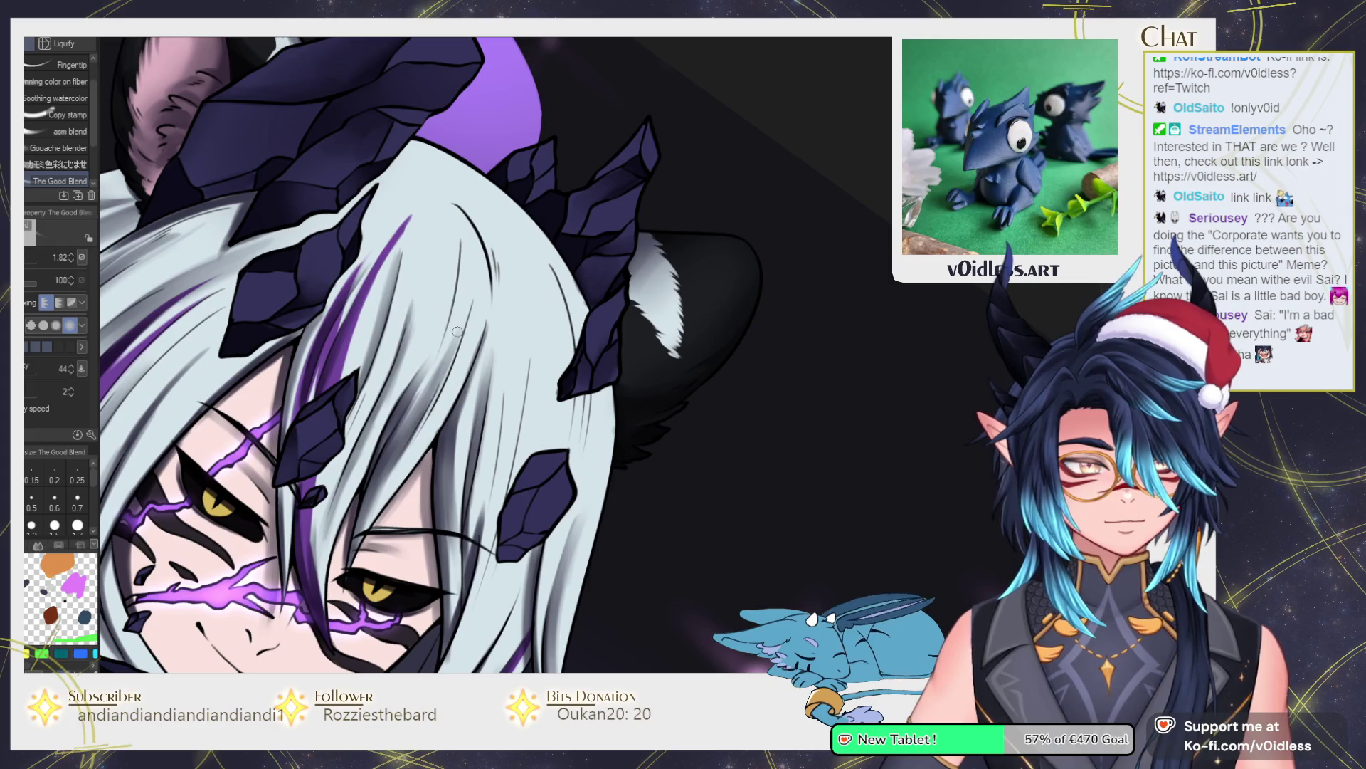
Paint dark strokes in the lower-left hair strand and soften them with a smaller blend brush.
key("b")
left_click_drag(461, 228, 445, 317)
left_click_drag(466, 267, 444, 352)
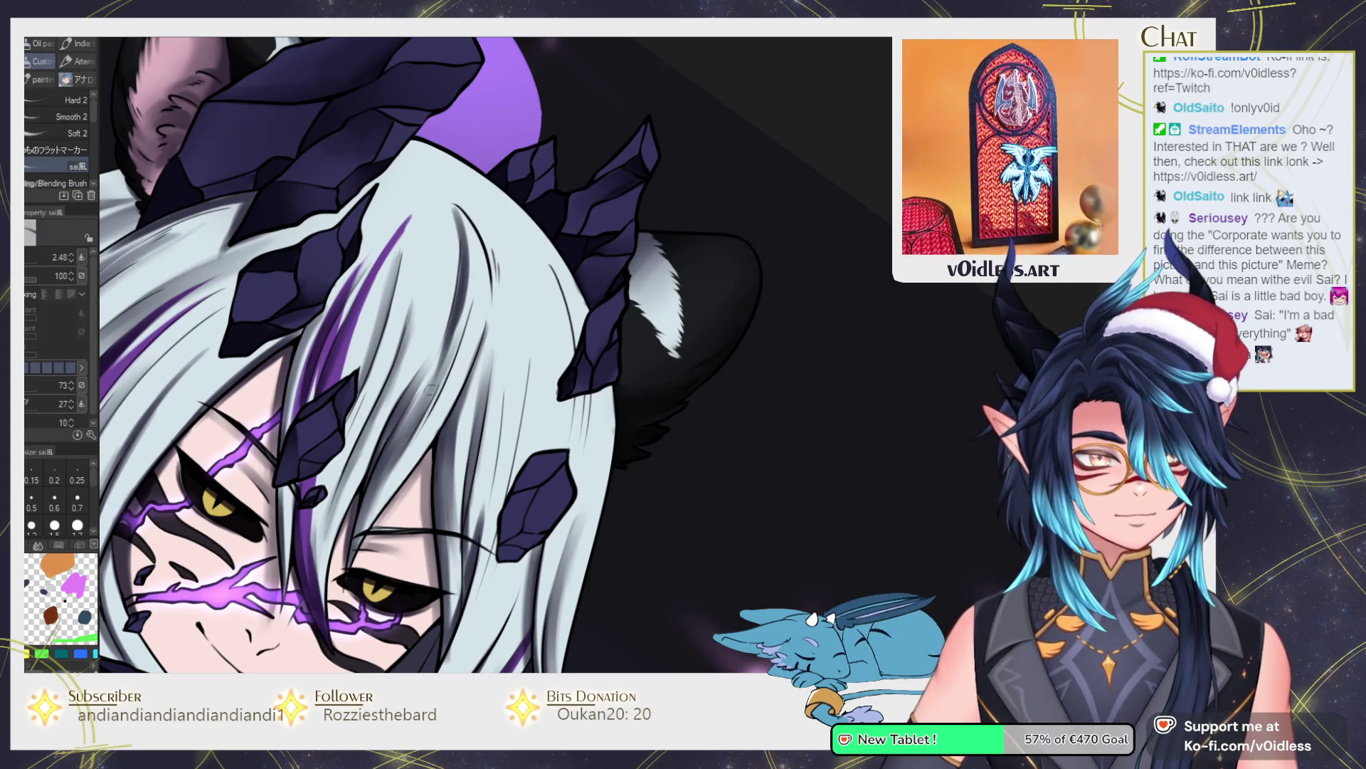
key("minus")
key("minus")
key("minus")
scroll(443, 352, "up", 3)
mouse_move(491, 520)
left_mouse_down()
mouse_move(569, 415)
mouse_move(669, 366)
left_mouse_up()
mouse_move(462, 551)
left_mouse_down()
mouse_move(511, 396)
mouse_move(471, 462)
mouse_move(569, 342)
mouse_move(474, 562)
mouse_move(541, 356)
left_mouse_up()
key("j")
key("bracketleft")
mouse_move(462, 512)
left_mouse_down()
mouse_move(498, 456)
mouse_move(590, 405)
mouse_move(530, 463)
left_mouse_up()
mouse_move(530, 455)
left_mouse_down()
mouse_move(677, 365)
mouse_move(594, 523)
mouse_move(526, 434)
mouse_move(513, 429)
mouse_move(495, 482)
left_mouse_up()
scroll(555, 441, "down", 3)
Add strokes along the hair's top edge and soften the hair below the horns.
key("b")
left_click_drag(456, 365, 666, 338)
left_click_drag(516, 345, 484, 413)
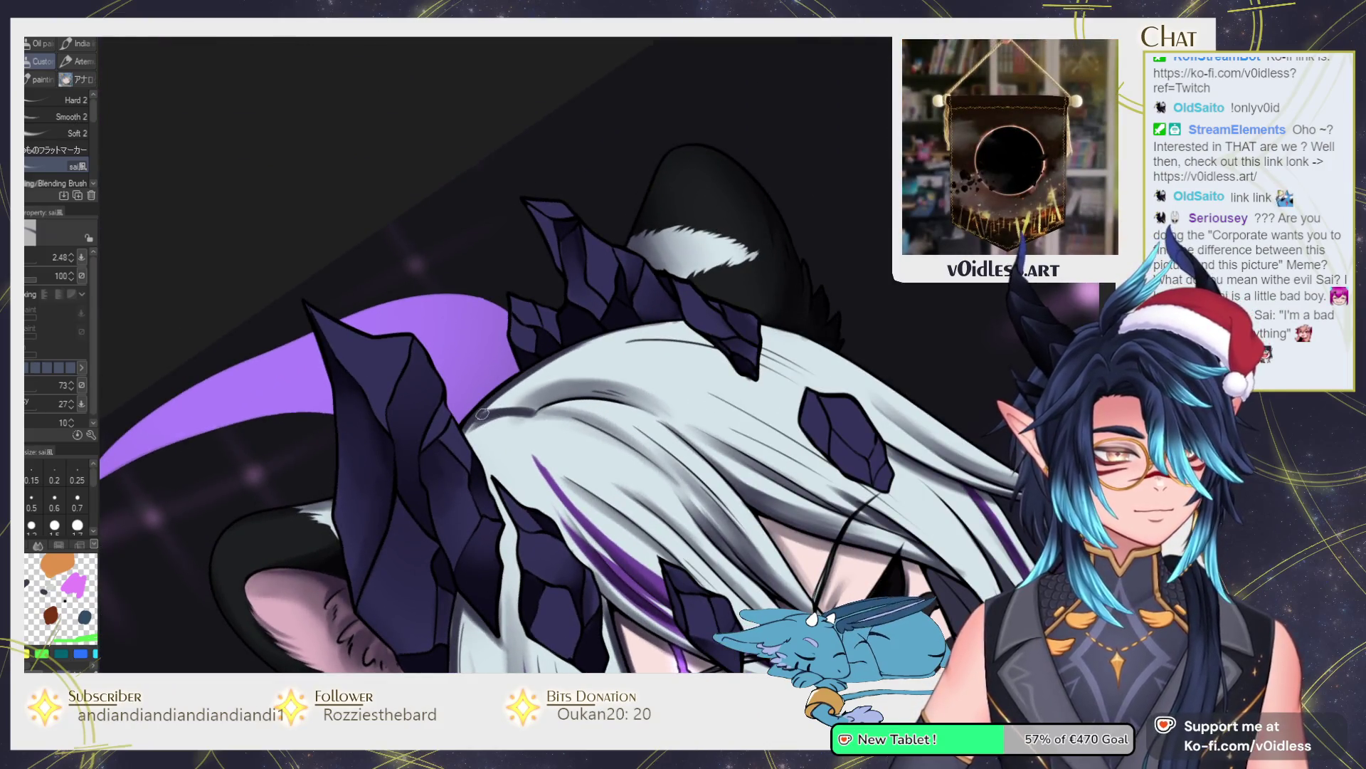
key("j")
left_click_drag(604, 333, 505, 399)
left_click_drag(555, 356, 513, 413)
left_click_drag(598, 338, 470, 424)
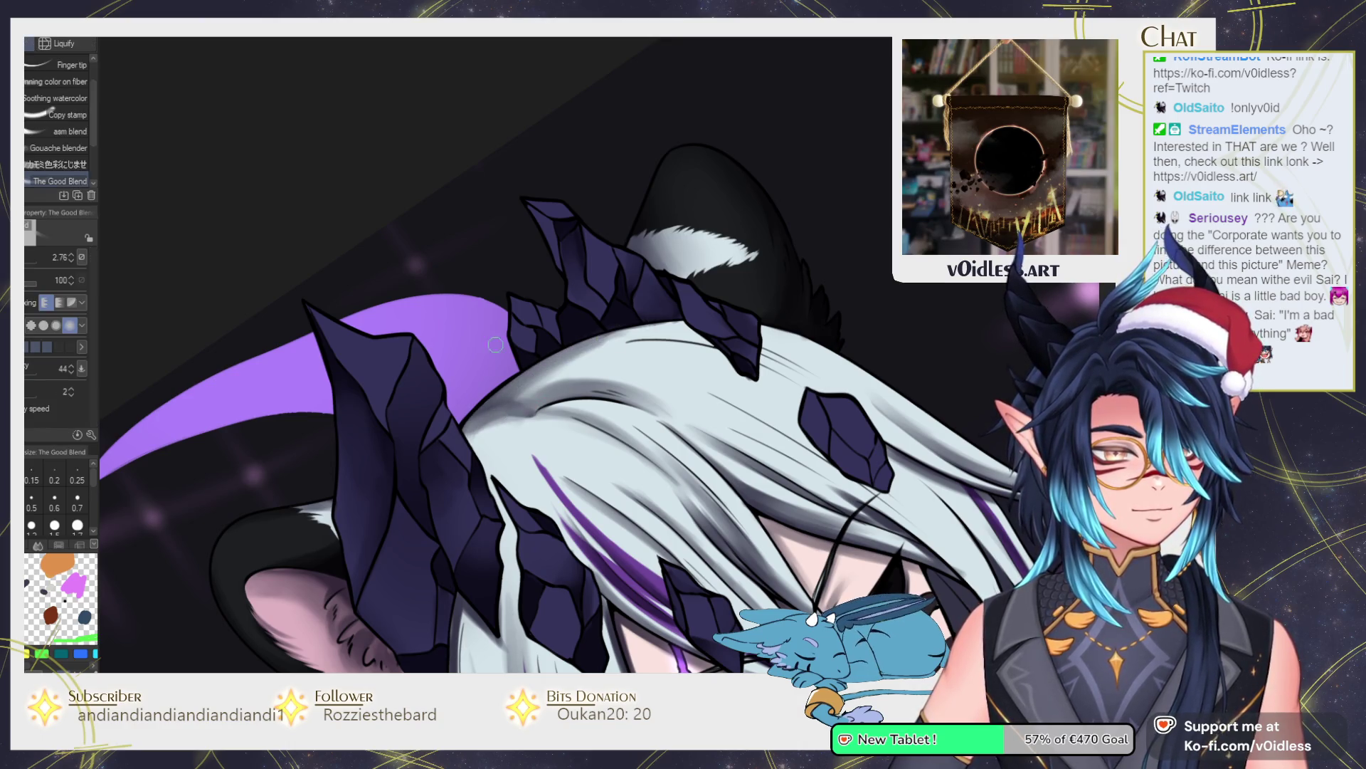
Airbrush soft grey shading across the white hair, enlarging the brush for broader coverage.
key("b")
key("b")
key("b")
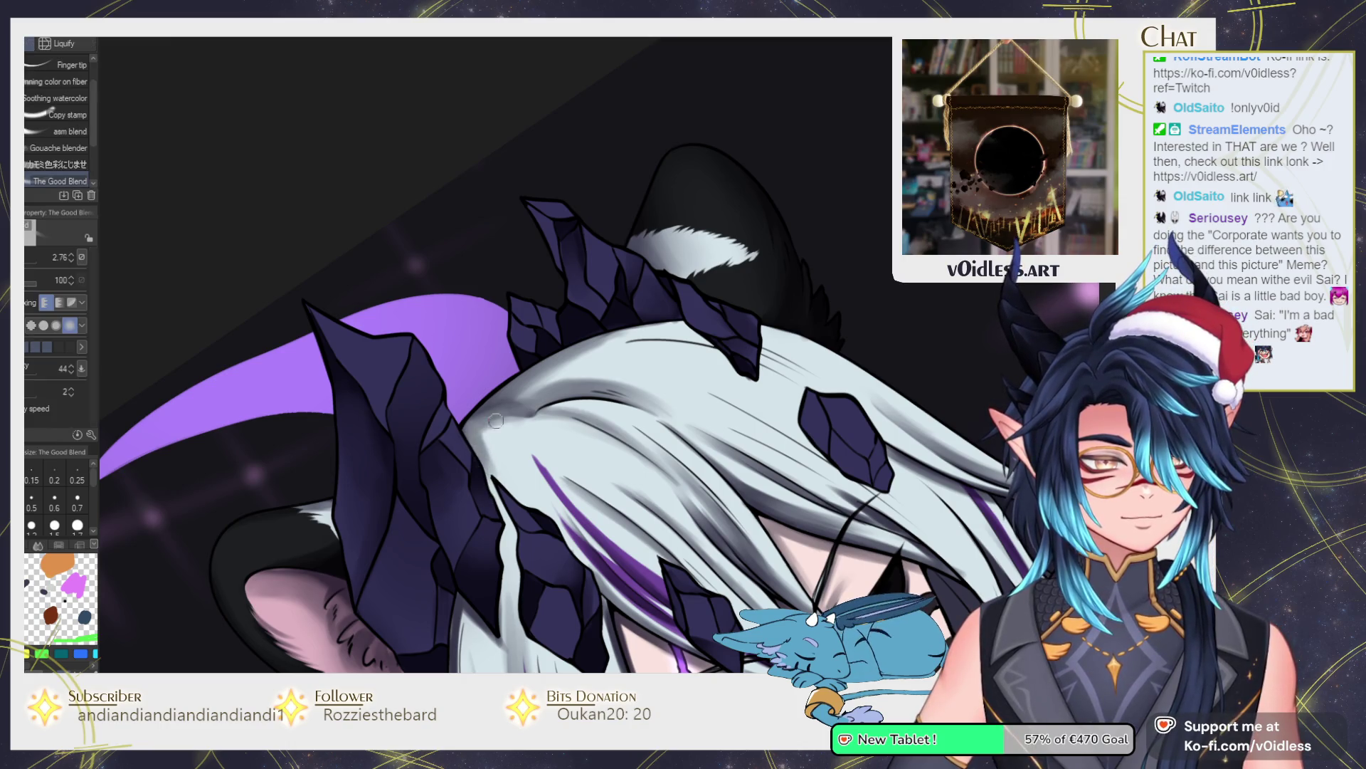
left_click_drag(507, 422, 499, 464)
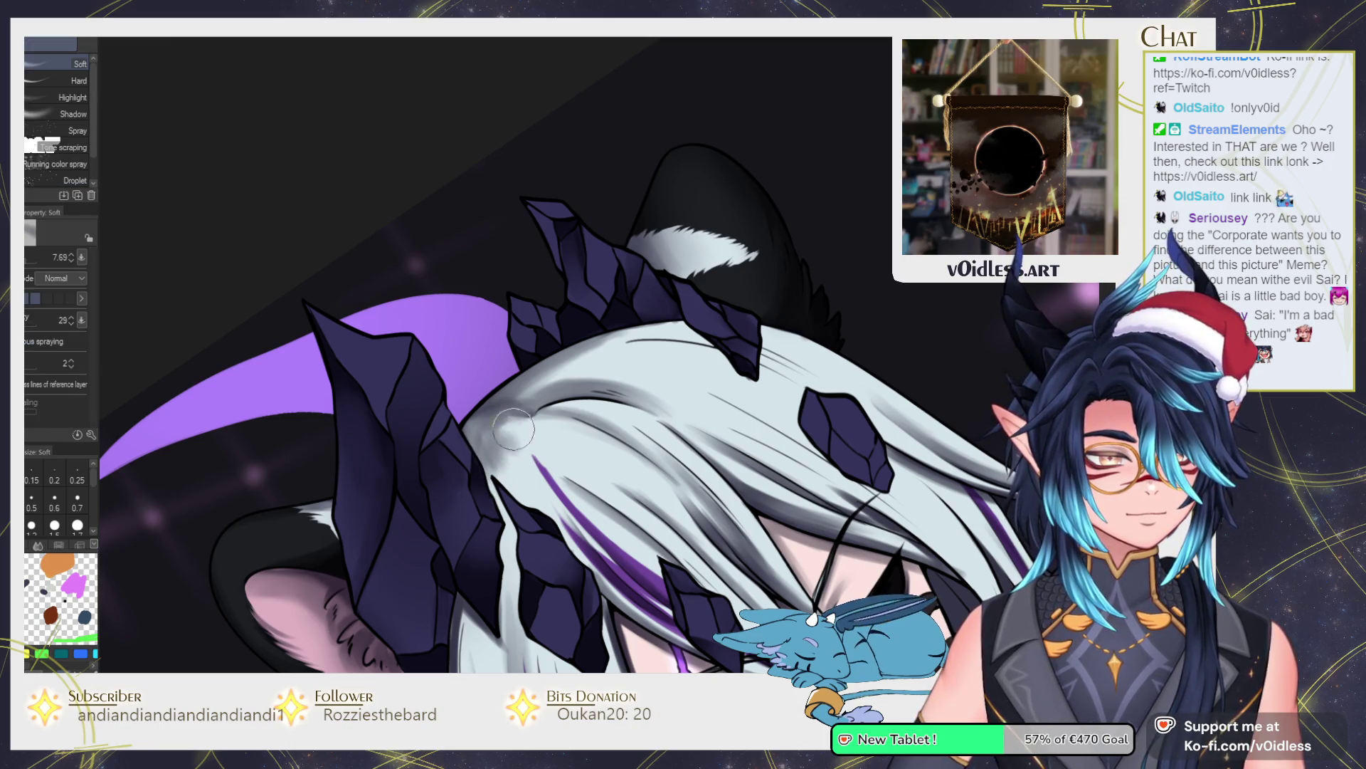
key("bracketright")
key("bracketright")
key("bracketright")
mouse_move(609, 358)
left_mouse_down()
mouse_move(484, 427)
mouse_move(648, 327)
mouse_move(697, 331)
mouse_move(599, 395)
left_mouse_up()
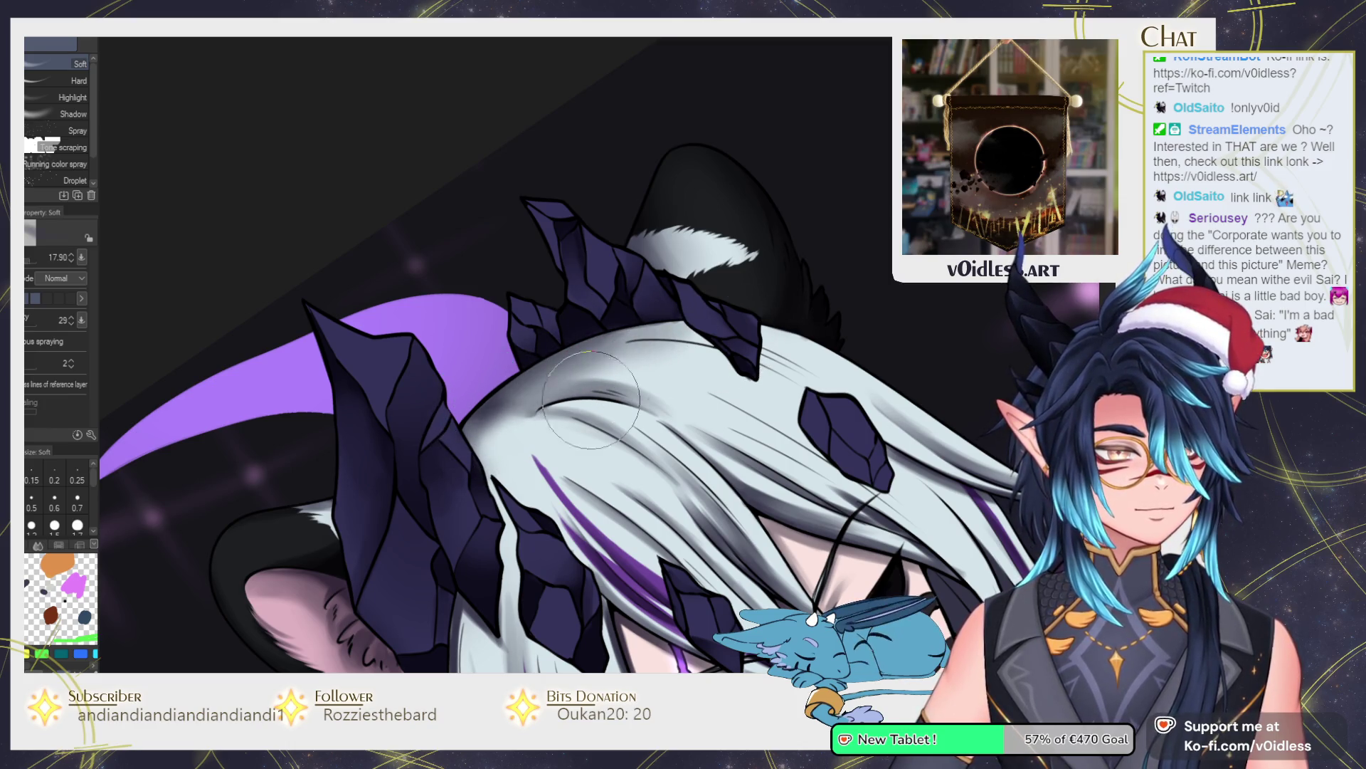
scroll(599, 395, "down", 5)
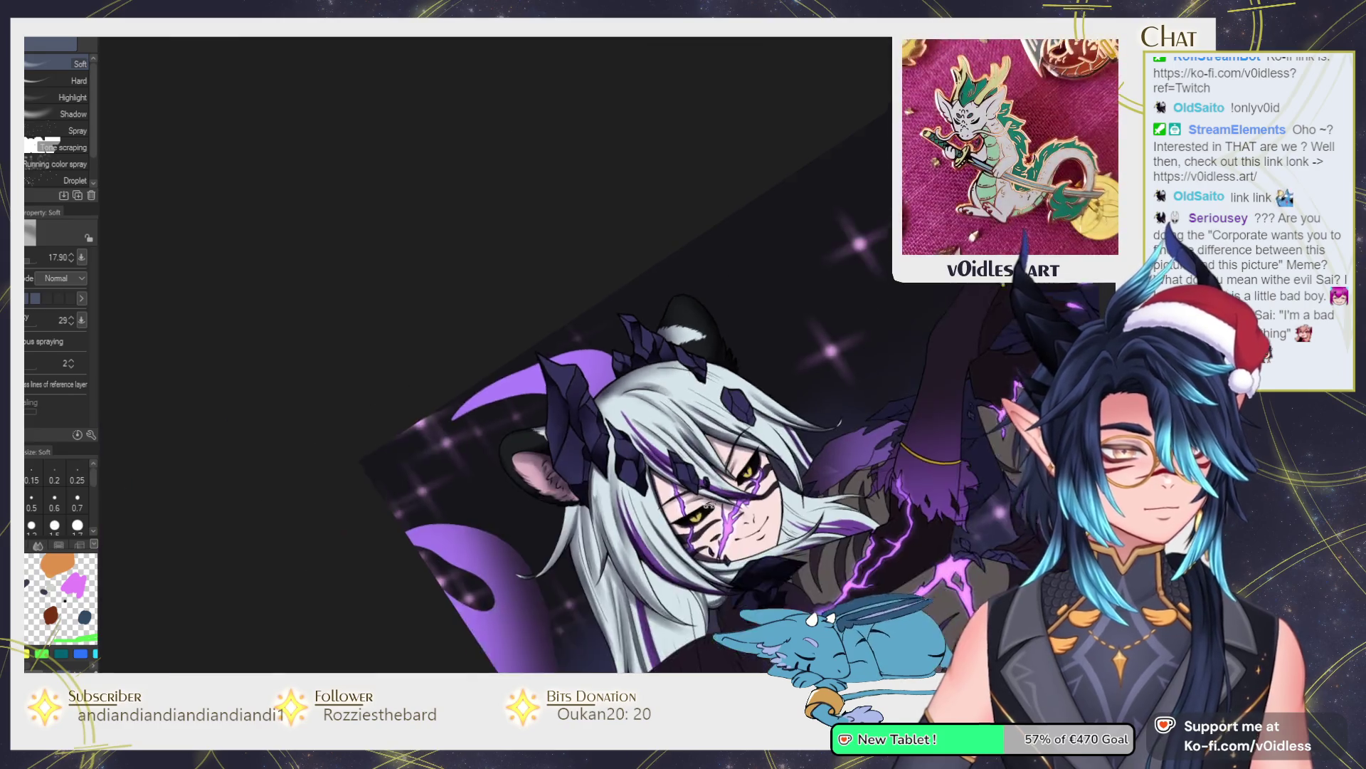
scroll(558, 333, "up", 8)
Repaint hair strands beside the purple streak and blend the white hair below the crystal.
key("b")
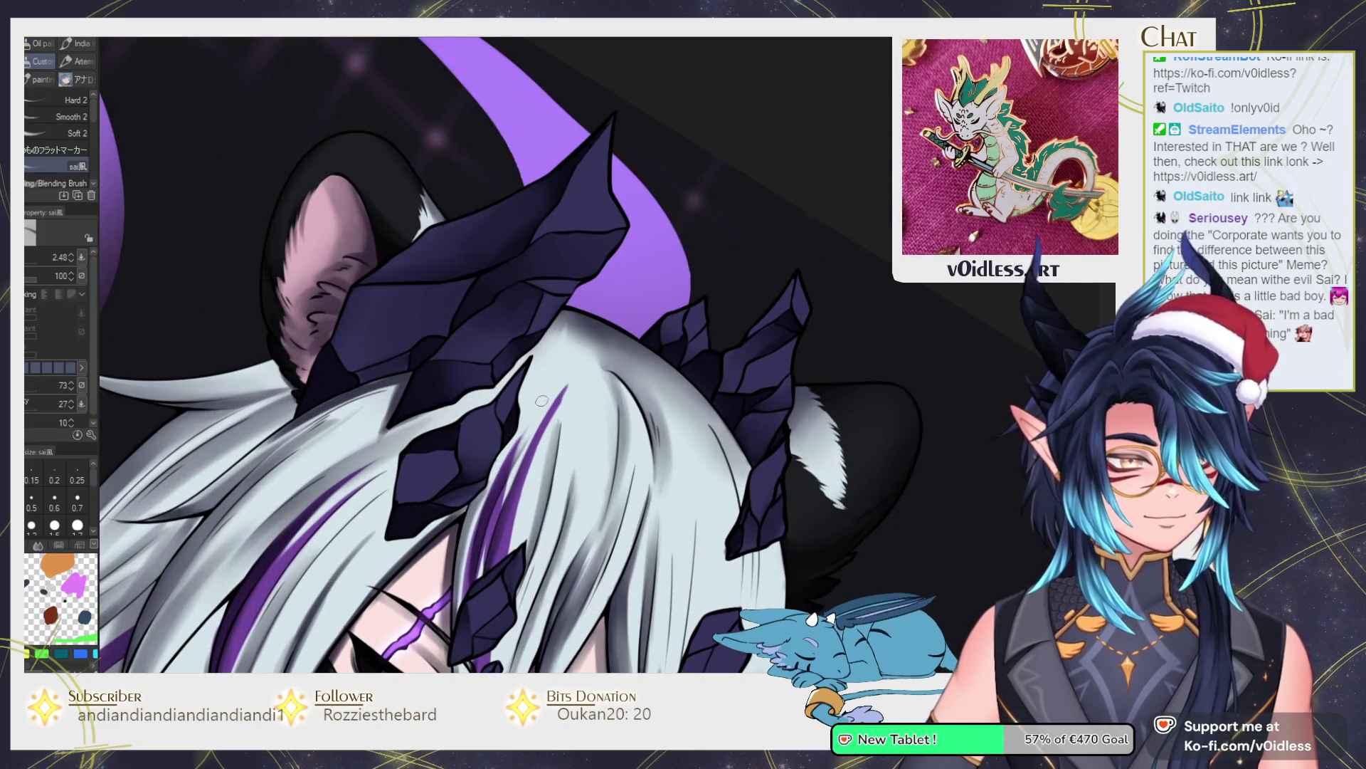
mouse_move(499, 482)
left_mouse_down()
mouse_move(569, 334)
mouse_move(528, 421)
left_mouse_up()
key("j")
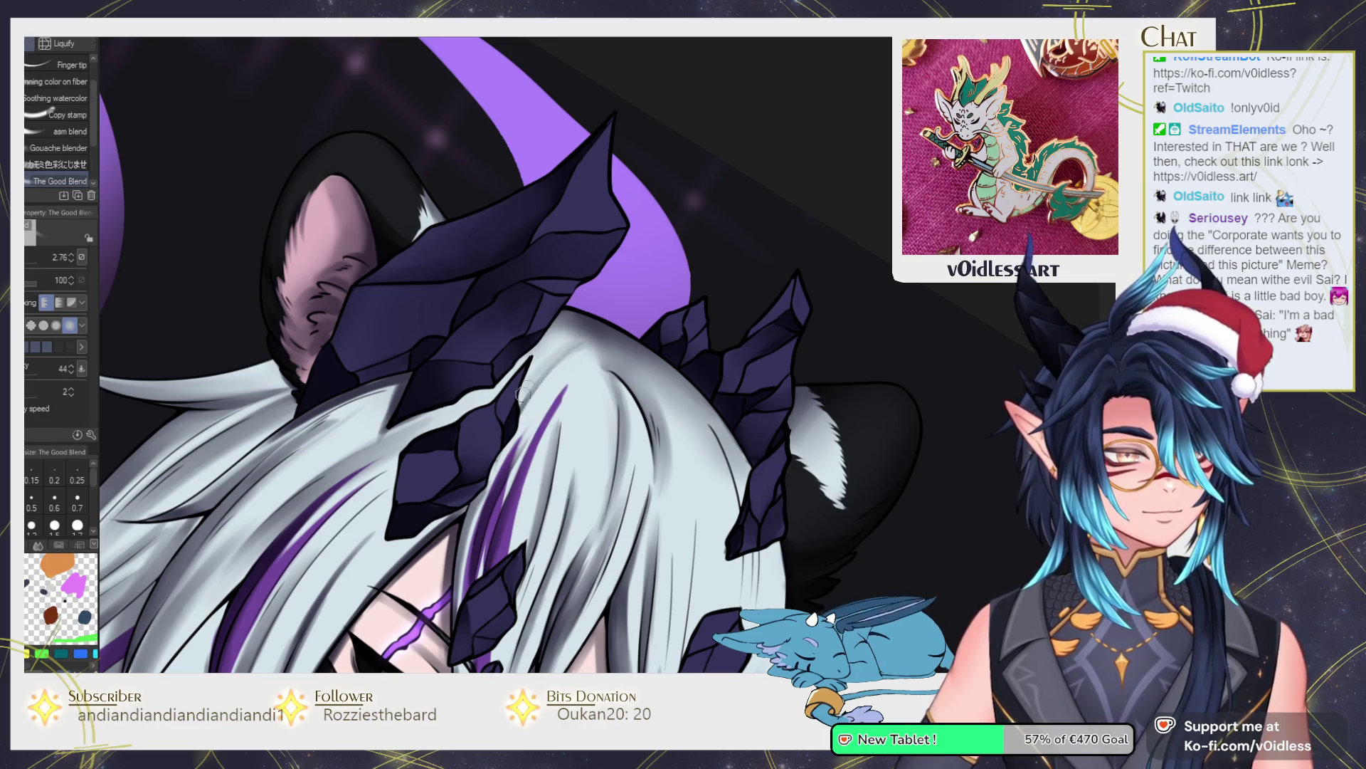
left_click_drag(598, 349, 596, 452)
left_click_drag(591, 388, 587, 523)
left_click_drag(591, 349, 569, 538)
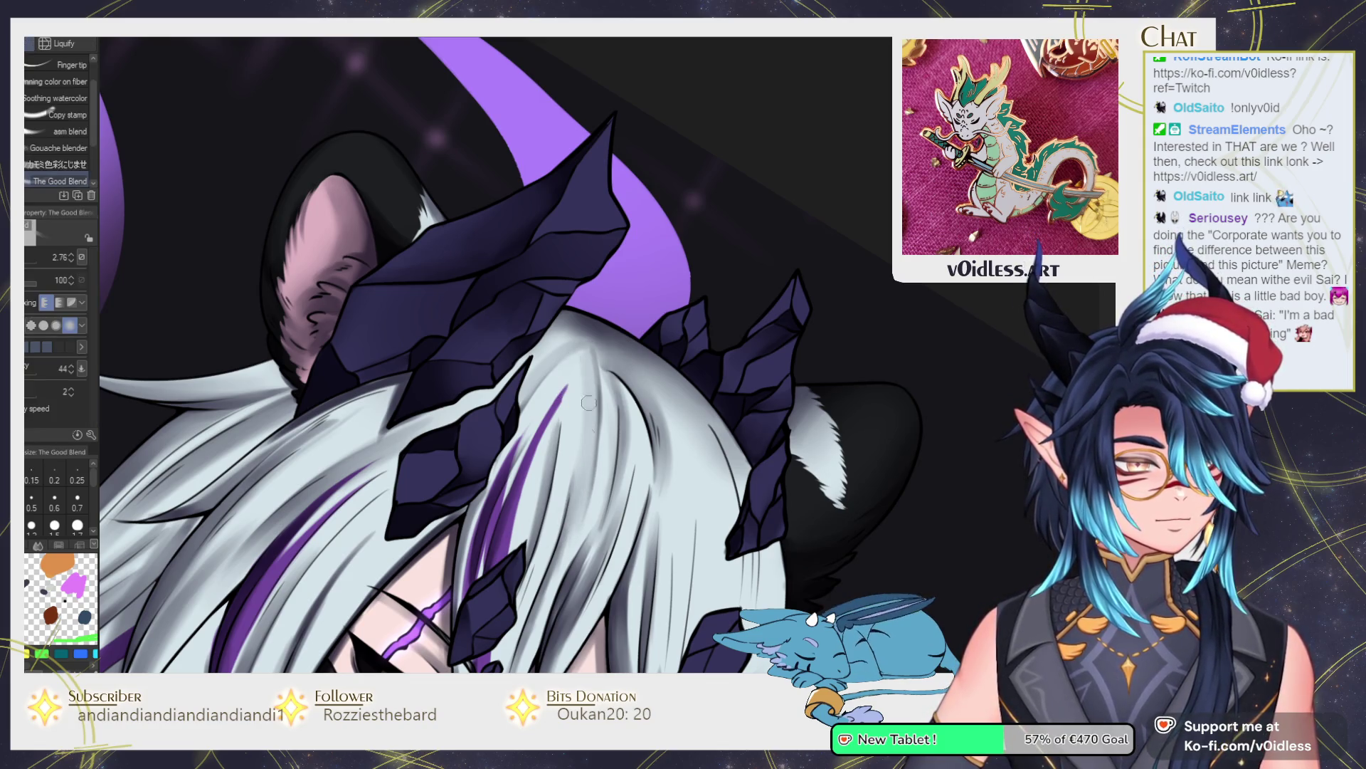
scroll(593, 420, "down", 3)
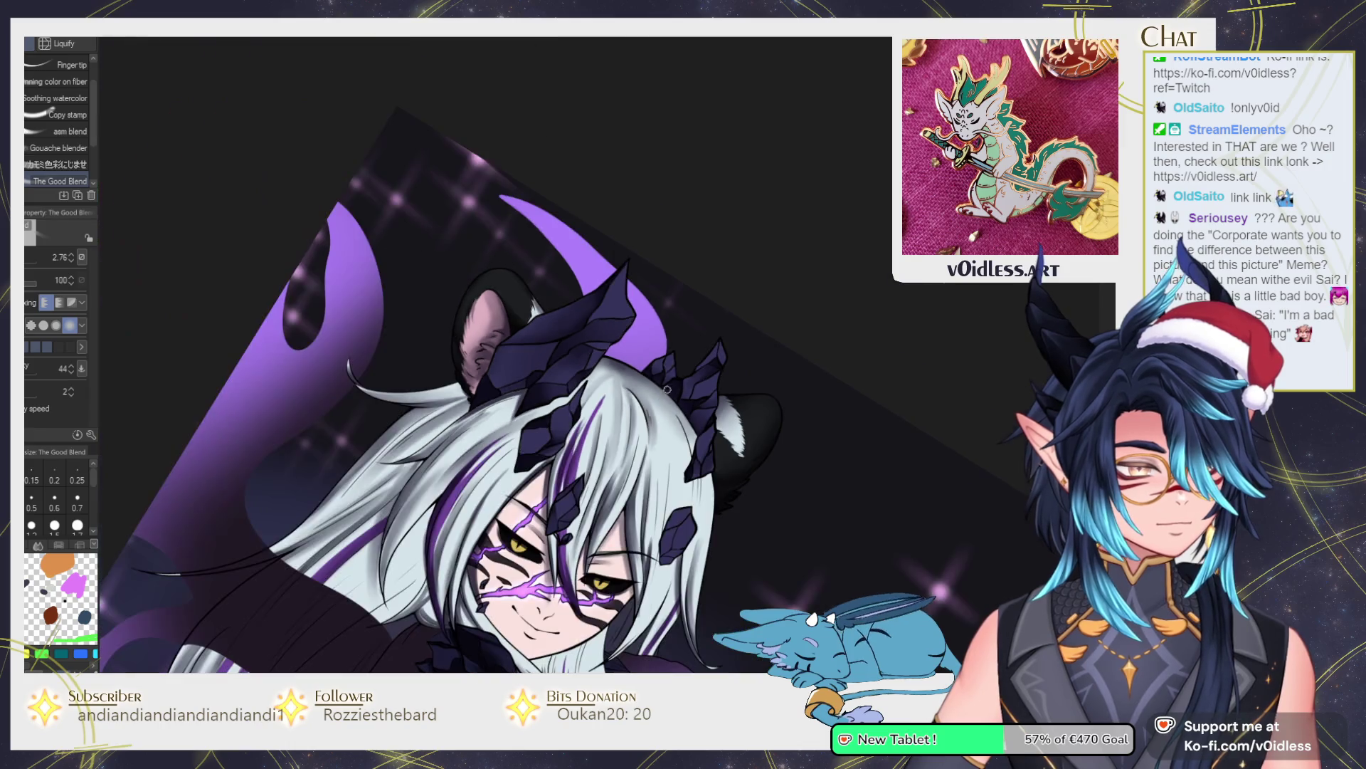
Rotate the view along the hair and smooth the shading along the strands.
scroll(575, 419, "up", 3)
key("b")
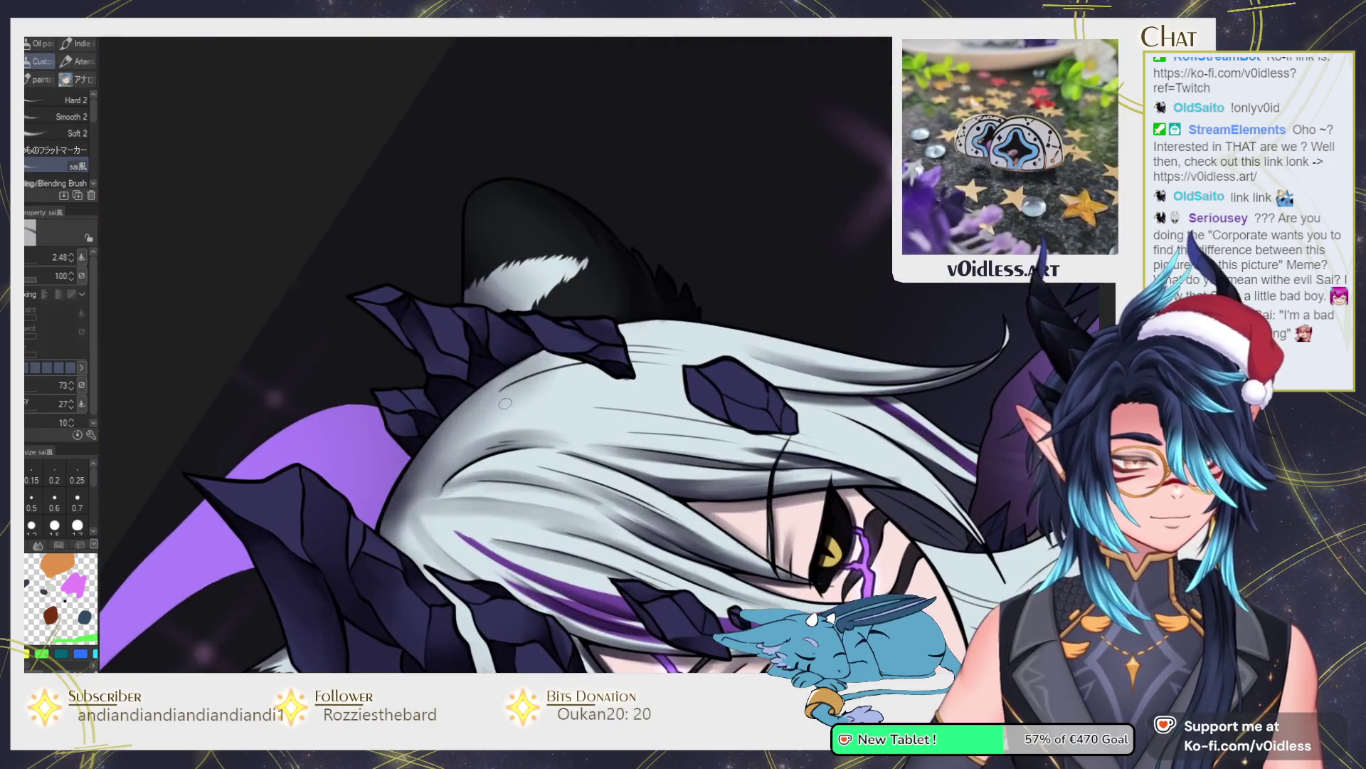
key("j")
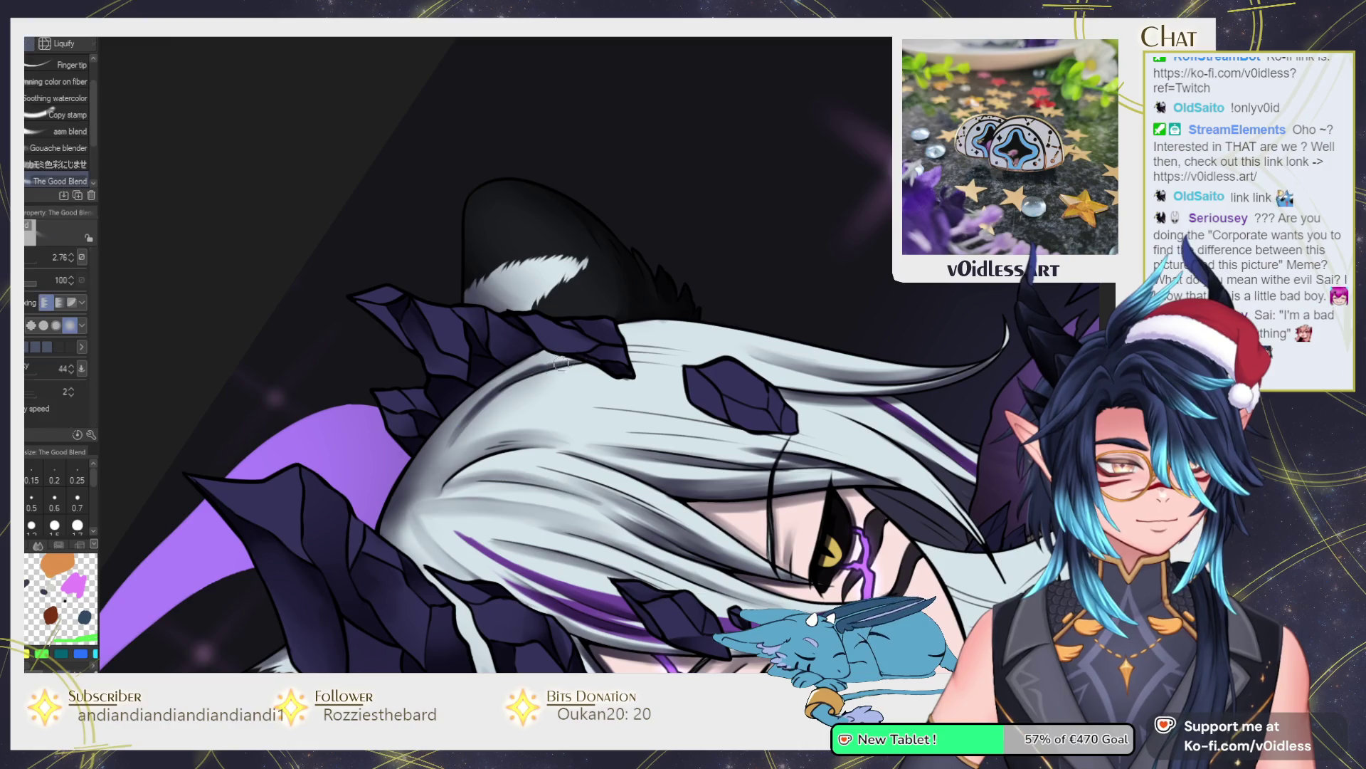
key("b")
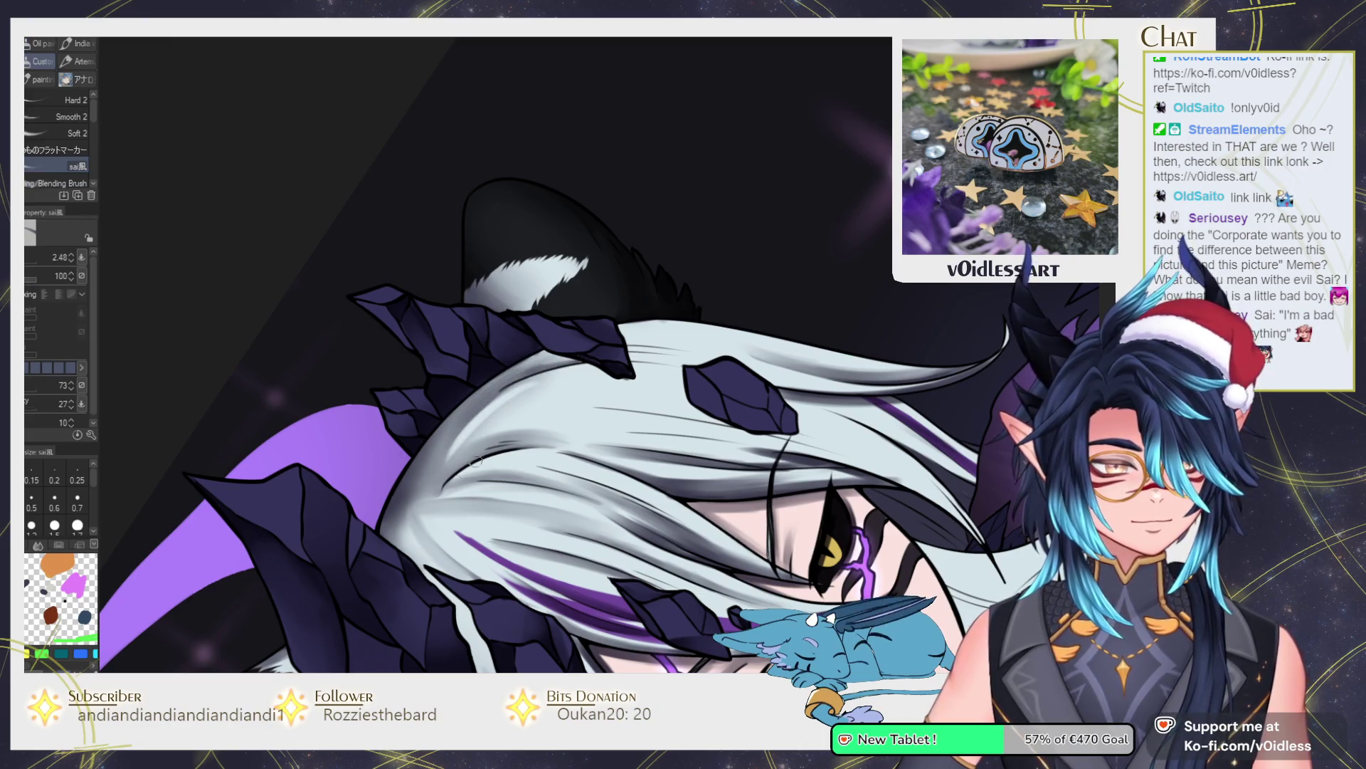
left_click_drag(482, 455, 516, 497)
key("j")
key("b")
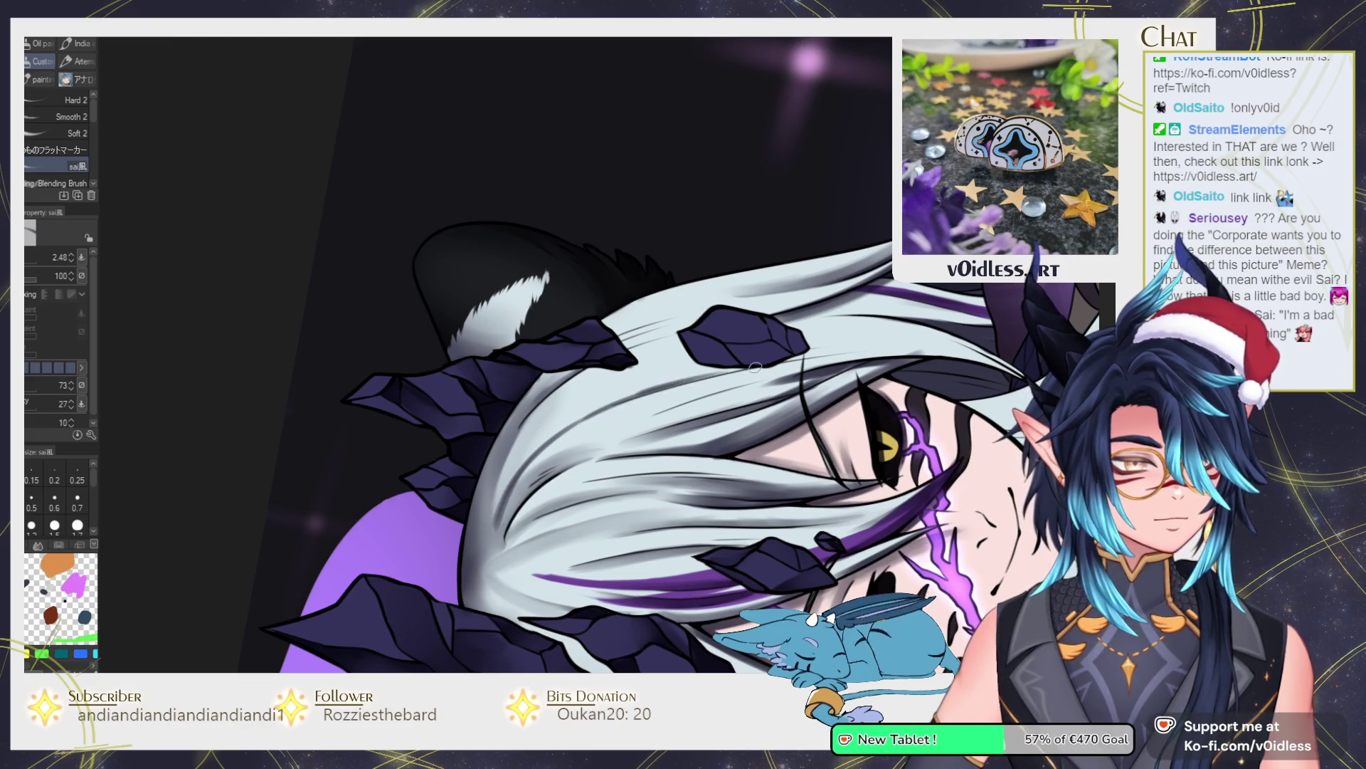
key("j")
left_click_drag(544, 442, 683, 377)
left_click_drag(584, 420, 733, 366)
left_click_drag(506, 498, 598, 409)
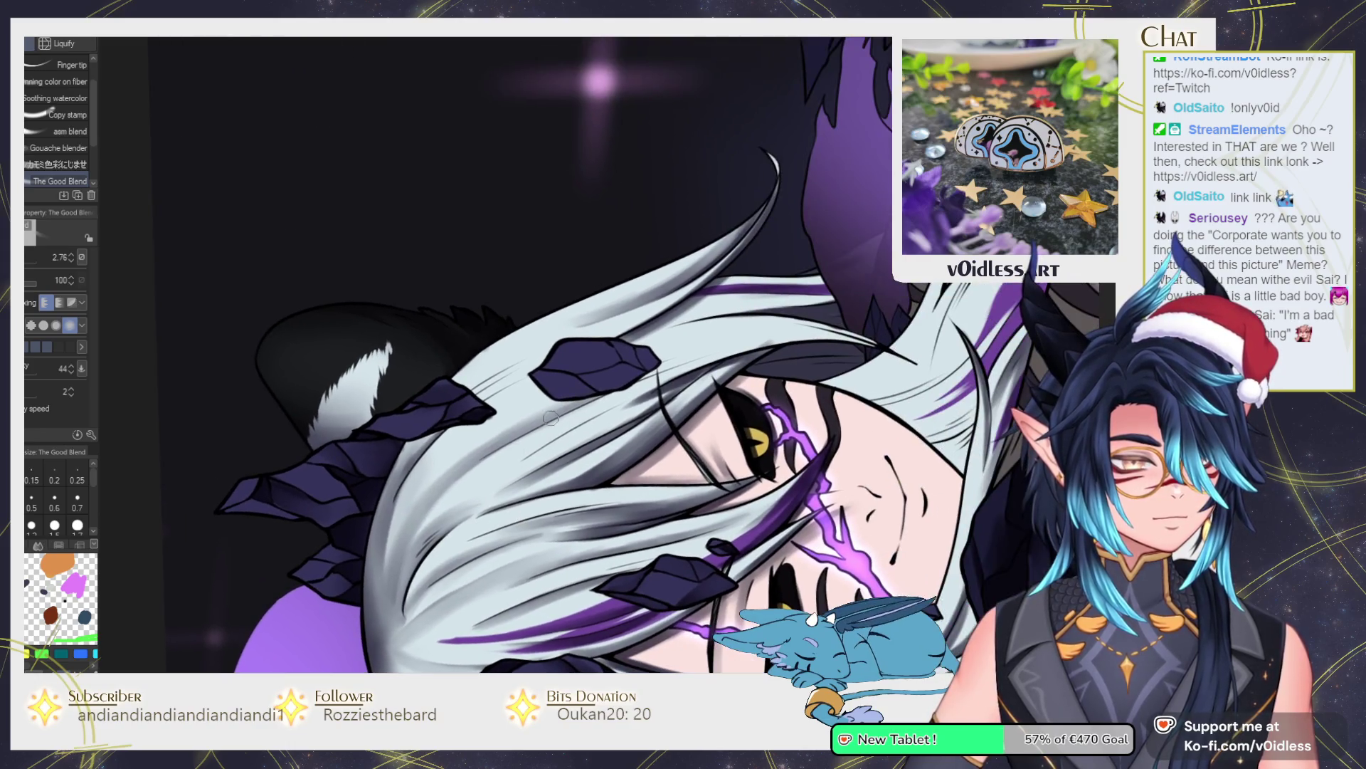
Paint a long dark line along the hair strands and lighten a small patch of hair.
key("b")
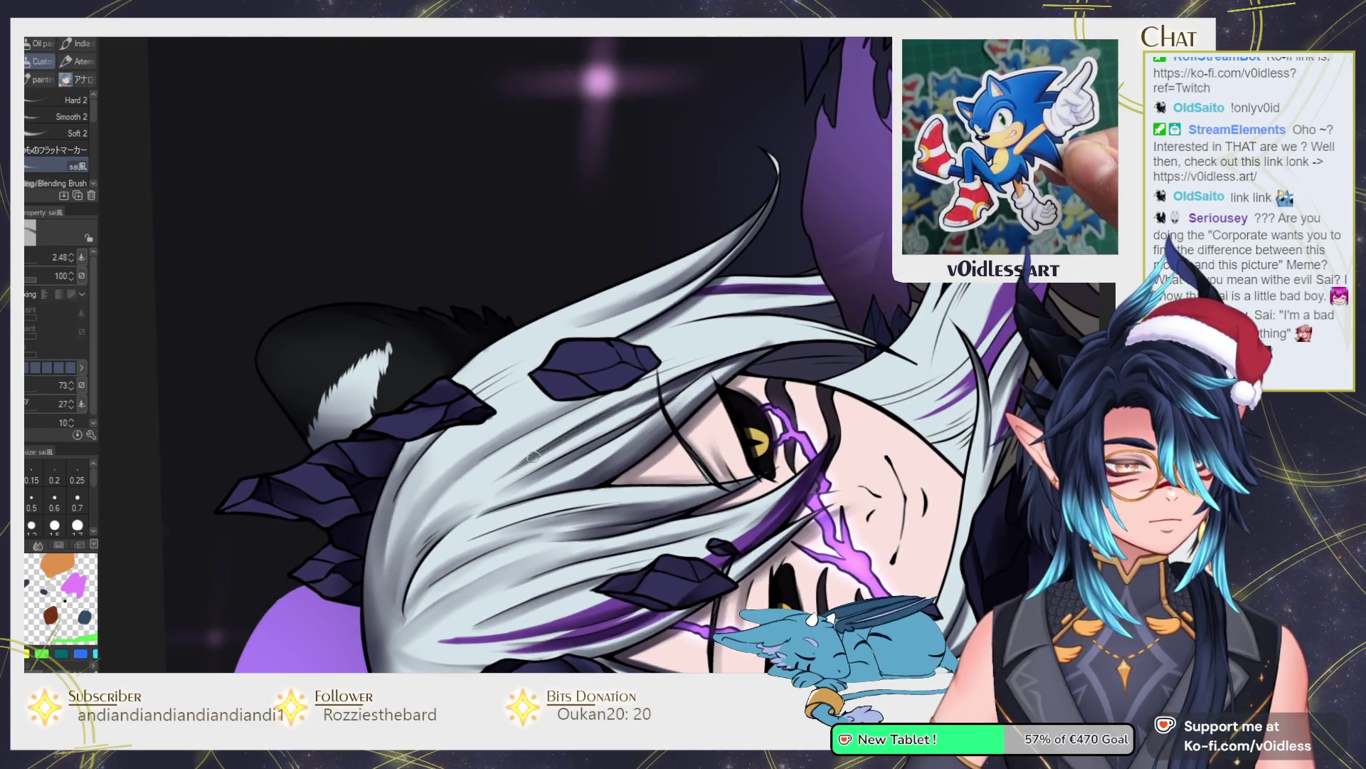
mouse_move(877, 347)
left_mouse_down()
mouse_move(712, 317)
mouse_move(661, 322)
mouse_move(783, 340)
mouse_move(673, 364)
mouse_move(733, 352)
mouse_move(457, 372)
left_mouse_up()
key("j")
key("b")
key("j")
key("b")
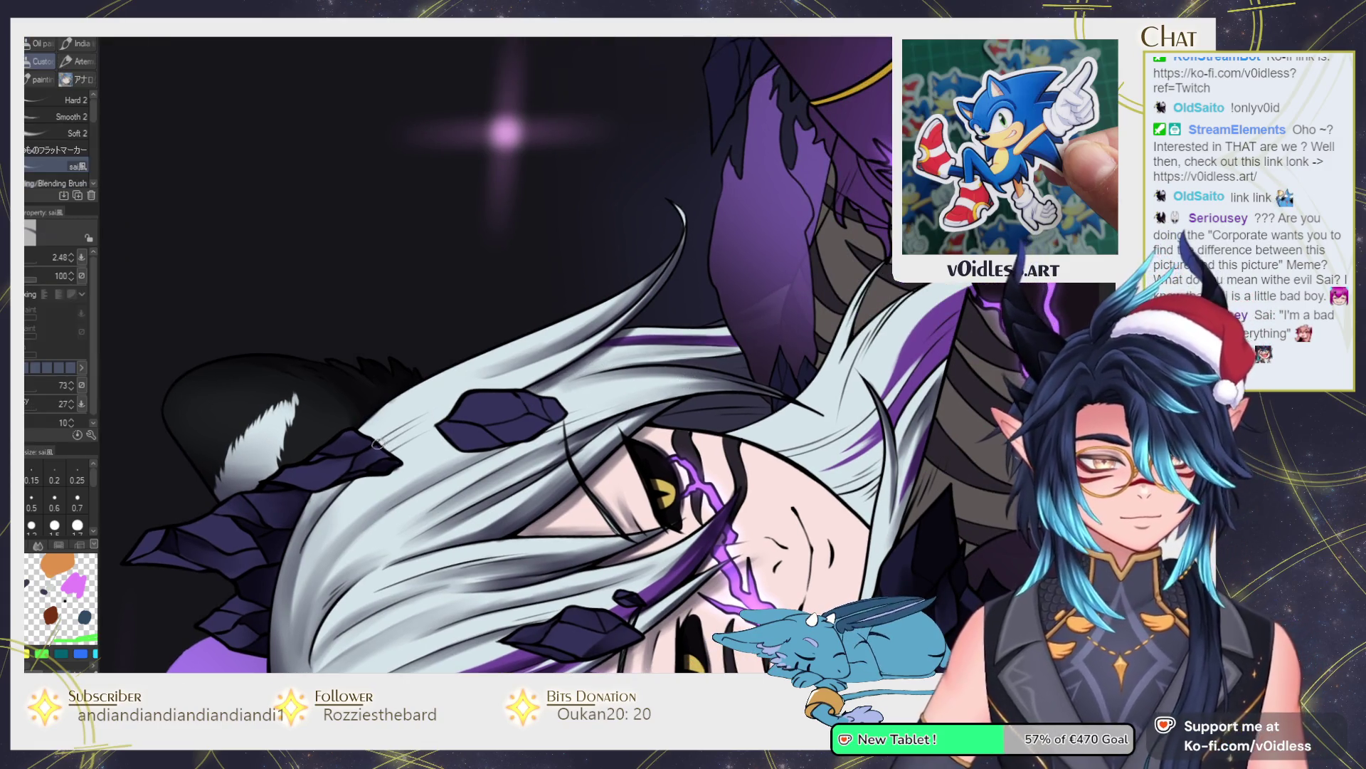
key("j")
mouse_move(423, 435)
left_mouse_down()
mouse_move(390, 442)
mouse_move(399, 395)
mouse_move(466, 359)
left_mouse_up()
key("b")
Blend along the hair's edge, then reset the view to the whole image.
key("j")
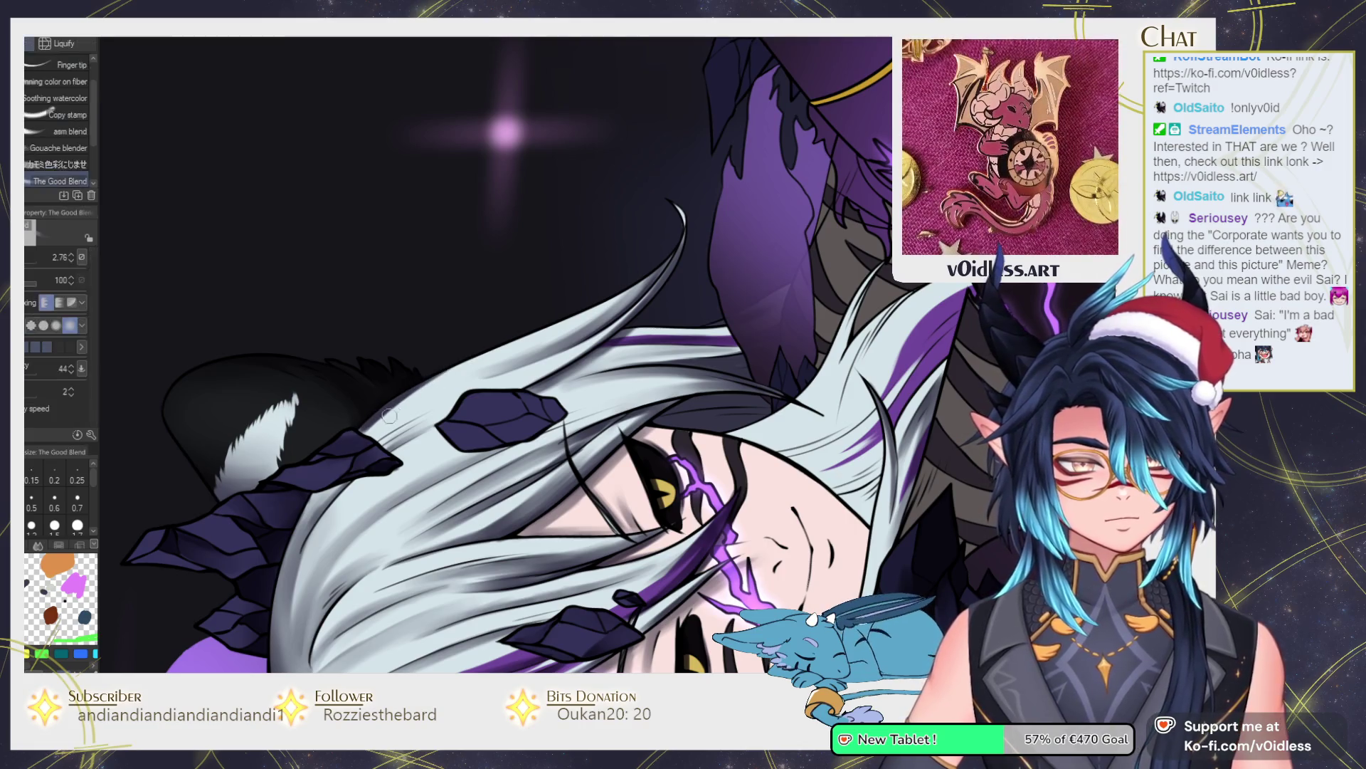
left_click_drag(361, 428, 459, 374)
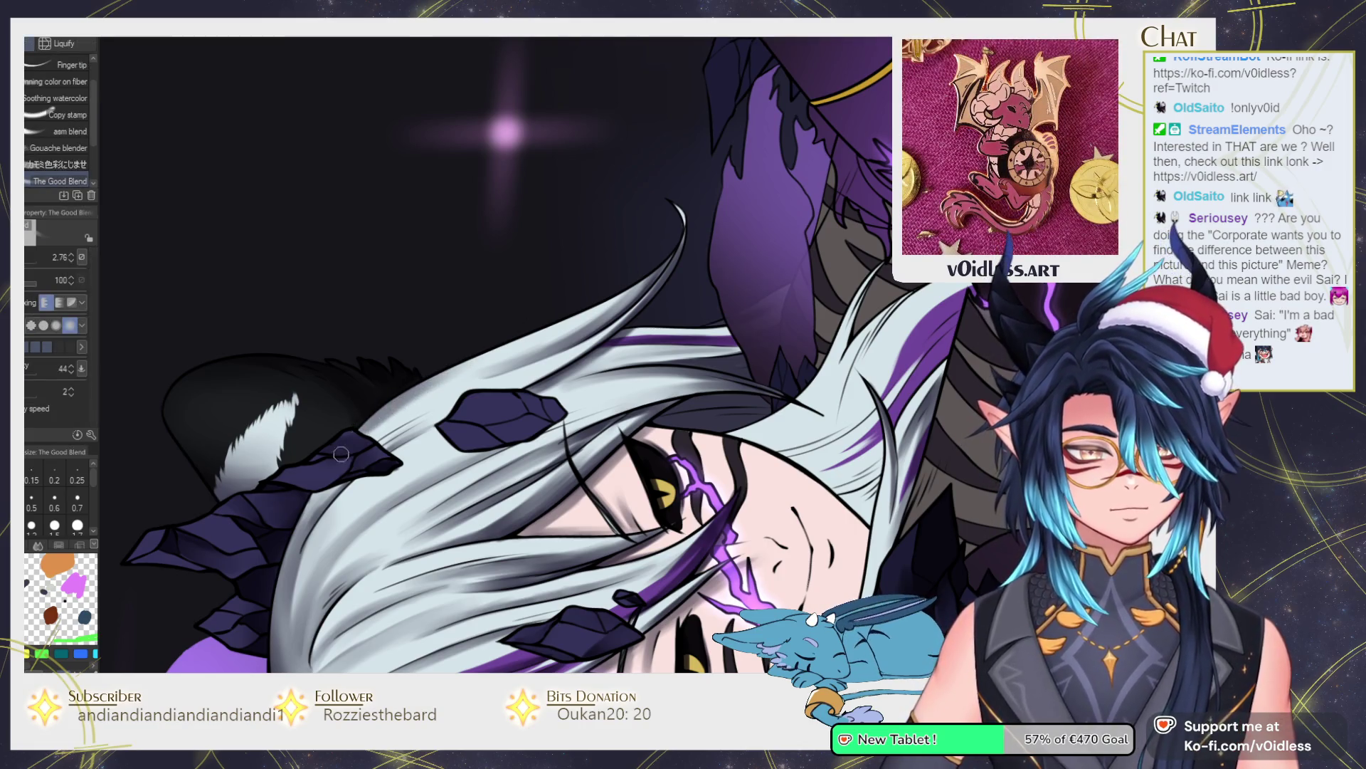
key("ctrl+0")
key("b")
scroll(556, 372, "up", 5)
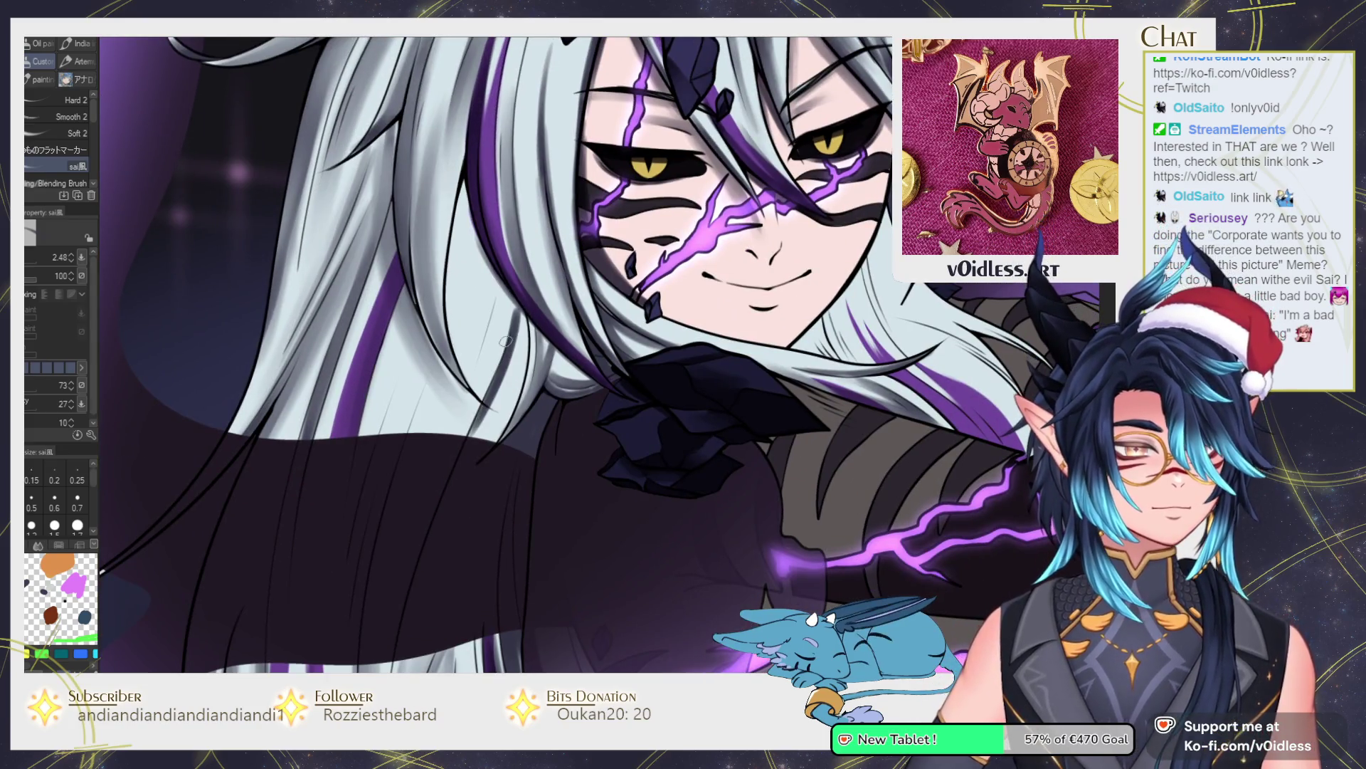
Re-smooth the shading along the hair edge with The Good Blend.
key("j")
left_click_drag(485, 420, 501, 392)
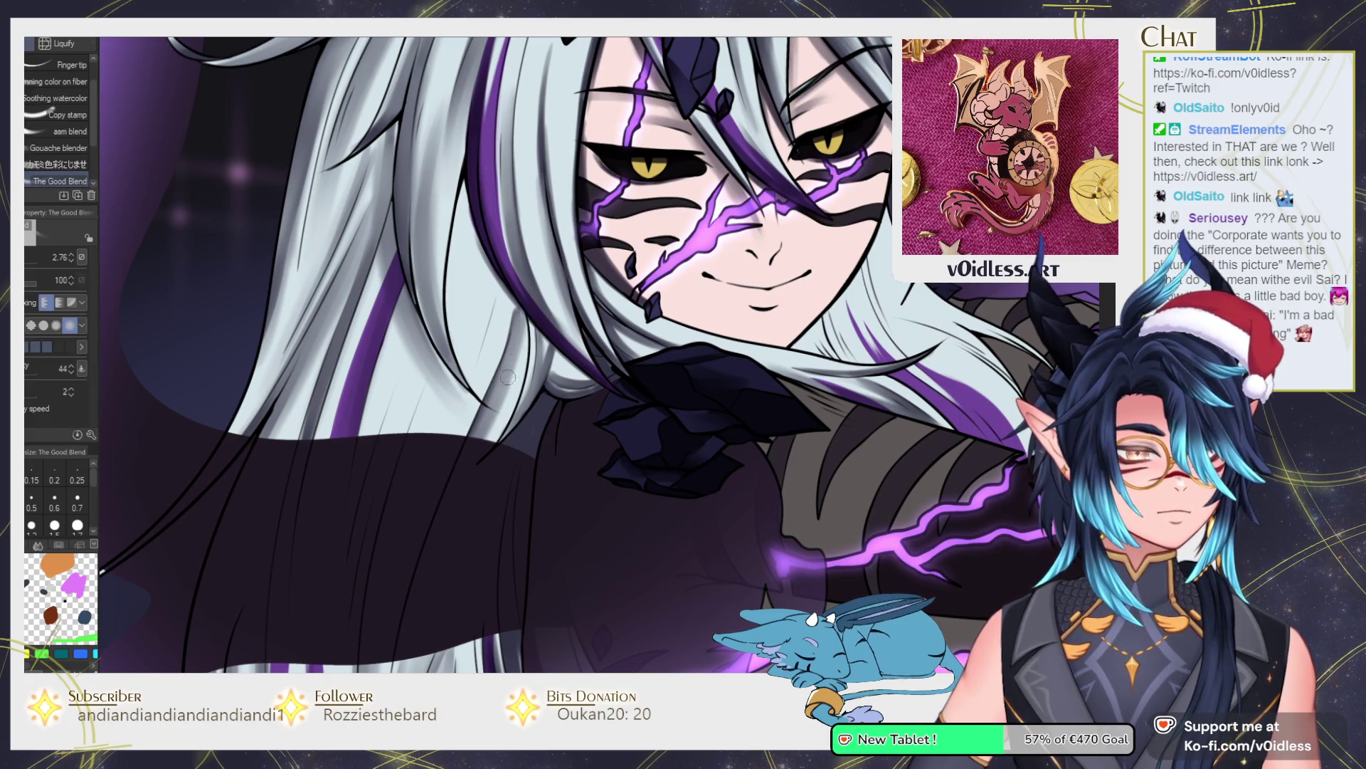
mouse_move(503, 289)
left_mouse_down()
mouse_move(491, 335)
mouse_move(502, 299)
left_mouse_up()
key("b")
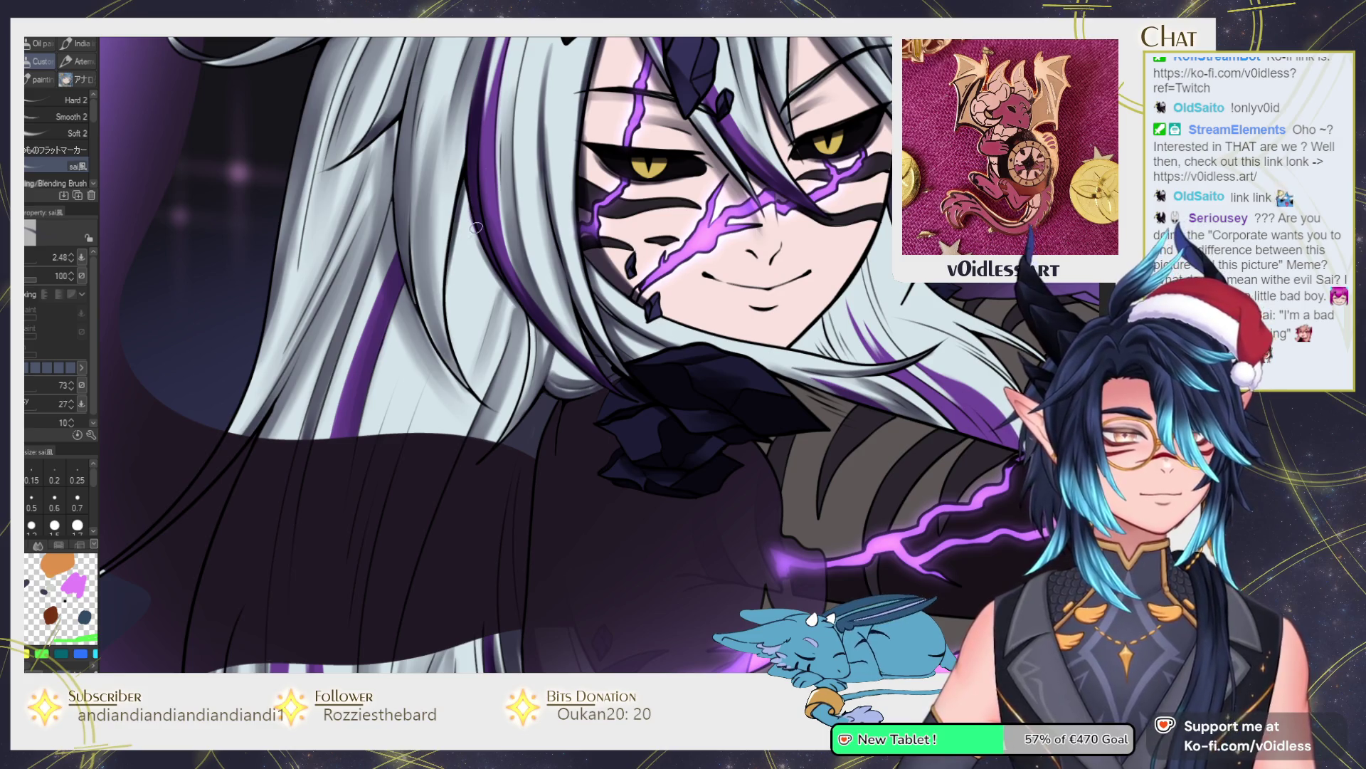
key("j")
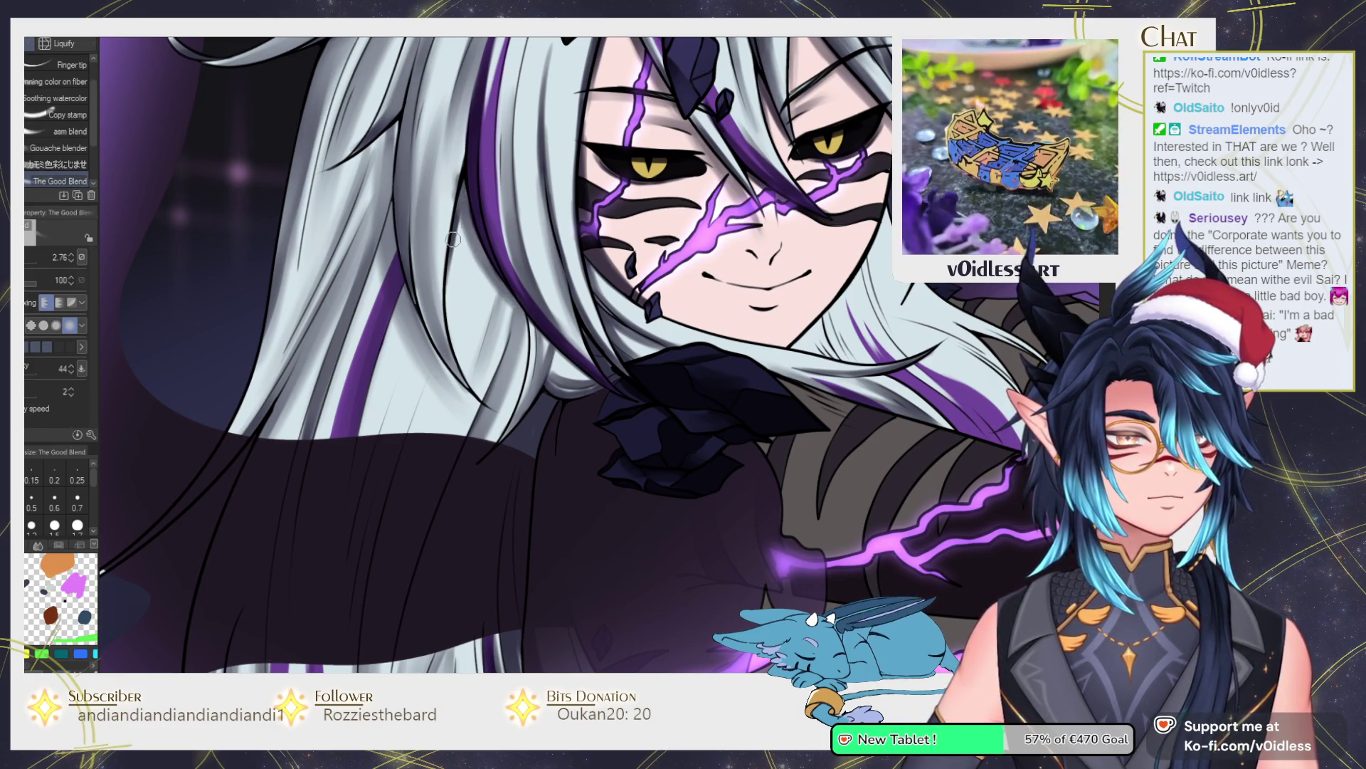
key("b")
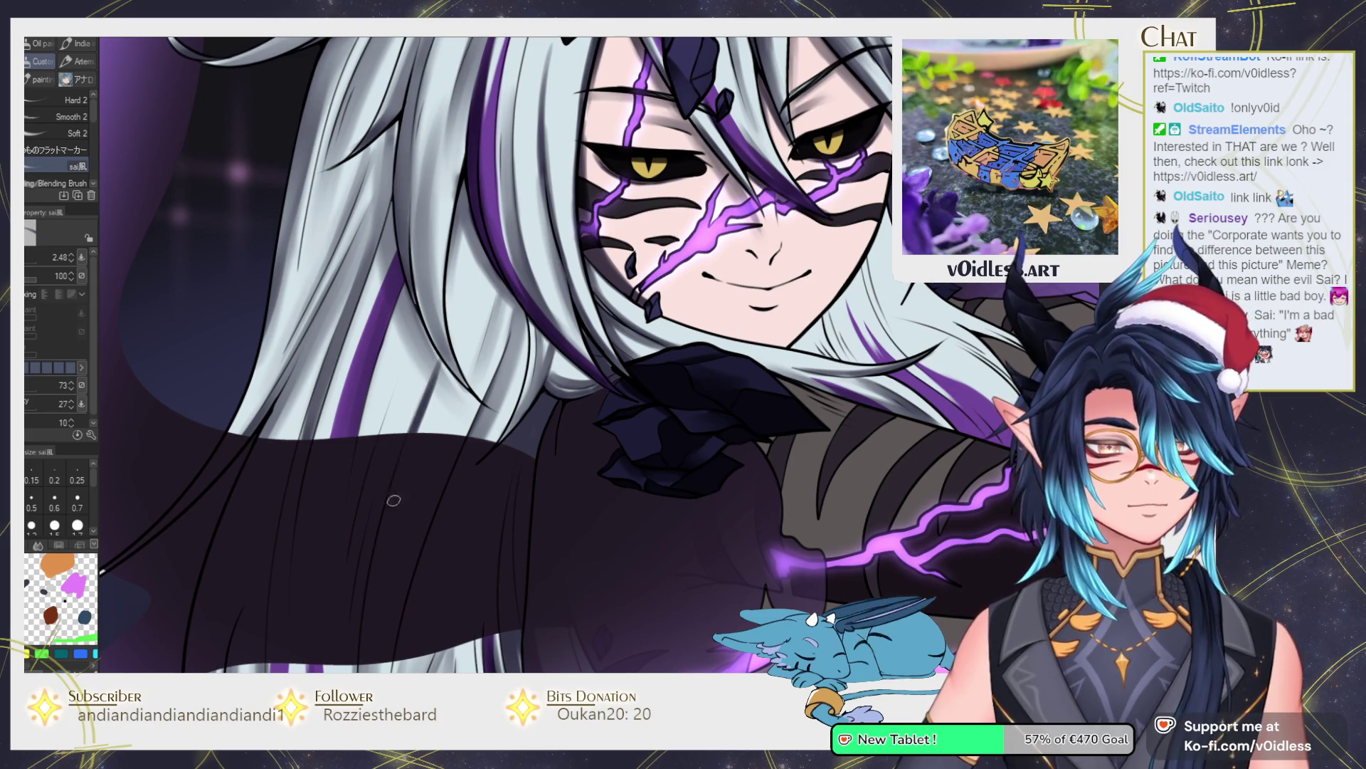
key("j")
key("b")
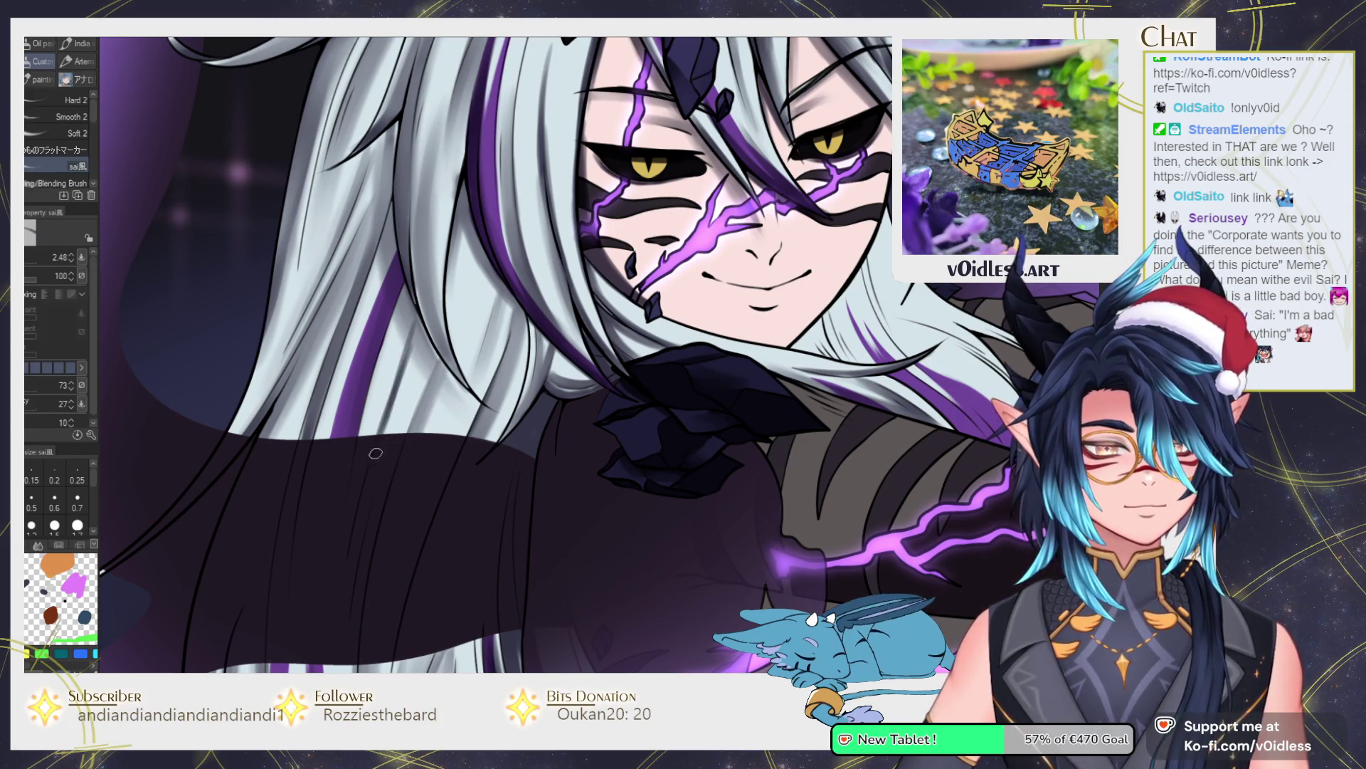
key("j")
key("b")
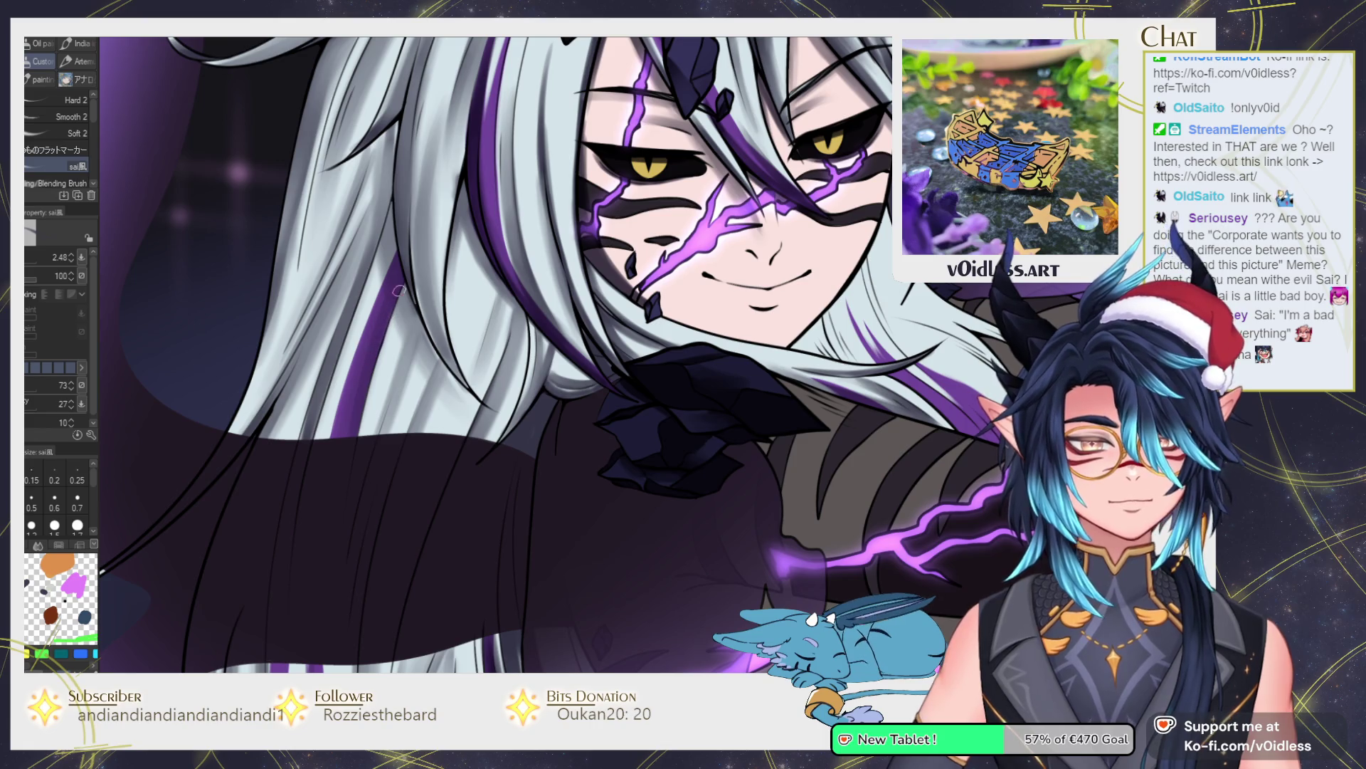
Pan the canvas to recentre on the face and bring the lower hair and chest into view.
scroll(481, 270, "down", 2)
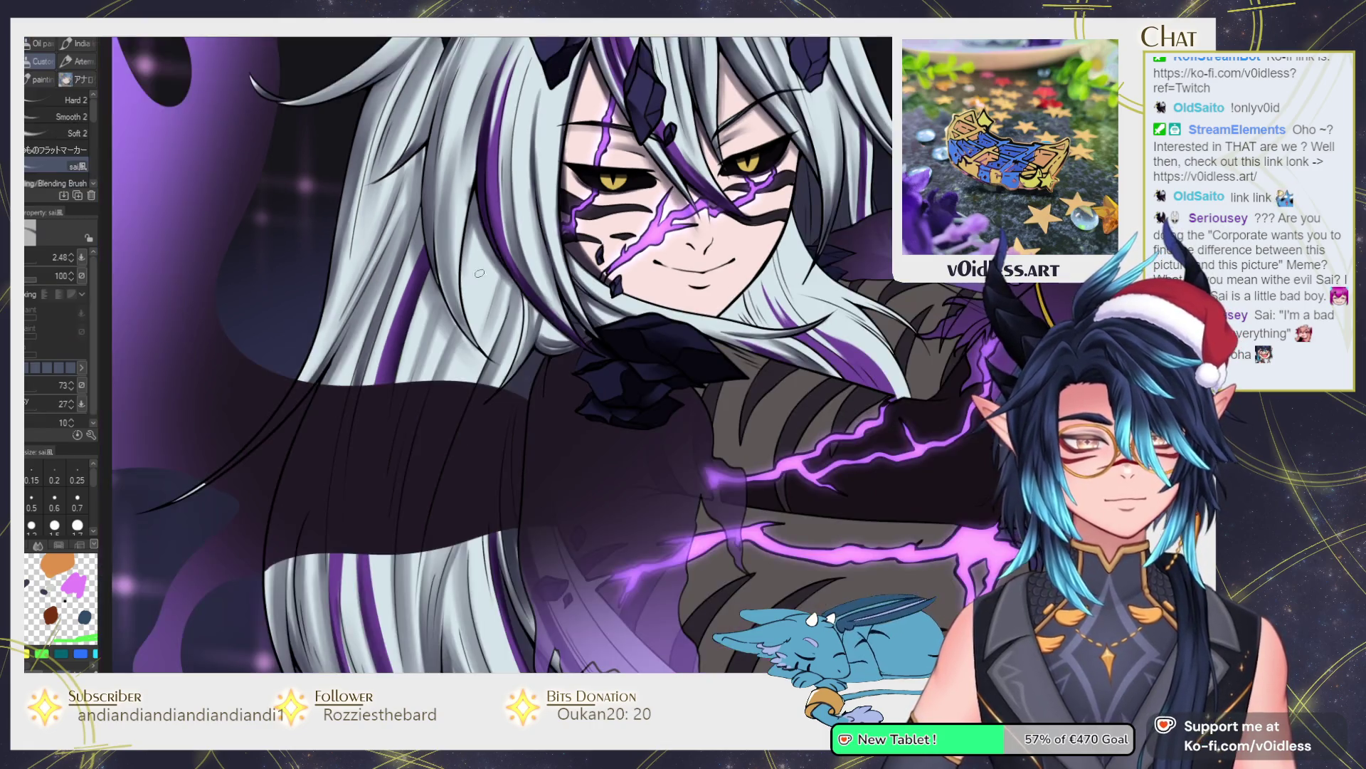
key("j")
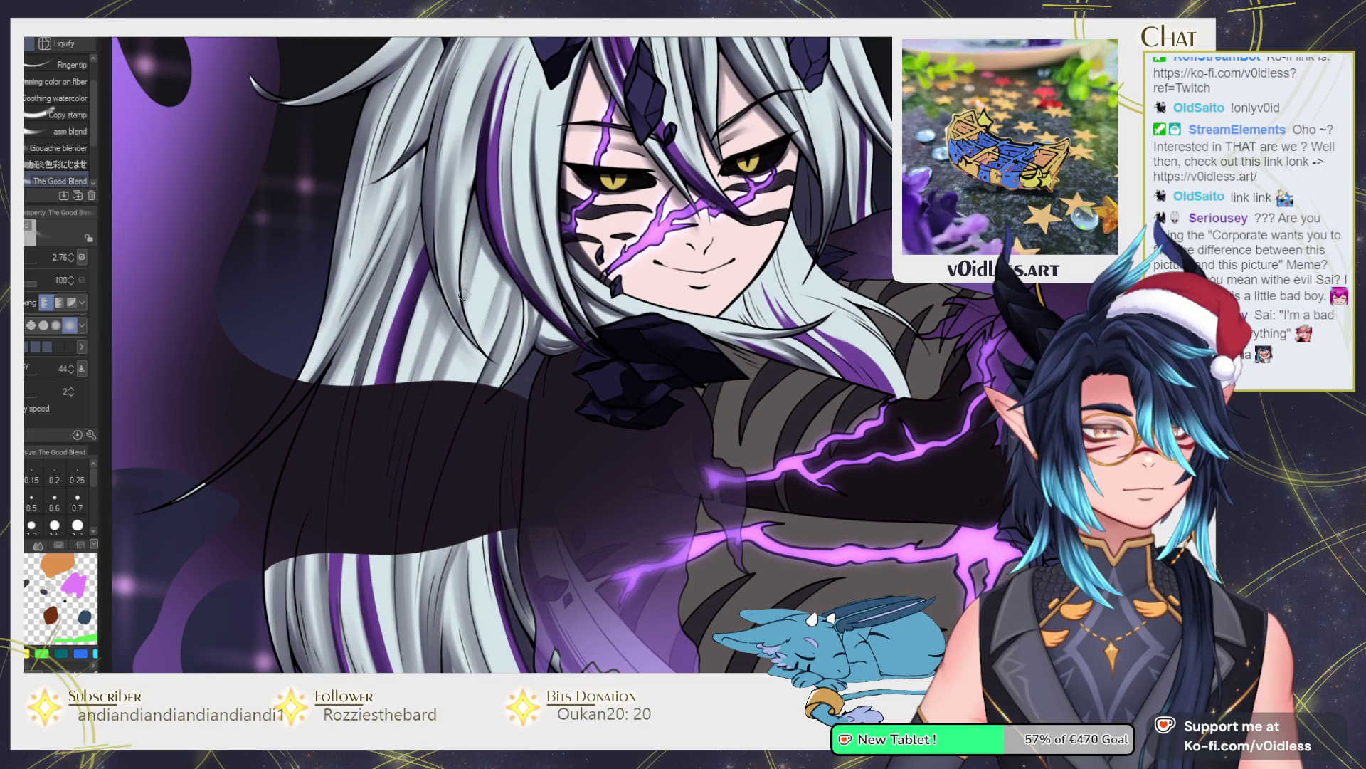
scroll(467, 279, "up", 2)
key("b")
left_click_drag(459, 180, 440, 277)
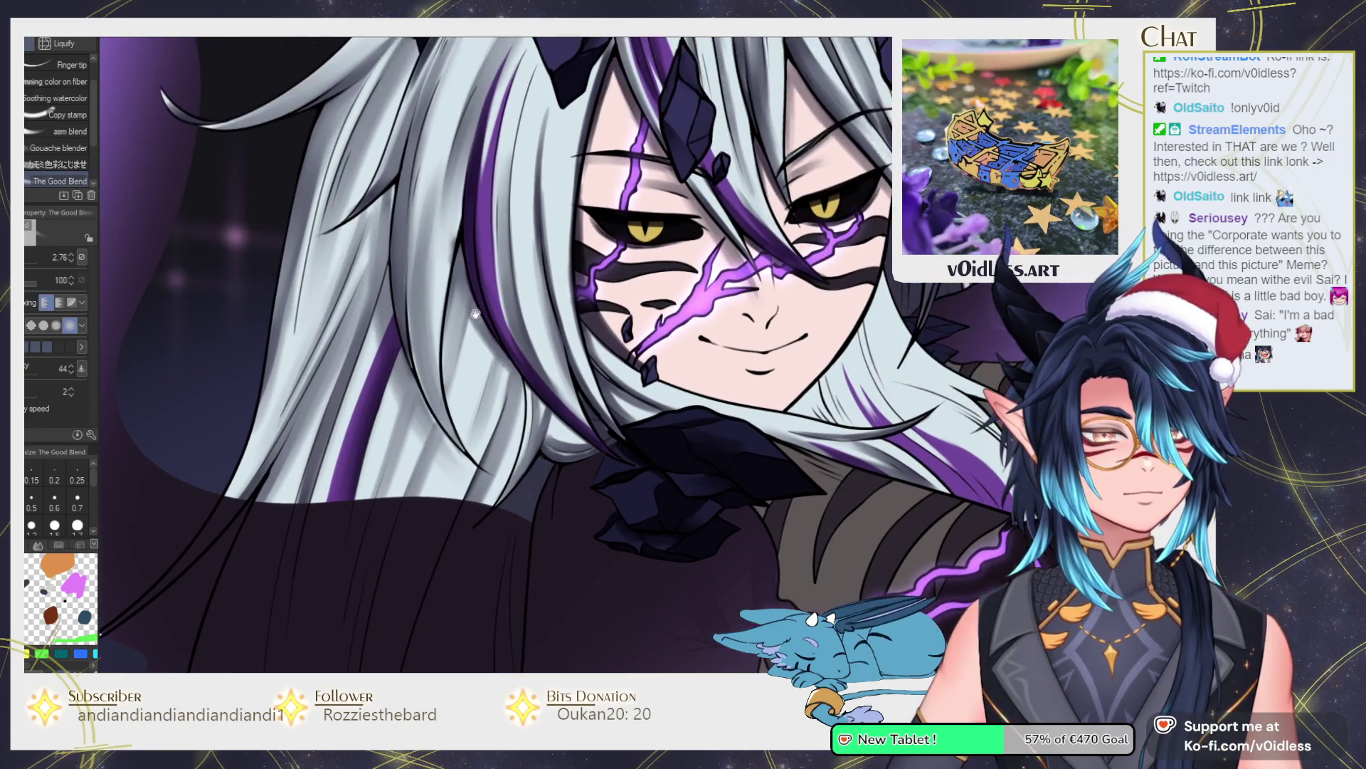
key("j")
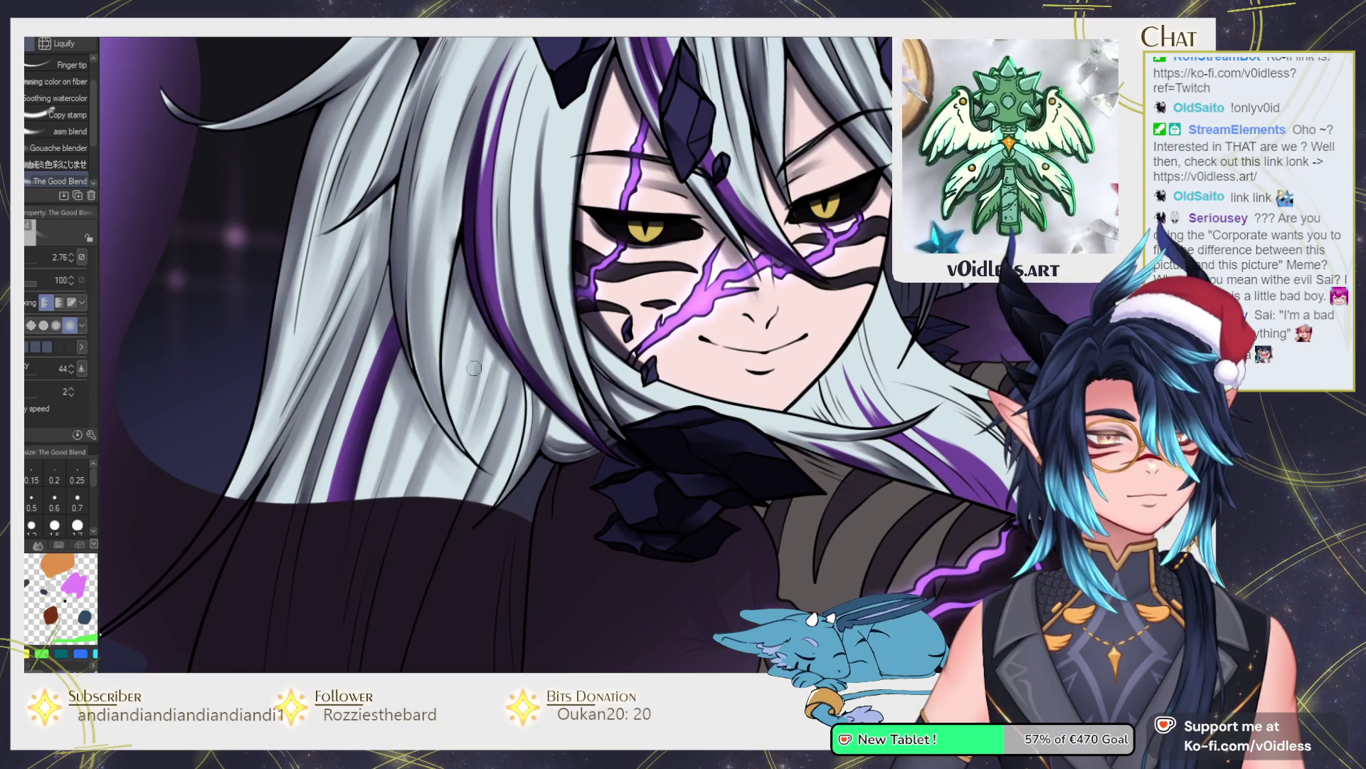
mouse_move(439, 491)
left_mouse_down()
mouse_move(368, 483)
mouse_move(439, 476)
left_mouse_up()
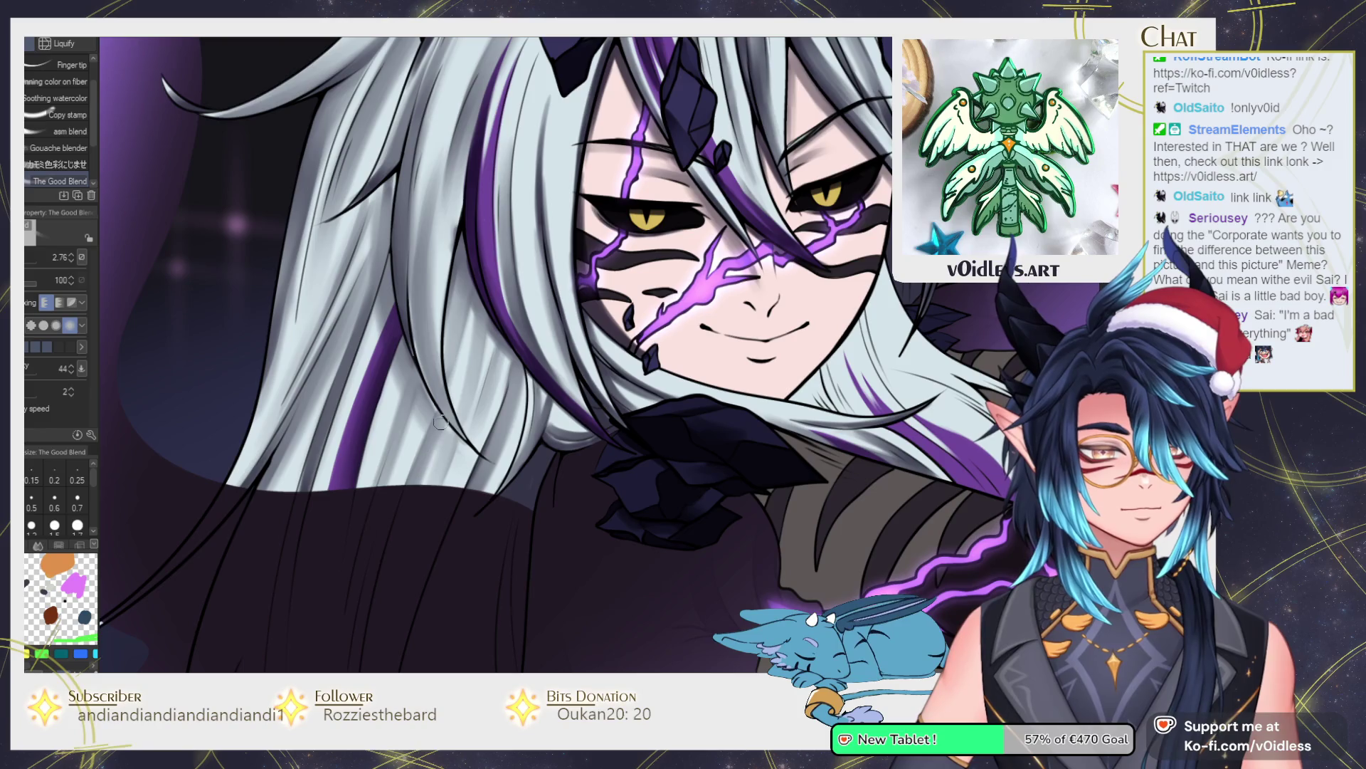
left_click_drag(440, 424, 447, 461)
Paint dark lines along the long lower hair strands, then zoom out to the whole character.
key("b")
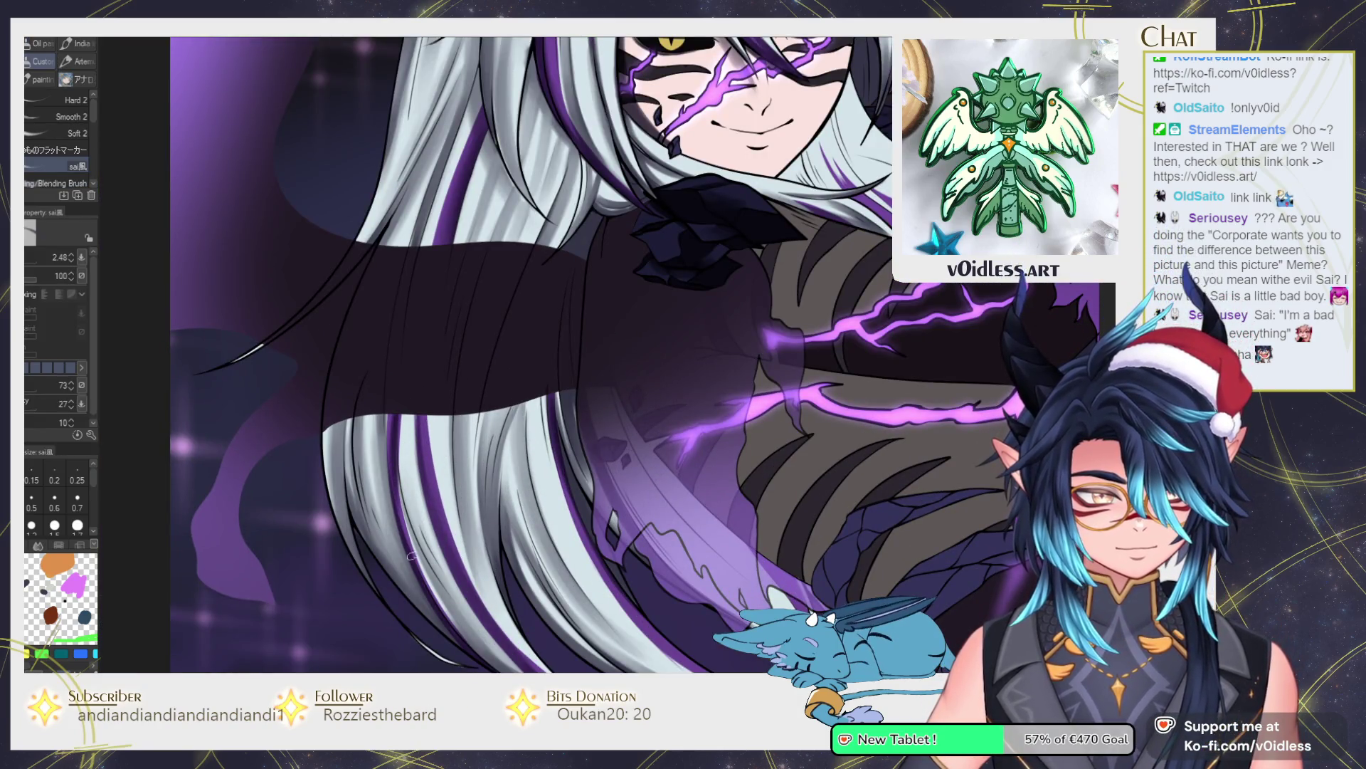
key("j")
key("b")
mouse_move(358, 417)
left_mouse_down()
mouse_move(358, 497)
mouse_move(388, 559)
left_mouse_up()
left_click_drag(358, 460, 424, 605)
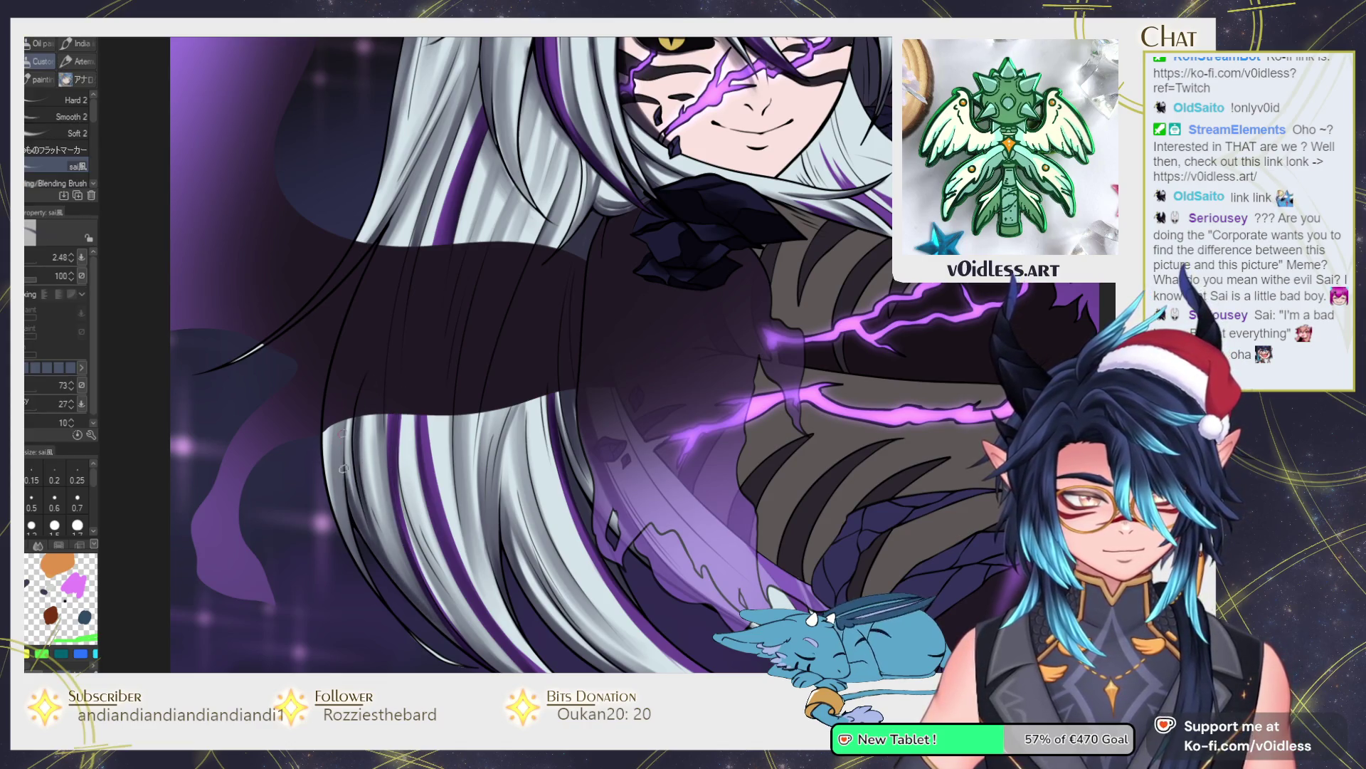
key("j")
key("b")
key("ctrl+minus")
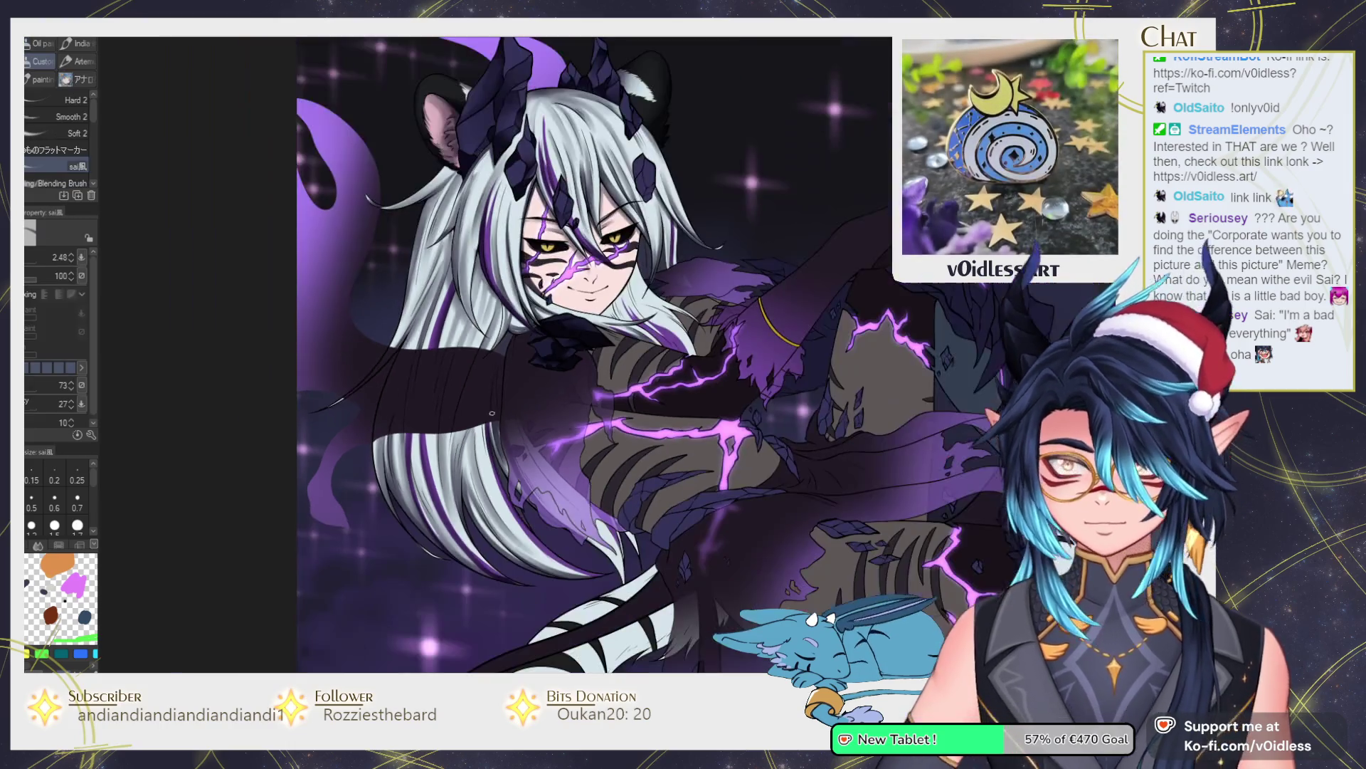
Add dark soft shading around the lower white hair tips, erasing the excess.
left_click_drag(662, 557, 556, 590)
key("b")
mouse_move(398, 541)
left_mouse_down()
mouse_move(534, 589)
mouse_move(576, 452)
left_mouse_up()
key("e")
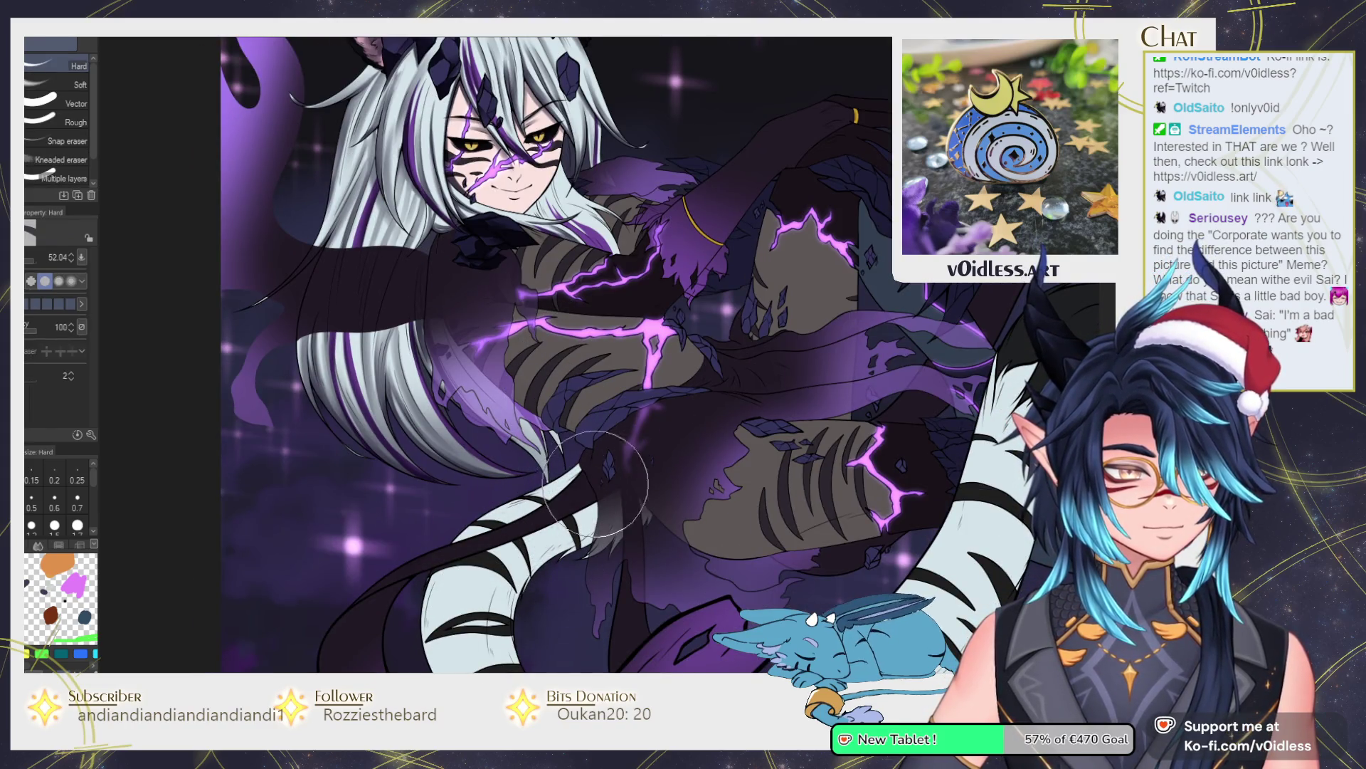
key("b")
scroll(537, 484, "up", 2)
mouse_move(541, 521)
left_mouse_down()
mouse_move(523, 462)
mouse_move(549, 442)
left_mouse_up()
key("e")
scroll(551, 442, "up", 3)
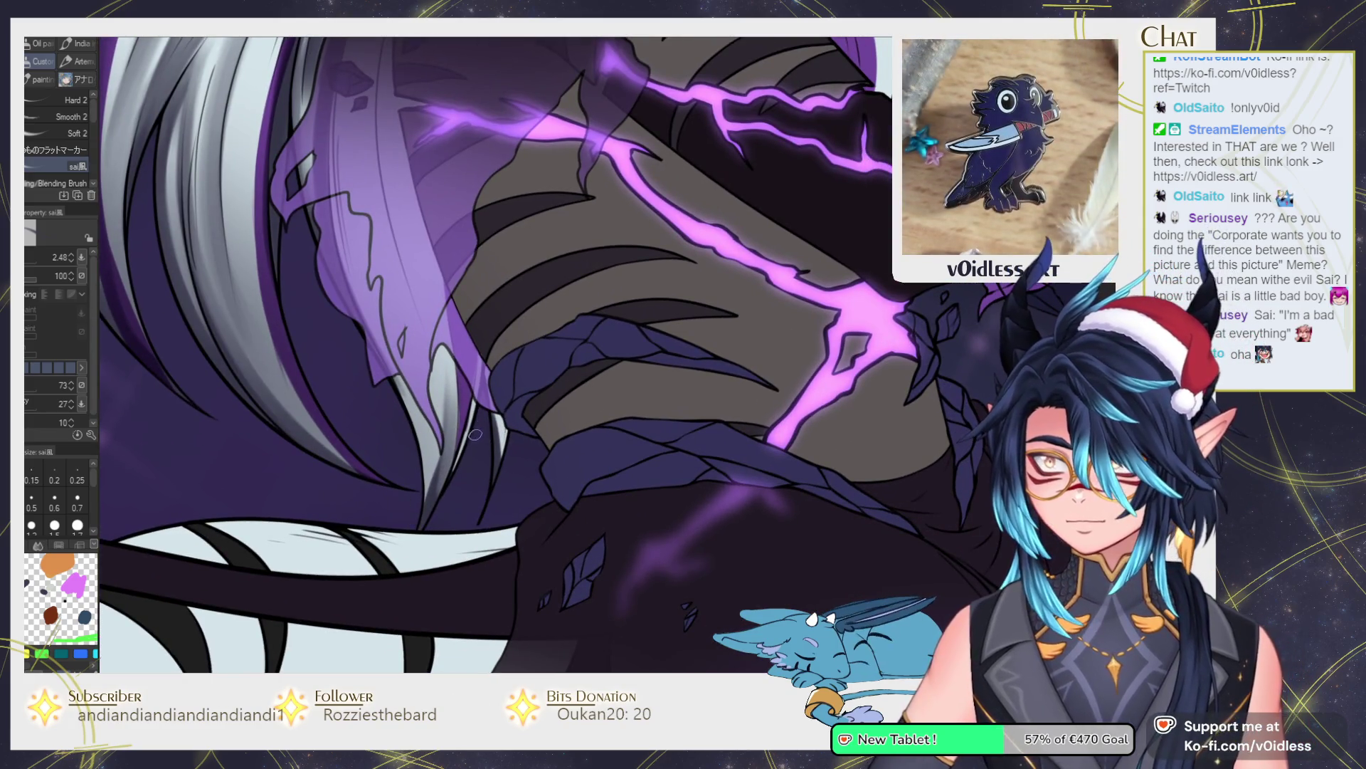
Darken the purple glow left of the chest and blend it with The Good Blend.
key("j")
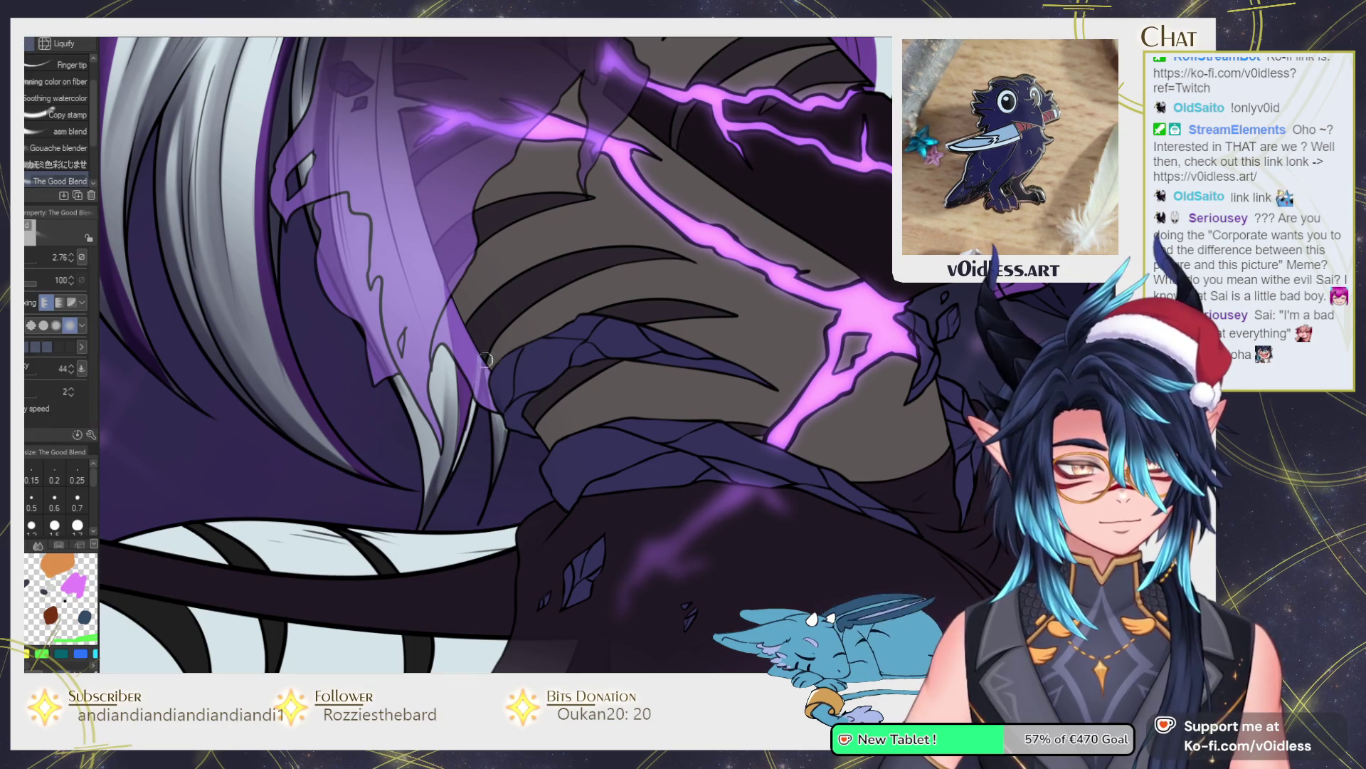
key("b")
scroll(474, 262, "down", 3)
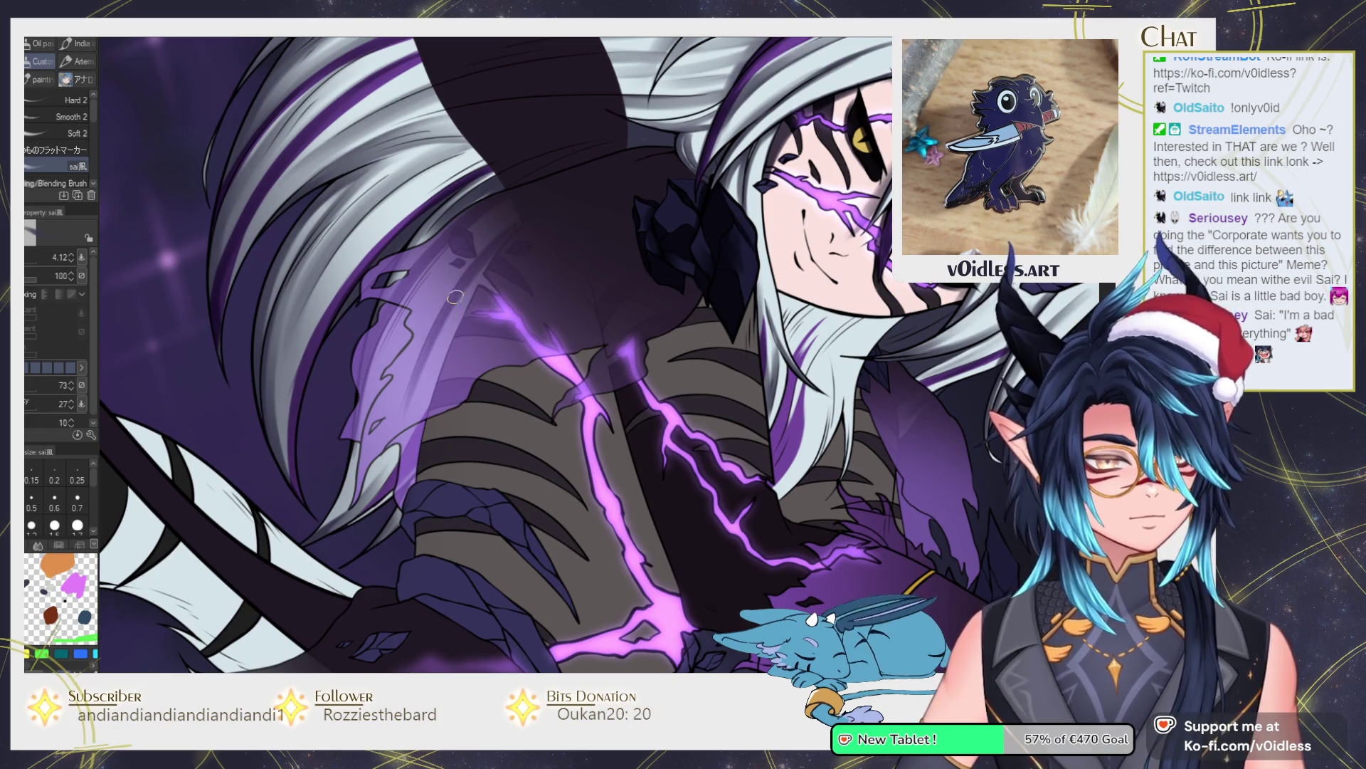
key("j")
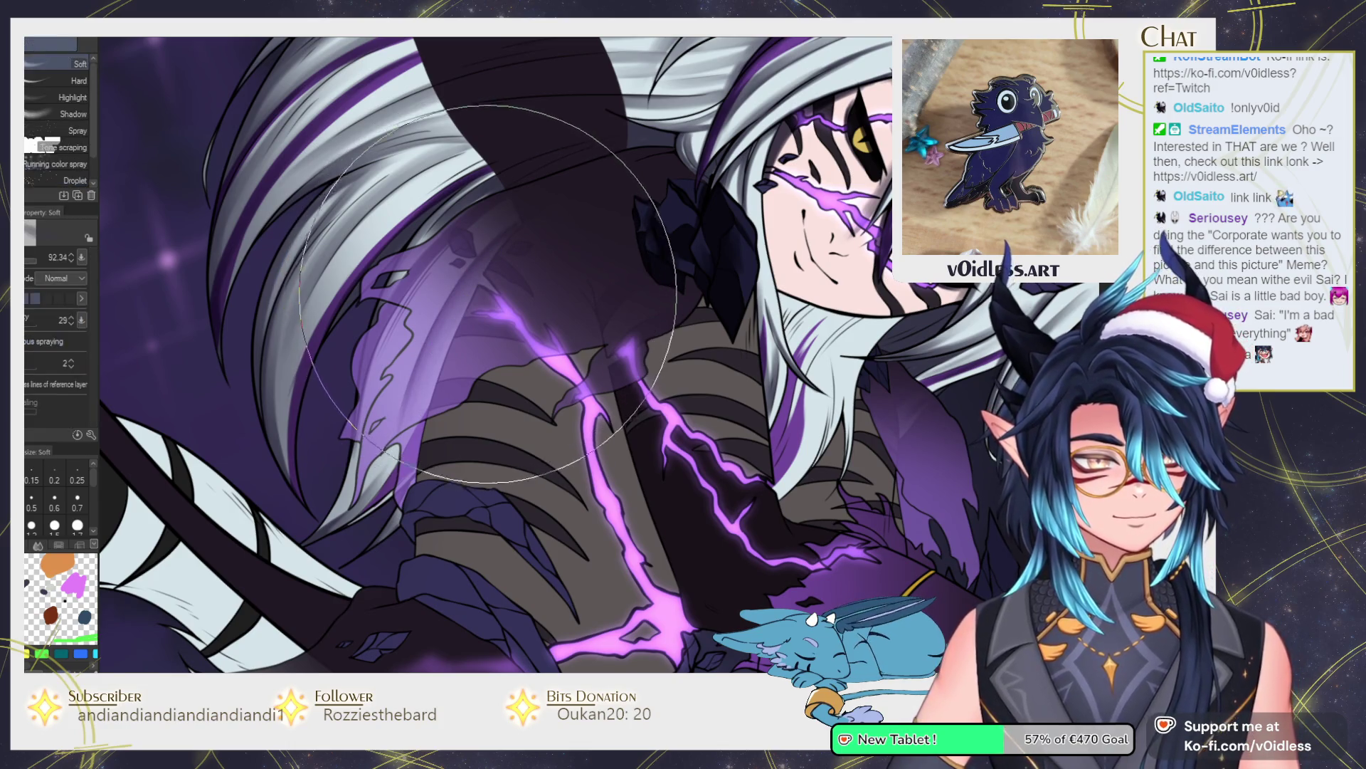
left_click_drag(461, 306, 430, 381)
key("b")
mouse_move(408, 498)
left_mouse_down()
mouse_move(431, 356)
mouse_move(473, 282)
mouse_move(409, 334)
mouse_move(384, 427)
mouse_move(419, 299)
left_mouse_up()
key("j")
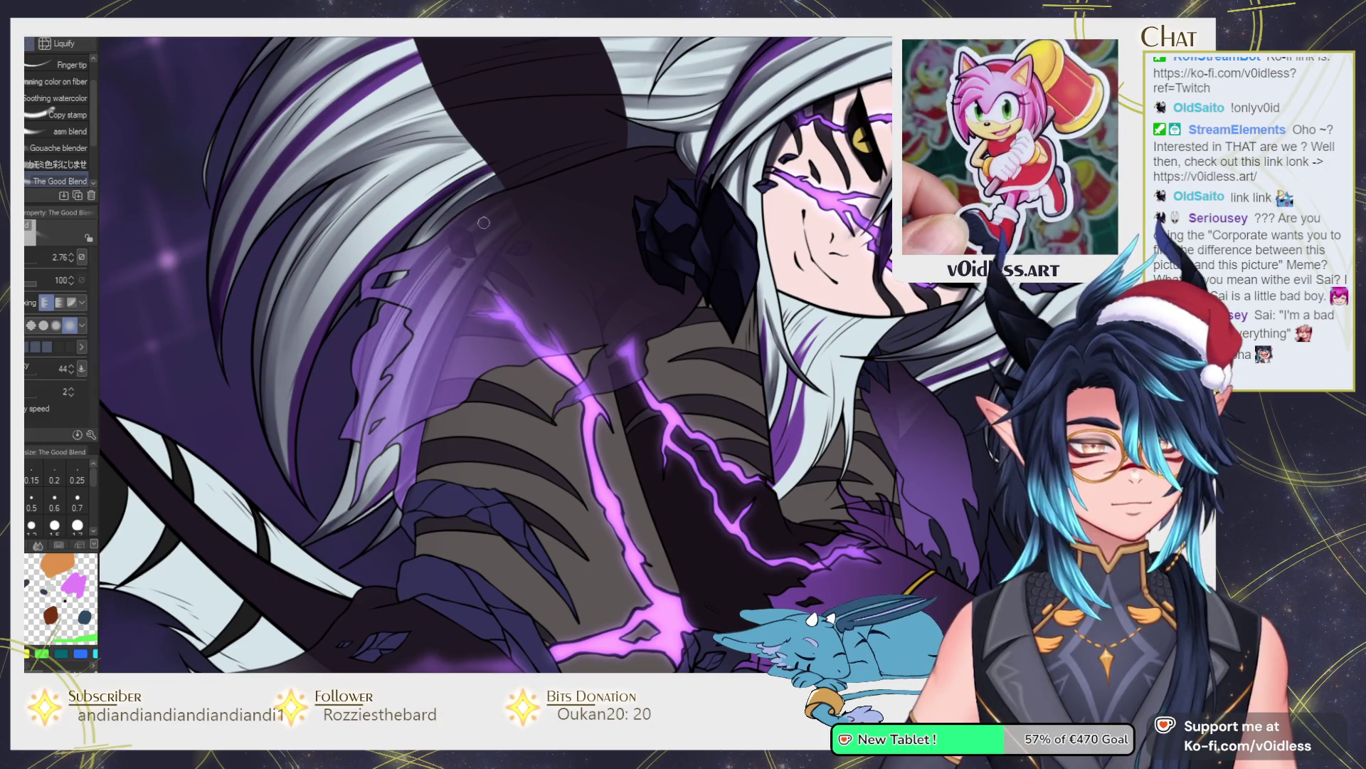
key("b")
scroll(470, 233, "up", 3)
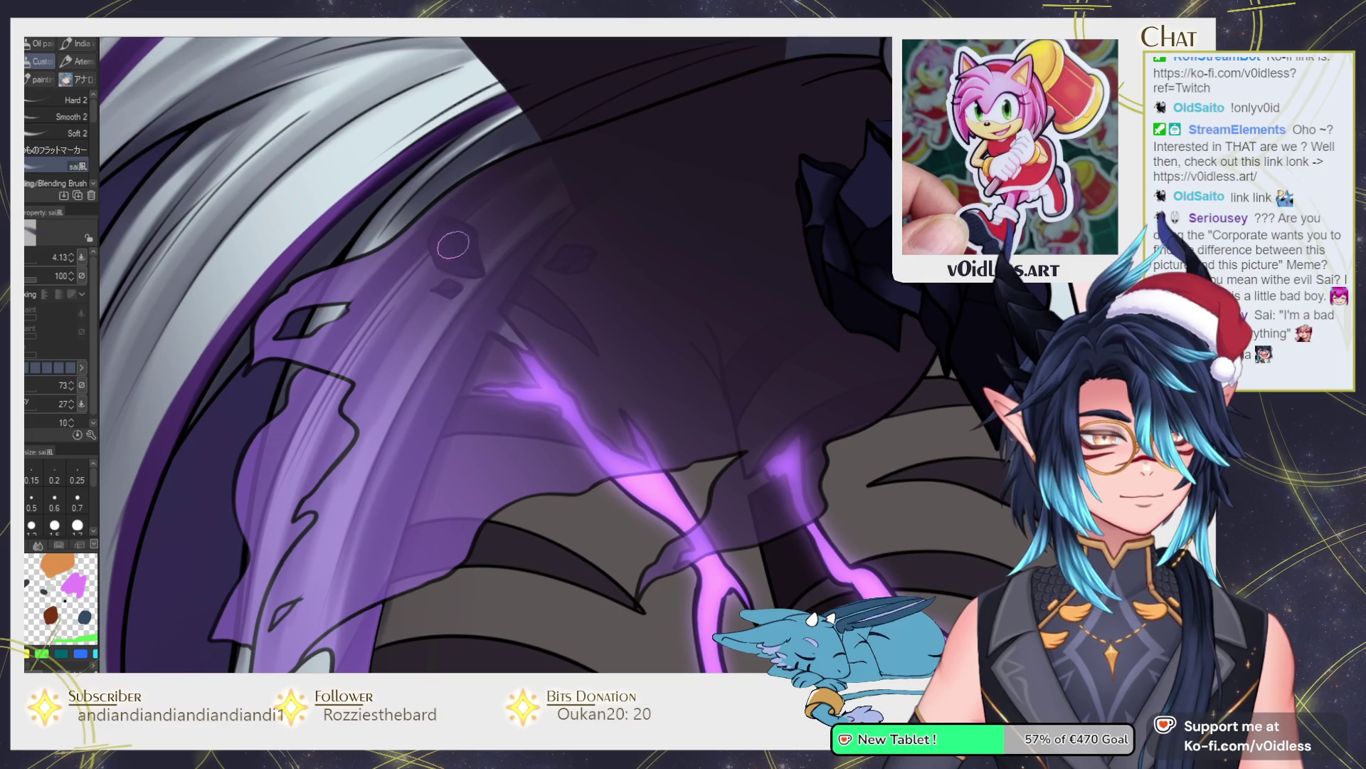
key("bracketleft")
key("bracketleft")
key("bracketleft")
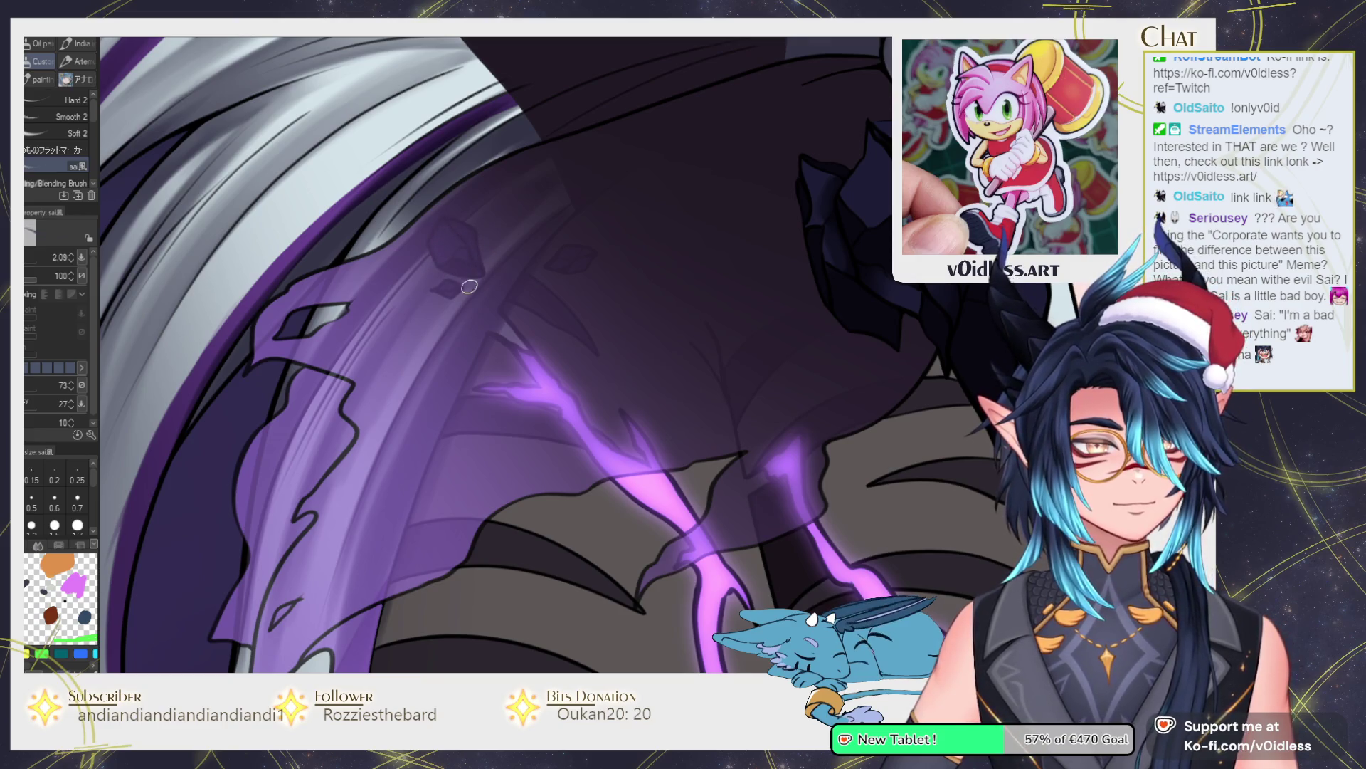
left_click_drag(520, 295, 430, 426)
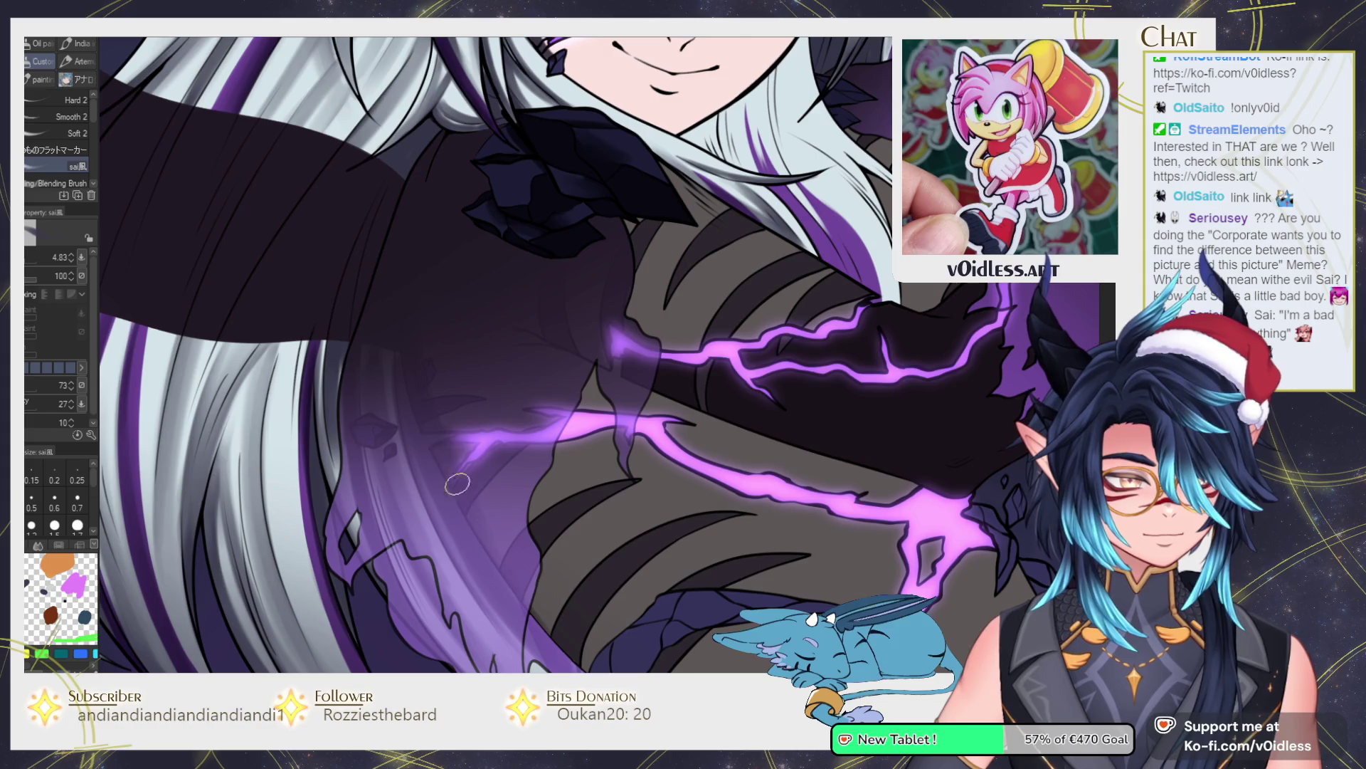
key("j")
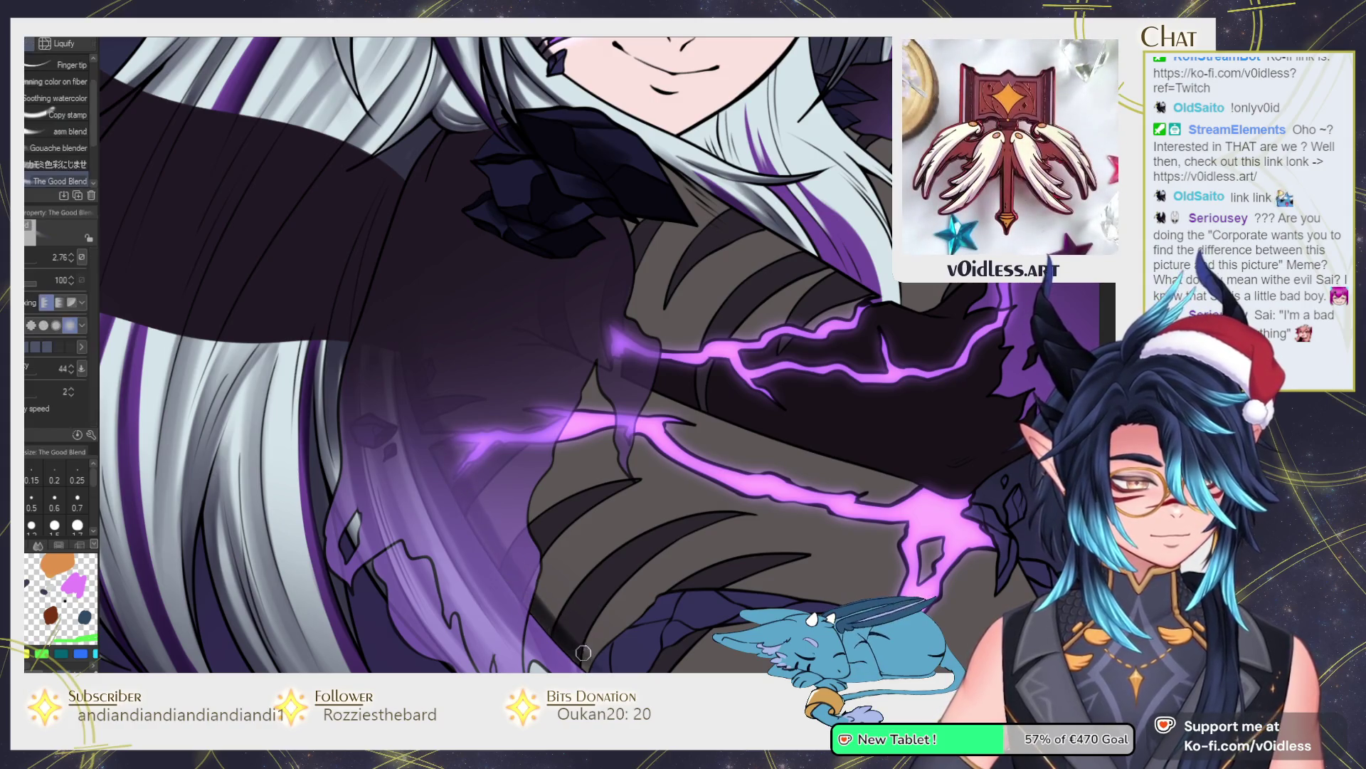
key("bracketright")
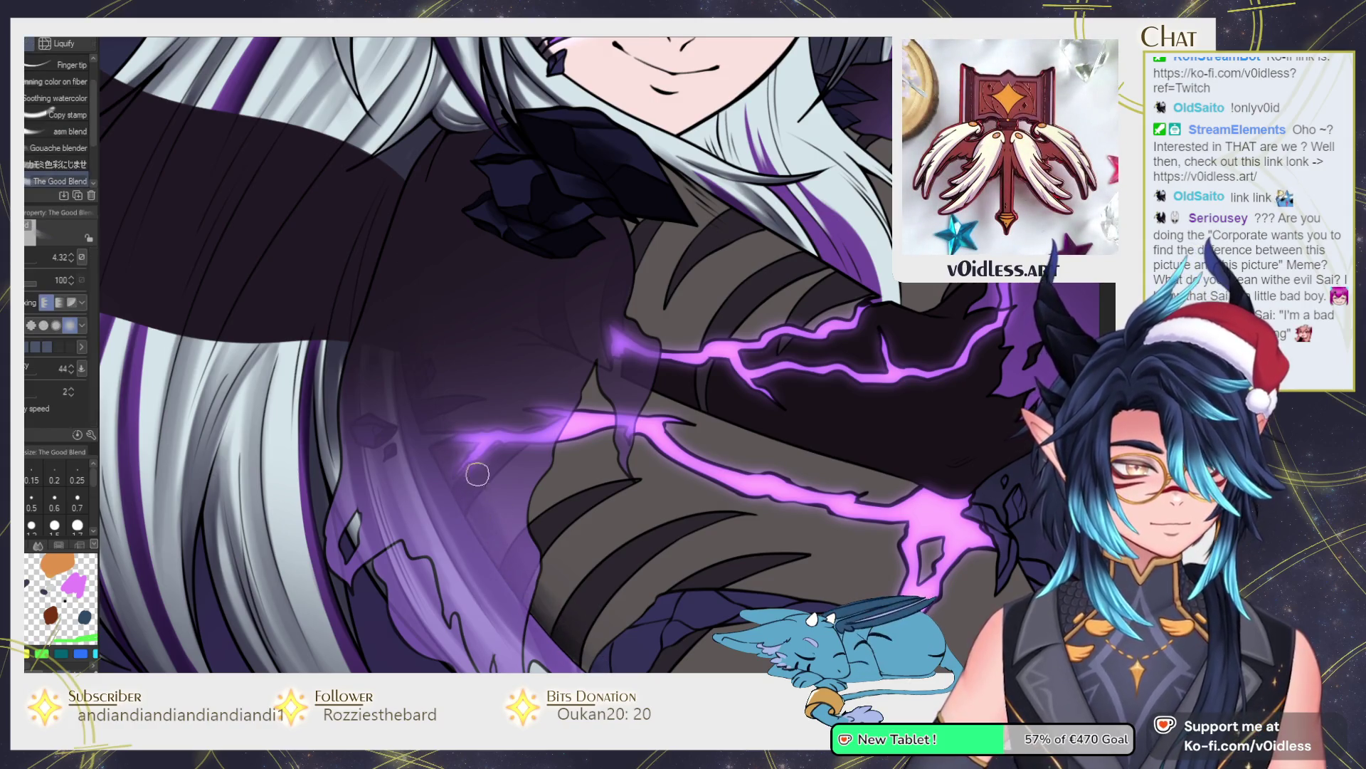
Paint dark shading strokes over the claw and along its upper edge.
scroll(457, 435, "down", 3)
scroll(457, 367, "up", 3)
key("b")
key("bracketleft")
key("bracketleft")
key("bracketleft")
left_click_drag(457, 422, 465, 493)
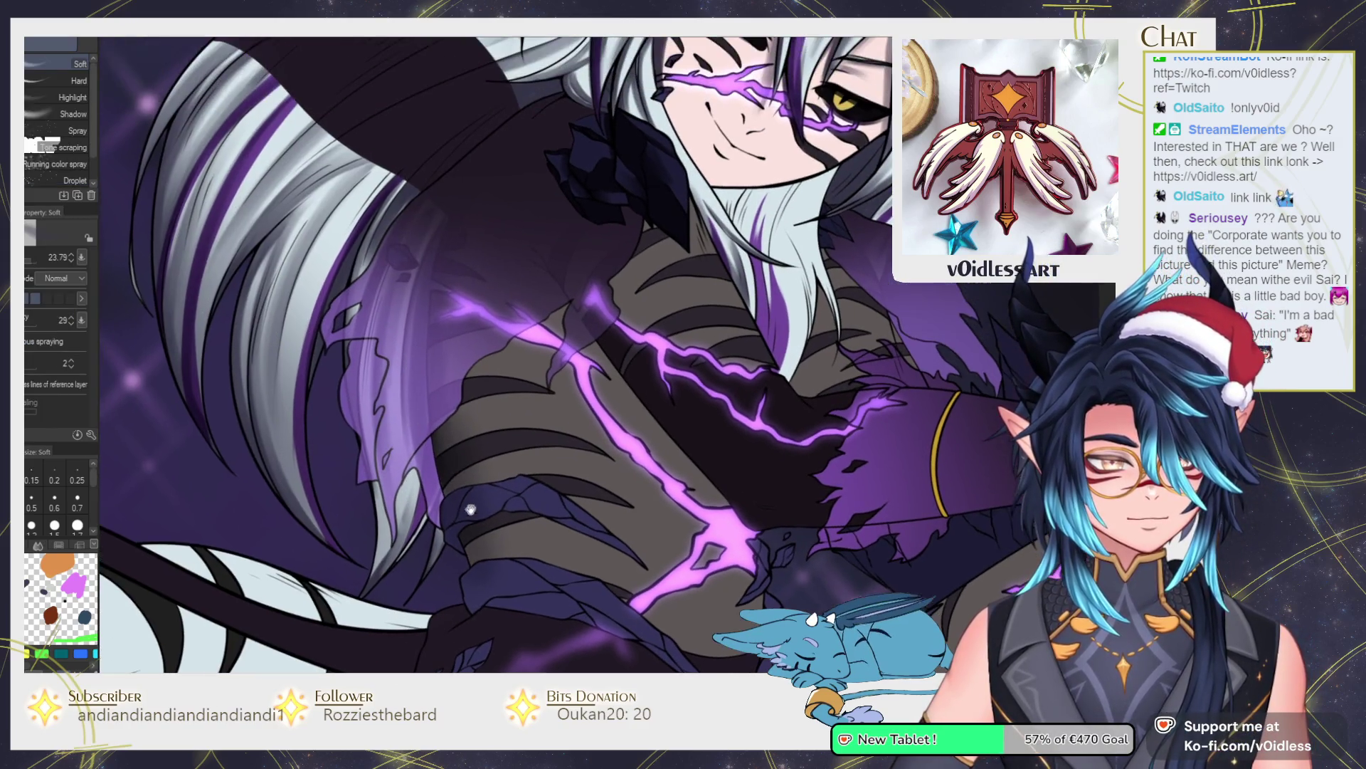
key("minus")
key("b")
scroll(577, 498, "up", 3)
mouse_move(588, 381)
left_mouse_down()
mouse_move(580, 434)
mouse_move(573, 406)
mouse_move(580, 447)
left_mouse_up()
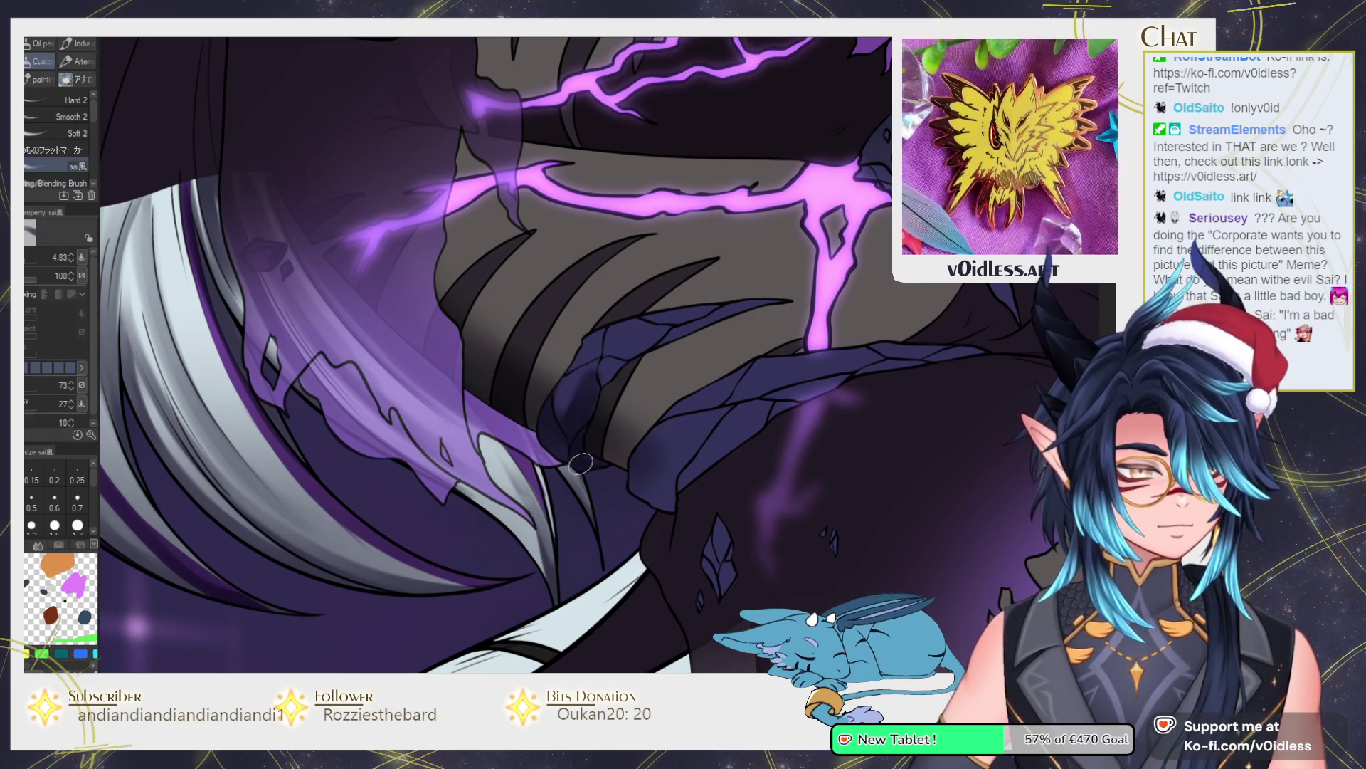
left_click_drag(603, 392, 626, 361)
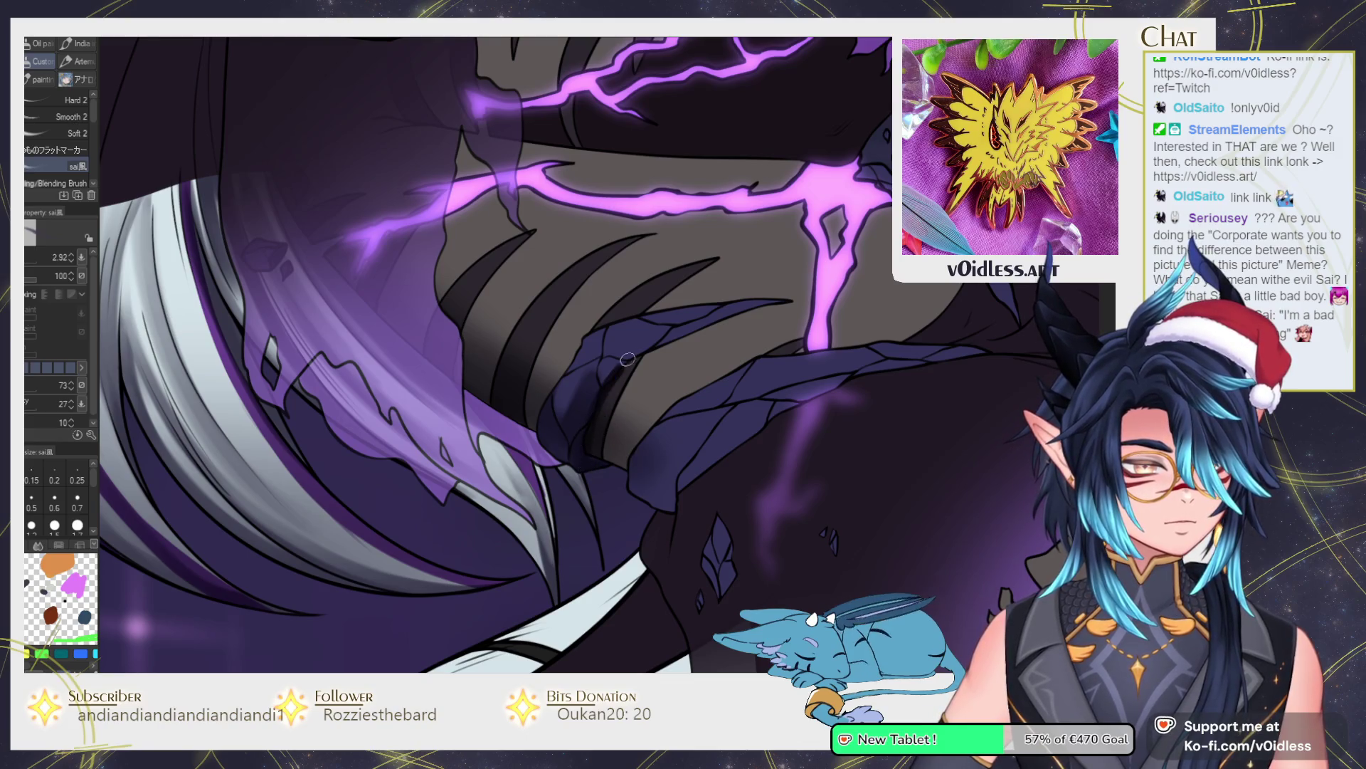
left_click_drag(698, 330, 772, 305)
scroll(712, 320, "up", 1)
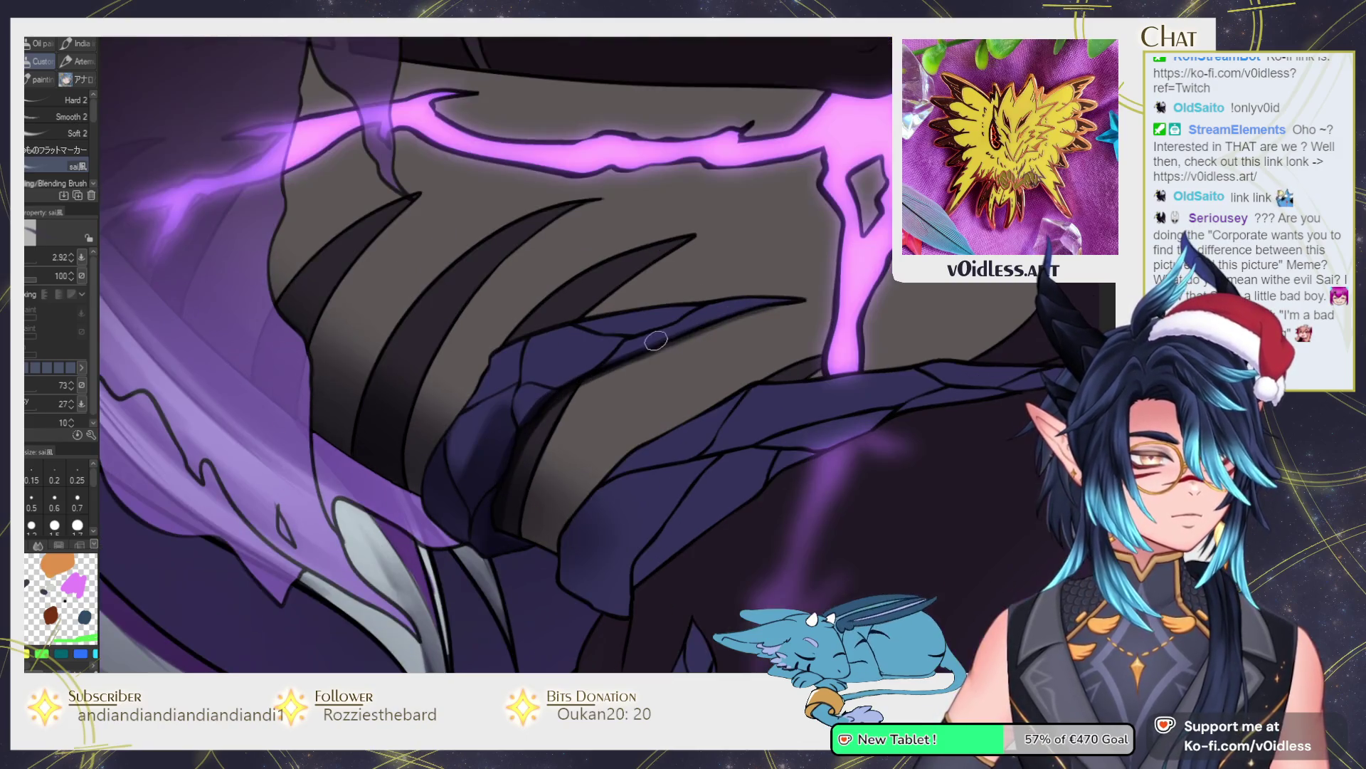
left_click_drag(620, 356, 783, 303)
mouse_move(566, 388)
left_mouse_down()
mouse_move(523, 413)
mouse_move(548, 391)
left_mouse_up()
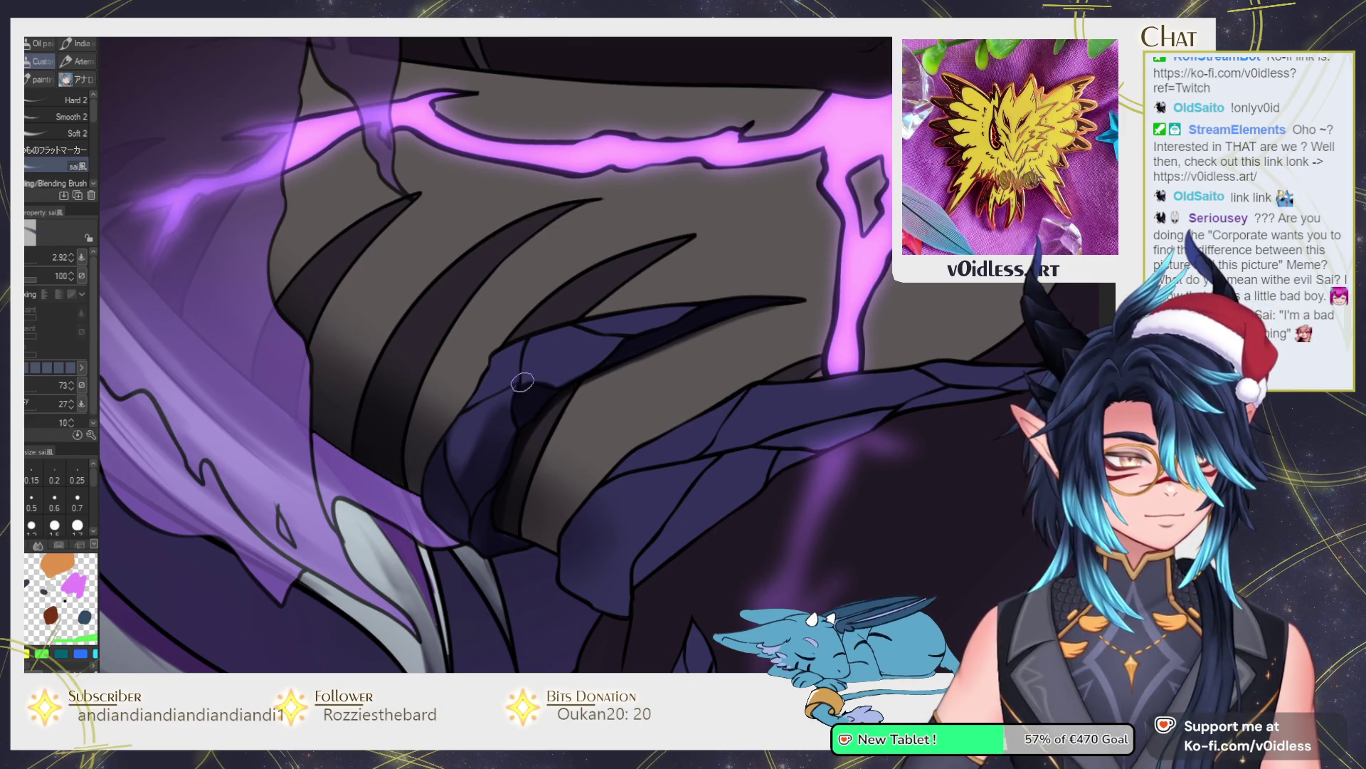
Smooth the claw shading with the blender and add a thin dark line along its edge.
key("j")
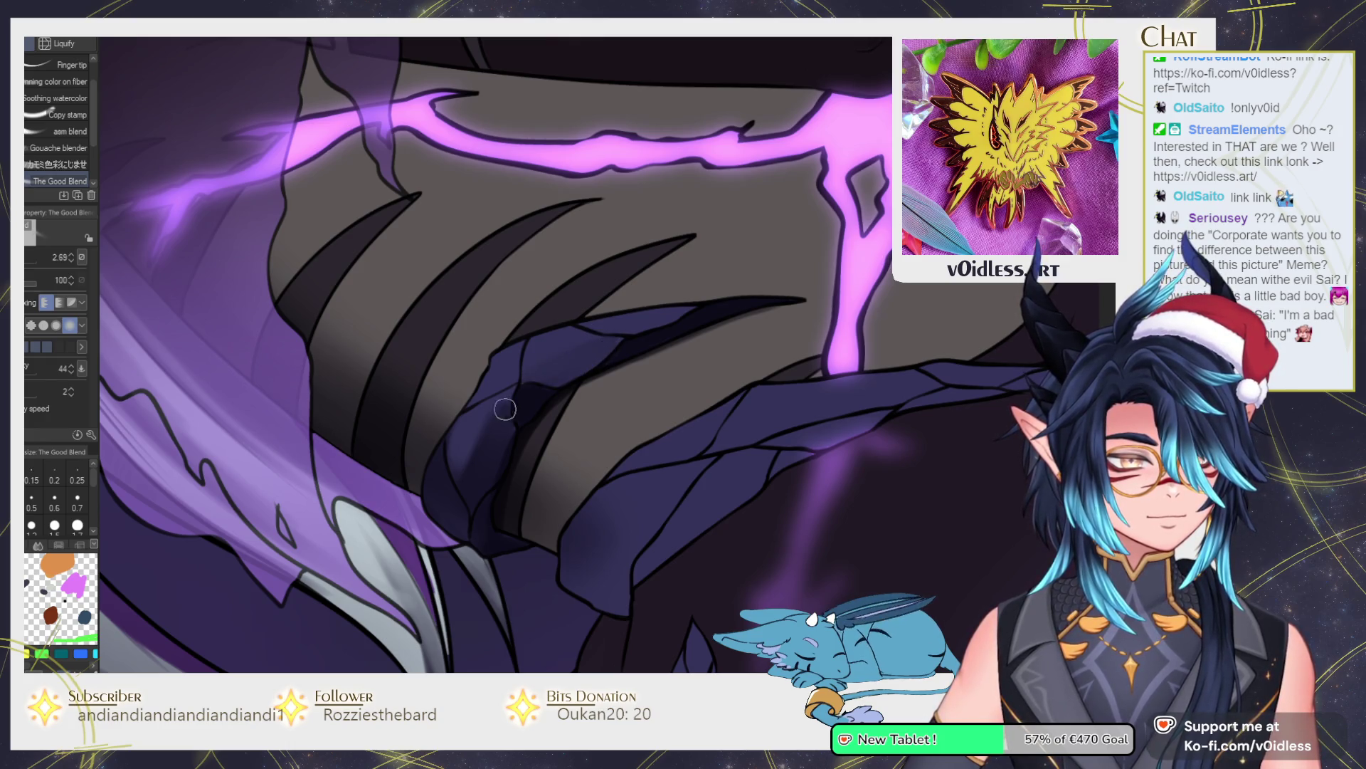
mouse_move(498, 420)
left_mouse_down()
mouse_move(487, 387)
mouse_move(526, 331)
left_mouse_up()
scroll(526, 331, "up", 5)
key("b")
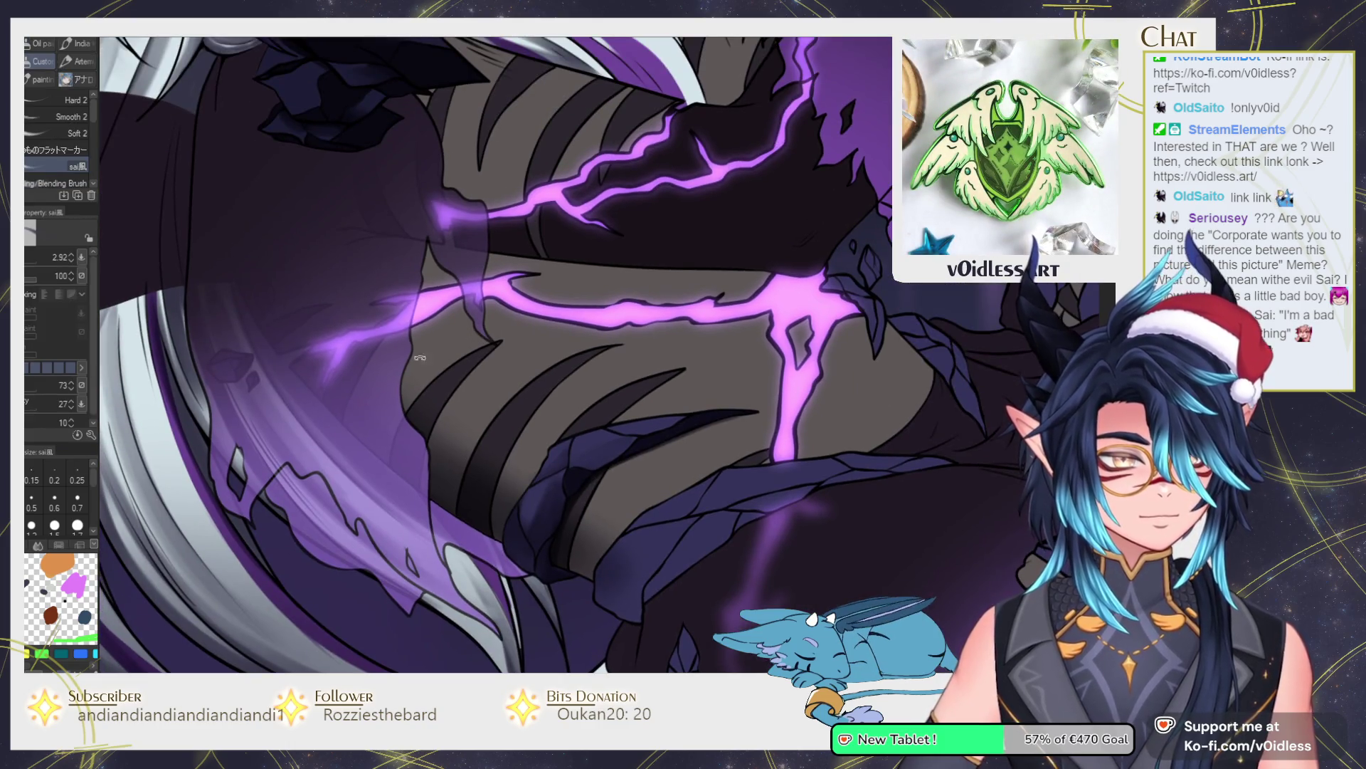
mouse_move(492, 299)
left_mouse_down()
mouse_move(571, 278)
mouse_move(622, 313)
mouse_move(601, 307)
mouse_move(671, 315)
left_mouse_up()
scroll(750, 268, "up", 3)
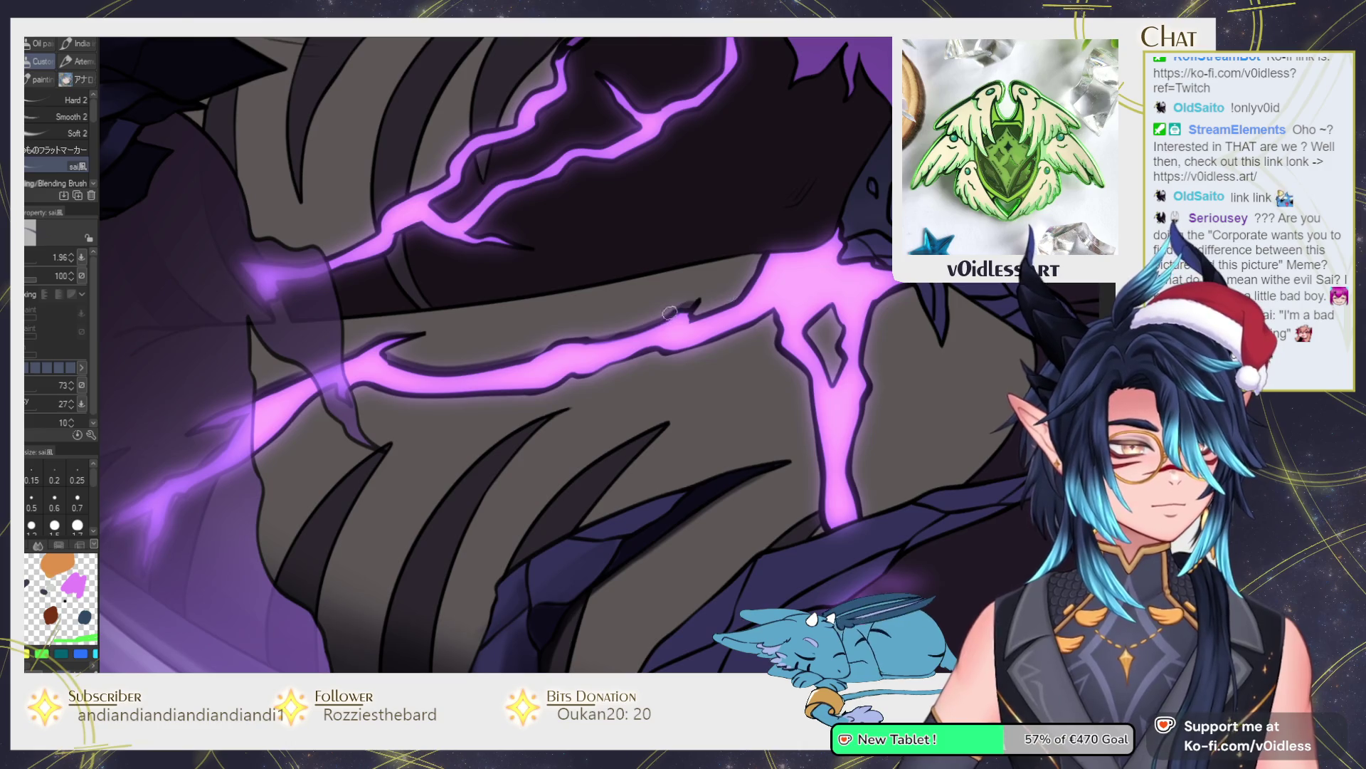
scroll(674, 312, "down", 3)
scroll(511, 295, "up", 3)
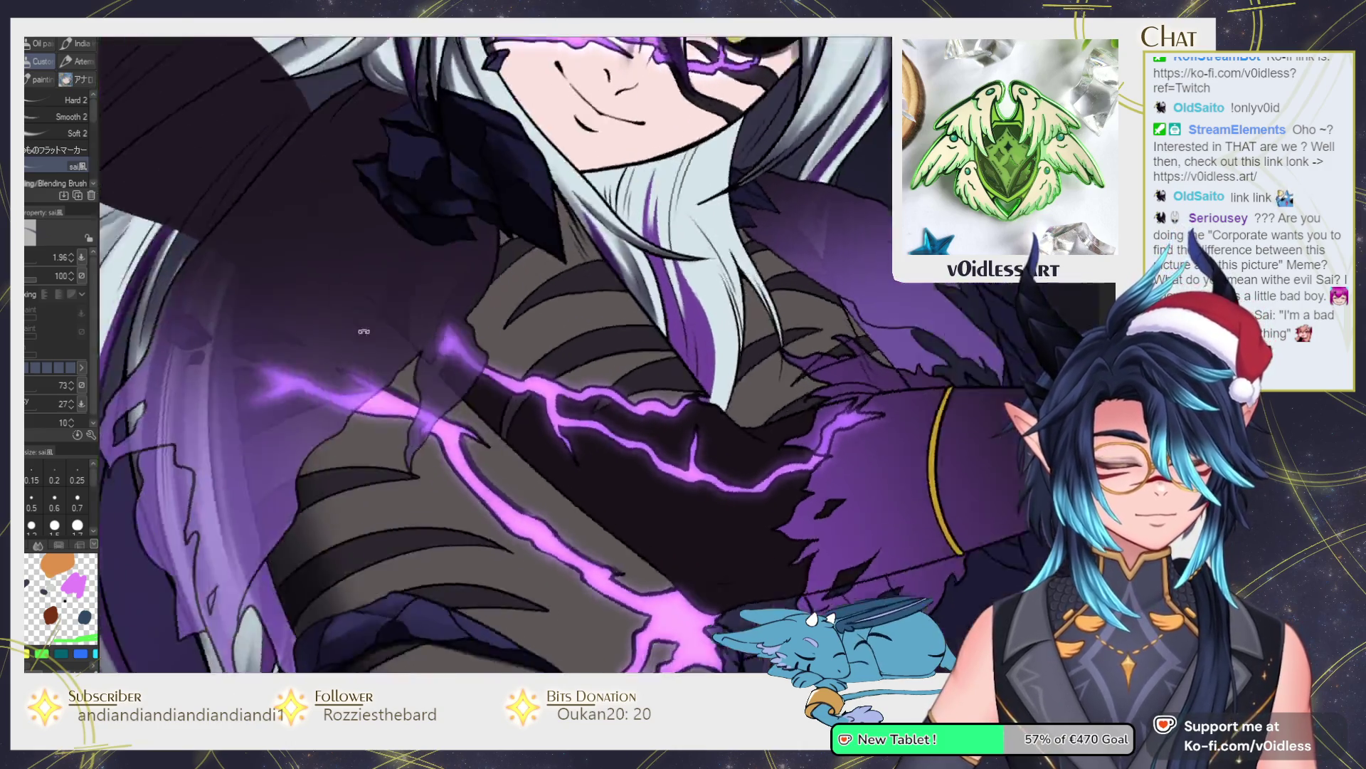
key("End")
key("End")
key("End")
left_click_drag(505, 228, 491, 221)
key("j")
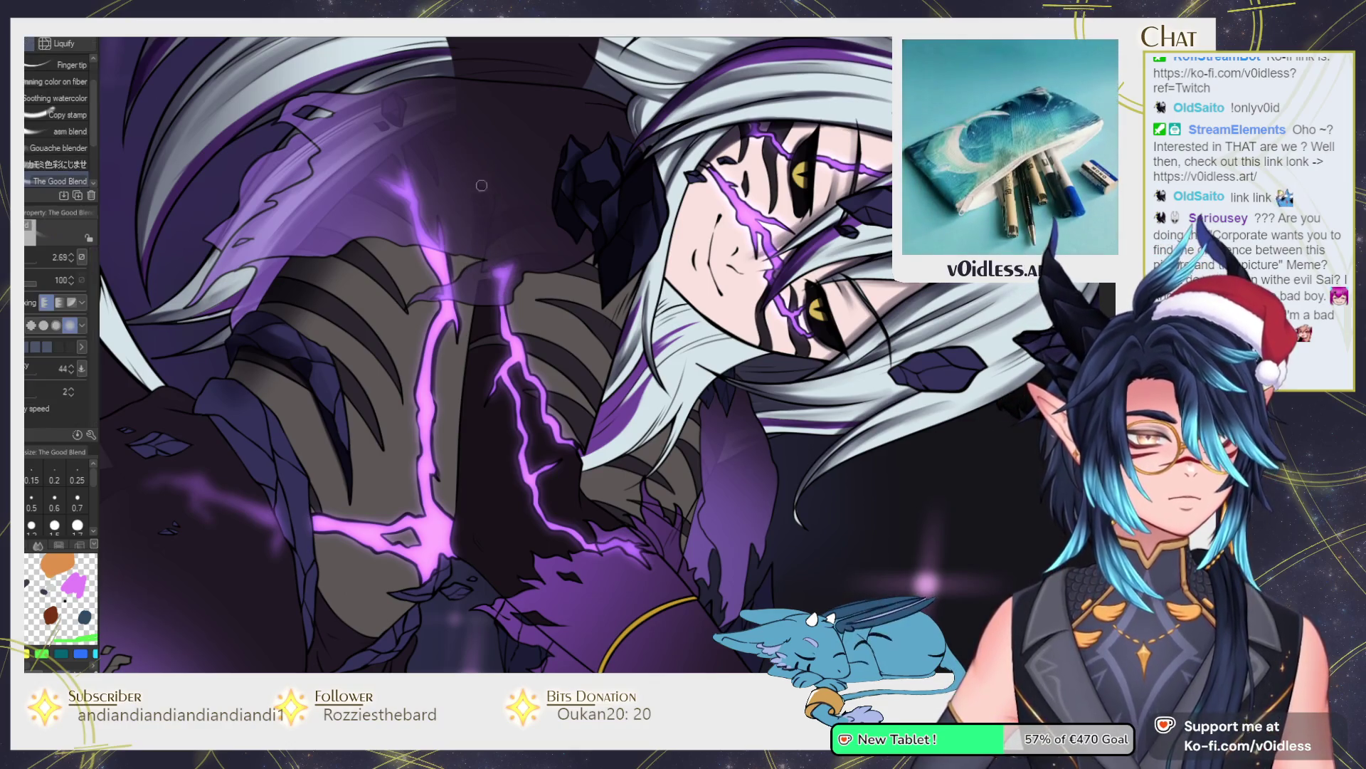
key("b")
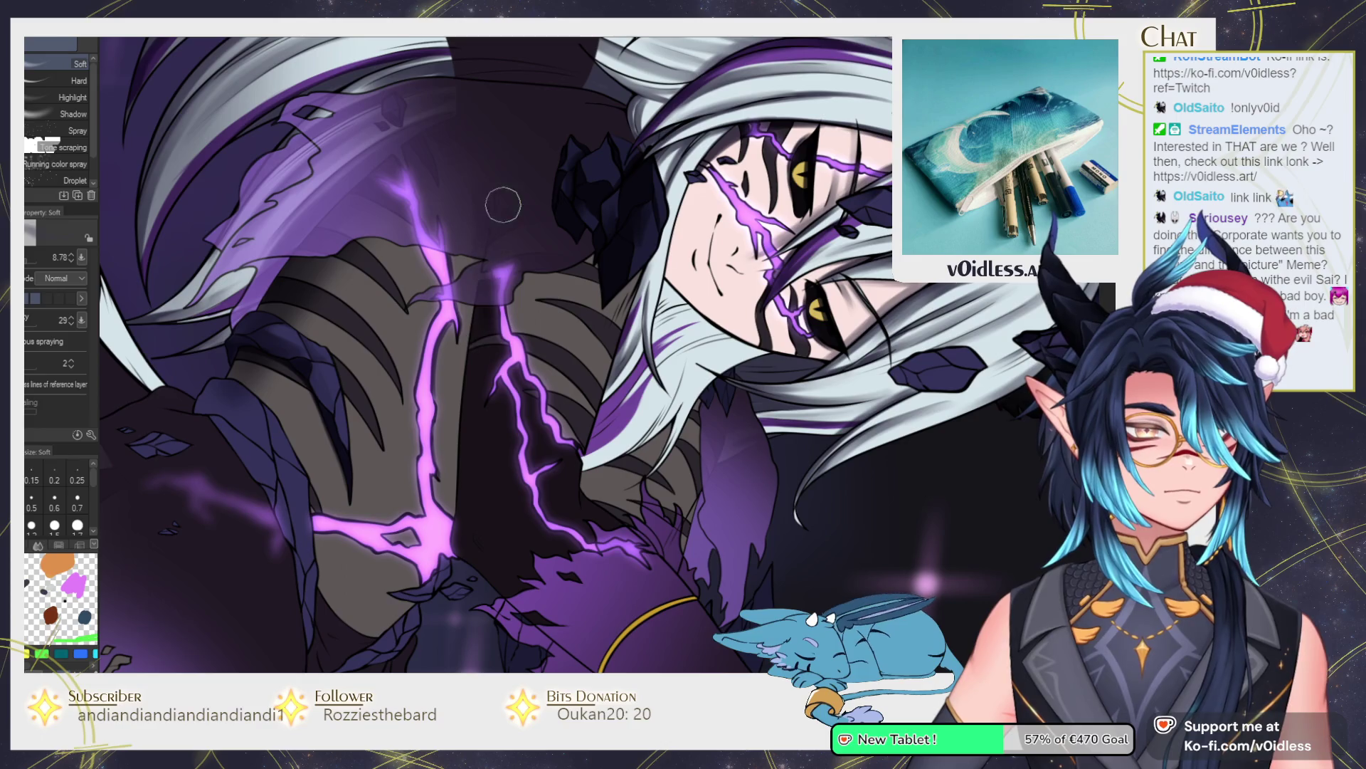
left_click_drag(463, 556, 405, 427)
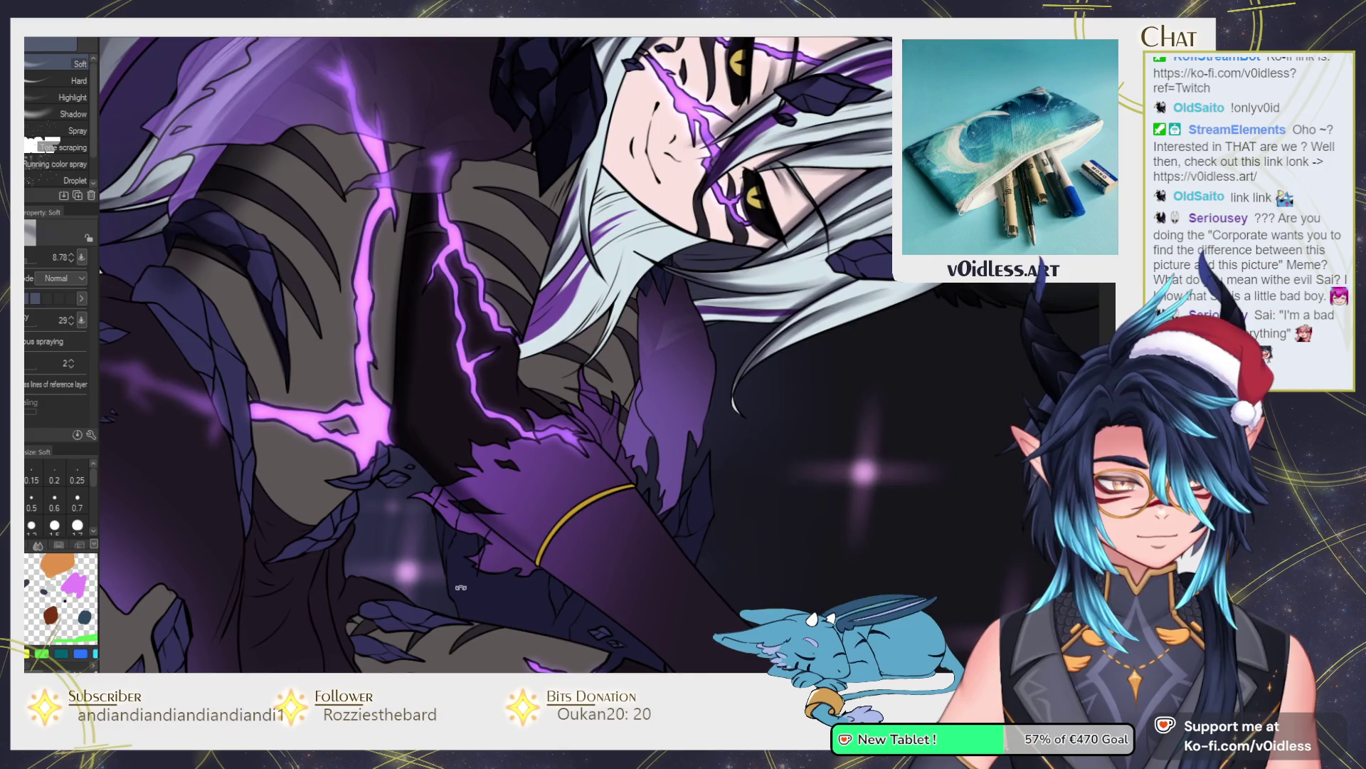
key("r")
left_click_drag(800, 384, 503, 478)
left_click_drag(665, 238, 499, 426)
key("bracketleft")
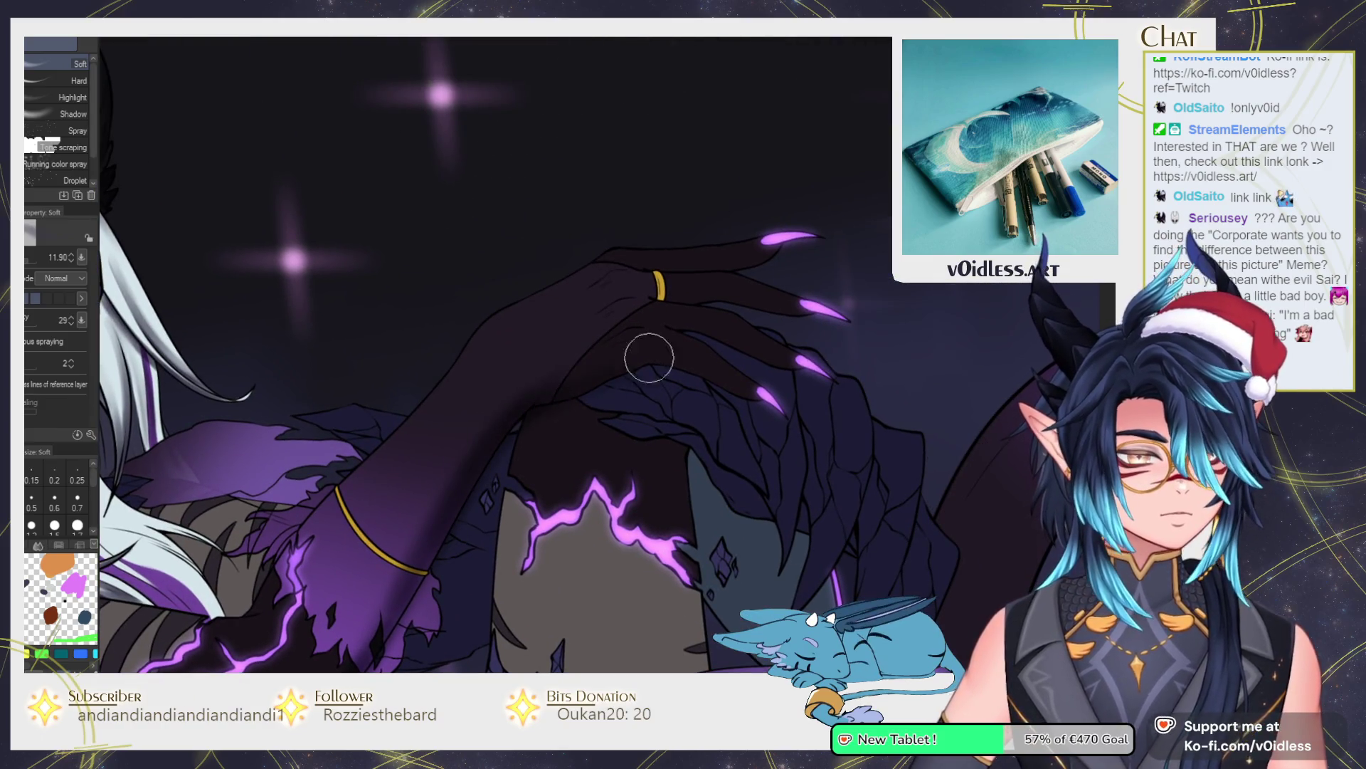
left_click_drag(451, 491, 556, 390)
key("bracketleft")
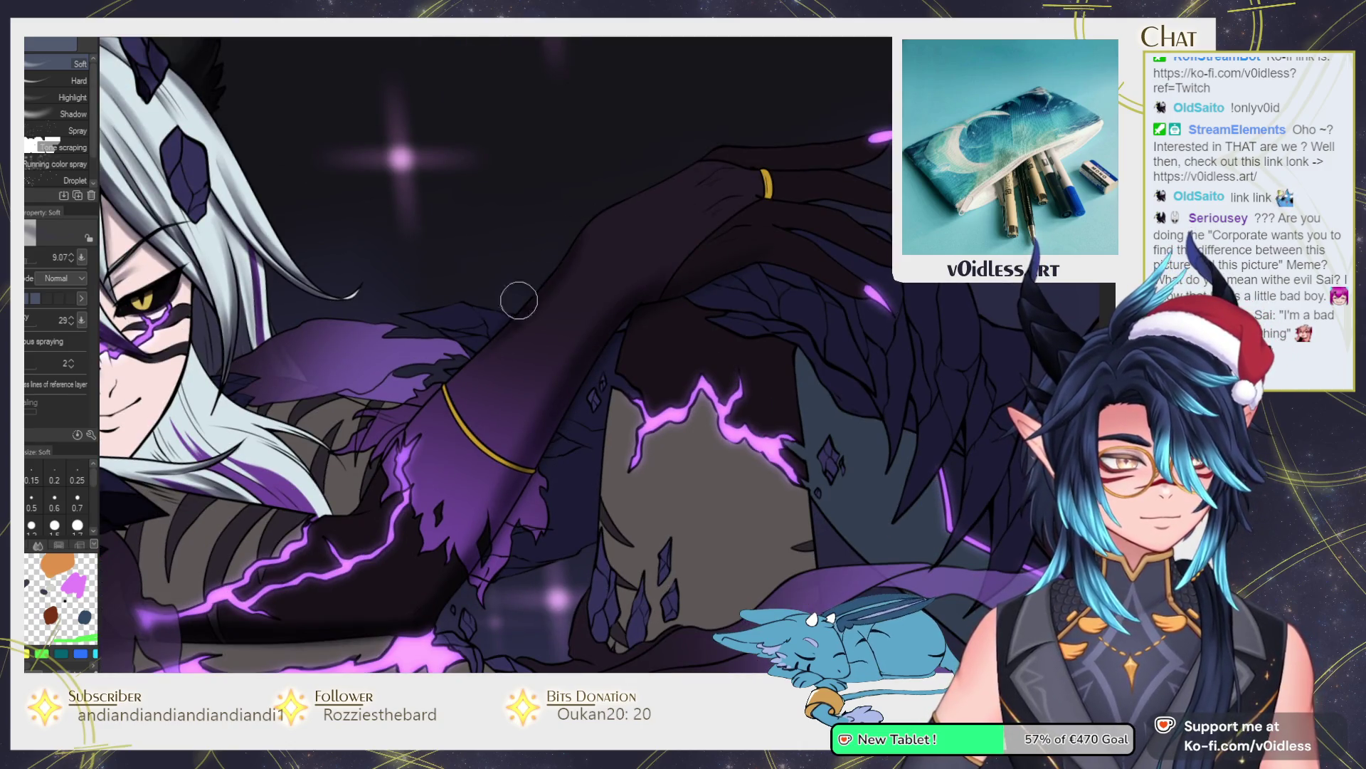
key("bracketright")
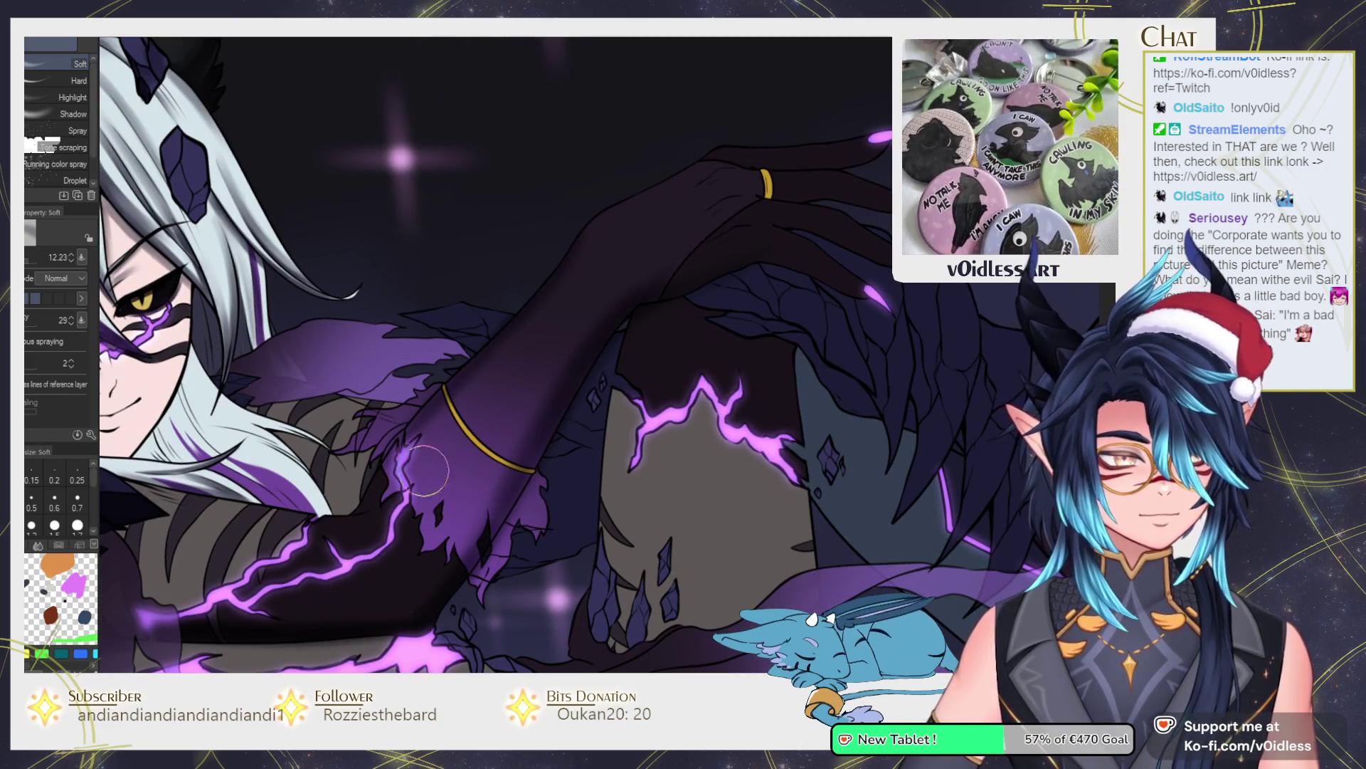
left_click_drag(384, 555, 476, 495)
key("b")
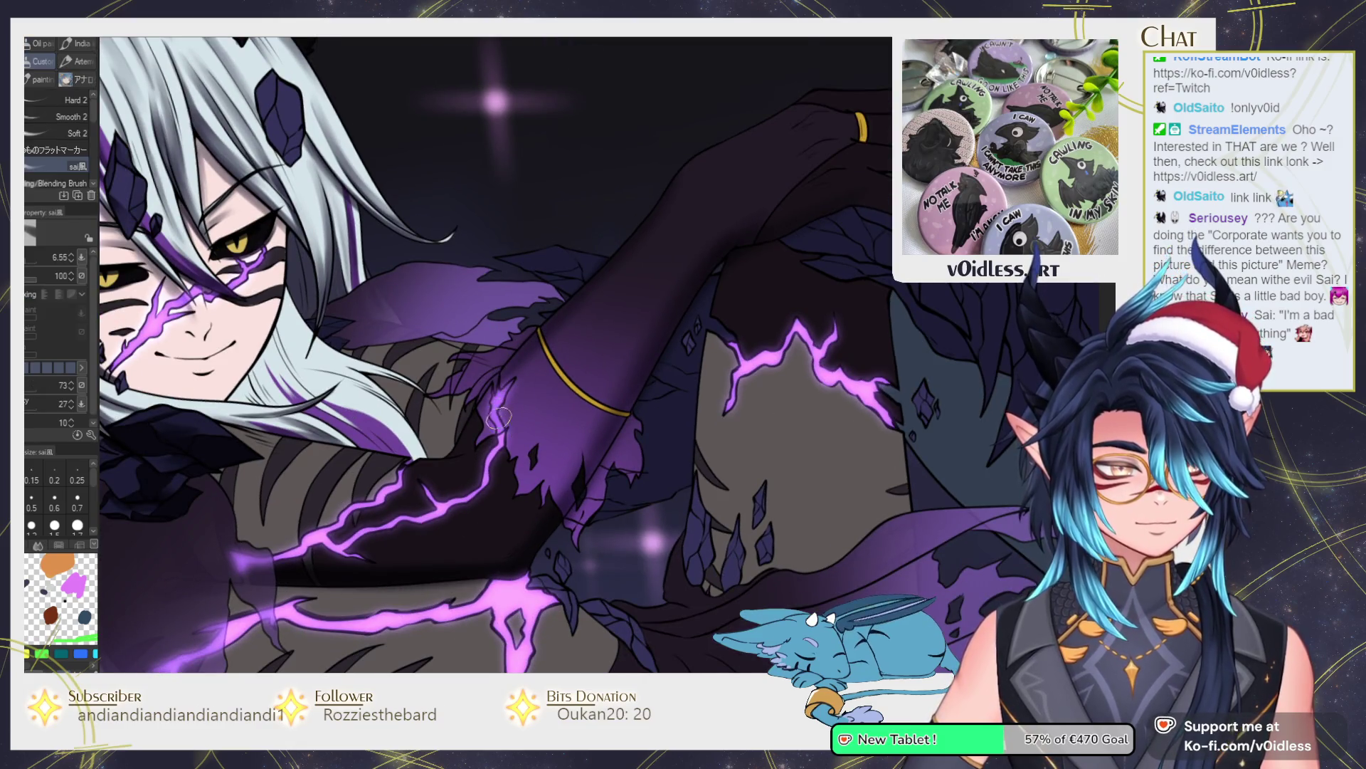
Paint dark purple shading on the arm near the gold bracelet.
scroll(498, 415, "up", 2)
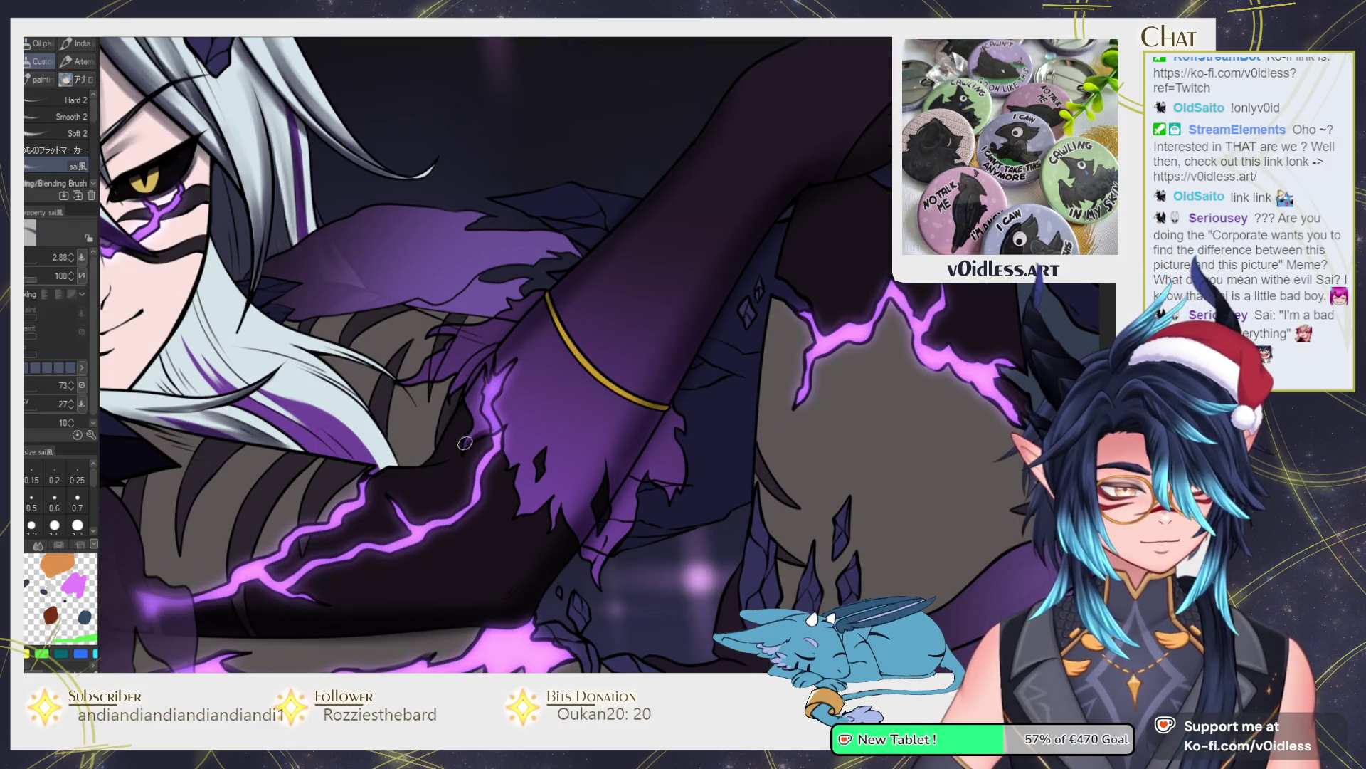
mouse_move(516, 461)
left_mouse_down()
mouse_move(558, 476)
mouse_move(592, 540)
left_mouse_up()
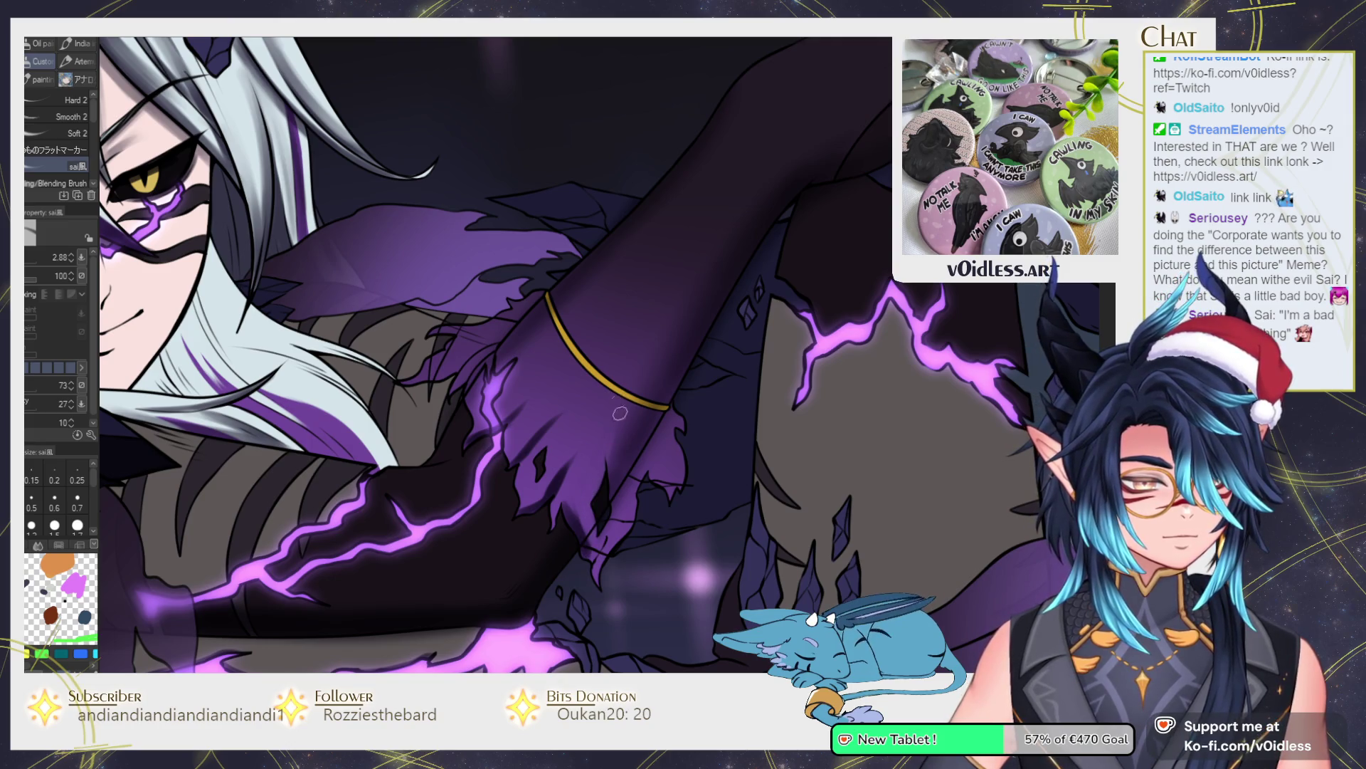
key("k")
key("j")
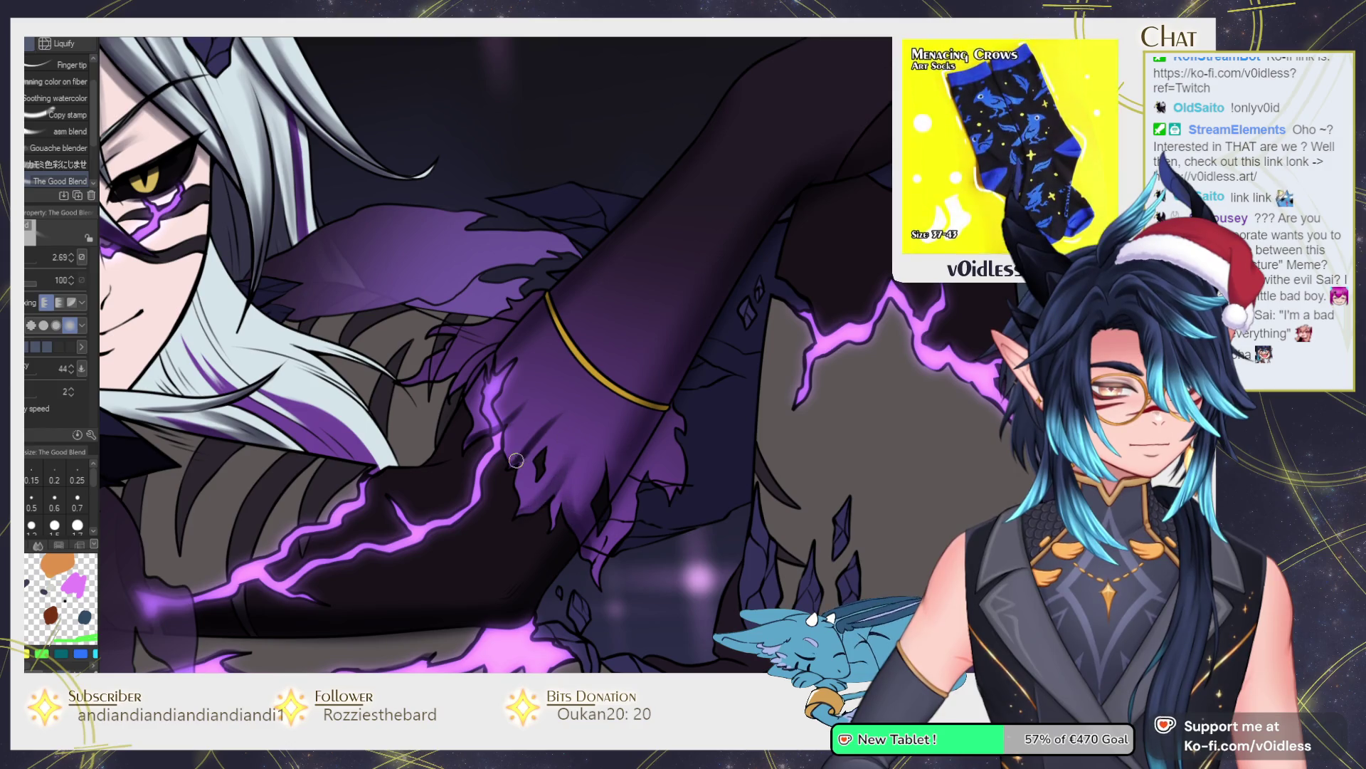
key("b")
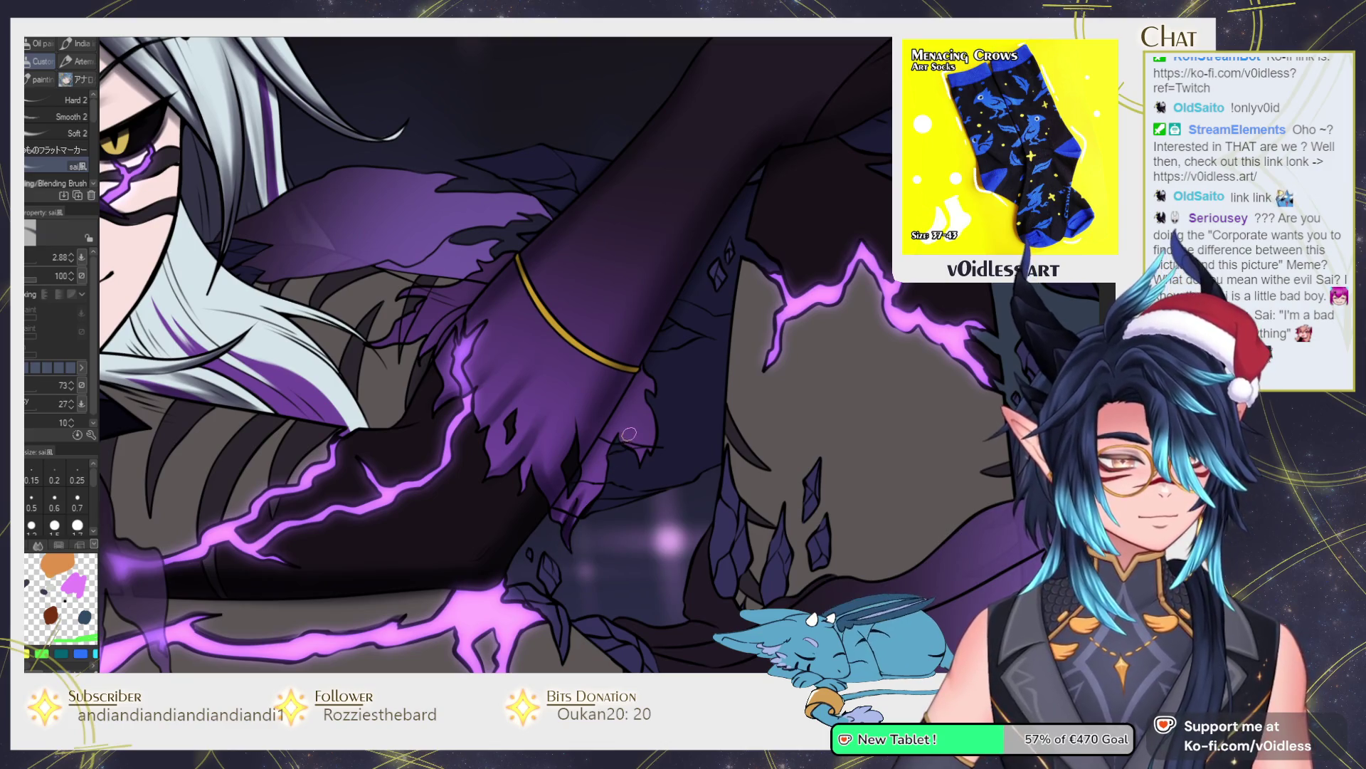
key("j")
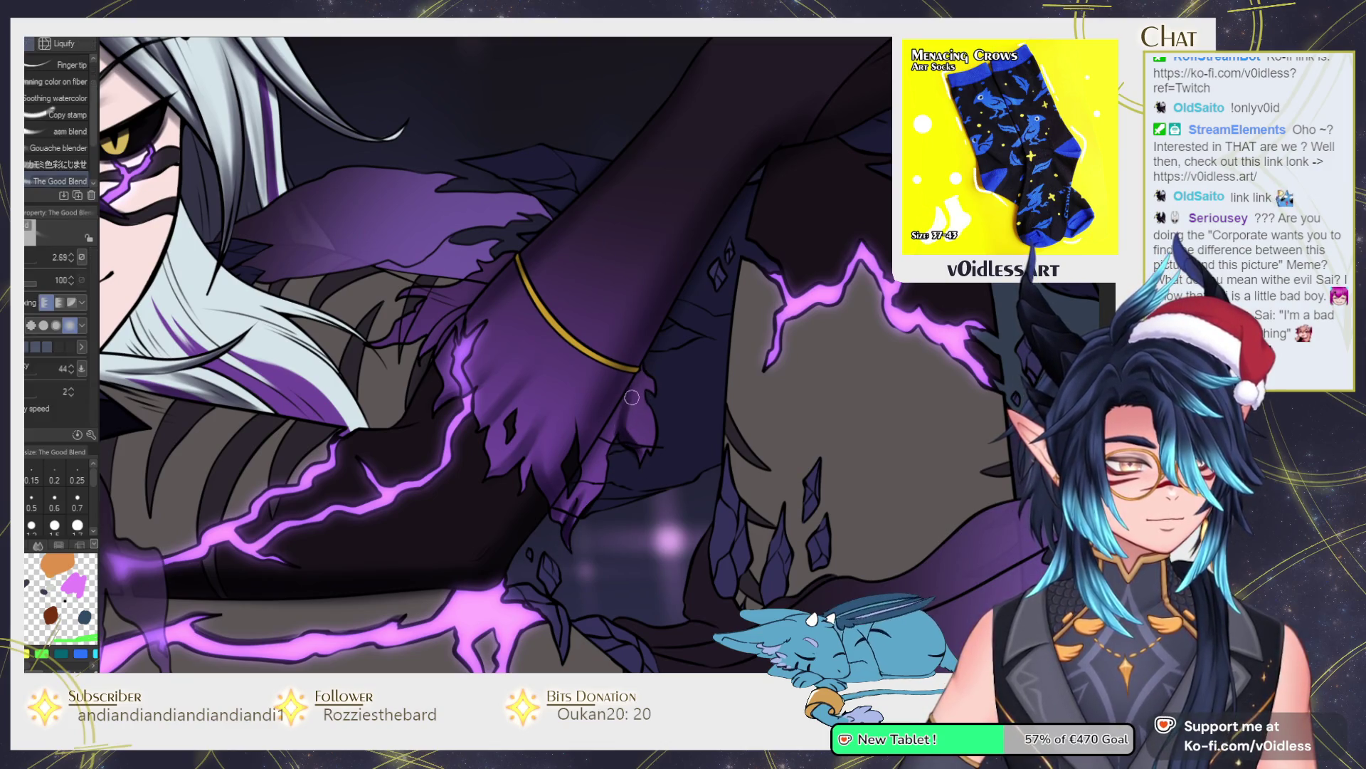
key("b")
key("asciicircum")
key("asciicircum")
key("asciicircum")
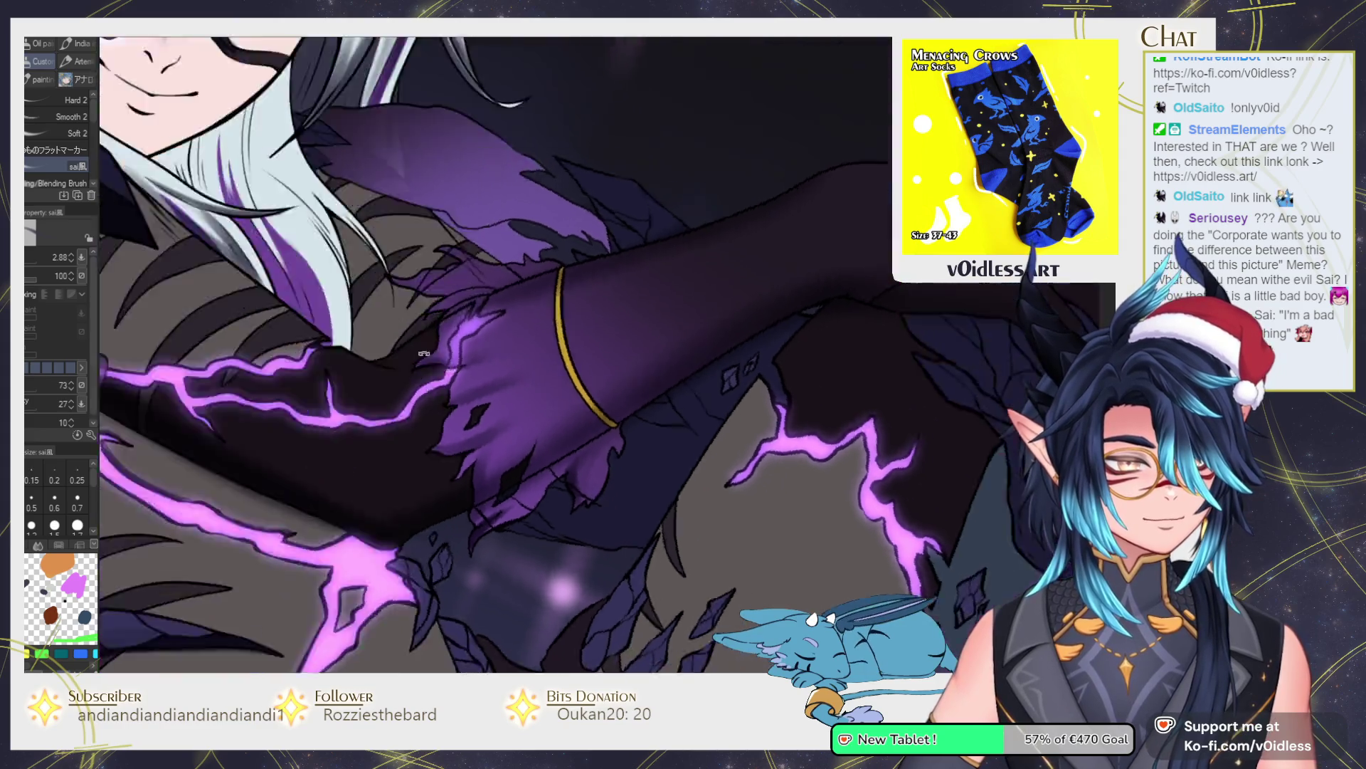
scroll(558, 390, "up", 2)
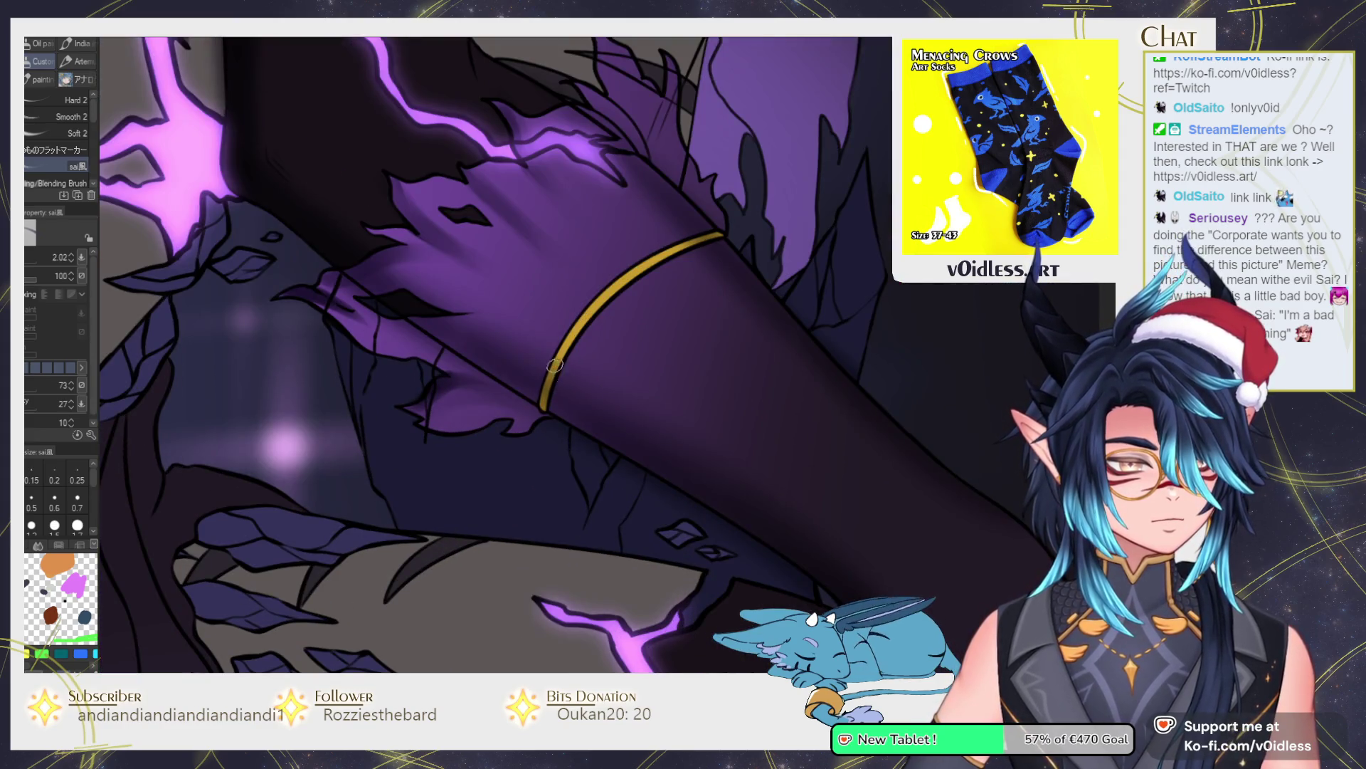
left_click_drag(542, 418, 524, 459)
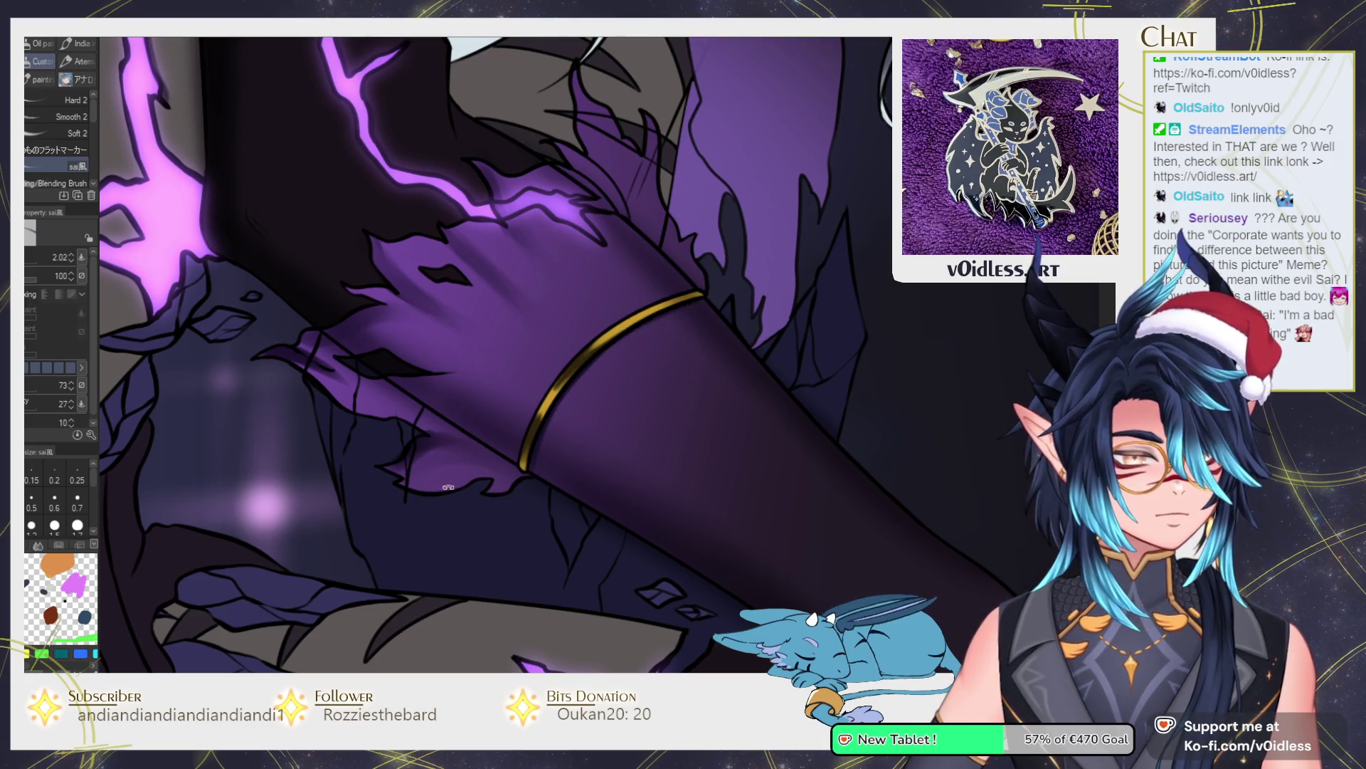
left_click_drag(449, 479, 736, 310)
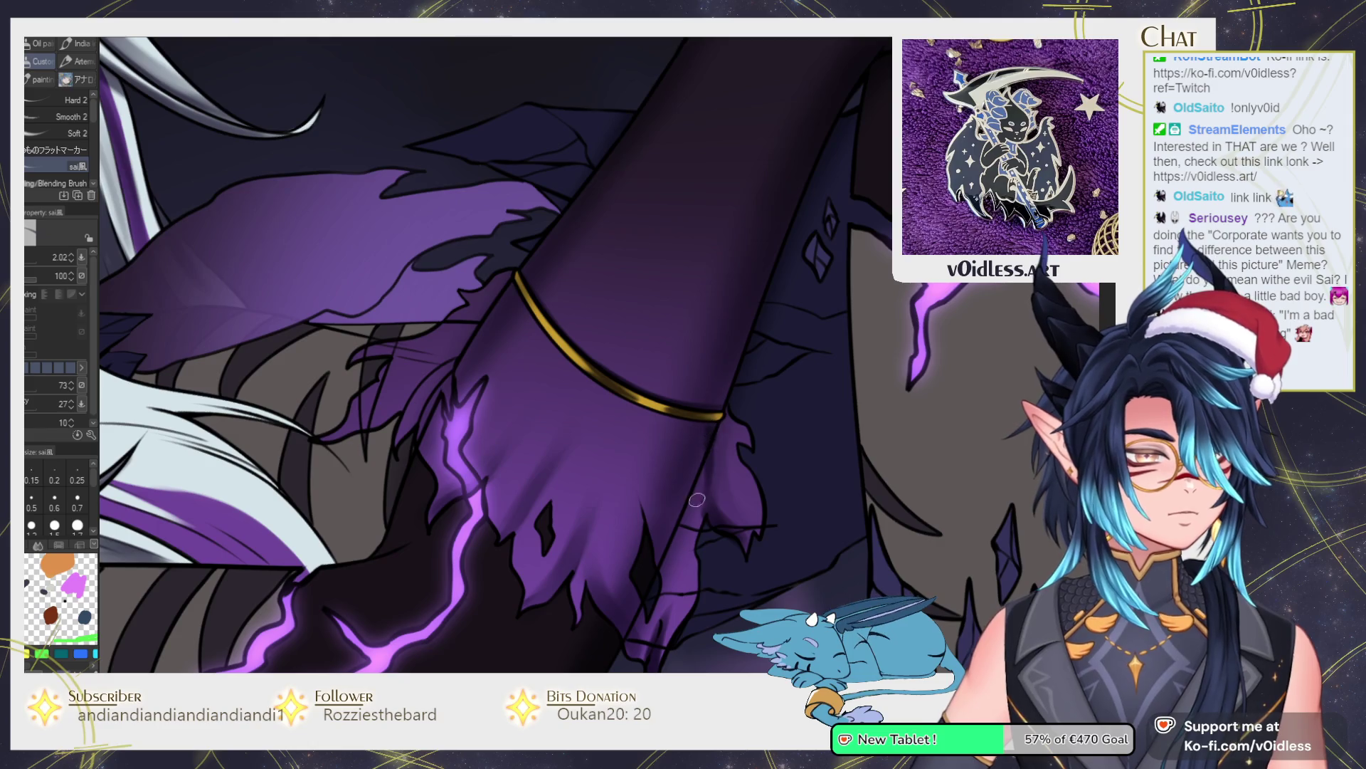
Paint dark strokes down the sleeve and across the hand, then soften them with The Good Blend.
key("j")
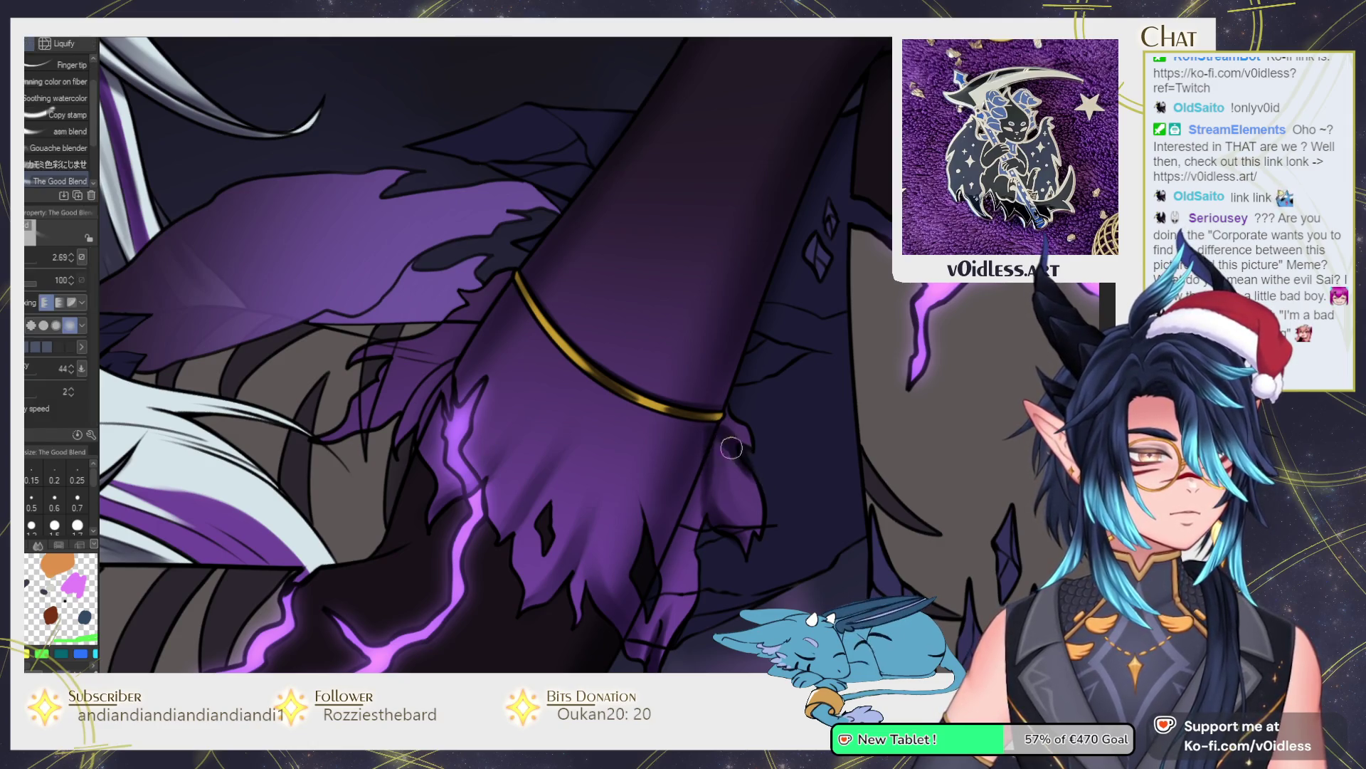
key("b")
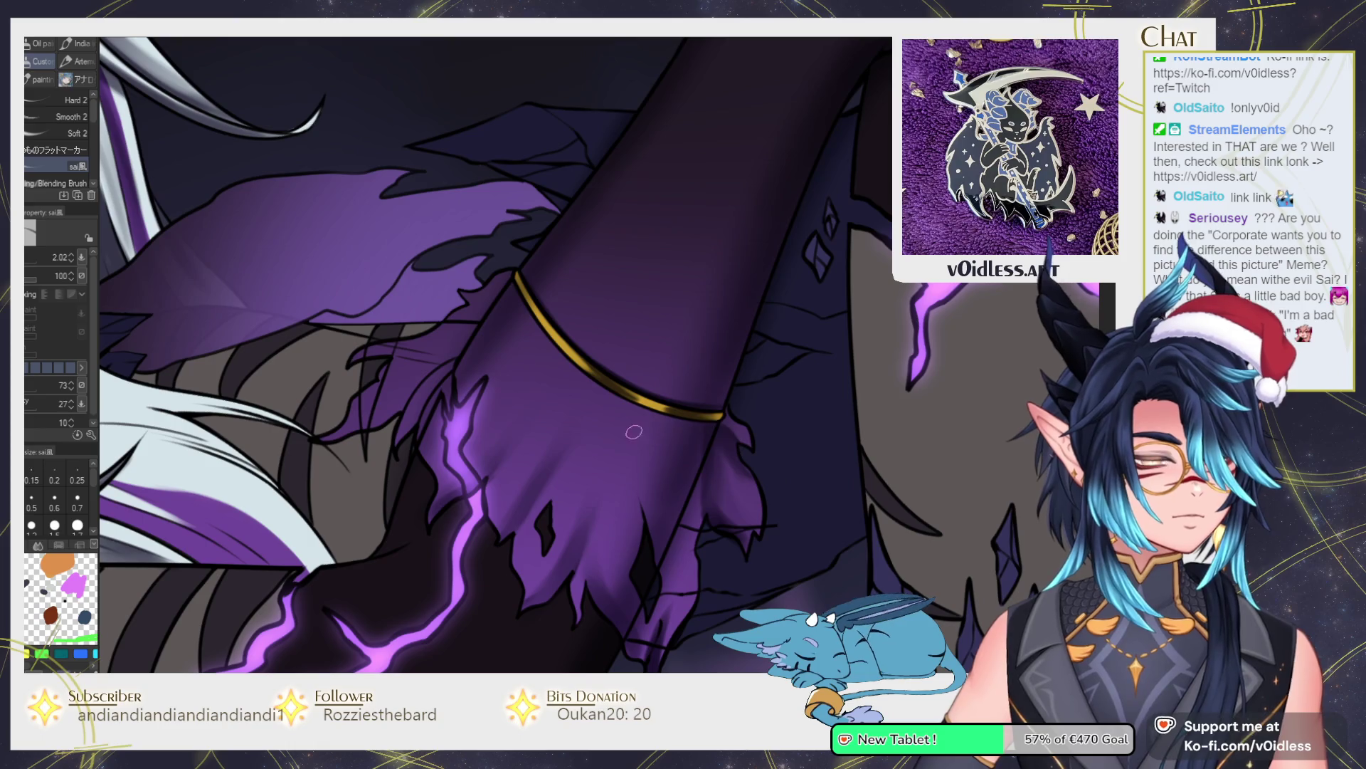
left_click_drag(626, 405, 595, 493)
key("j")
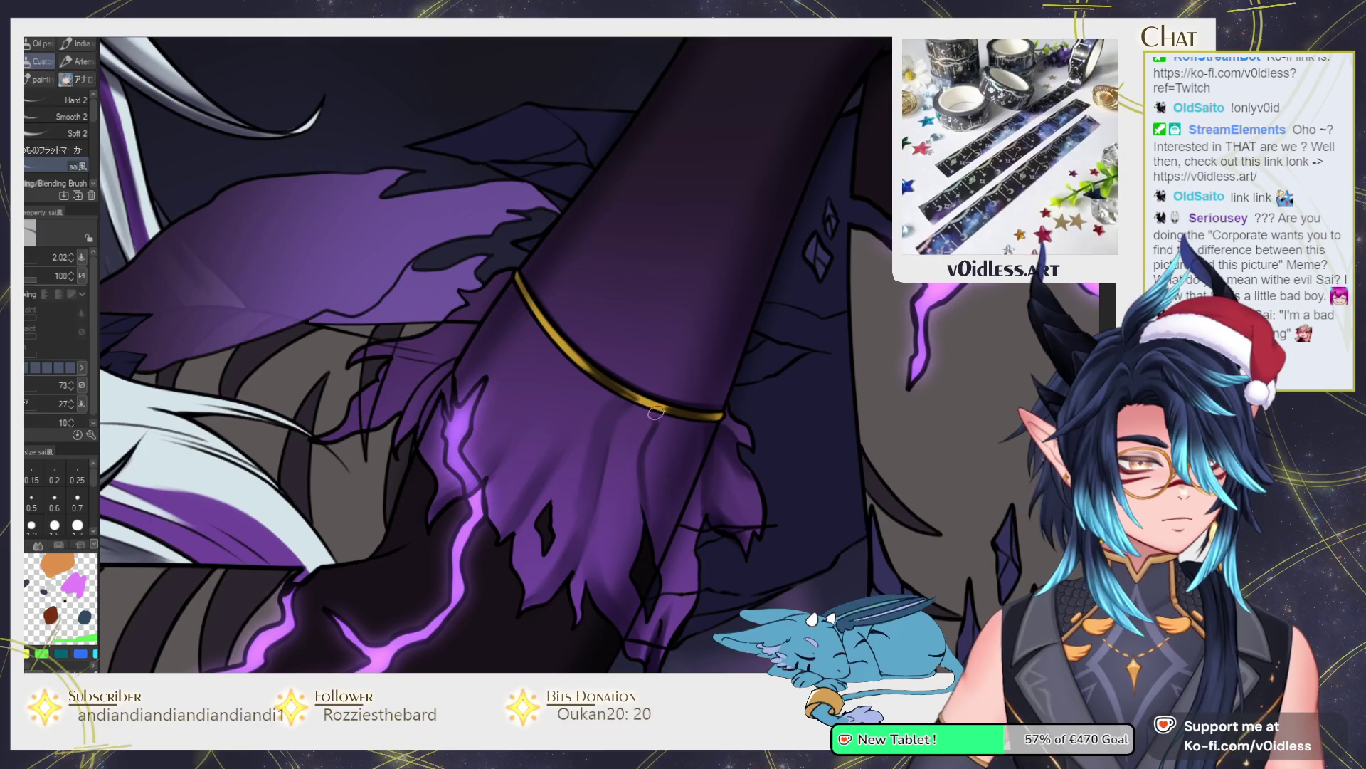
left_click_drag(652, 427, 634, 478)
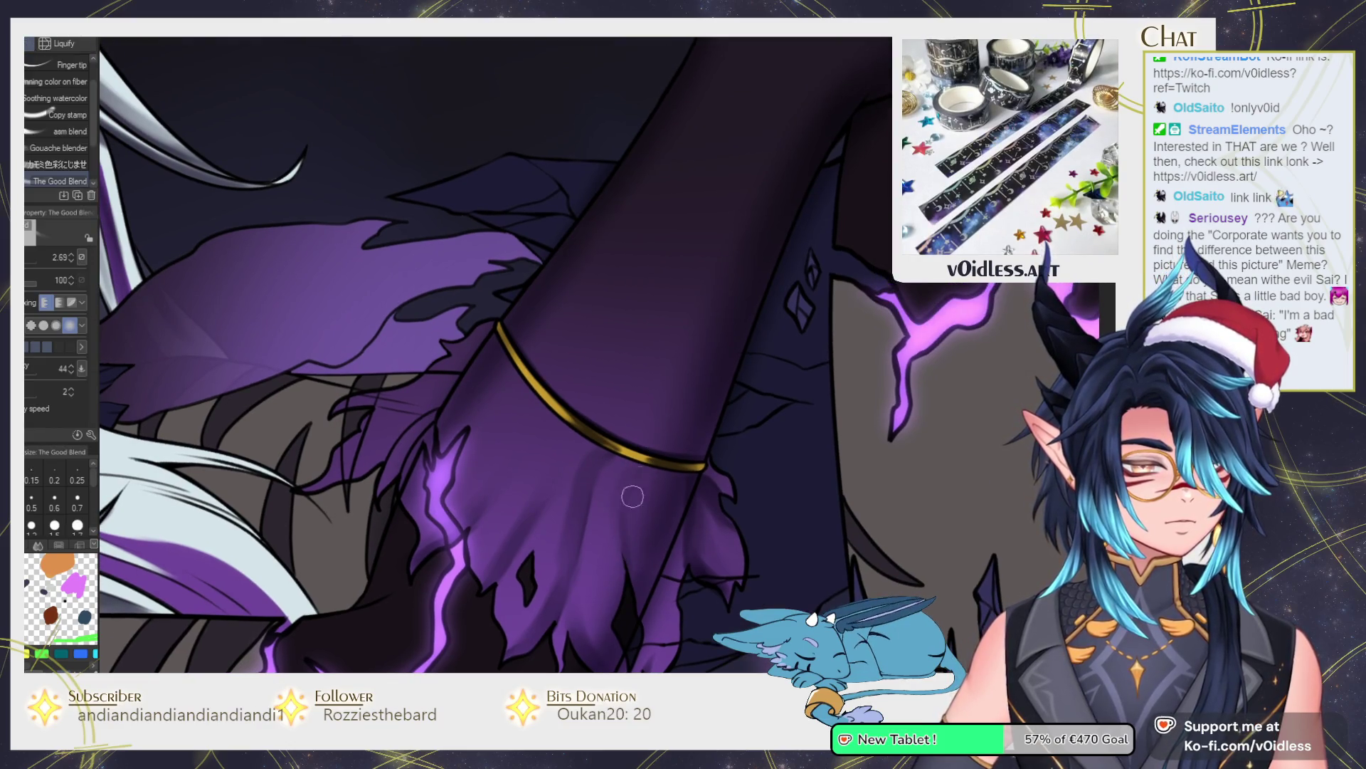
key("b")
mouse_move(453, 538)
left_mouse_down()
mouse_move(491, 471)
mouse_move(551, 414)
left_mouse_up()
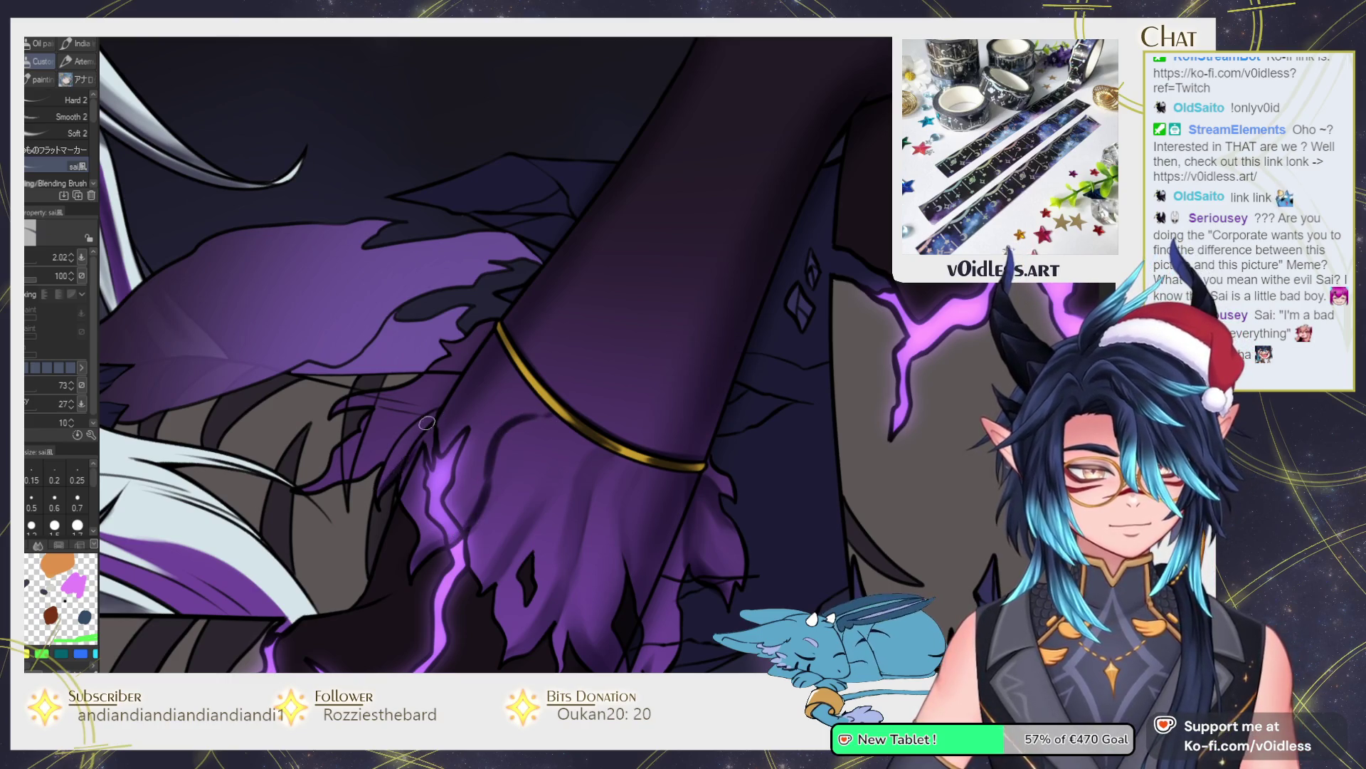
key("j")
mouse_move(507, 387)
left_mouse_down()
mouse_move(395, 466)
mouse_move(523, 420)
mouse_move(470, 472)
mouse_move(488, 450)
left_mouse_up()
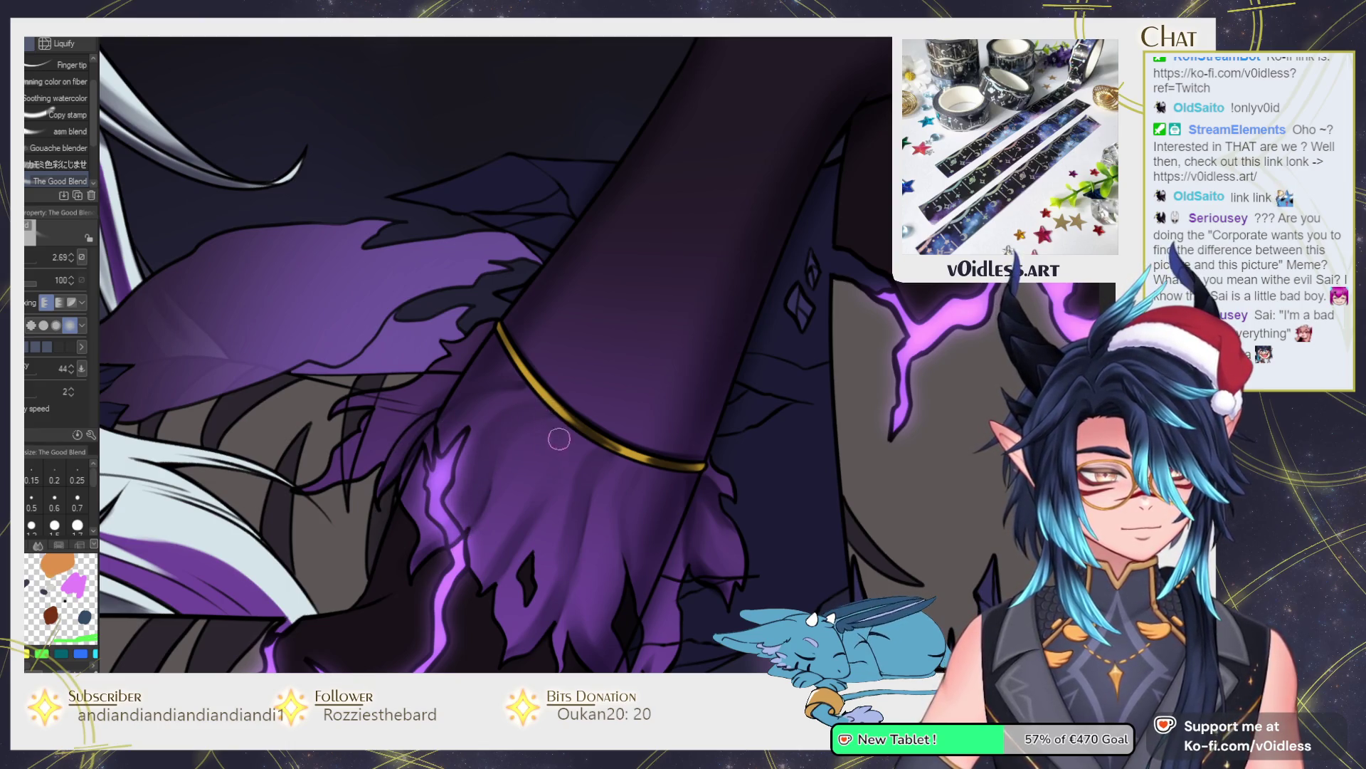
Finish blending the hand shading and check the whole illustration.
key("b")
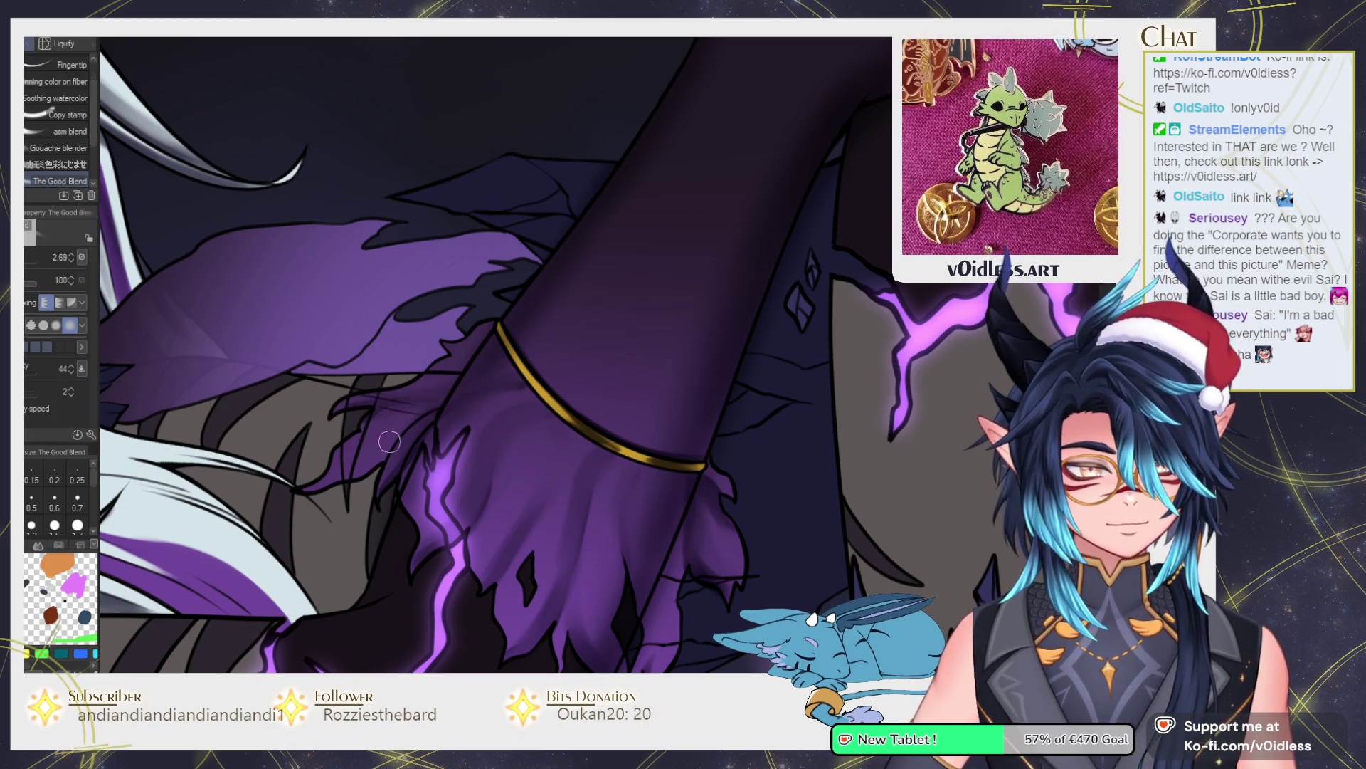
key("j")
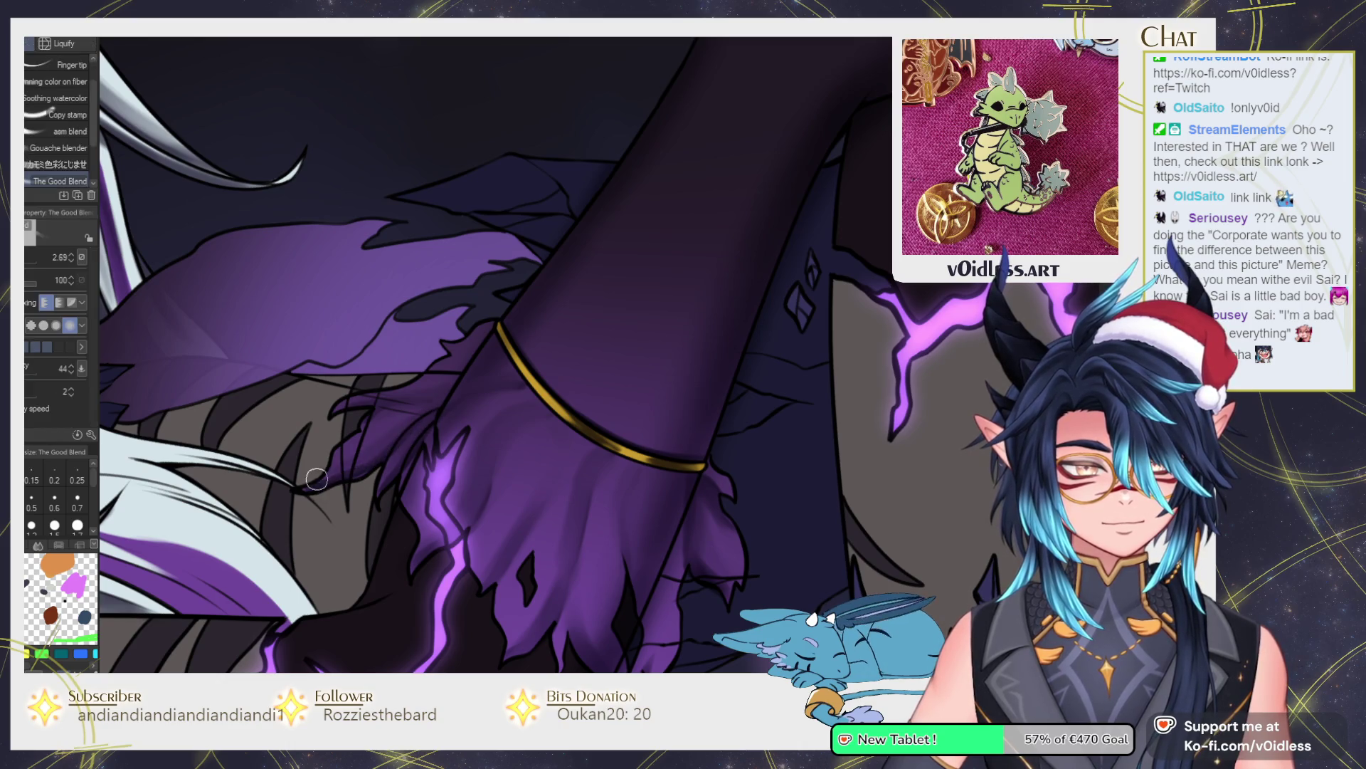
key("b")
scroll(484, 363, "down", 5)
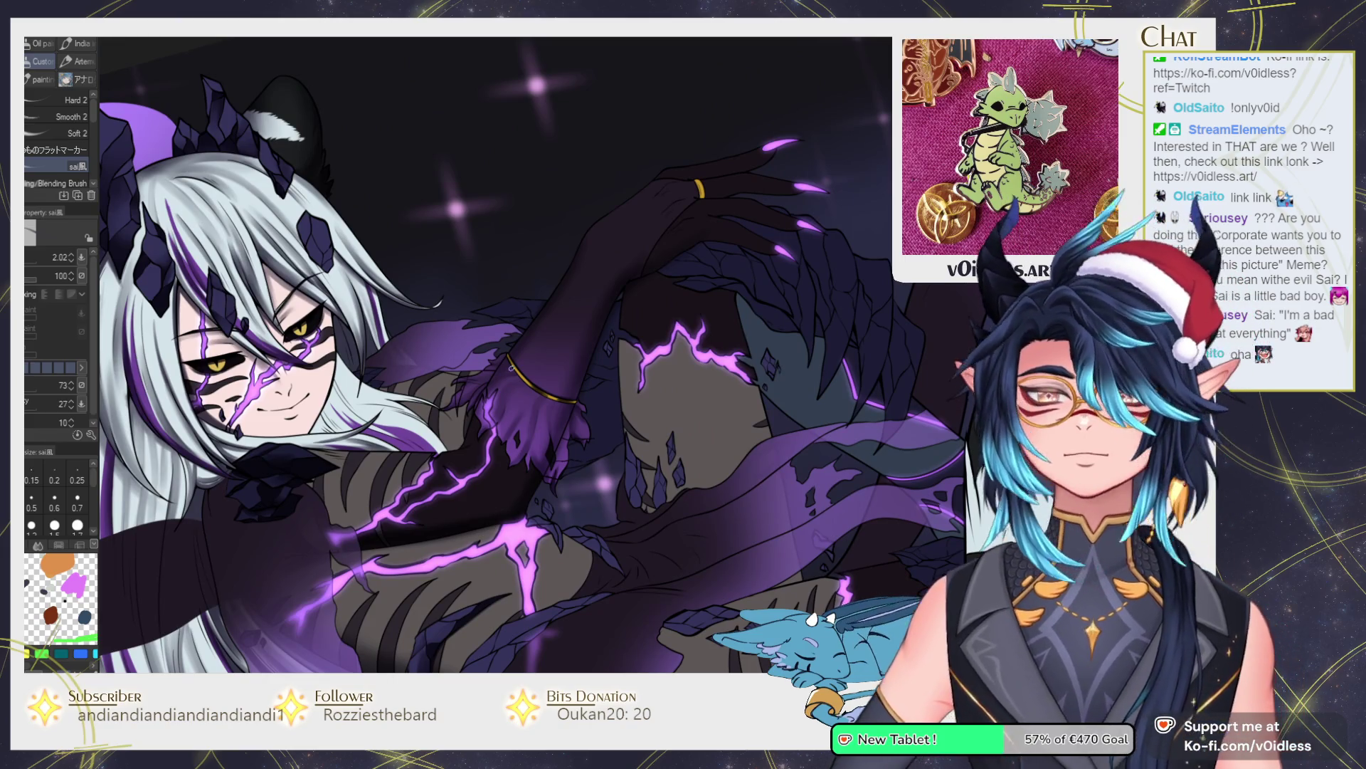
scroll(473, 407, "up", 2)
scroll(473, 408, "up", 3)
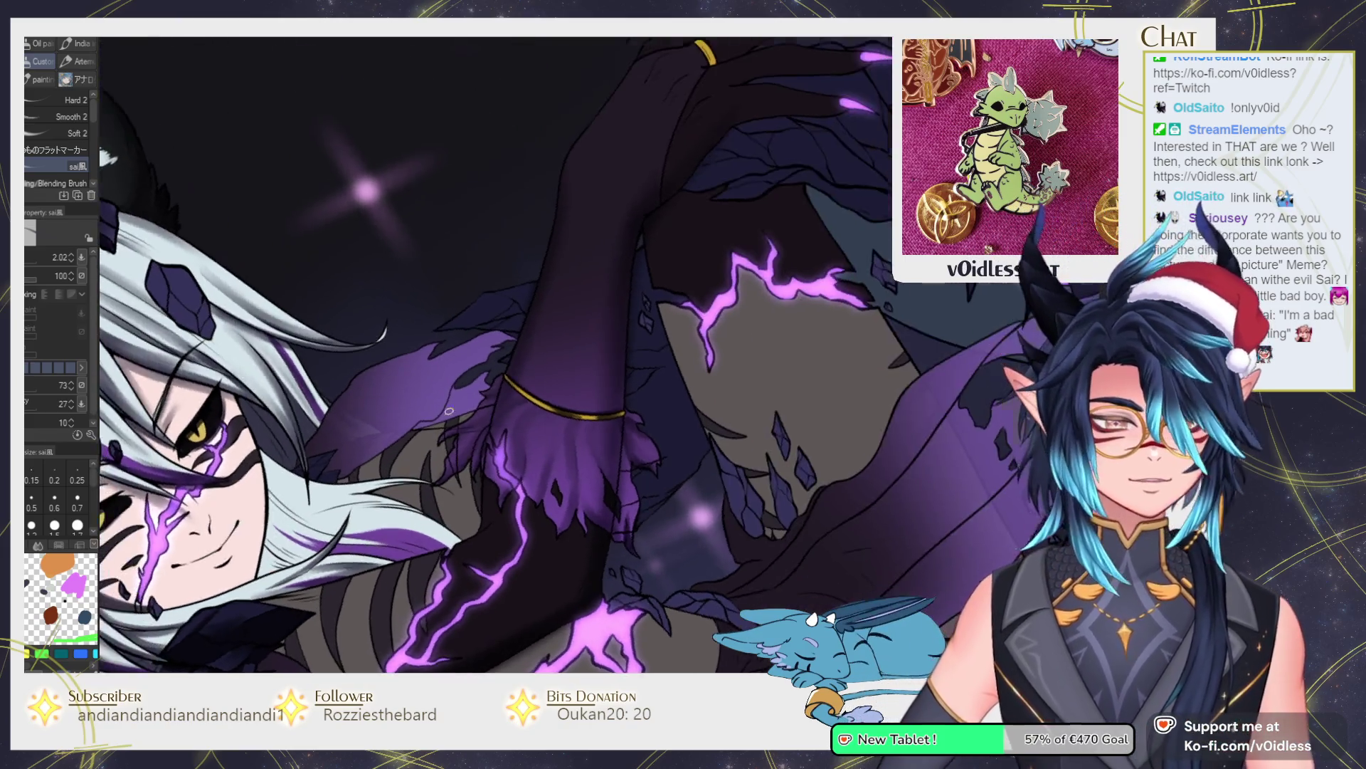
key("g")
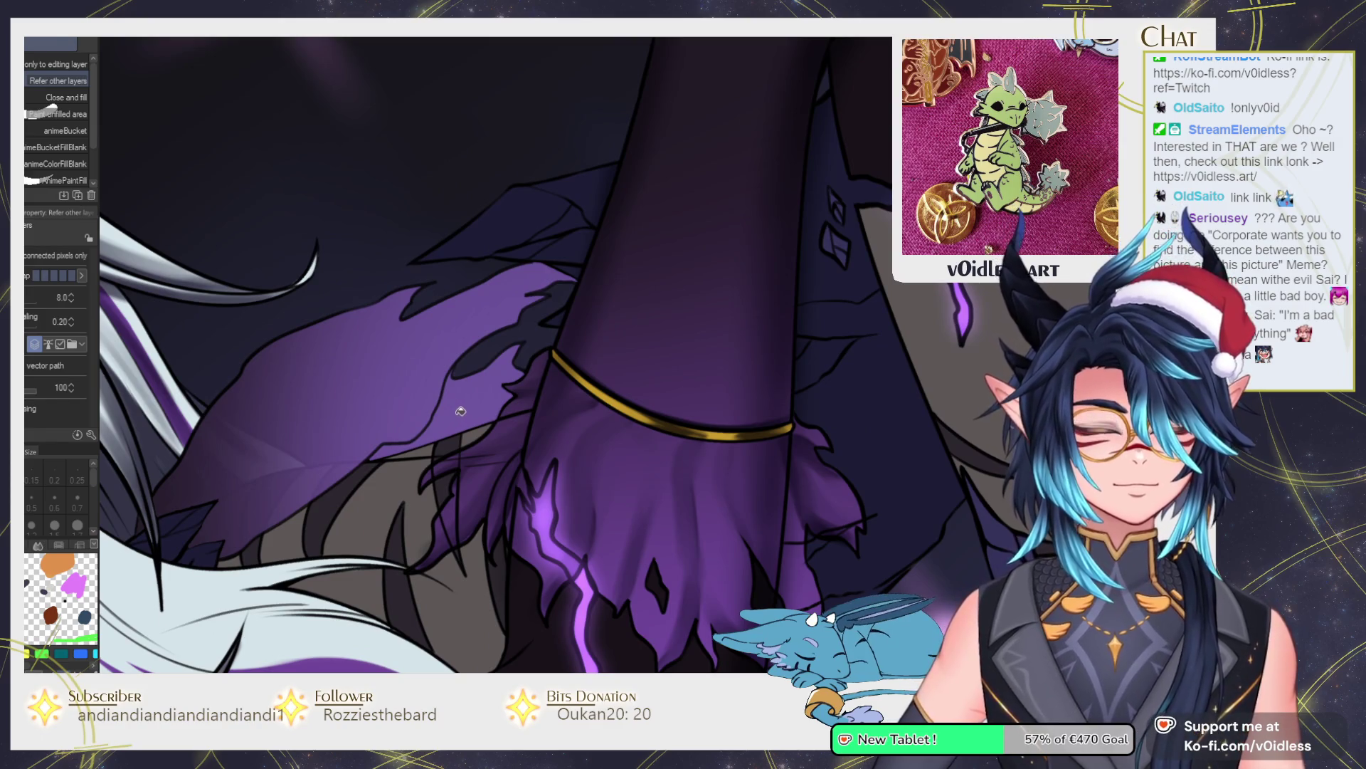
key("b")
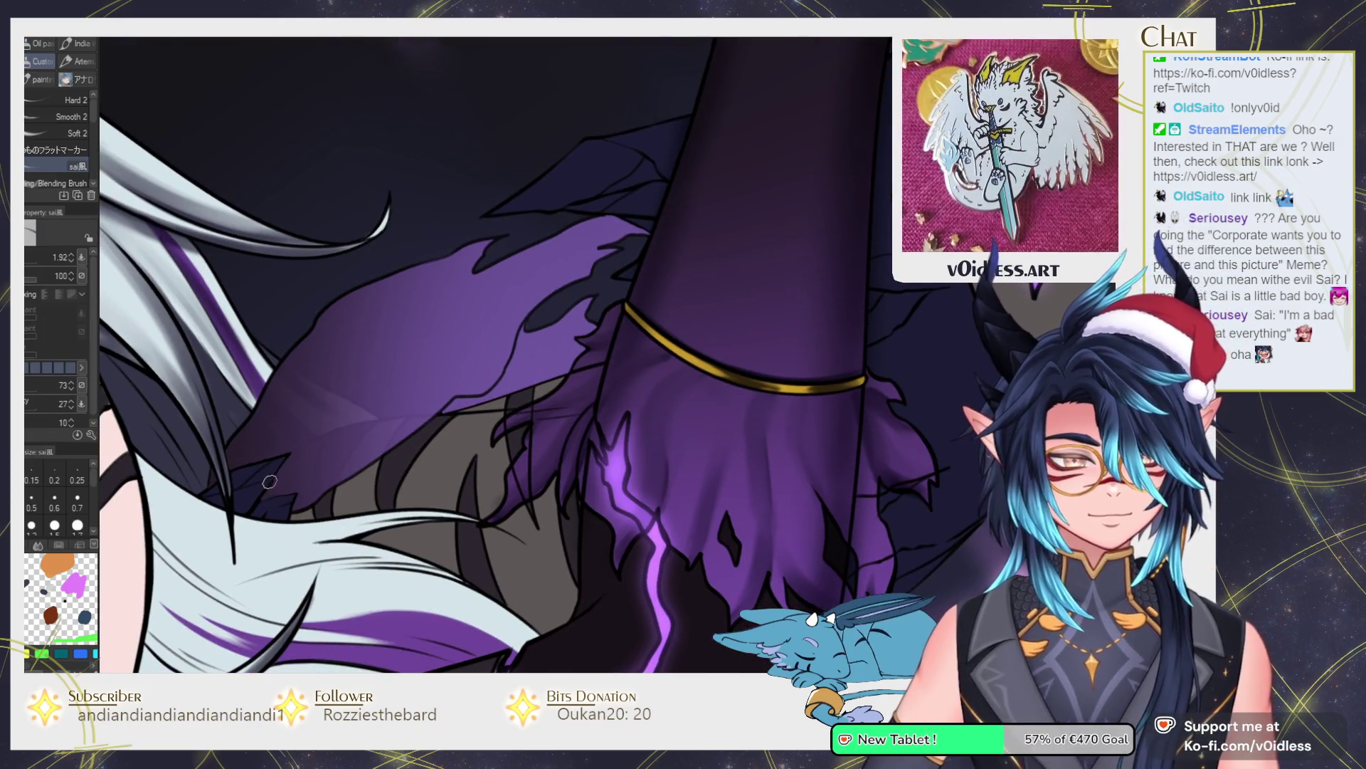
scroll(271, 481, "up", 2)
key("b")
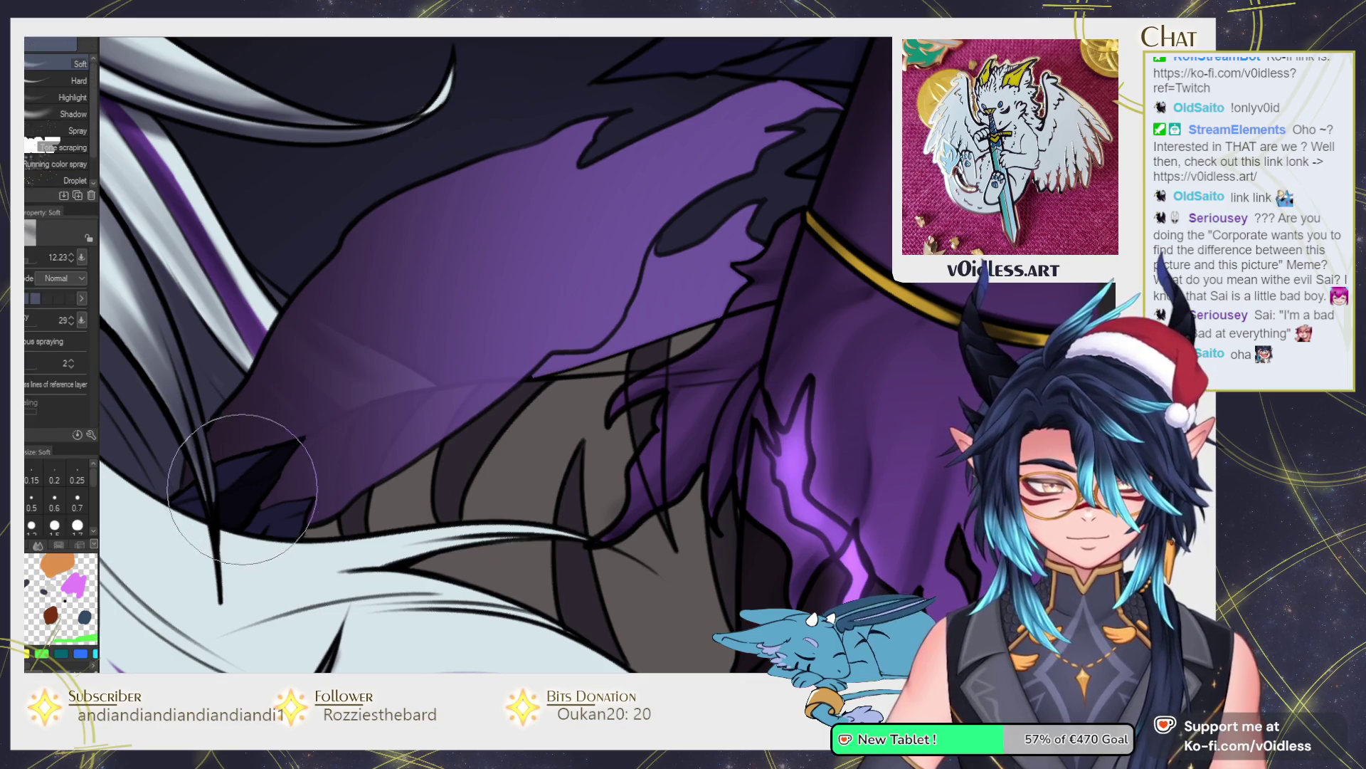
key("b")
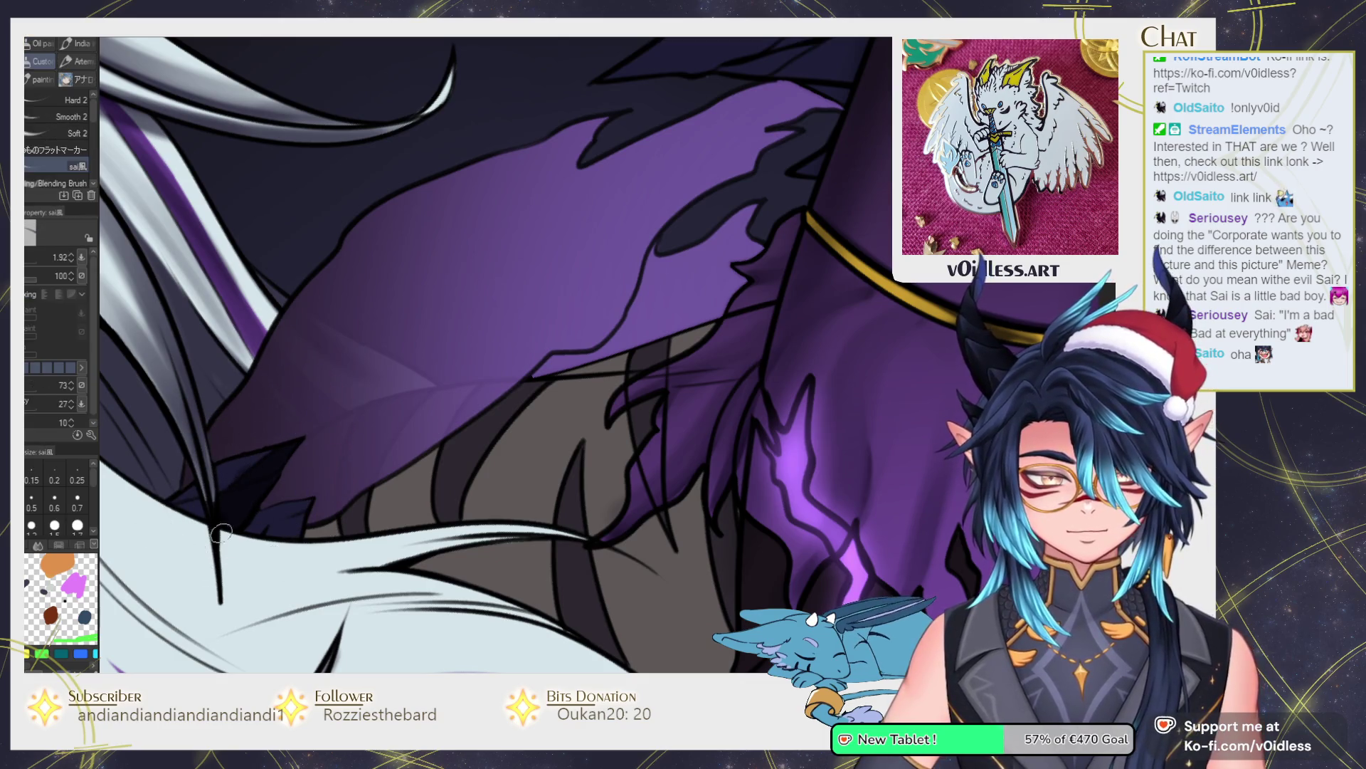